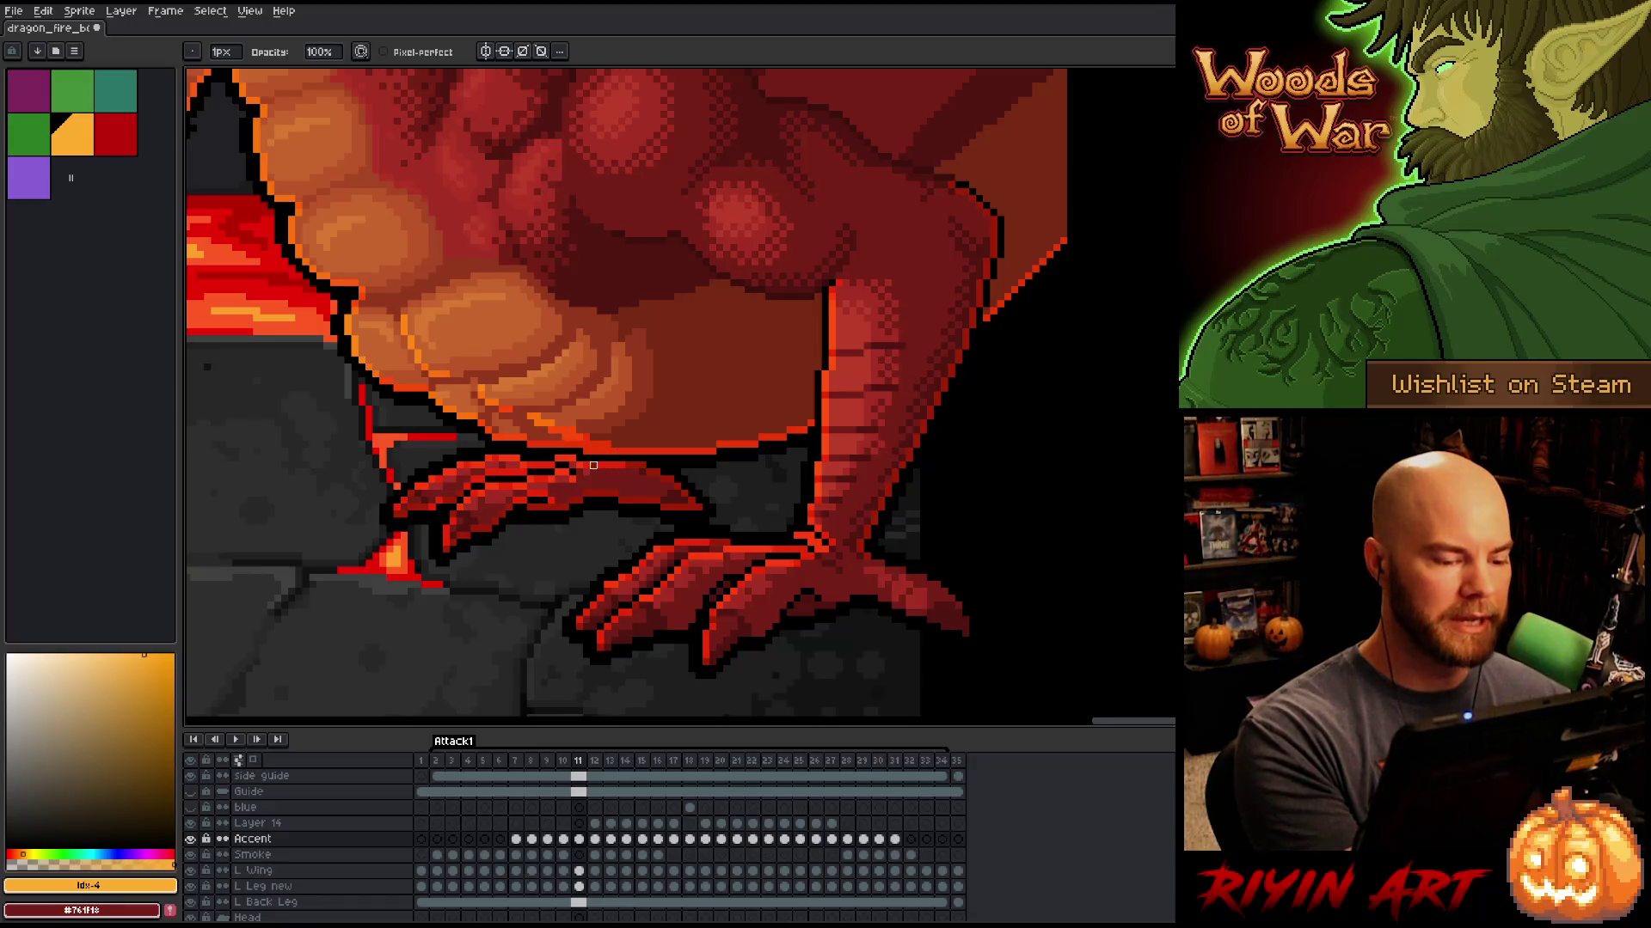
Step: Draw a dark outline along the front toe's top edge, then compare frames 10 and 11
mouse_move(584, 464)
mouse_down()
mouse_move(701, 482)
mouse_move(706, 500)
mouse_move(516, 508)
mouse_move(538, 493)
mouse_move(453, 549)
mouse_up()
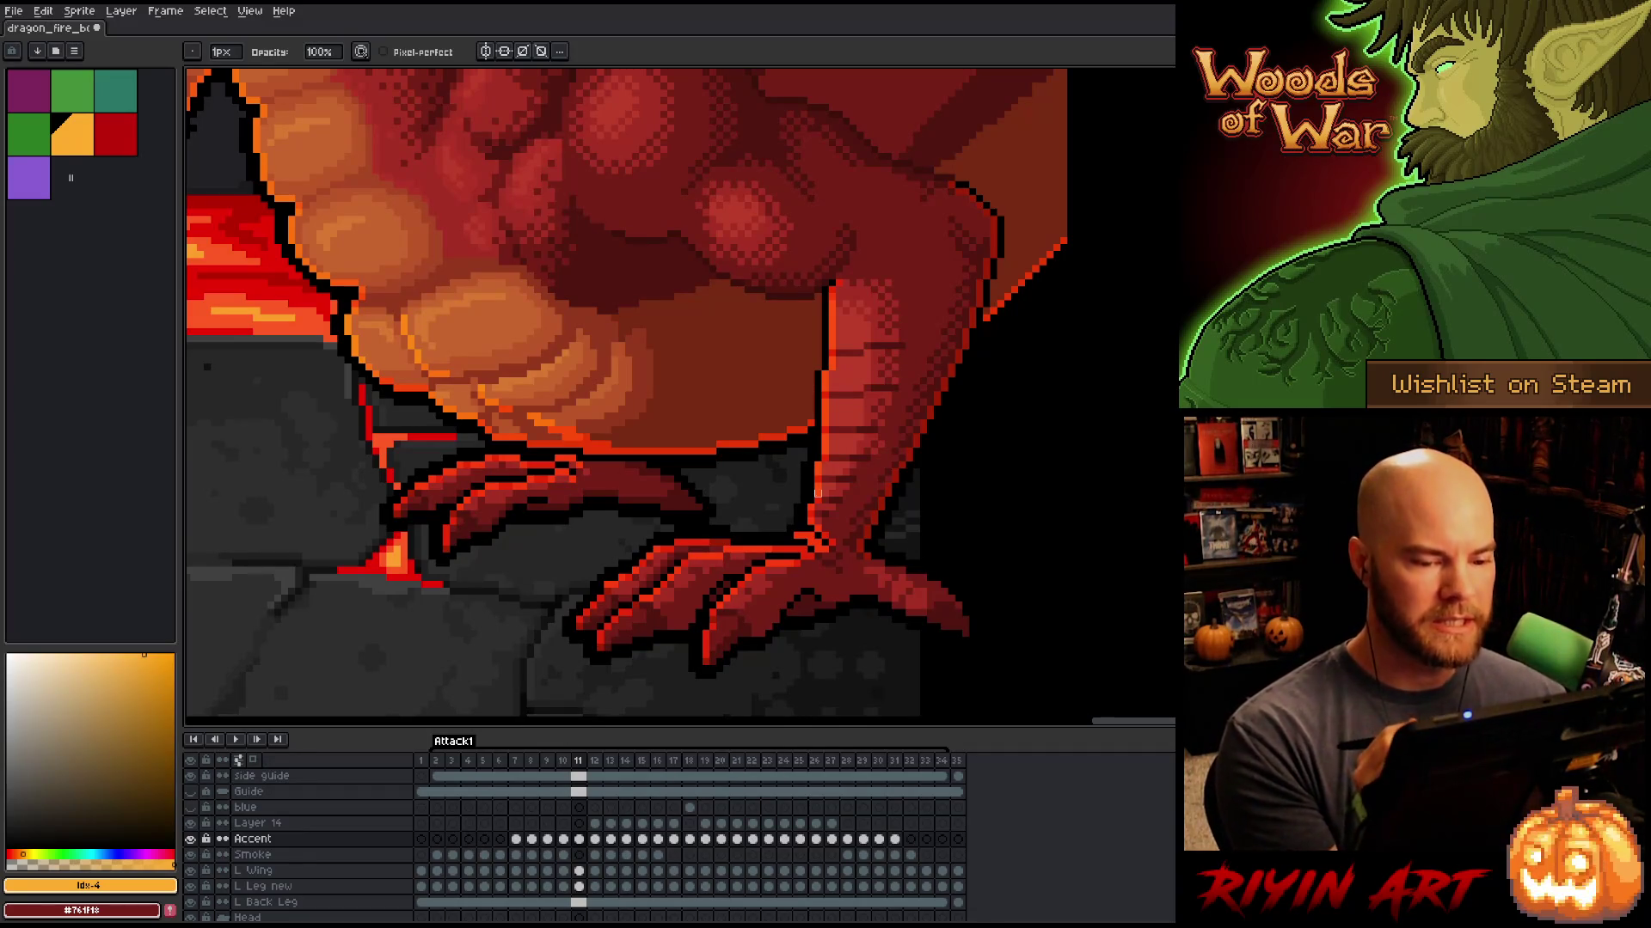
key(comma)
key(period)
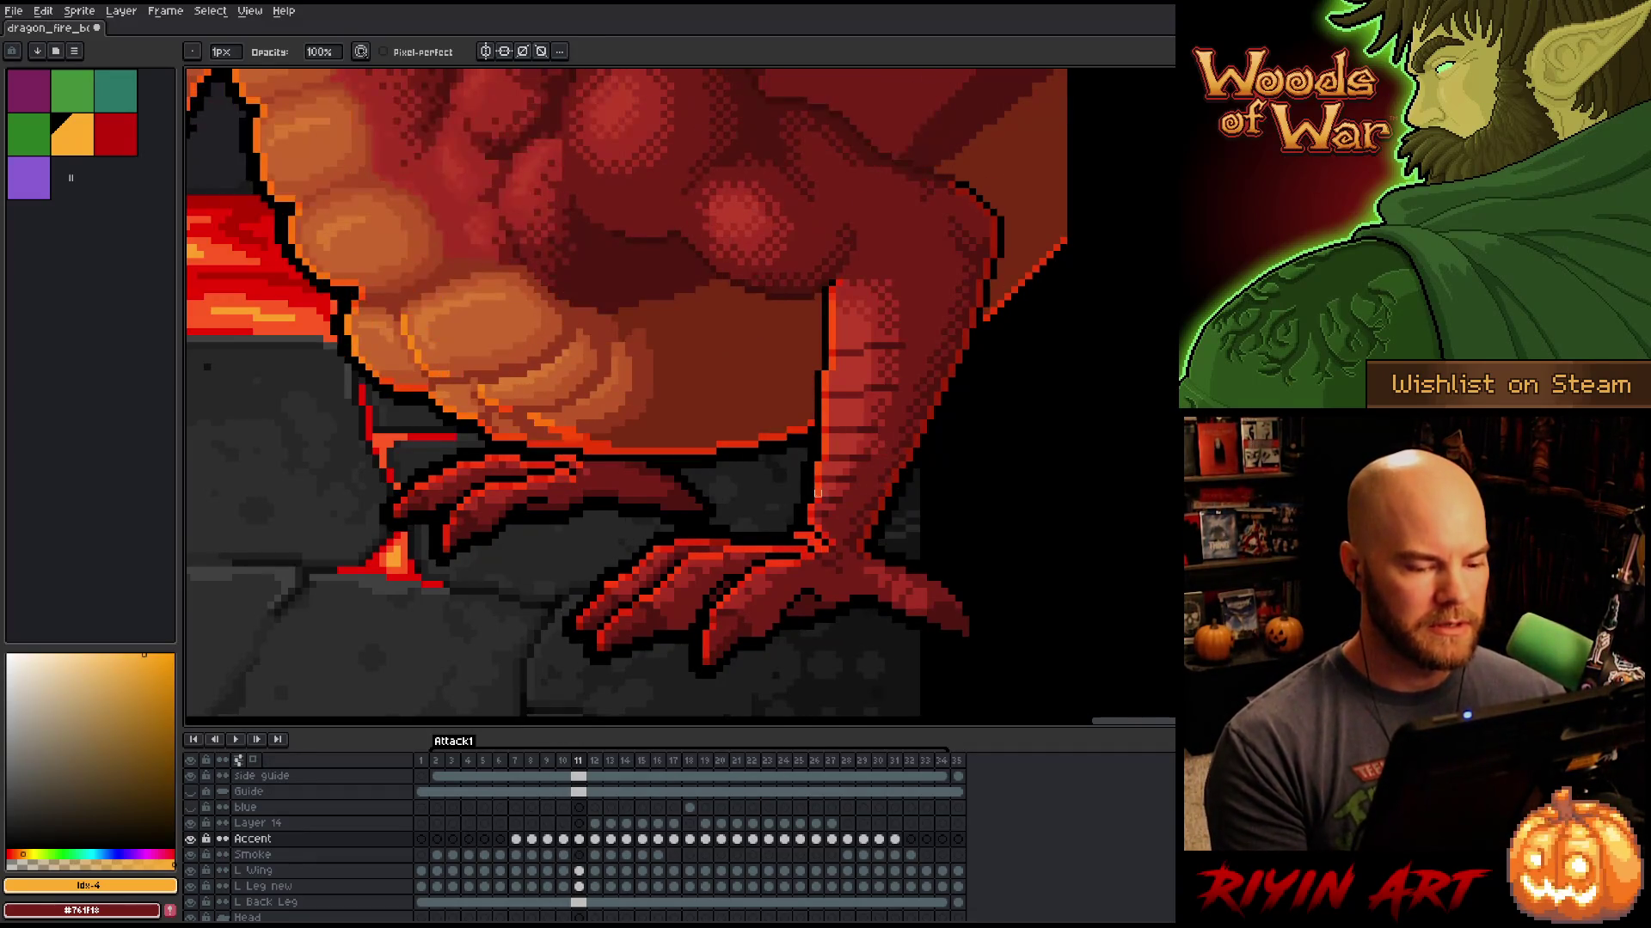
key(comma)
key(period)
Step: Compare the toe across frames 11 and 12, toggling between eraser and pencil
key(period)
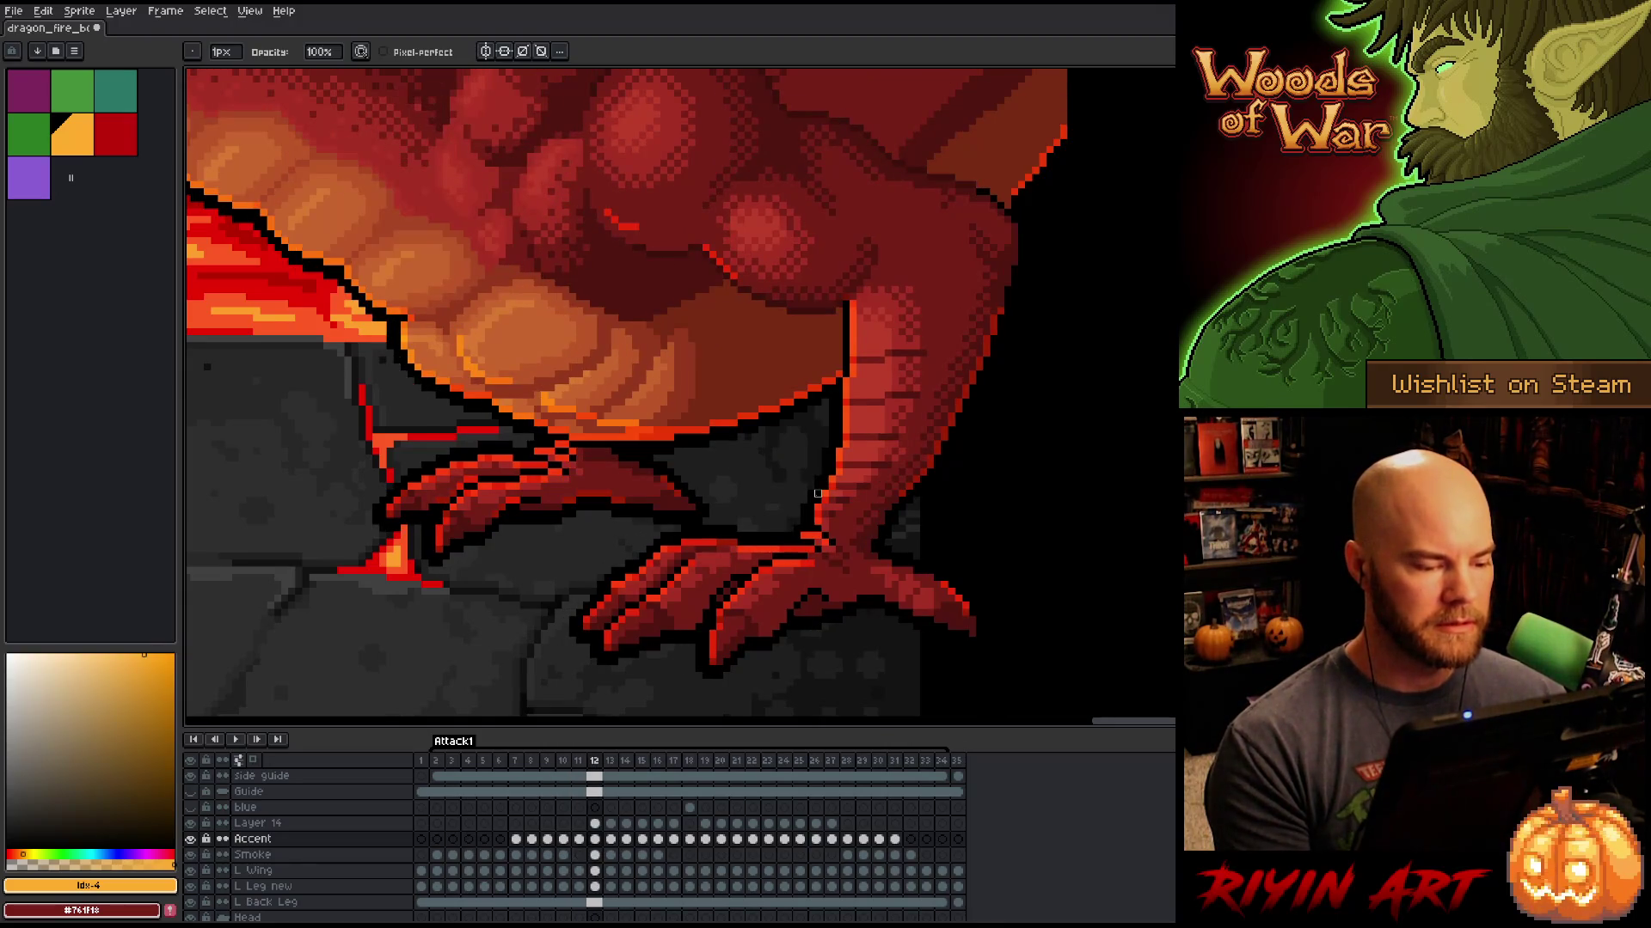
key(comma)
key(period)
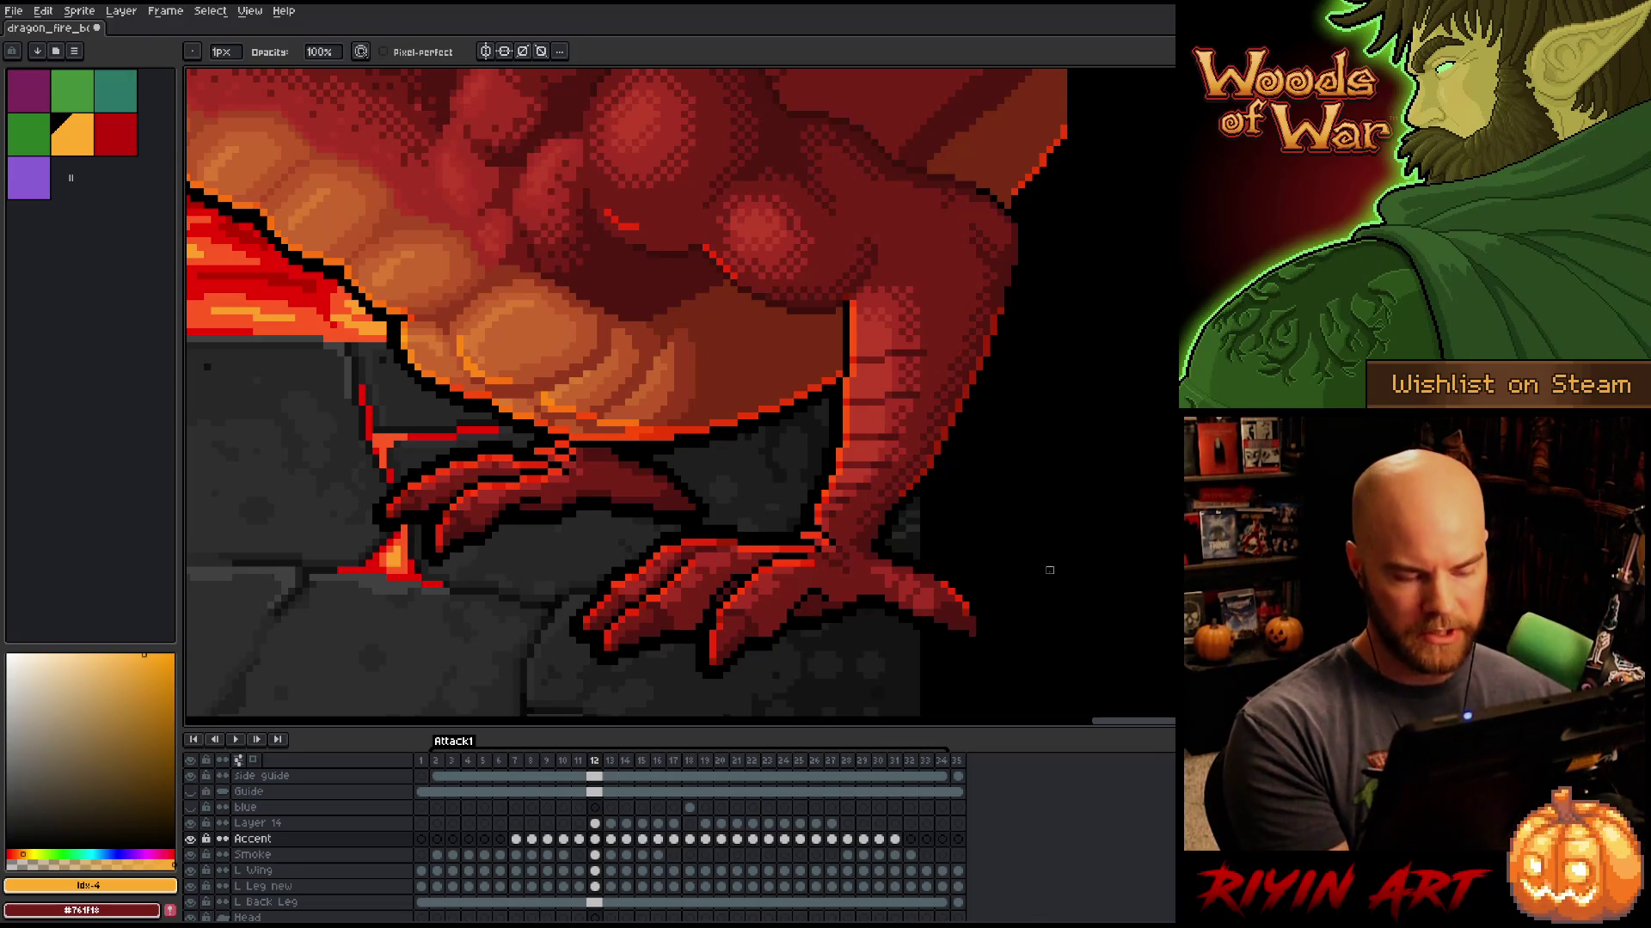
key(Left)
key(Right)
key(e)
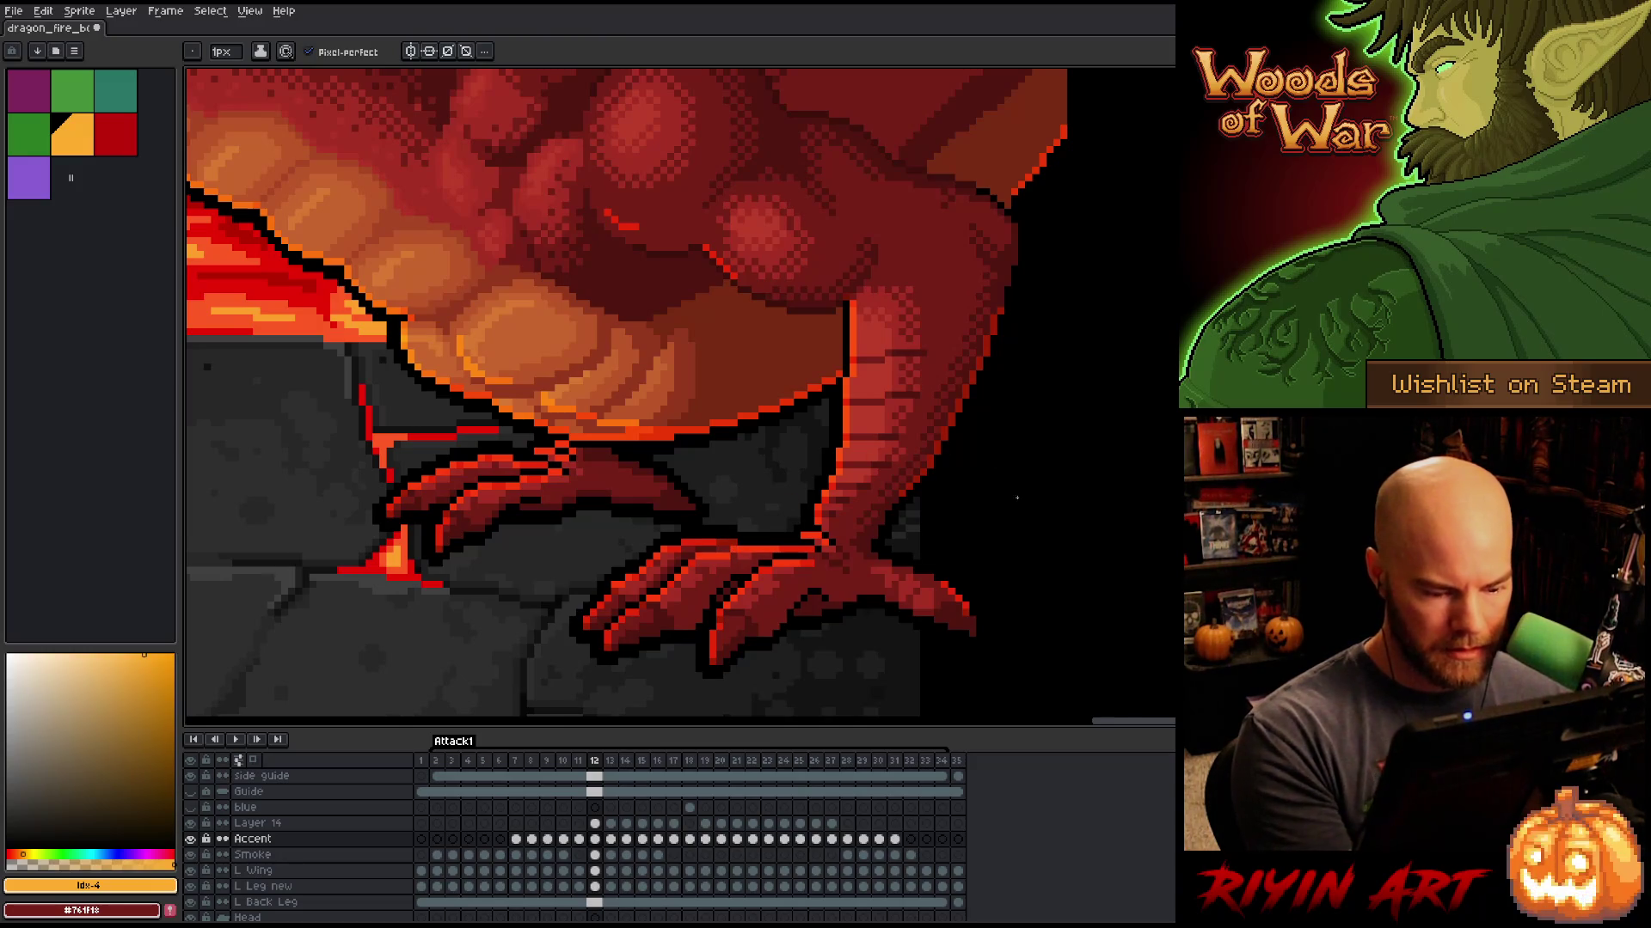
key(b)
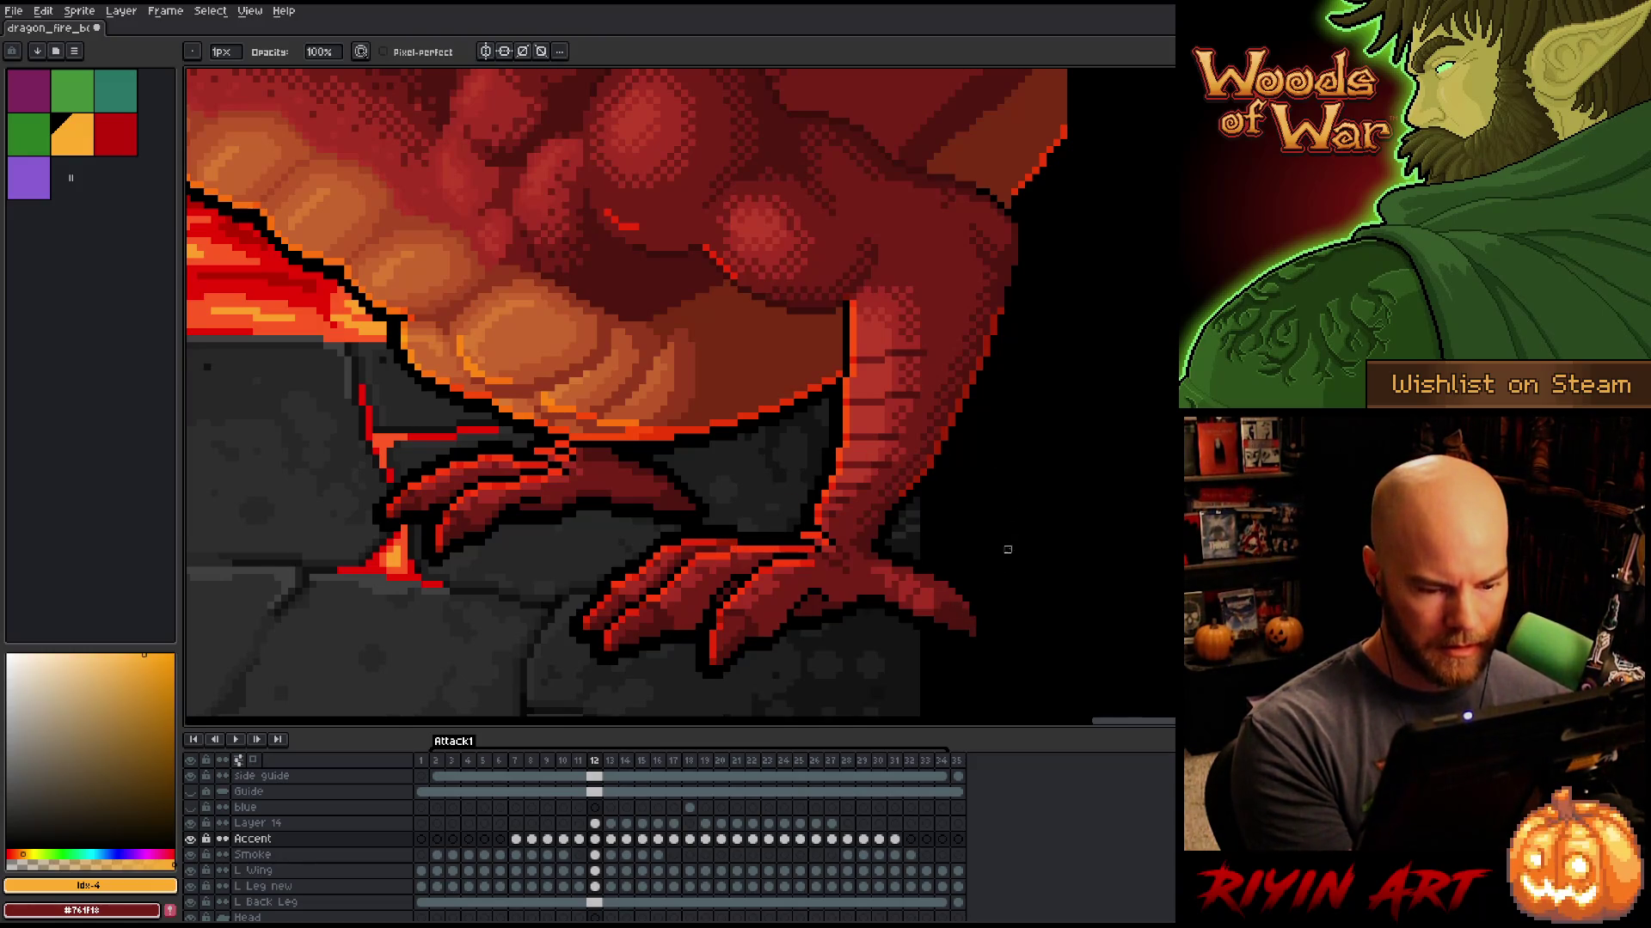
Step: Flip through frames 10, 11 and 12 to check the toe outline, switching to eraser
key(Left)
key(Right)
key(Left)
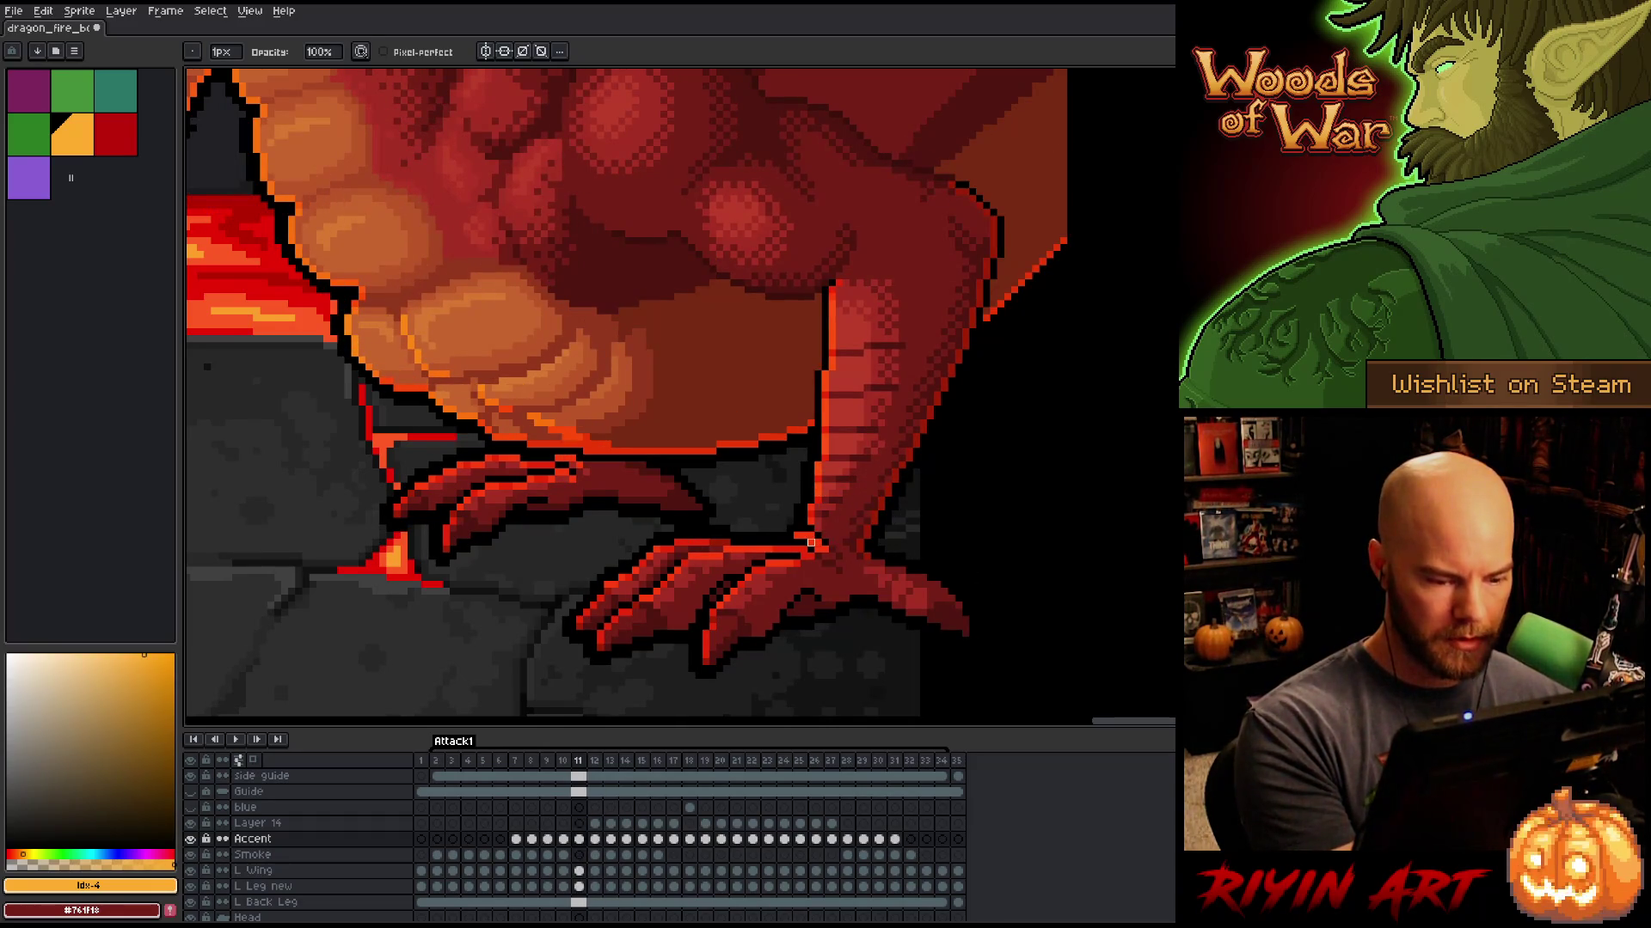
key(Left)
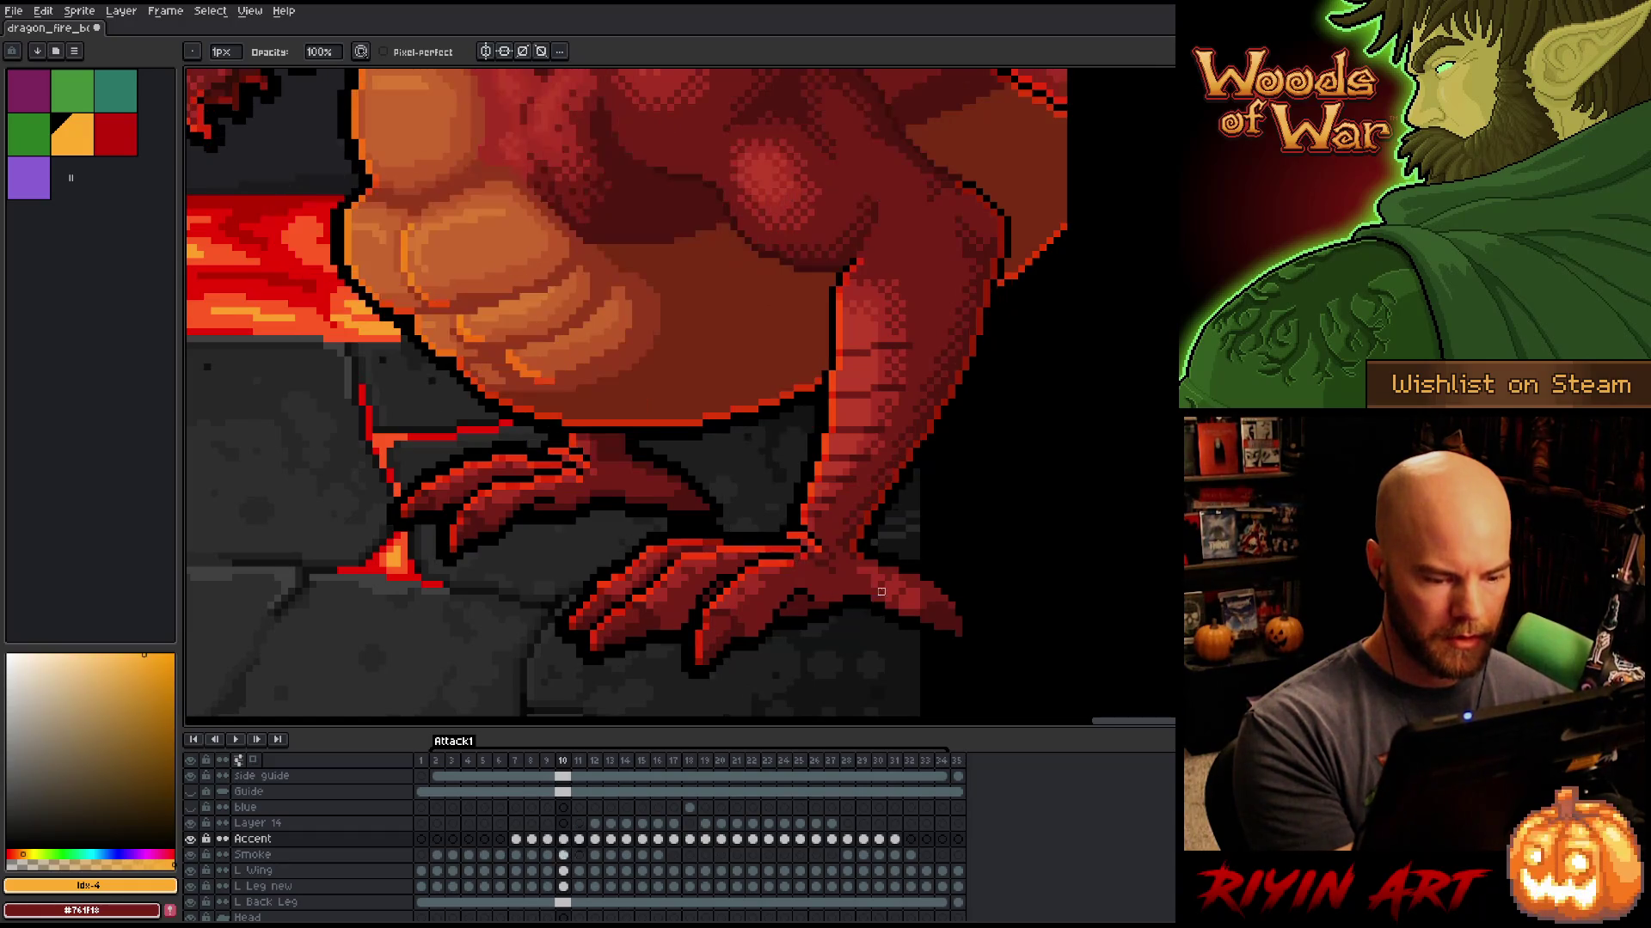
key(Right)
key(Left)
key(Right)
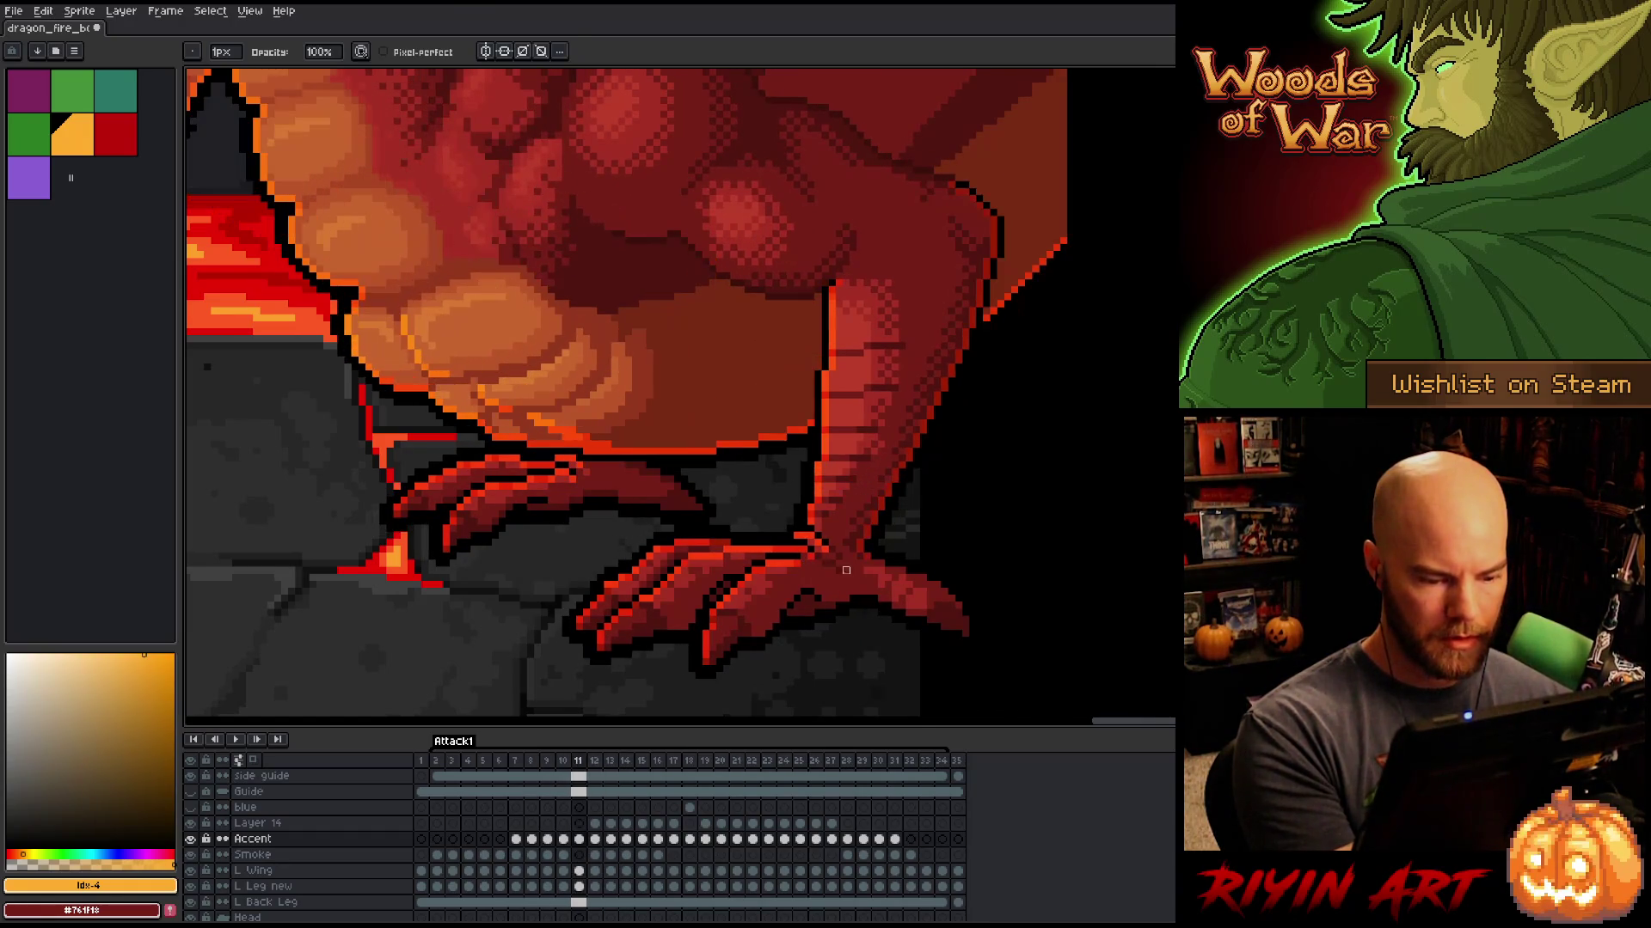
key(Right)
key(e)
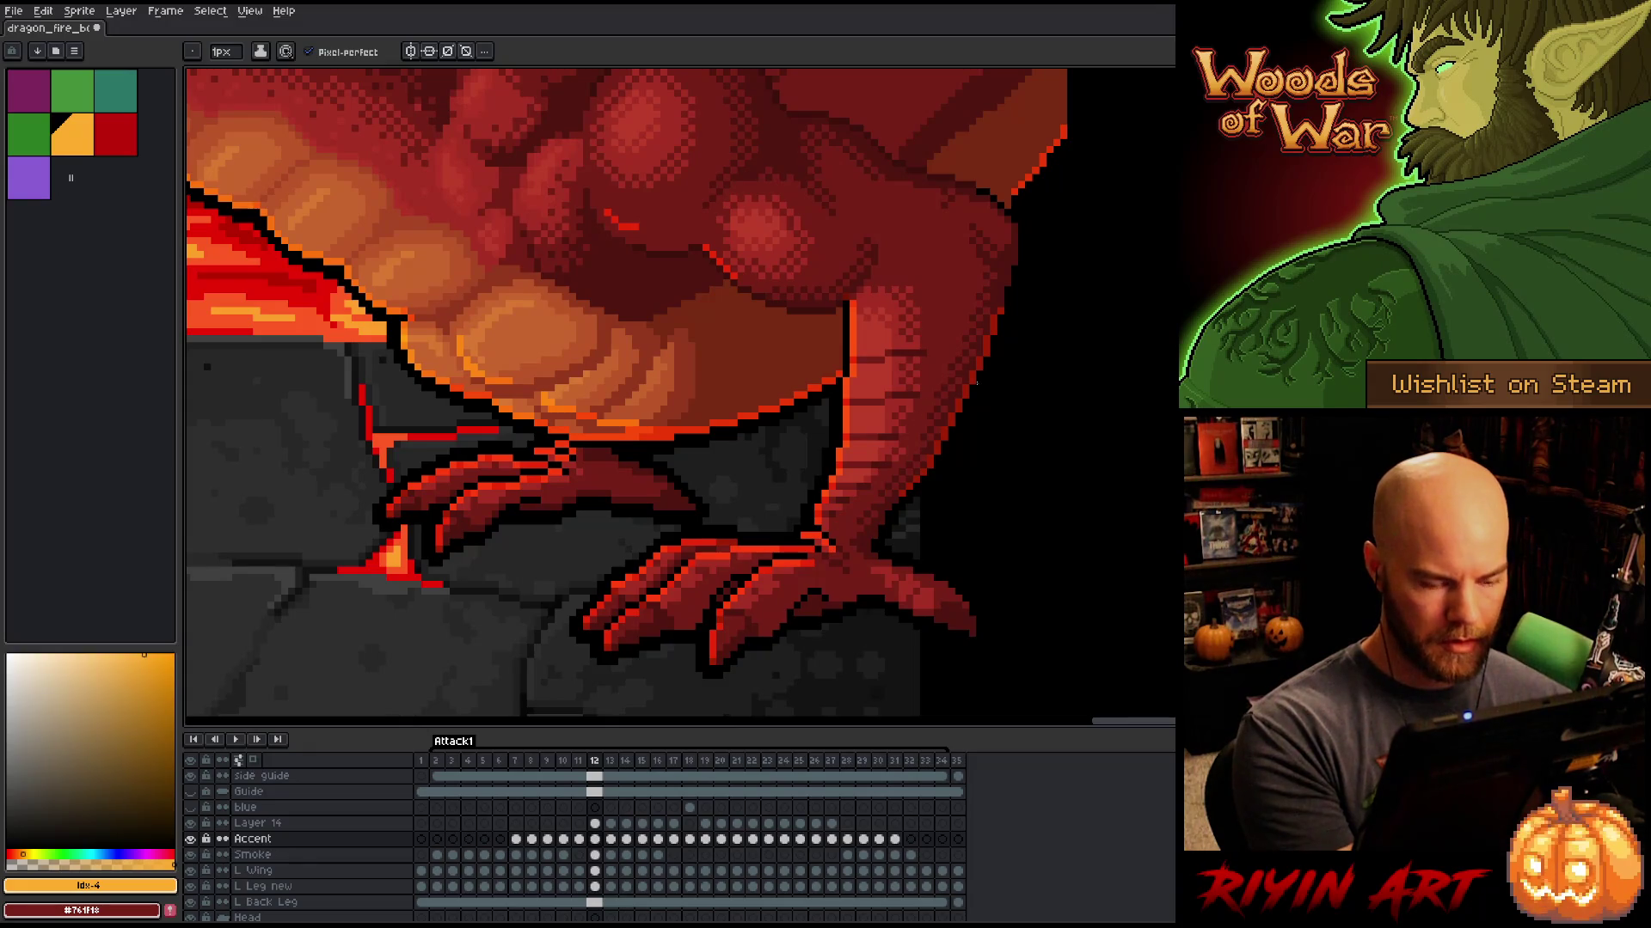
Step: Compare frames 11 and 12, then flip through frames 10 to 12 and settle on 11
key(Left)
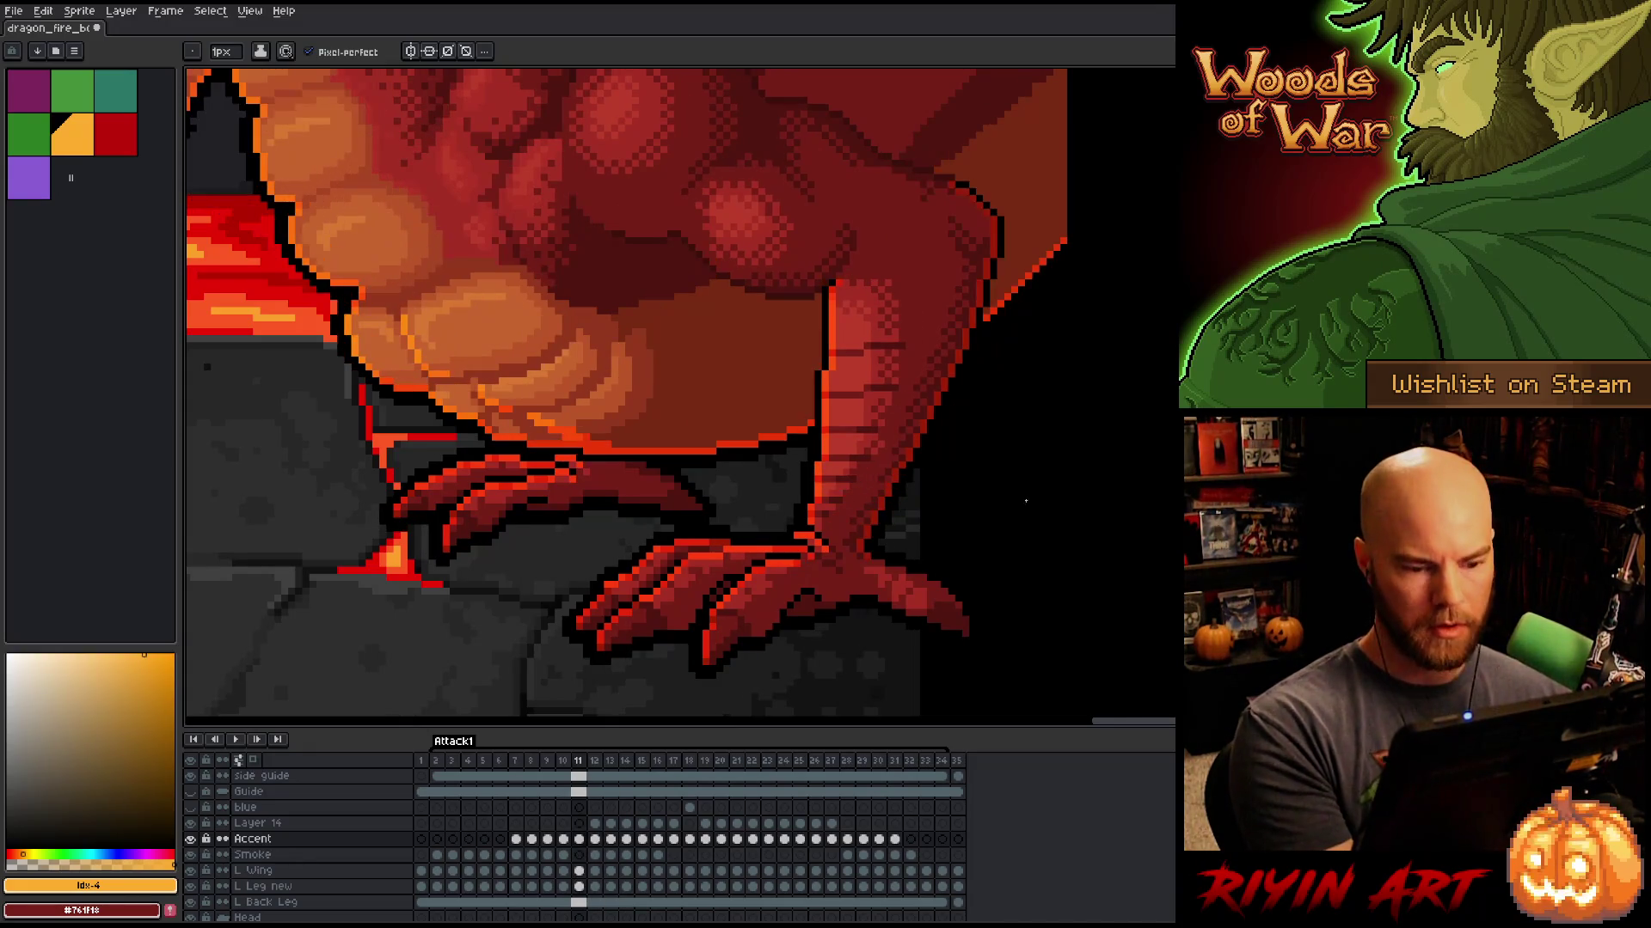
key(Right)
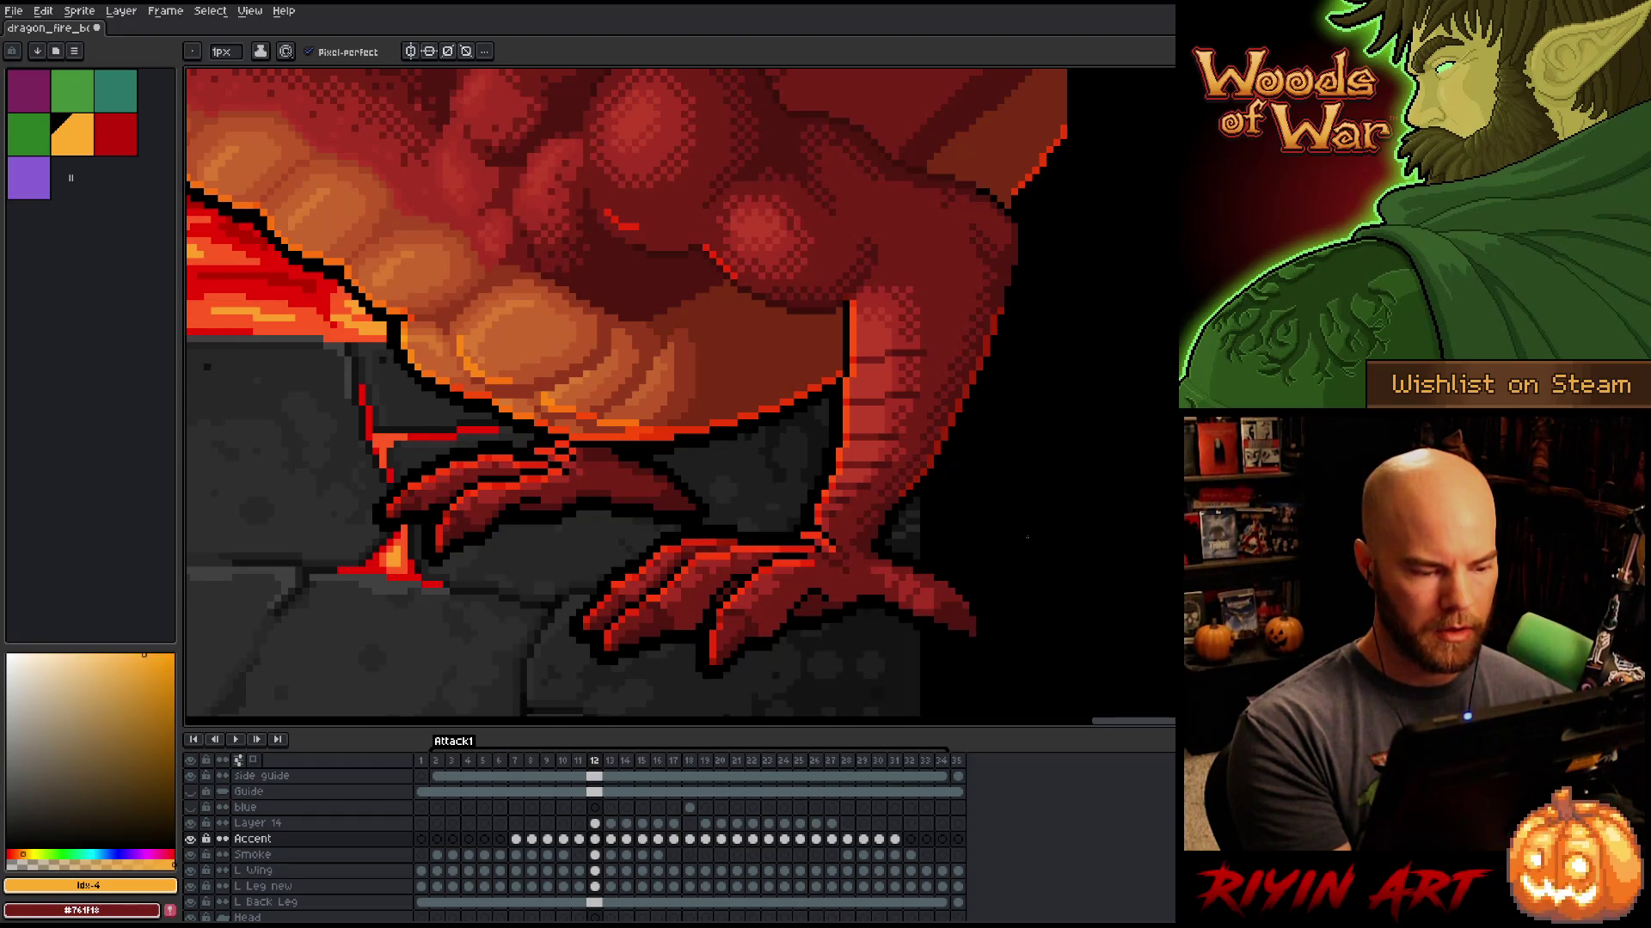
key(Left)
key(Right)
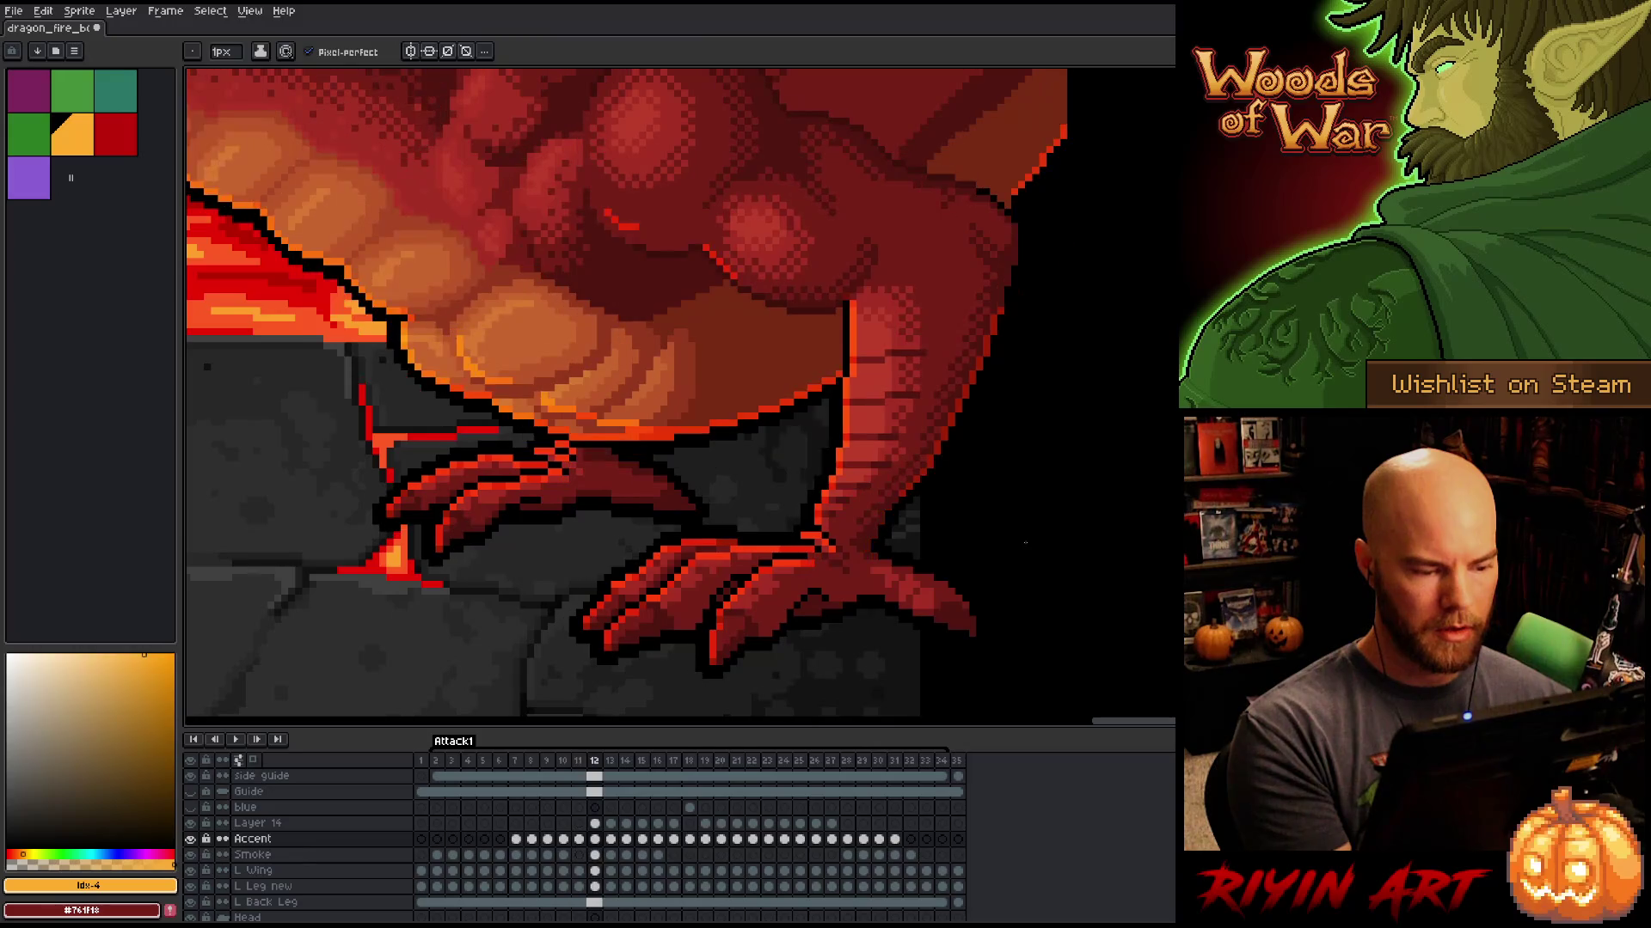
key(Left)
key(Left)
key(Right)
key(Right)
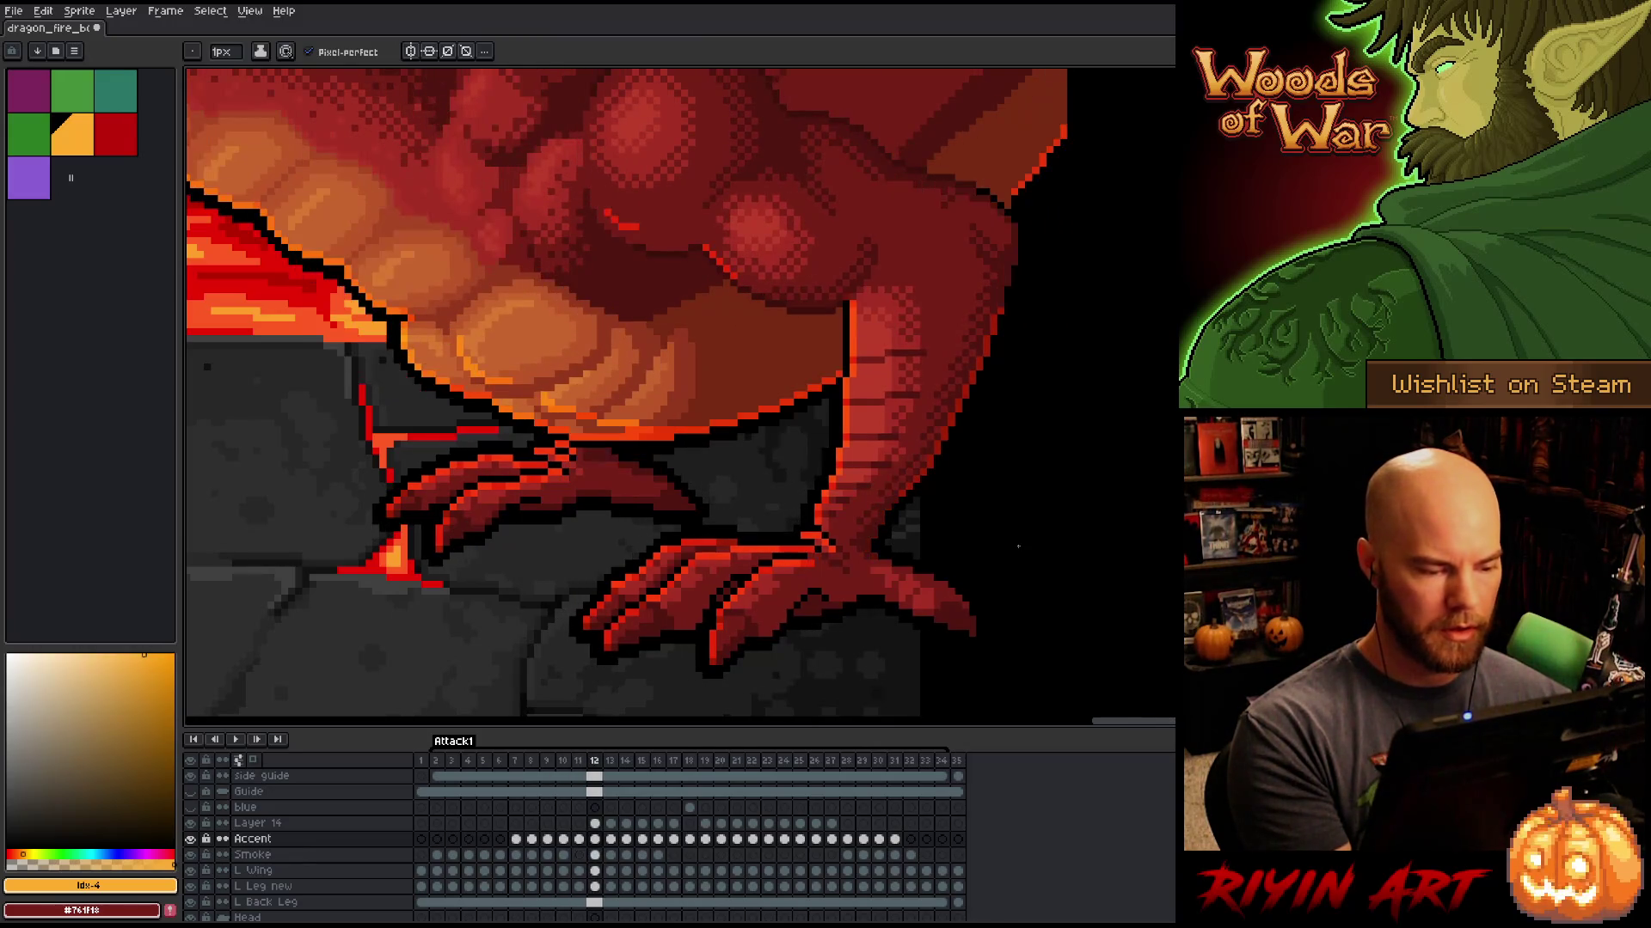
key(Left)
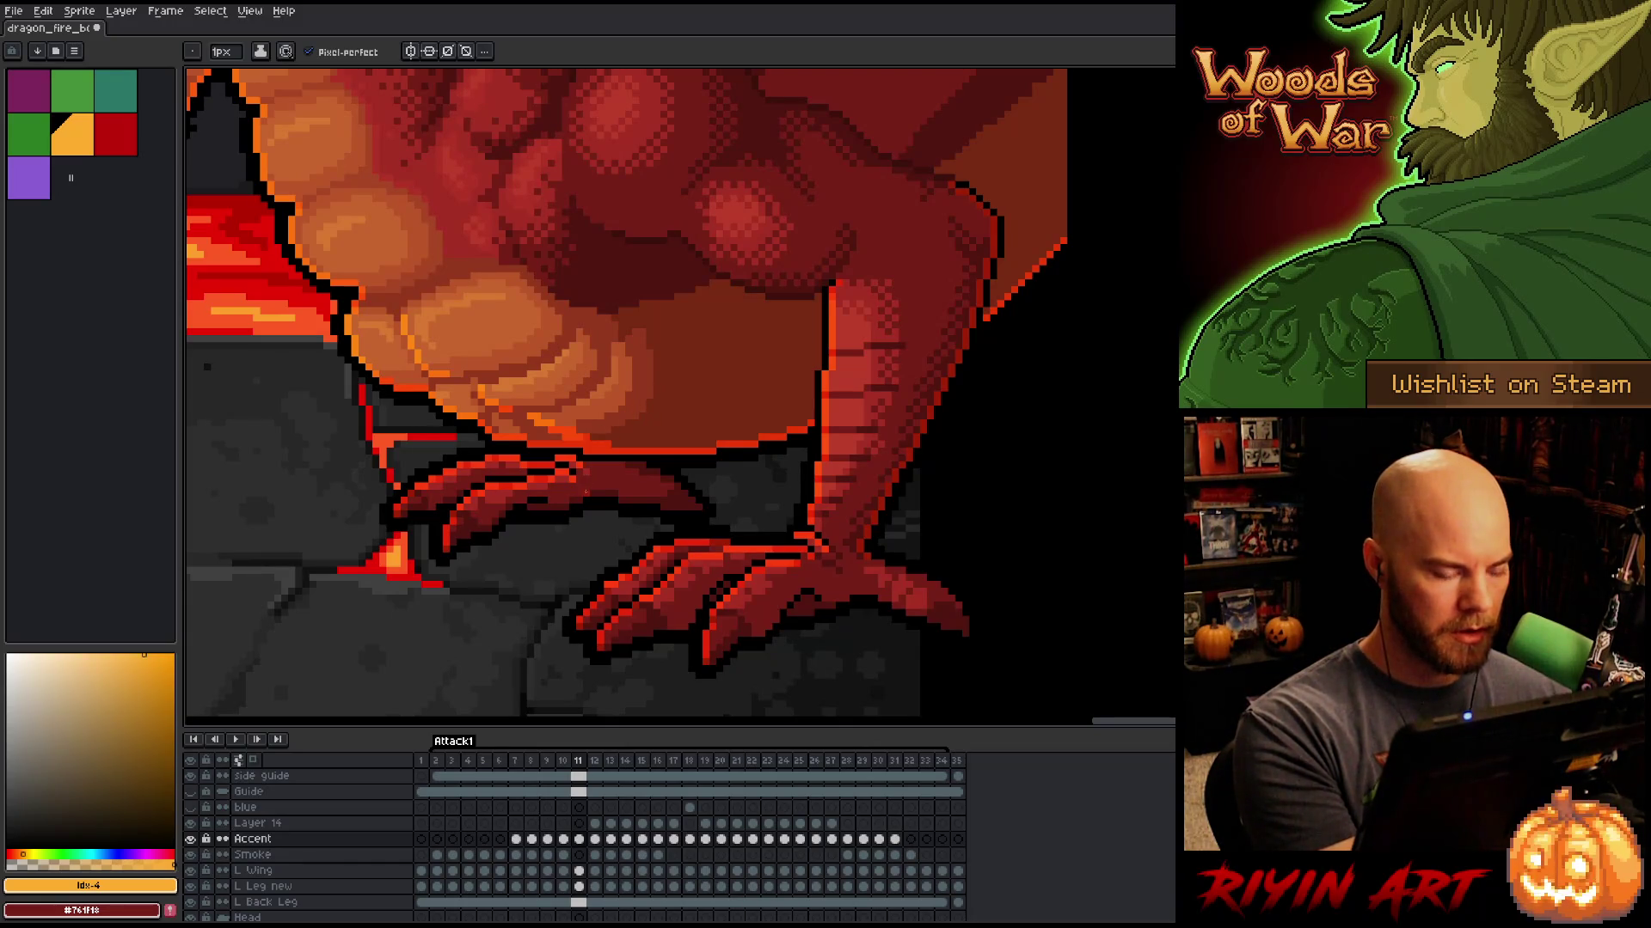
Step: Toggle eraser and pencil while stepping between frames 11 and 12
key(e)
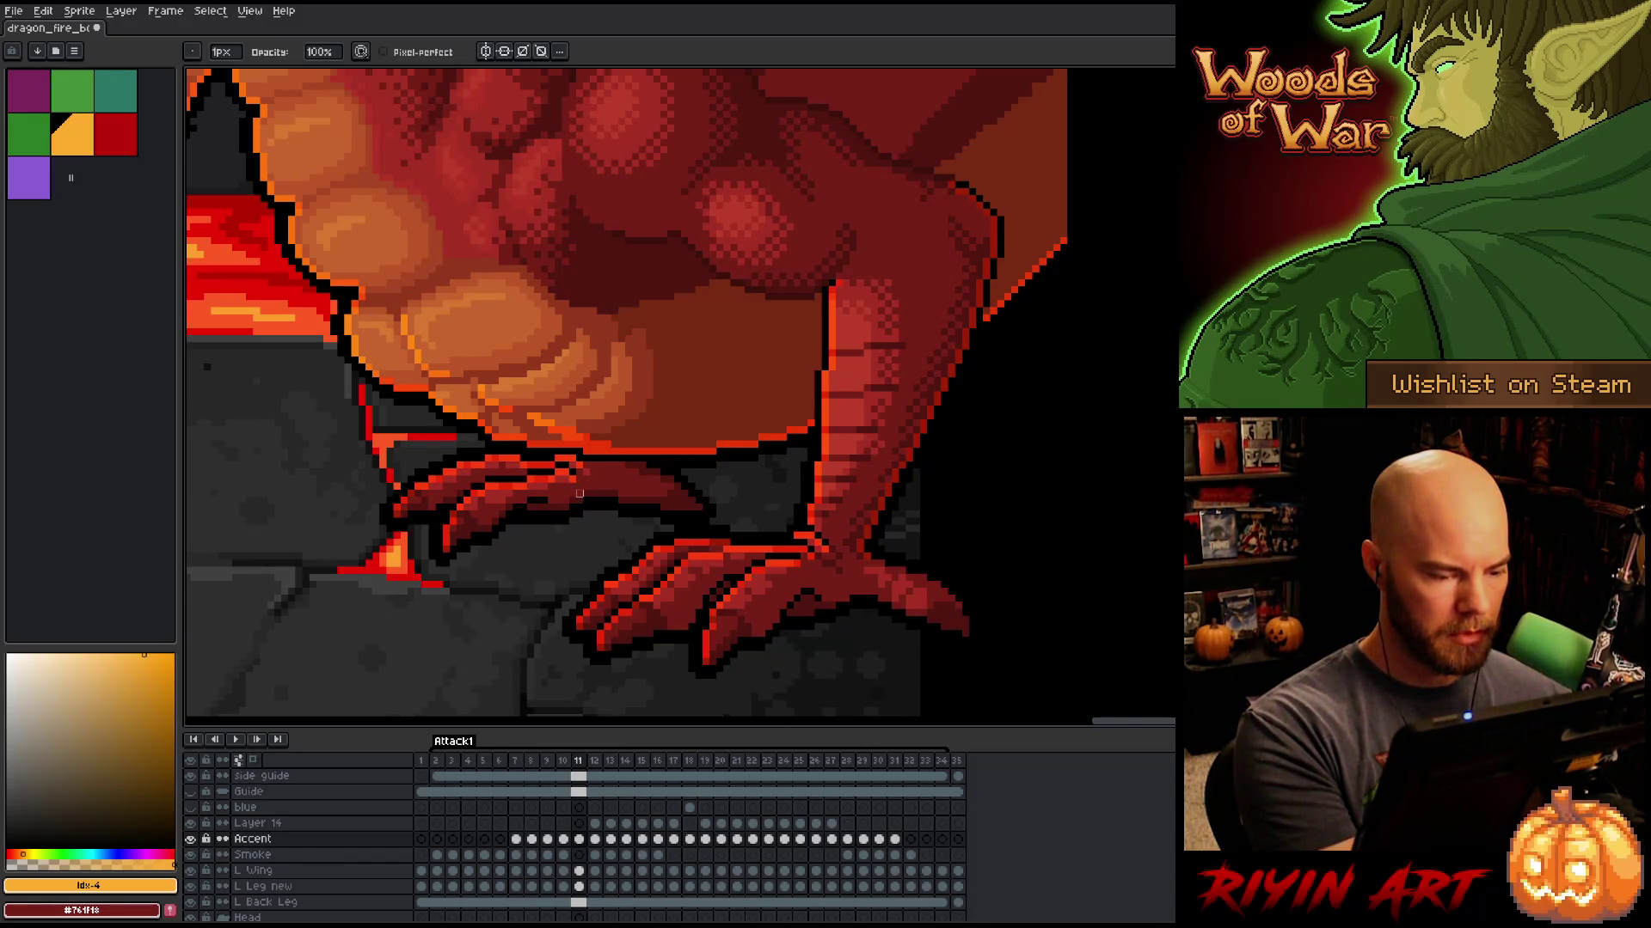
key(Right)
key(b)
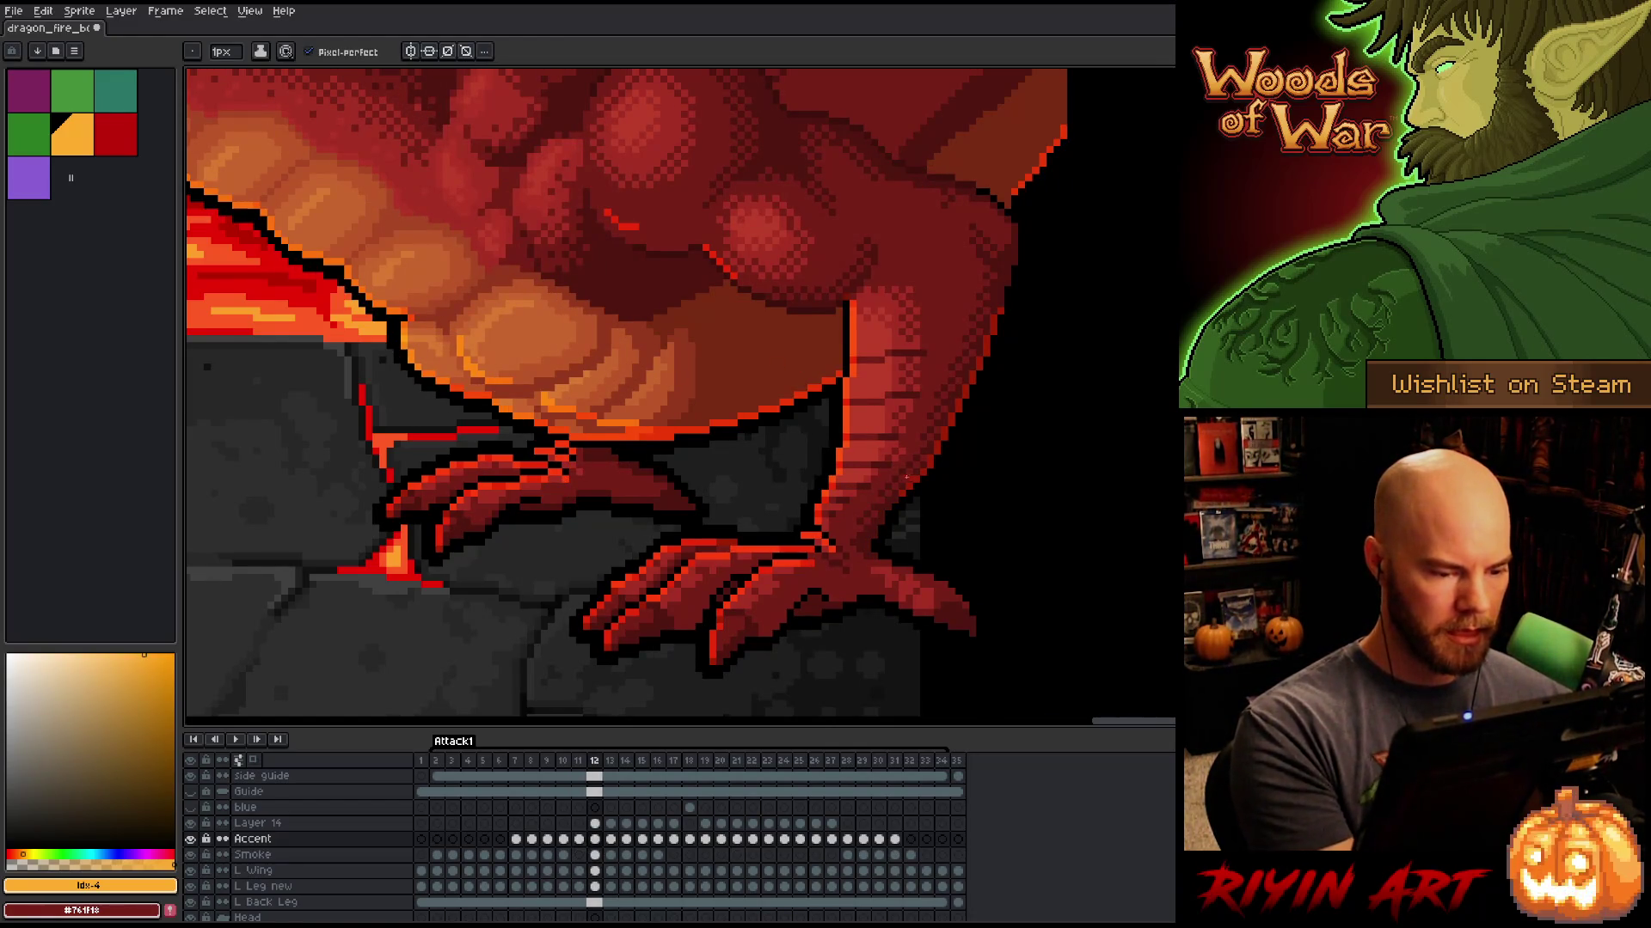
key(Left)
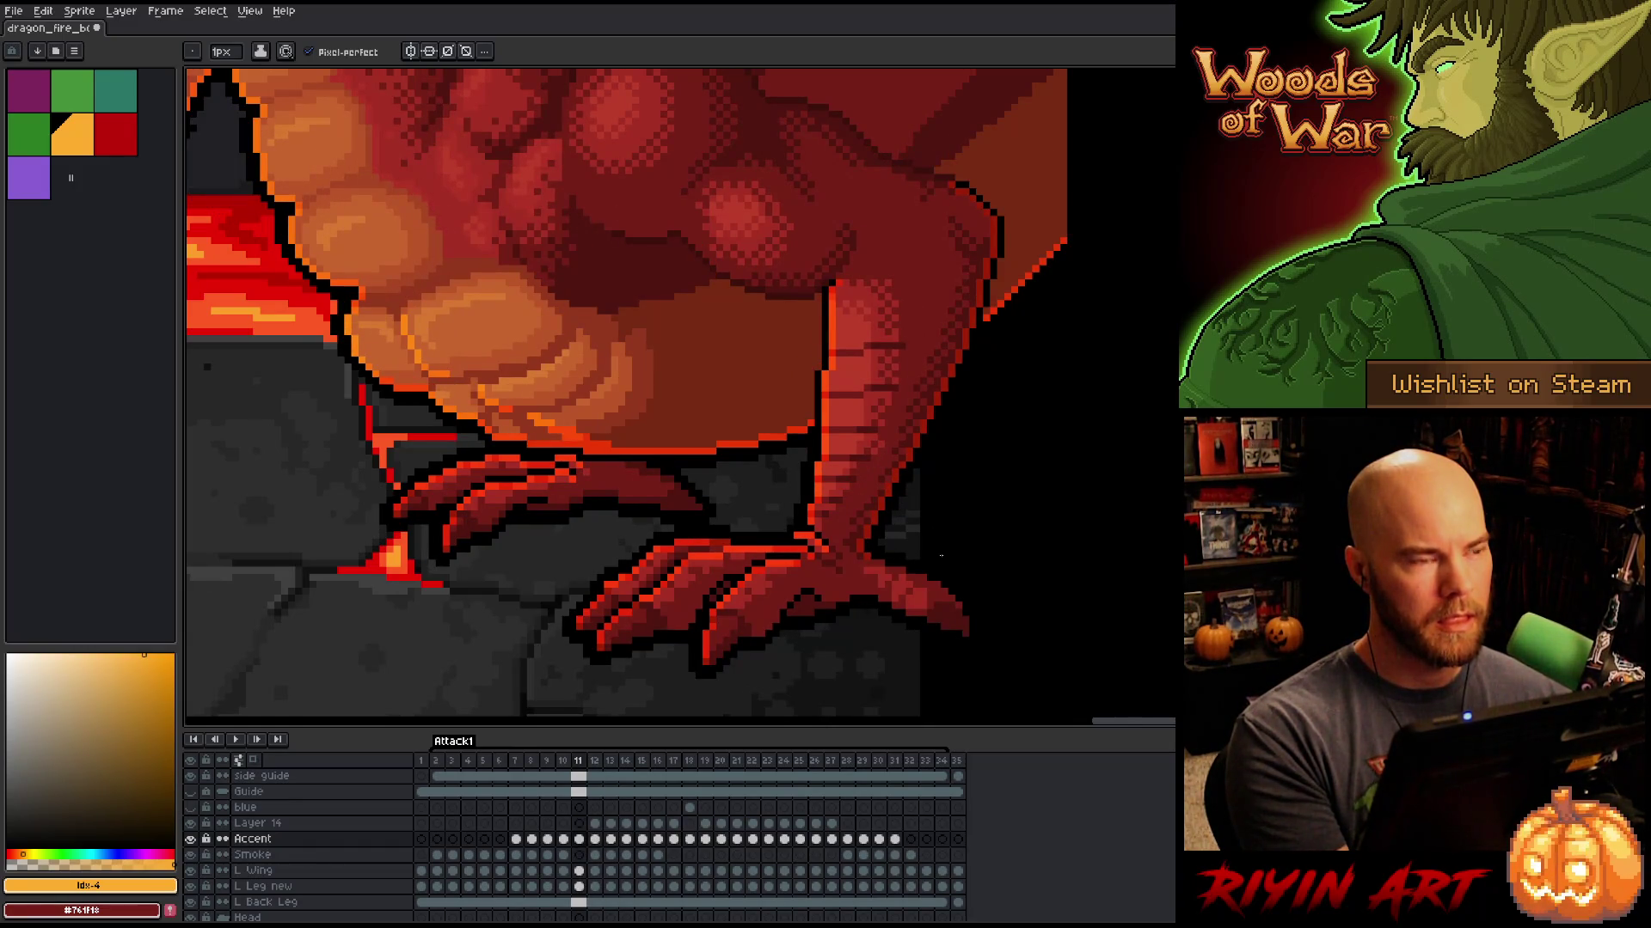
key(e)
key(Left)
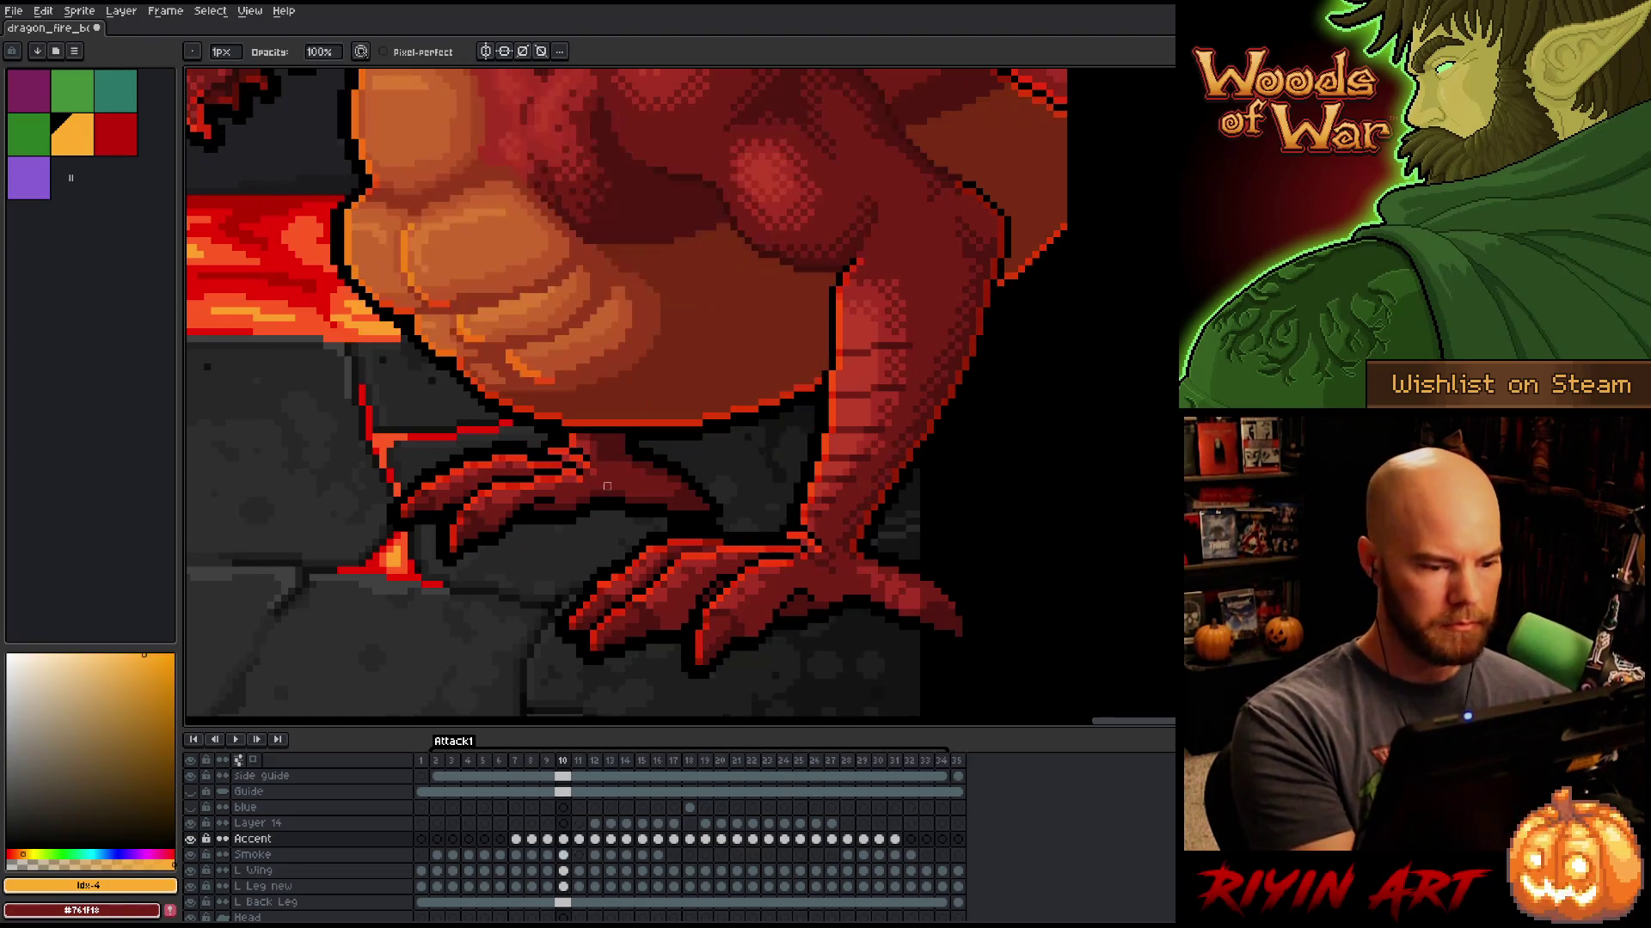
key(Left)
key(Left)
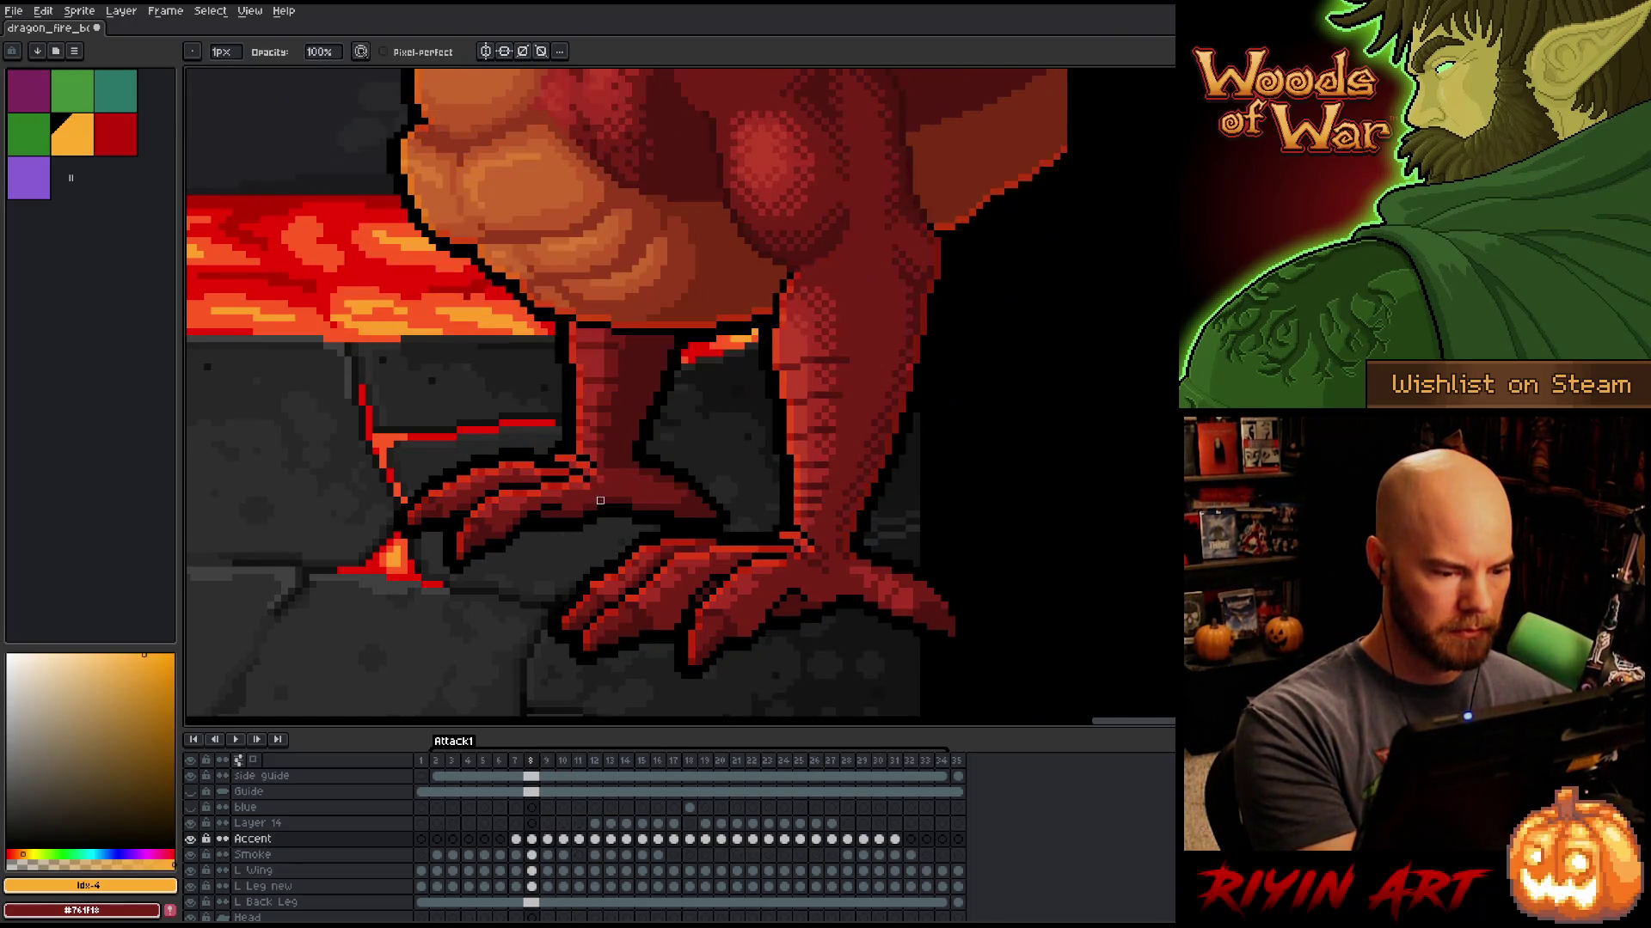
key(Left)
key(Left)
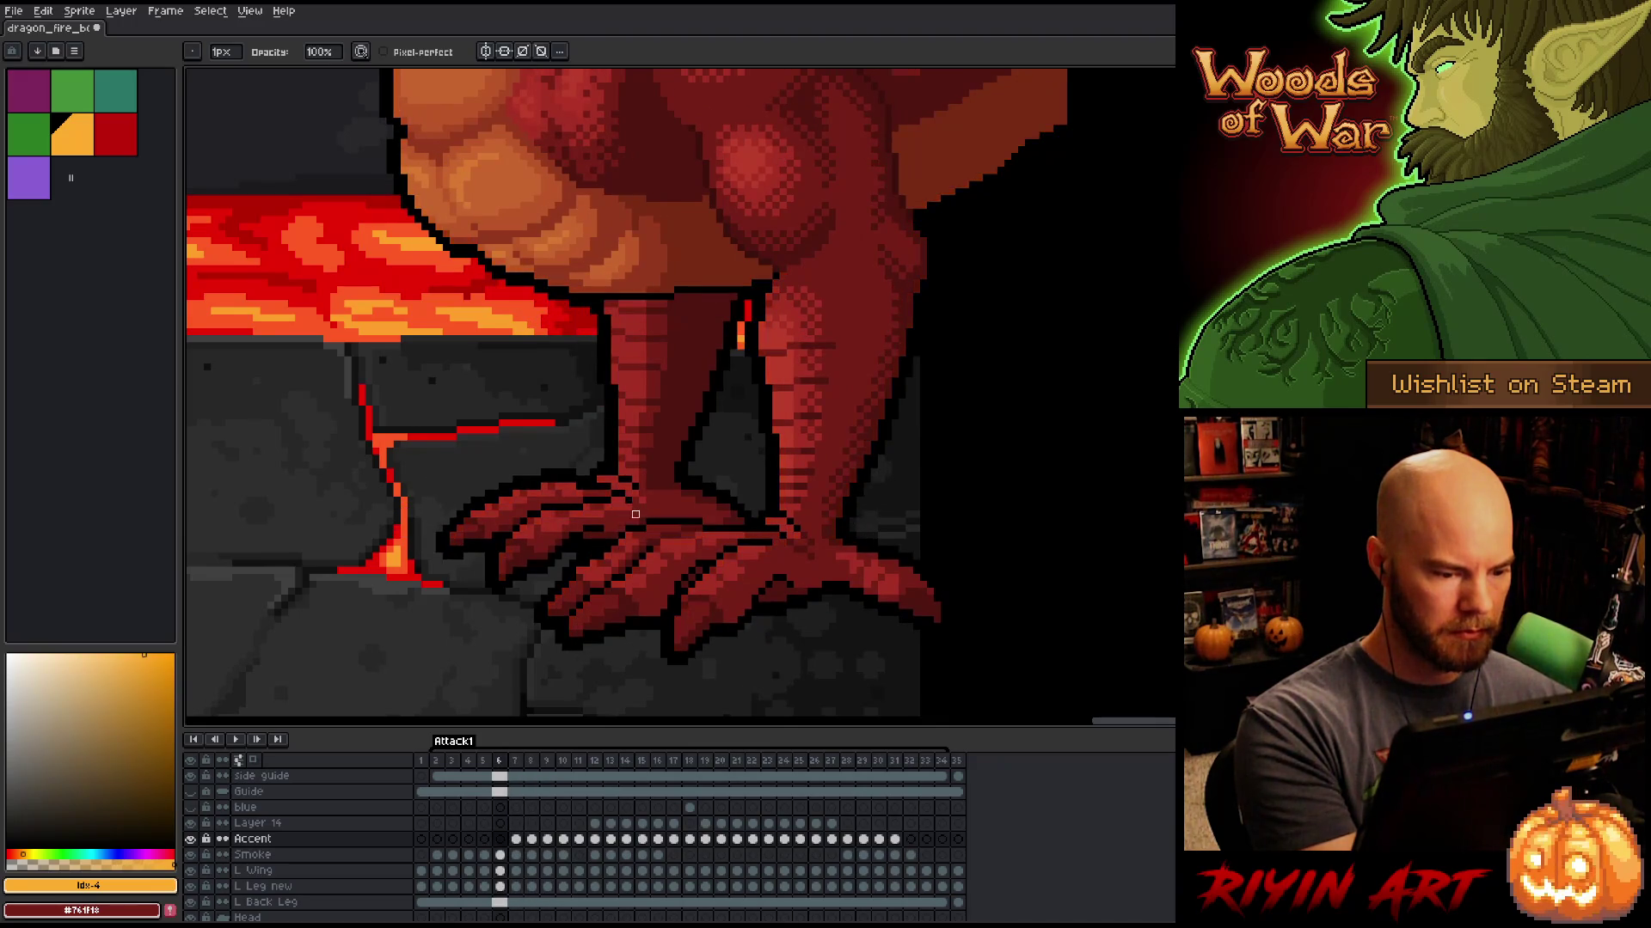
key(Right)
key(Right)
key(Right)
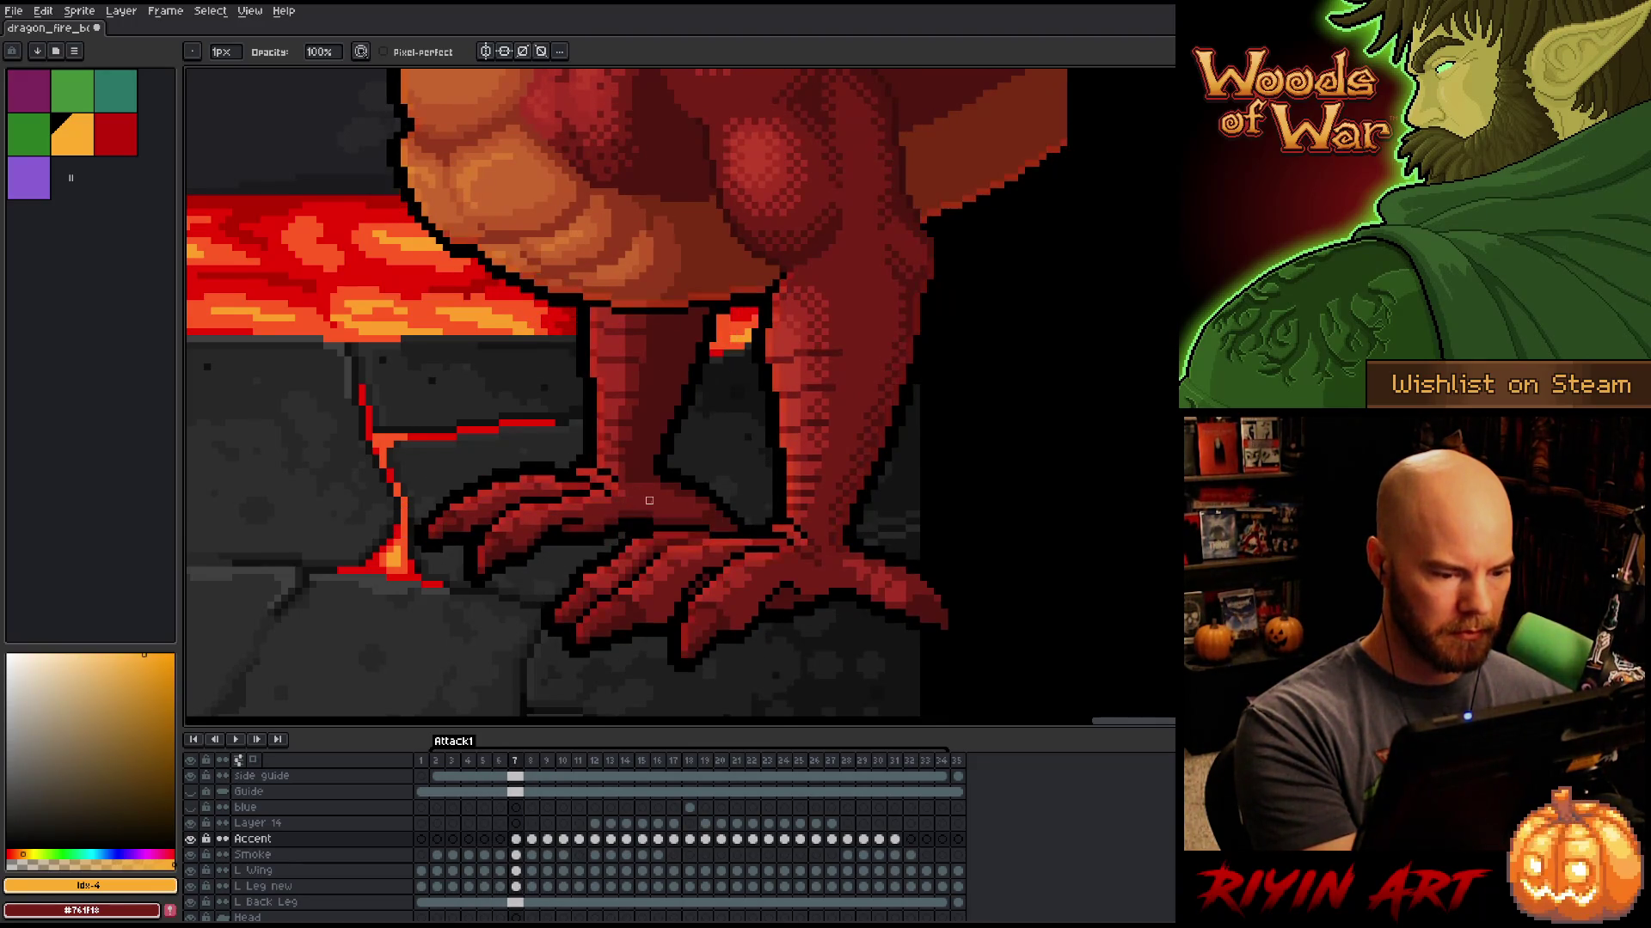
key(Right)
key(Left)
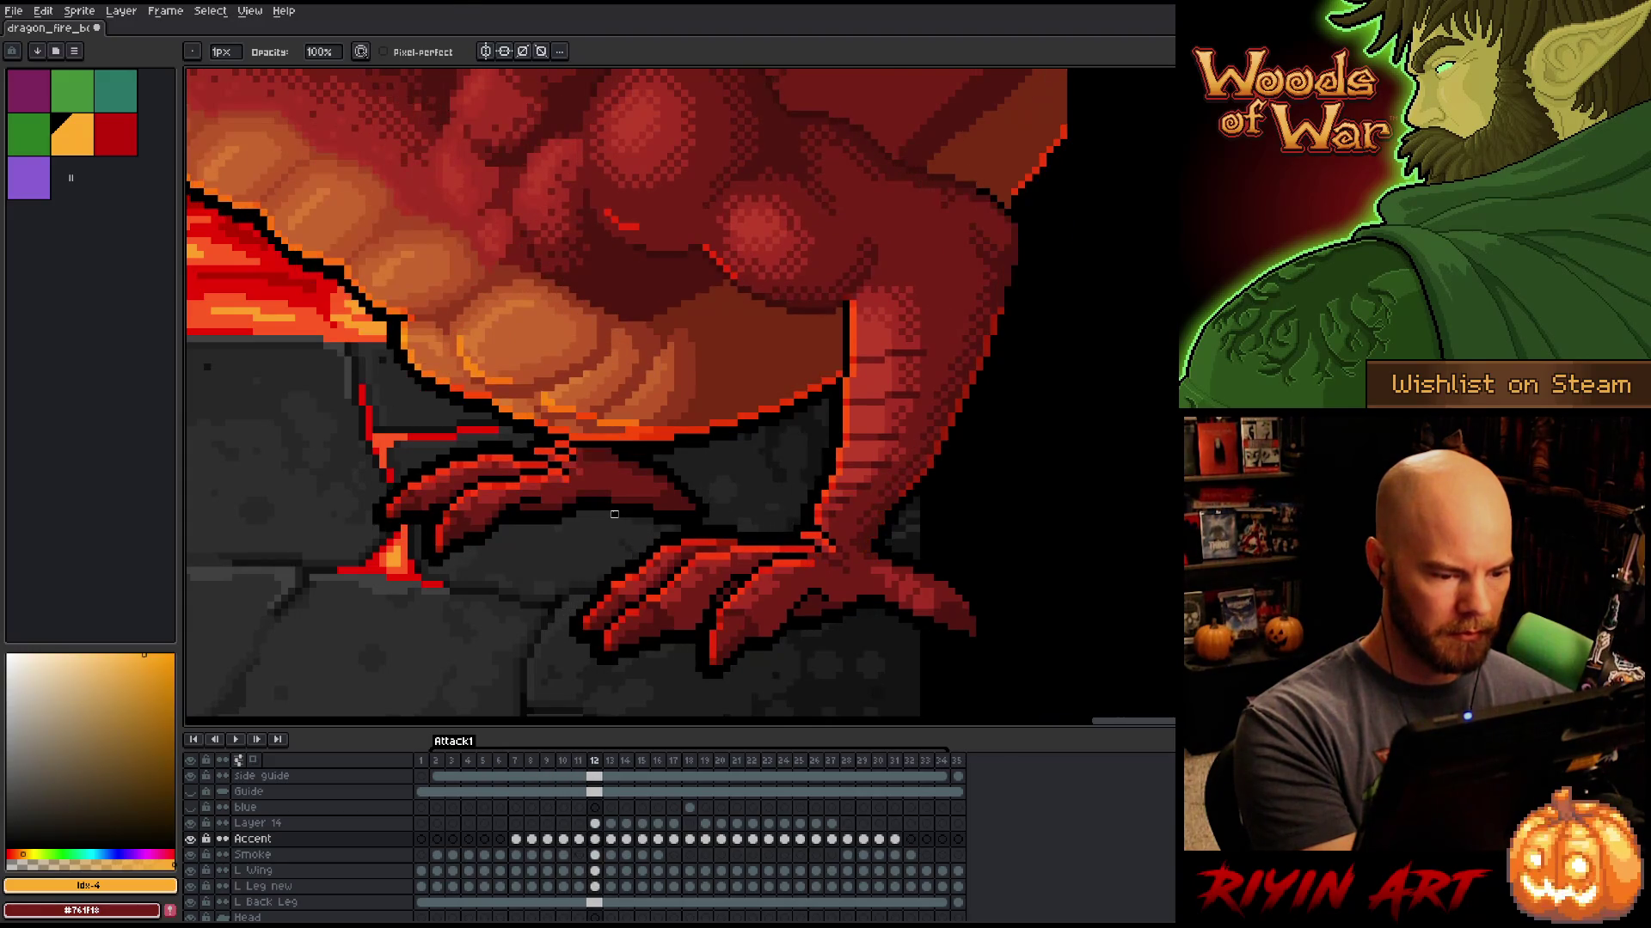
key(Right)
key(Right)
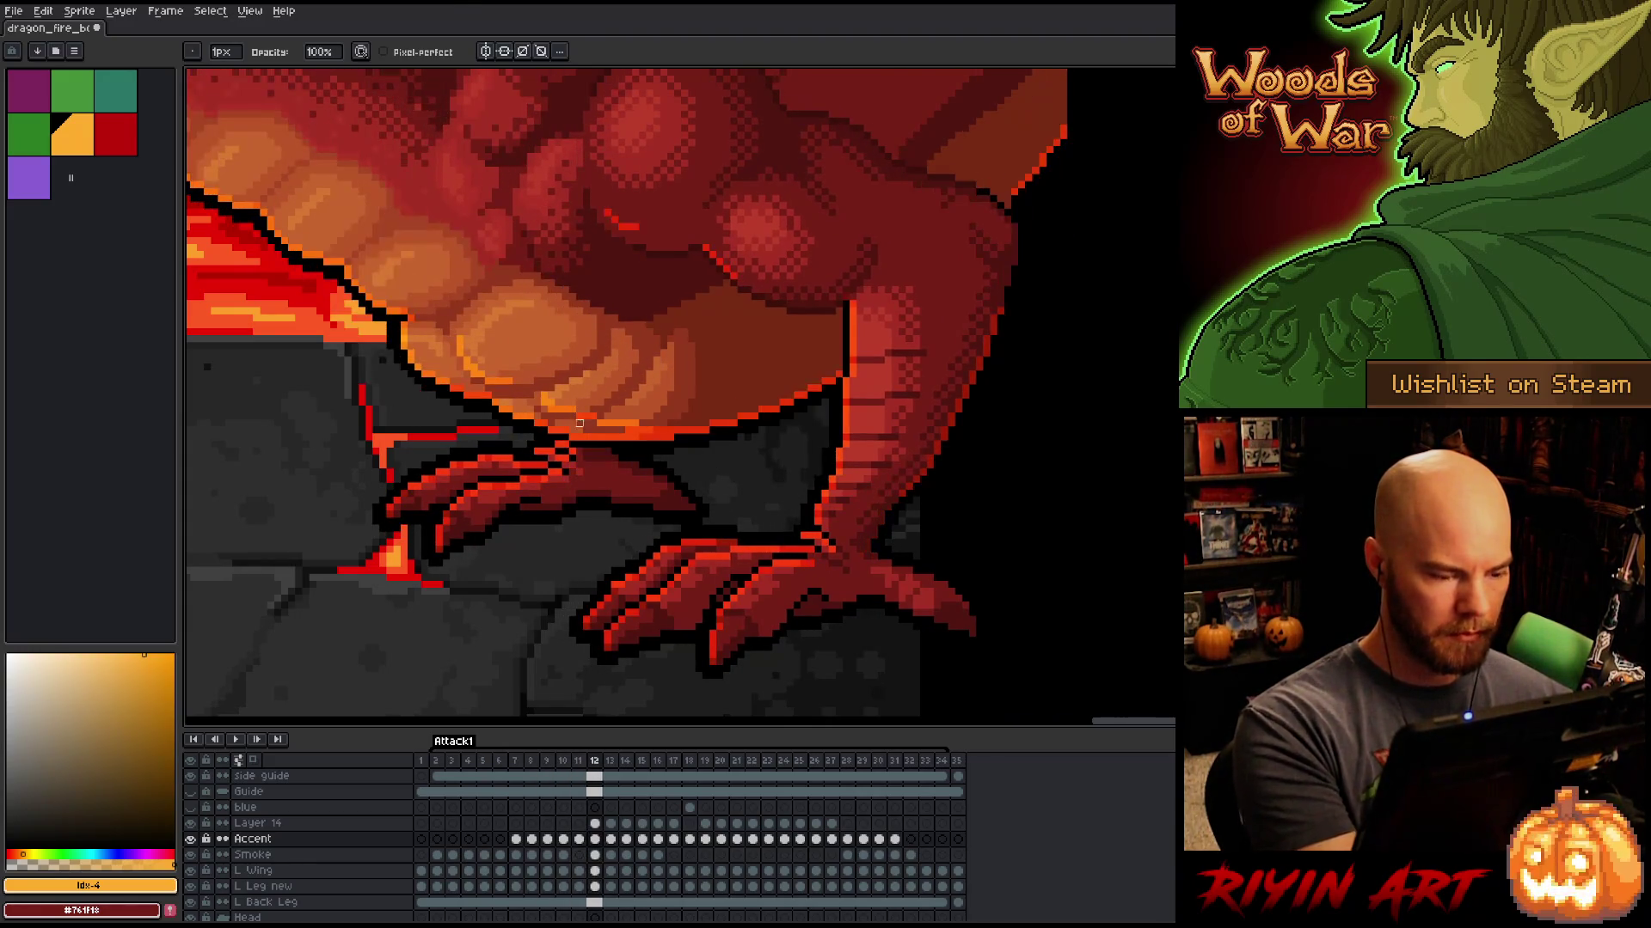
key(e)
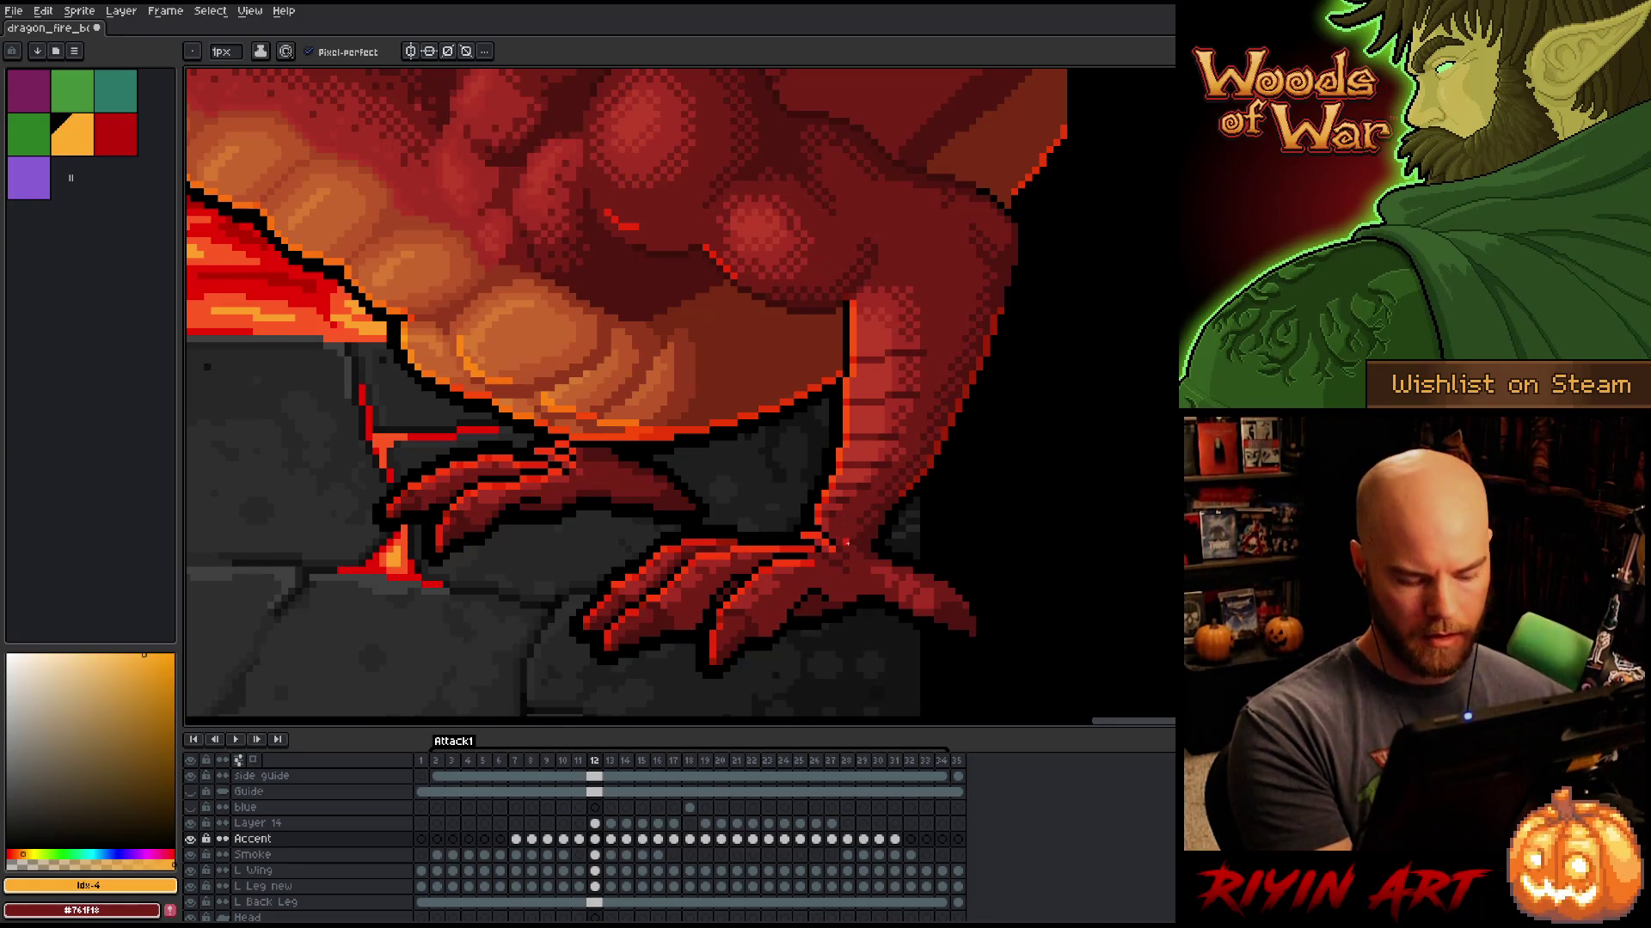
key(b)
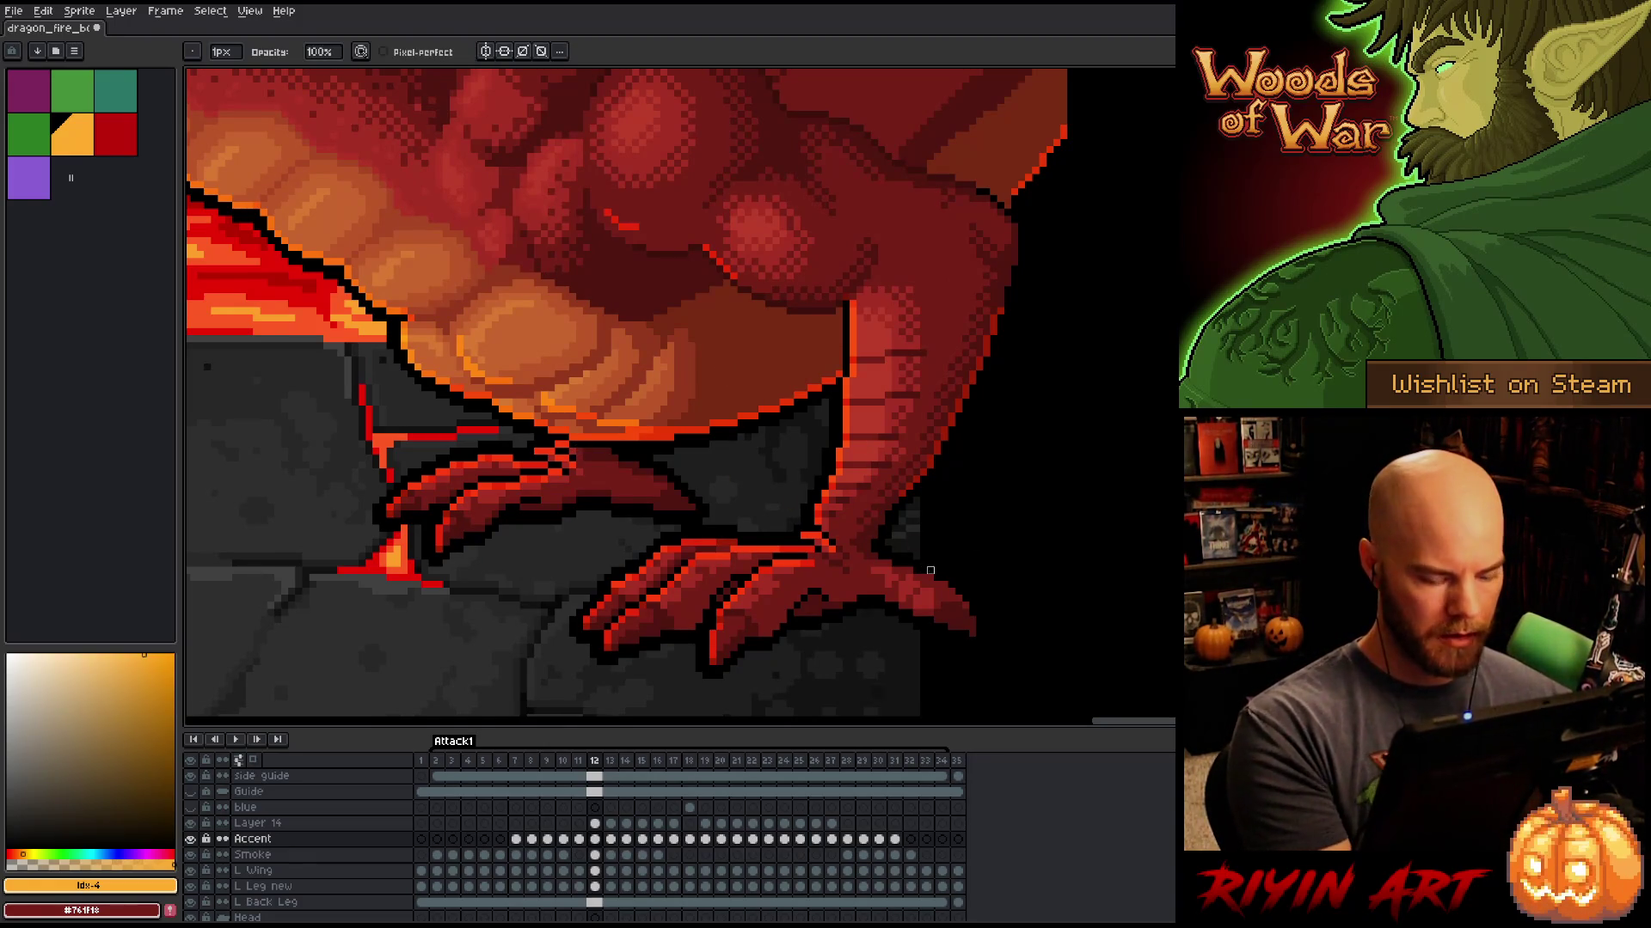
key(Left)
key(Right)
key(Right)
key(Left)
key(Left)
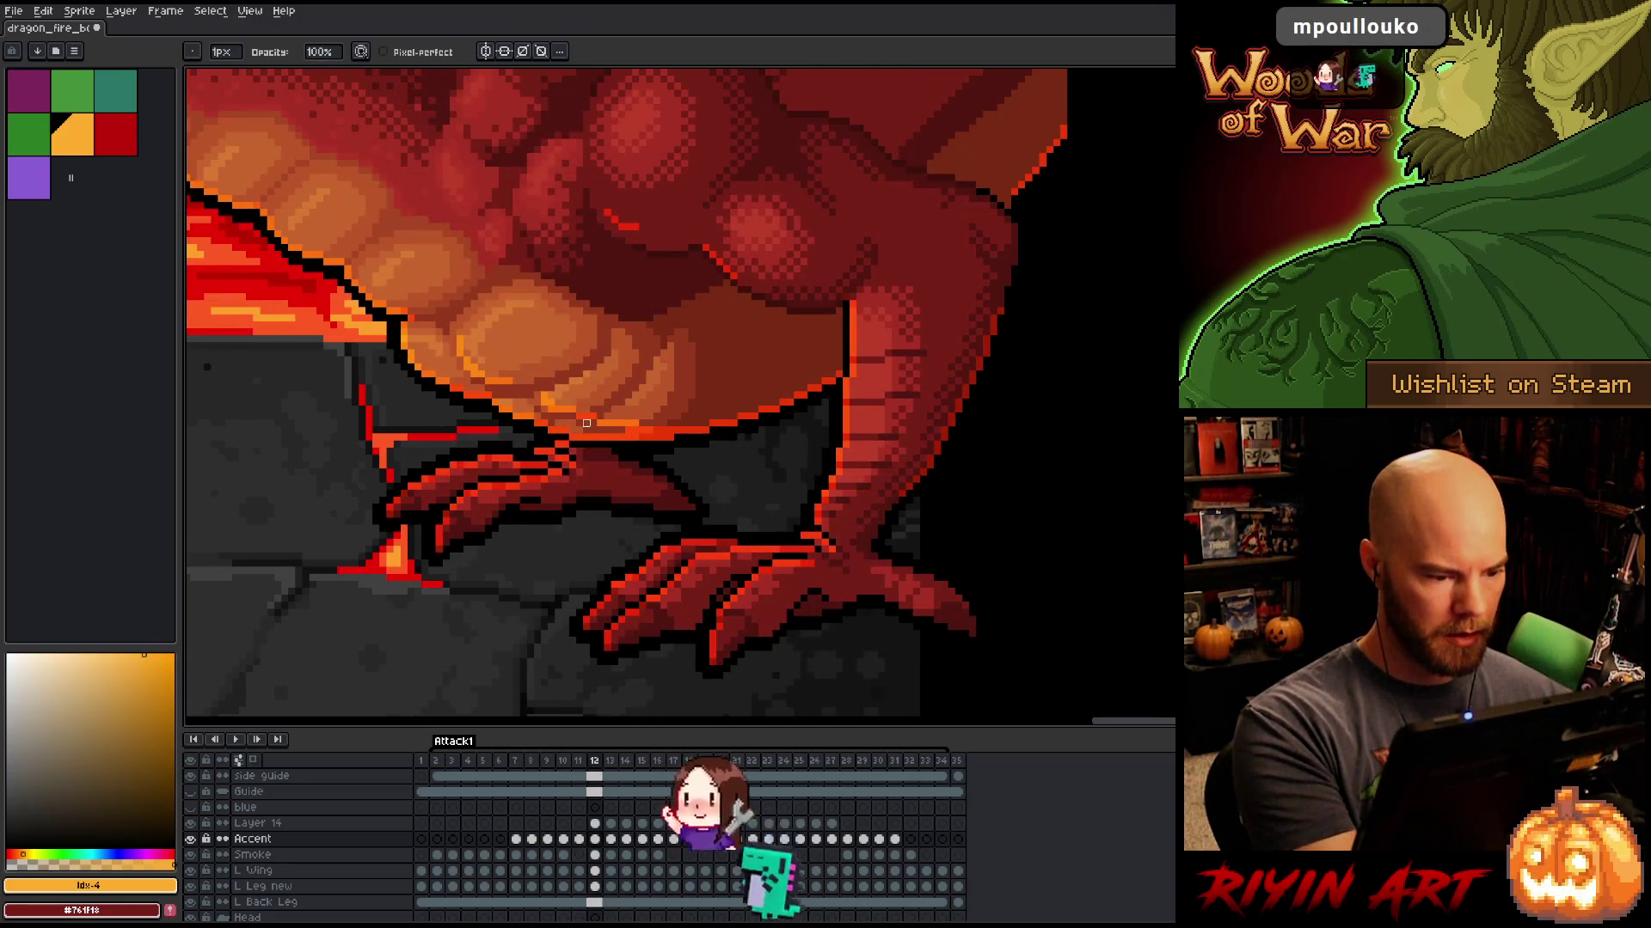
key(Right)
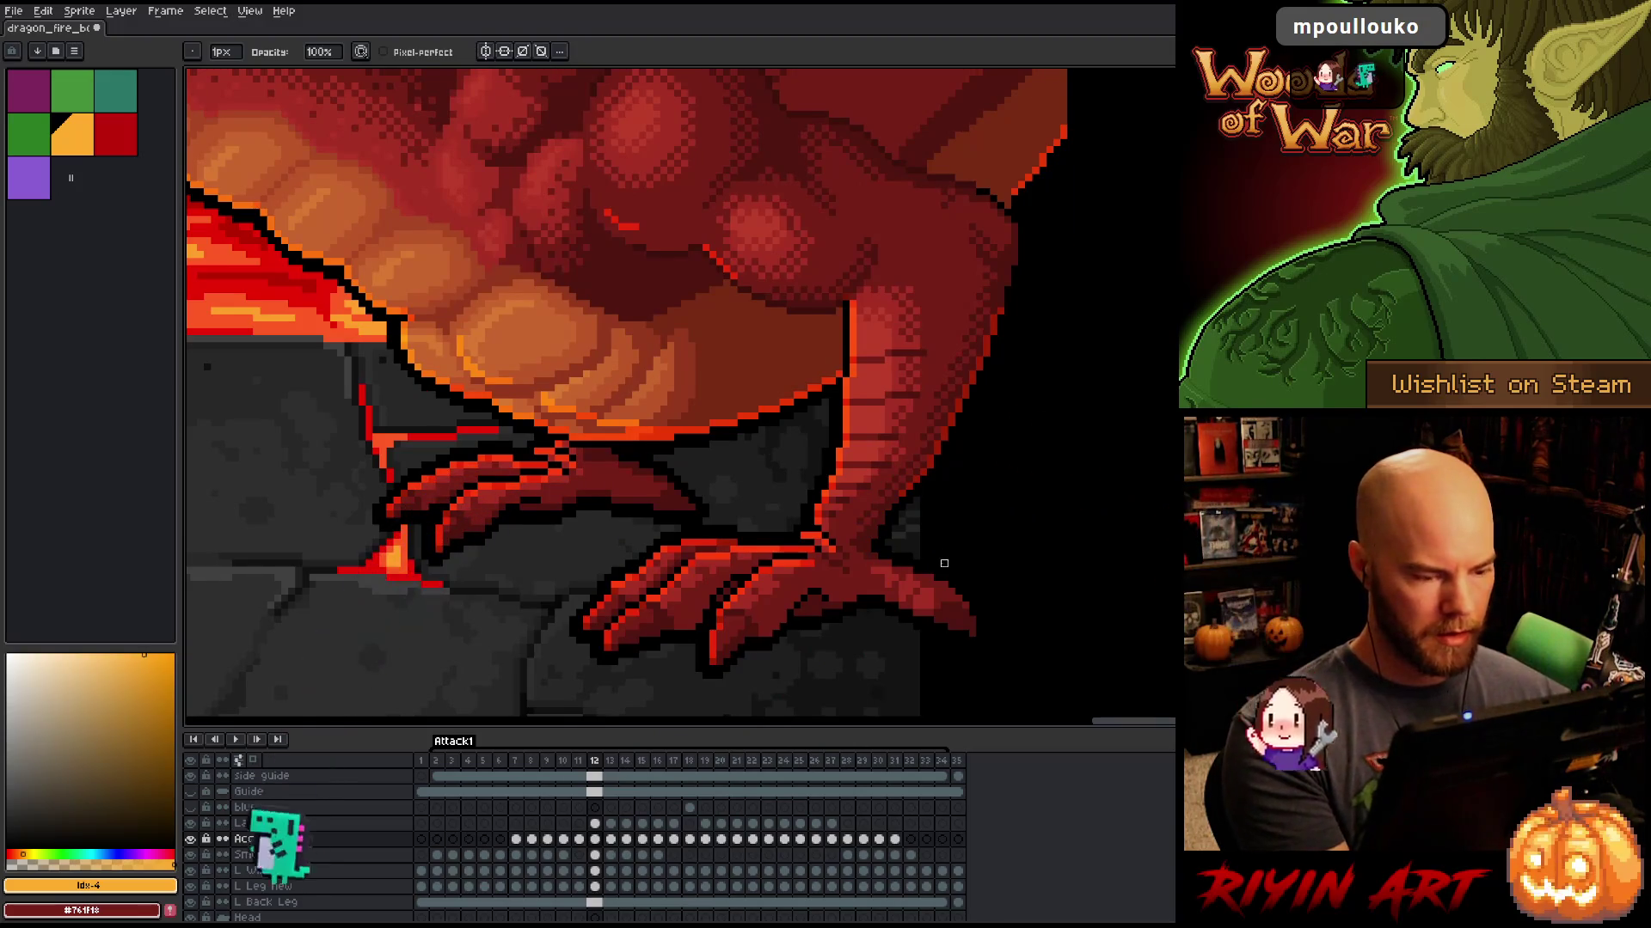
key(Left)
key(Right)
key(Left)
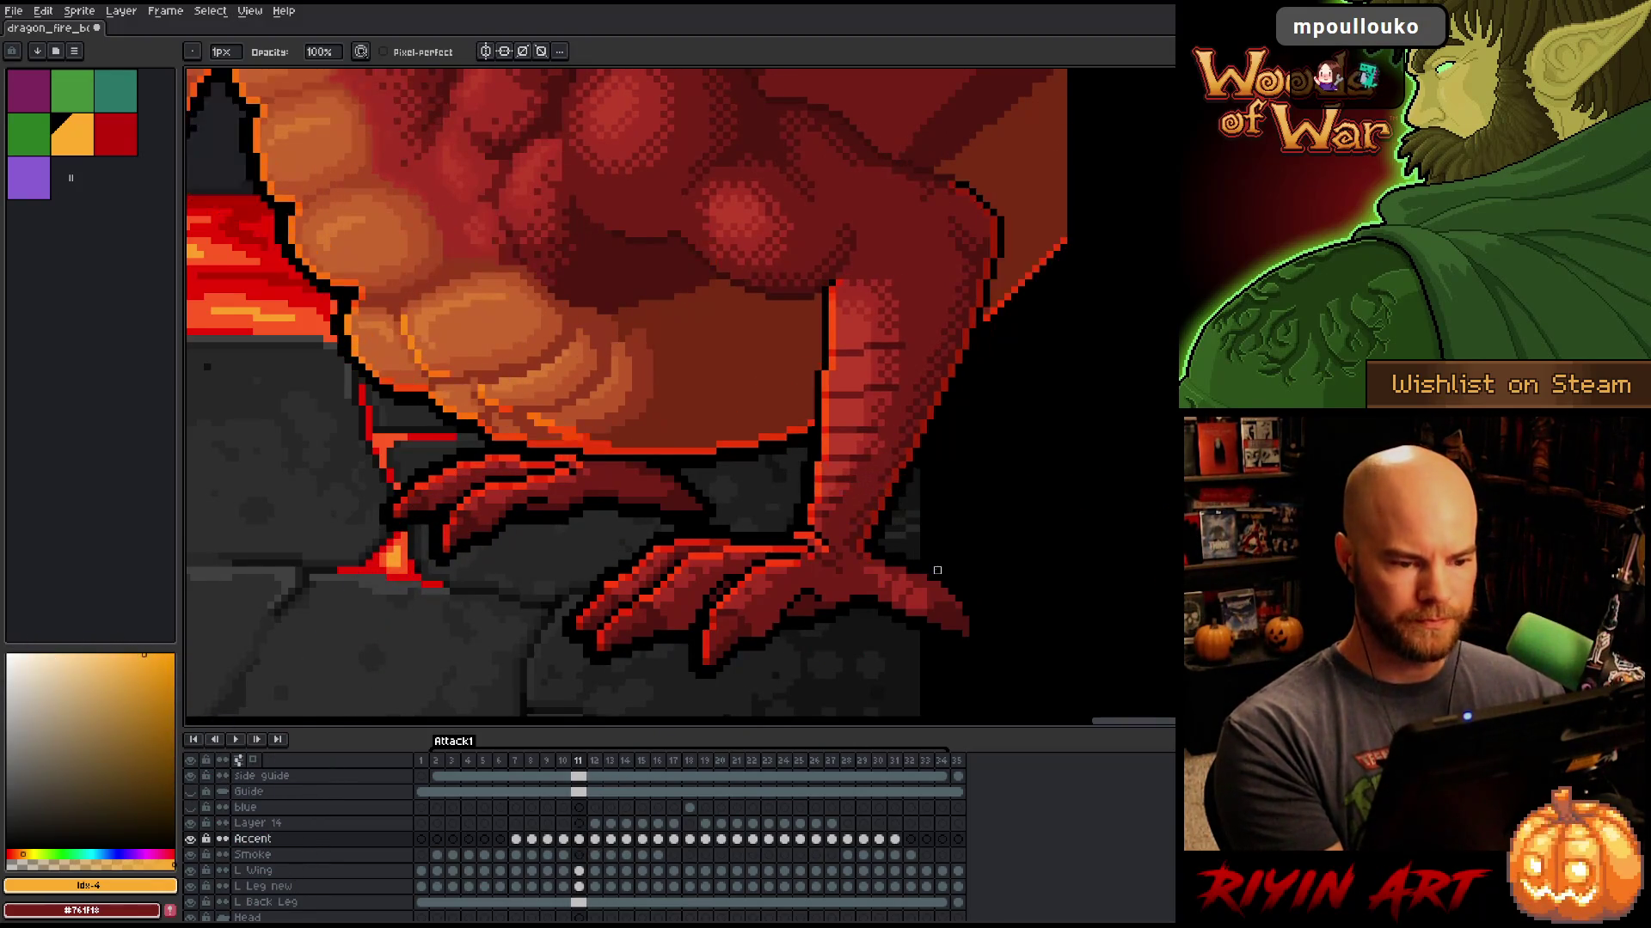
key(Right)
key(Left)
key(Right)
key(Left)
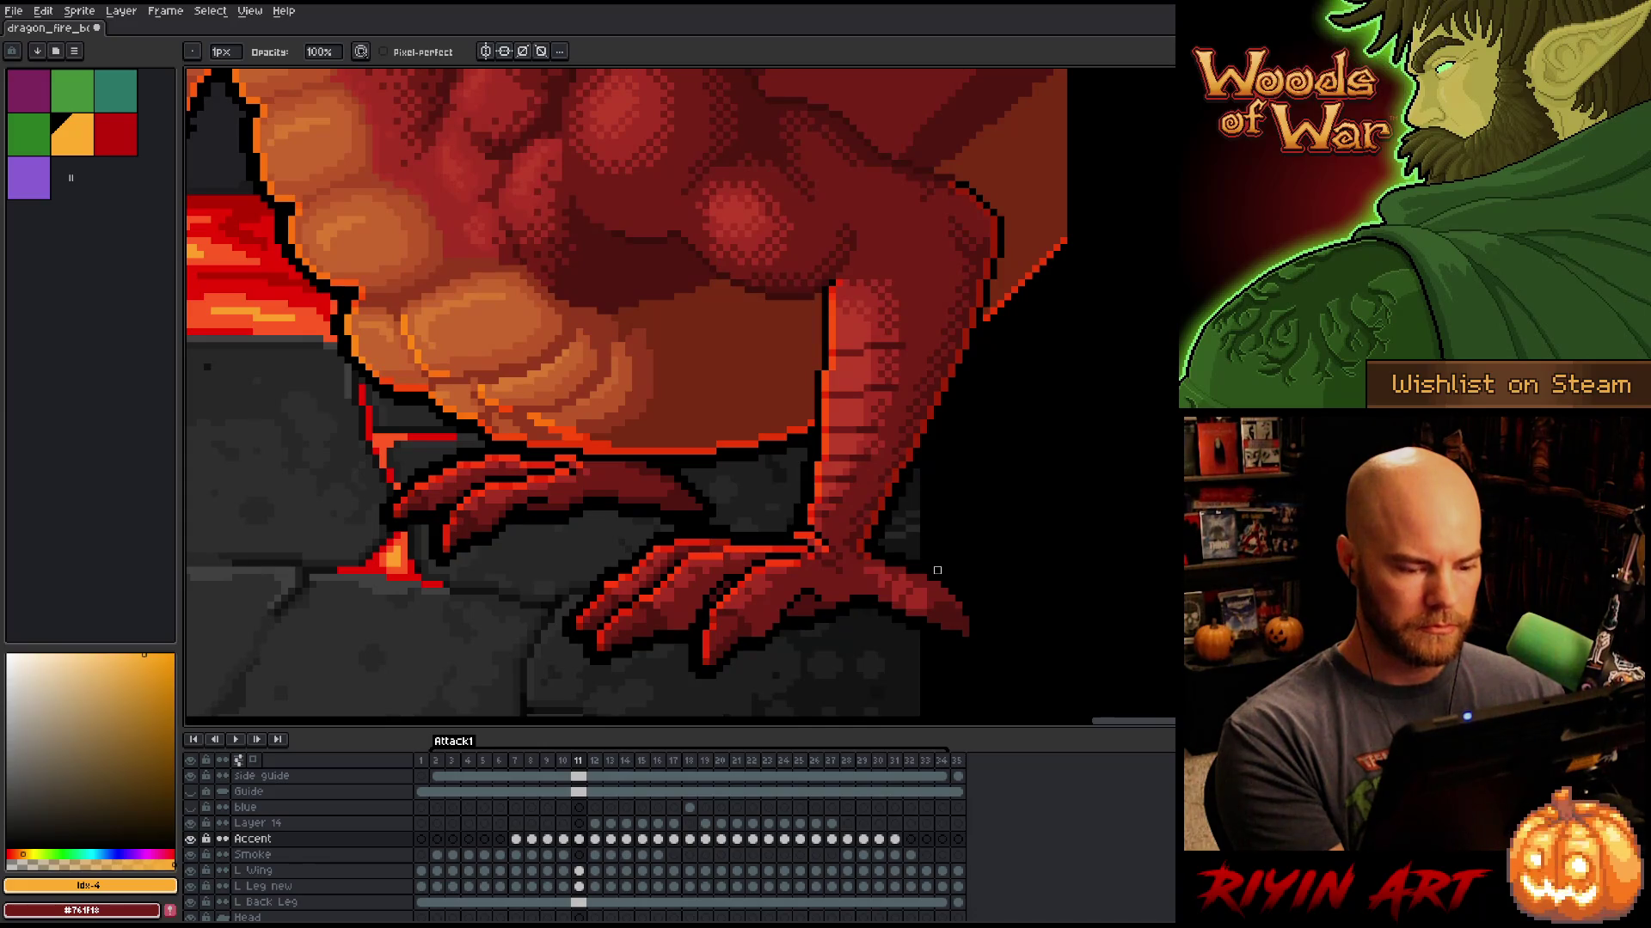
key(Right)
key(Left)
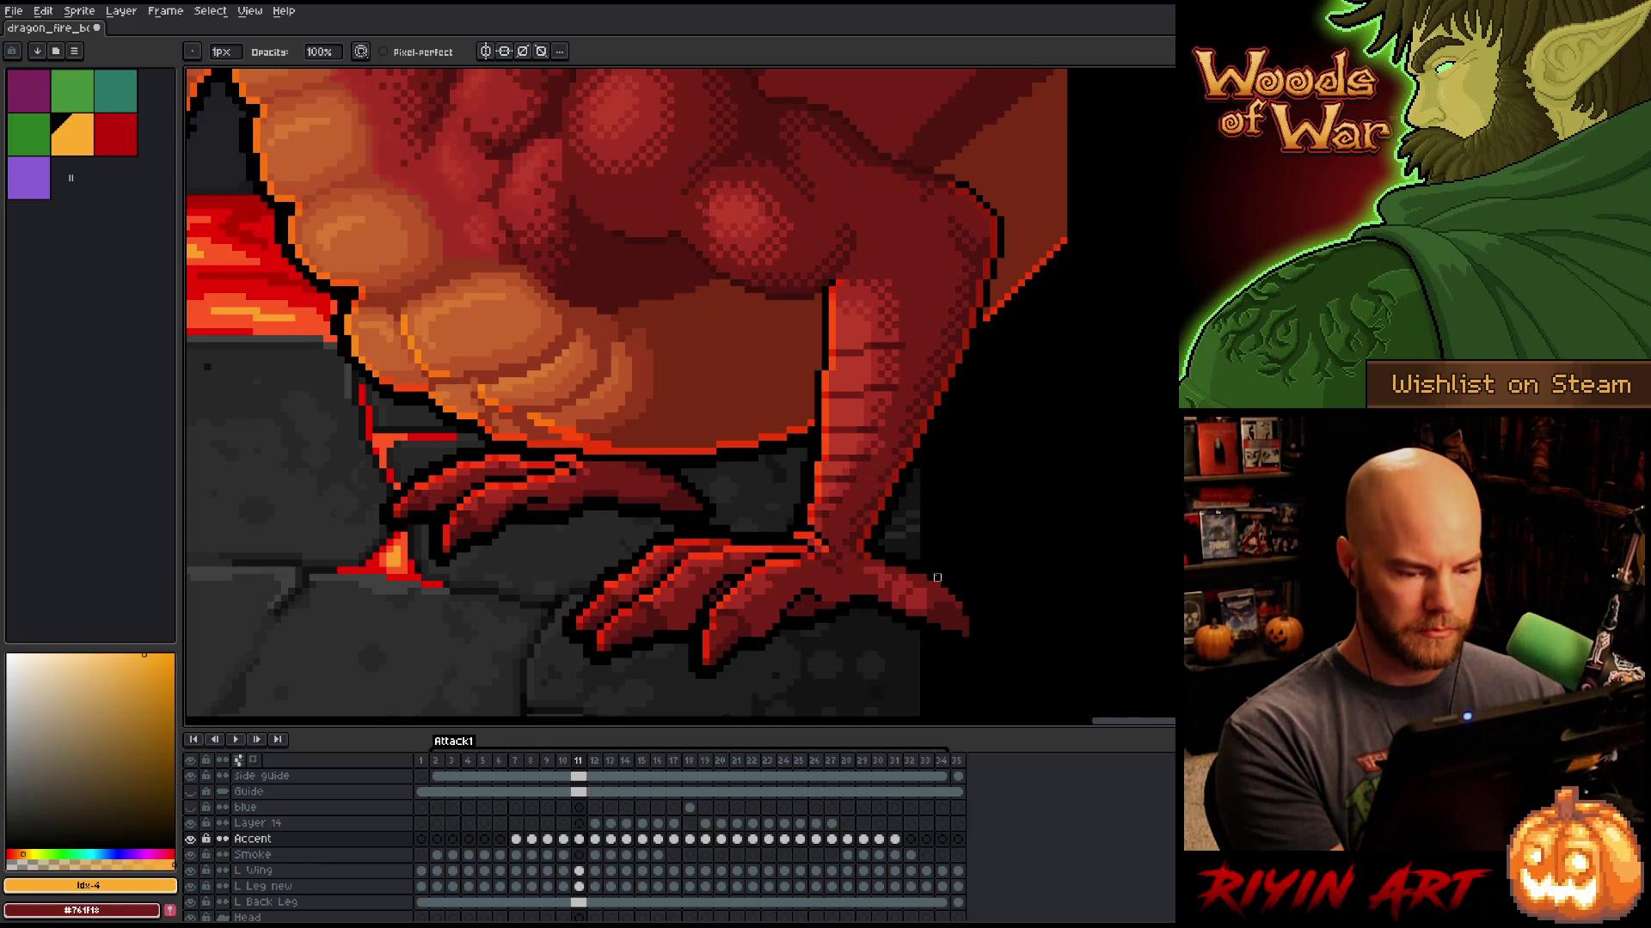
key(Right)
Step: Compare the leg poses of frames 12 and 13, settling on frame 12
key(Right)
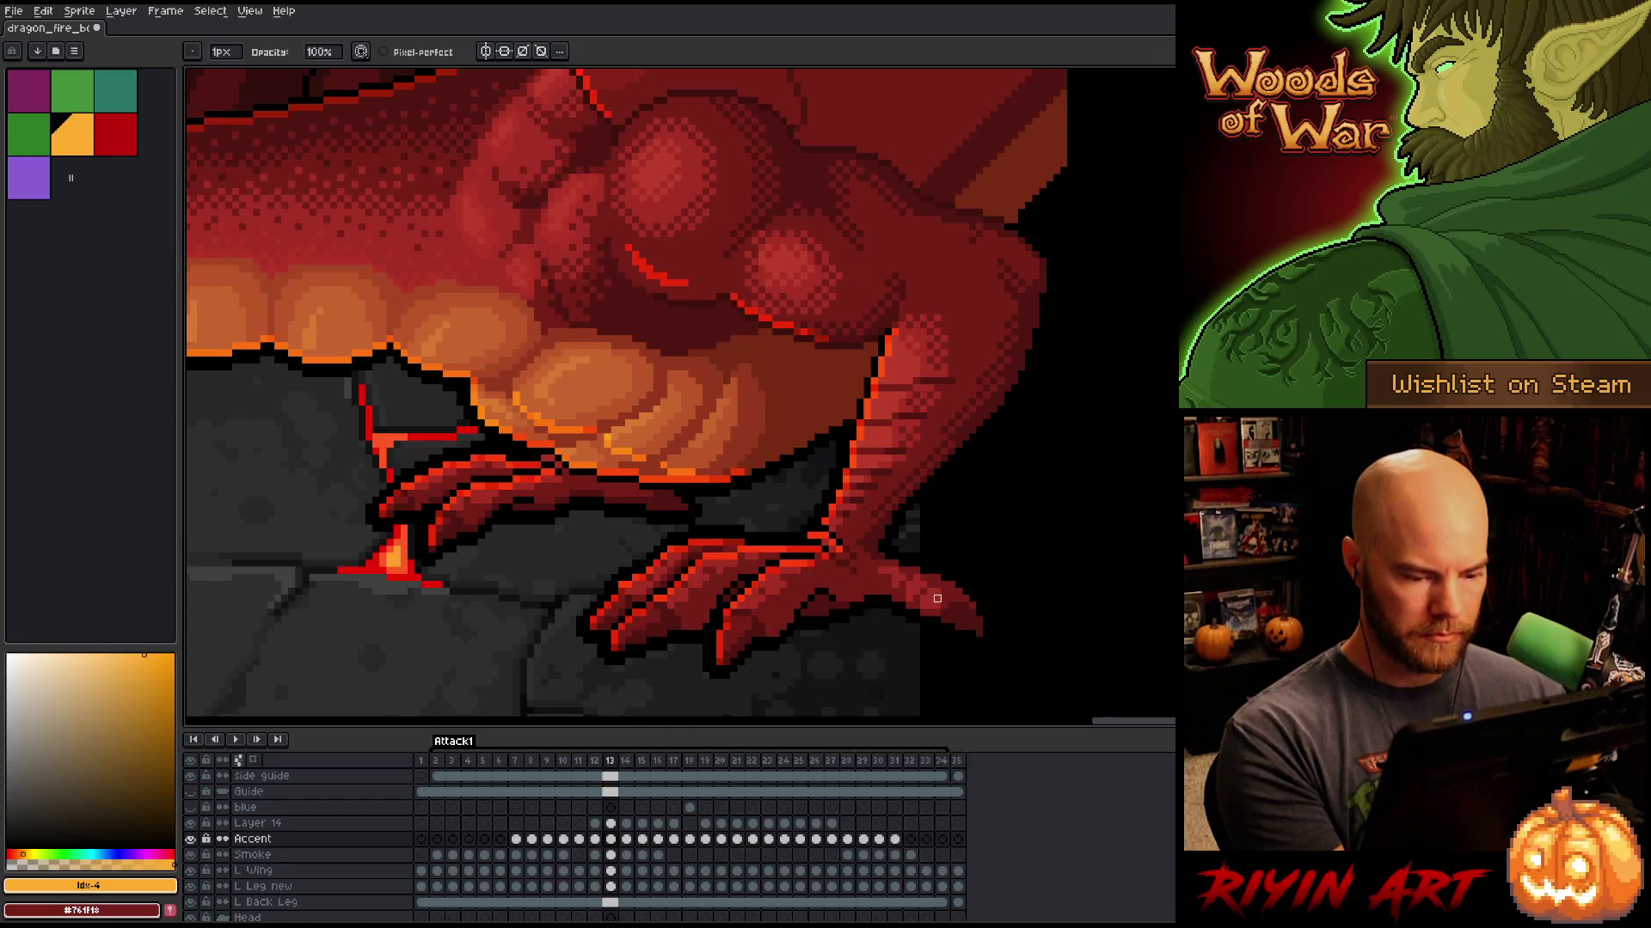
key(Left)
key(Right)
key(Left)
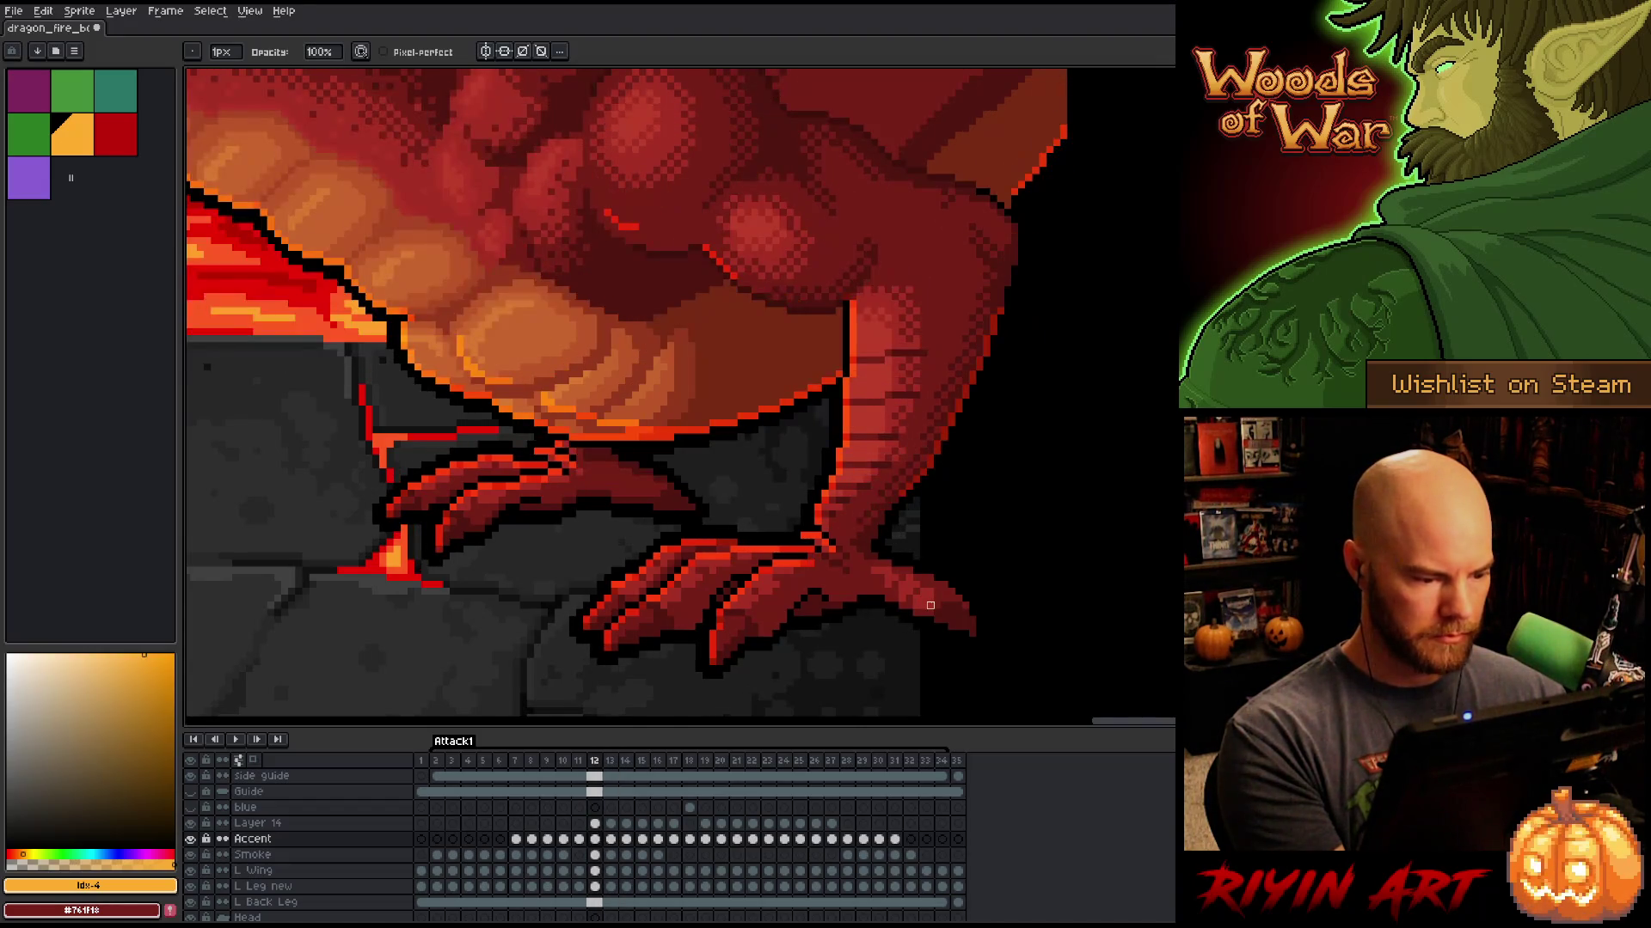
key(Right)
key(Left)
key(Right)
key(Left)
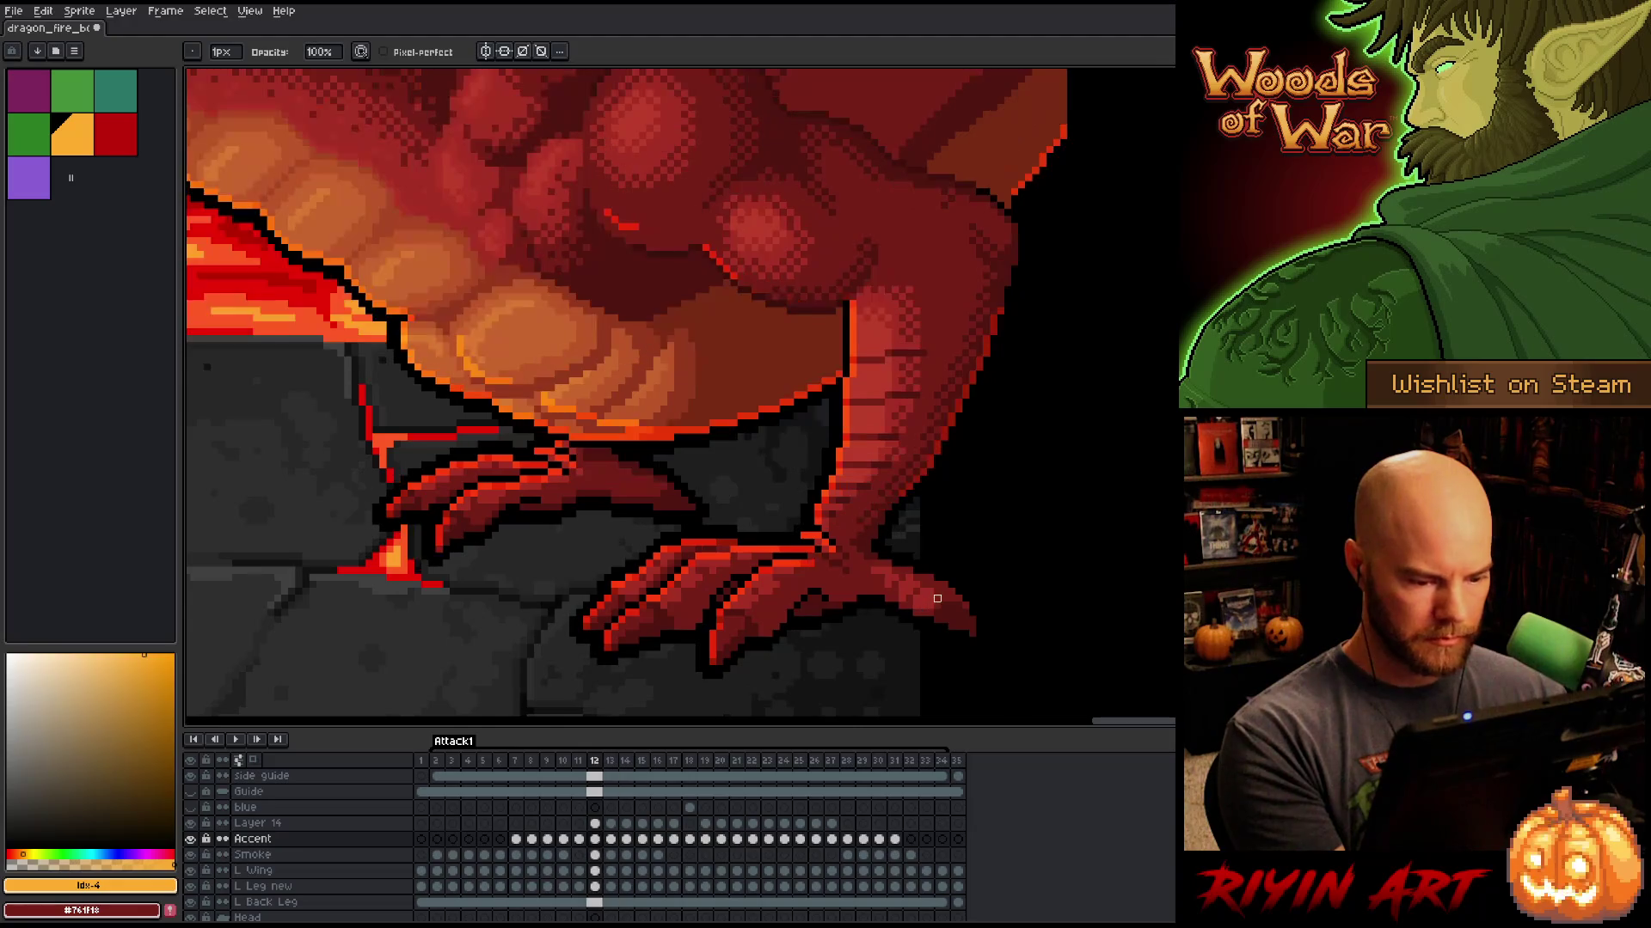
key(Right)
key(Left)
key(Right)
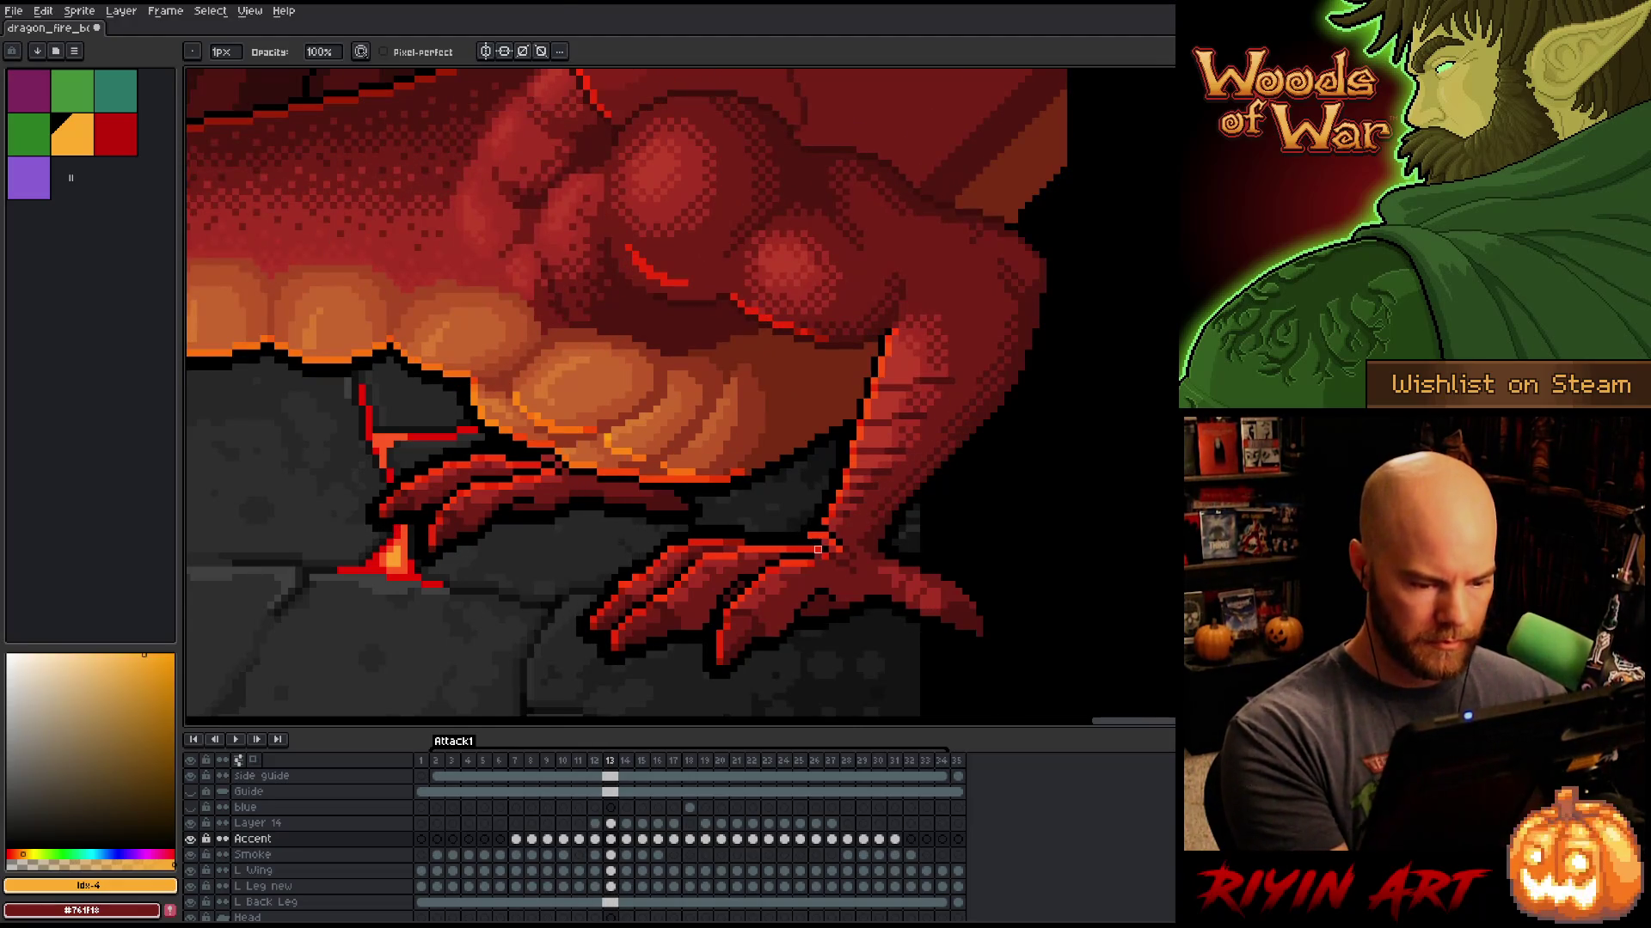
key(Left)
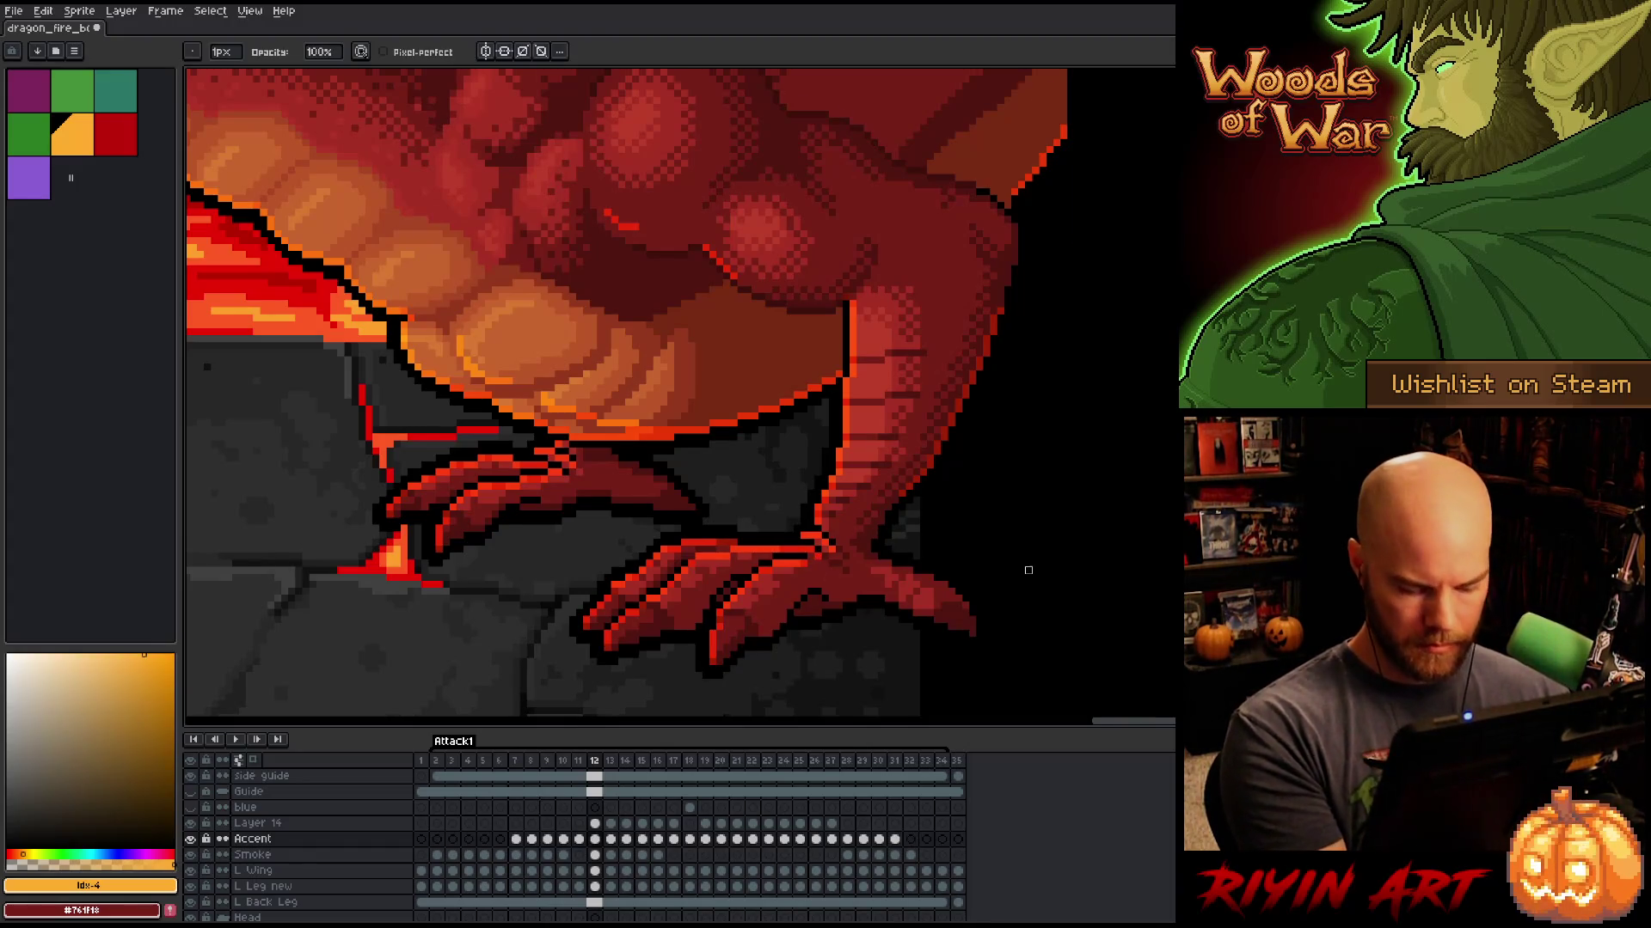
key(Right)
key(Left)
Step: Compare frame 14 against frame 13 and switch to the pixel-perfect pencil
key(Right)
key(Right)
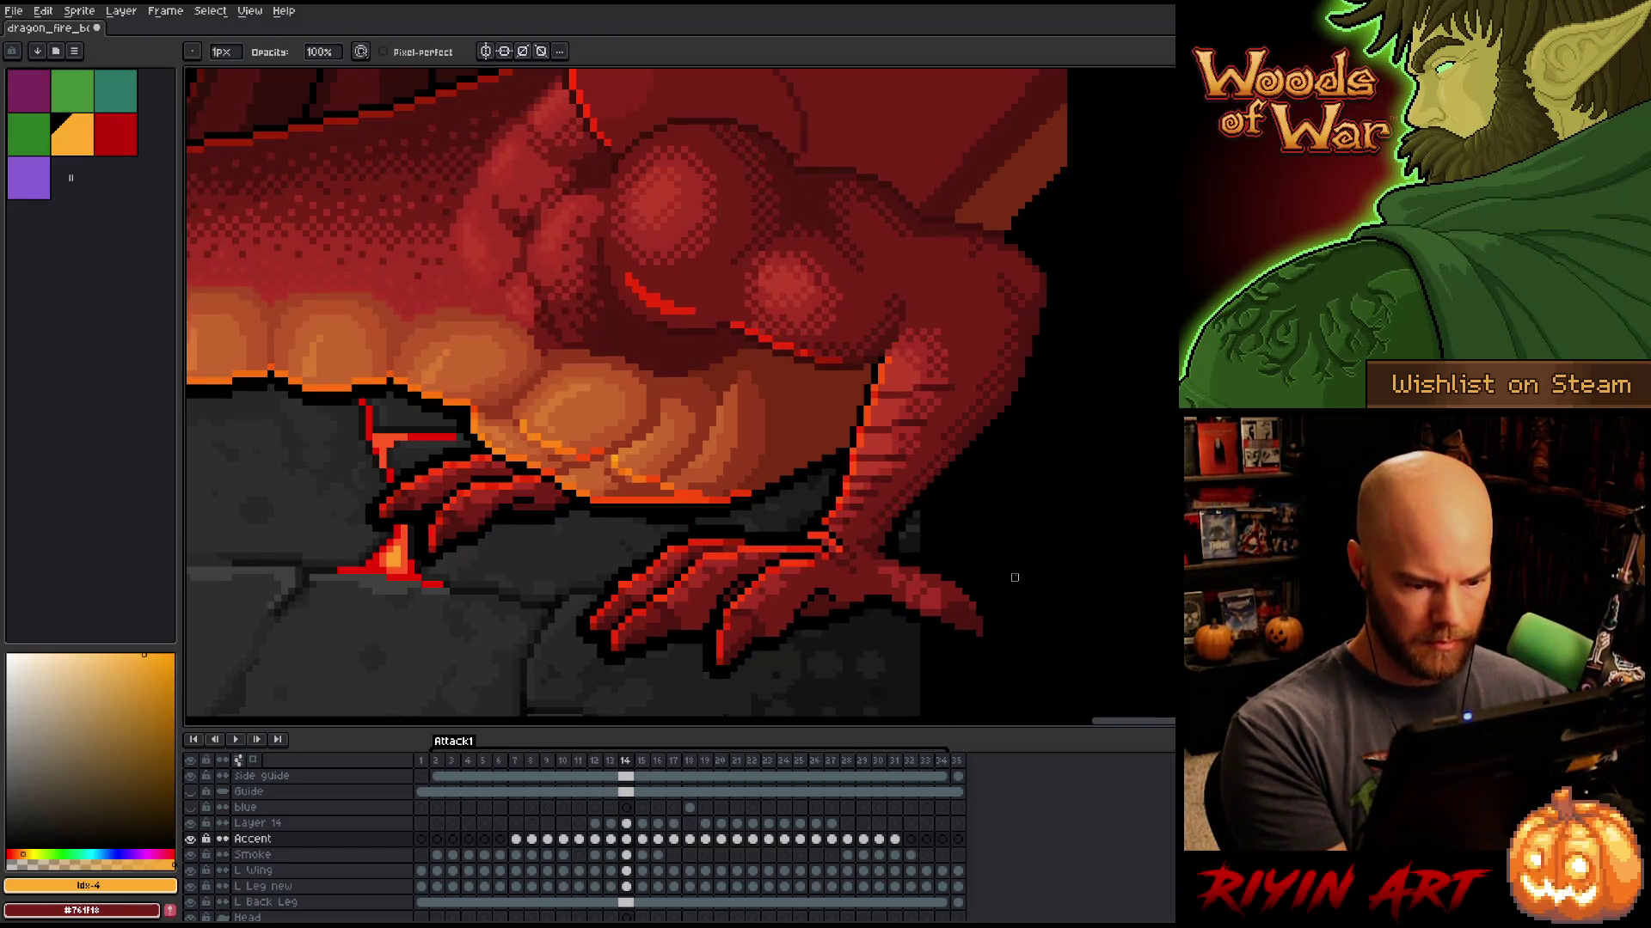
key(Left)
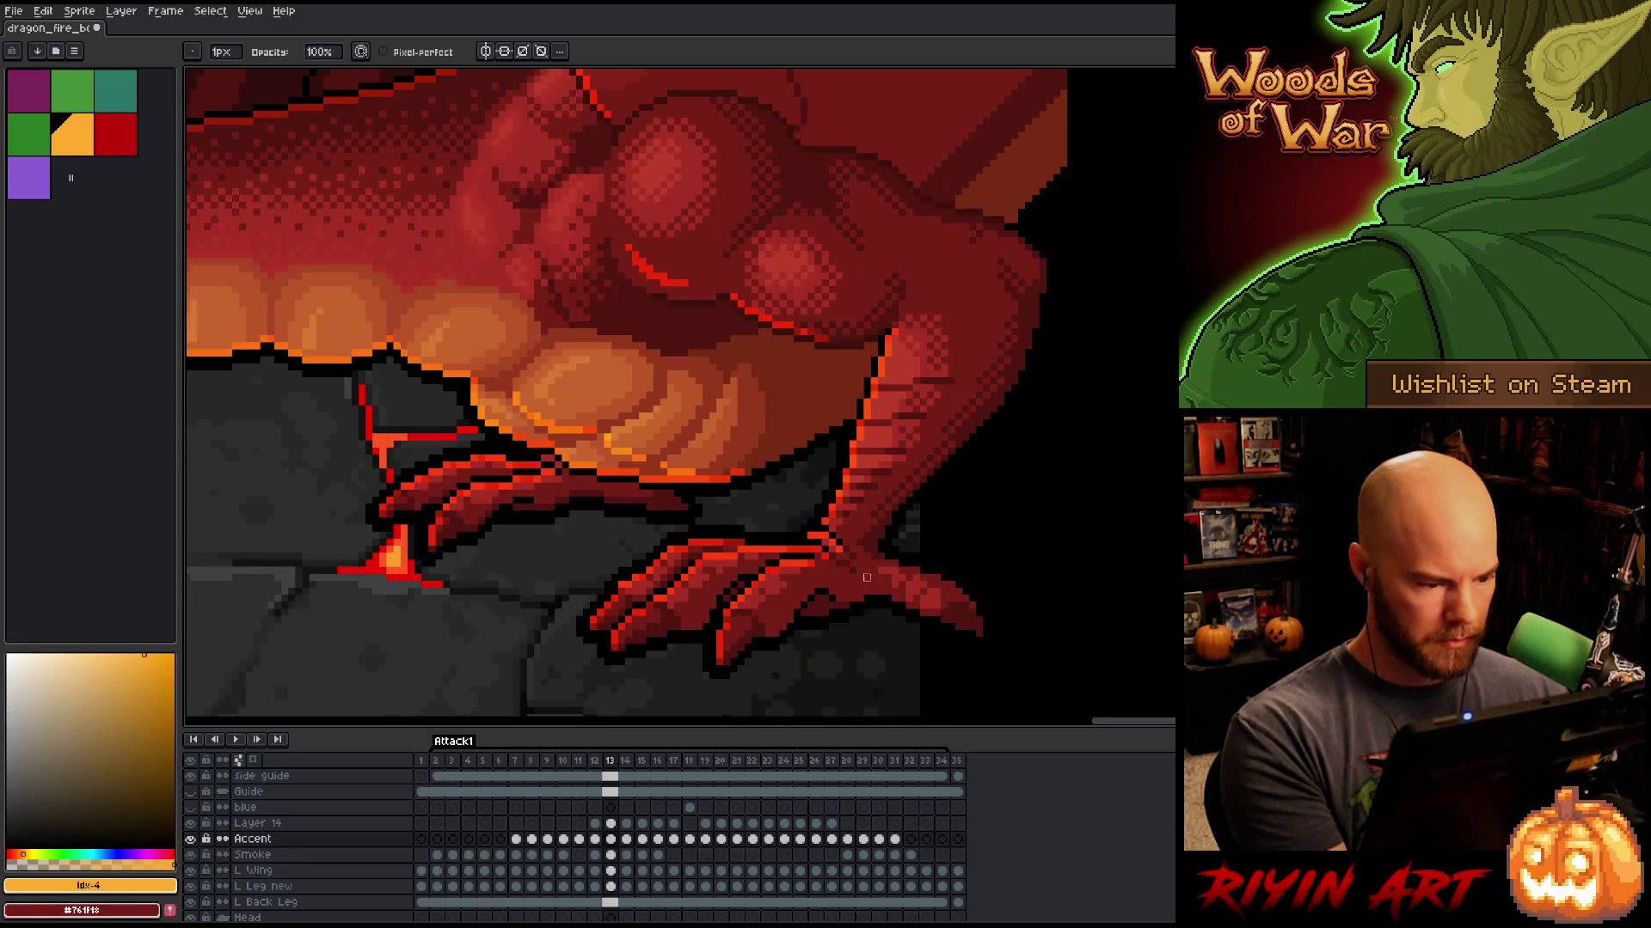
key(Right)
key(Left)
key(e)
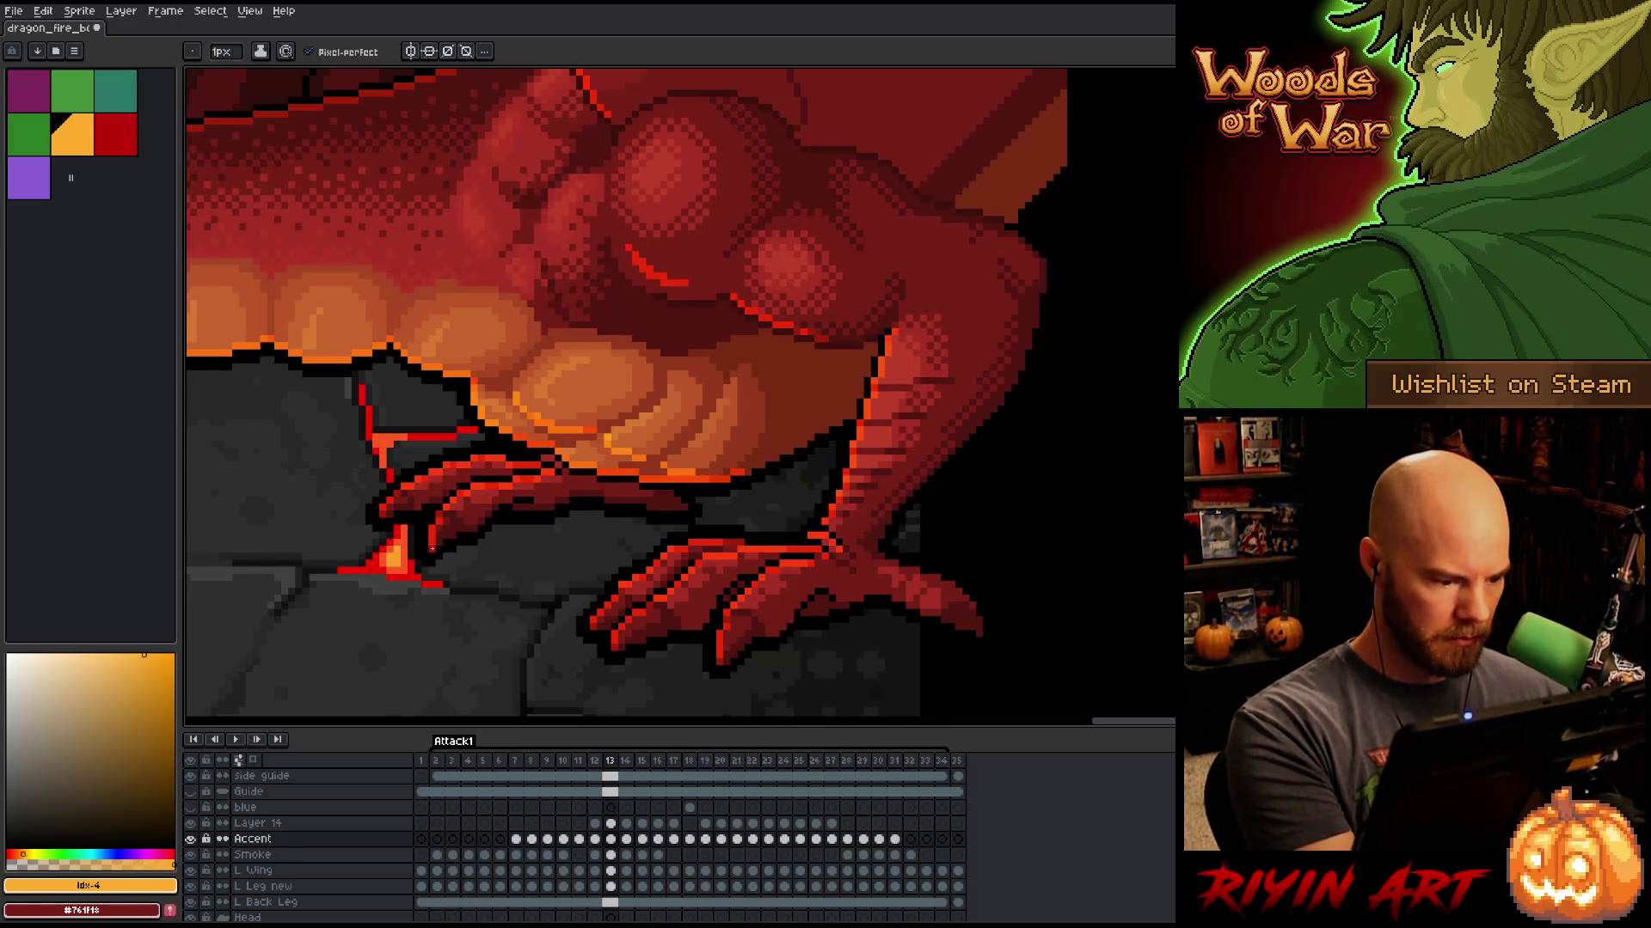
key(Left)
key(Right)
key(Right)
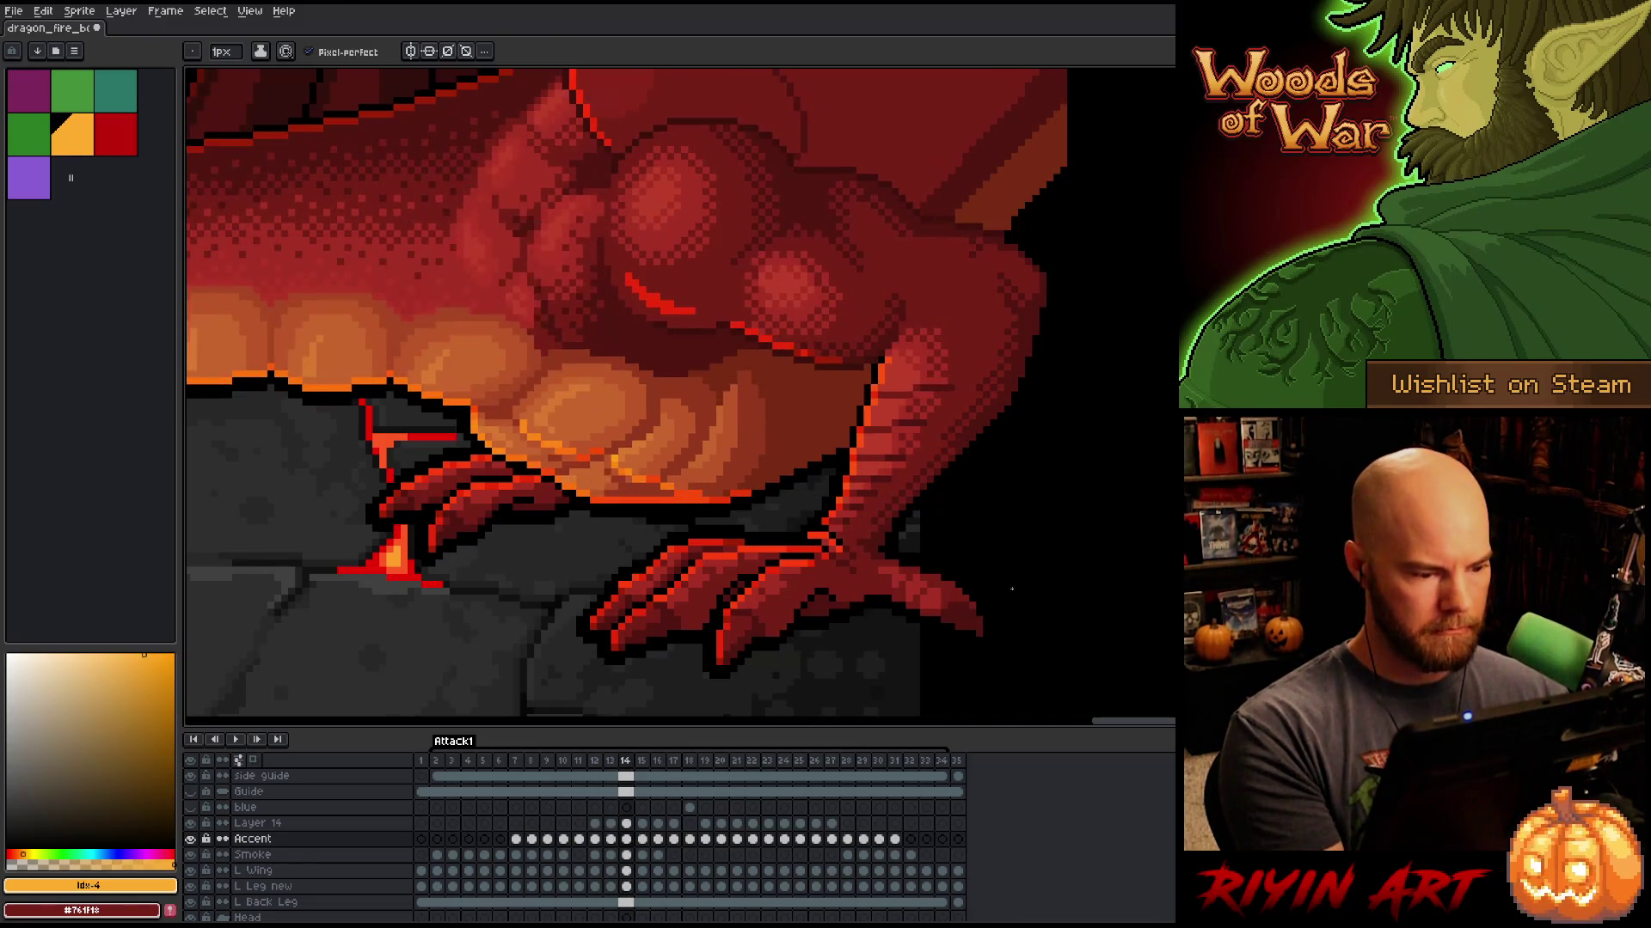
key(Left)
key(Right)
key(Right)
key(Left)
Step: Compare frame 15's pose with its neighbouring frames
key(Left)
key(Right)
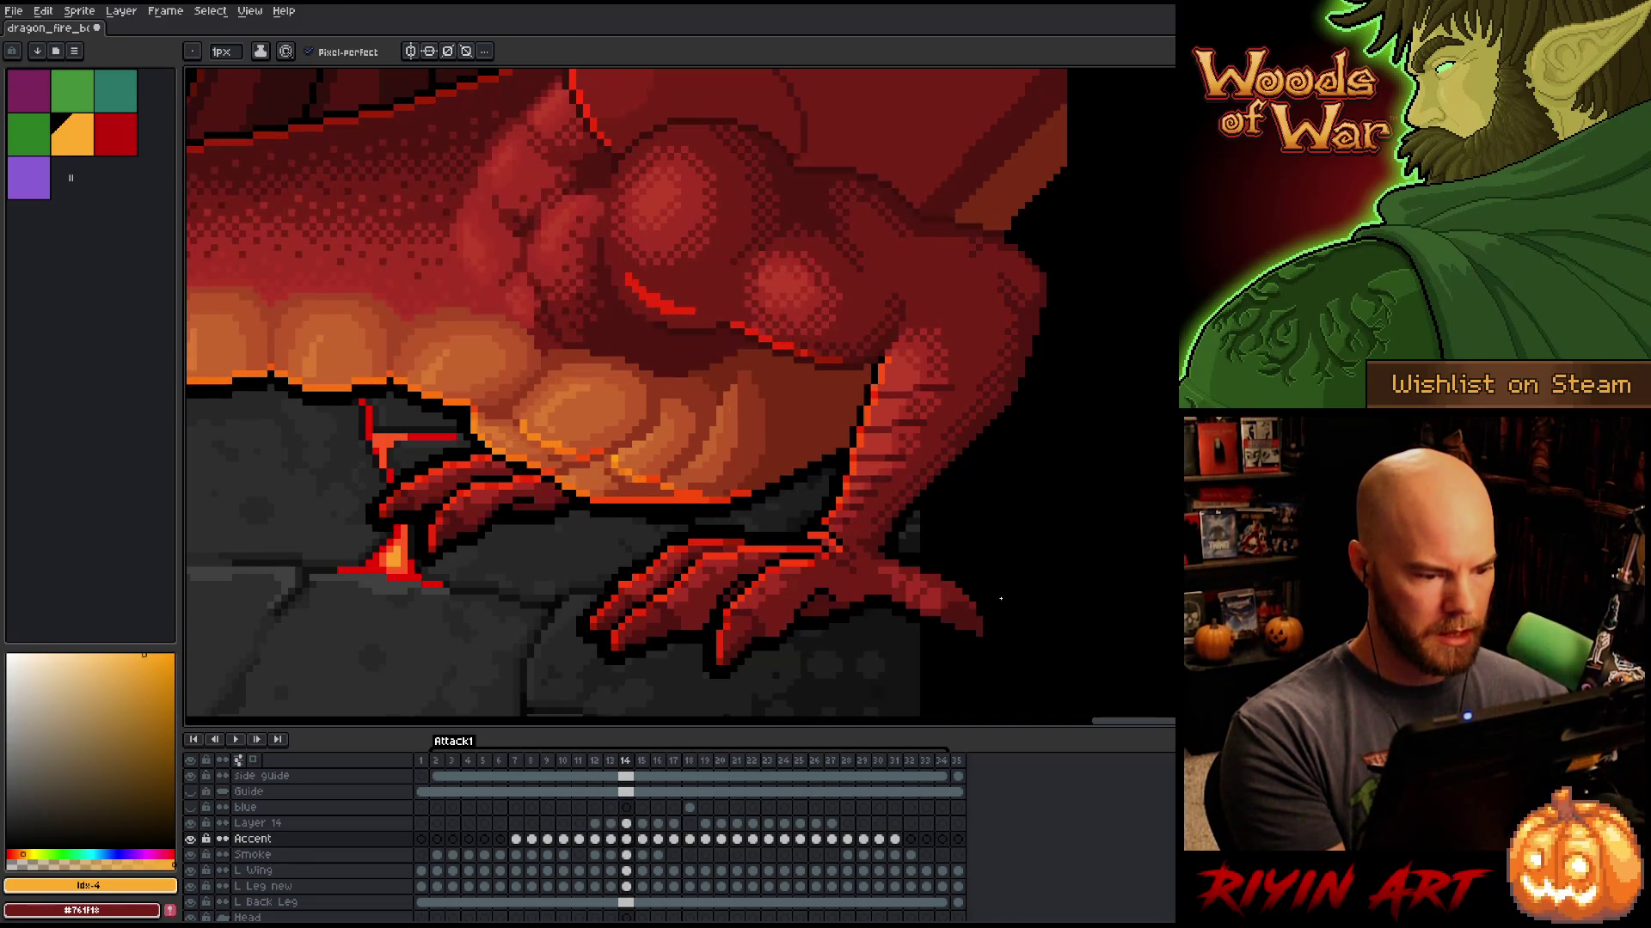
key(Right)
key(Left)
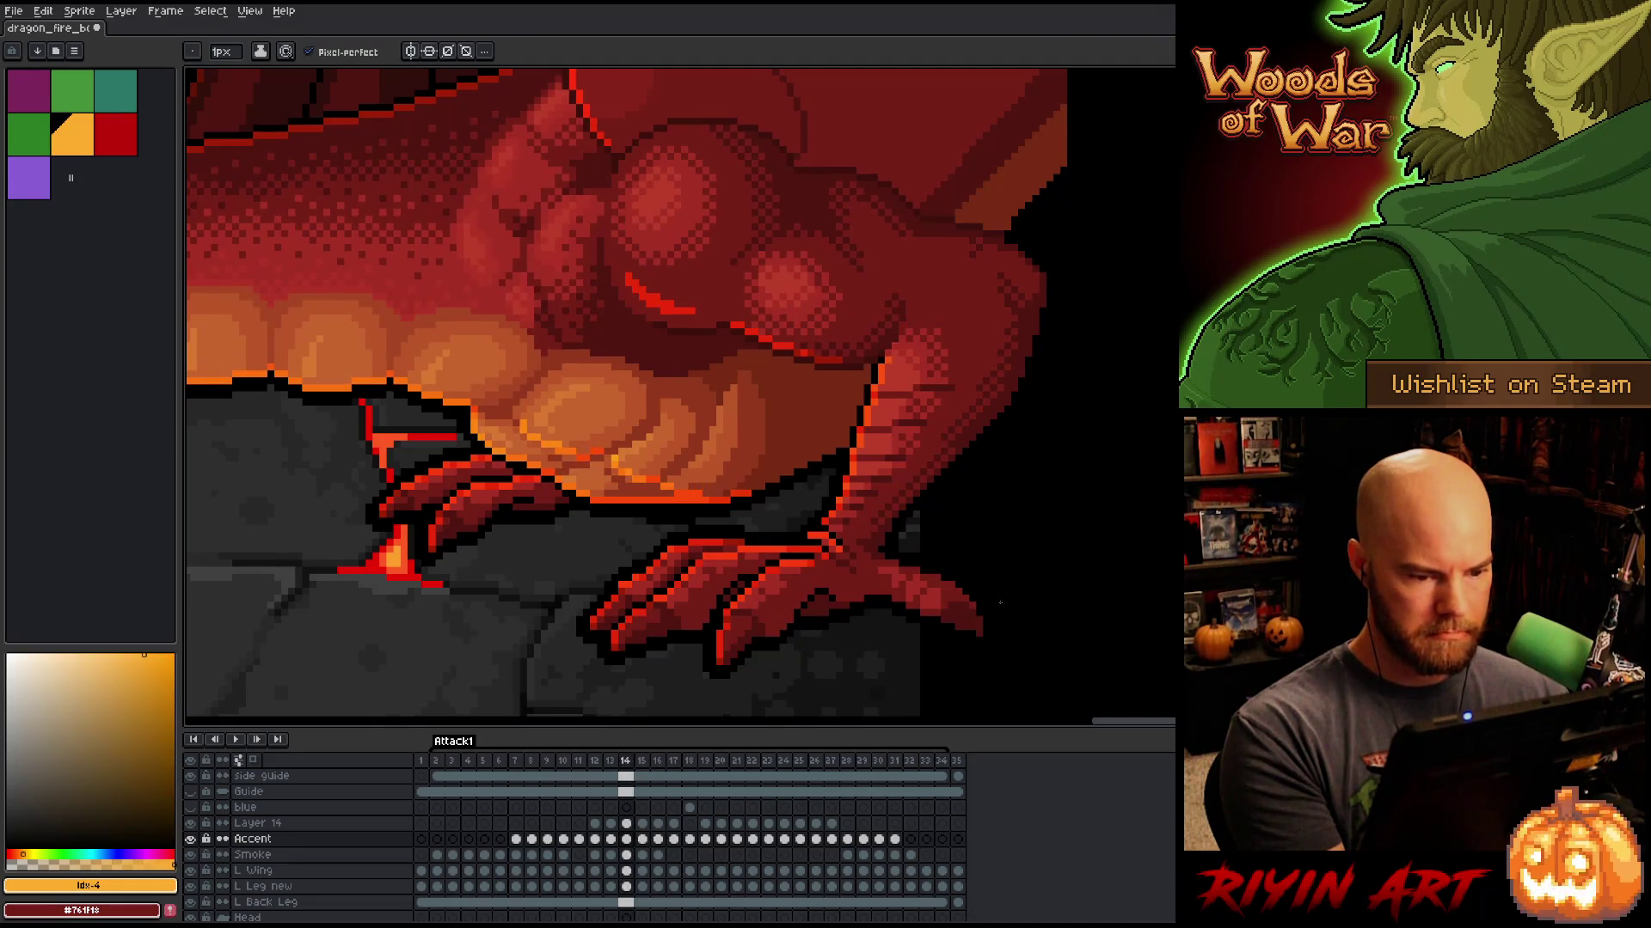
key(Right)
key(Left)
key(Right)
key(Left)
key(Right)
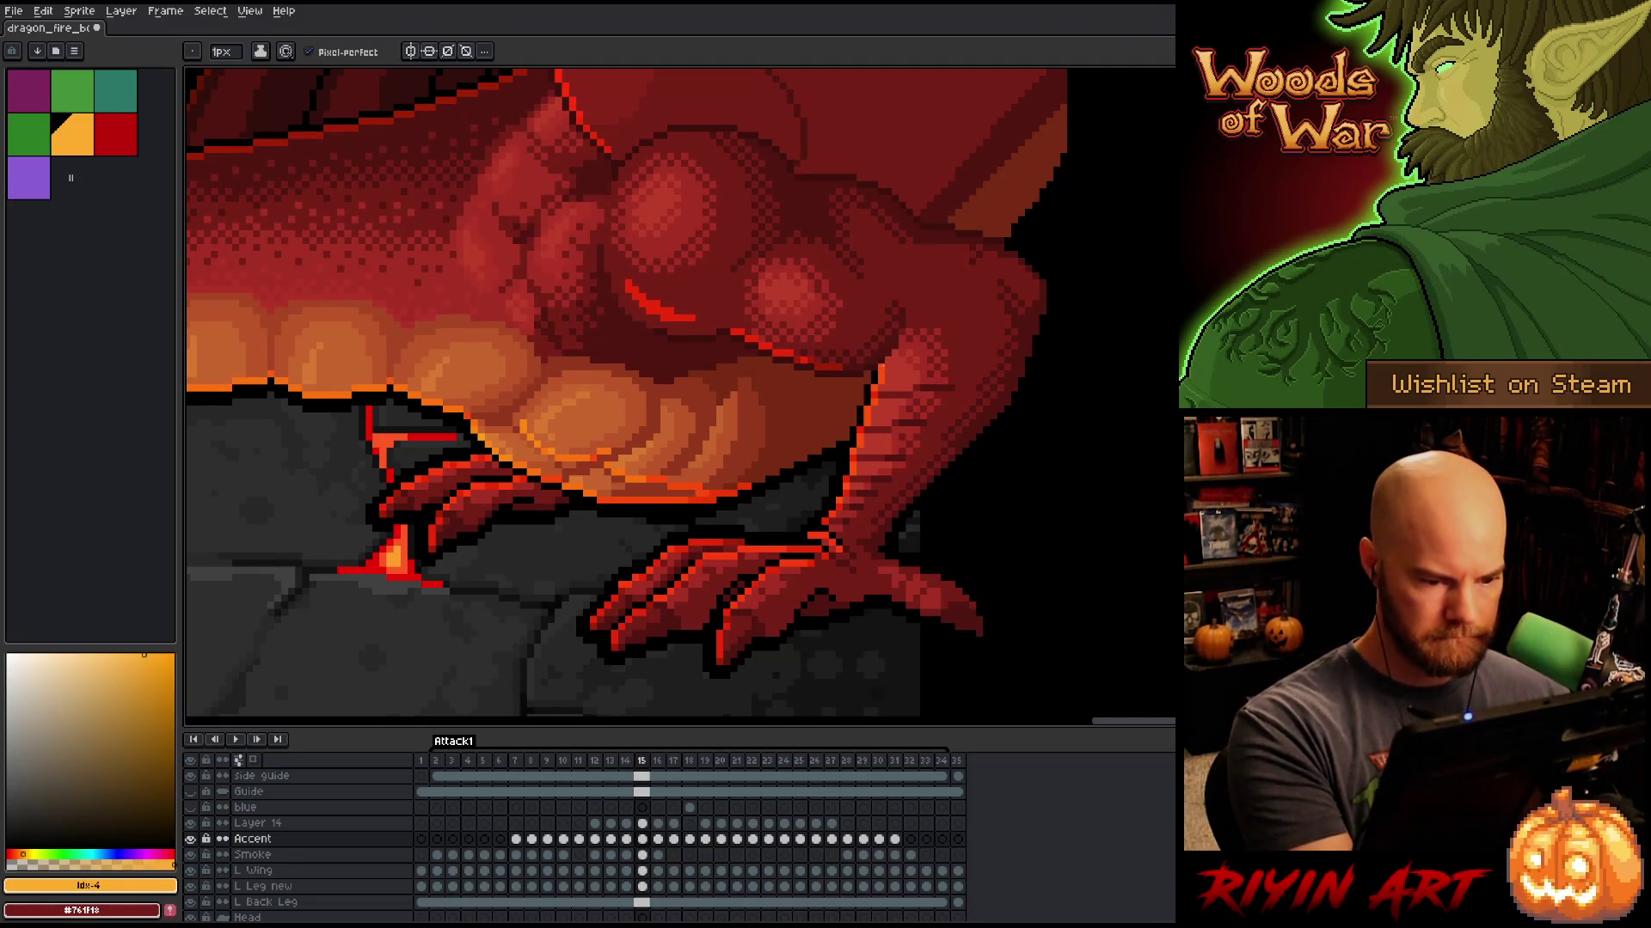
key(Left)
key(Right)
key(Left)
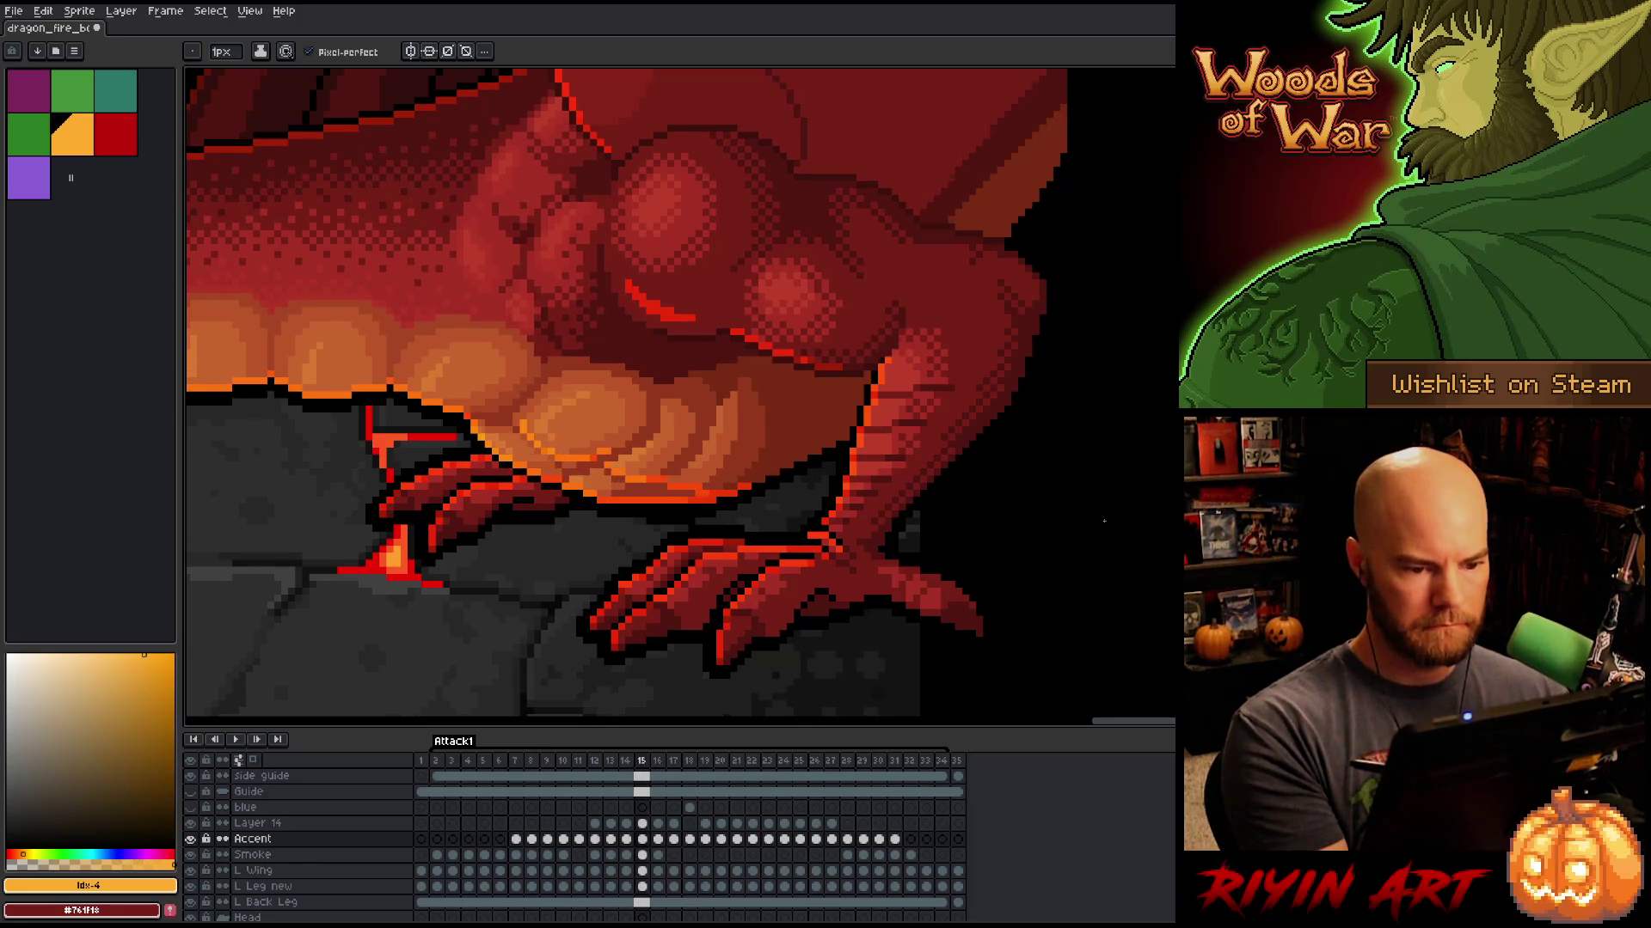
key(Right)
key(Left)
key(Right)
key(Left)
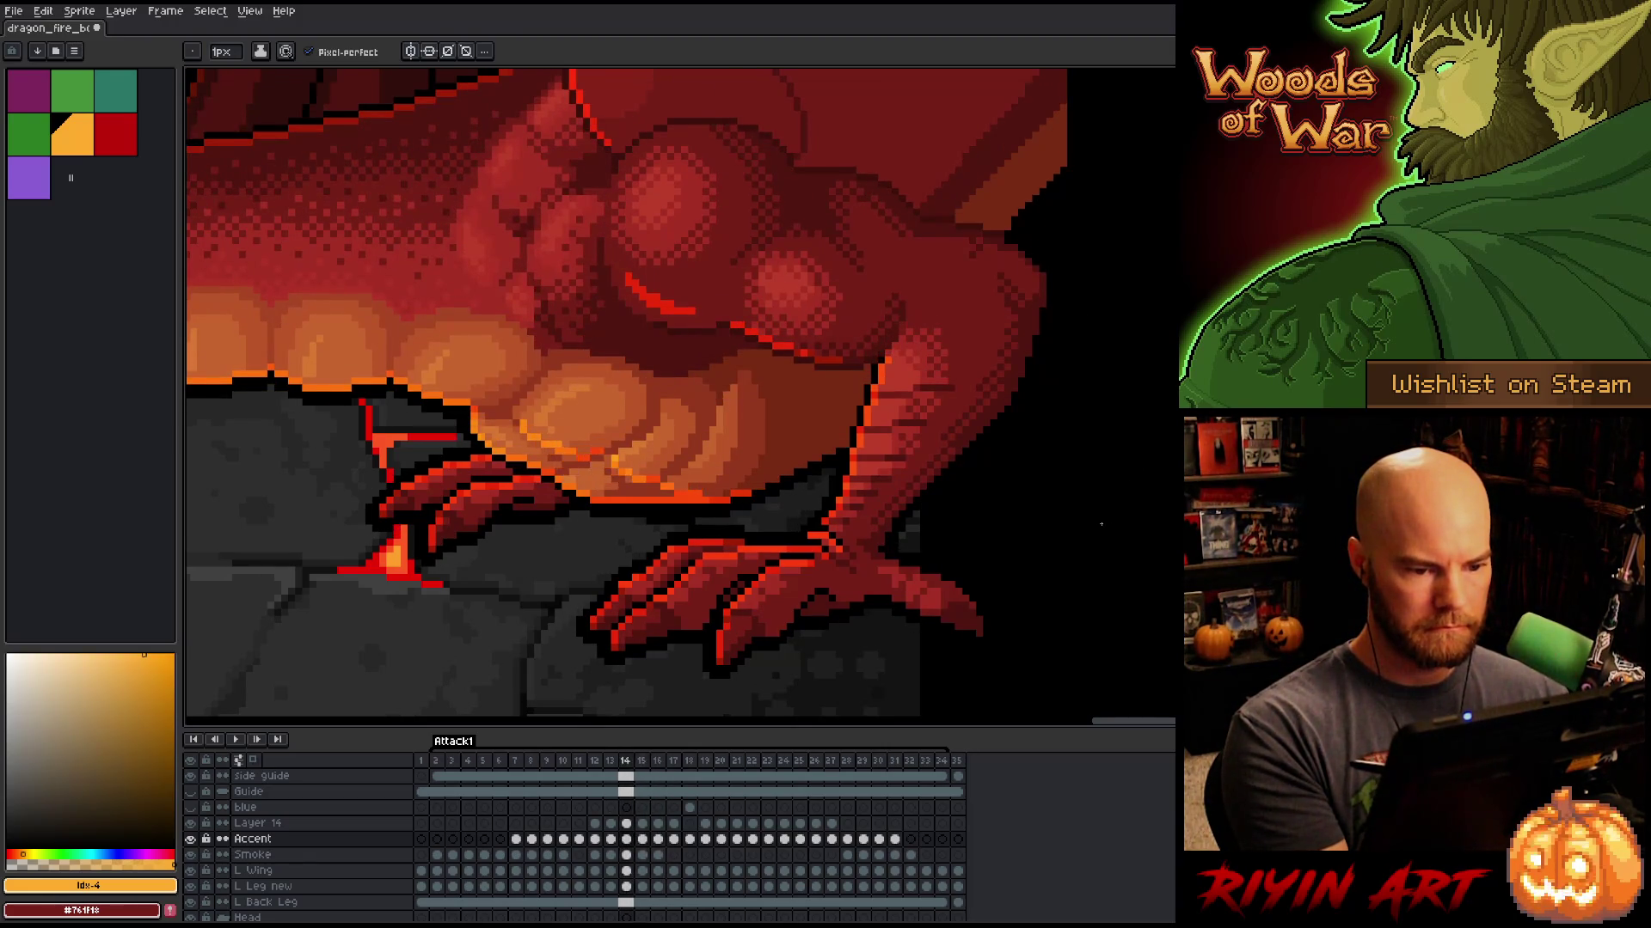
Step: Check frame 16 against frames 14 and 15, returning to the pixel-perfect pencil
key(Right)
key(Right)
key(Left)
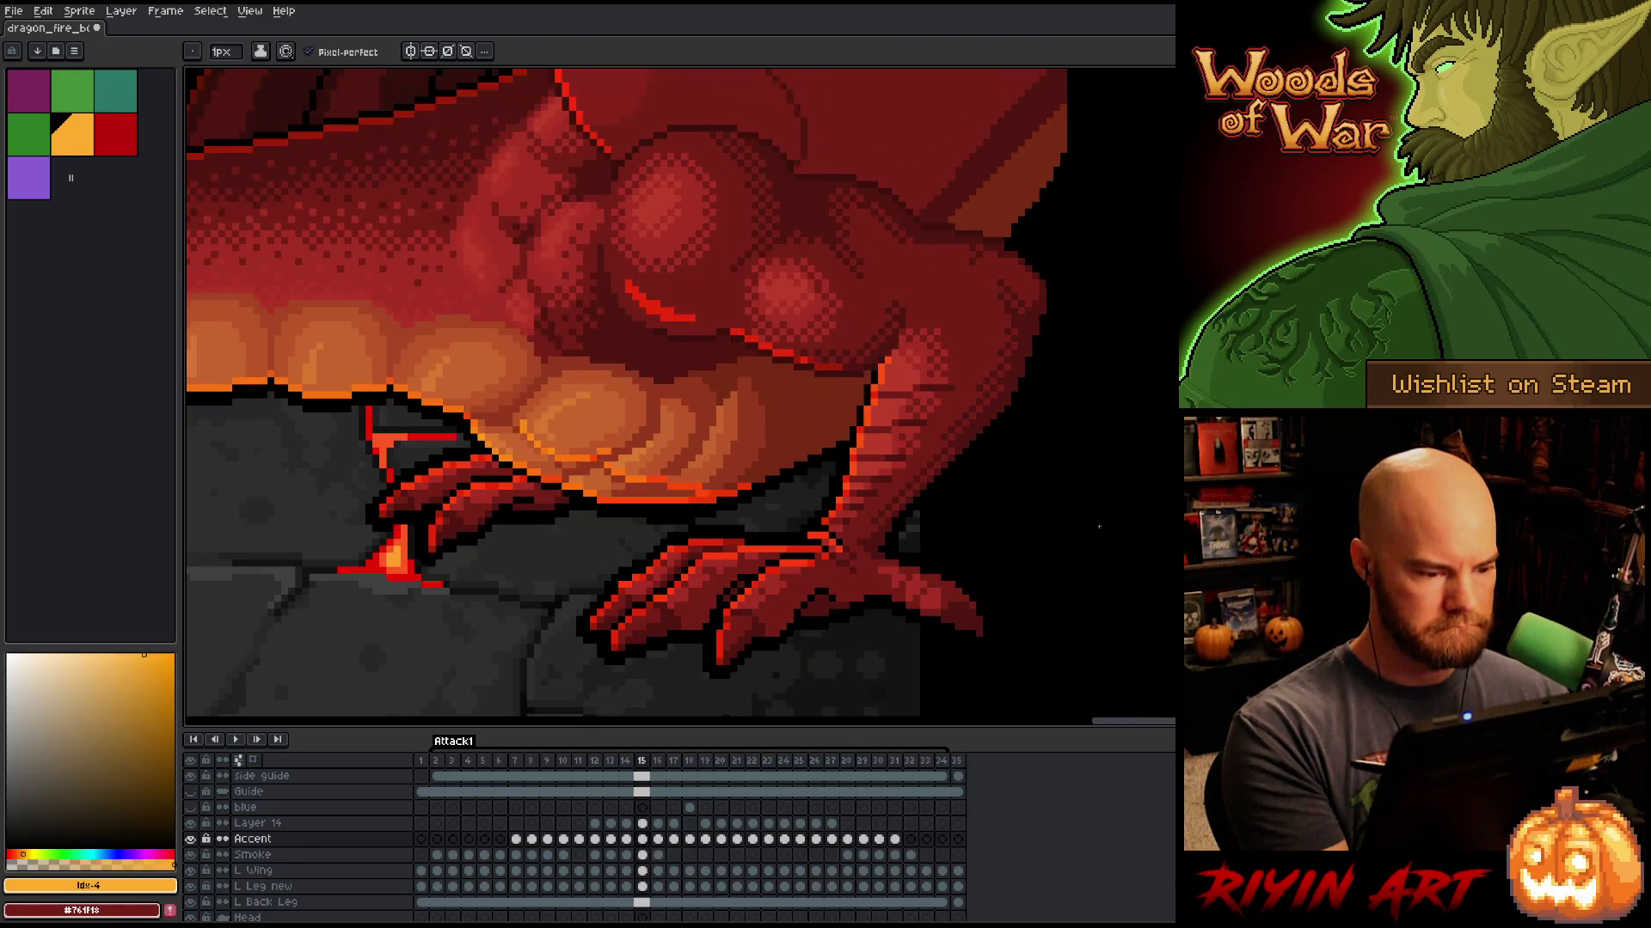
key(Right)
key(Left)
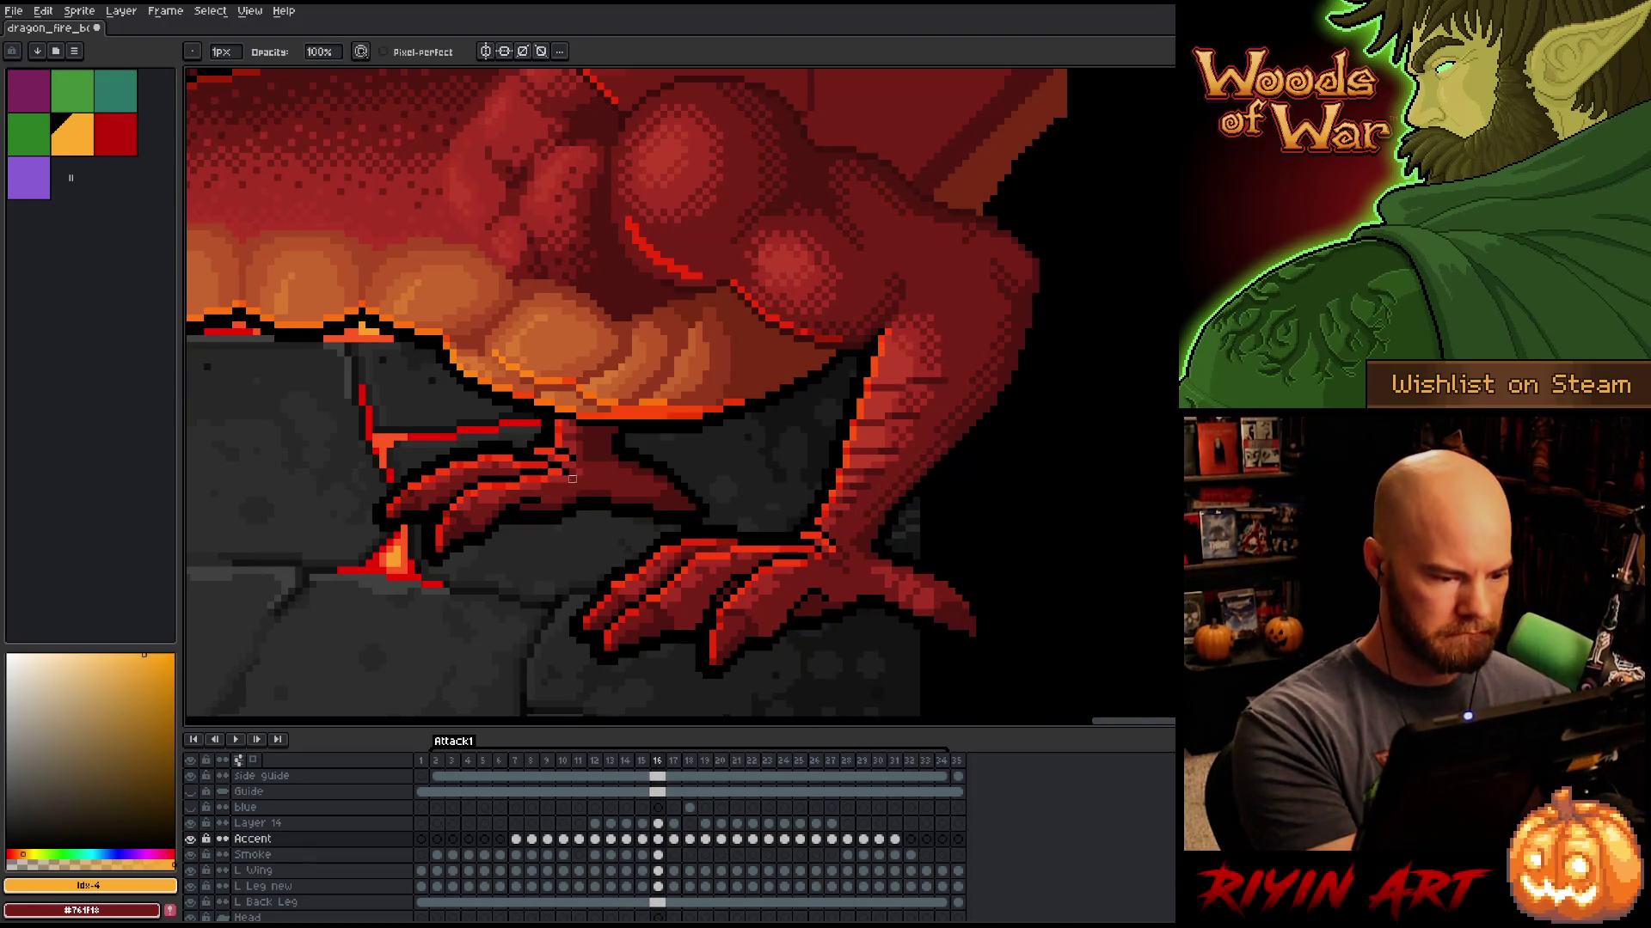
key(Left)
key(Left)
key(Left)
key(Left)
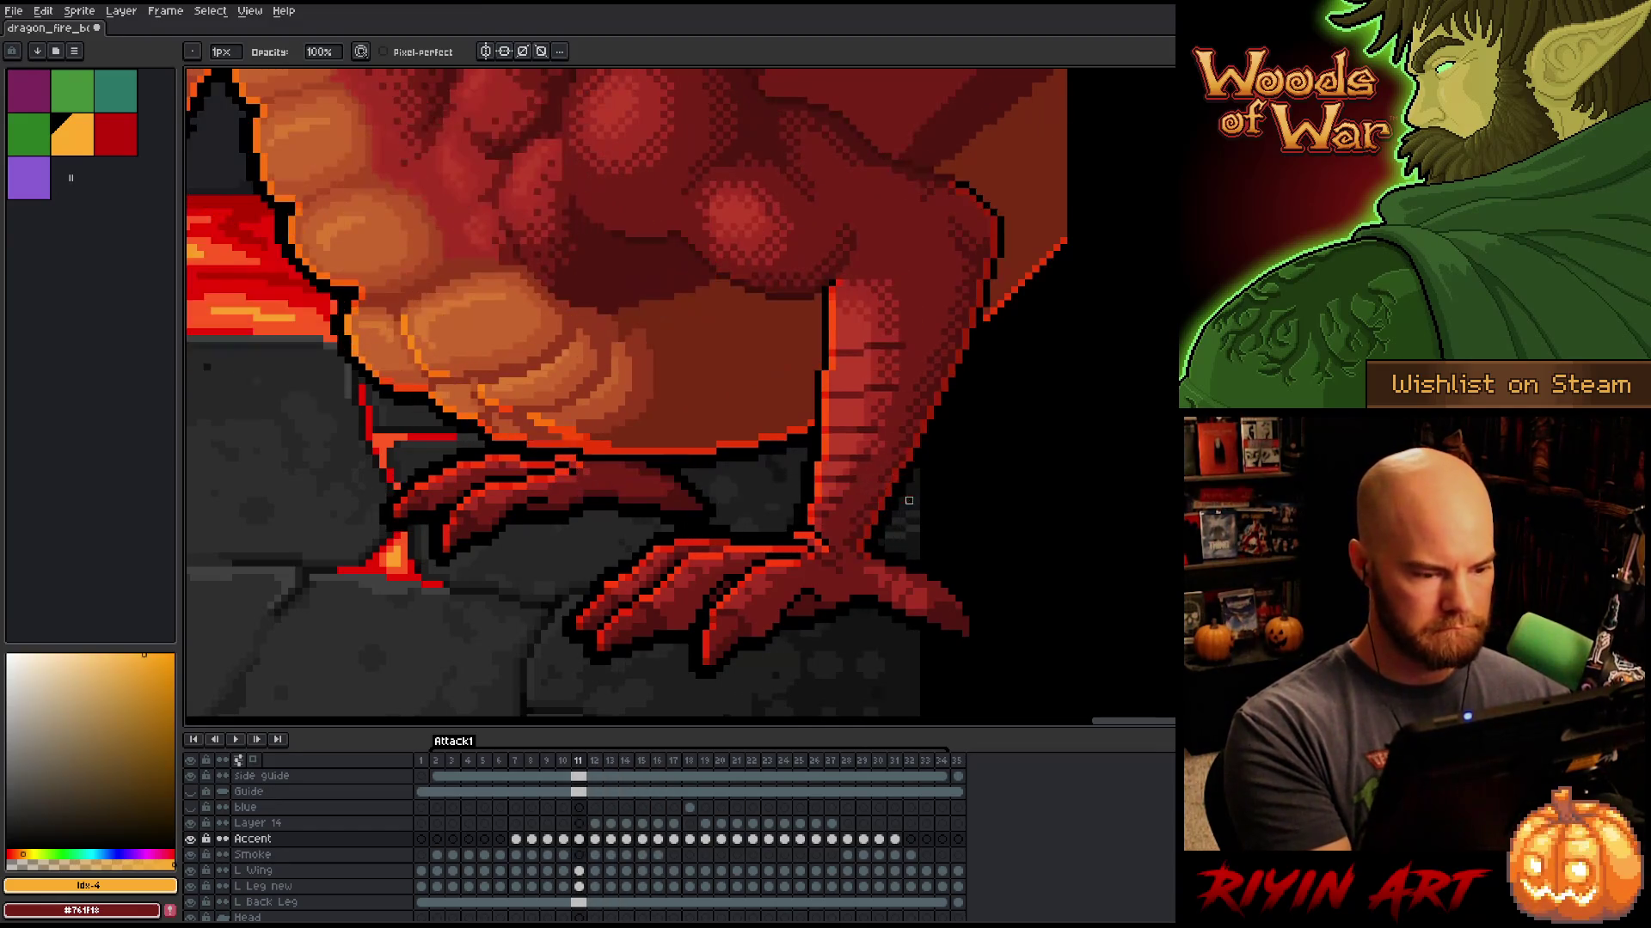
key(Right)
key(Right)
key(Right)
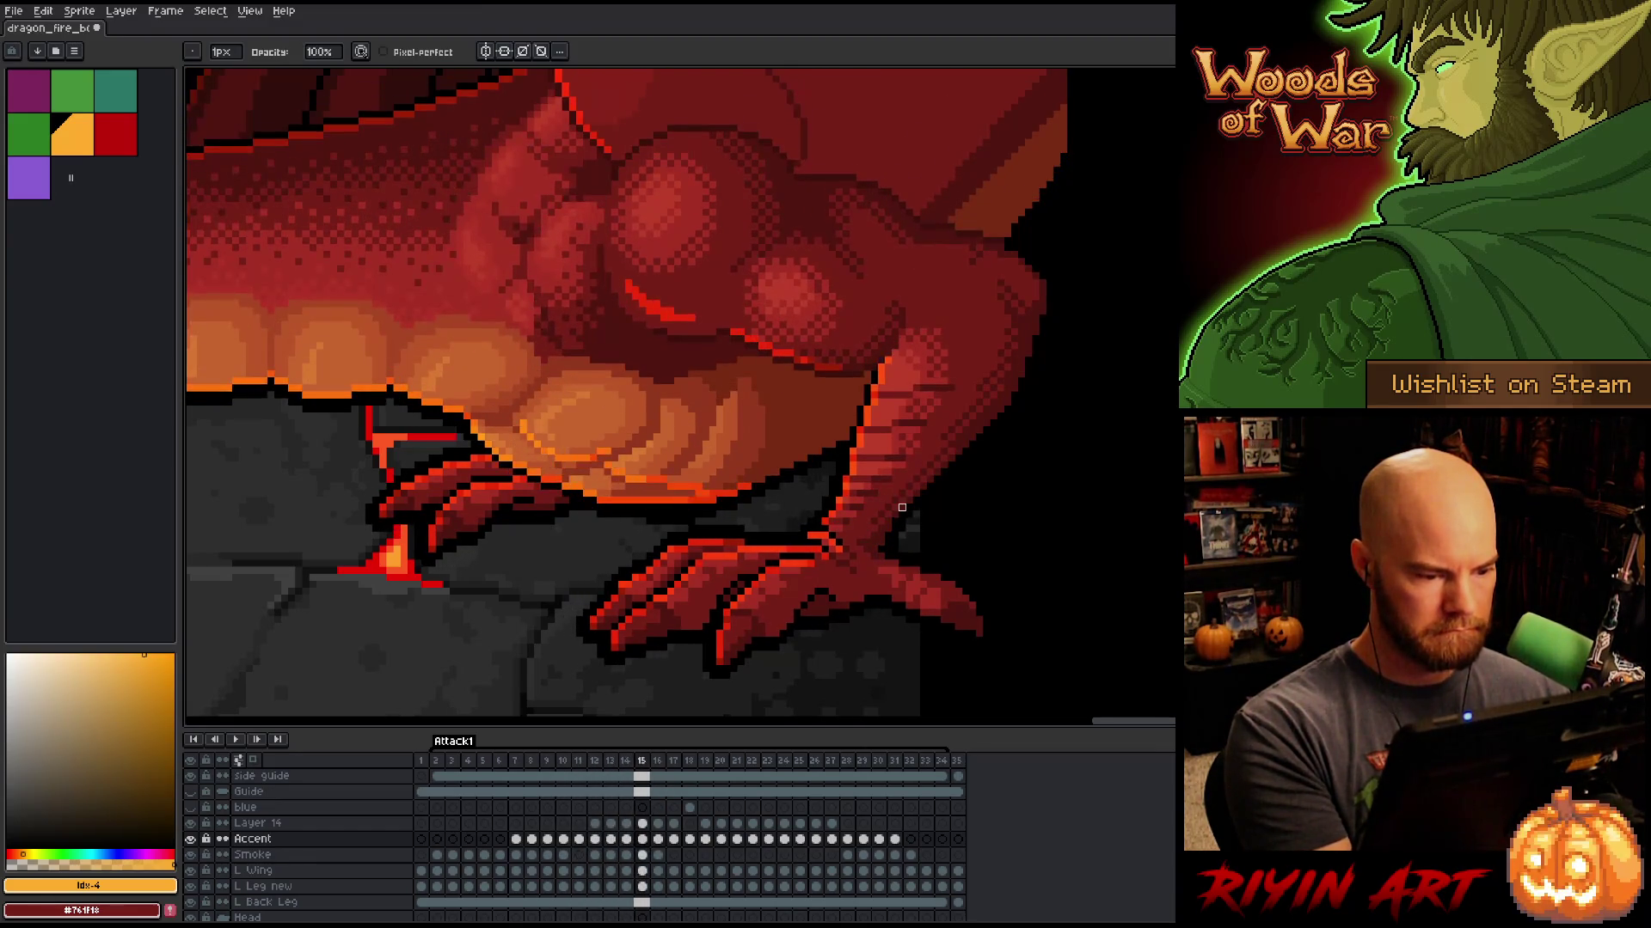
key(Left)
key(Right)
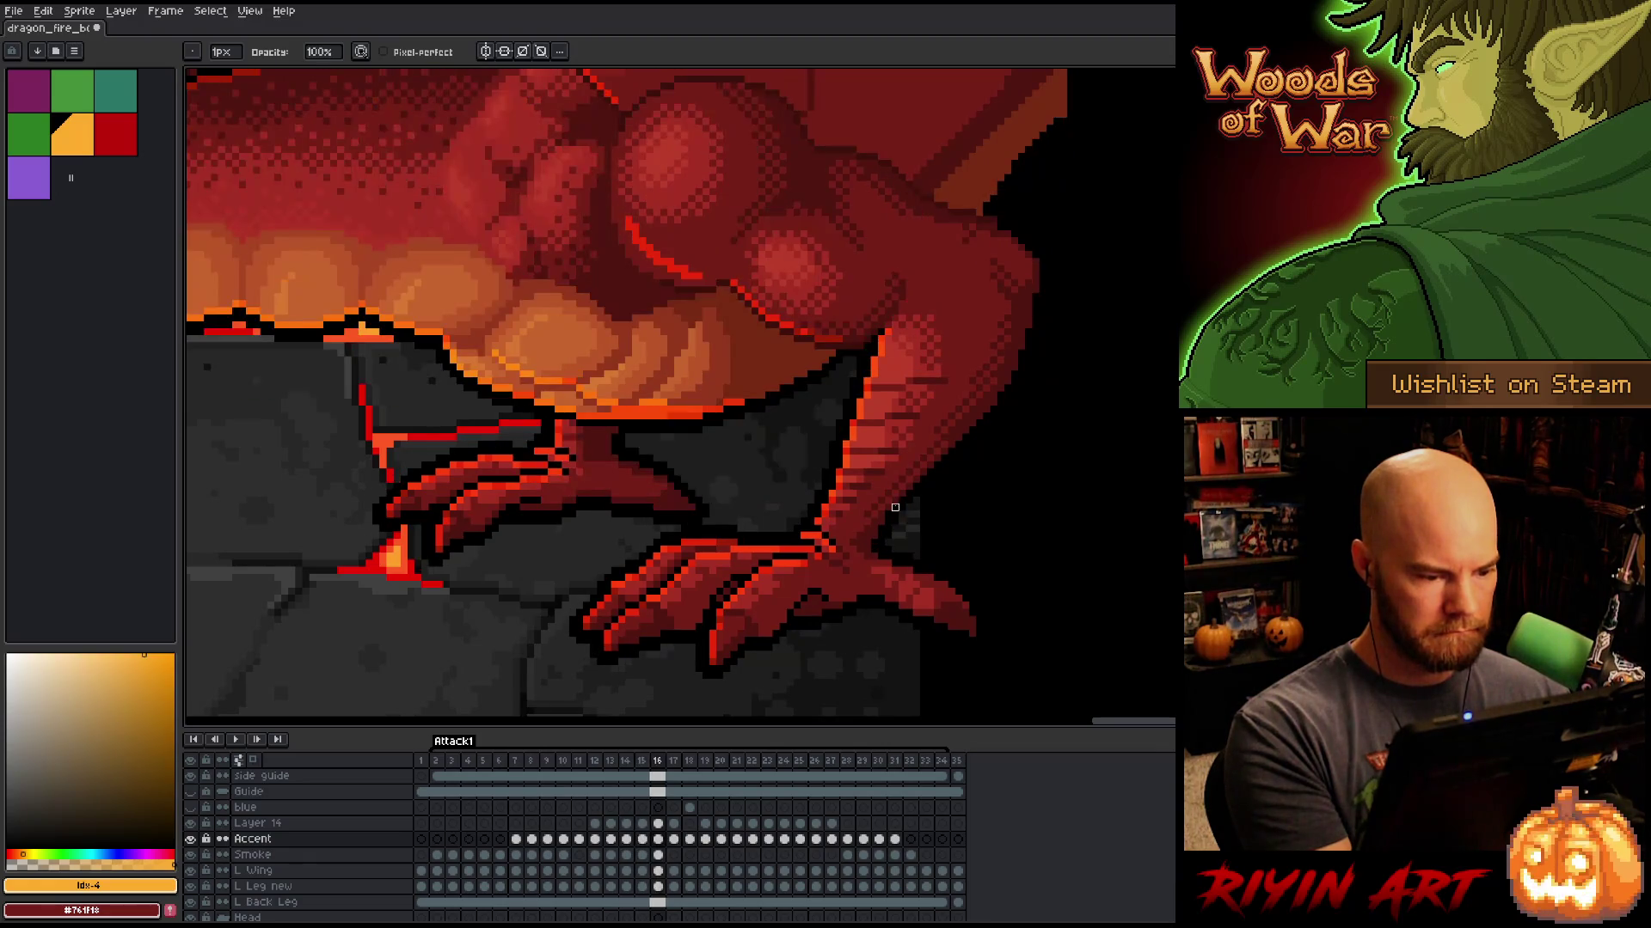
key(b)
Step: Advance to frames 17 and 18, flipping between 16, 17 and 18 to end on 18
key(Right)
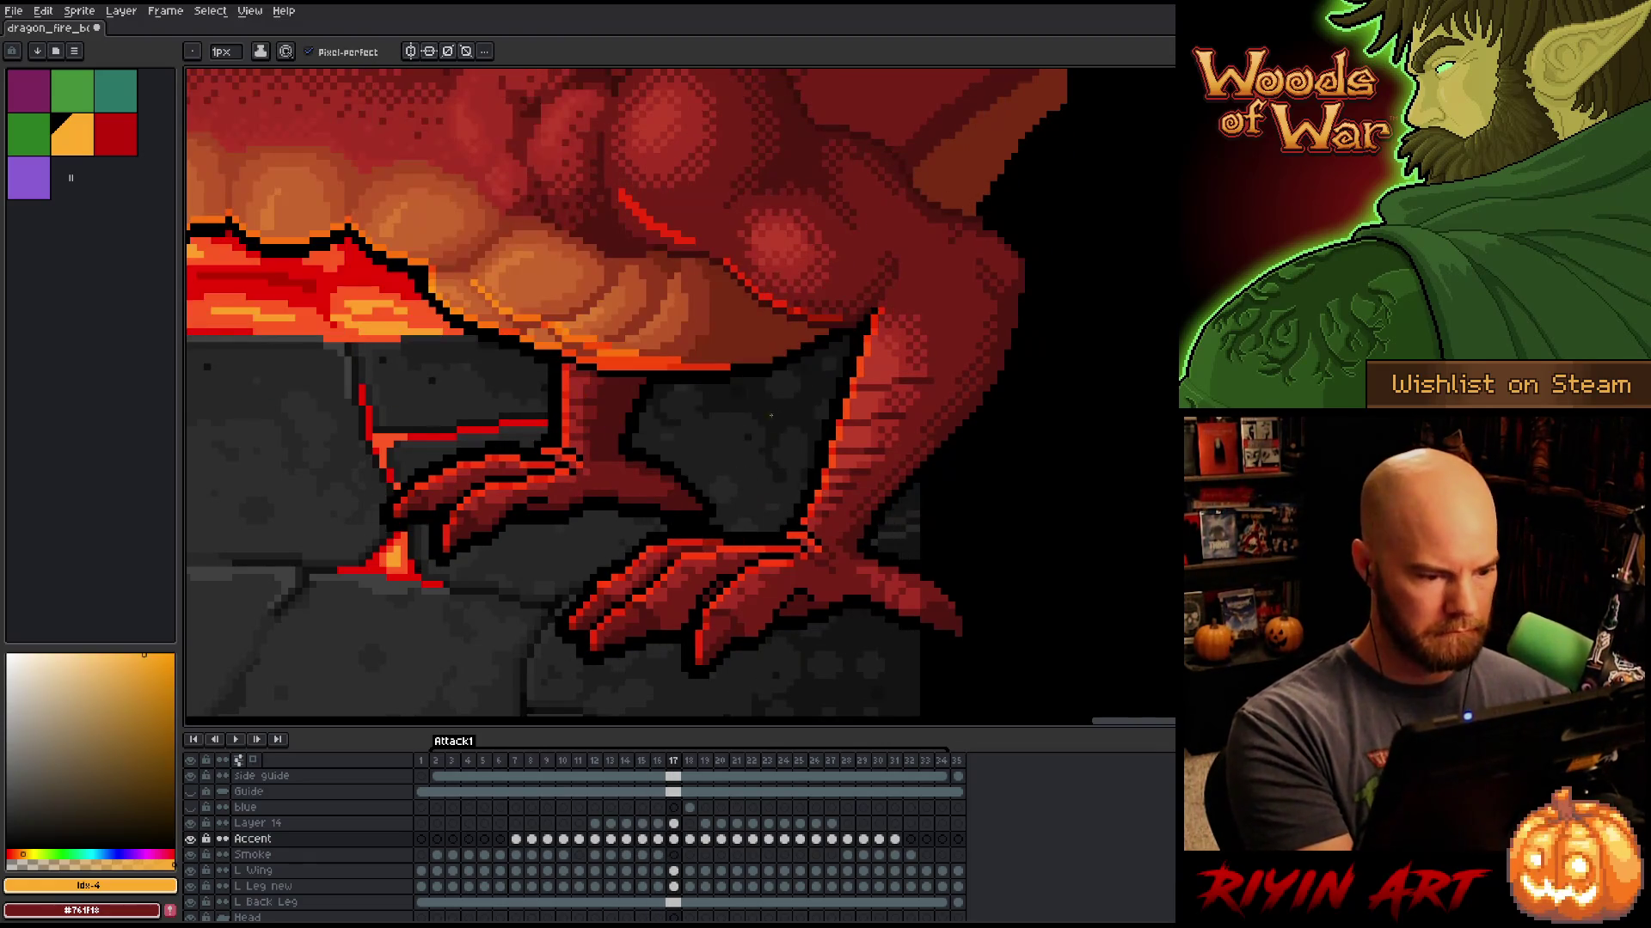
key(Right)
key(Left)
key(Right)
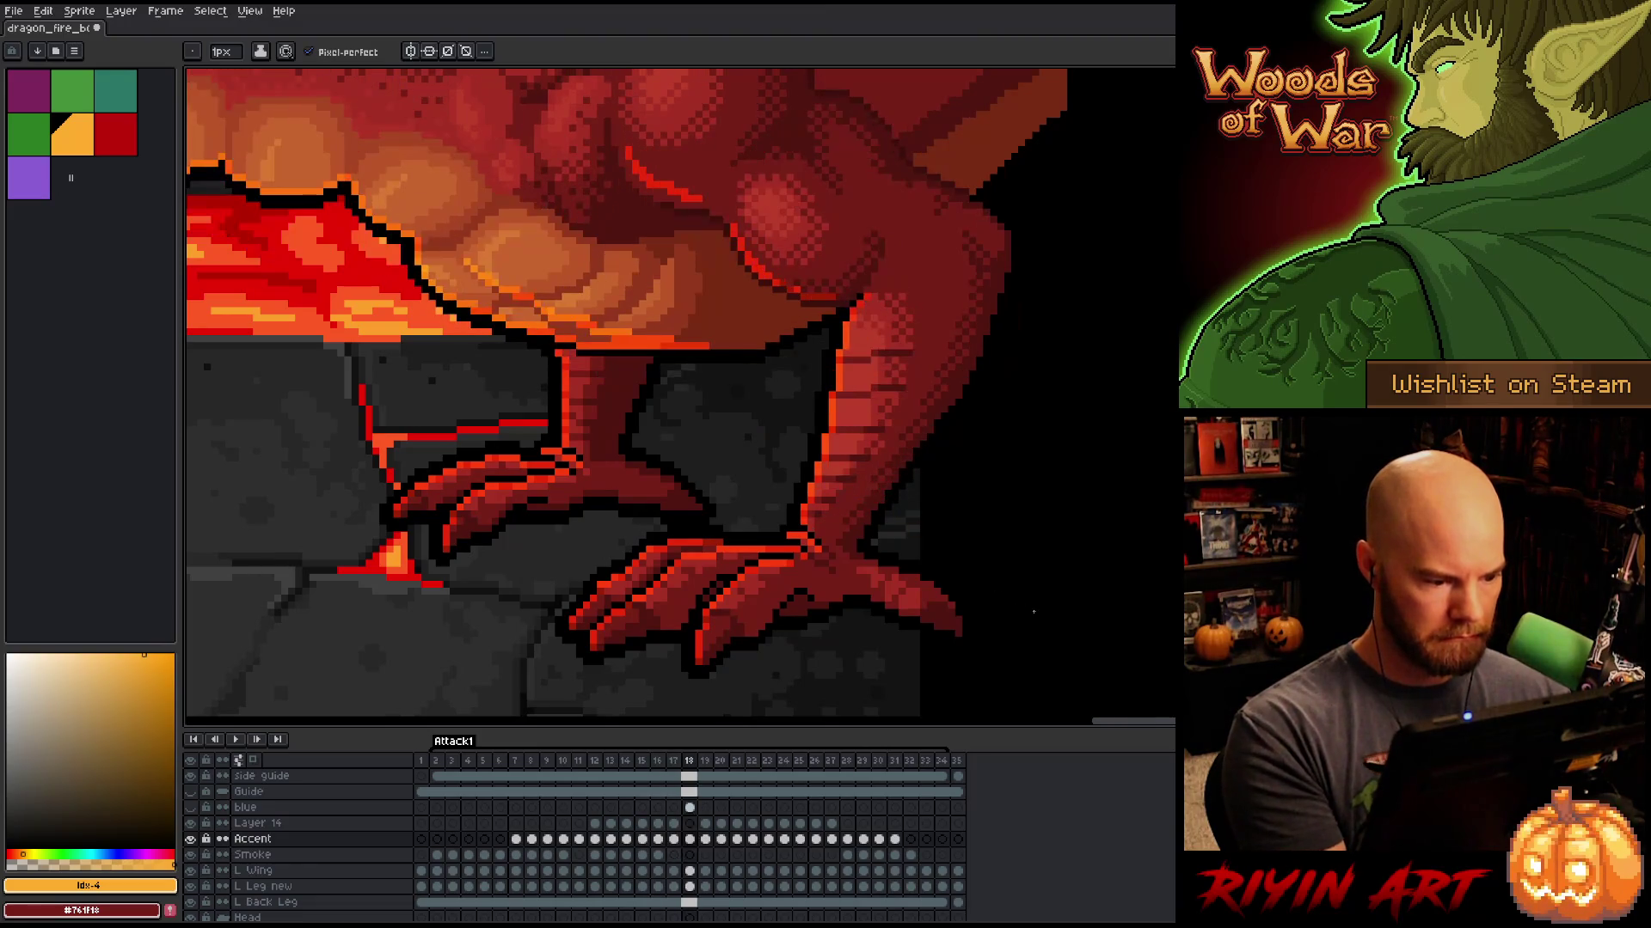
key(Left)
key(Left)
key(Right)
key(Left)
key(Right)
key(Right)
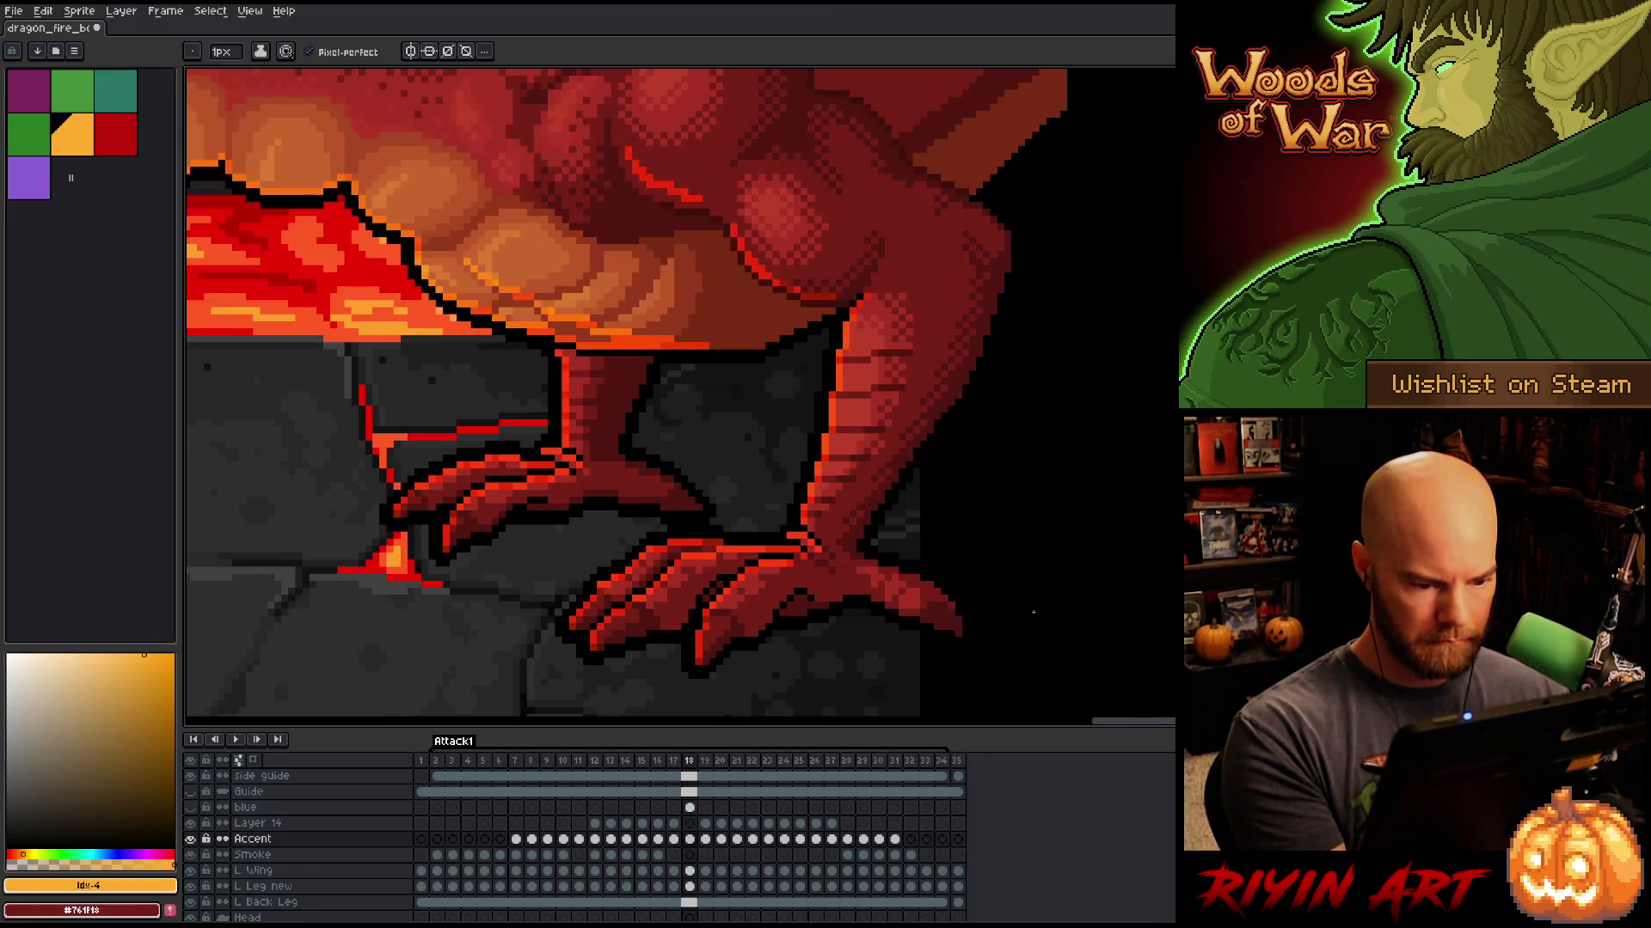
key(Left)
key(Left)
key(Right)
key(Right)
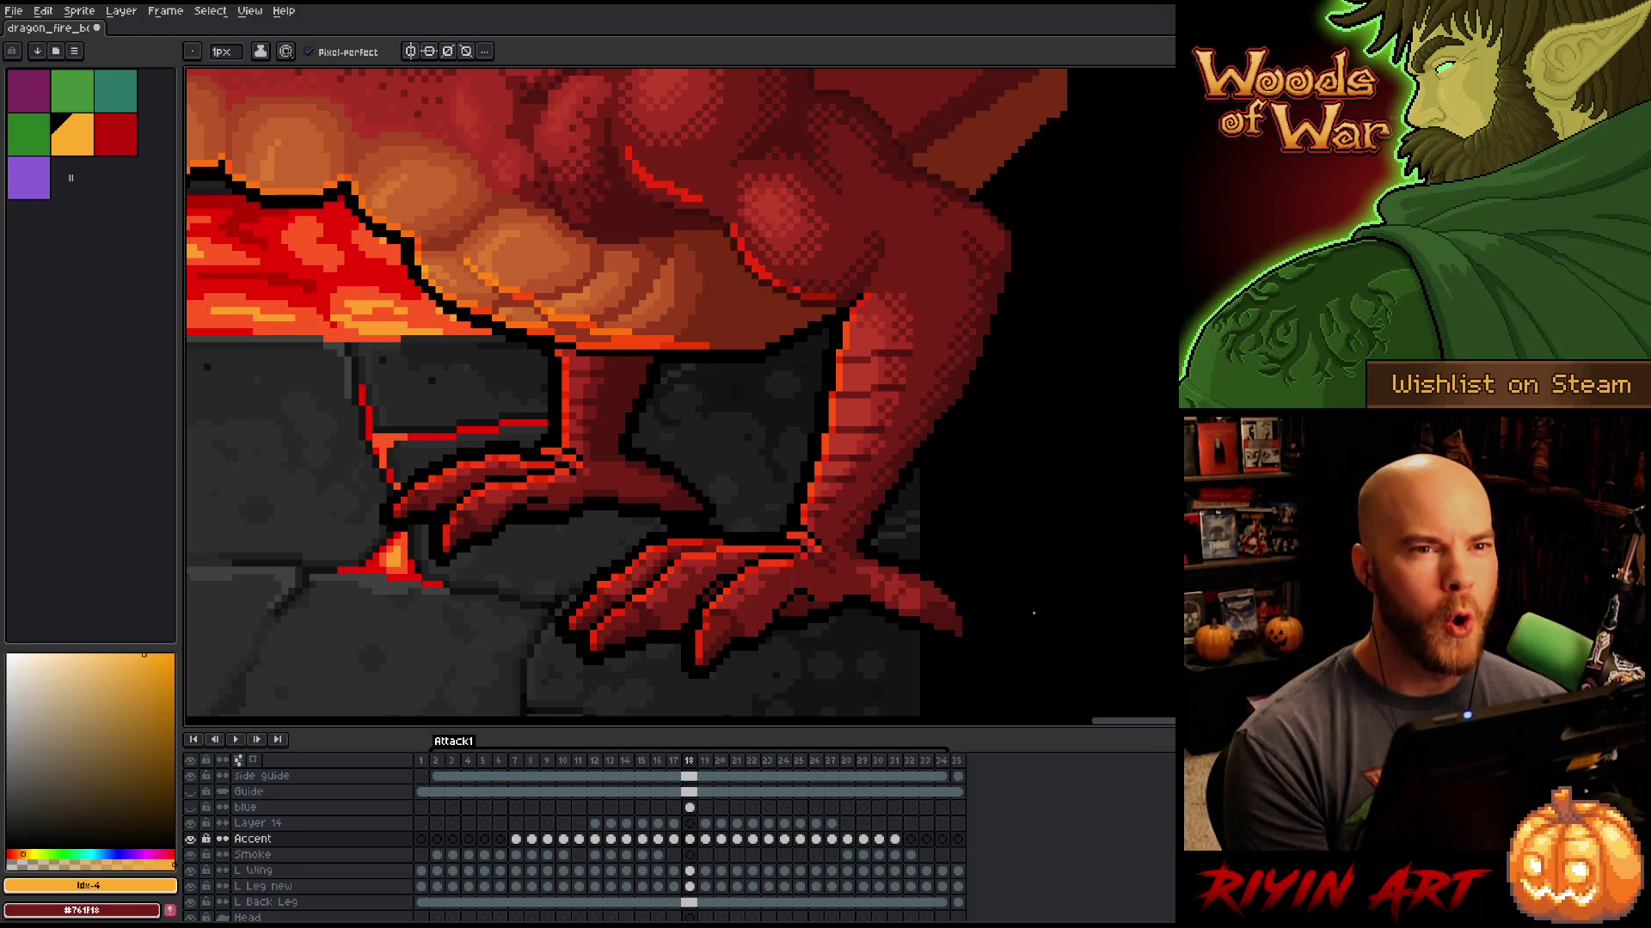
Step: Flip between frames 17 and 18 to compare the raised-leg poses, ending on frame 18
key(Left)
key(Right)
key(Left)
key(Right)
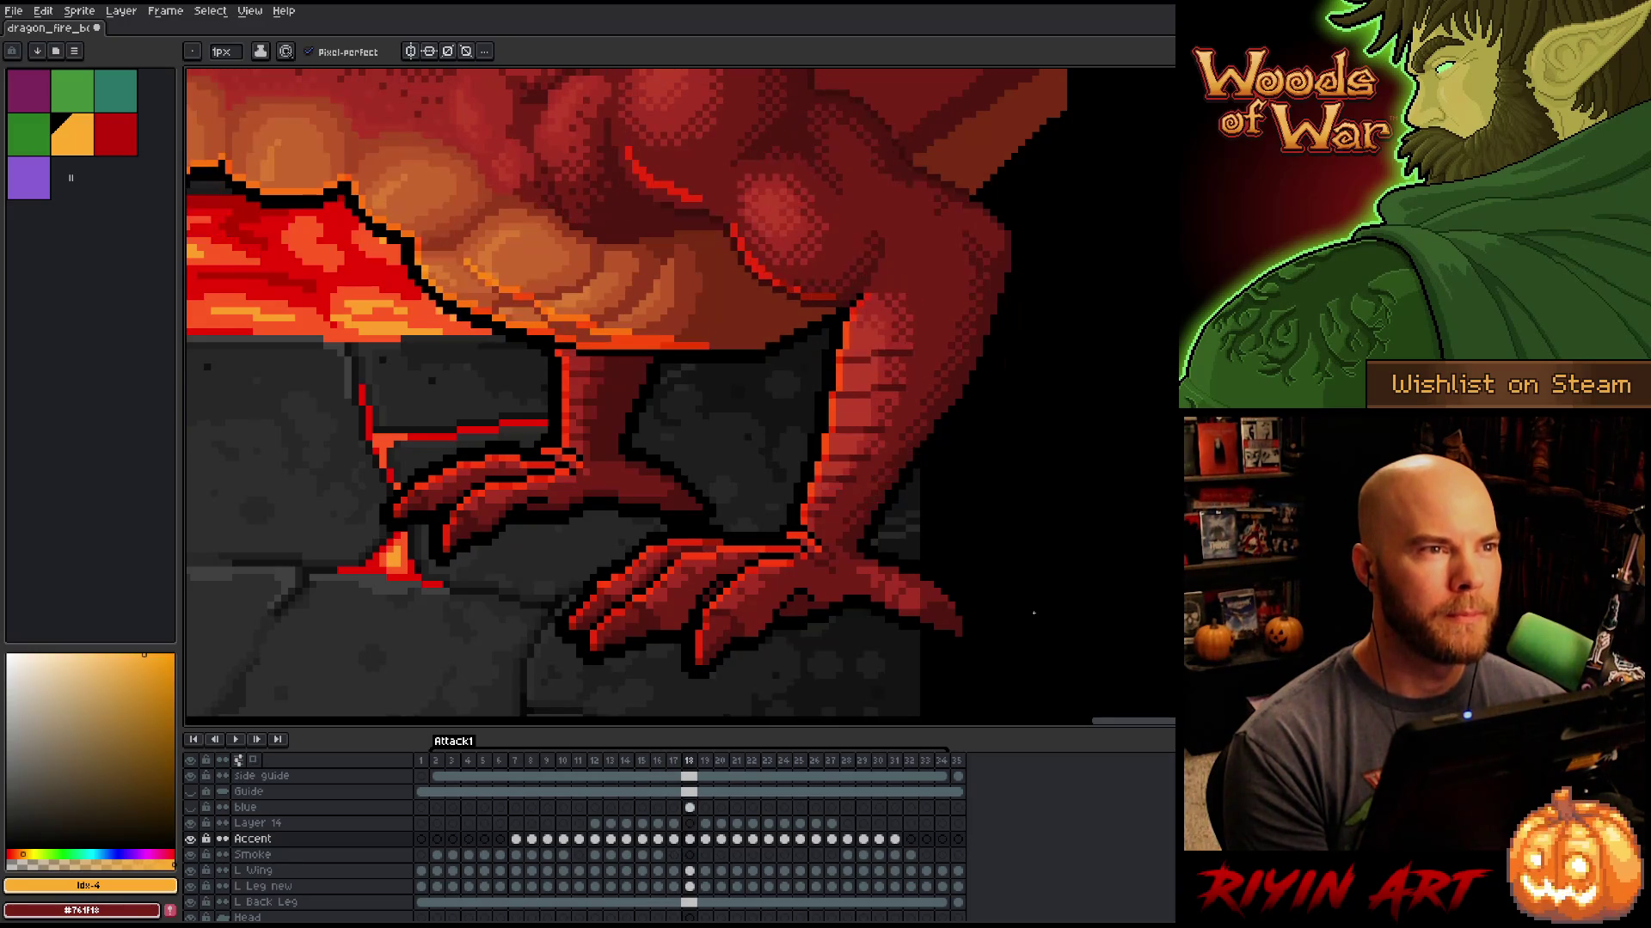
key(Left)
key(Right)
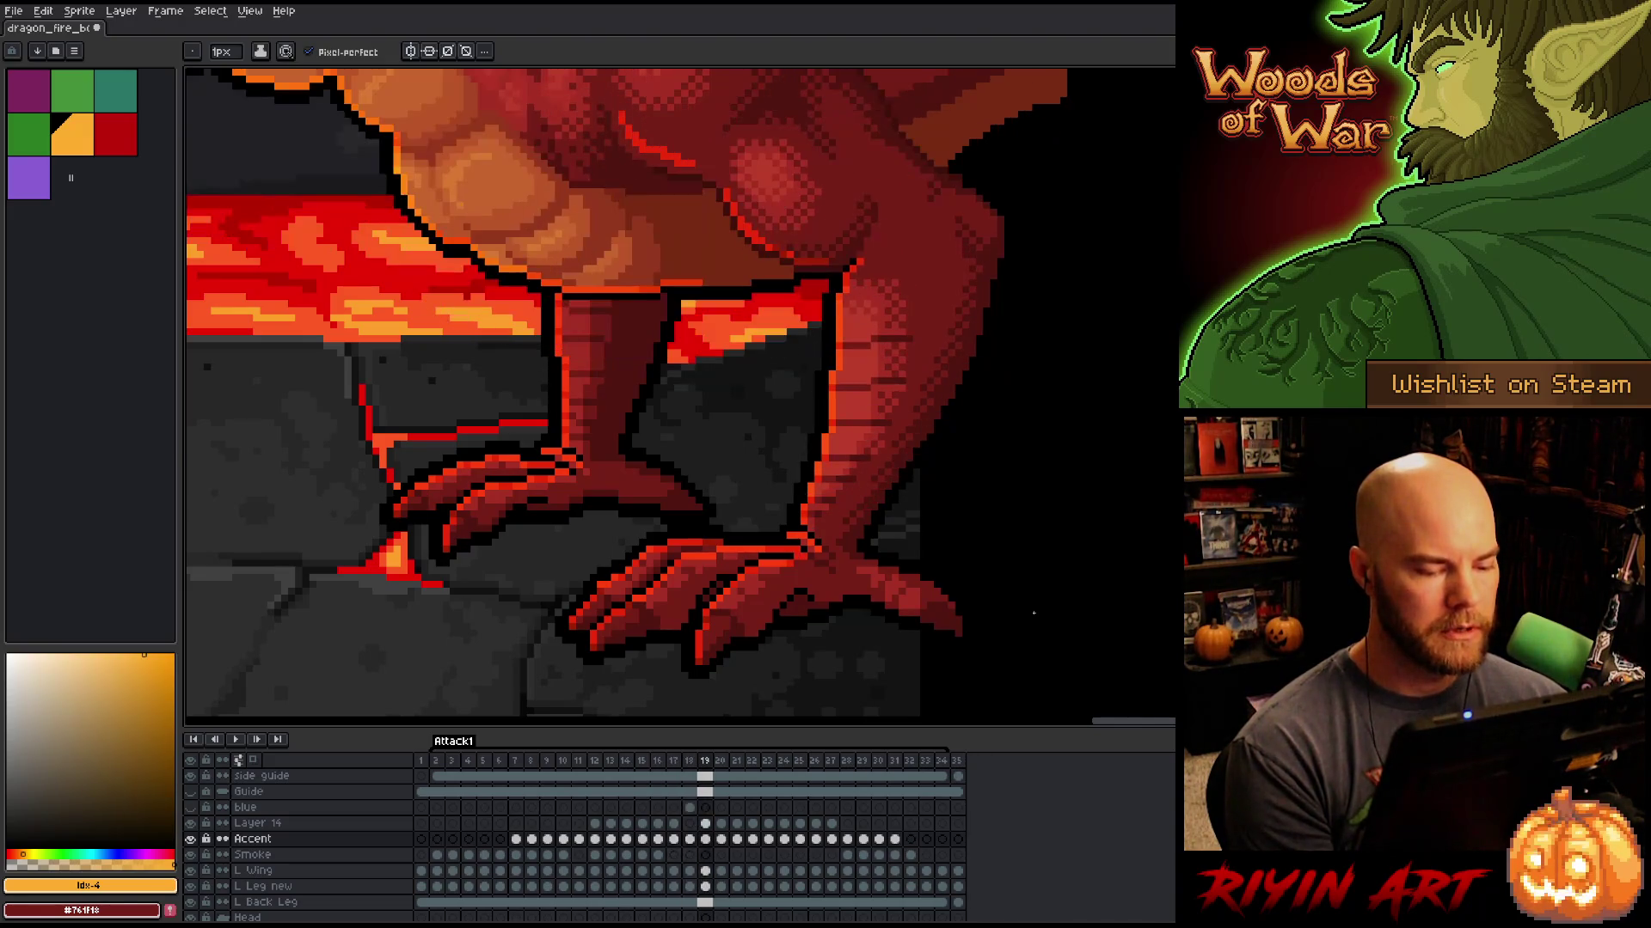
Step: Switch tools and flip between frames 18 and 19, then move to frame 20
key(e)
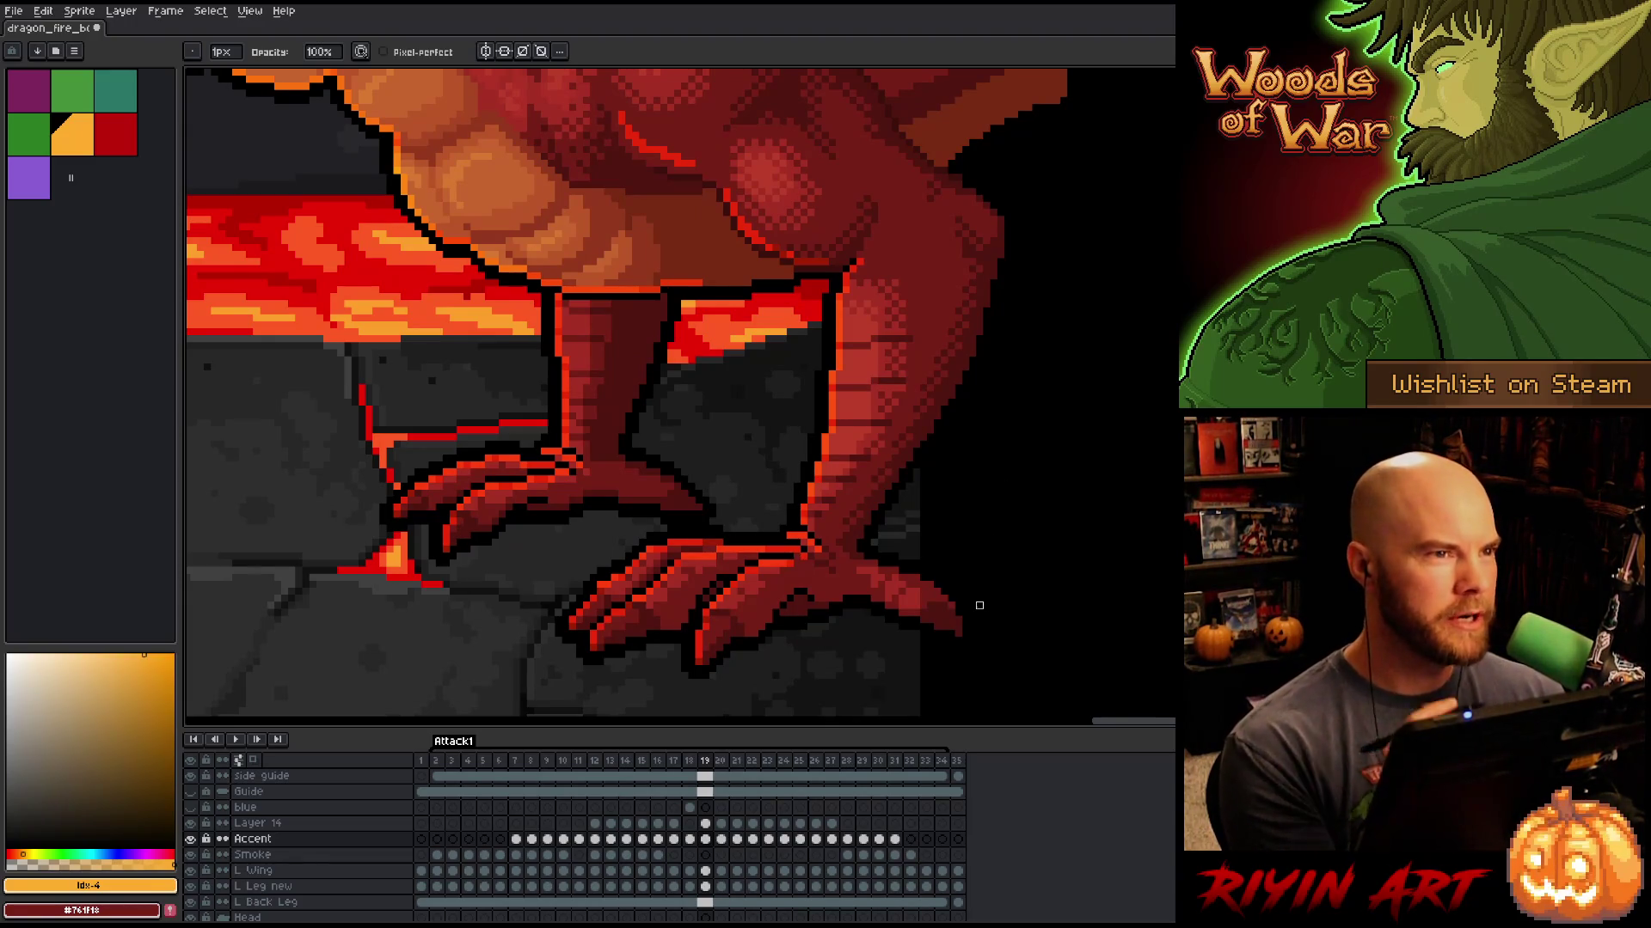
key(Left)
key(Right)
key(Left)
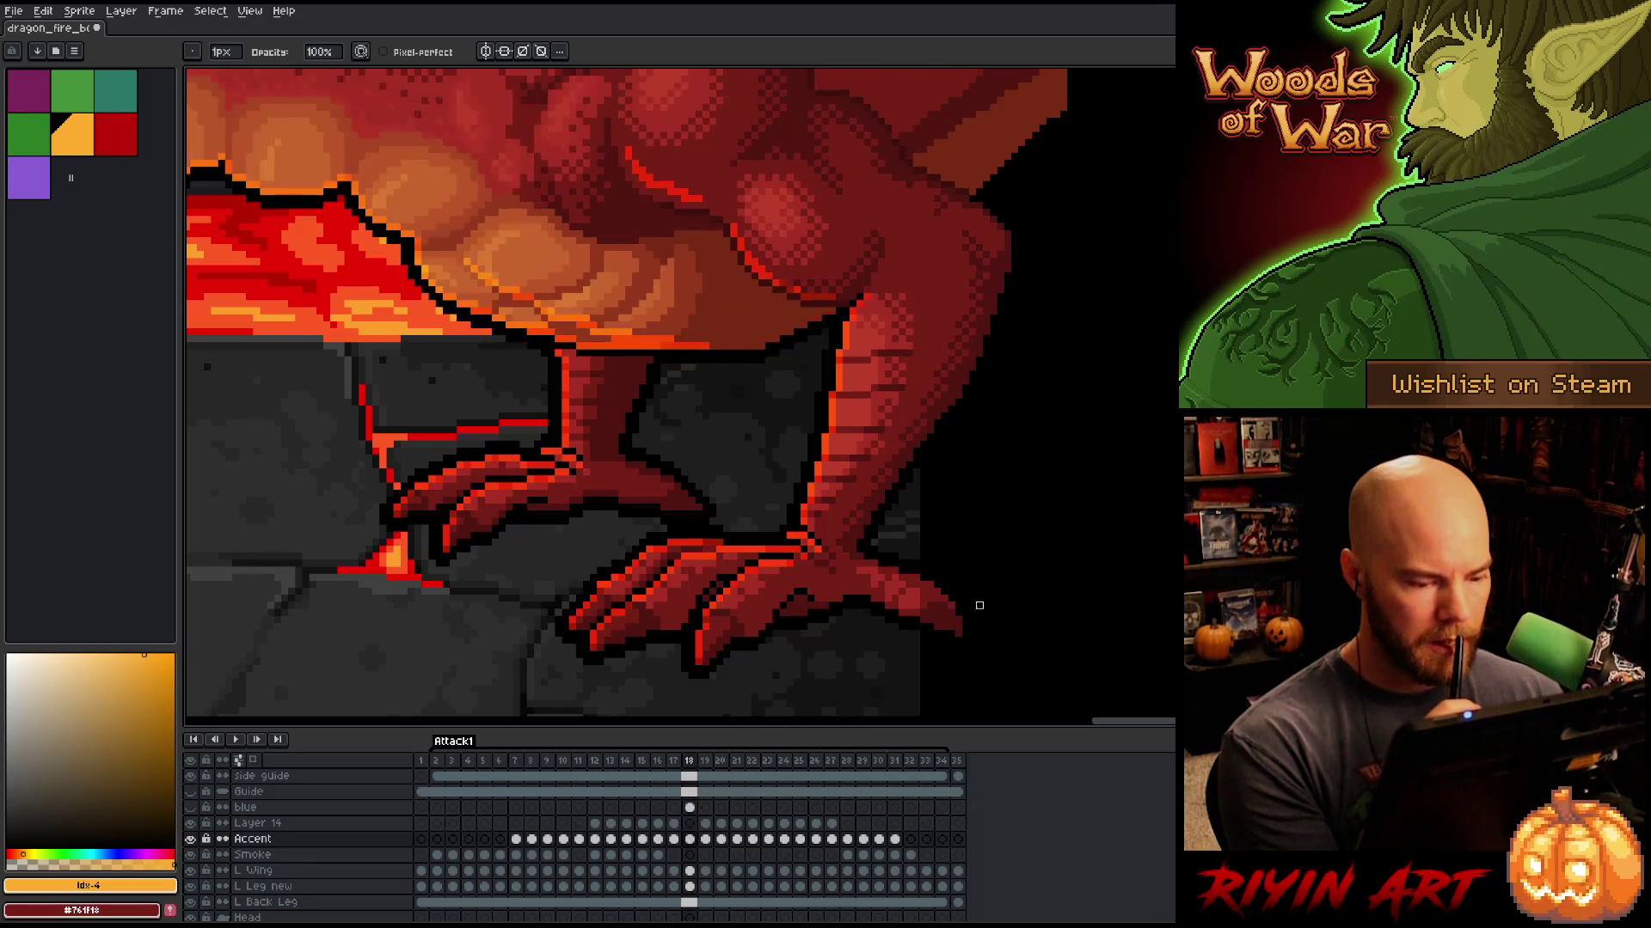
key(Right)
key(Right)
key(Left)
key(Right)
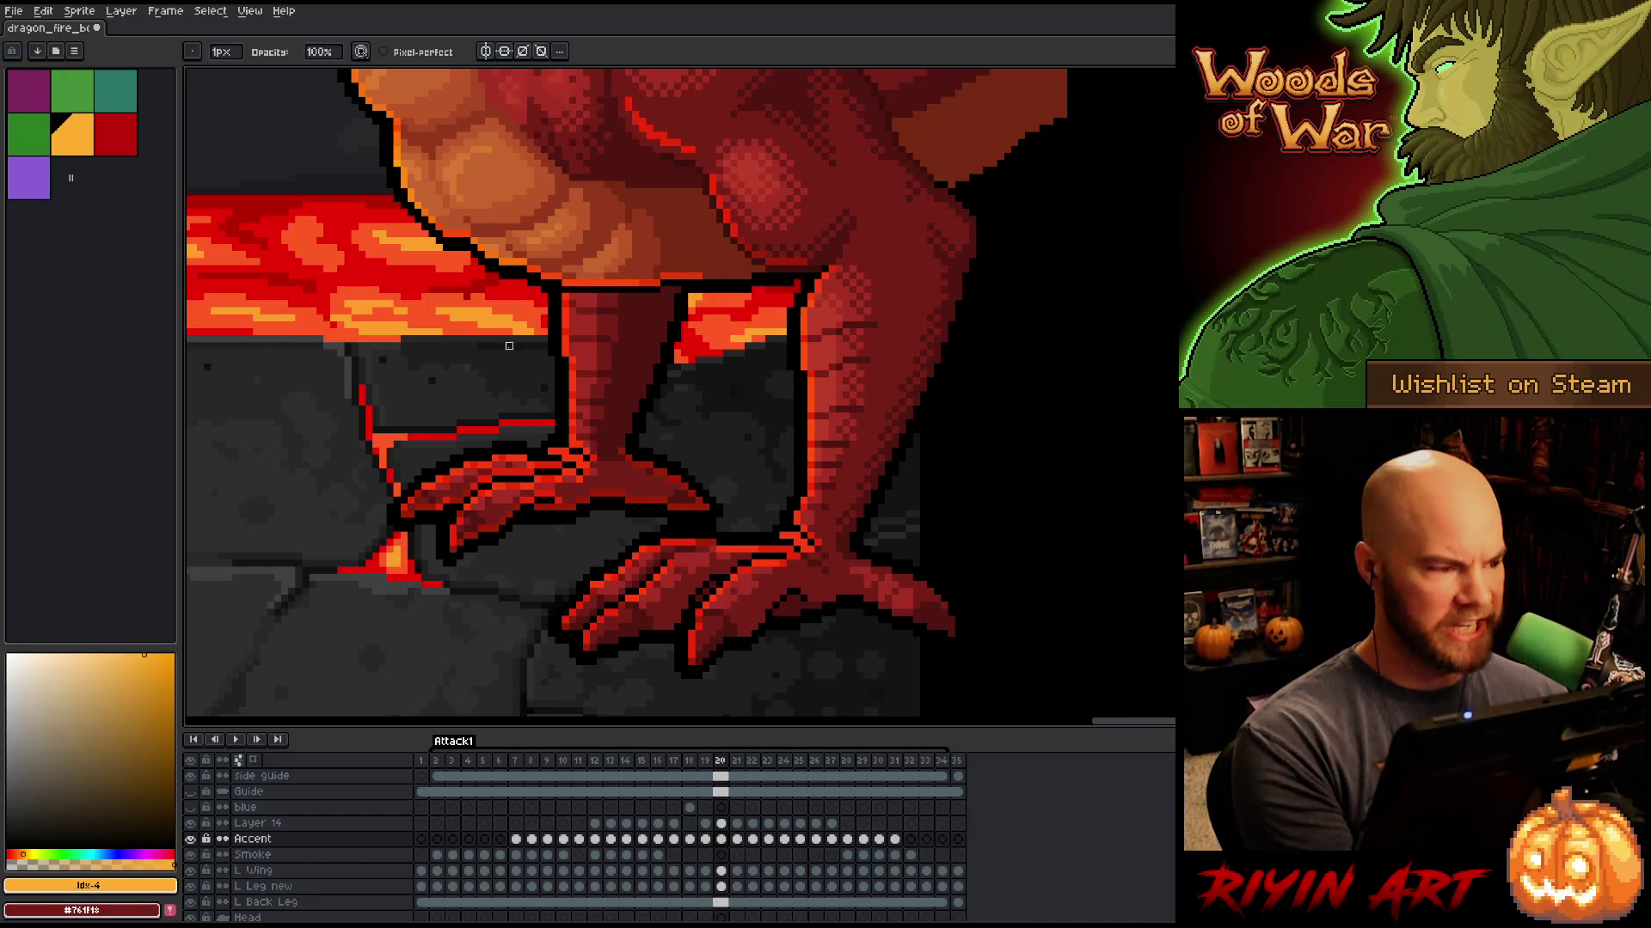
Step: Toggle eraser and pencil, then compare frame 20's leg poses with frame 19
key(e)
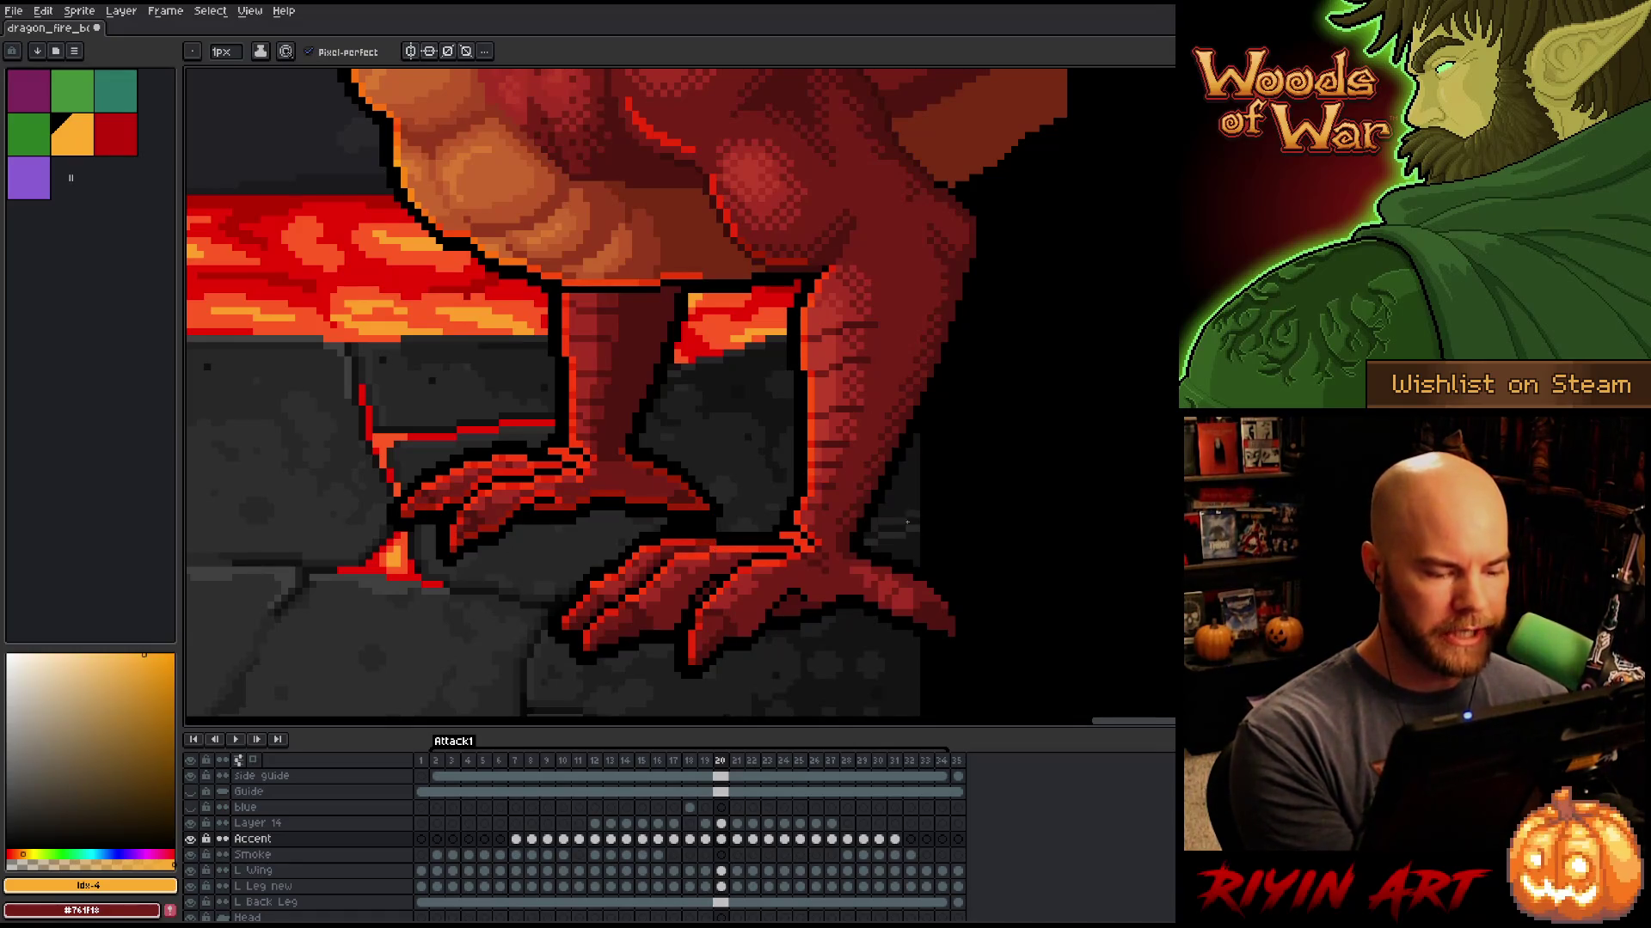
key(b)
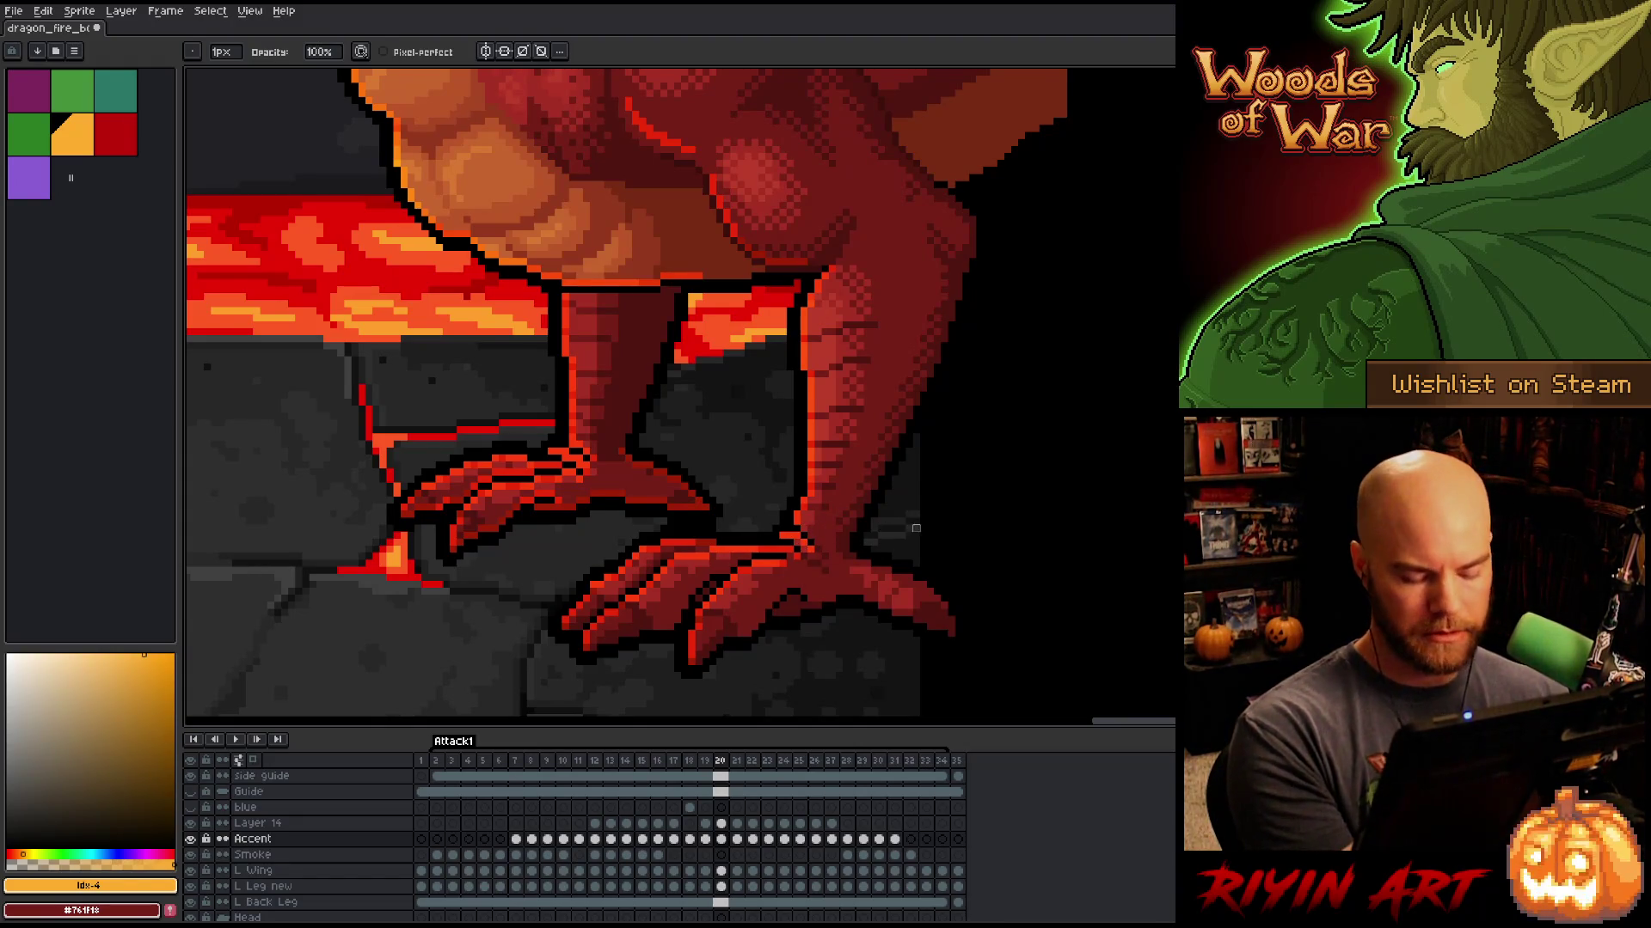
key(Left)
key(Right)
key(Left)
key(Right)
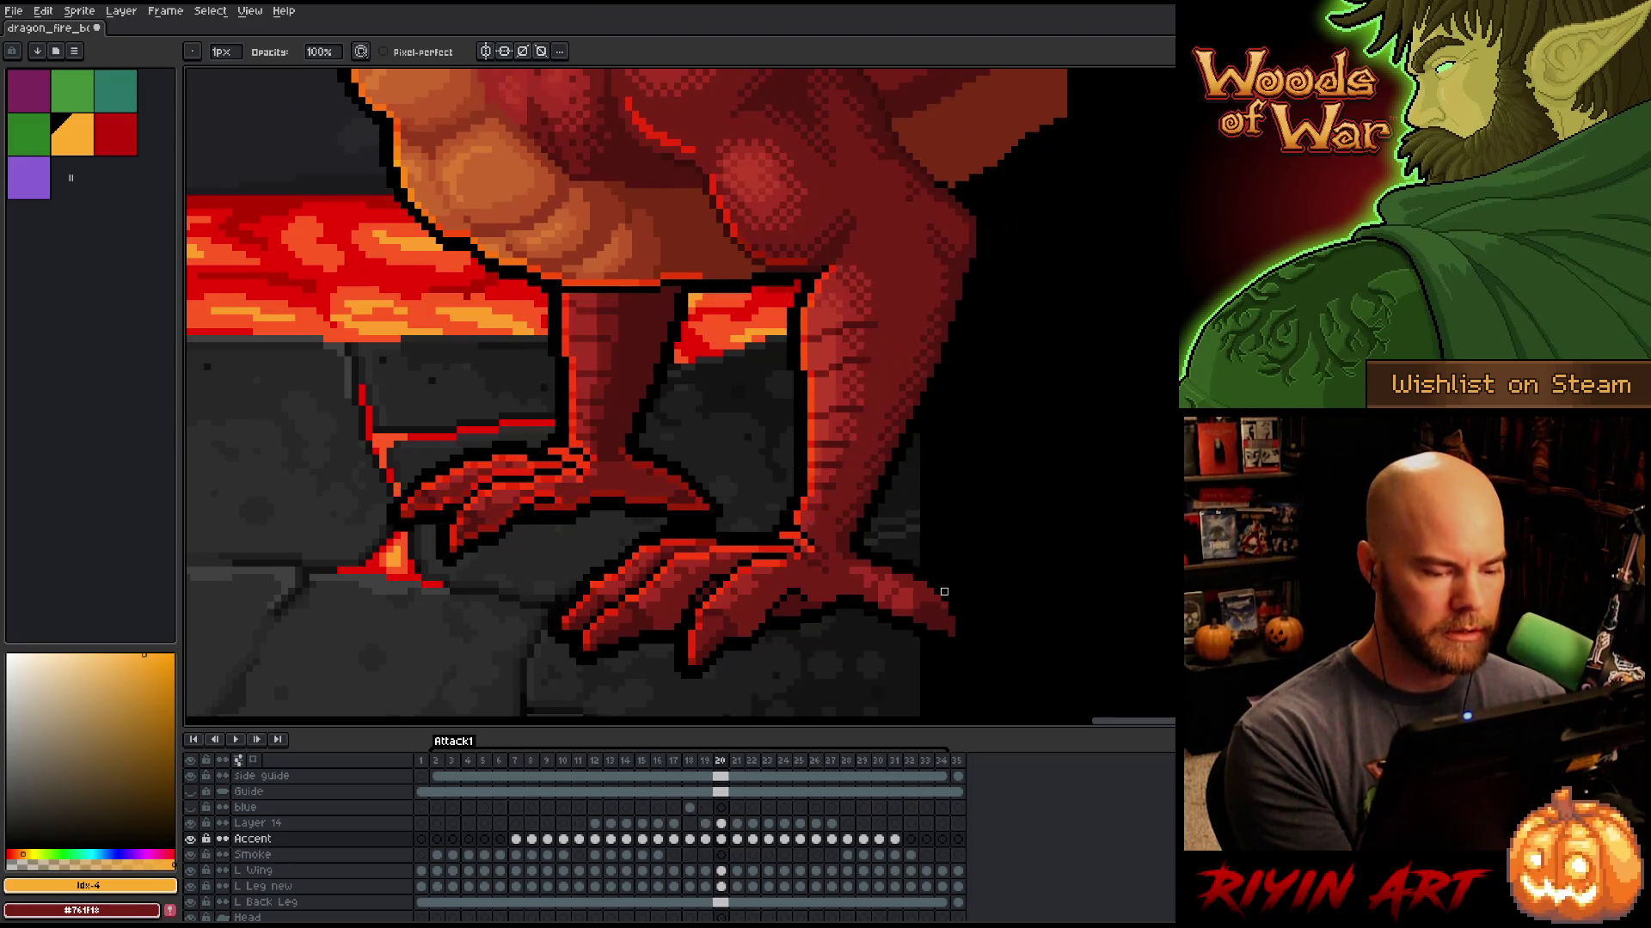
key(Left)
key(Right)
key(Left)
key(Right)
key(Left)
key(Right)
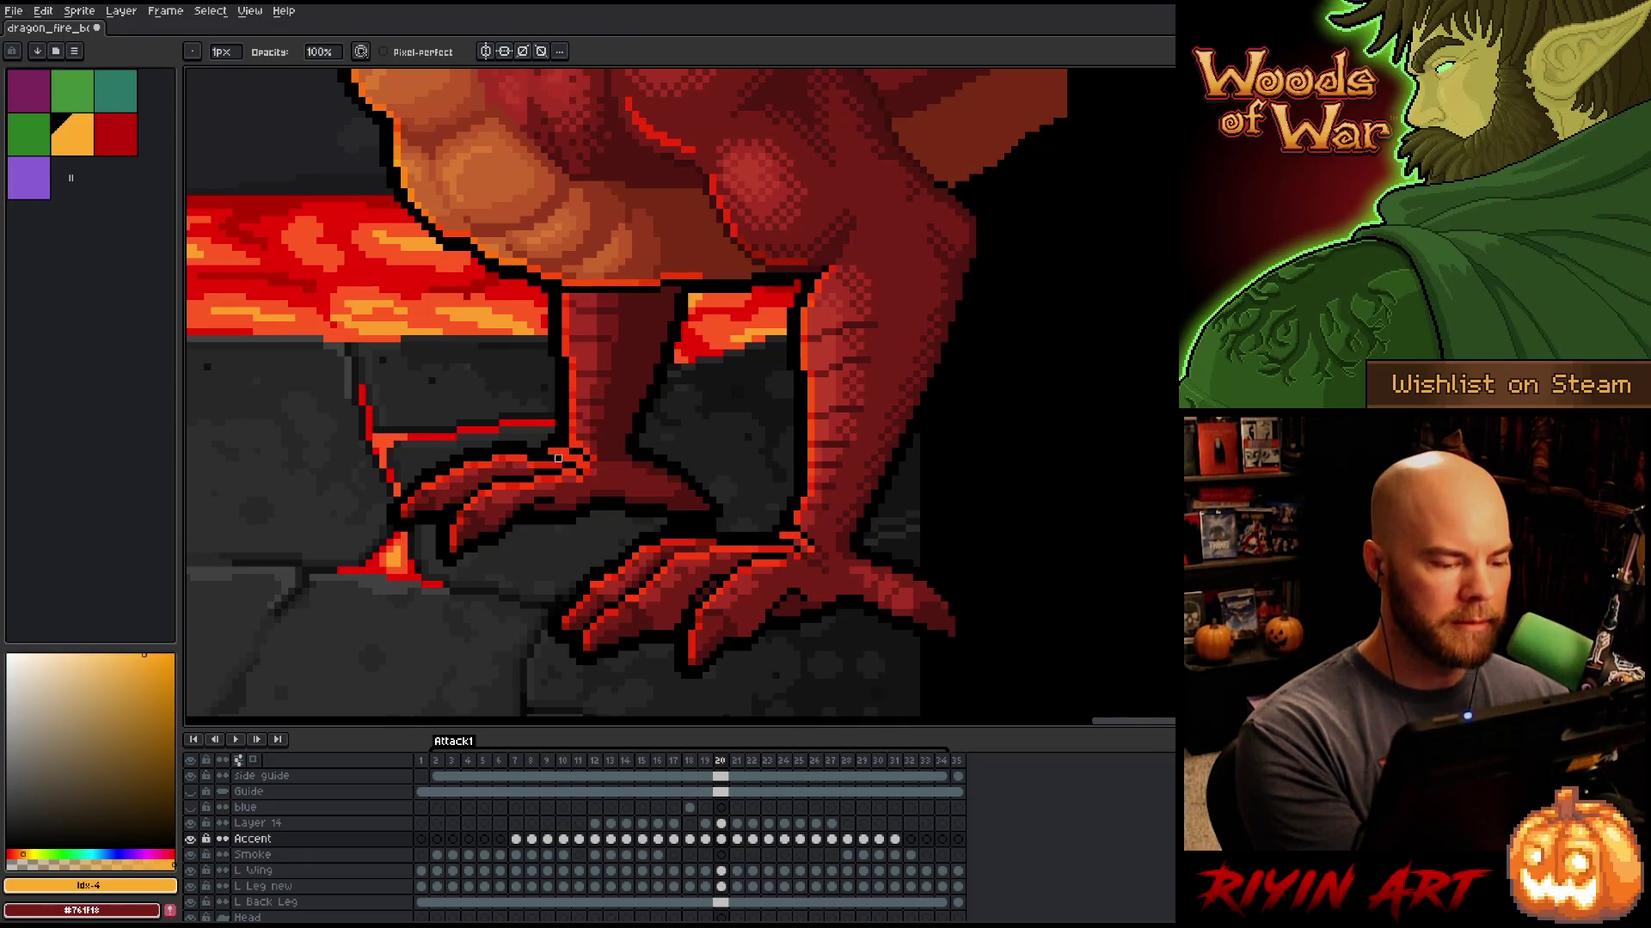
Step: Briefly compare frame 20 with its neighbouring frame
key(Left)
key(Right)
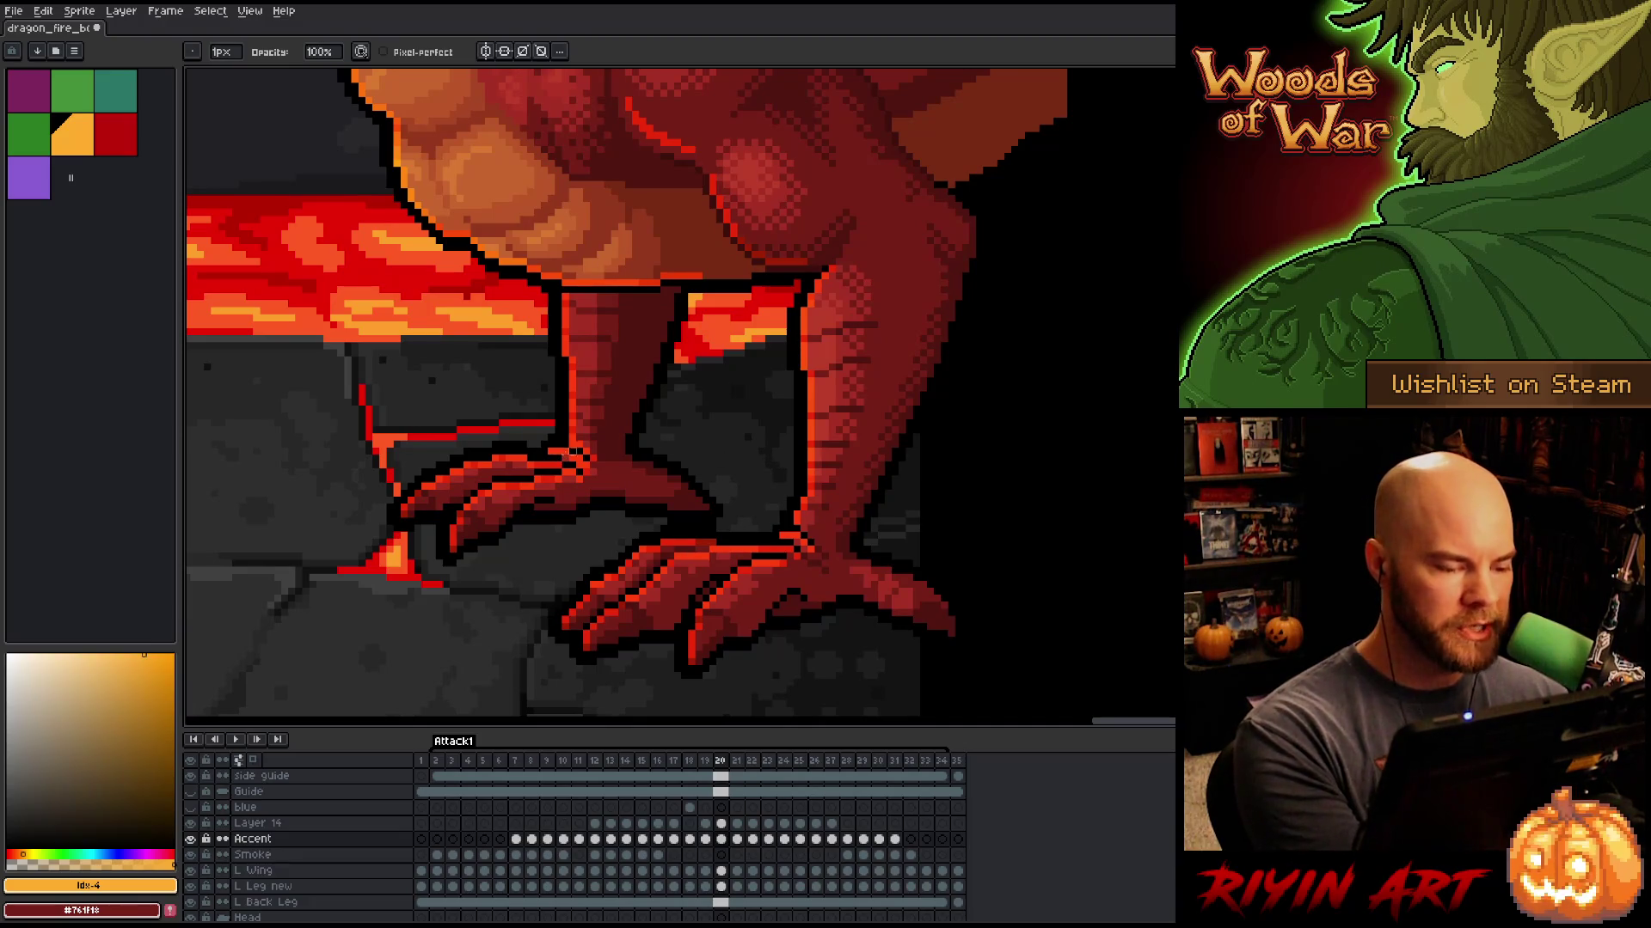
key(Left)
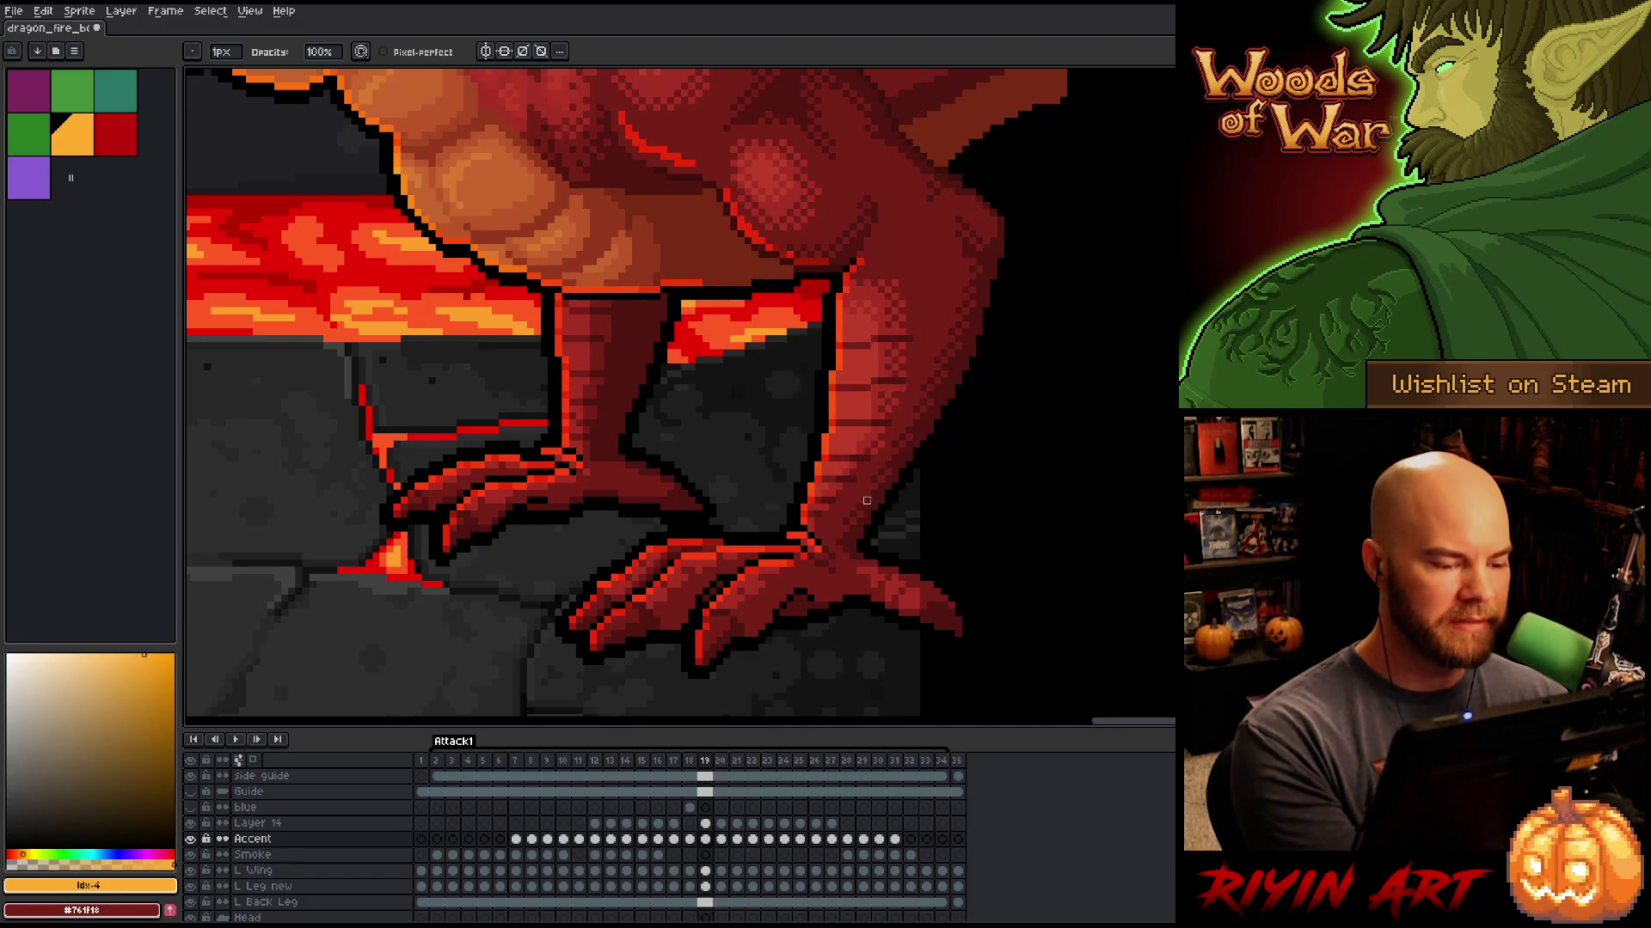
key(Right)
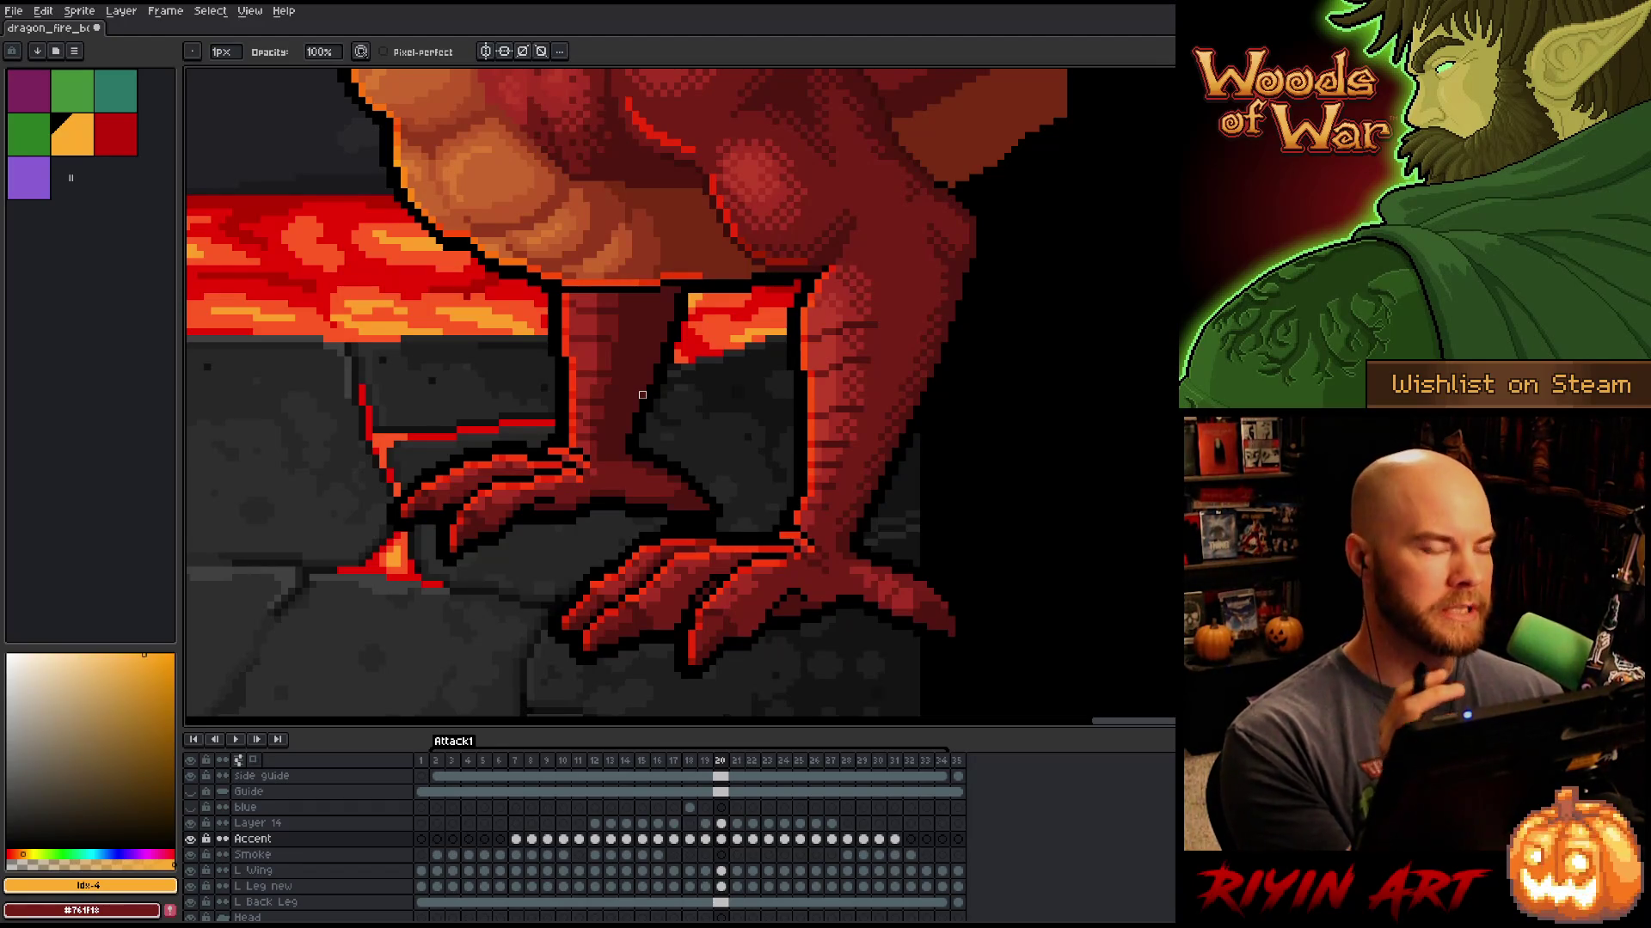
Step: Flip between frames 19 and 20 to compare the claws, then advance to frame 21
key(comma)
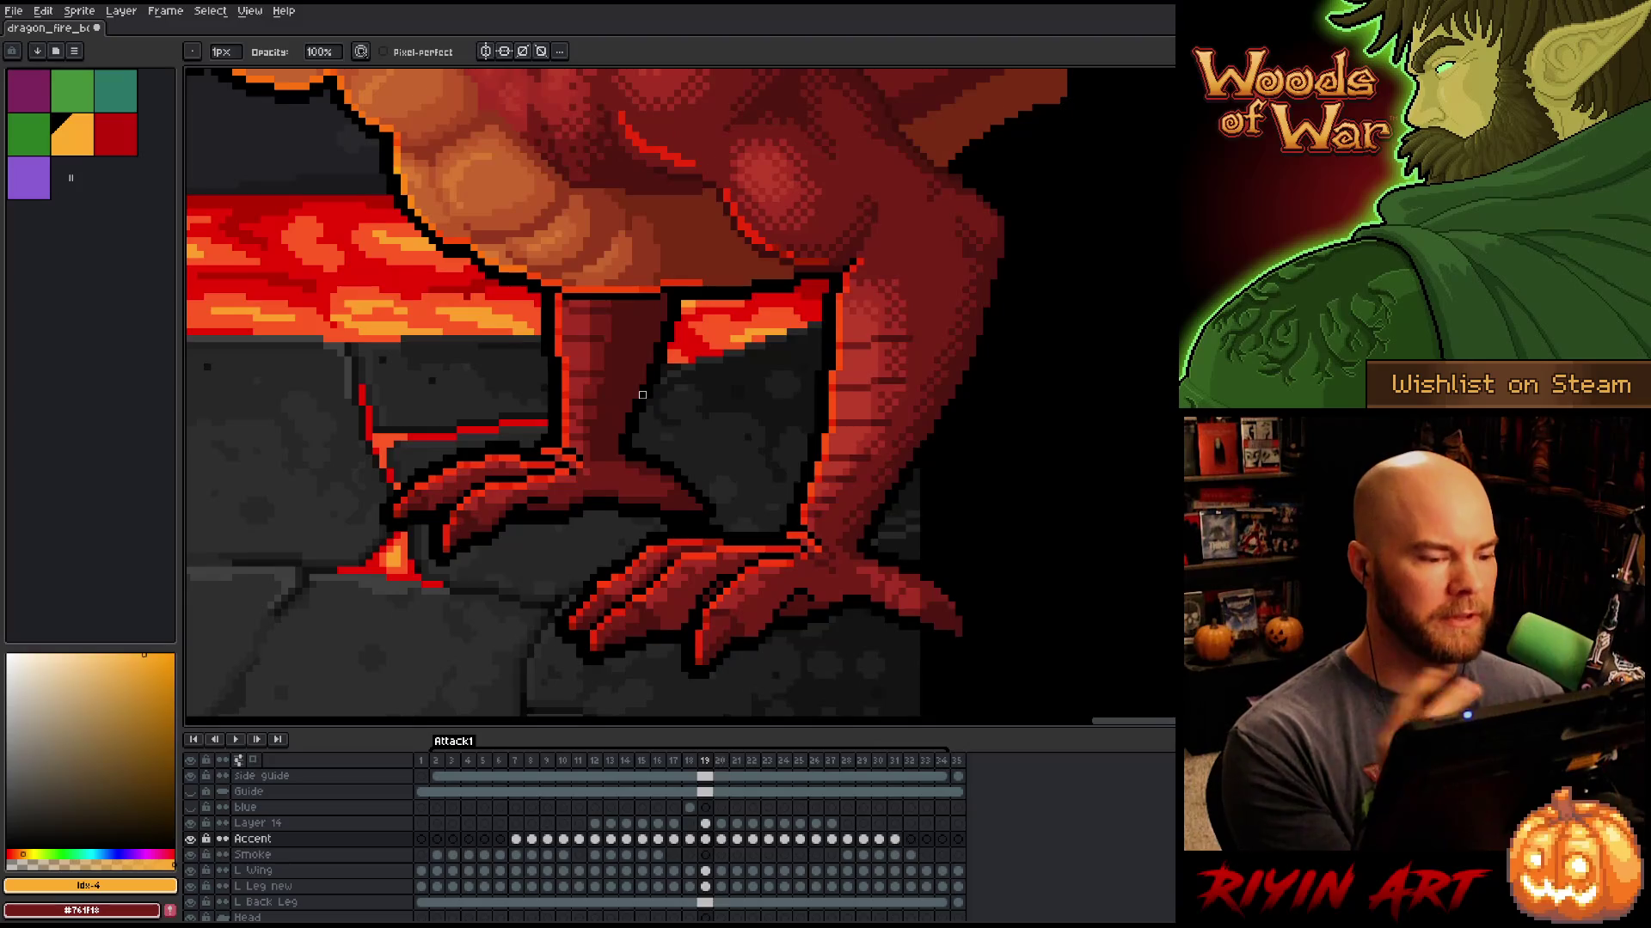
key(period)
key(comma)
key(period)
key(comma)
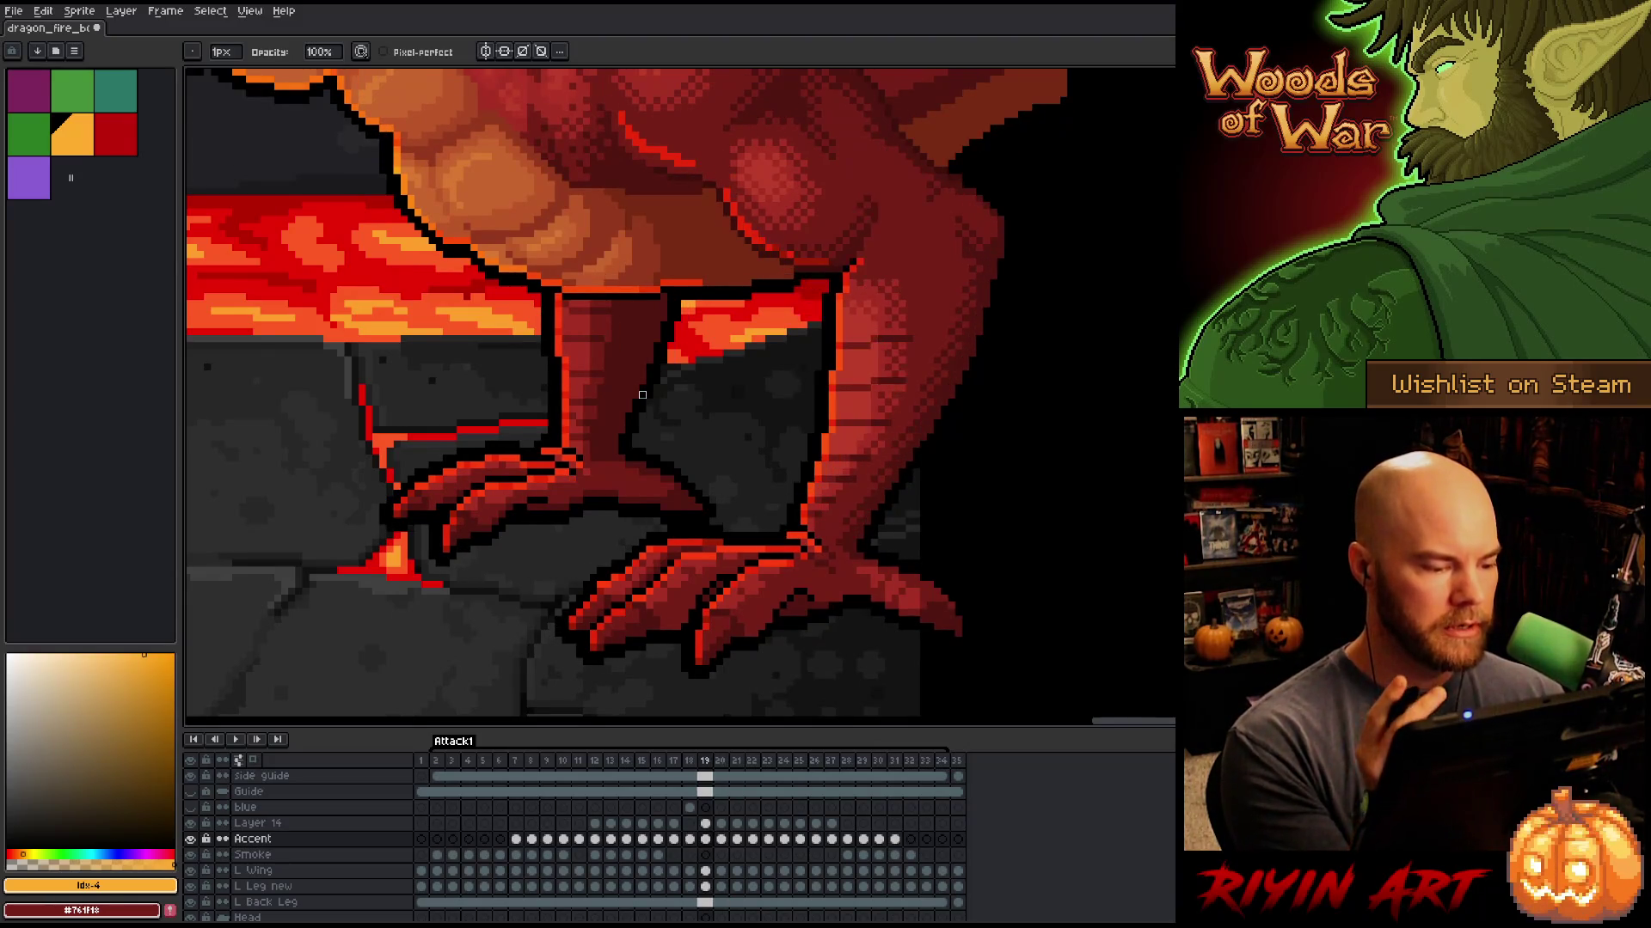
key(period)
key(period)
key(comma)
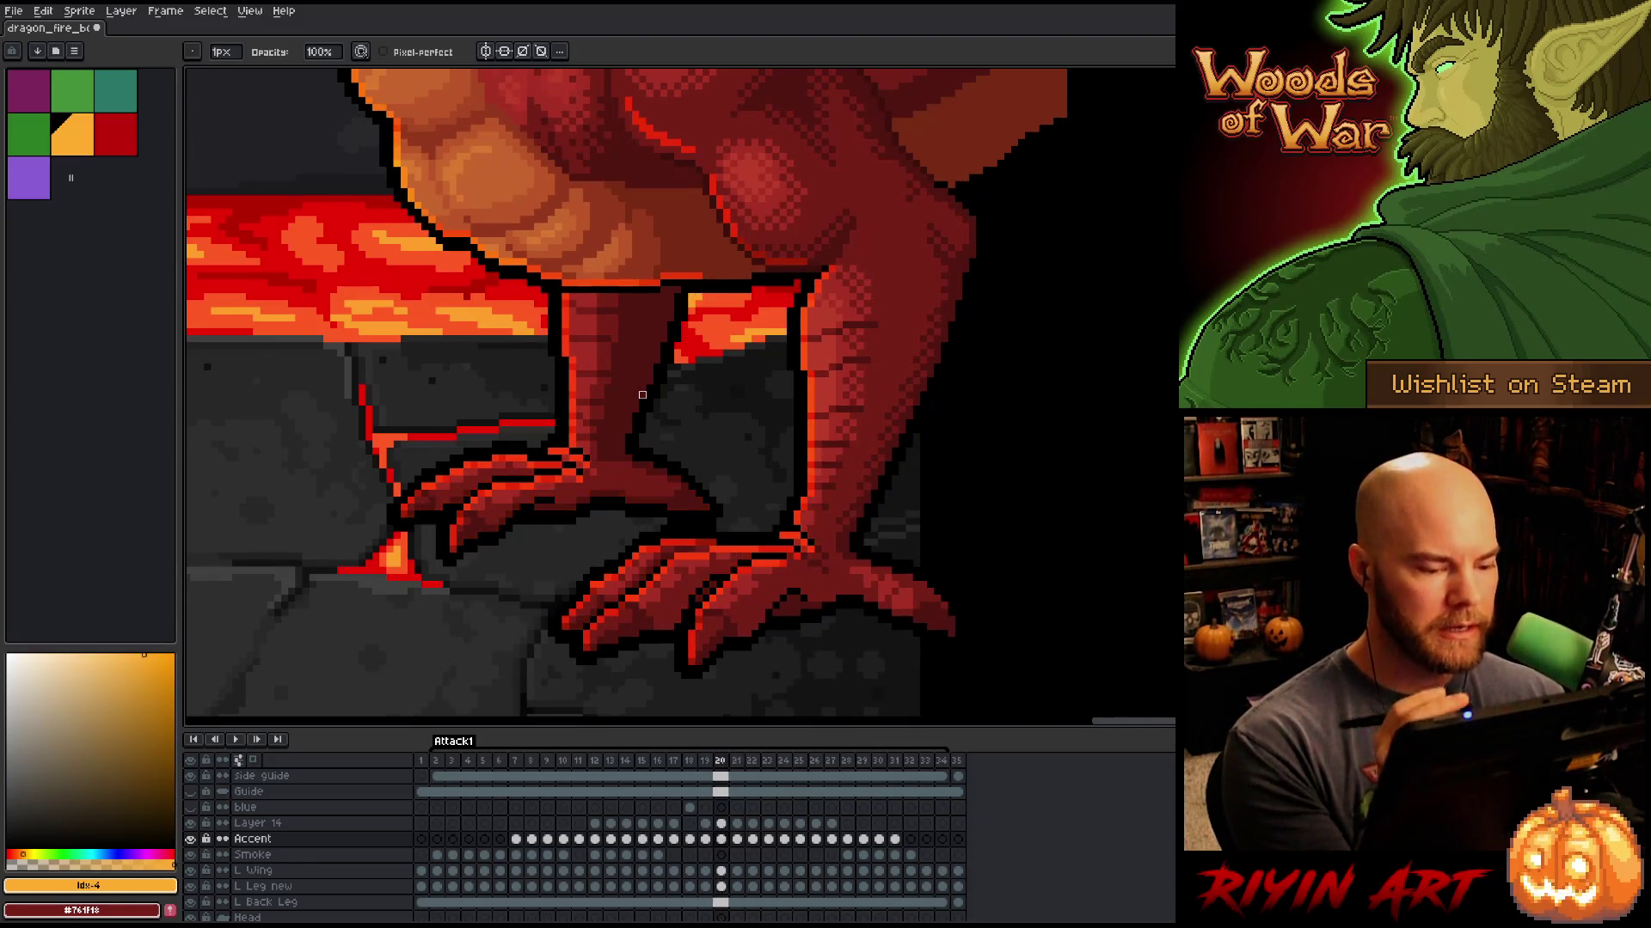
key(period)
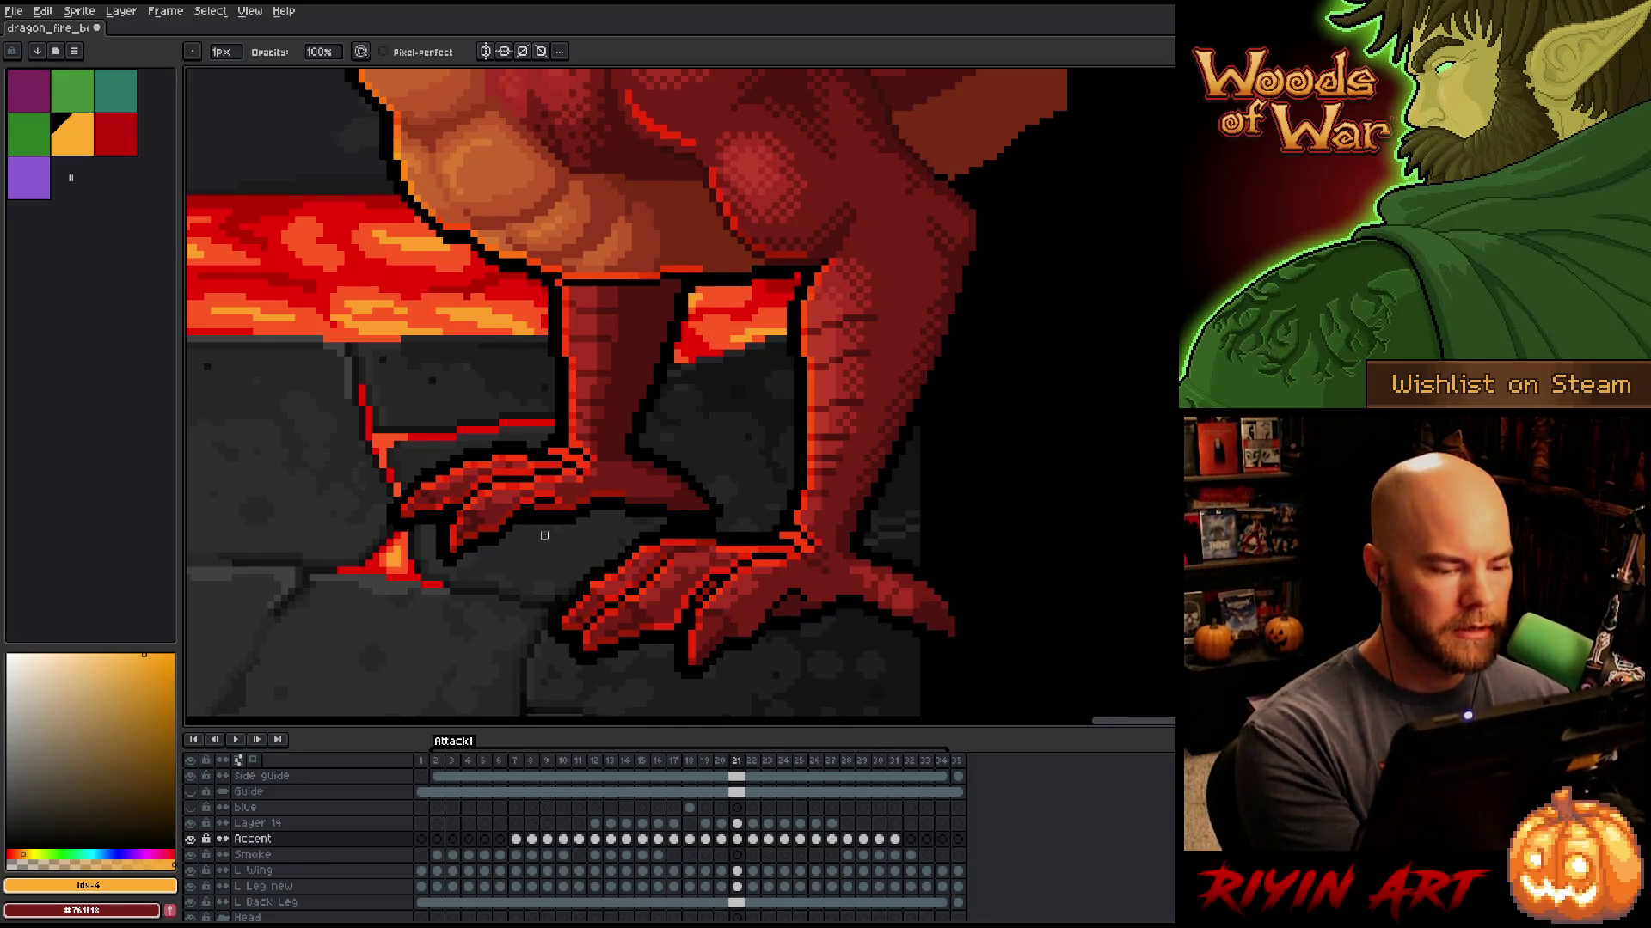
Step: Outline the back foot's lower claw in dark pixels, comparing against the neighbouring frame
mouse_move(538, 508)
mouse_down()
mouse_move(467, 555)
mouse_move(409, 514)
mouse_move(530, 472)
mouse_up()
key(Left)
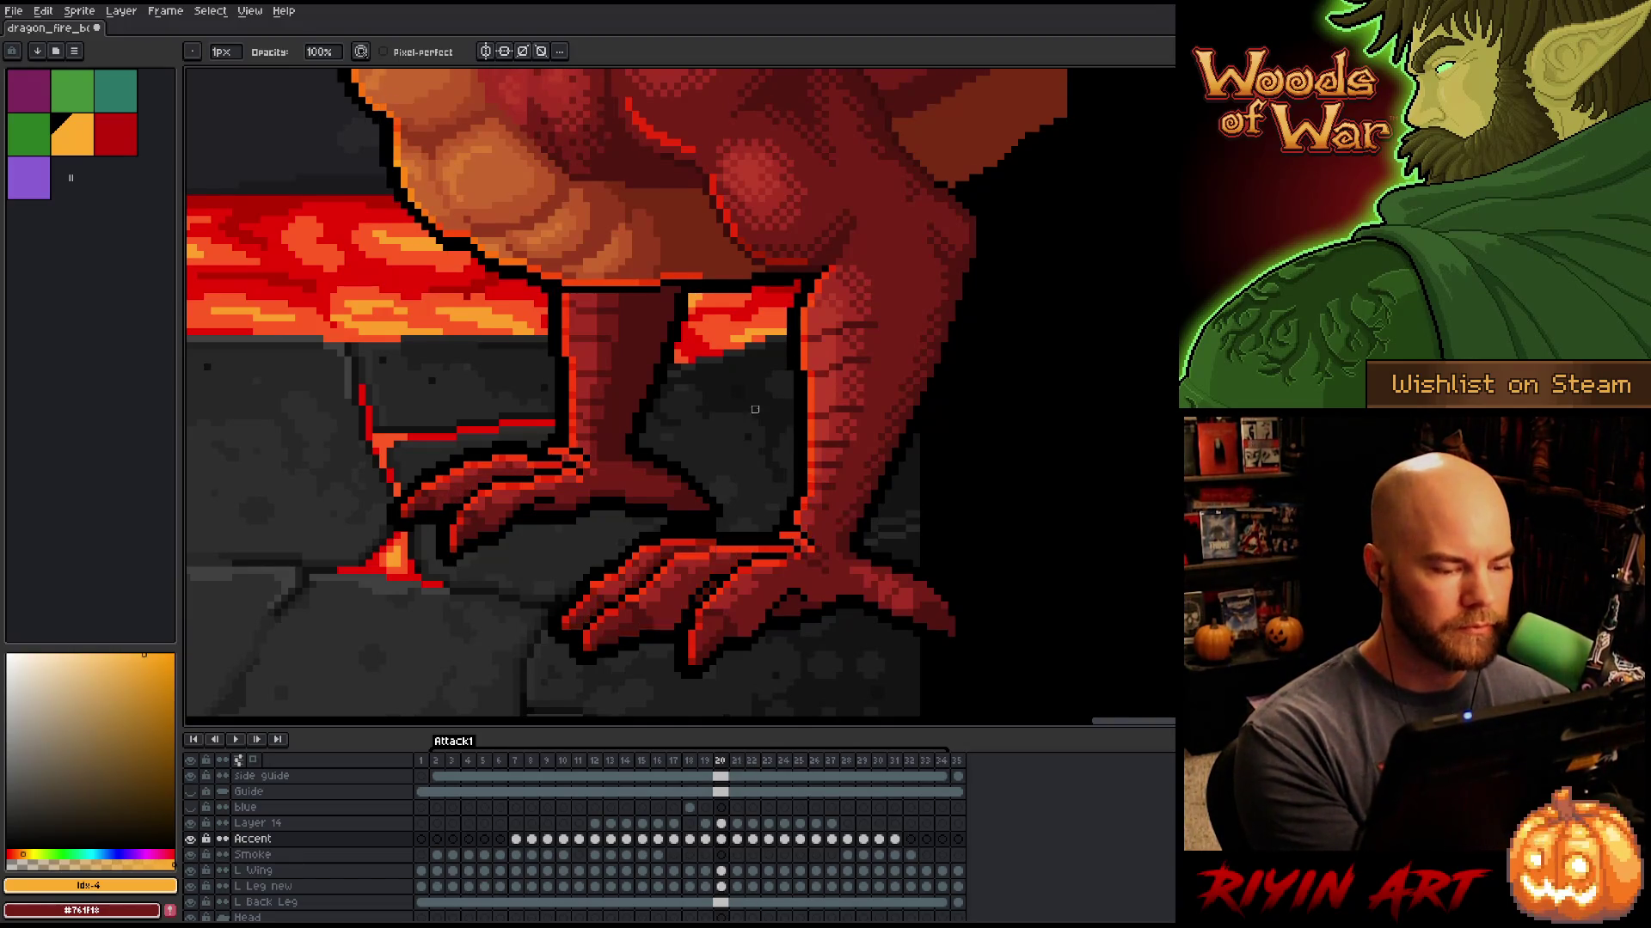
key(Right)
key(Left)
key(Right)
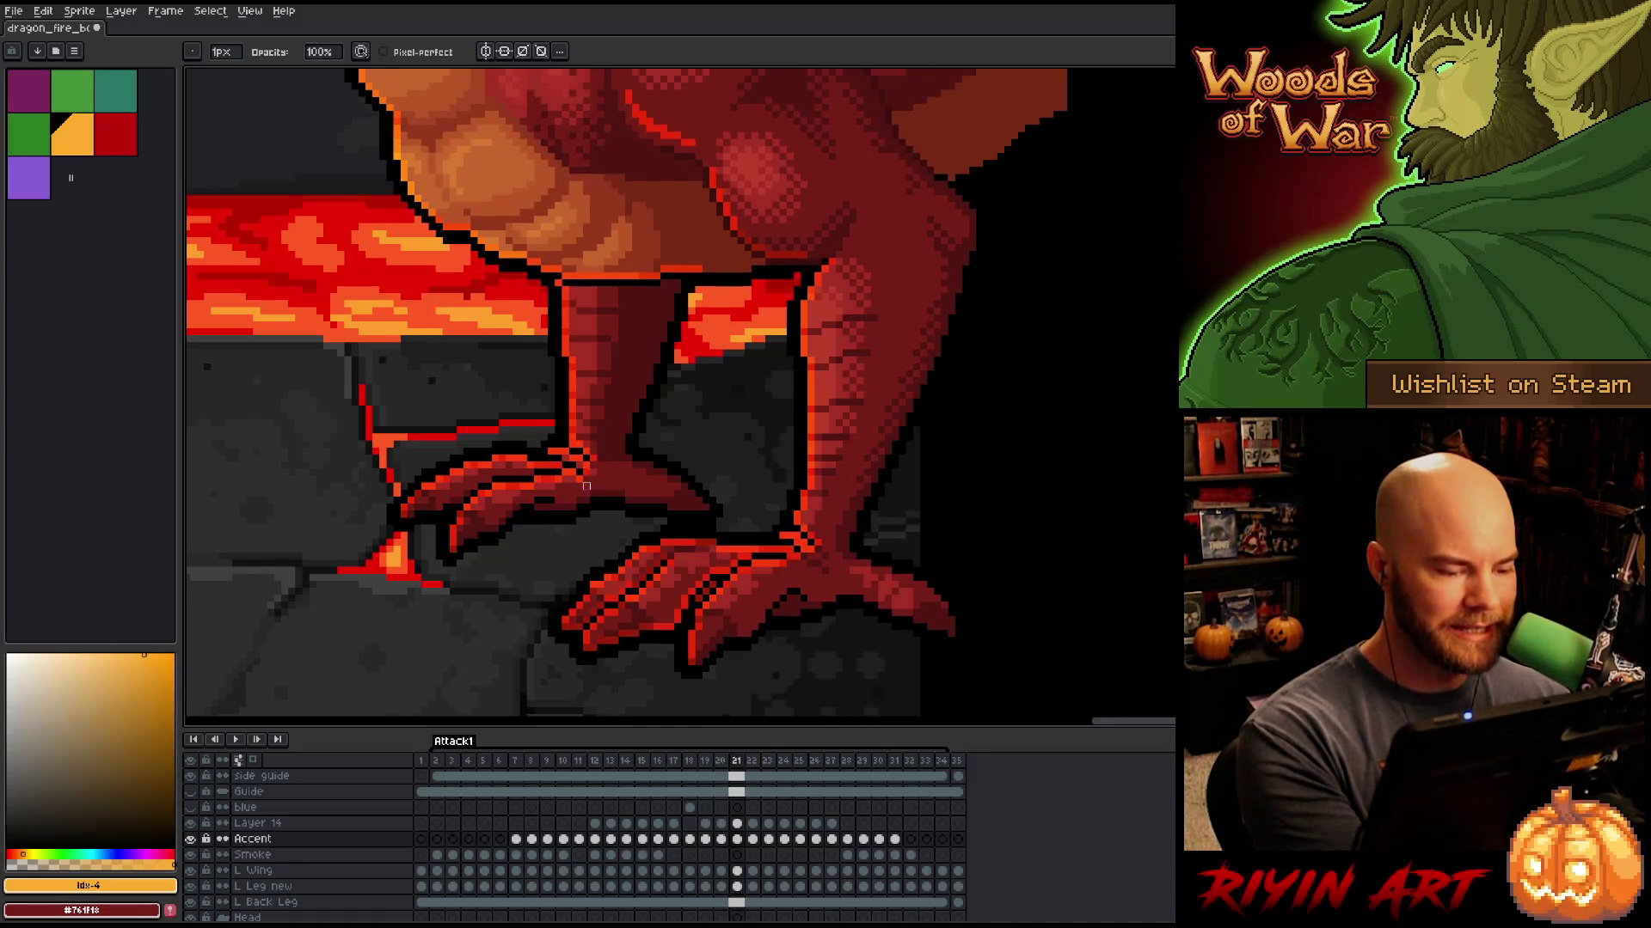
key(Left)
key(Right)
Step: Darken the back foot's claw outline and outline the front foot's toe edge on frame 21
drag(577, 441, 597, 460)
key(Left)
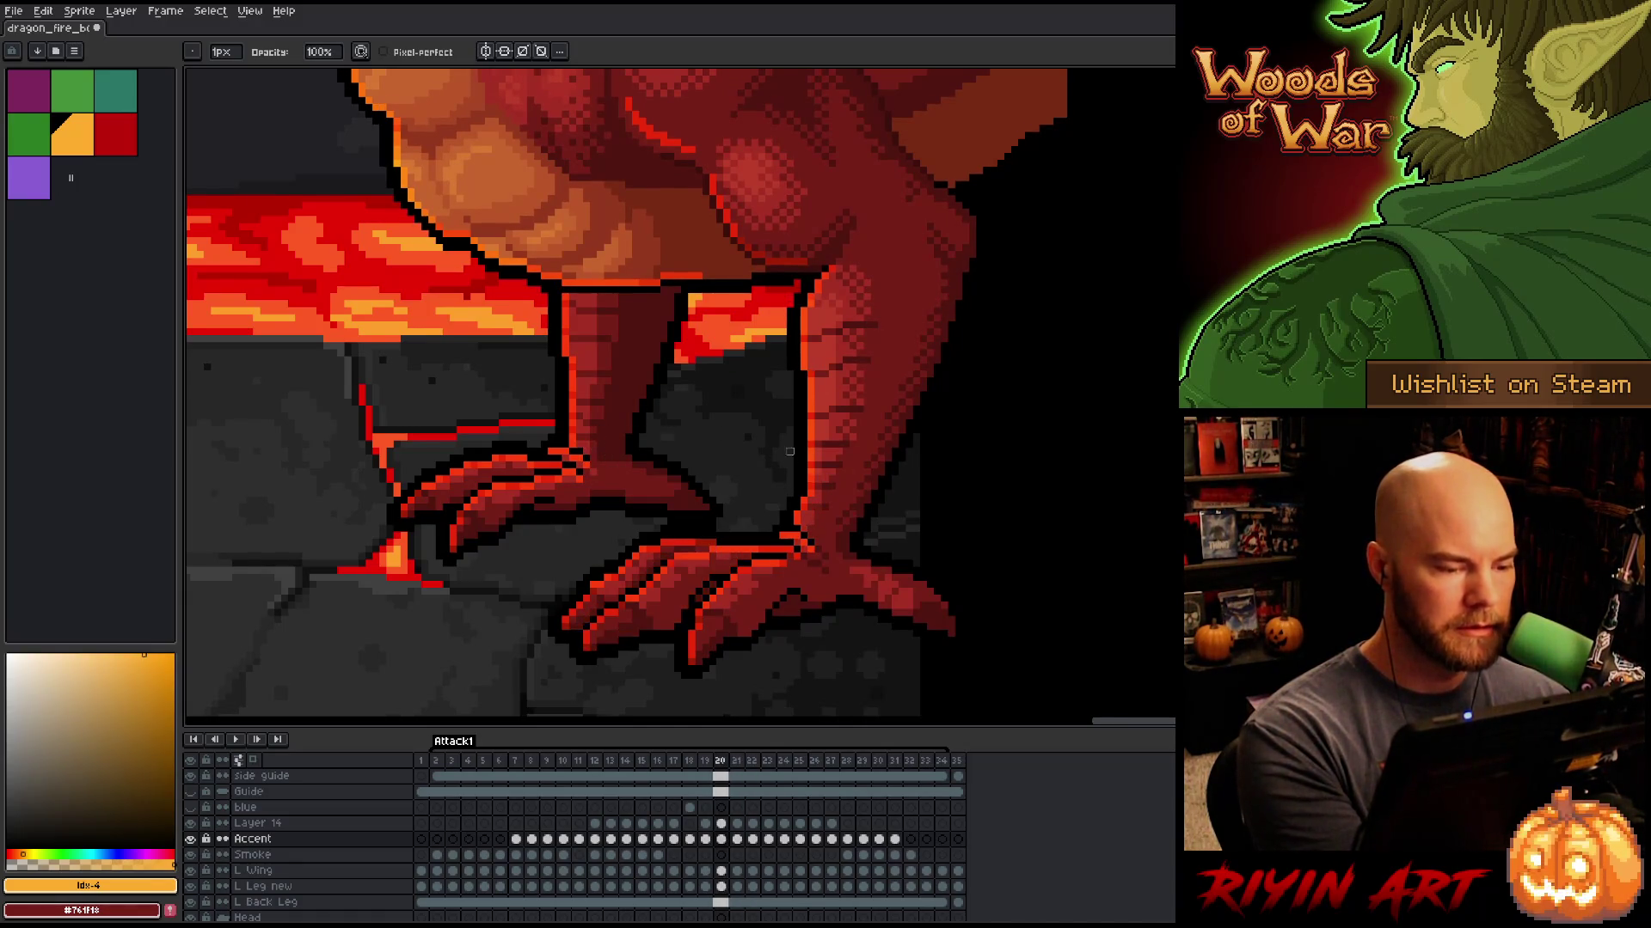
key(Right)
key(Left)
key(Right)
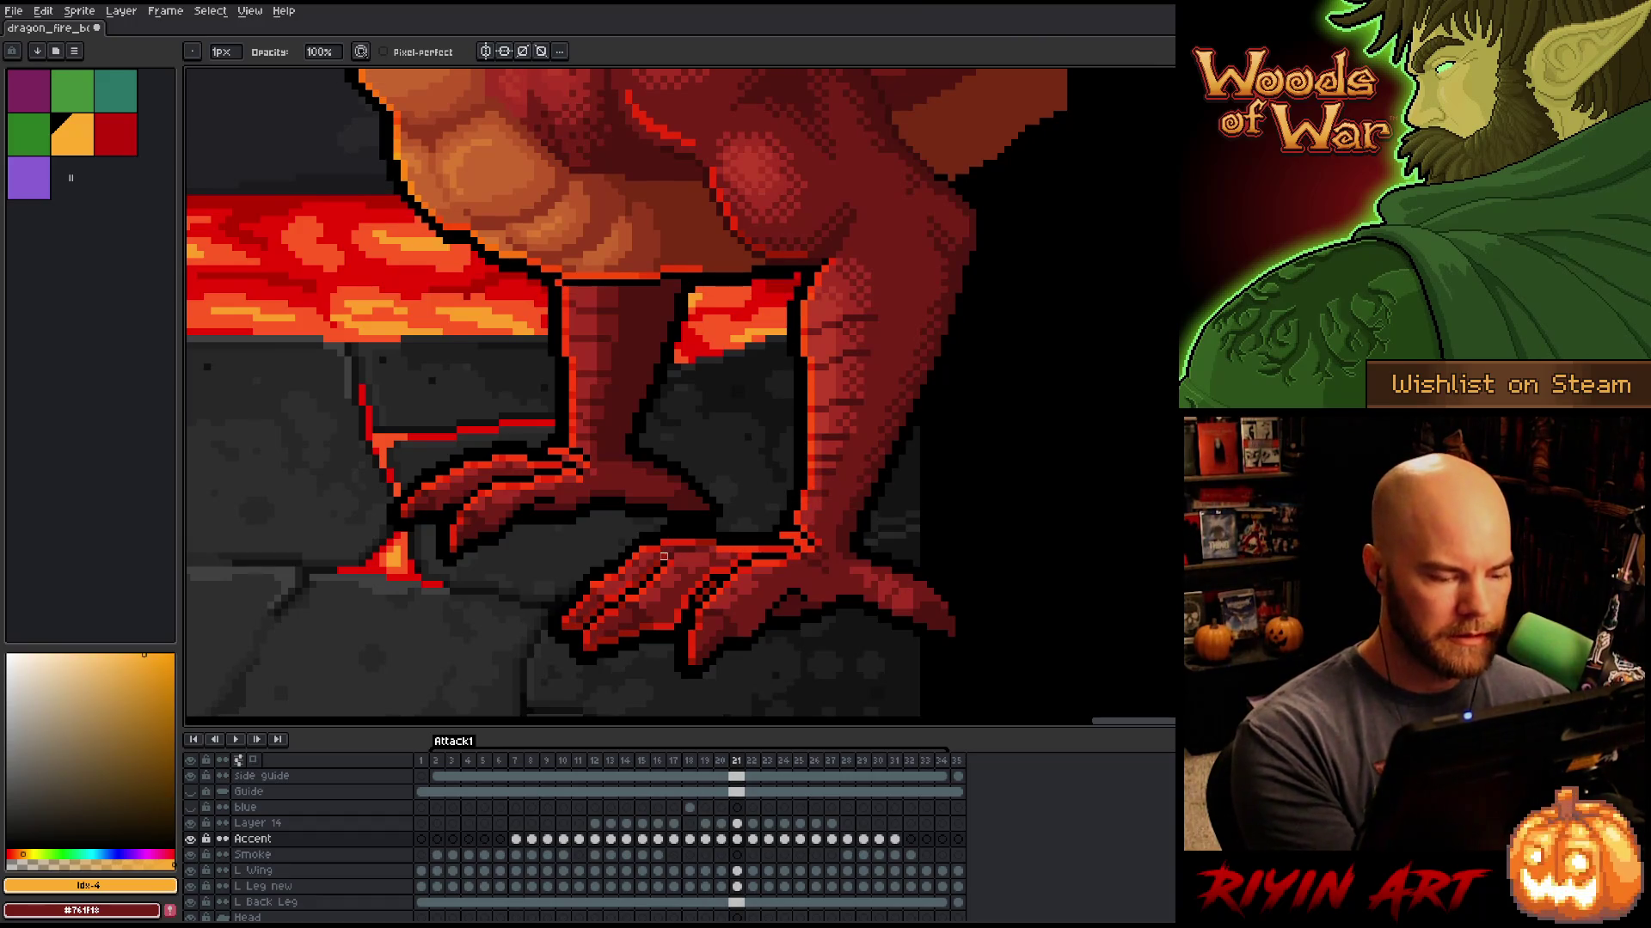
mouse_move(650, 570)
mouse_down()
mouse_move(572, 634)
mouse_move(601, 654)
mouse_up()
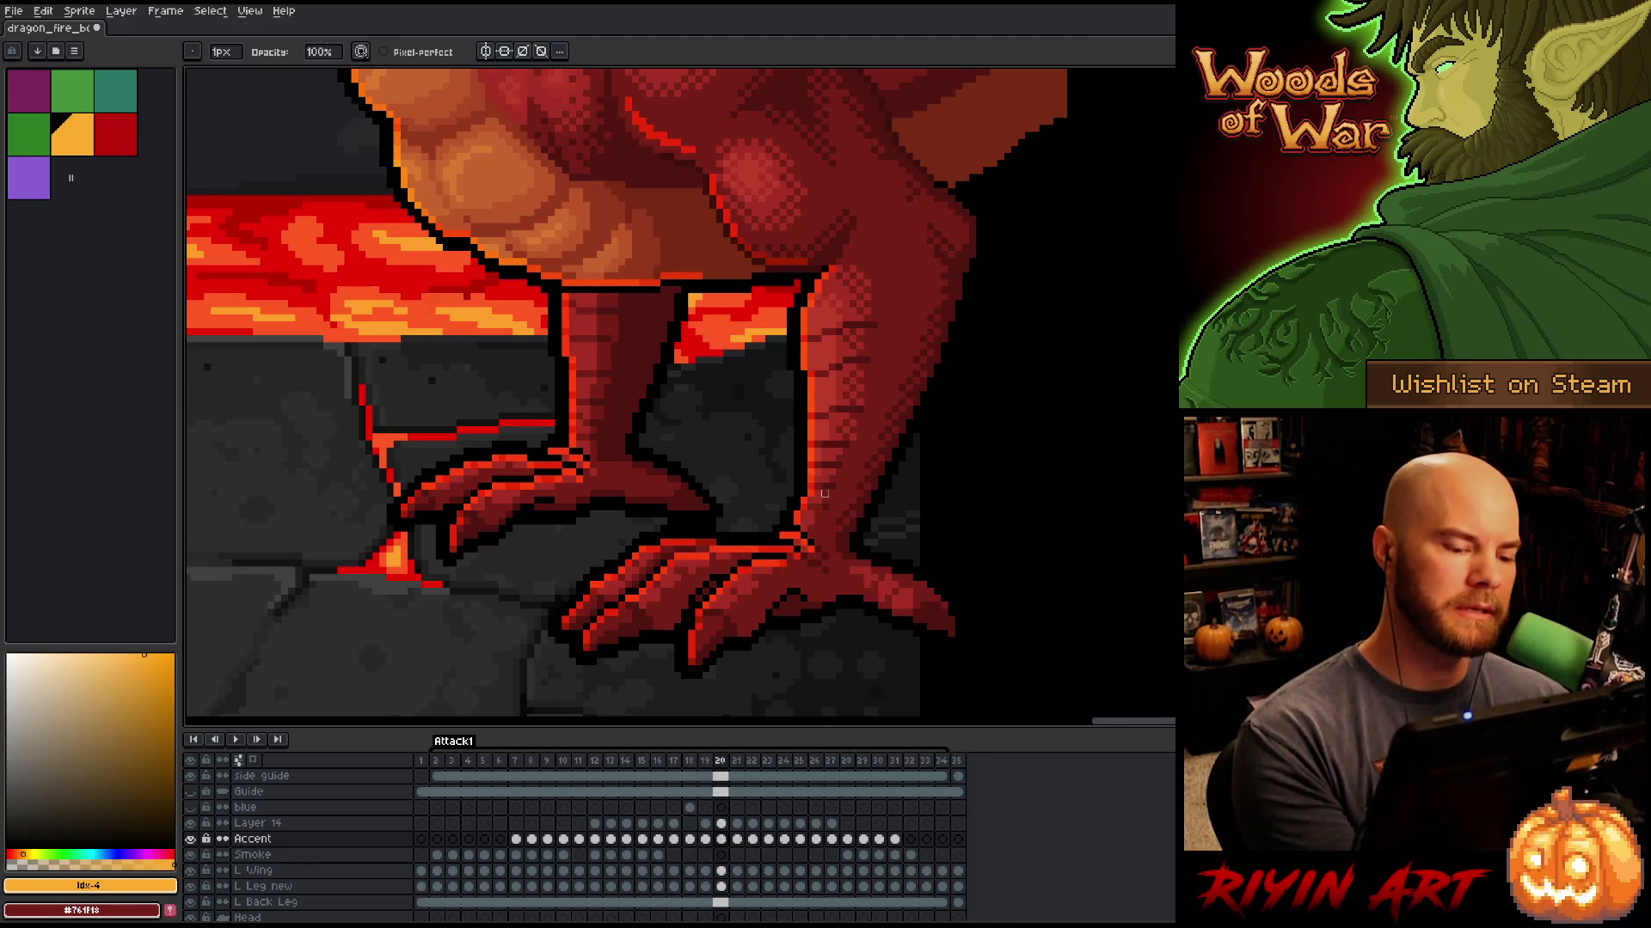
Step: Toggle to the Eraser and back to the Pencil, then advance to frame 22
key(e)
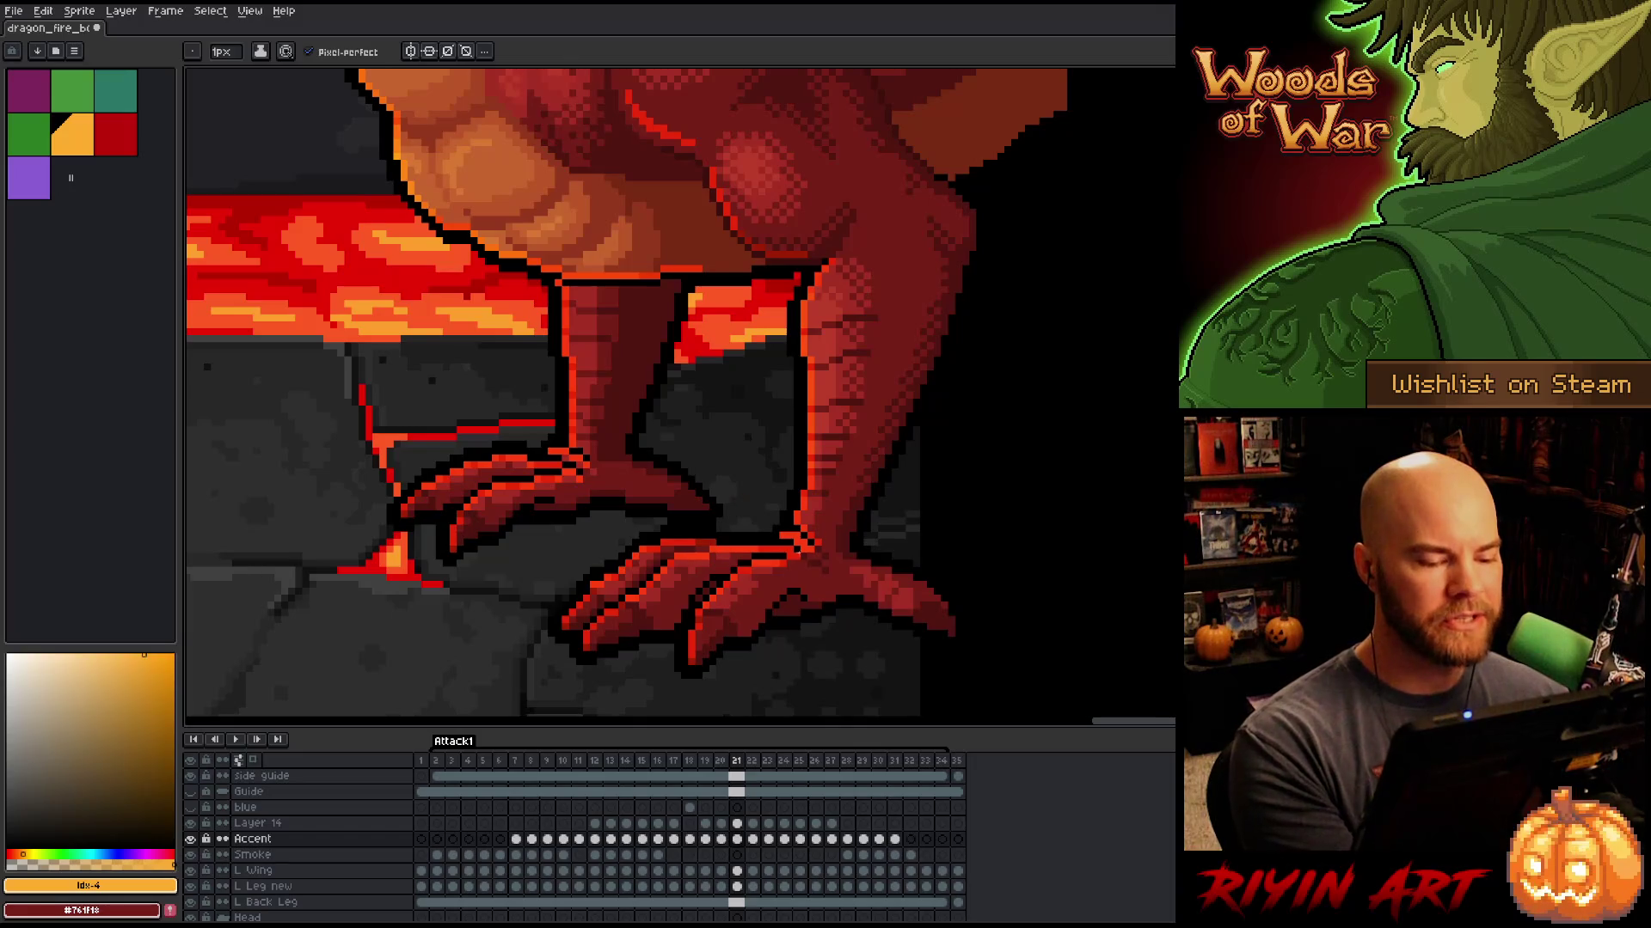
key(b)
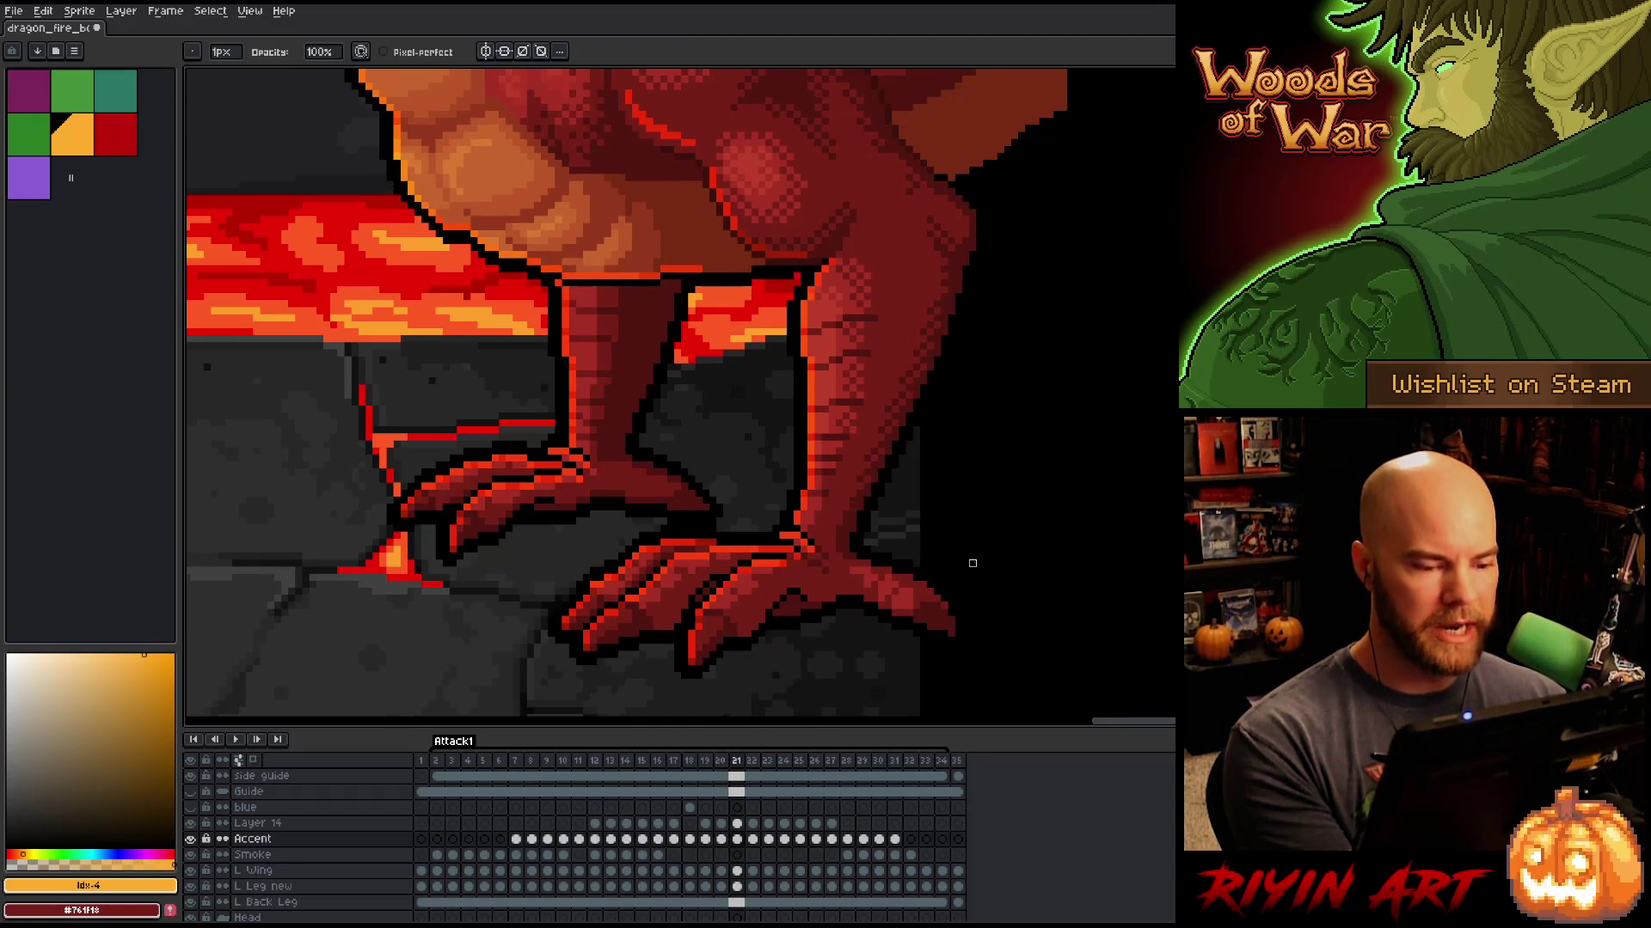
key(period)
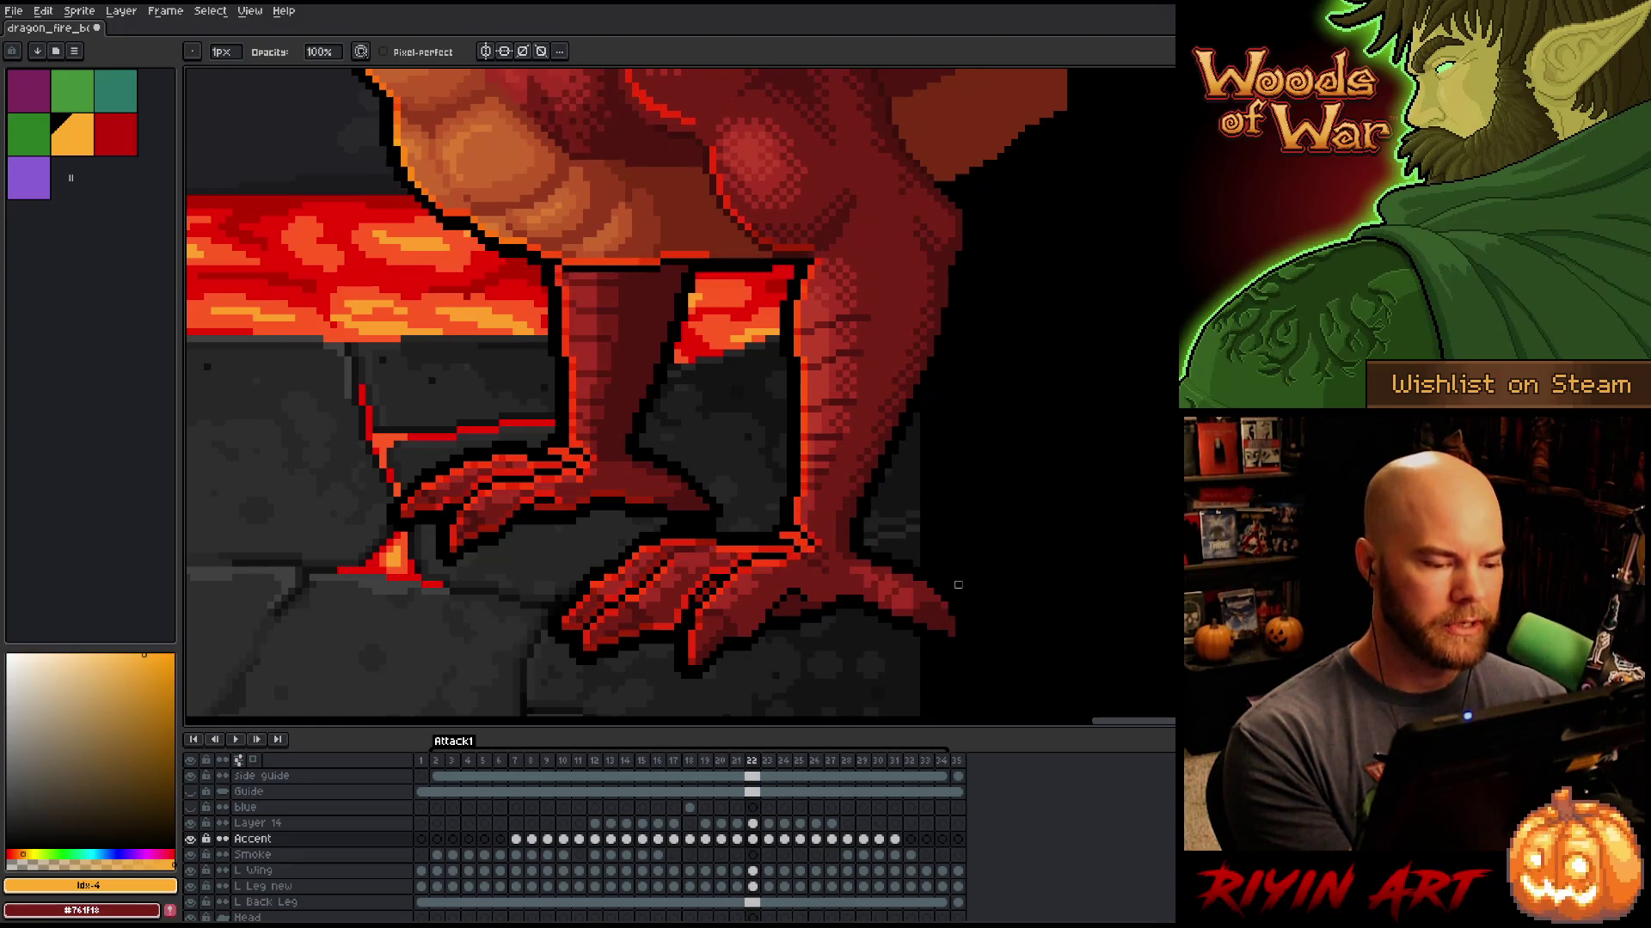
Step: Erase the stray red accent pixels along the front toe on frame 22
key(comma)
key(period)
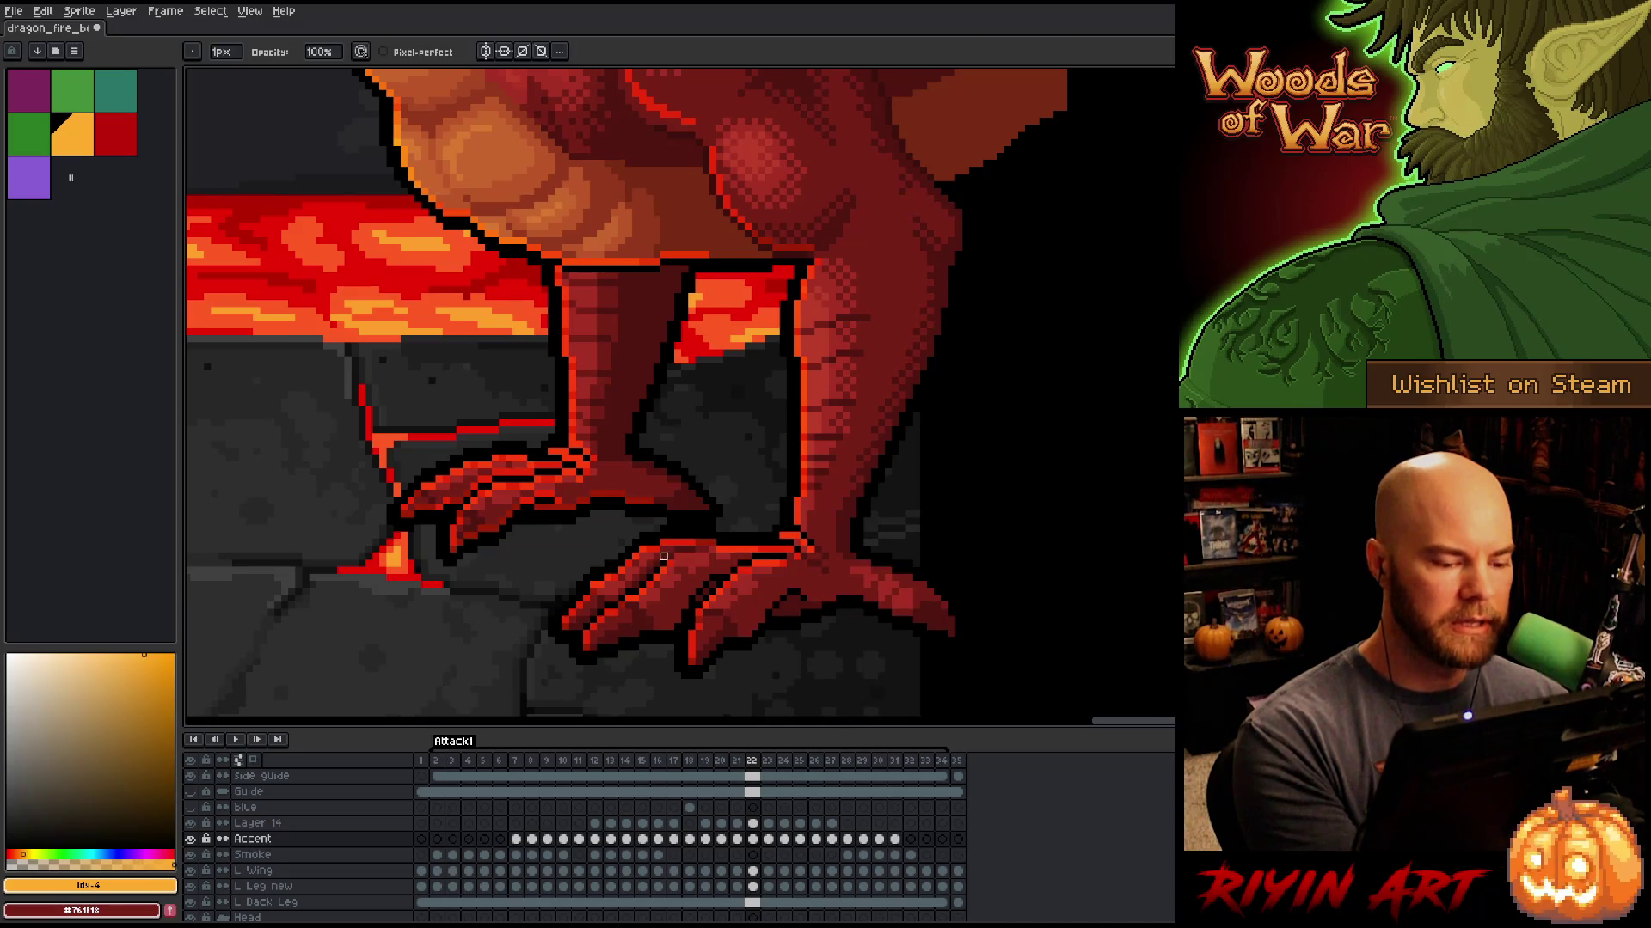
key(e)
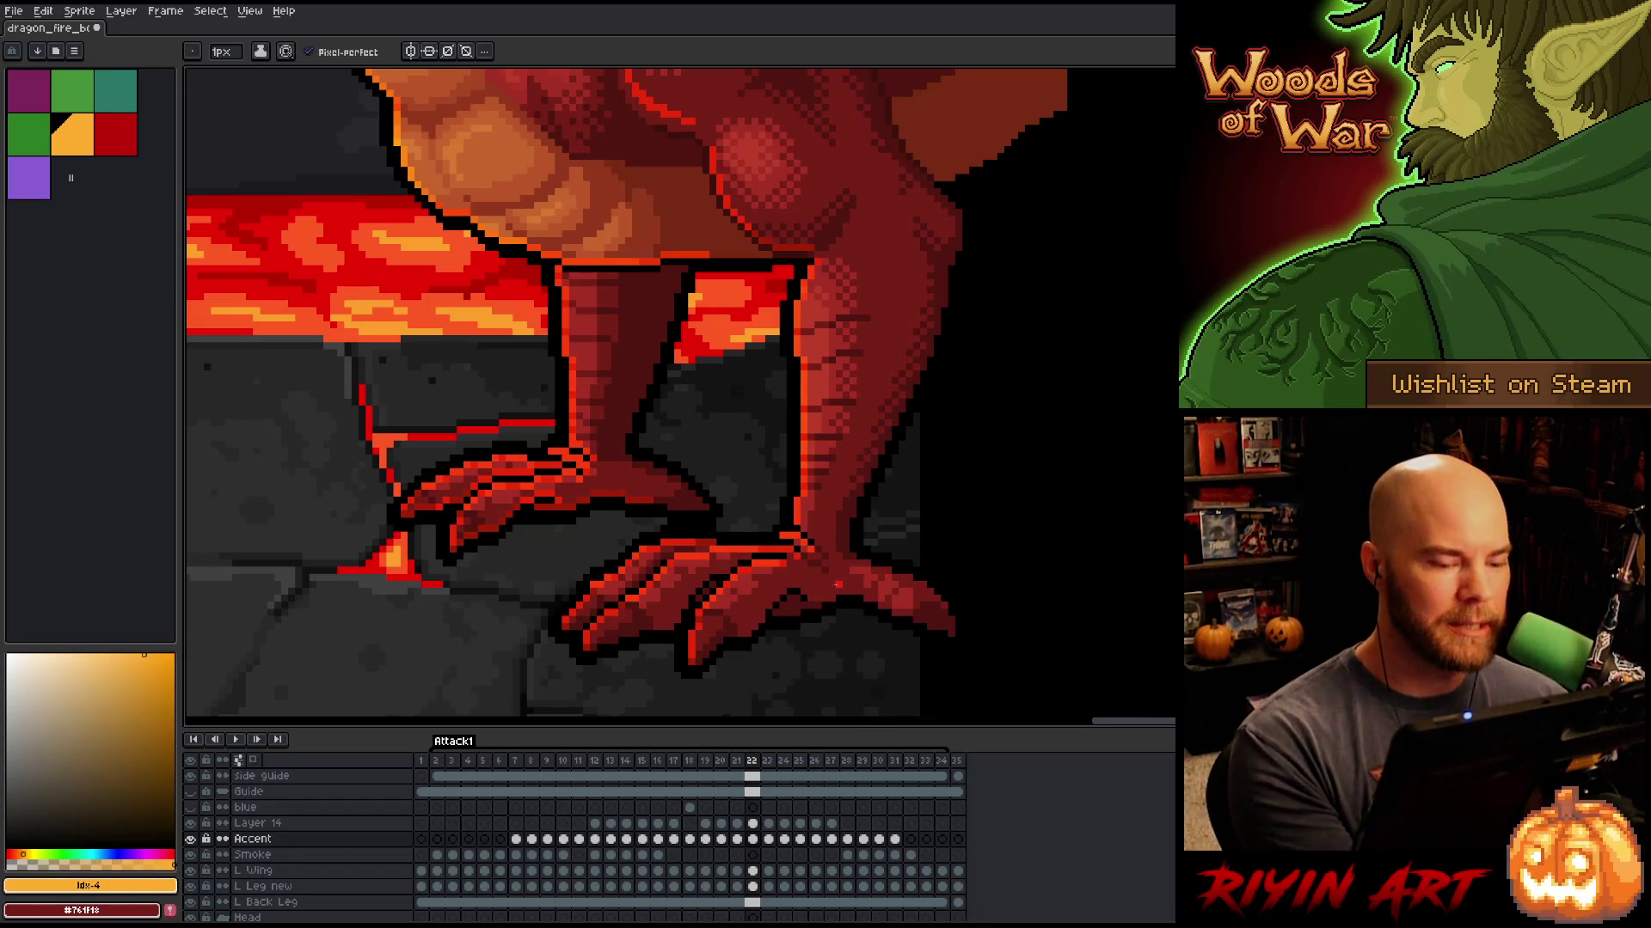
key(e)
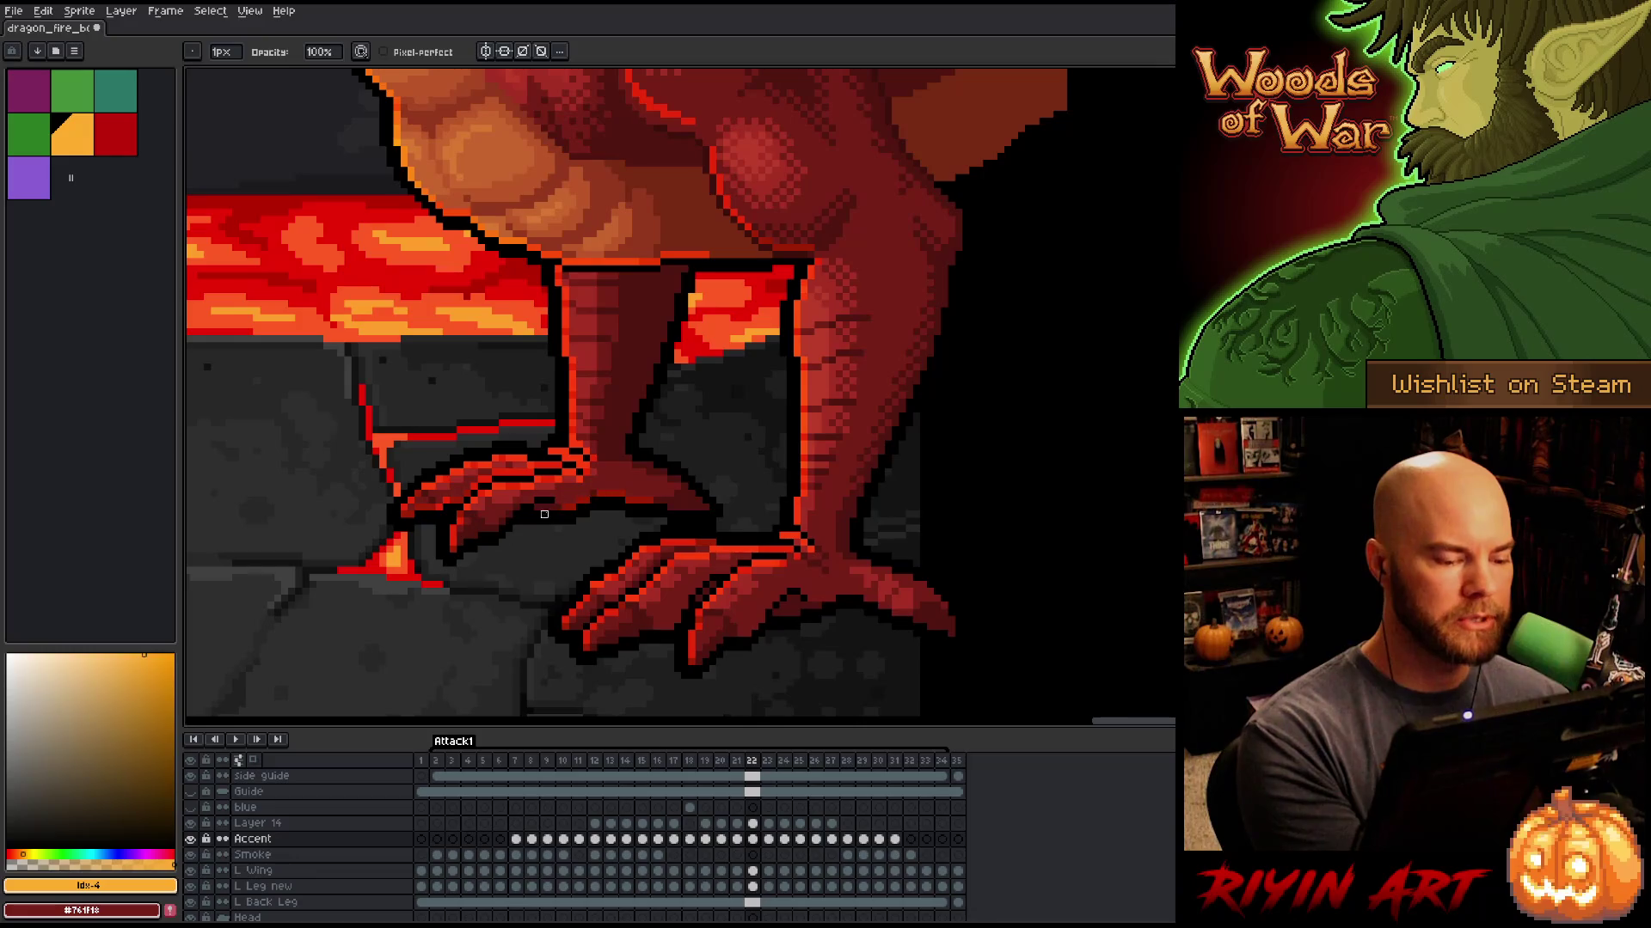
drag(557, 511, 671, 500)
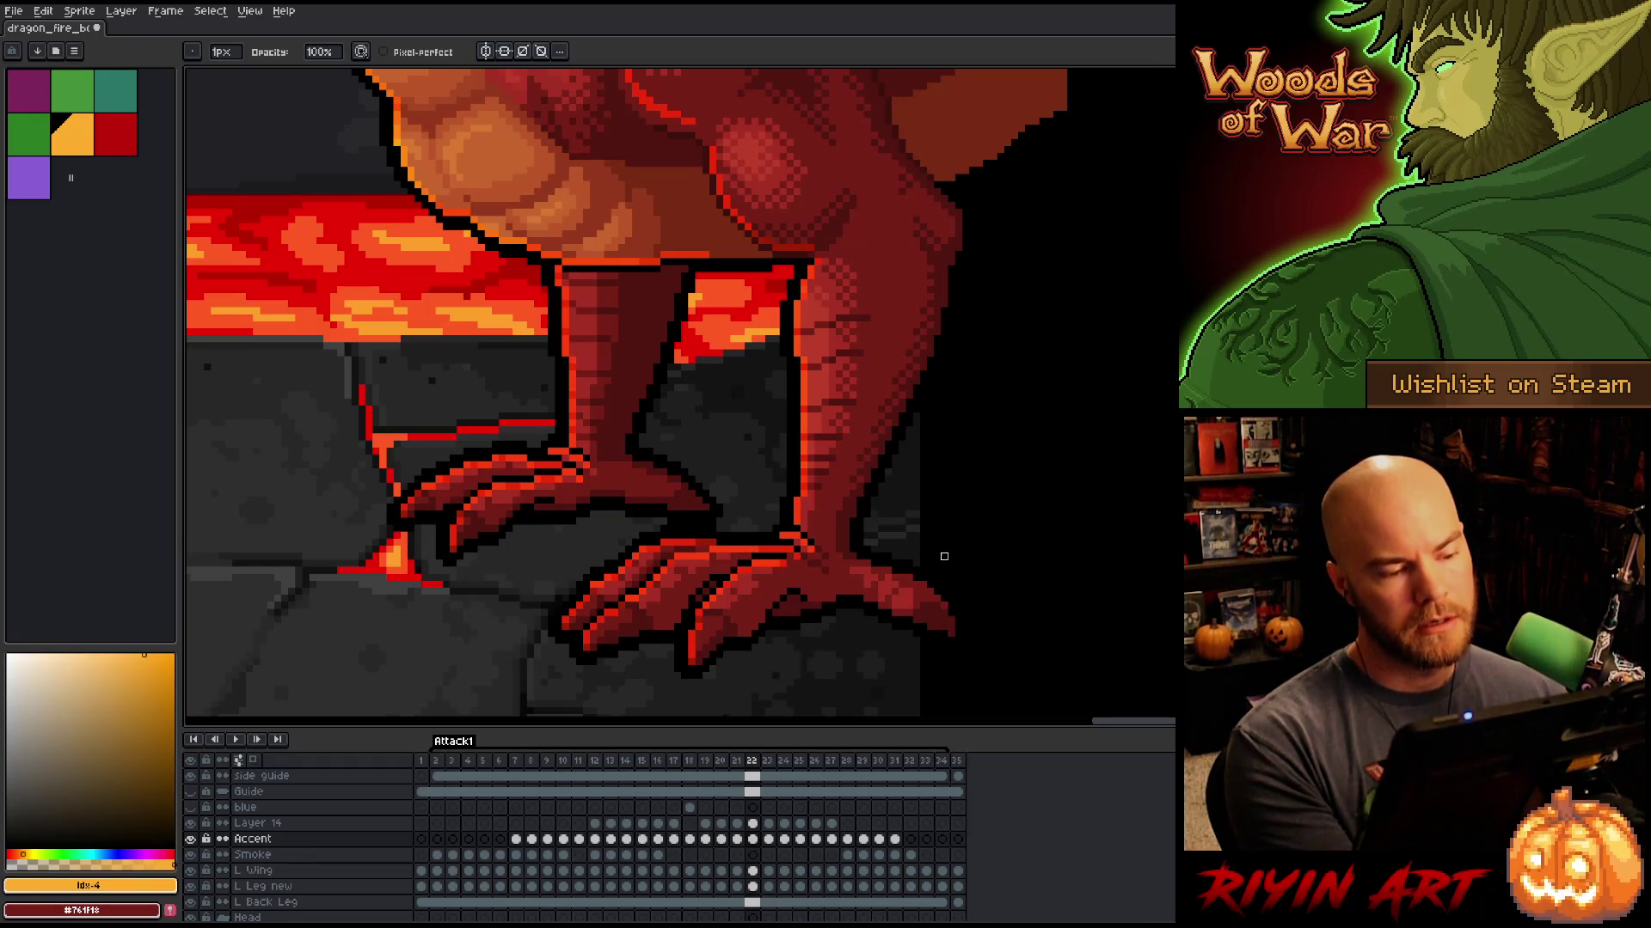
Step: Flip repeatedly between frames 21 and 22 to compare the poses, stopping on frame 22
key(Left)
key(Right)
key(Left)
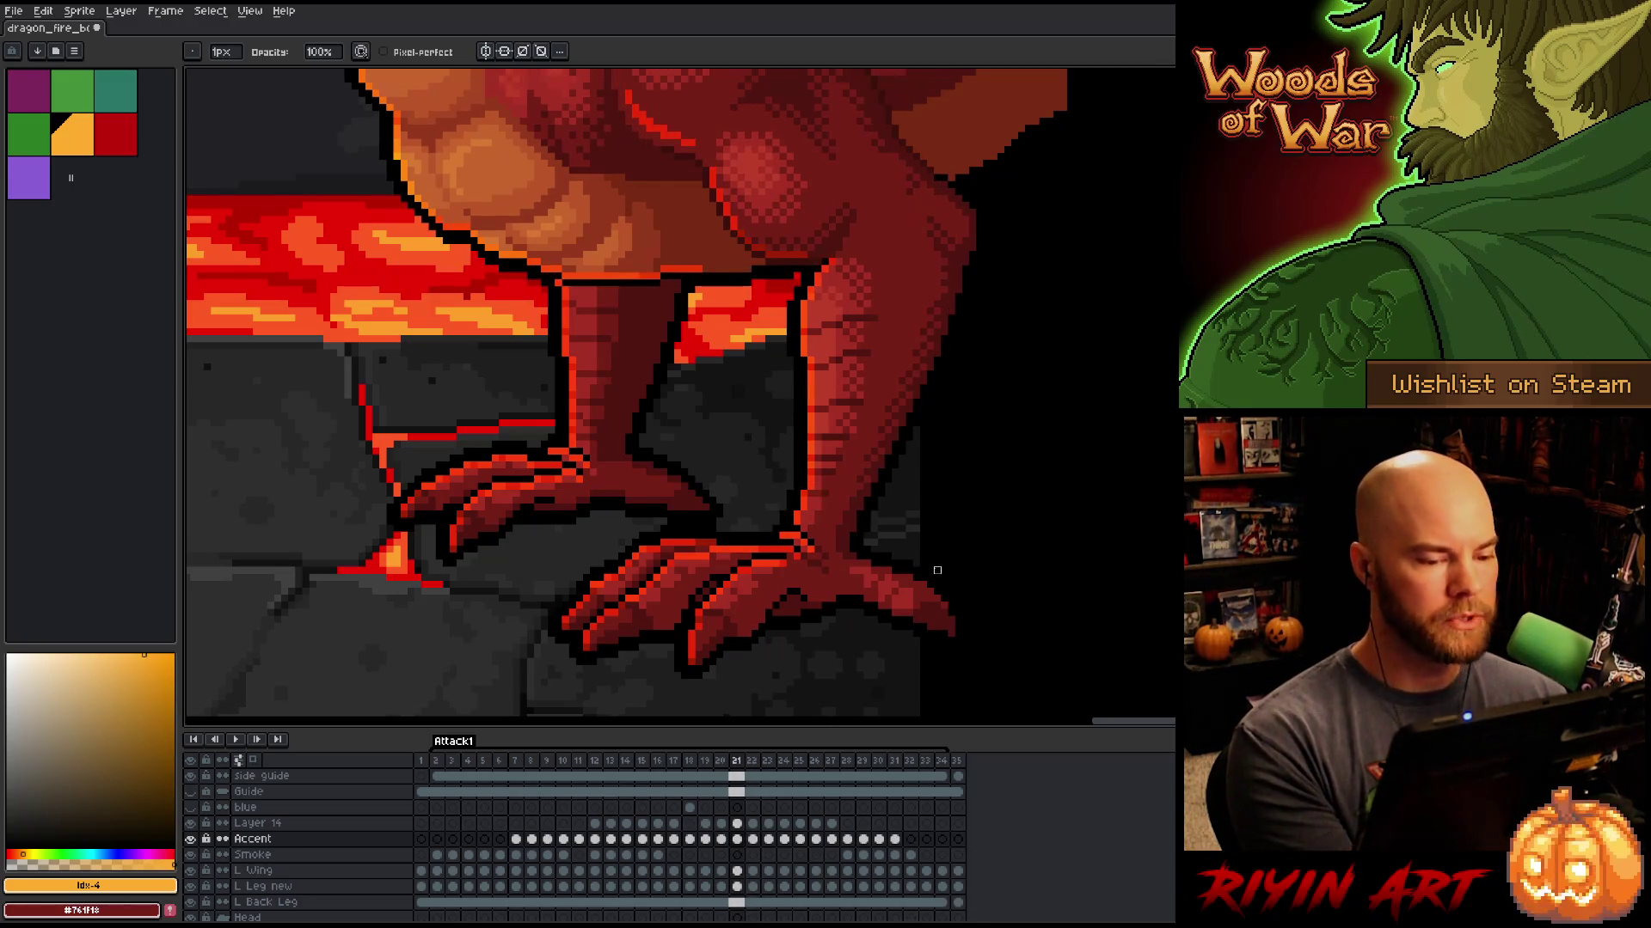
key(Right)
key(Left)
key(Right)
key(Left)
key(Right)
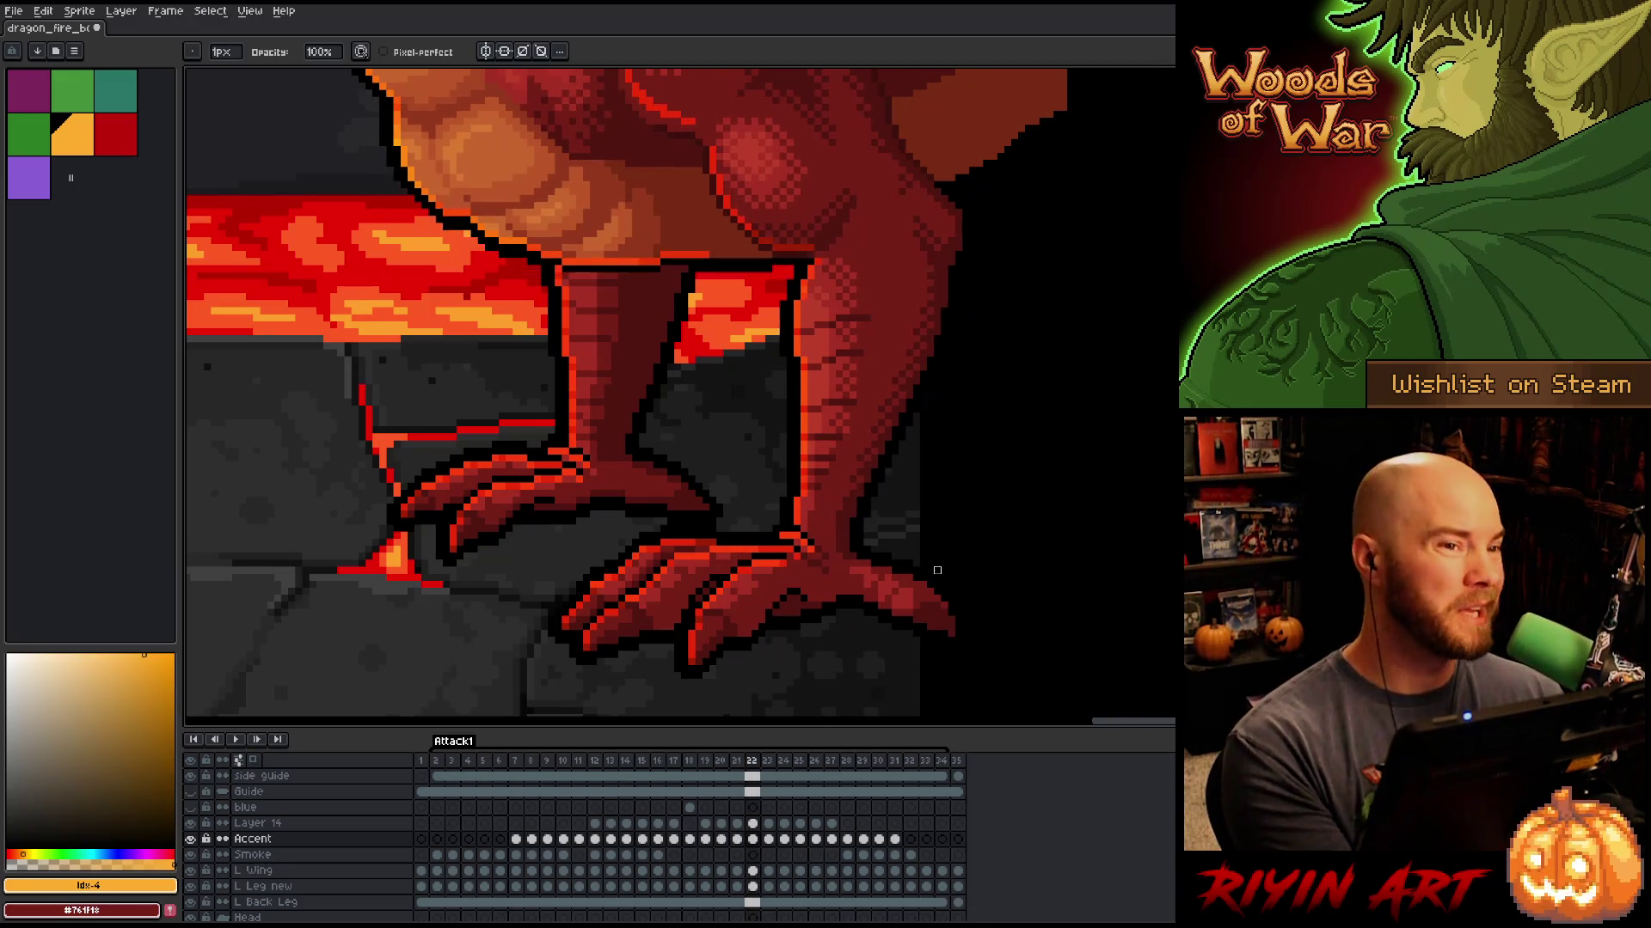
key(Left)
key(Right)
key(Left)
key(Right)
key(Left)
key(Right)
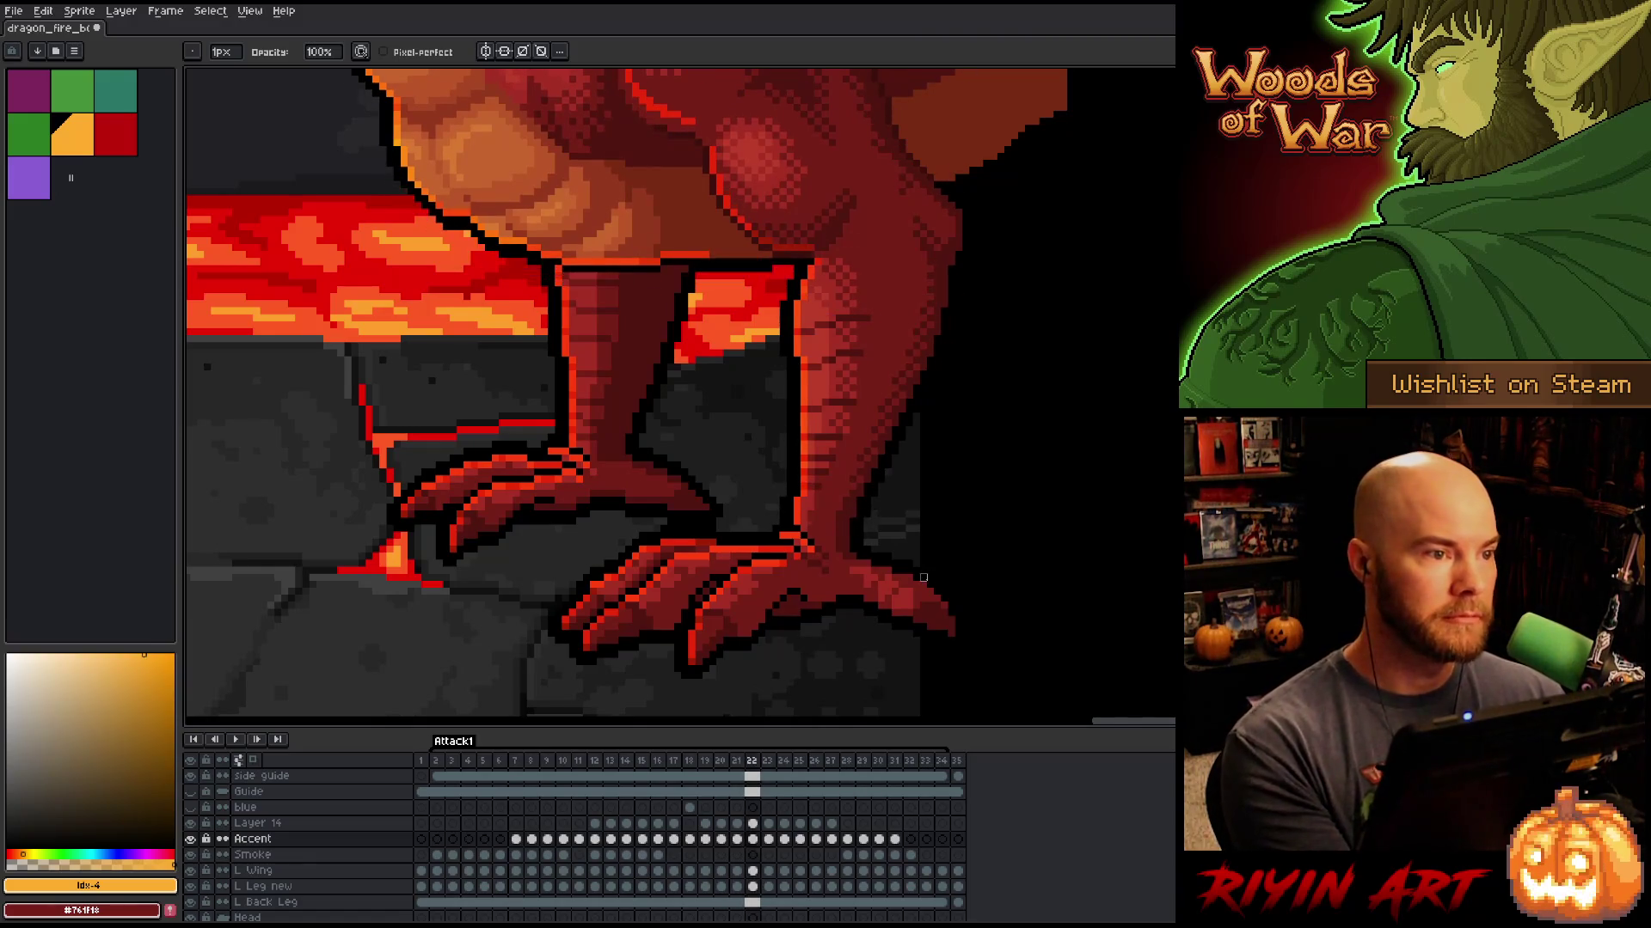
key(Left)
key(Right)
key(Left)
key(Right)
key(Left)
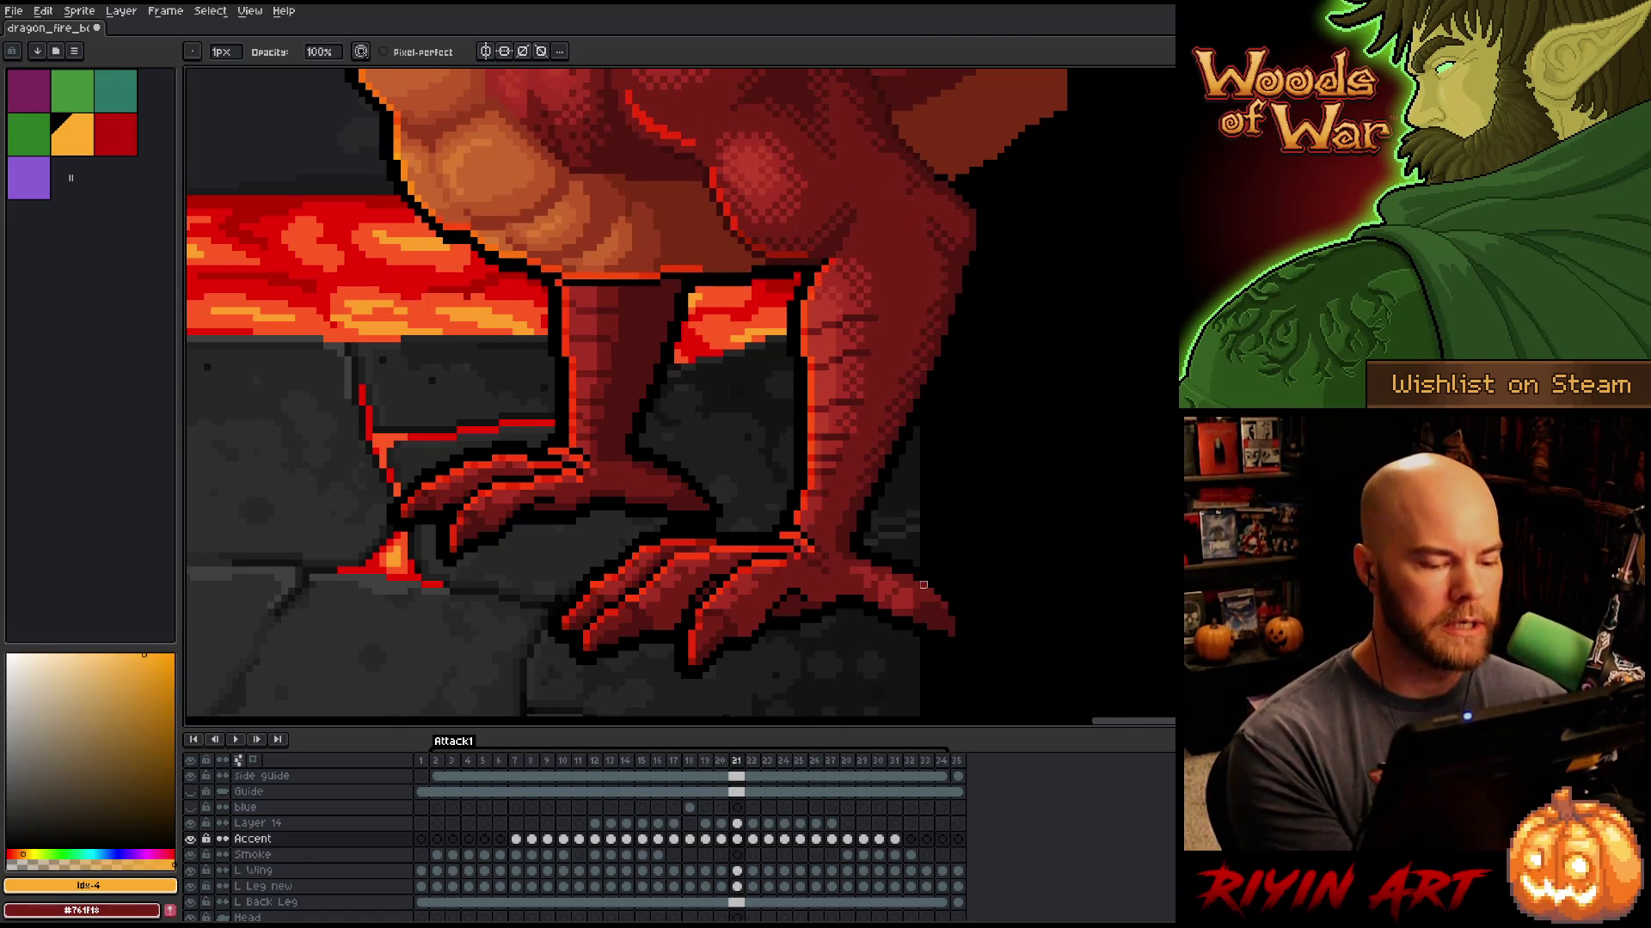
key(Right)
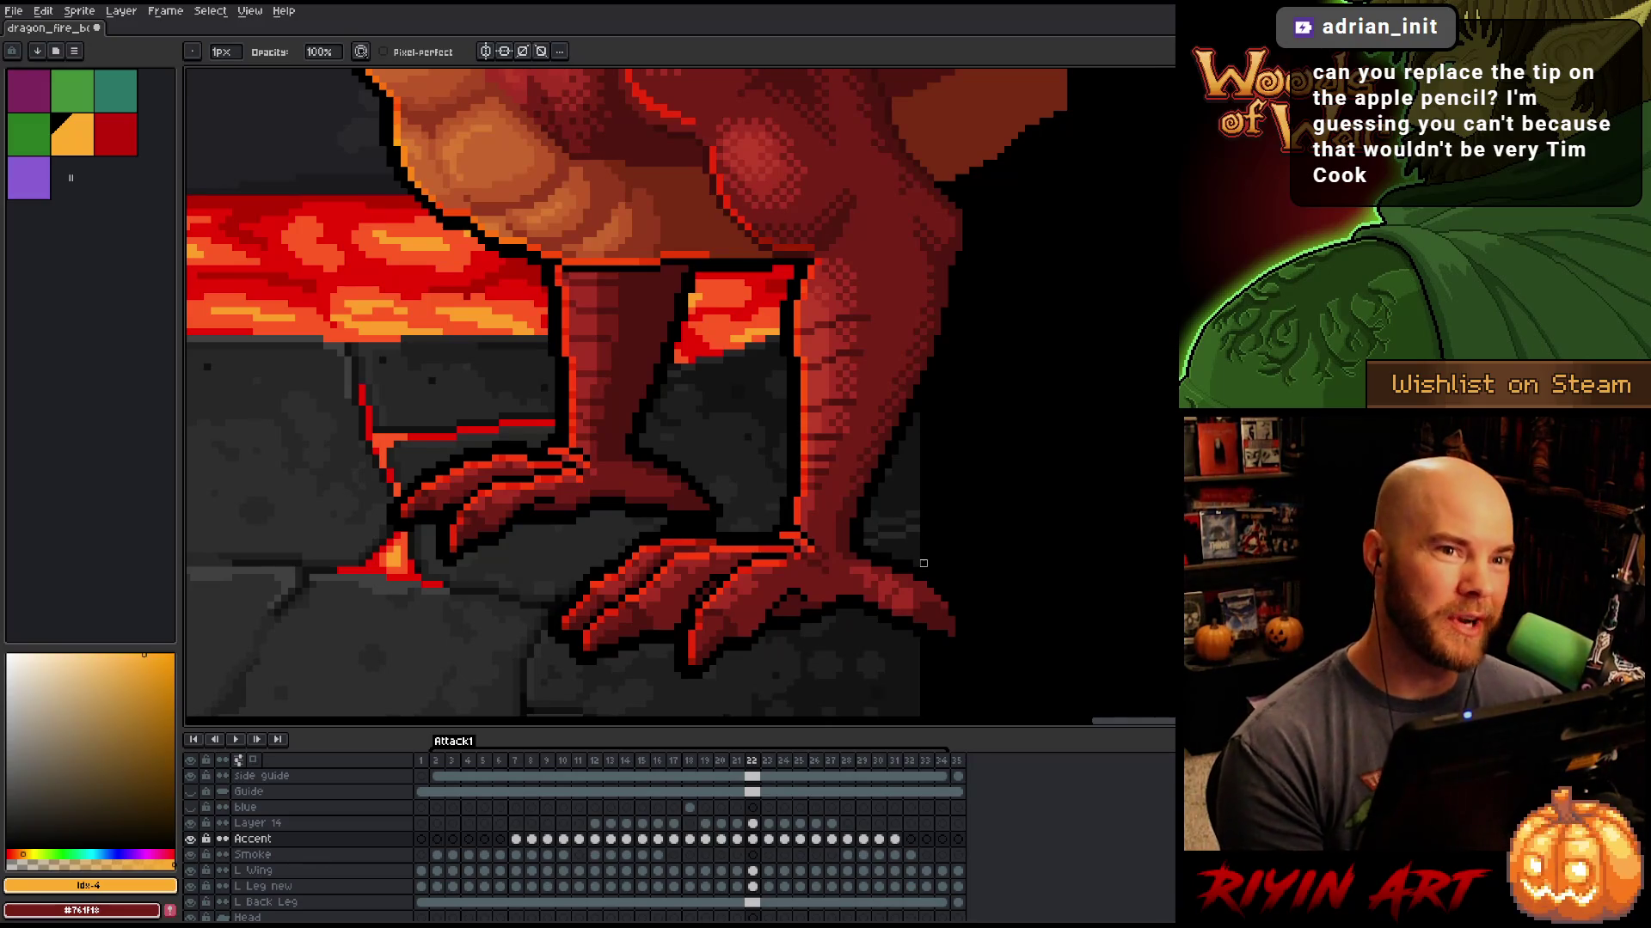
key(Left)
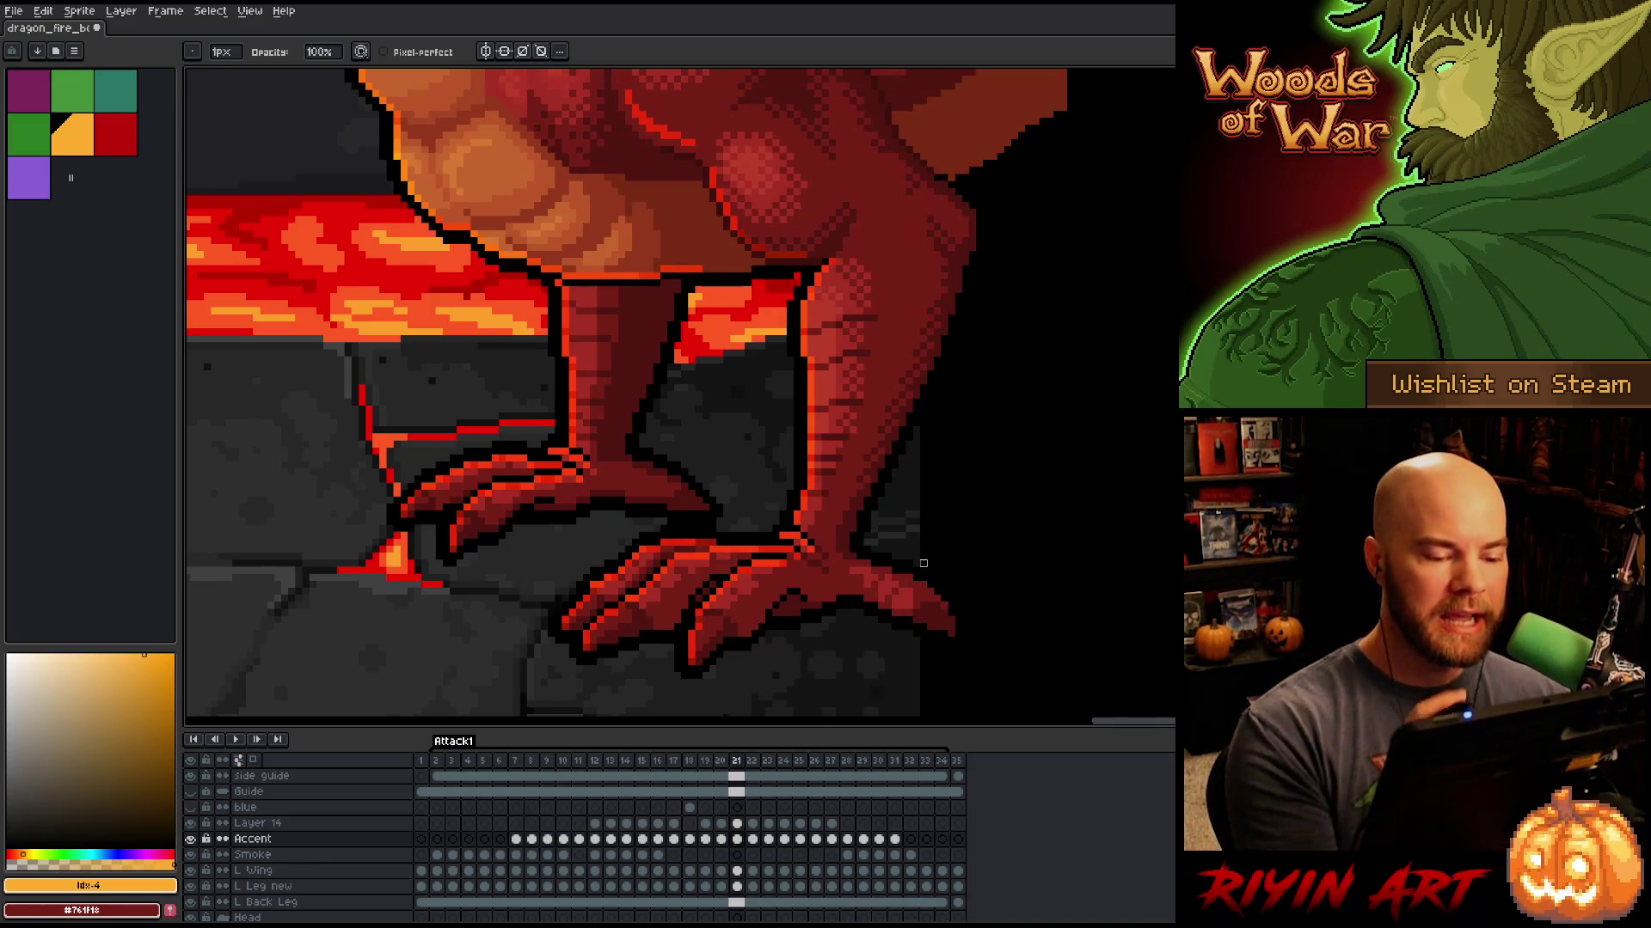
key(Right)
key(Left)
key(Right)
key(Left)
key(Right)
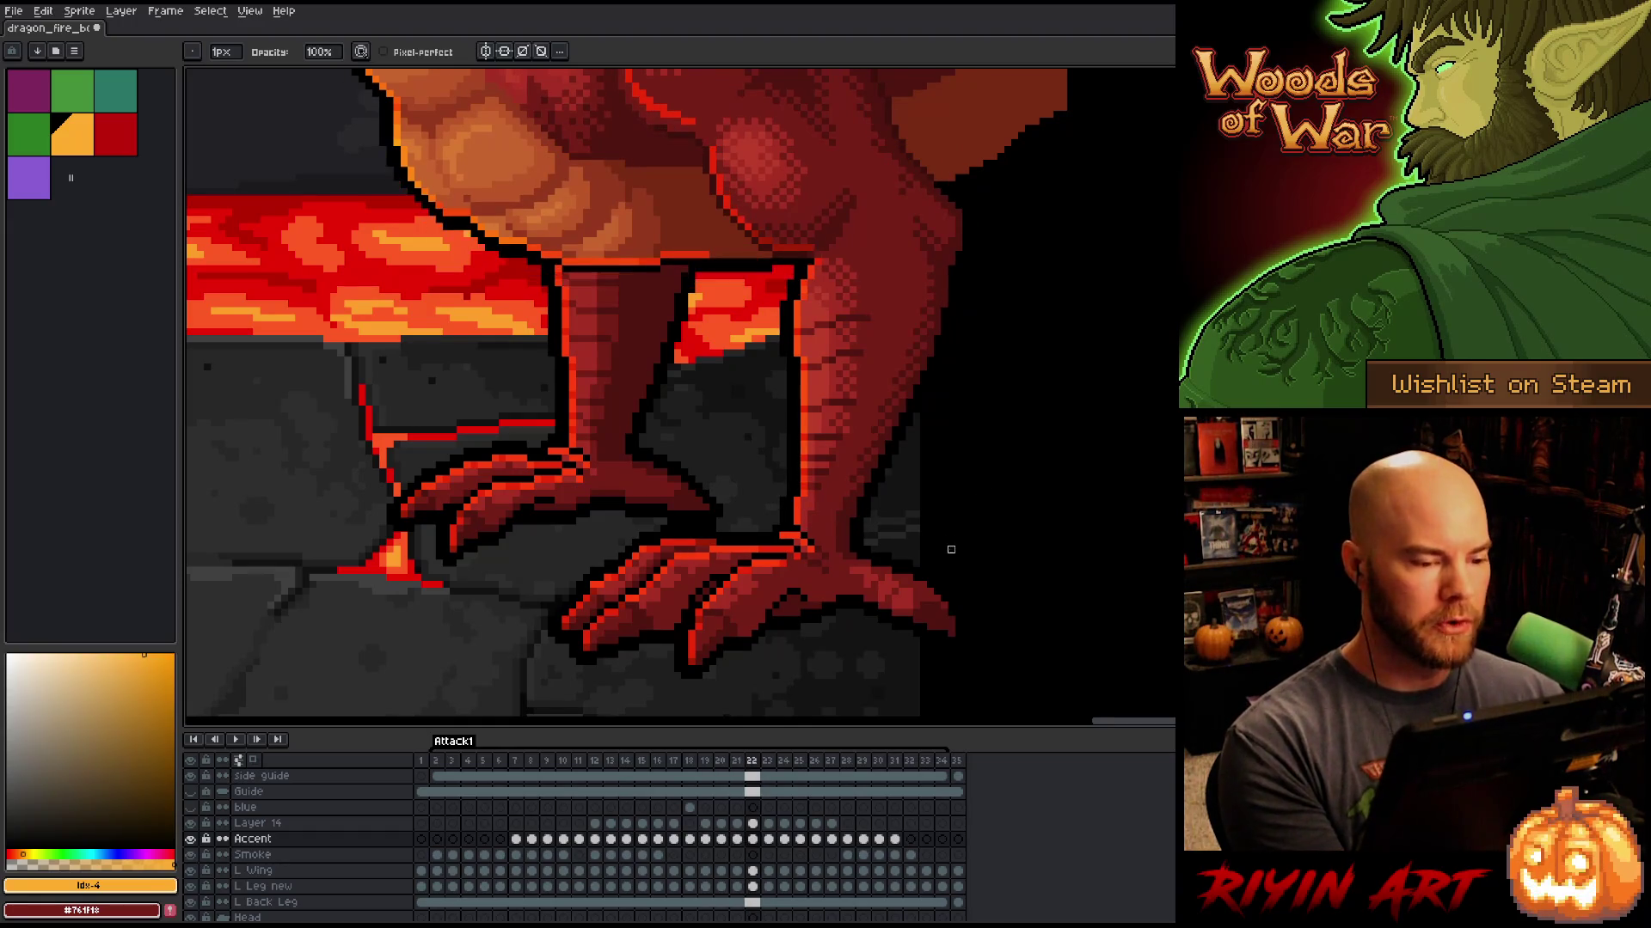
key(Left)
key(Right)
key(Left)
key(Right)
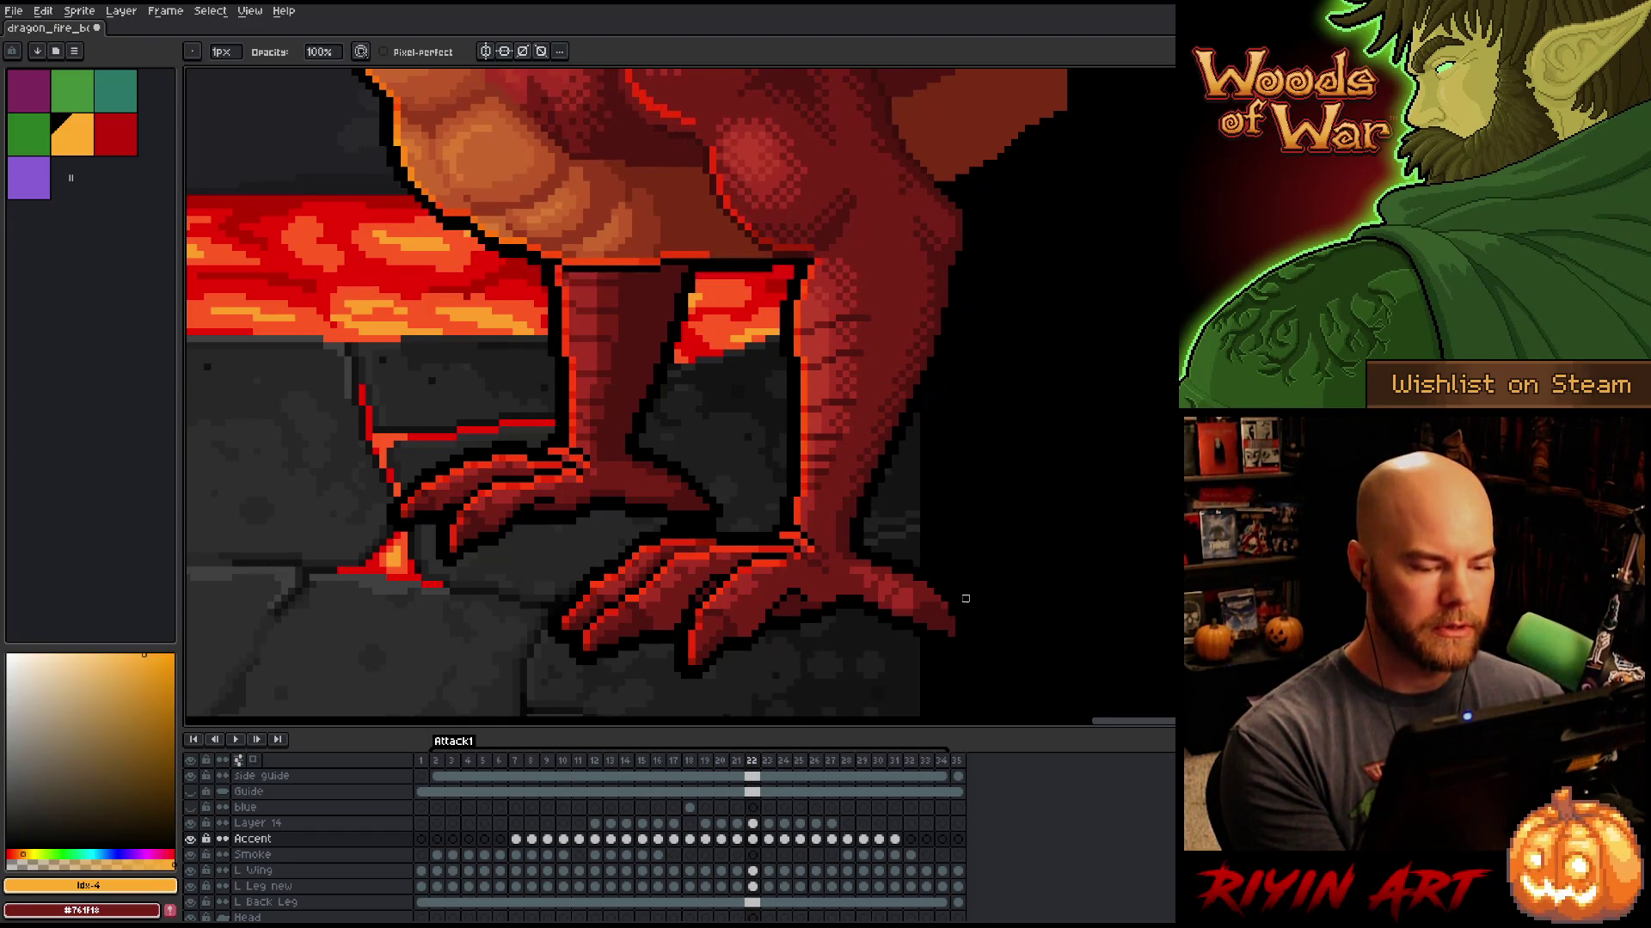
key(Left)
key(Right)
key(Left)
key(Right)
key(Right)
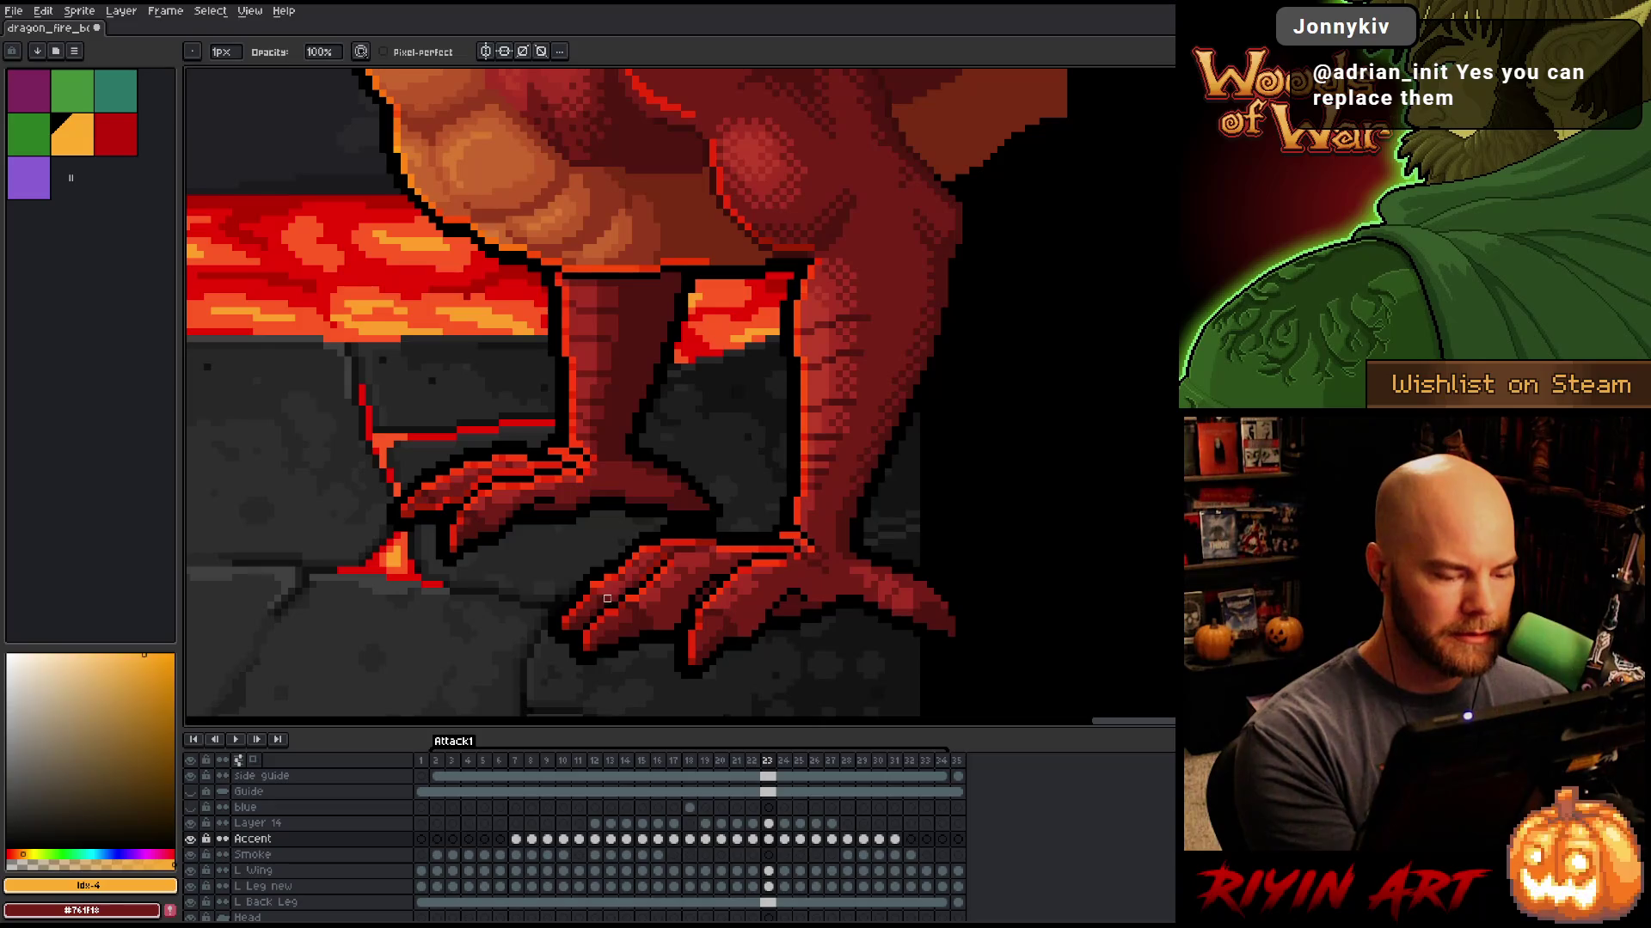
Step: Toggle between the Pencil and the Eraser, ending on the Eraser
key(b)
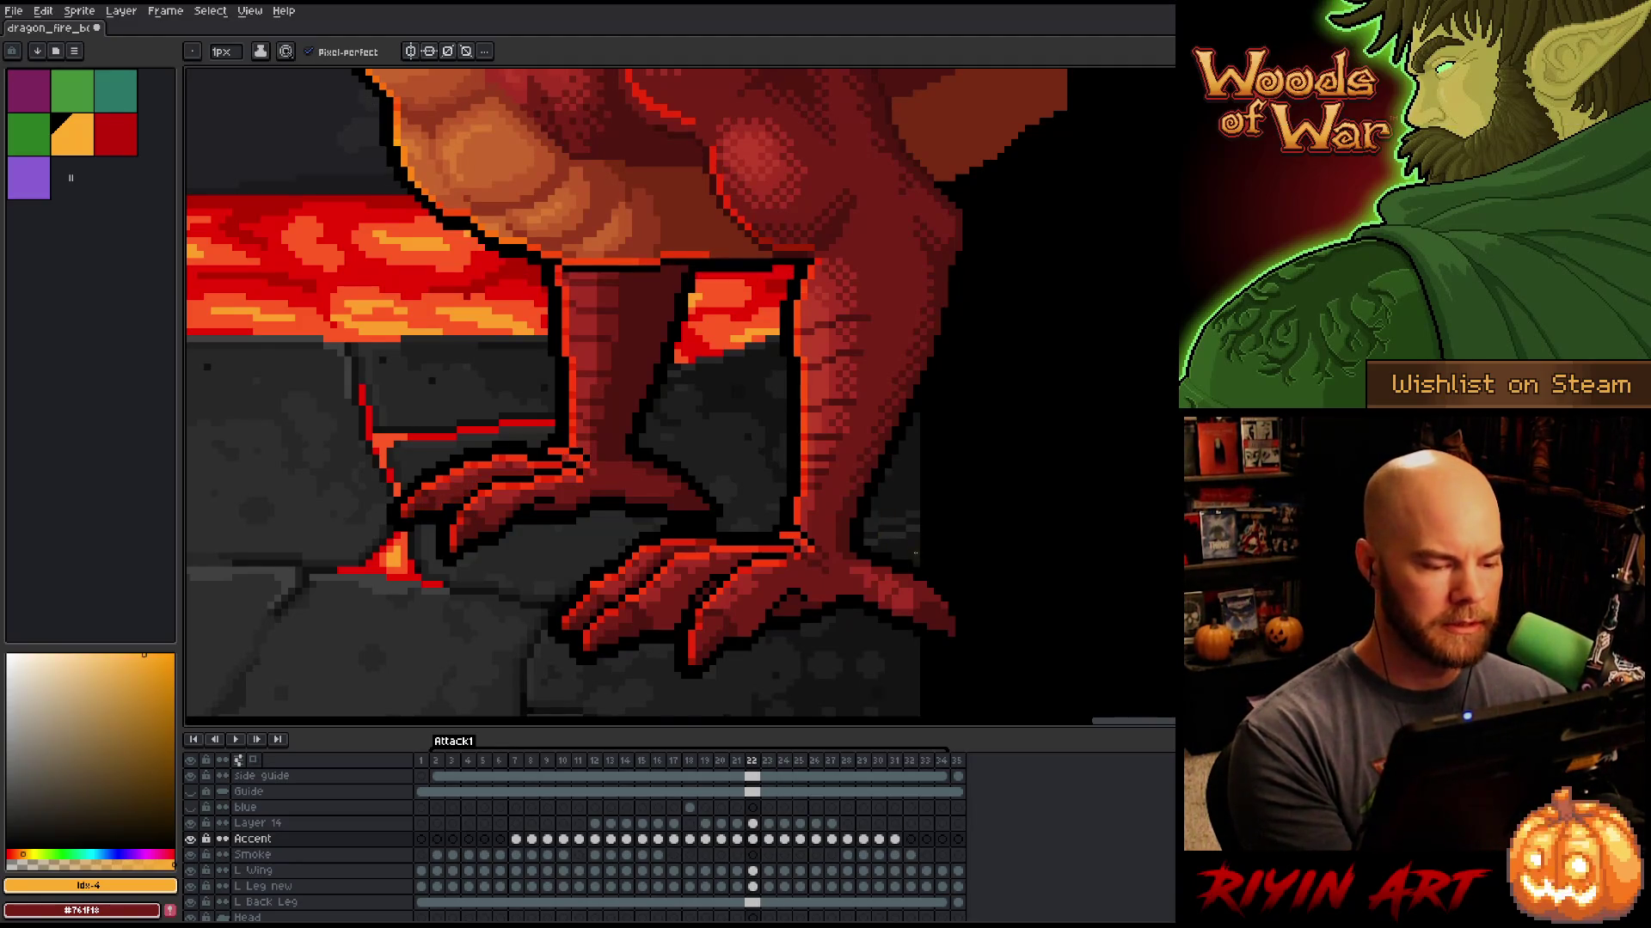
key(e)
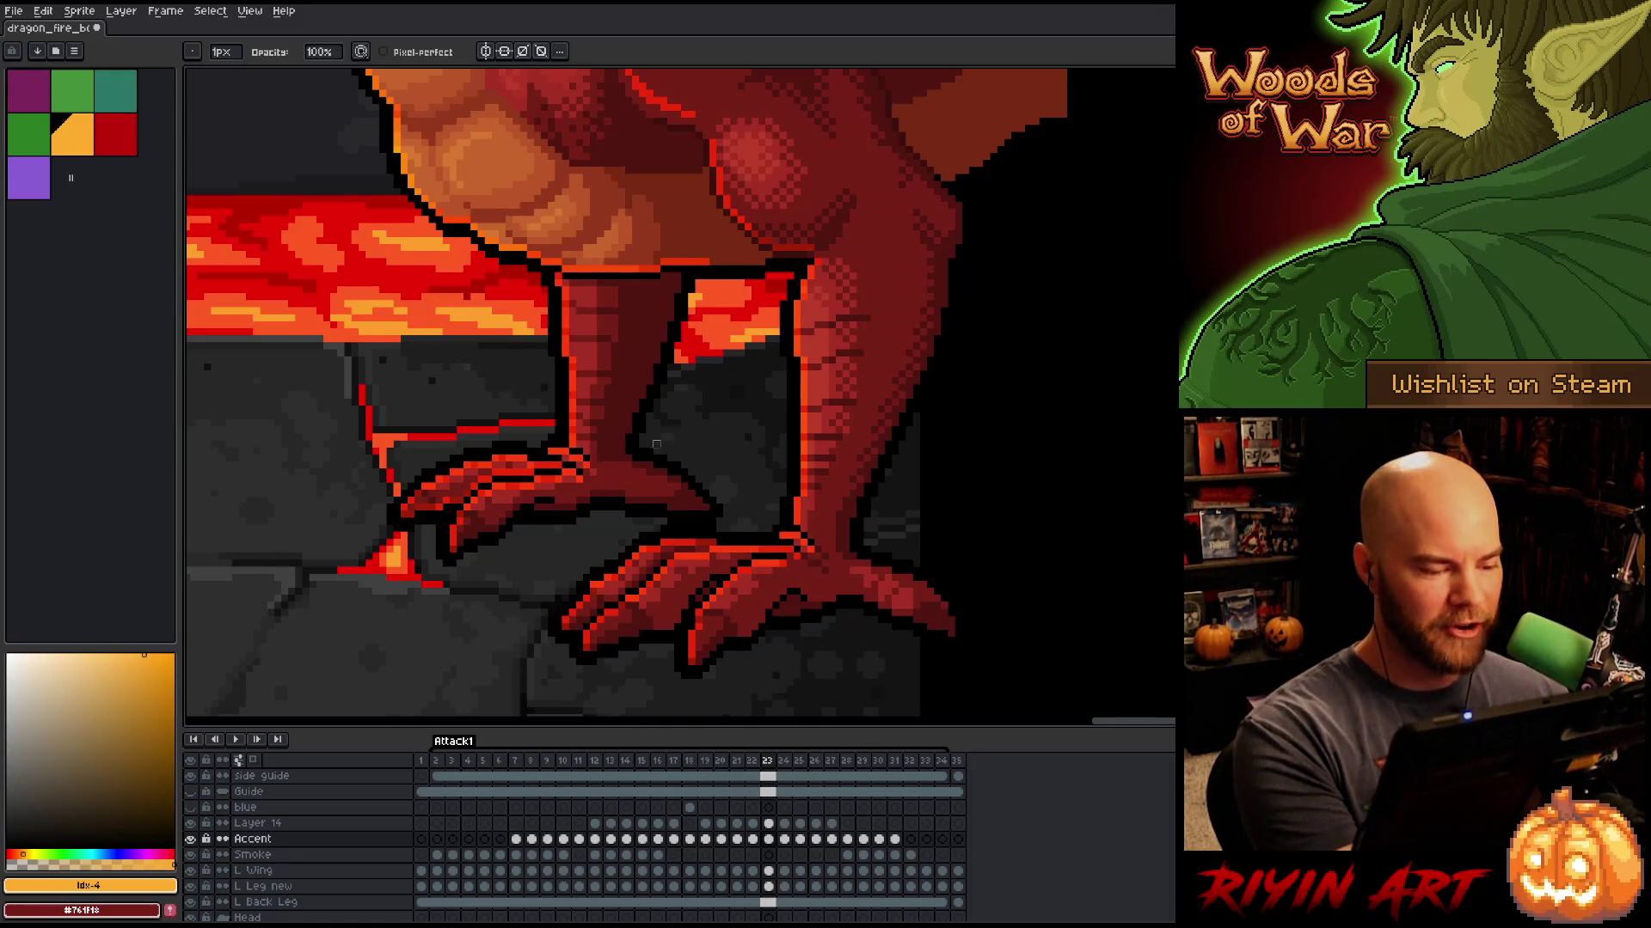
key(b)
key(e)
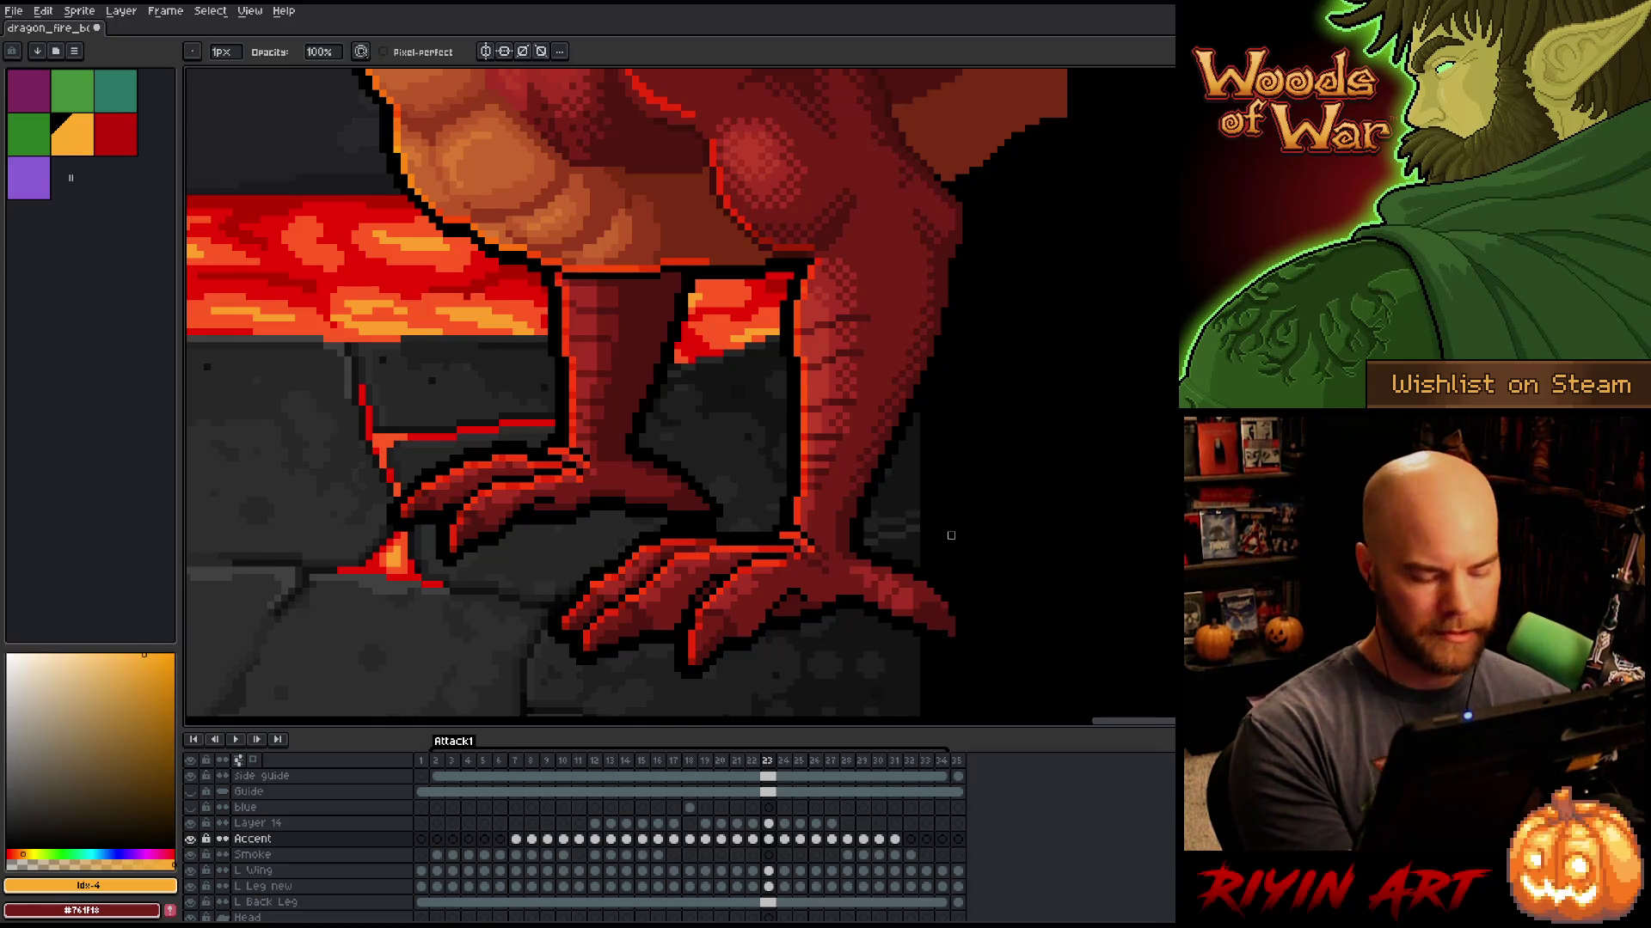
Step: Flip between frames 22 and 23 to compare the foot, then advance to frame 24
key(comma)
key(period)
key(comma)
key(period)
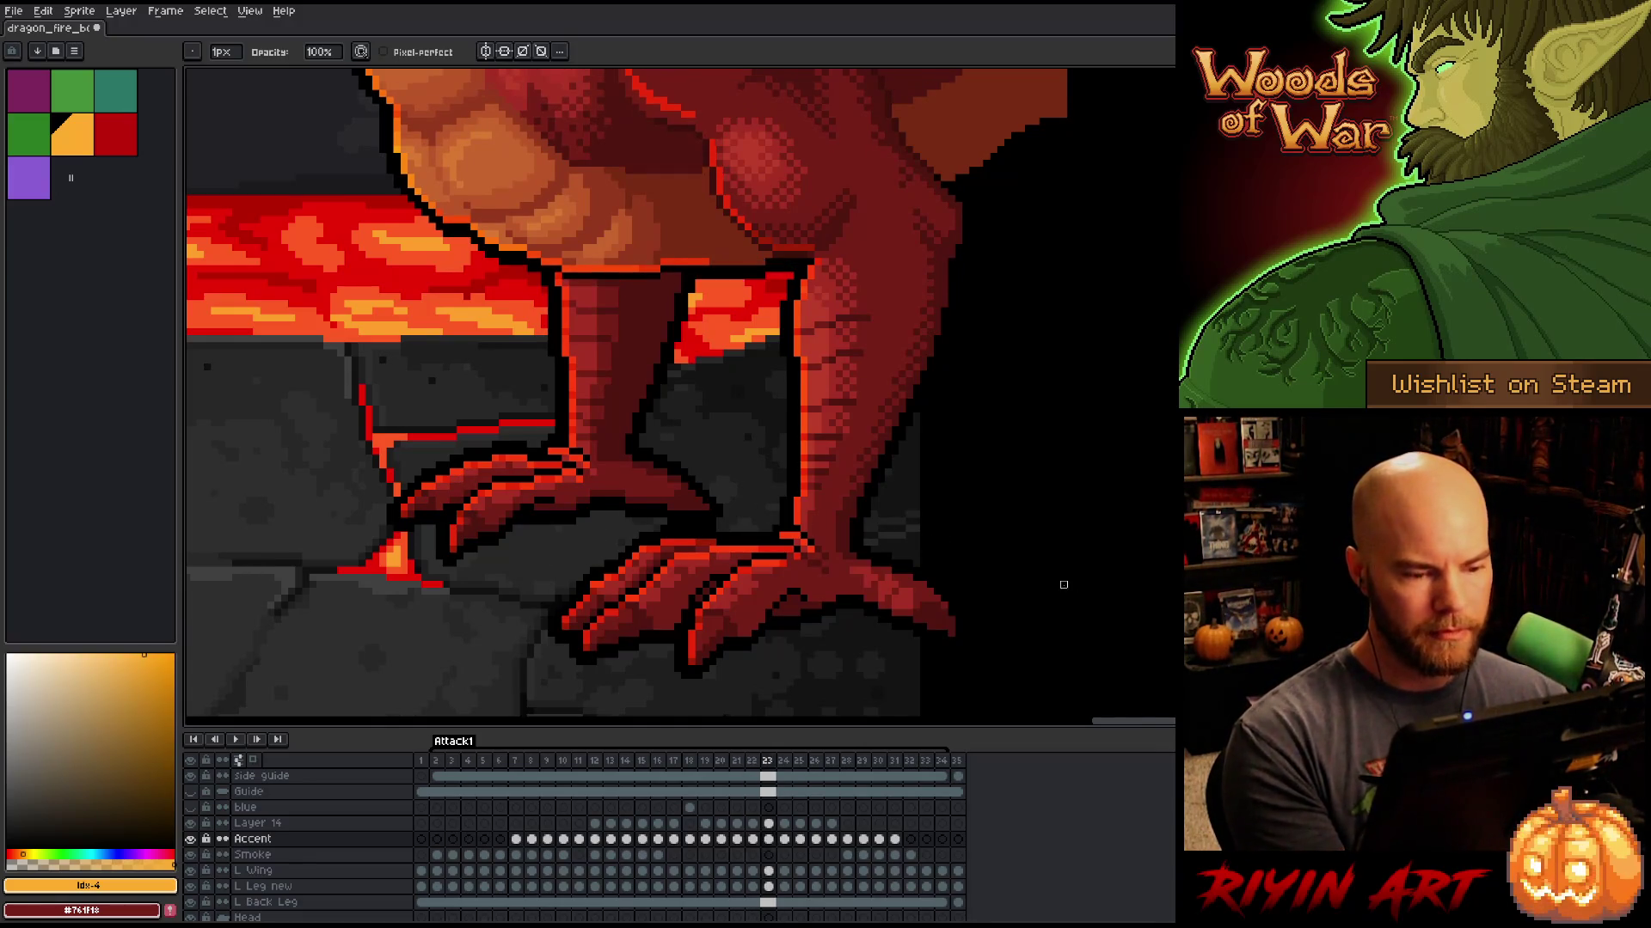
key(comma)
key(period)
key(comma)
key(period)
key(comma)
key(period)
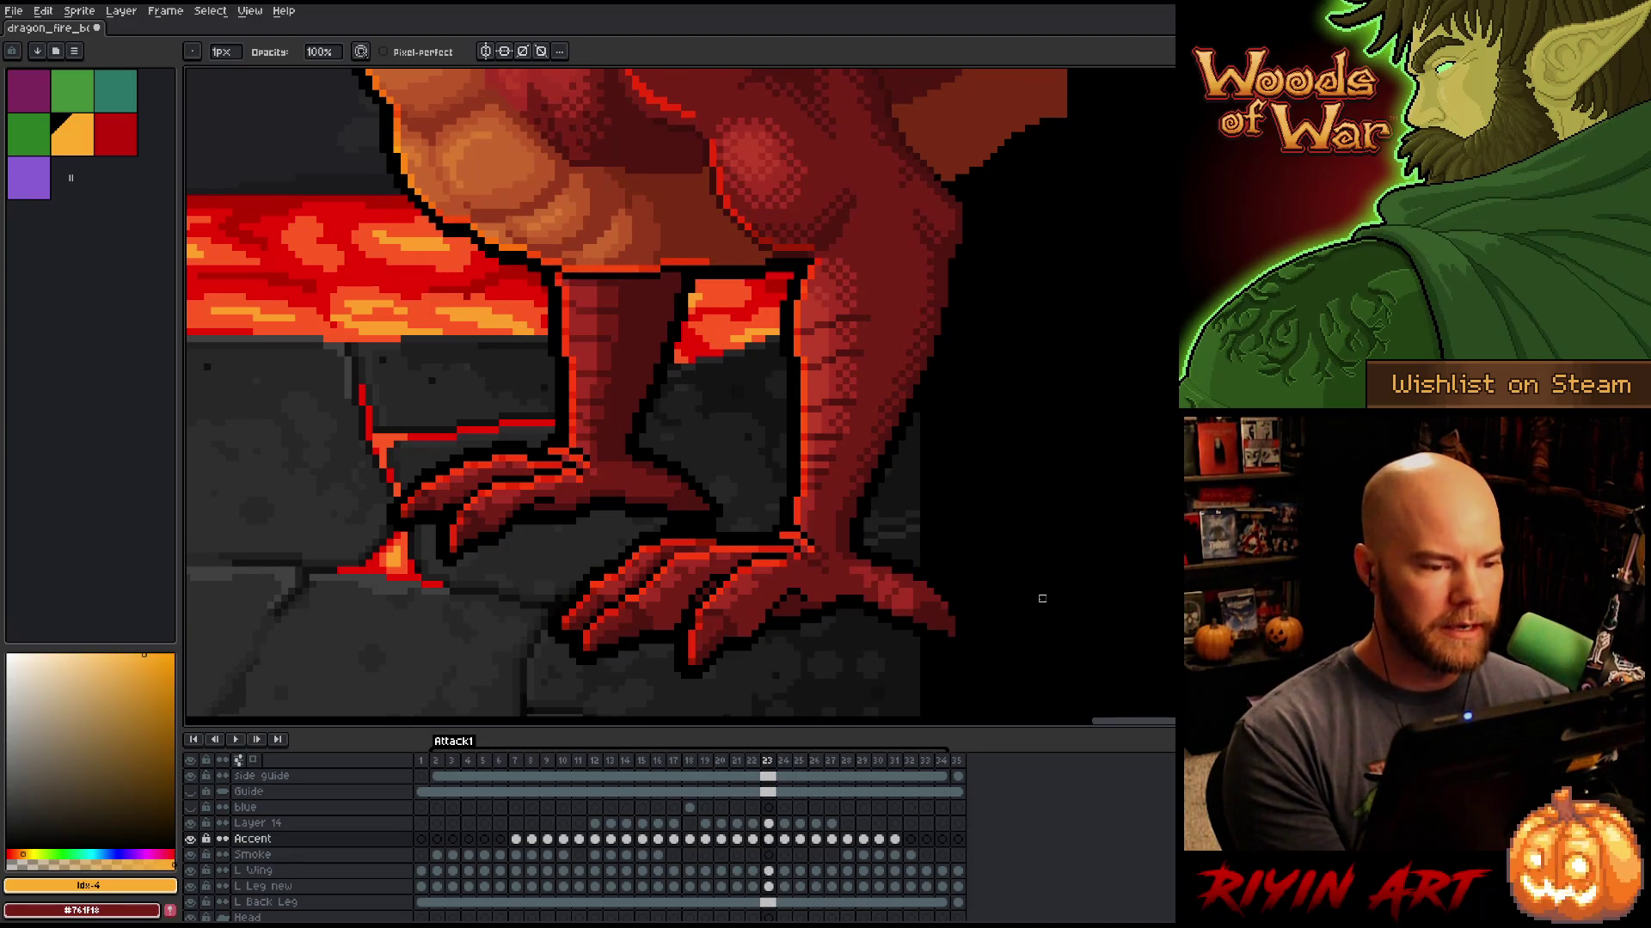
key(comma)
key(period)
key(period)
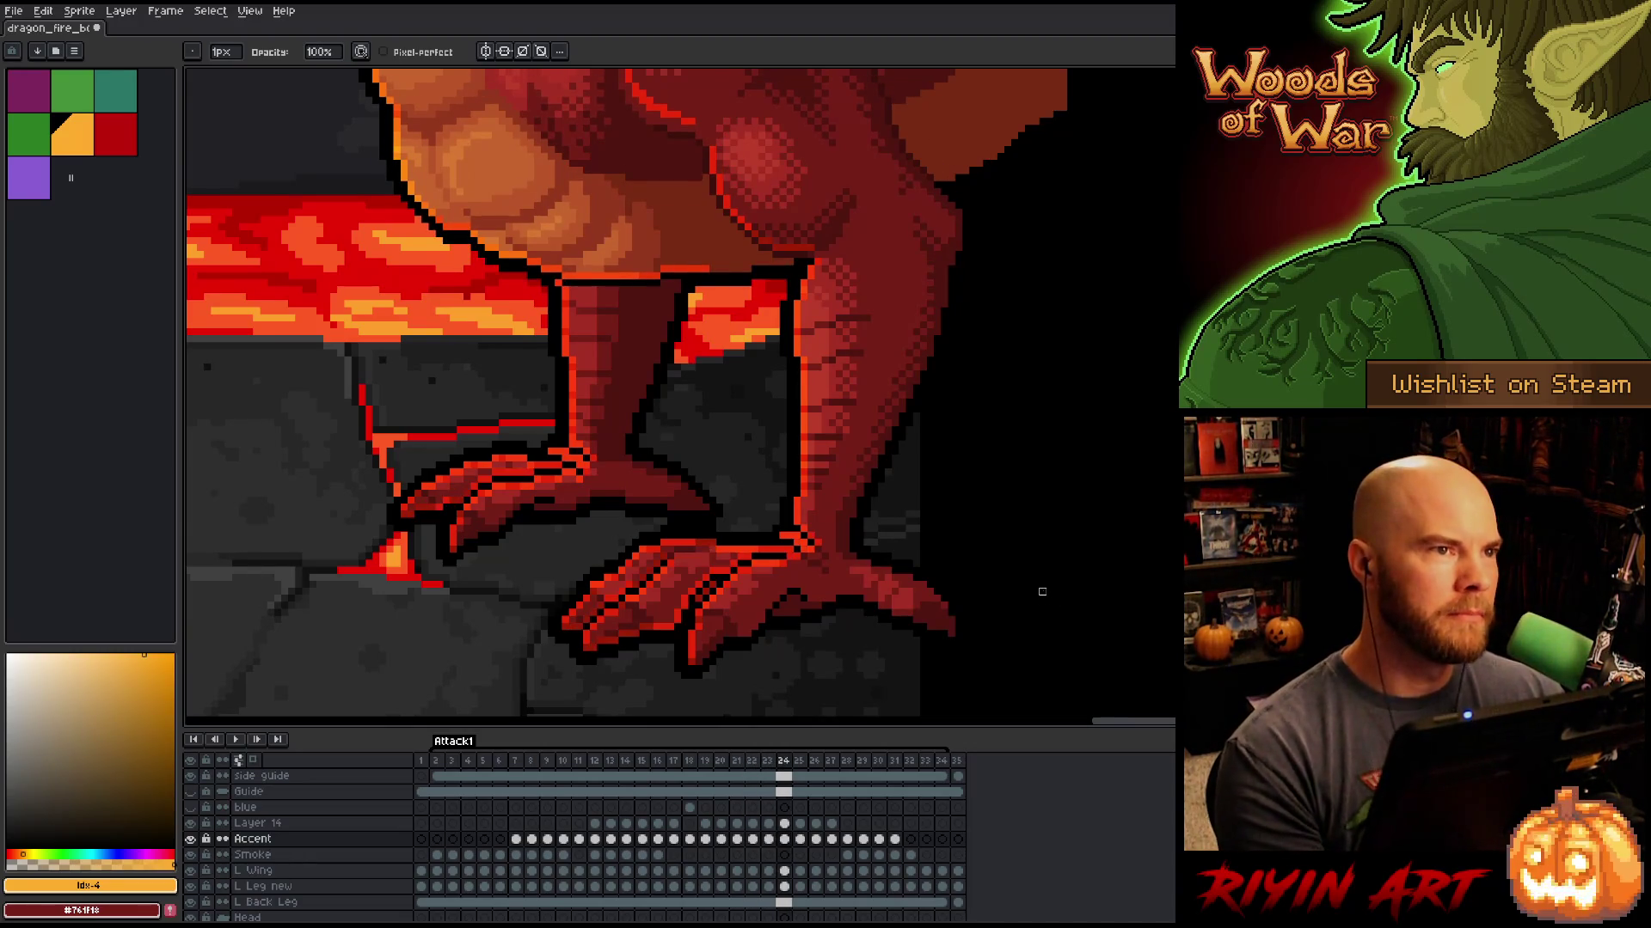
Step: Go to frame 24 and flick to a neighbouring frame and back to check the legs
key(comma)
key(period)
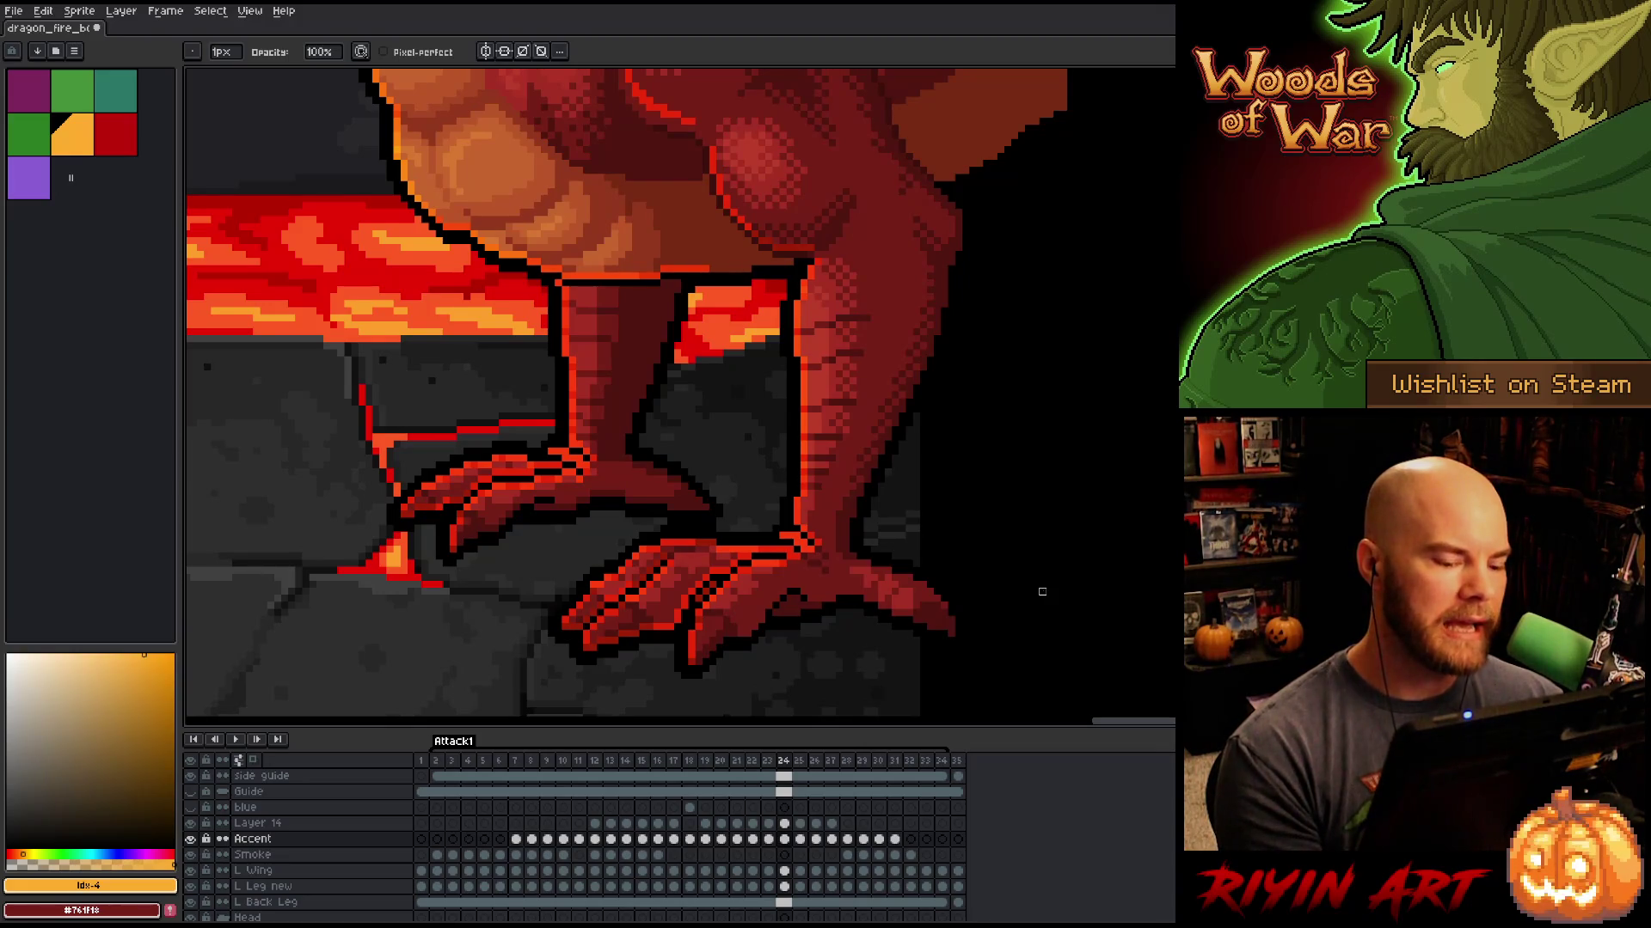
key(comma)
key(period)
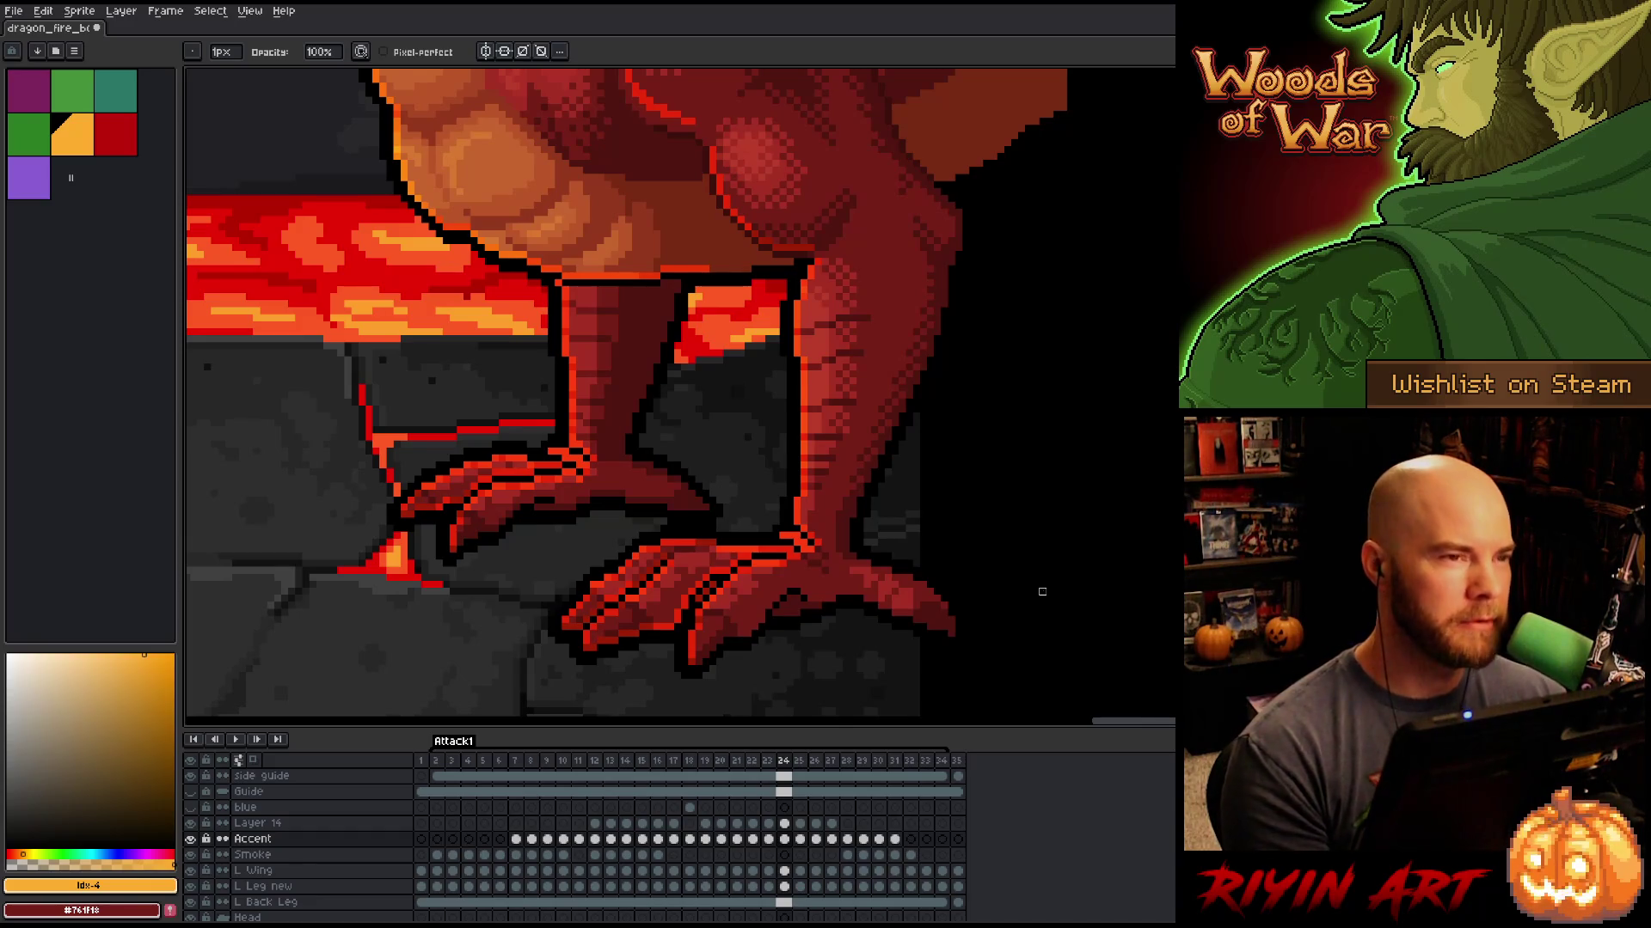
key(comma)
key(period)
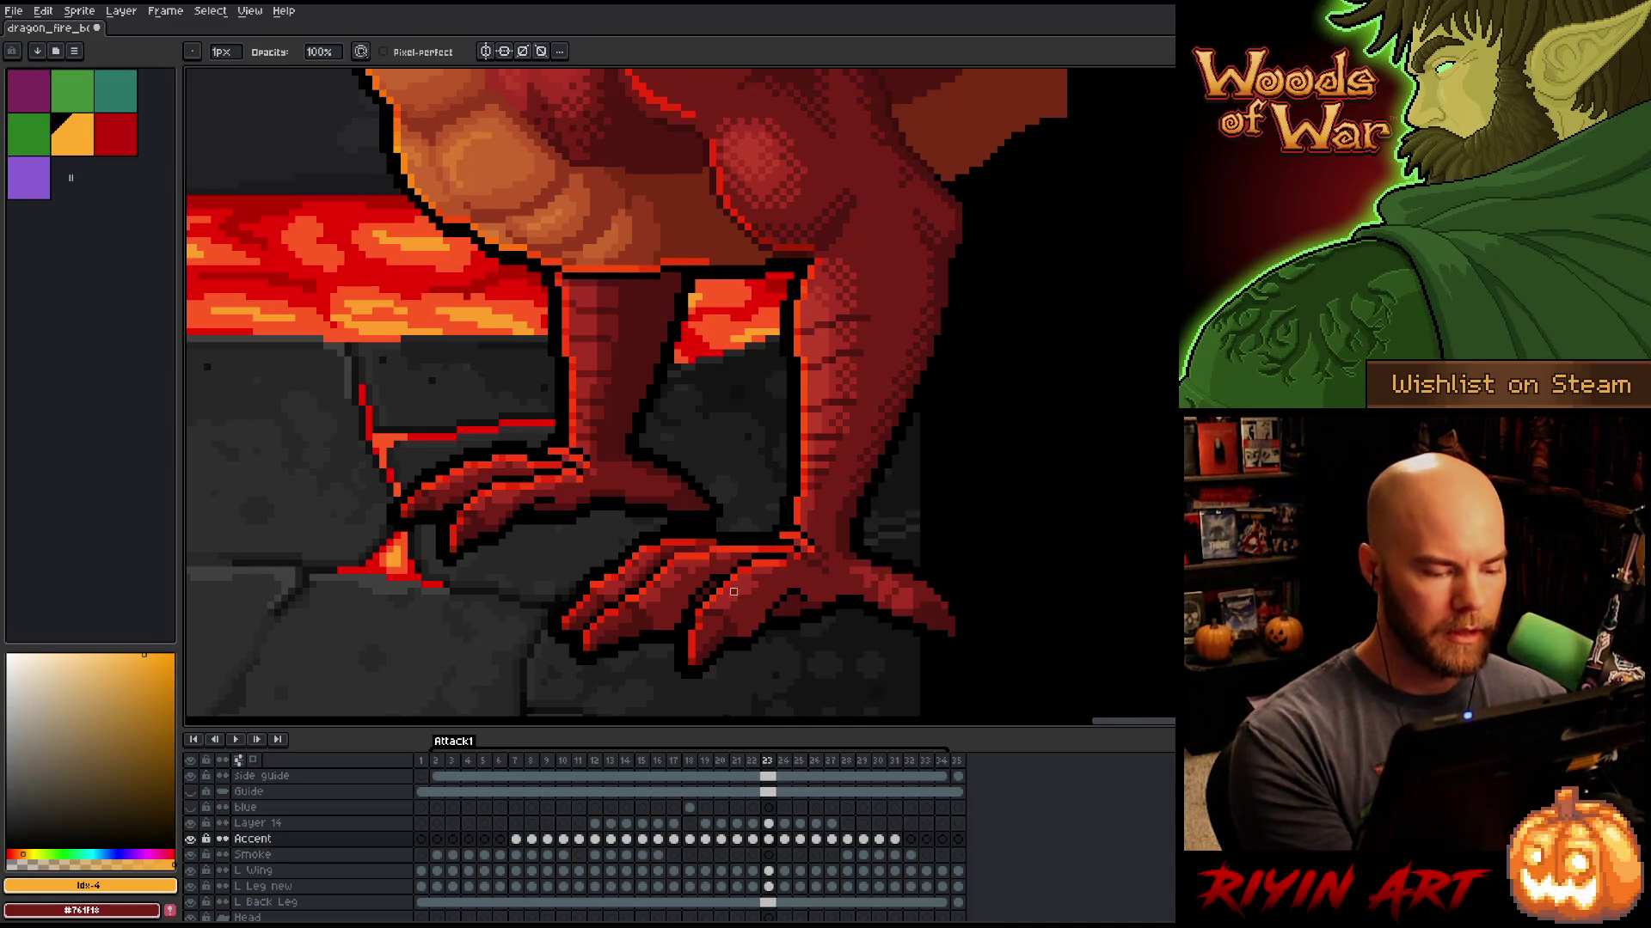
Step: Switch tools, then flip through frames 23–25 to check the leg motion, ending on frame 25
key(e)
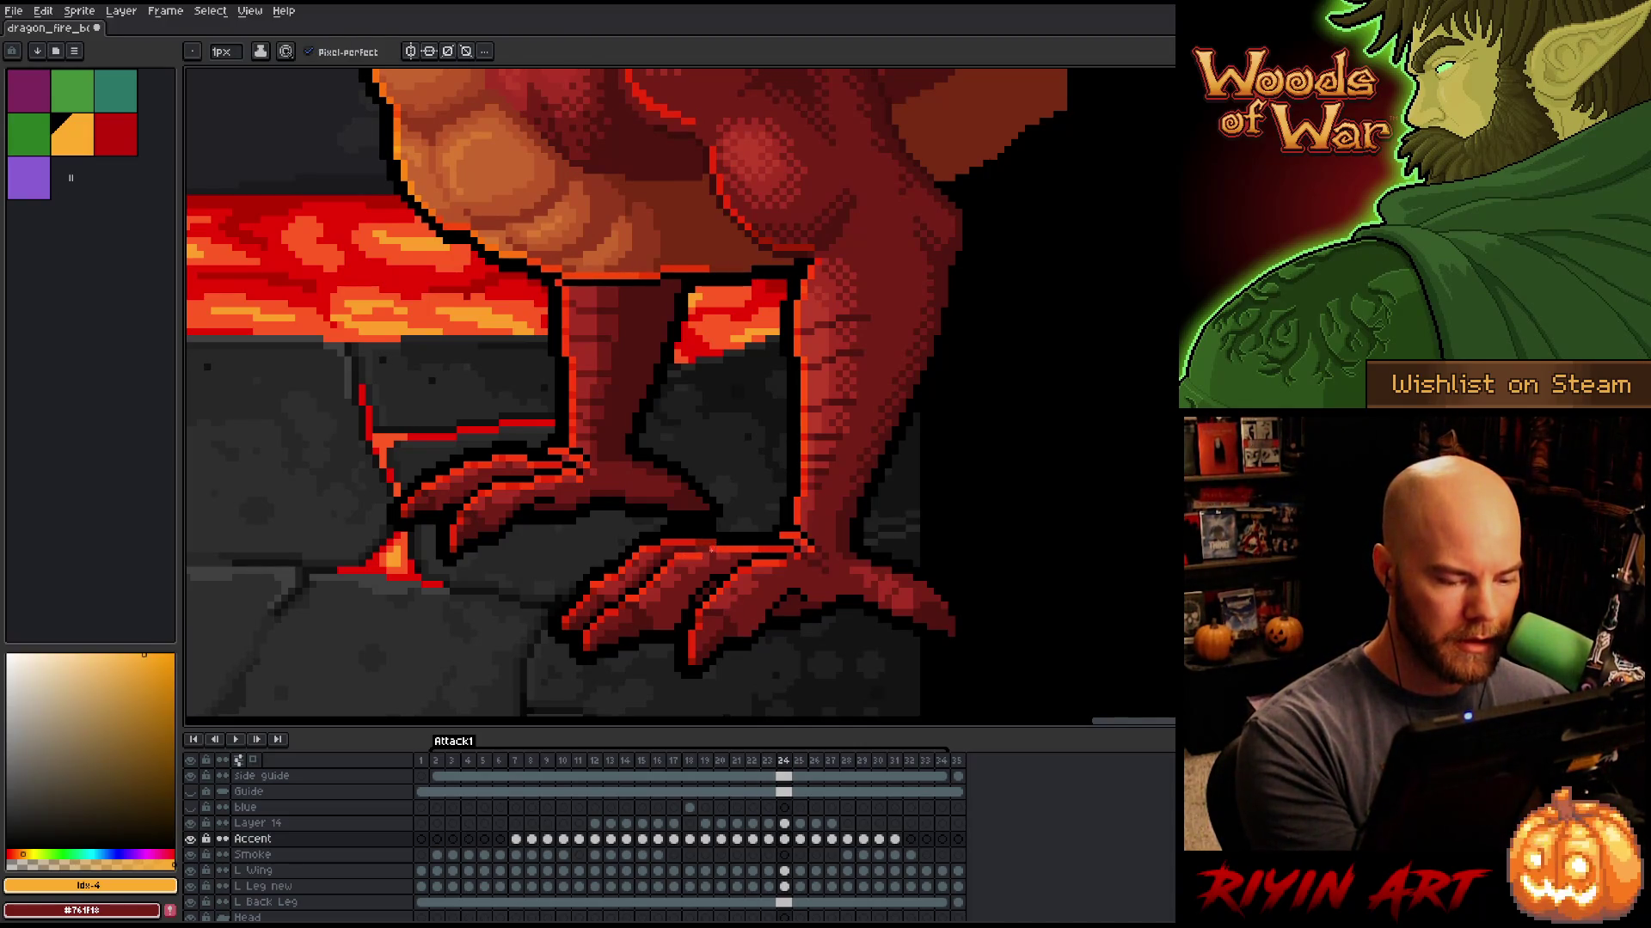
key(comma)
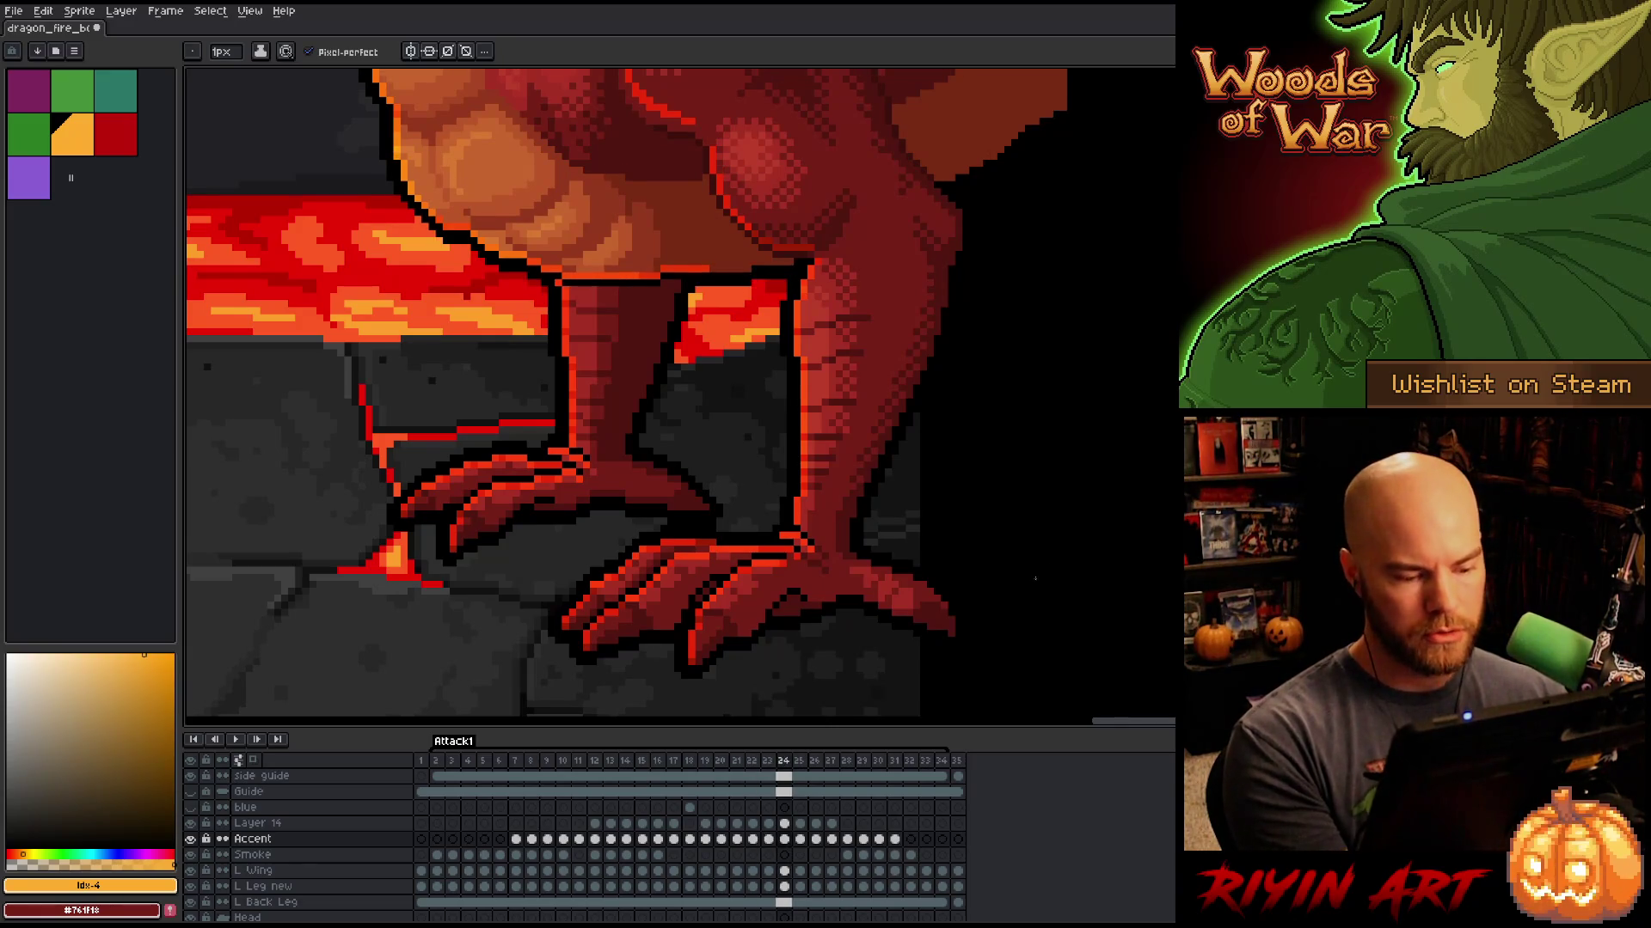
key(period)
key(comma)
key(period)
key(comma)
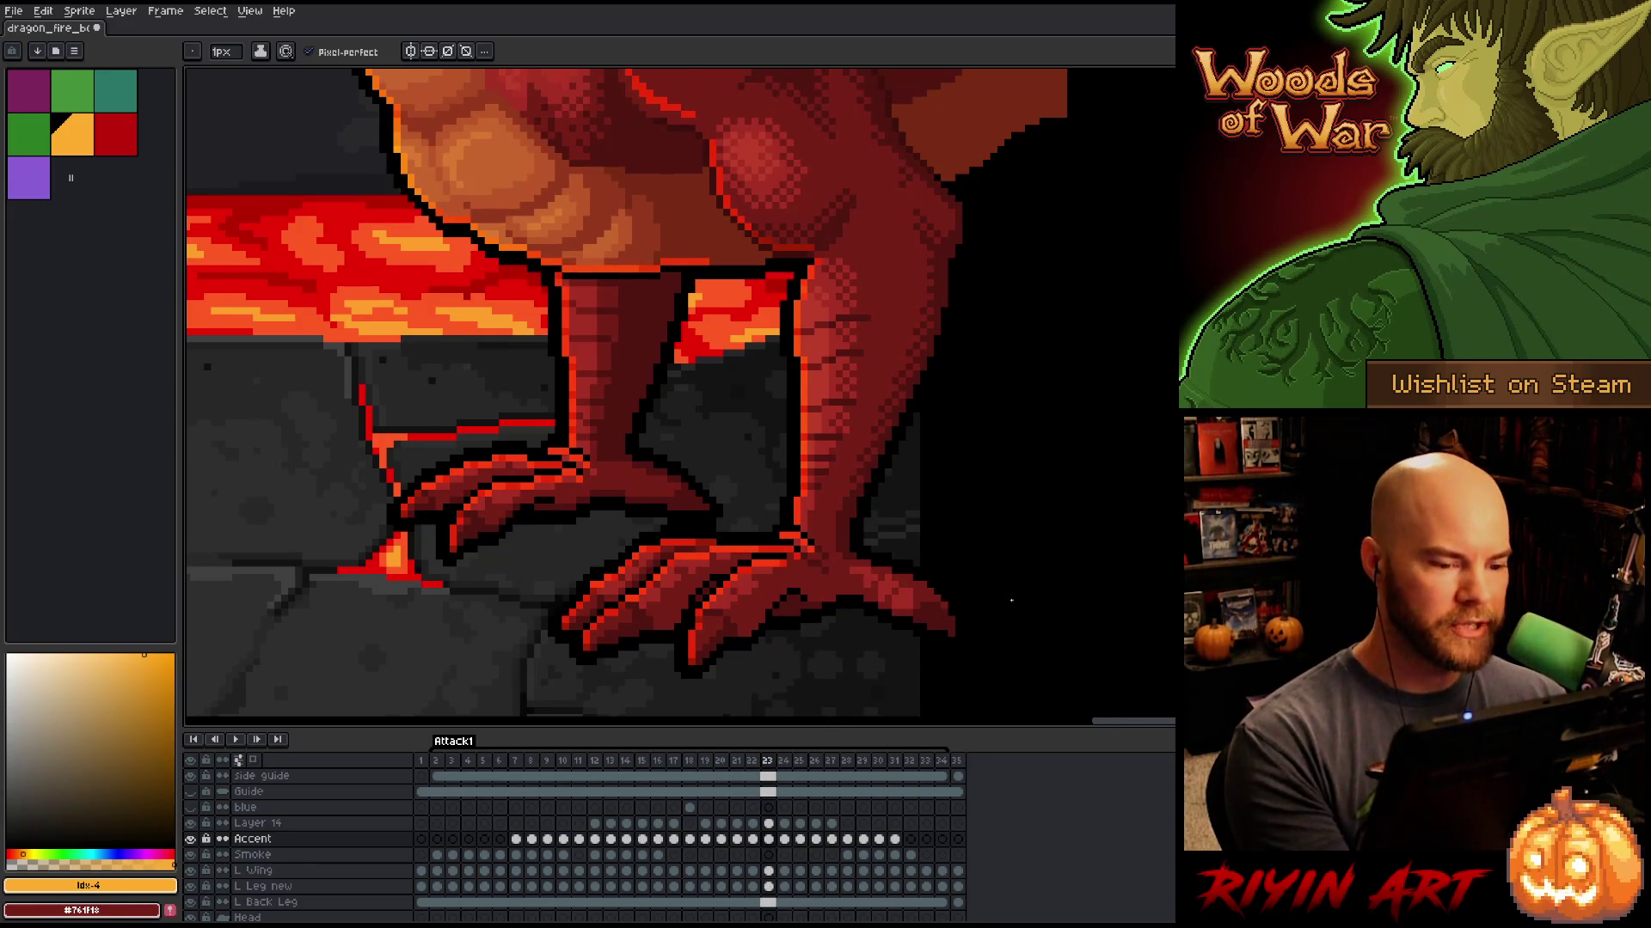
key(period)
key(comma)
key(period)
key(period)
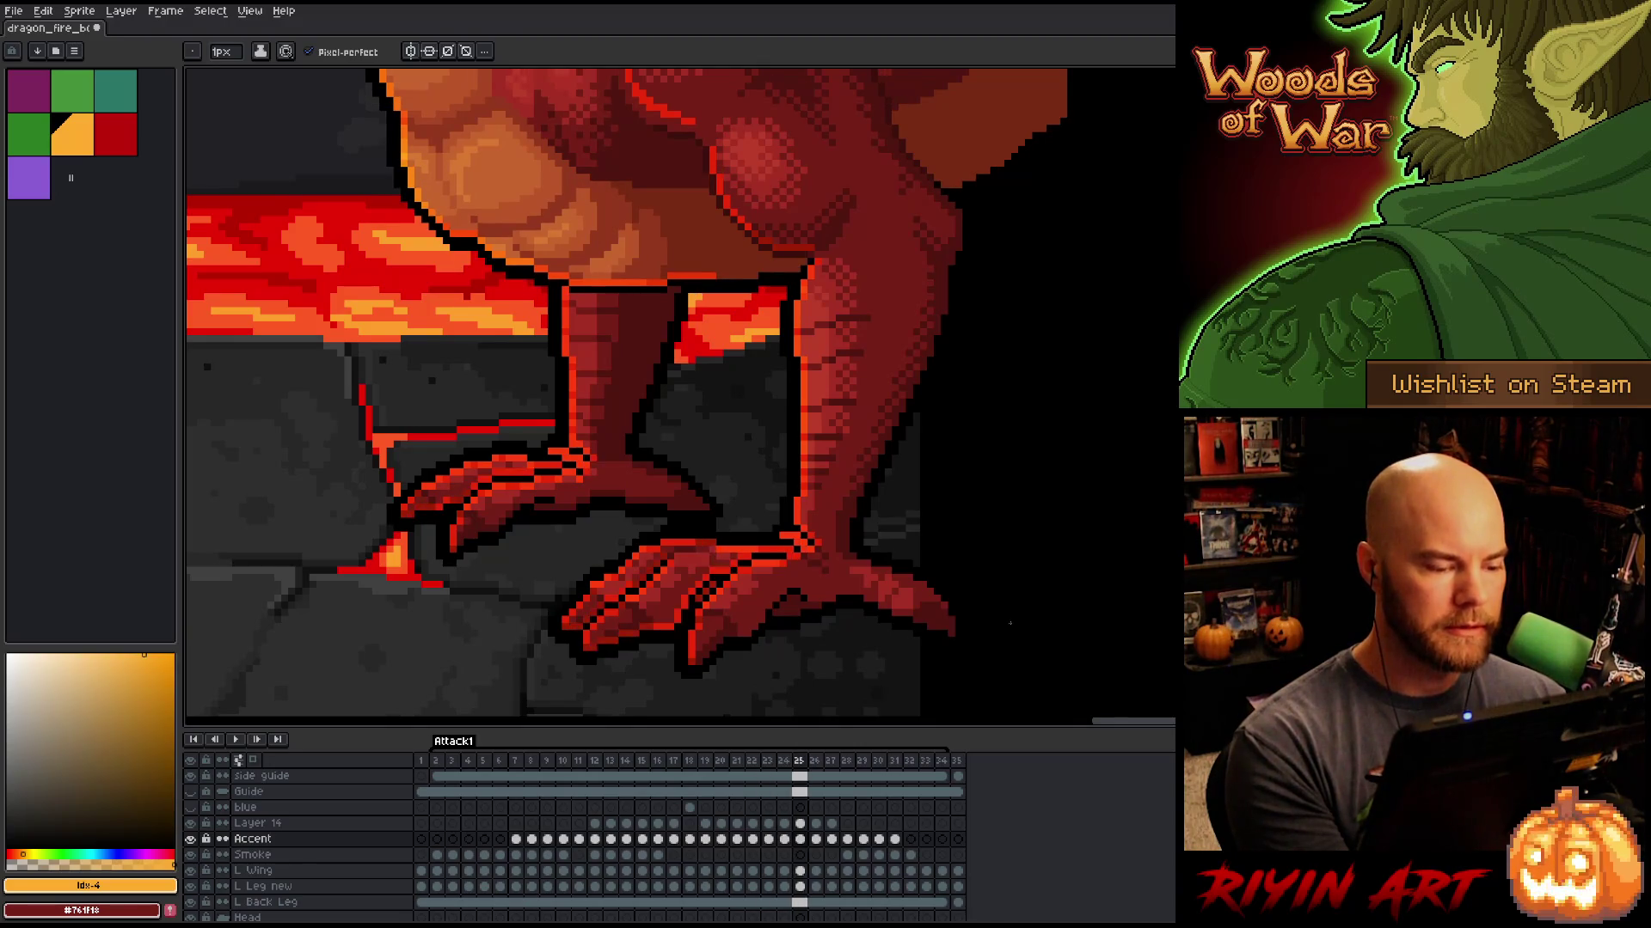
key(comma)
key(period)
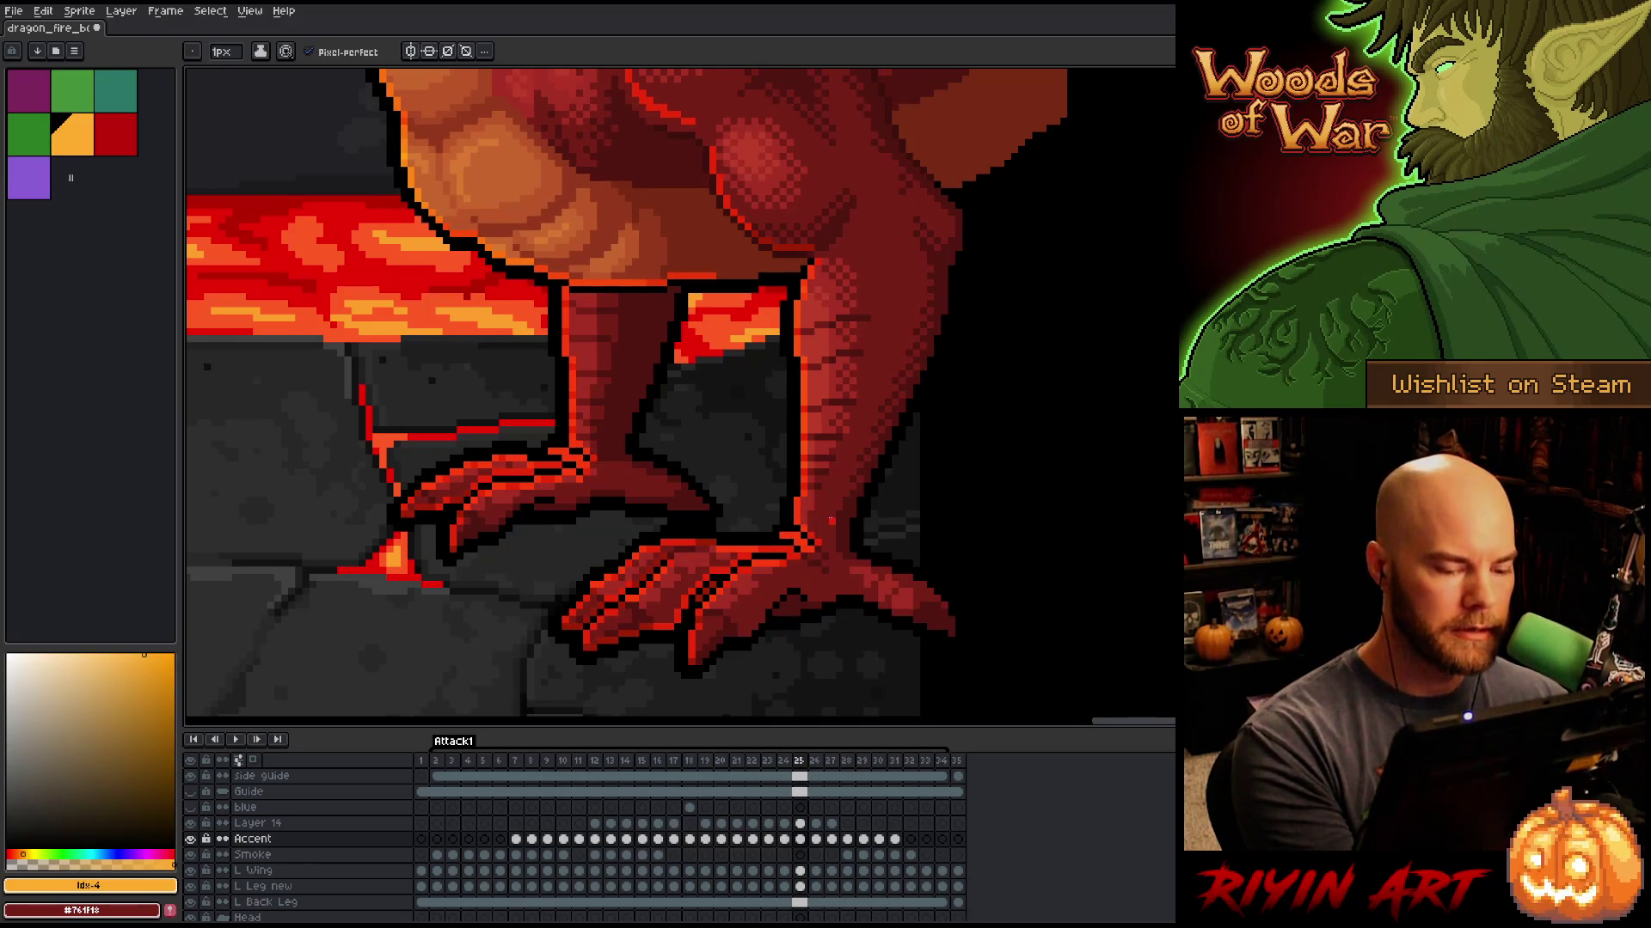
key(e)
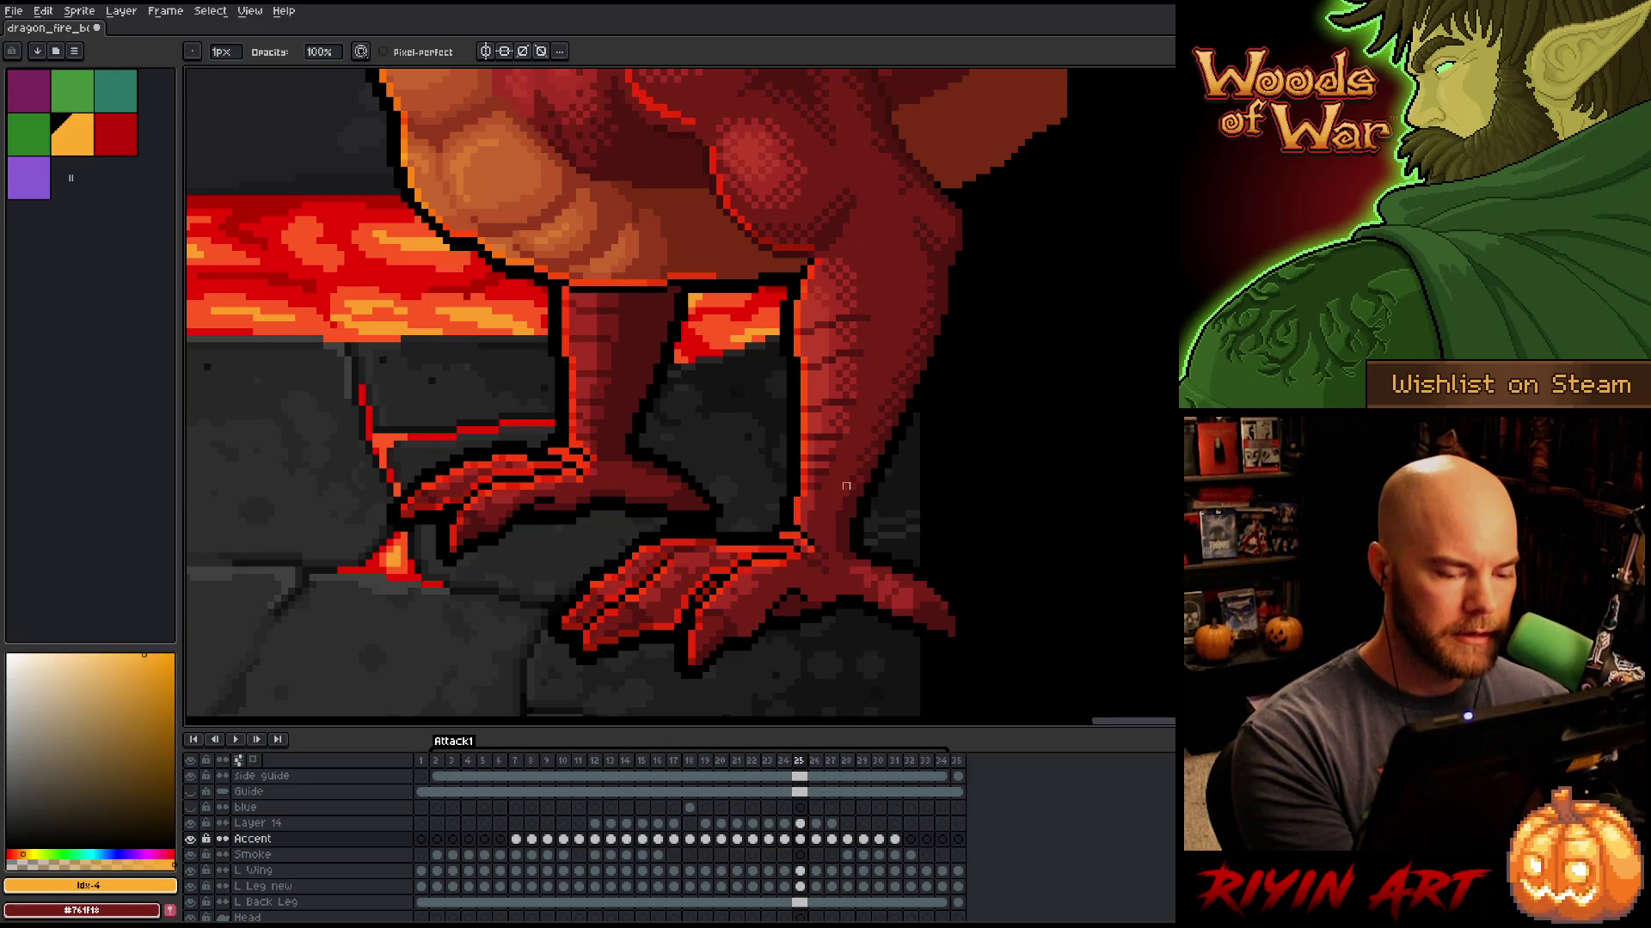
key(comma)
key(period)
key(comma)
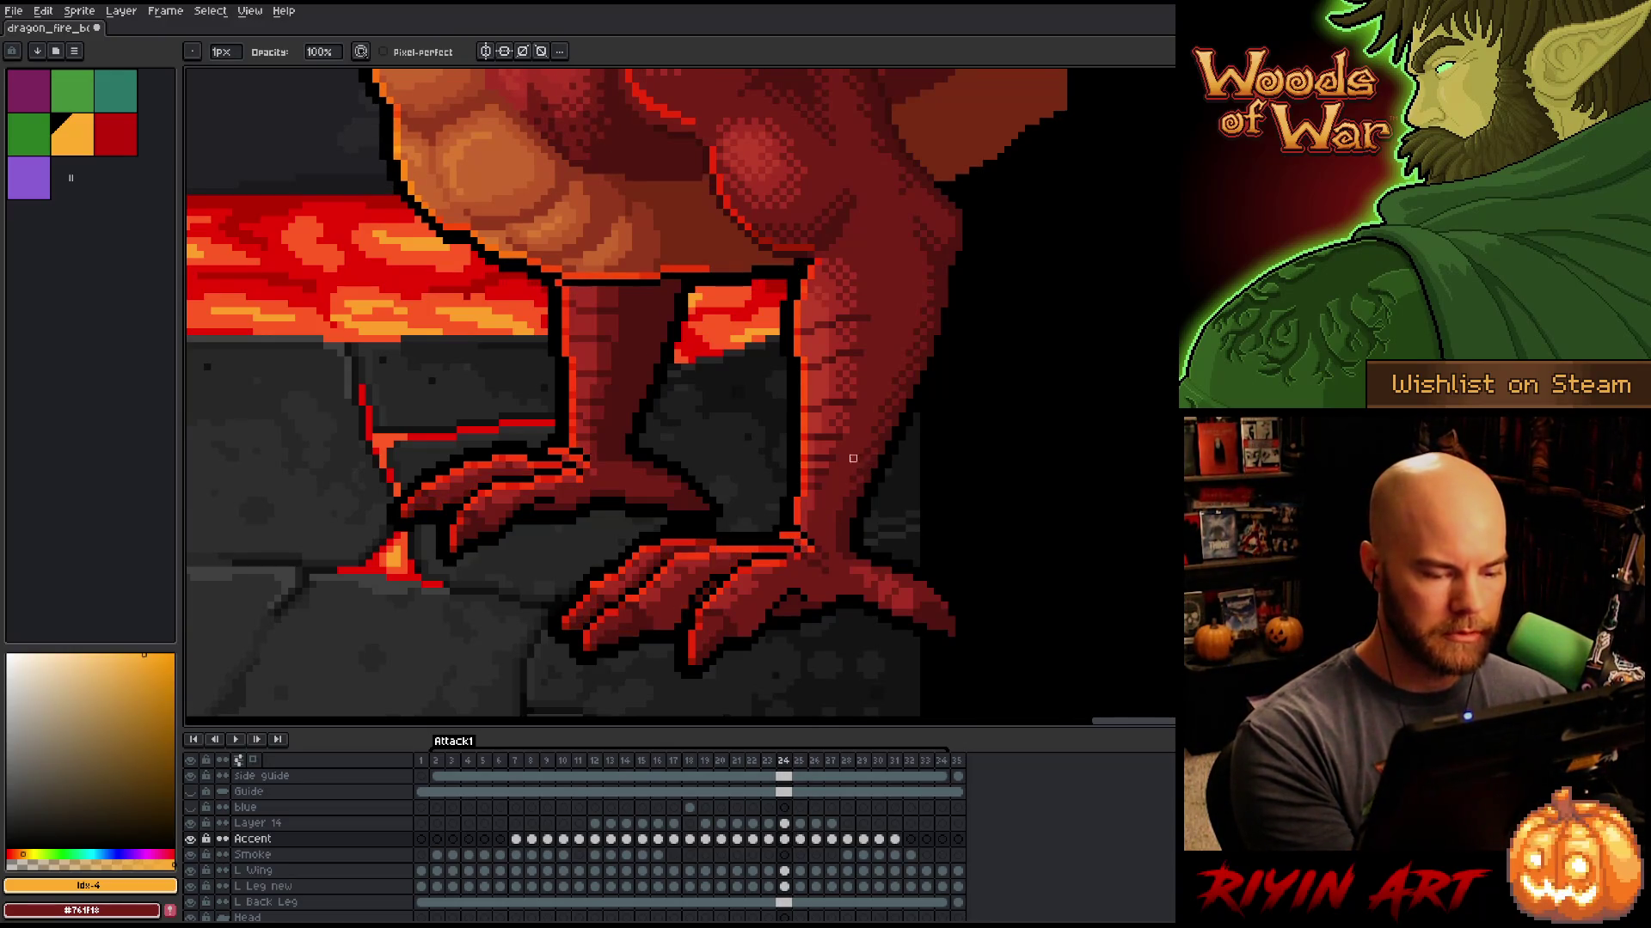
key(period)
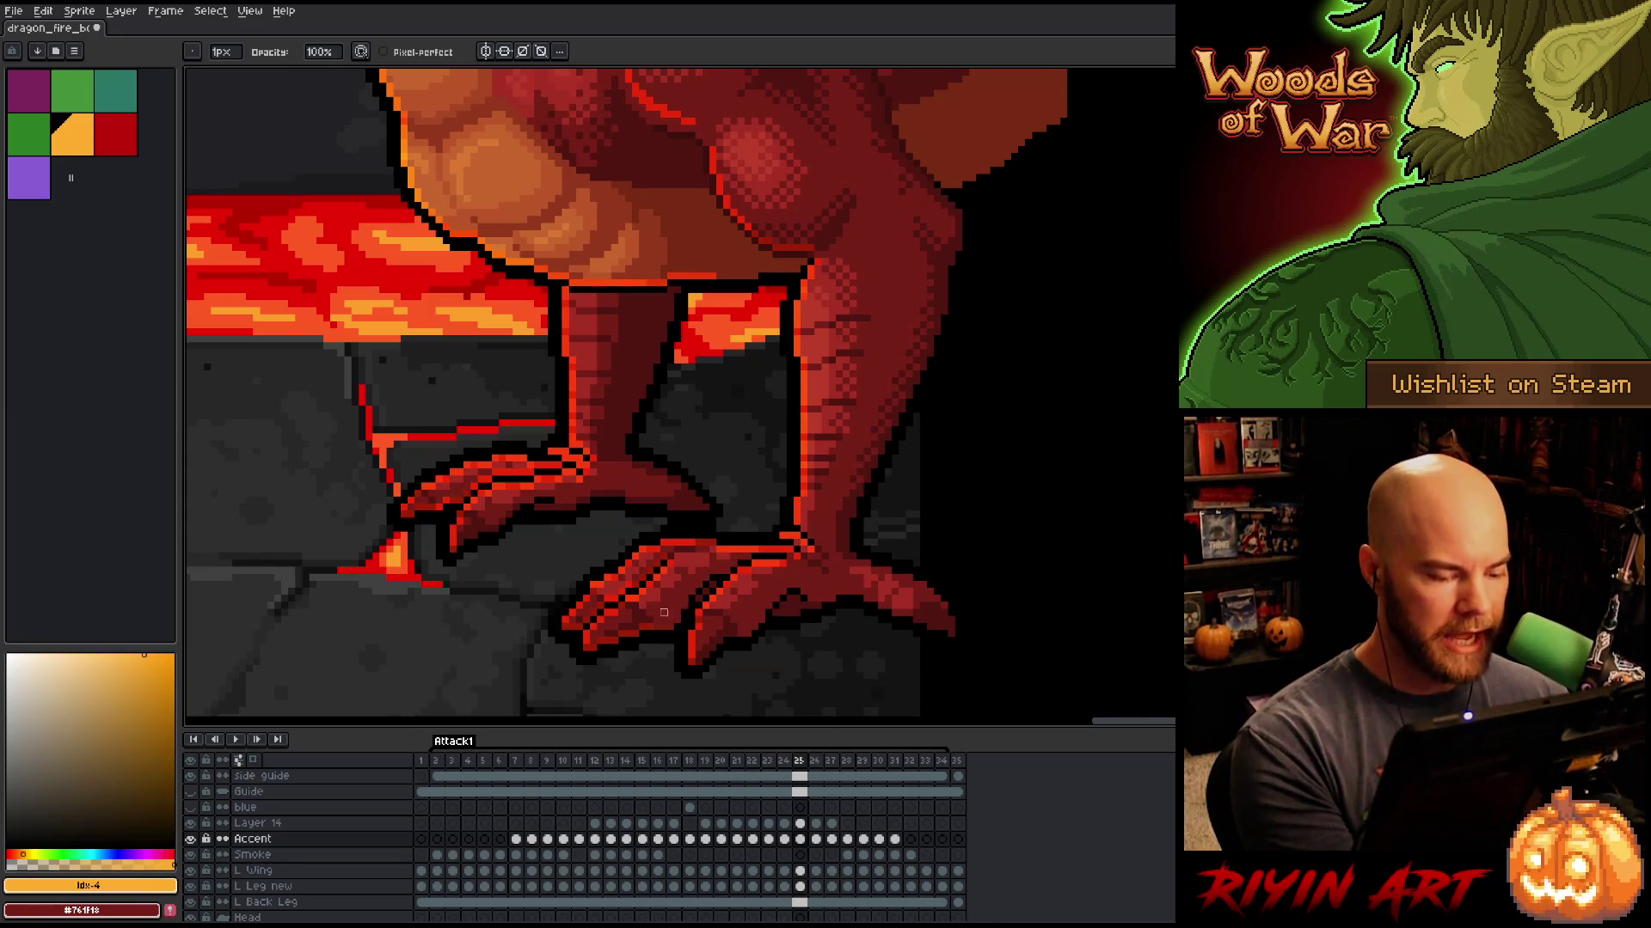
key(b)
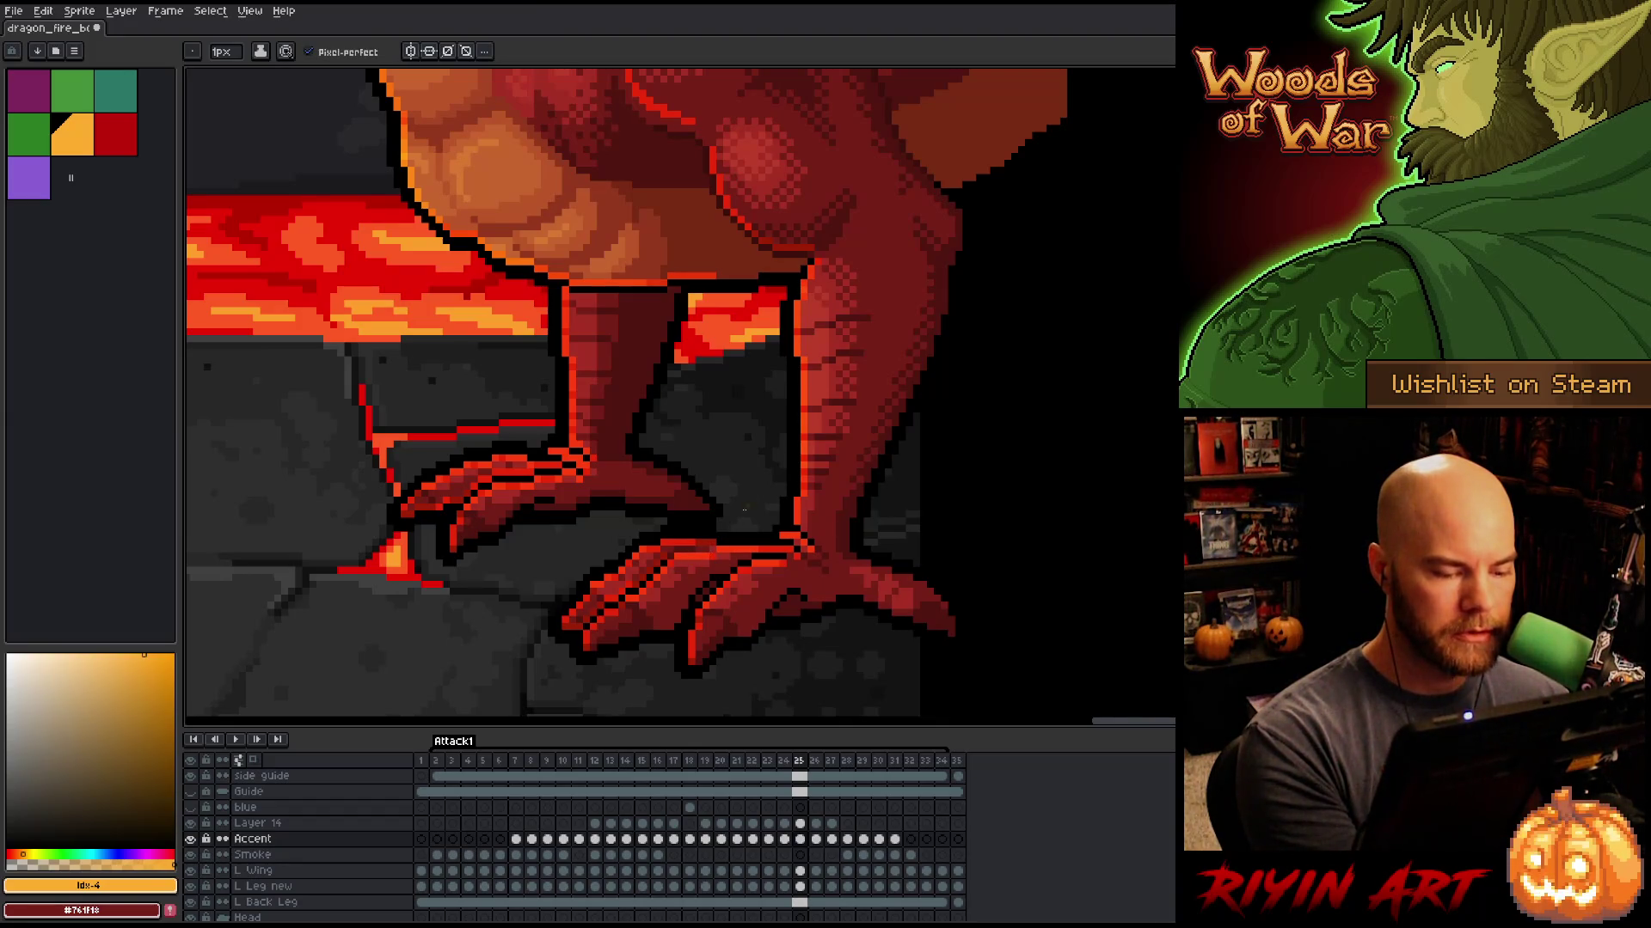
key(e)
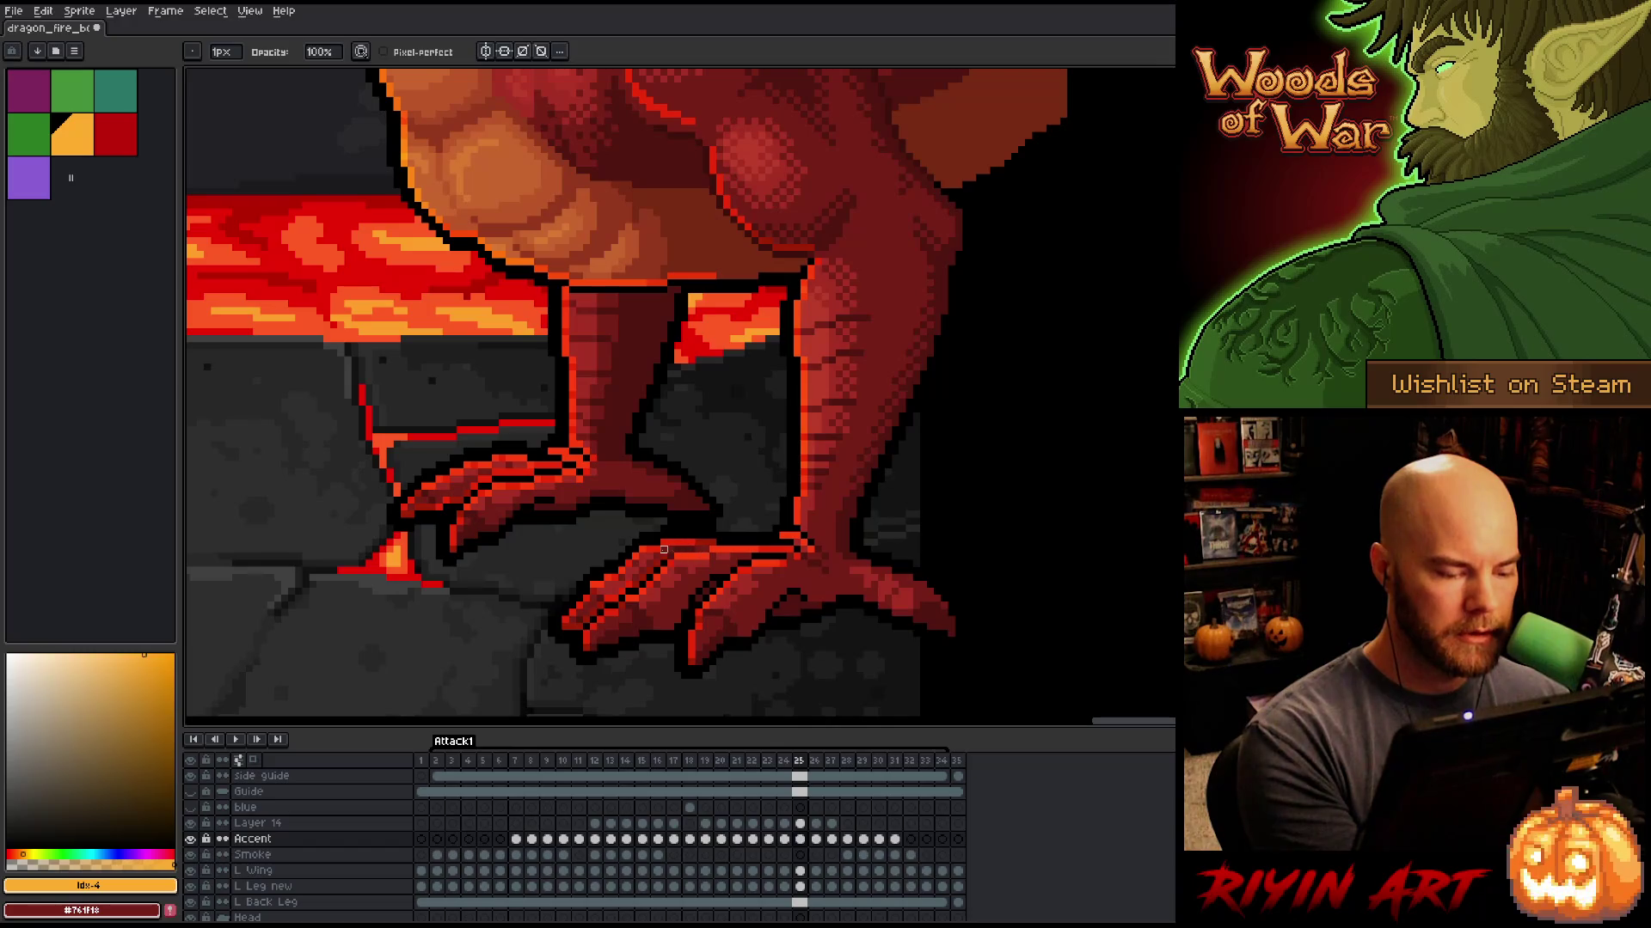
drag(663, 549, 571, 634)
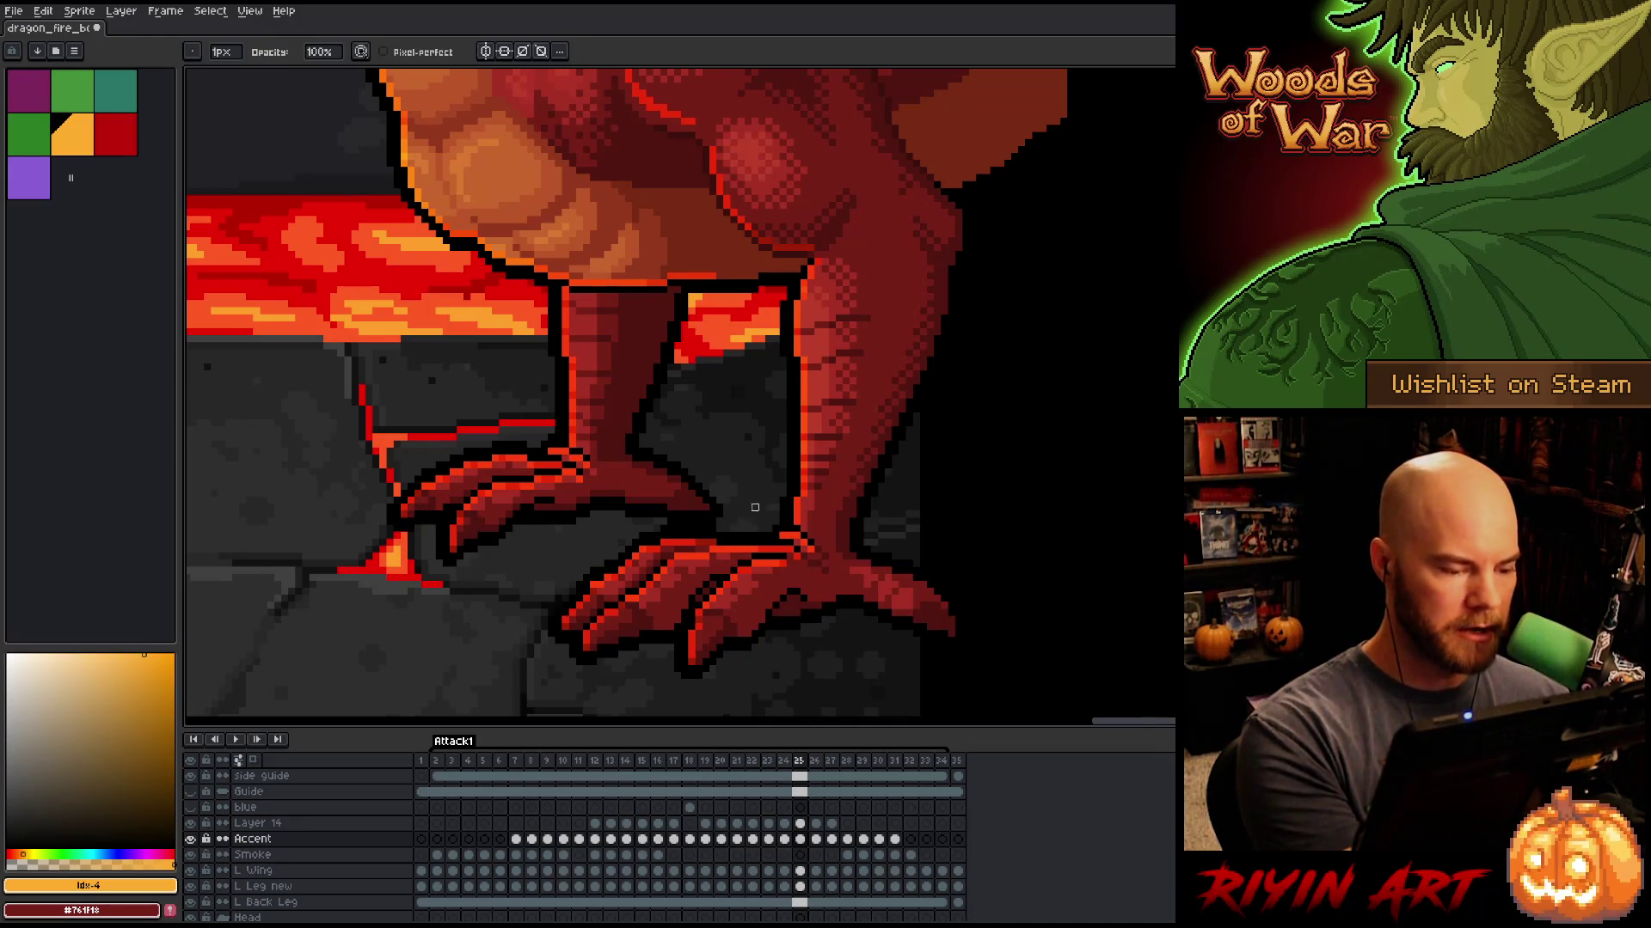
key(comma)
key(period)
key(comma)
key(period)
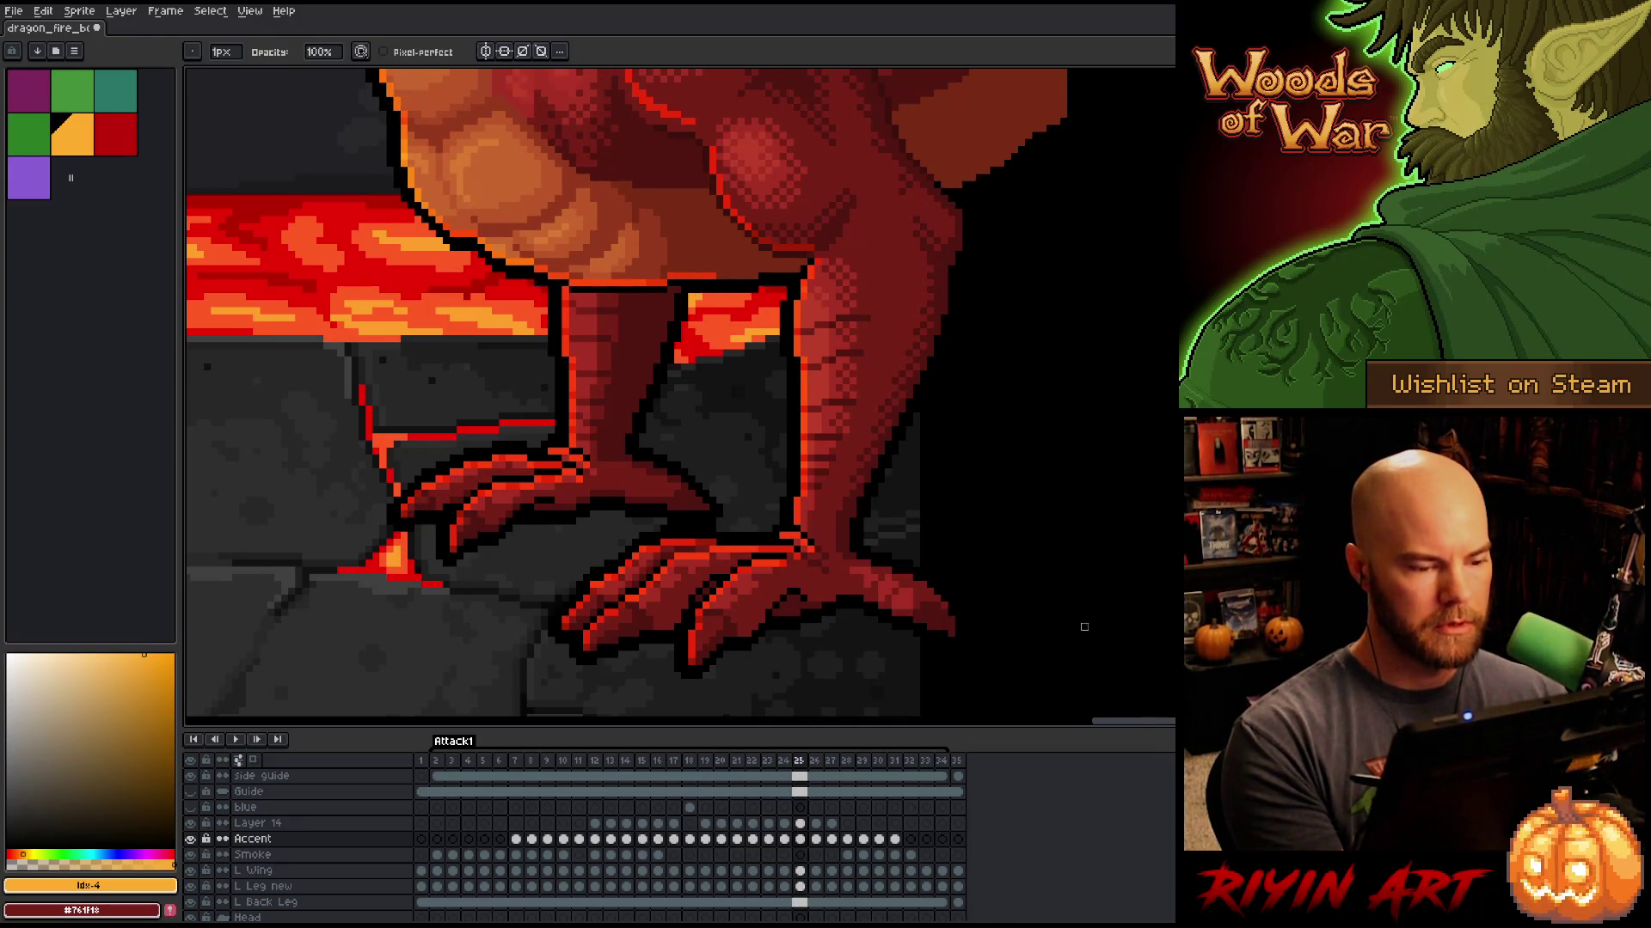
key(comma)
key(period)
key(comma)
key(period)
key(comma)
key(period)
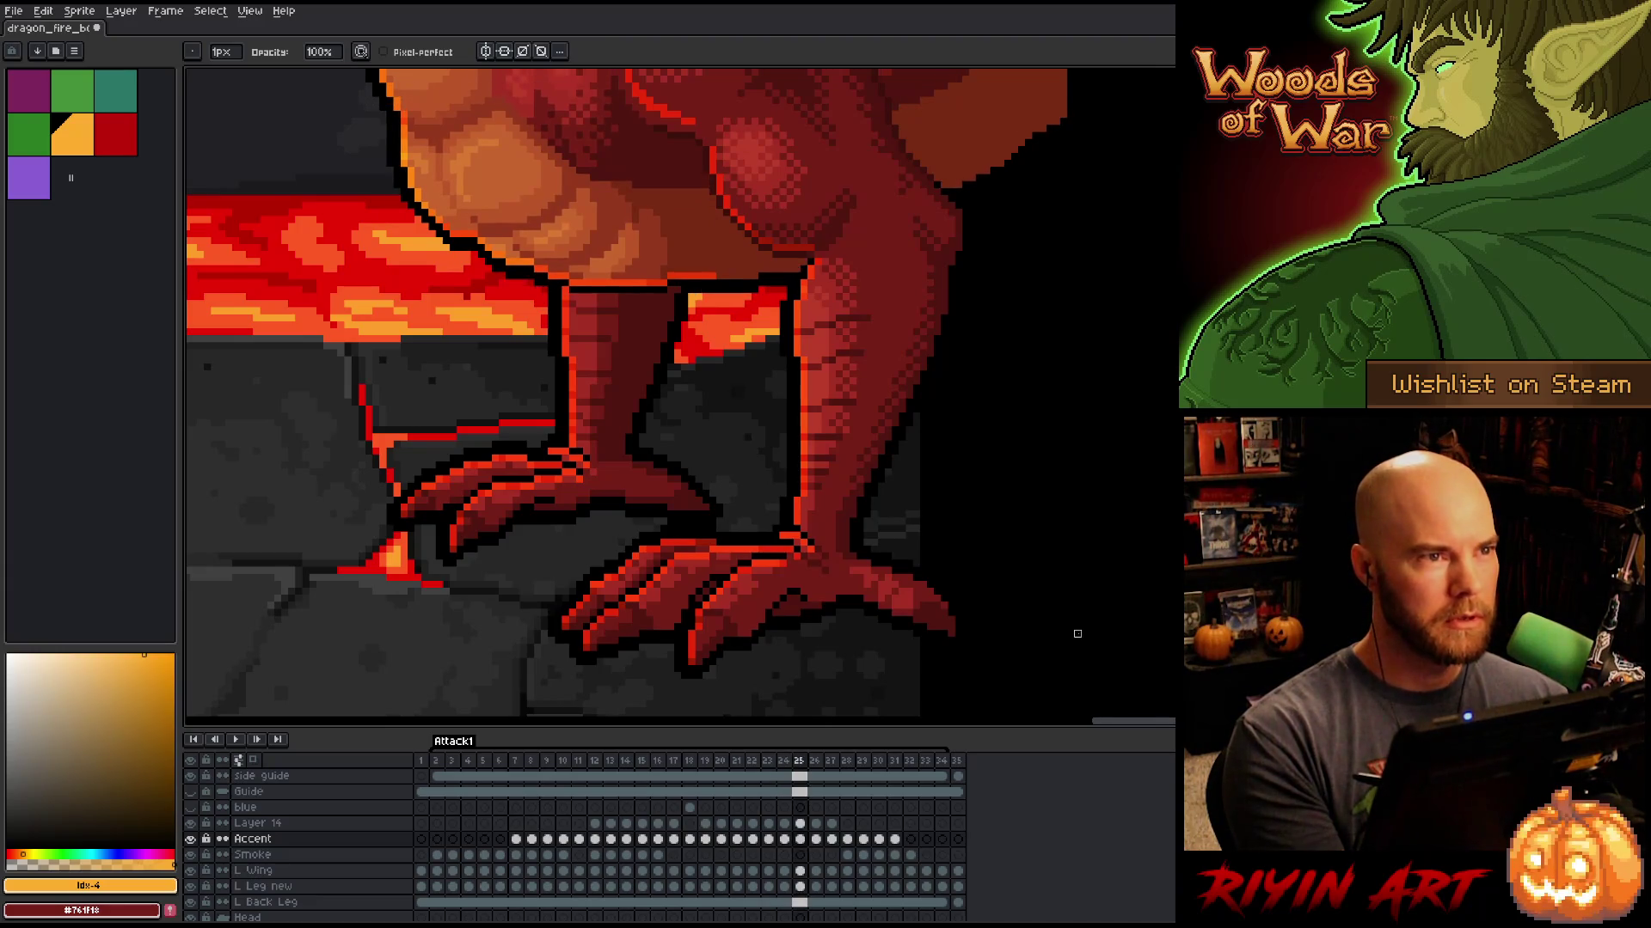
key(period)
key(comma)
key(period)
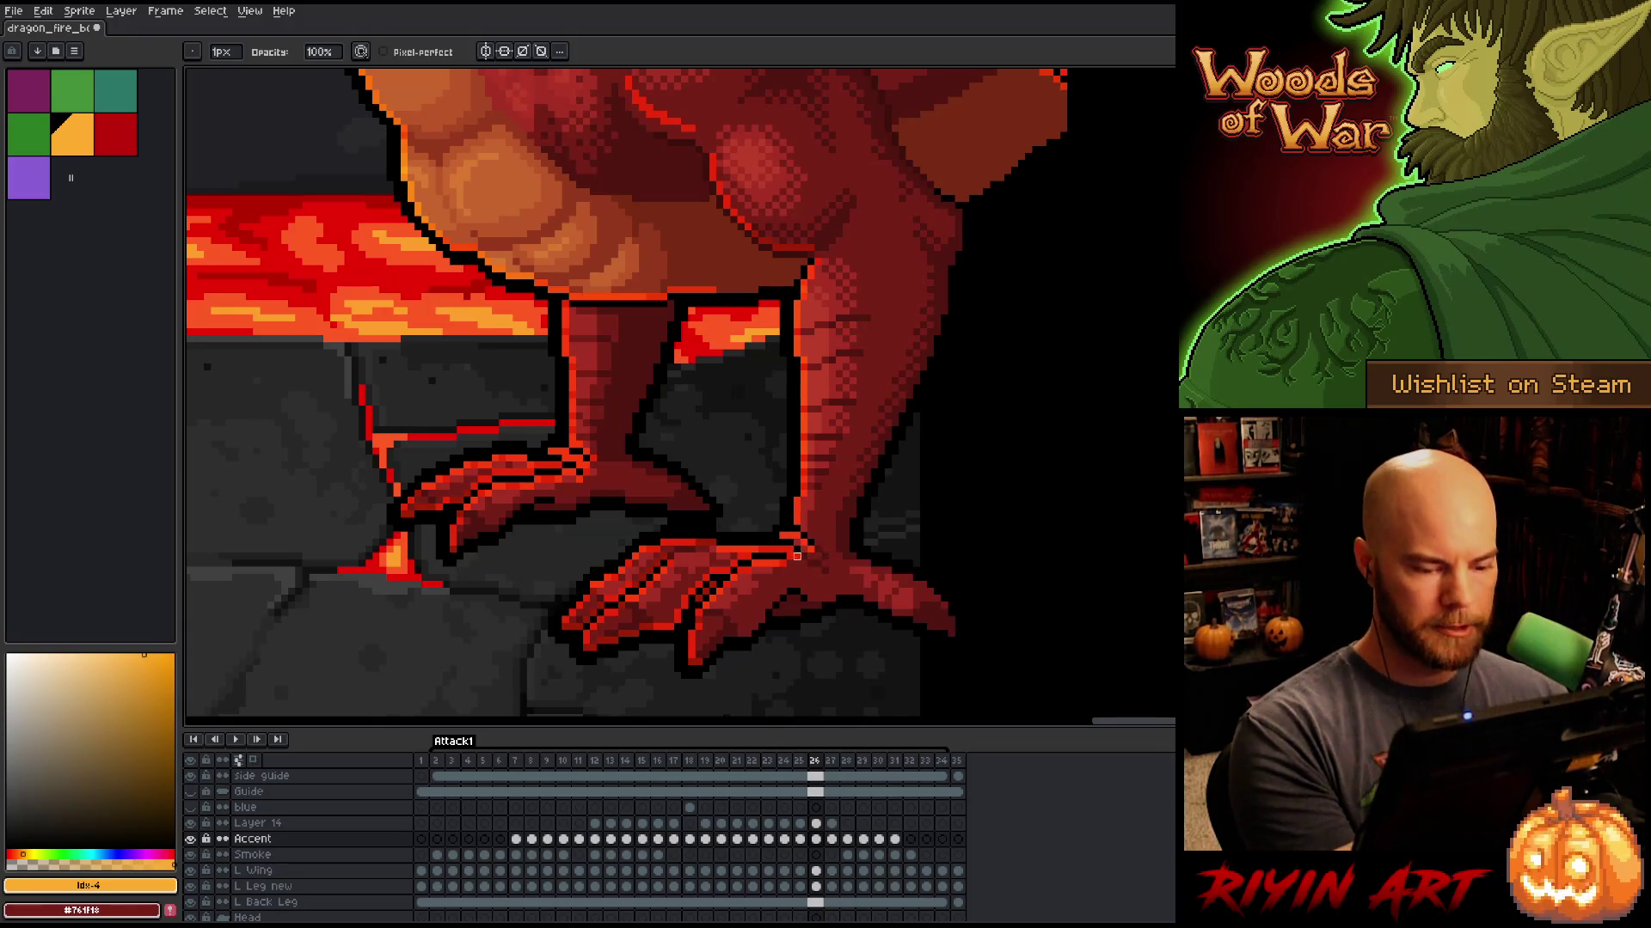
key(comma)
key(comma)
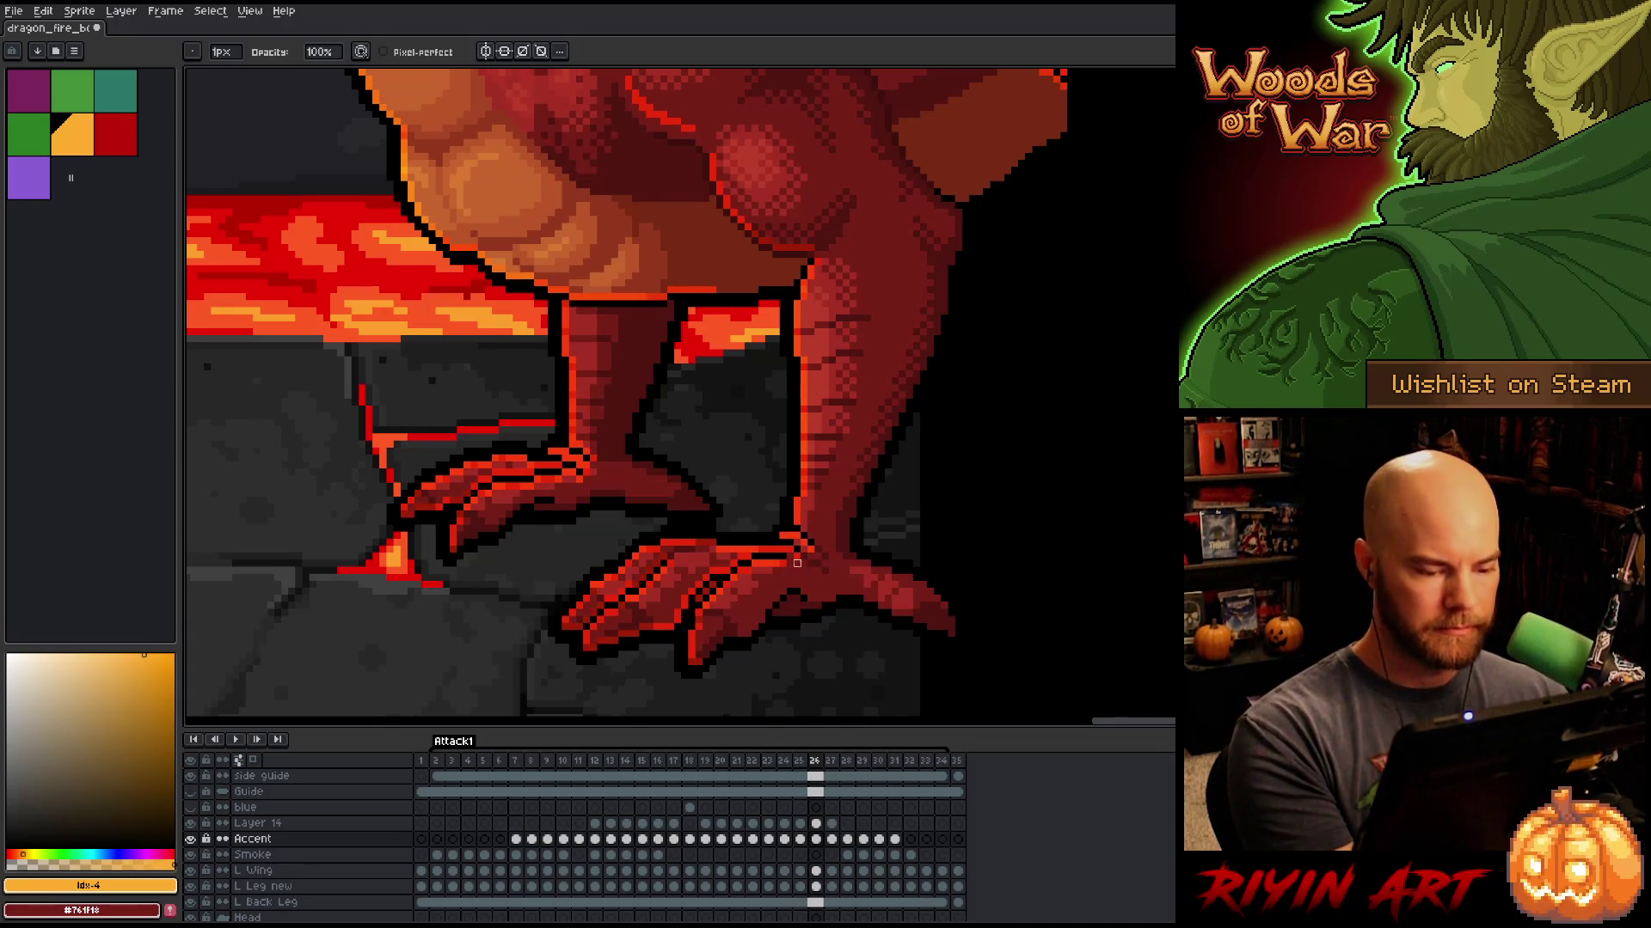
key(period)
key(period)
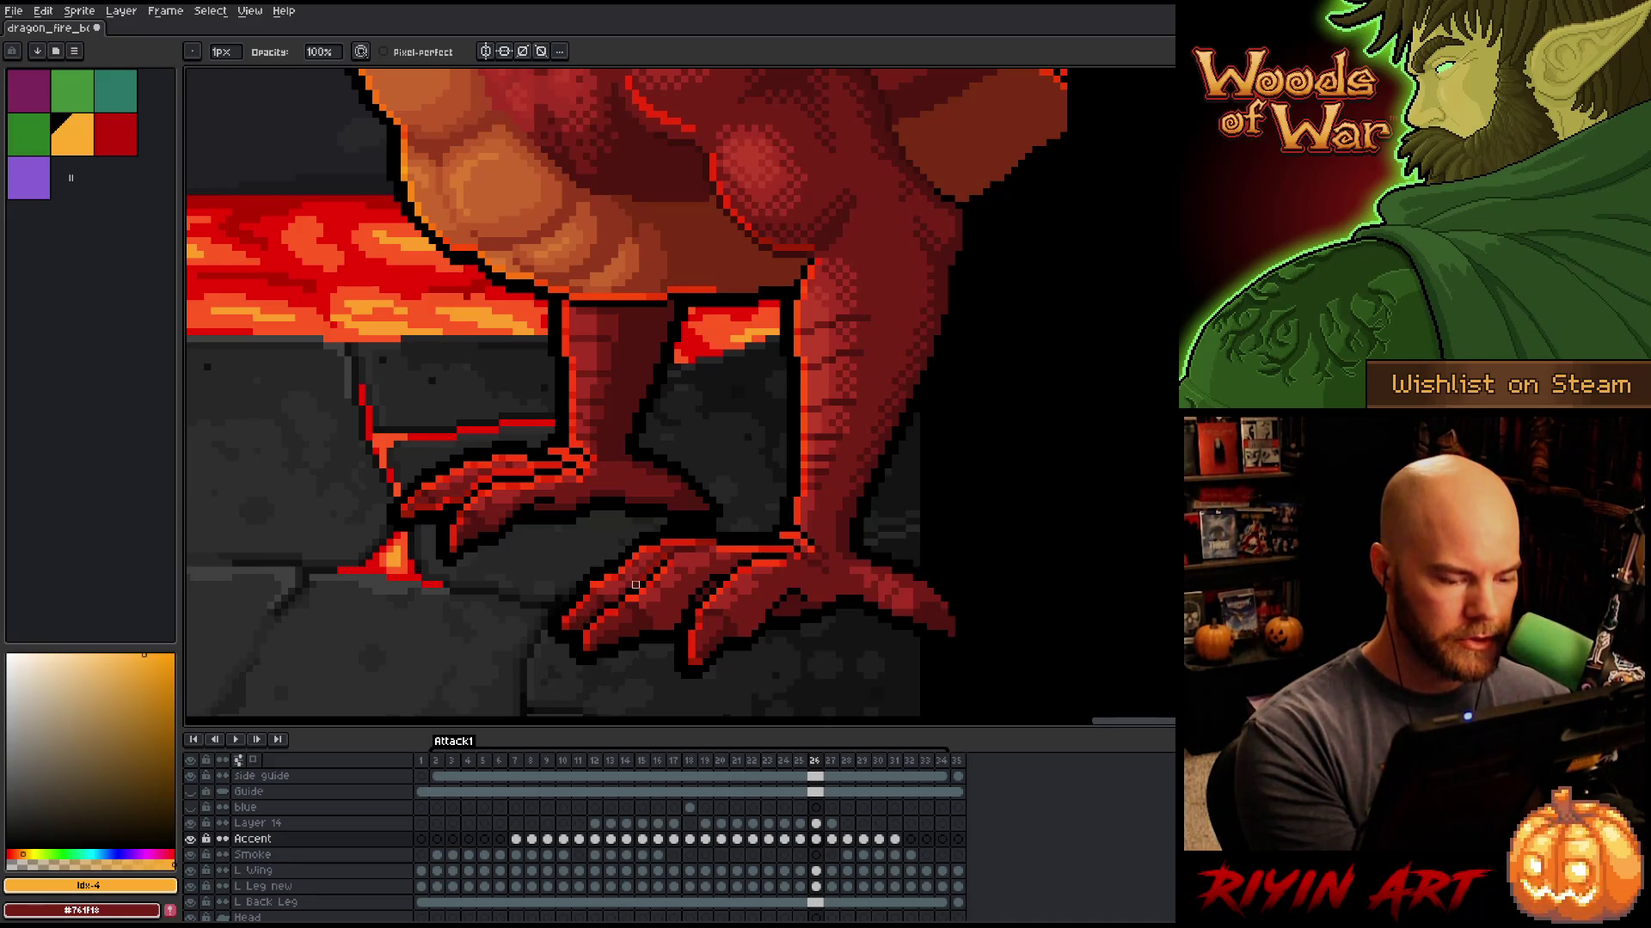
key(e)
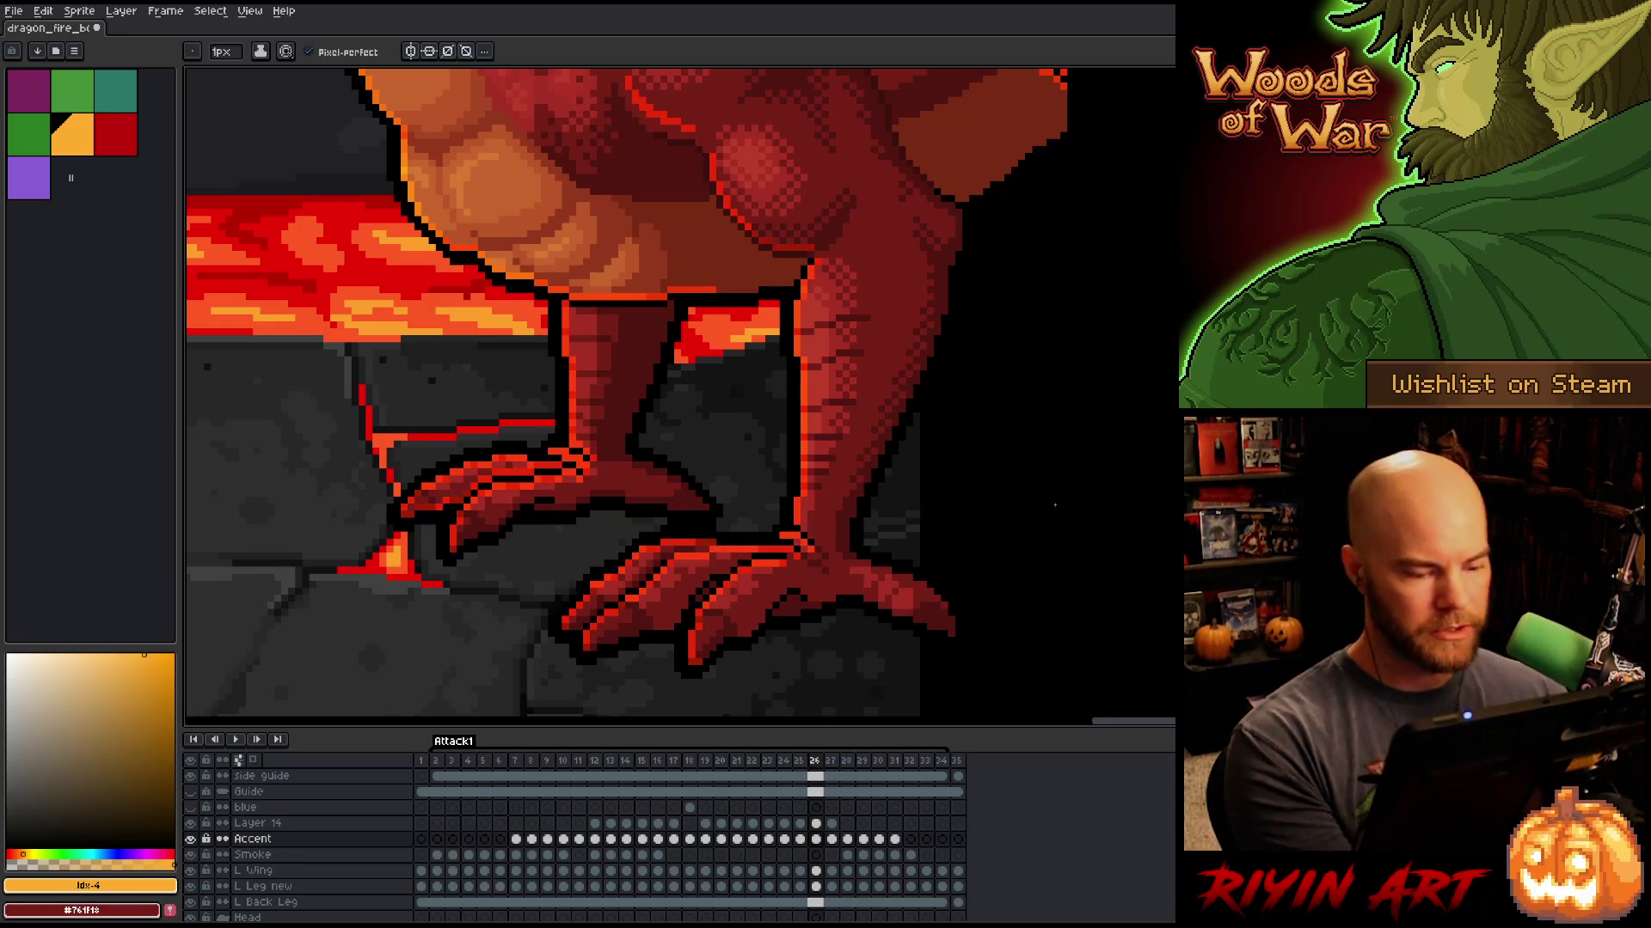
key(b)
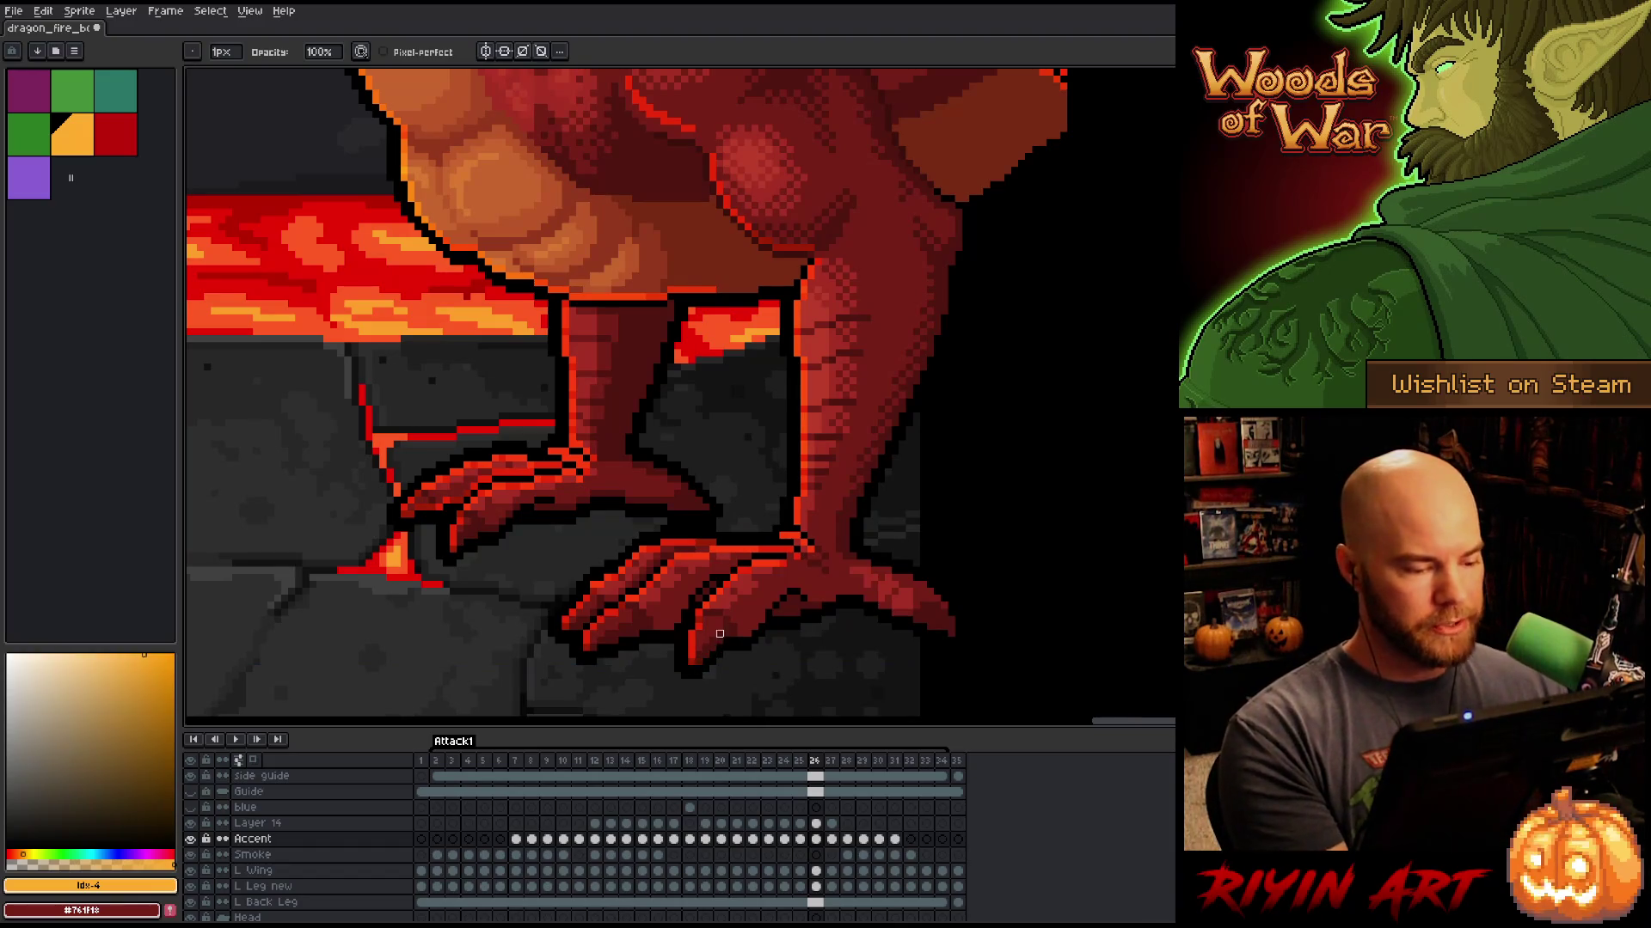
key(ctrl+s)
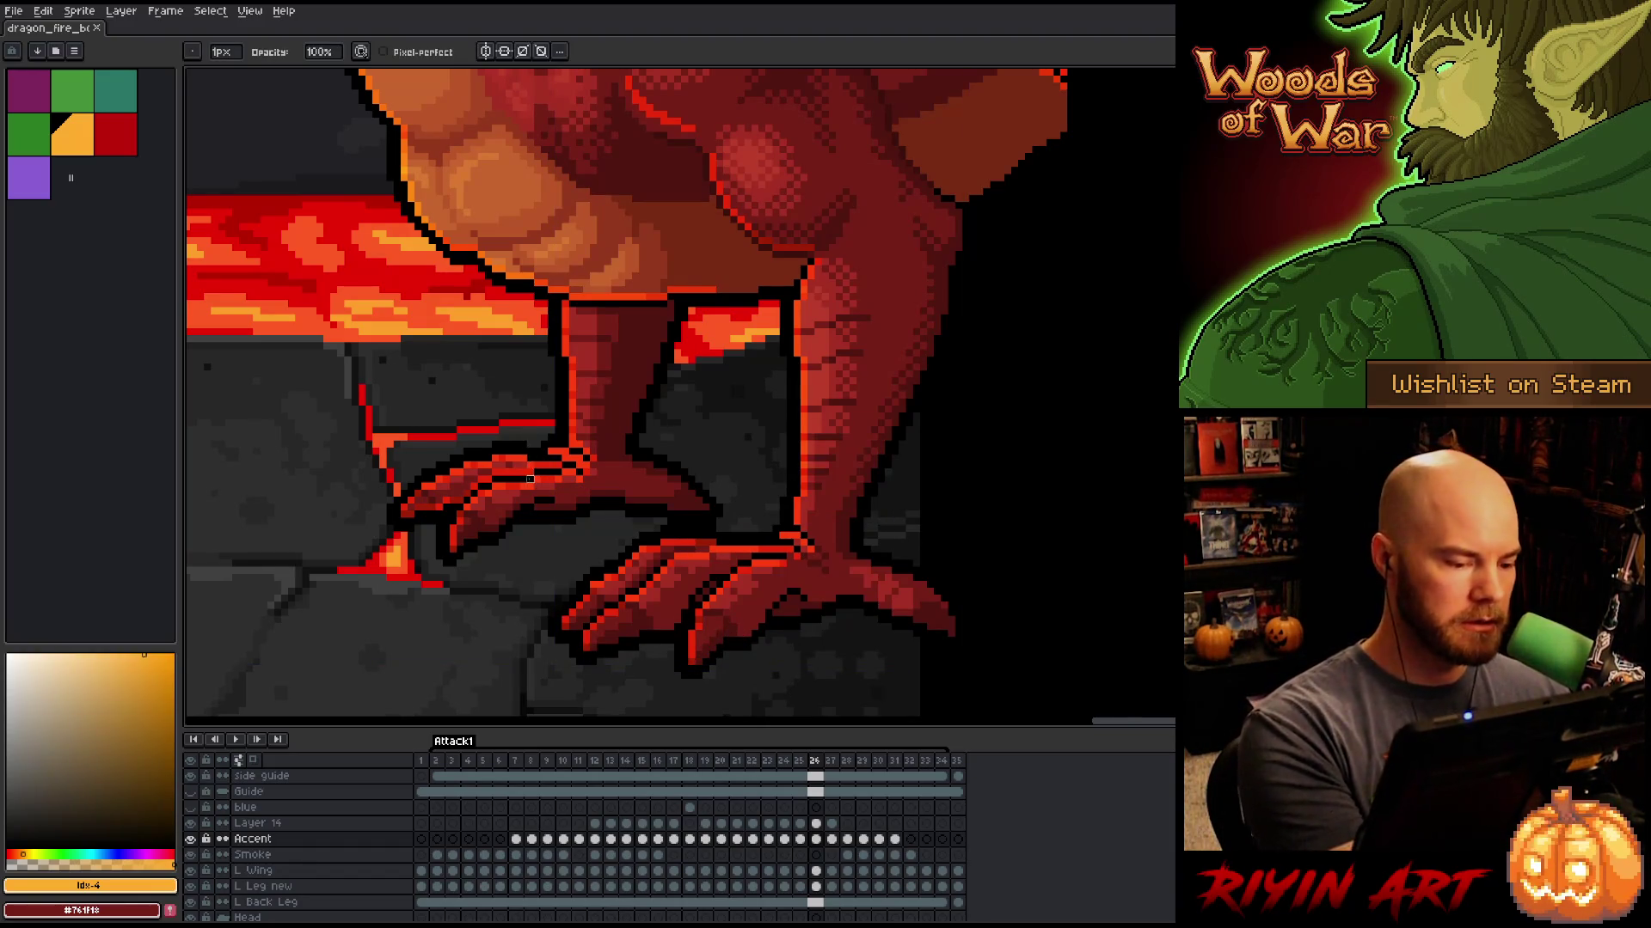
drag(531, 473, 495, 466)
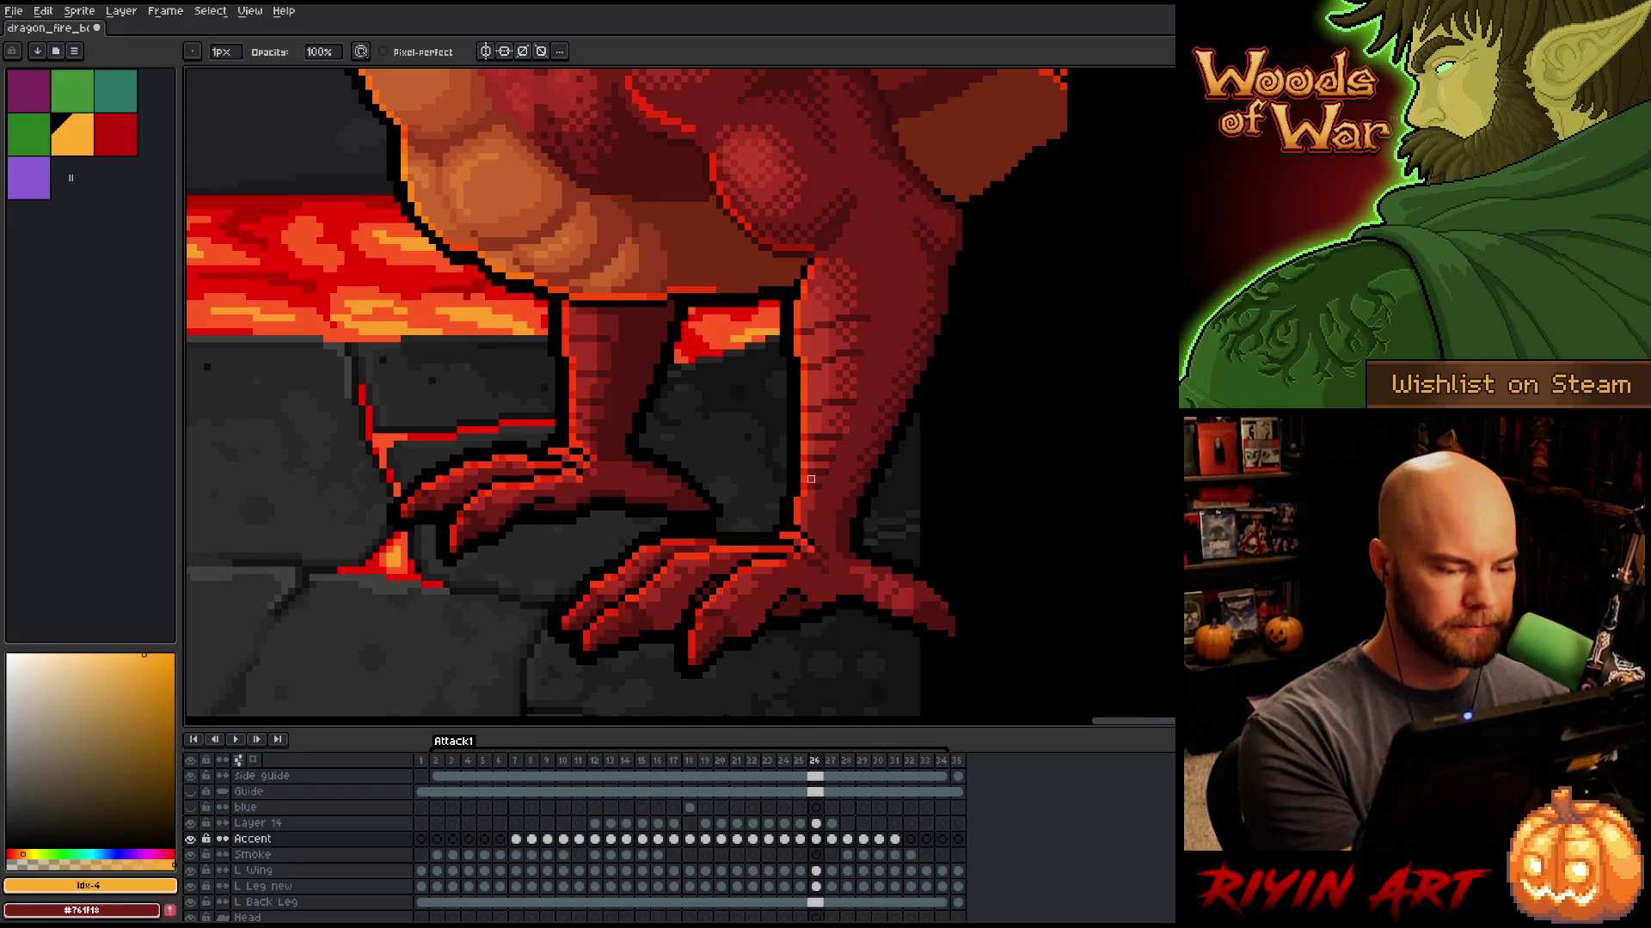
key(Left)
key(Right)
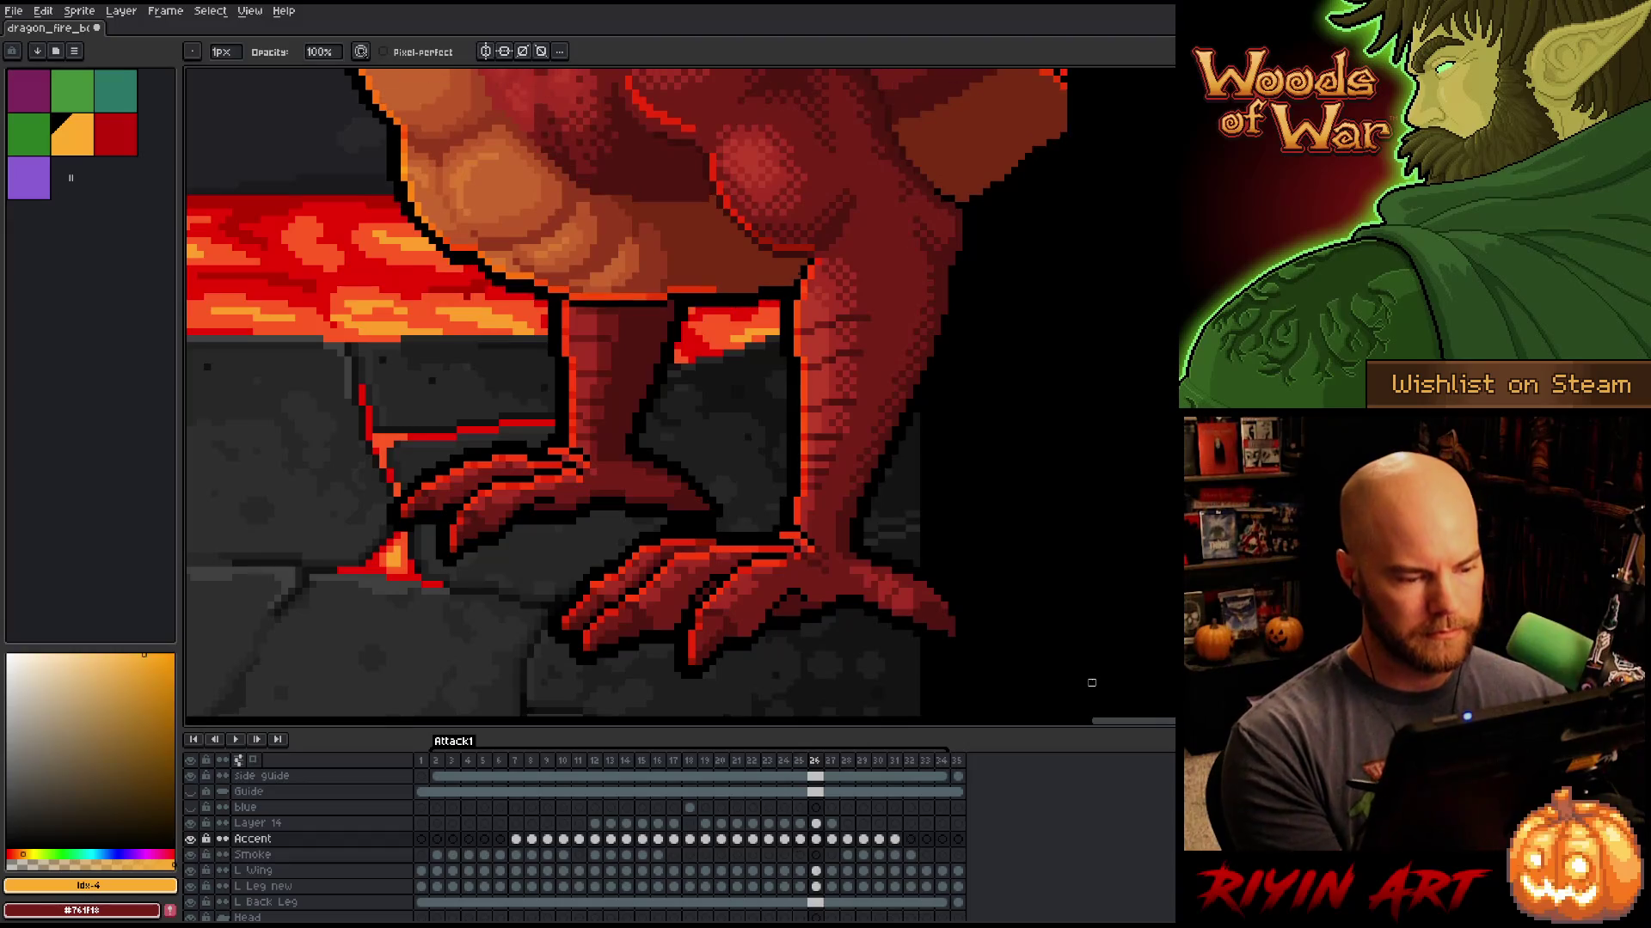
key(Left)
key(Right)
key(Left)
key(Right)
key(Left)
key(Right)
key(Left)
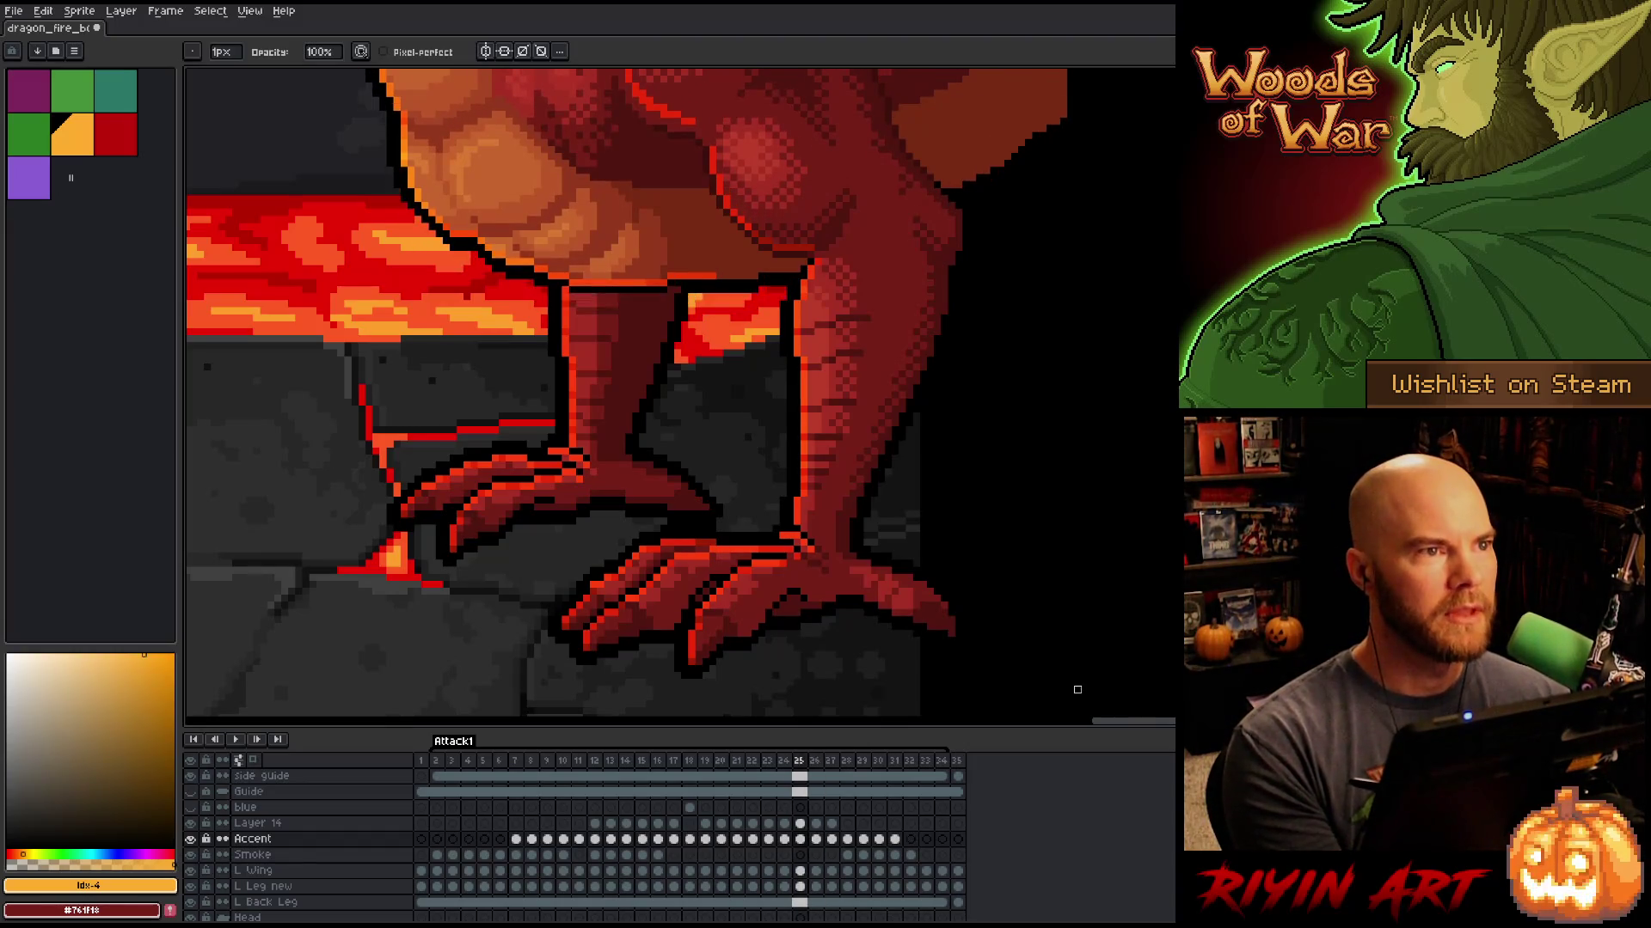
key(Right)
key(Left)
key(Right)
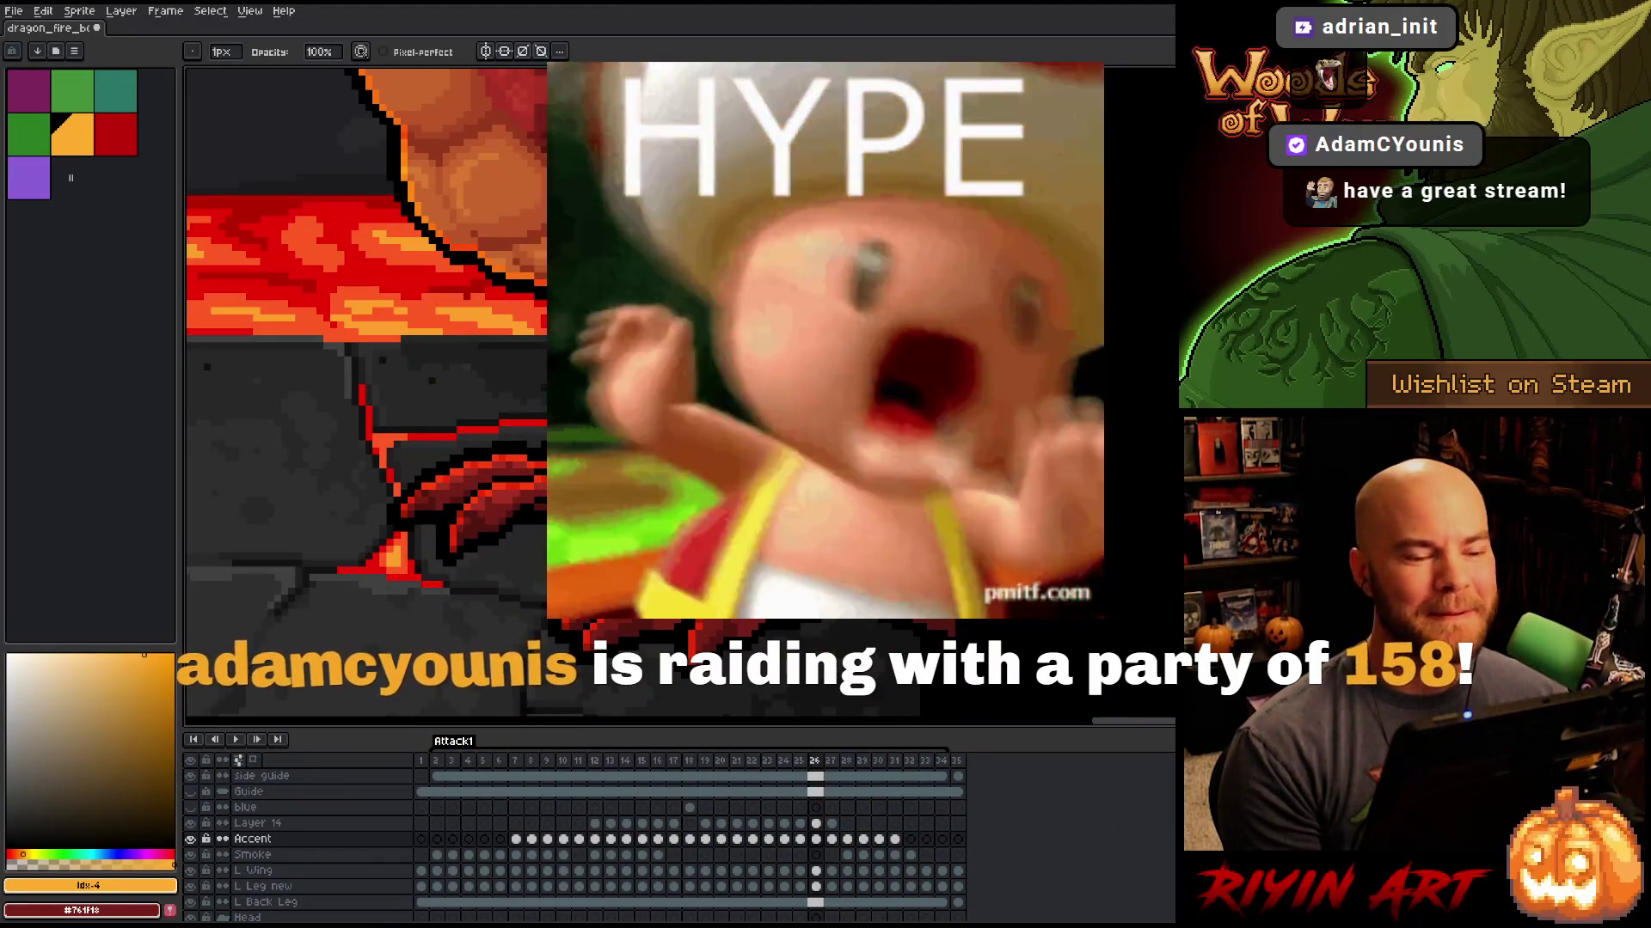
Step: Zoom out to show the whole dragon, then play the attack animation from frame 14
scroll(947, 631, down, 5)
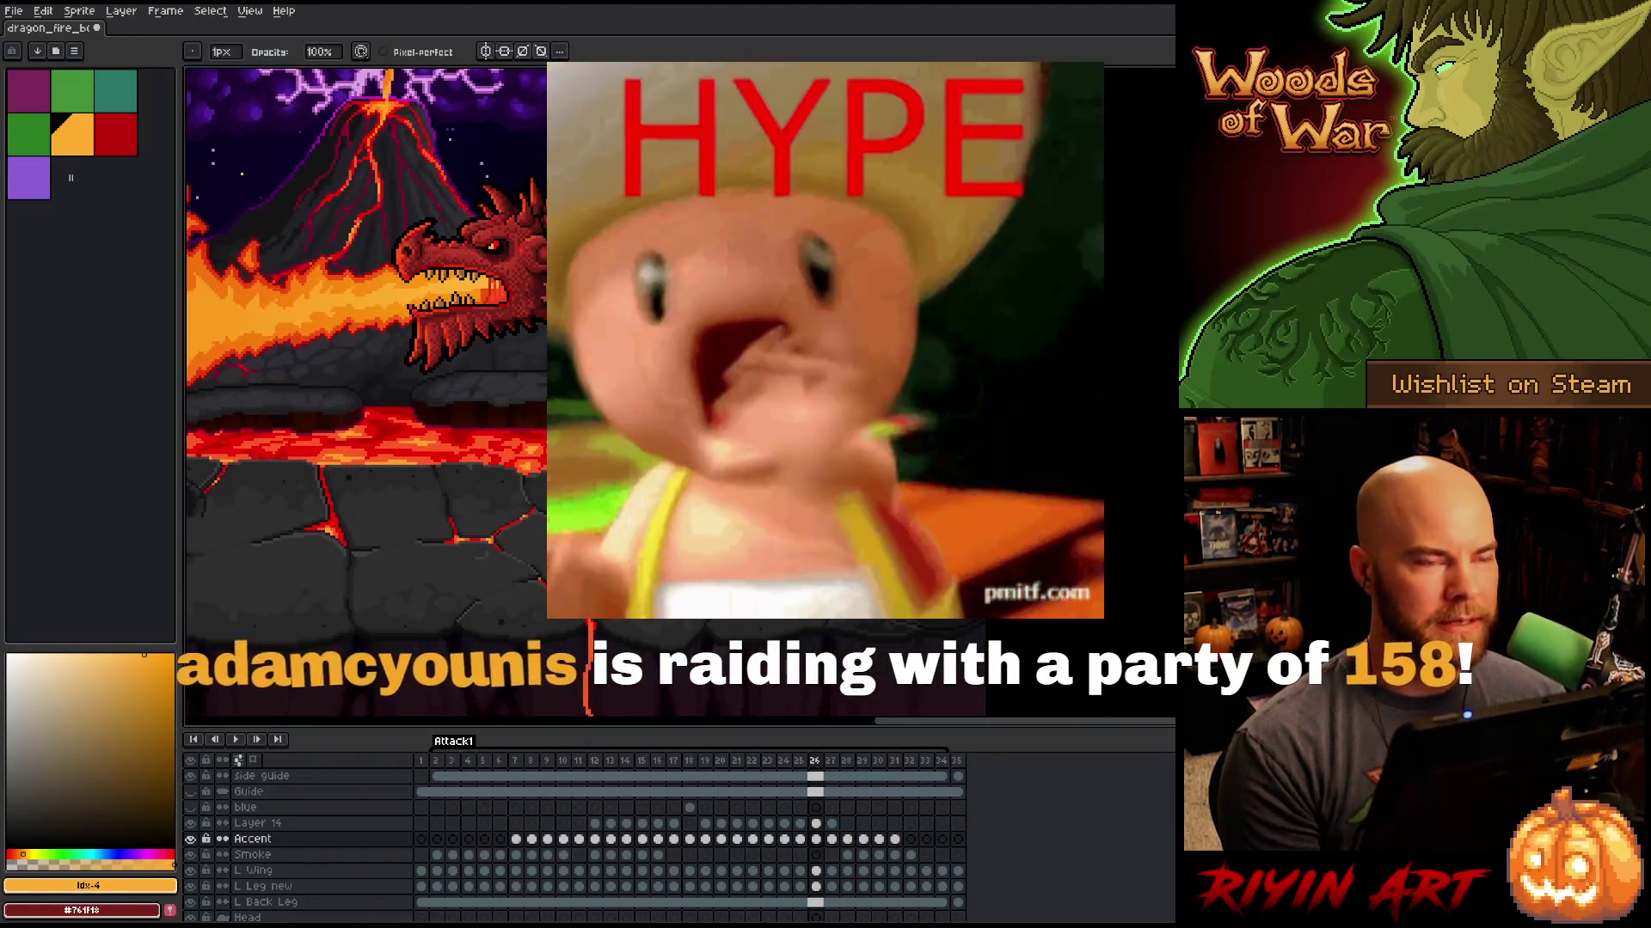
scroll(791, 352, up, 2)
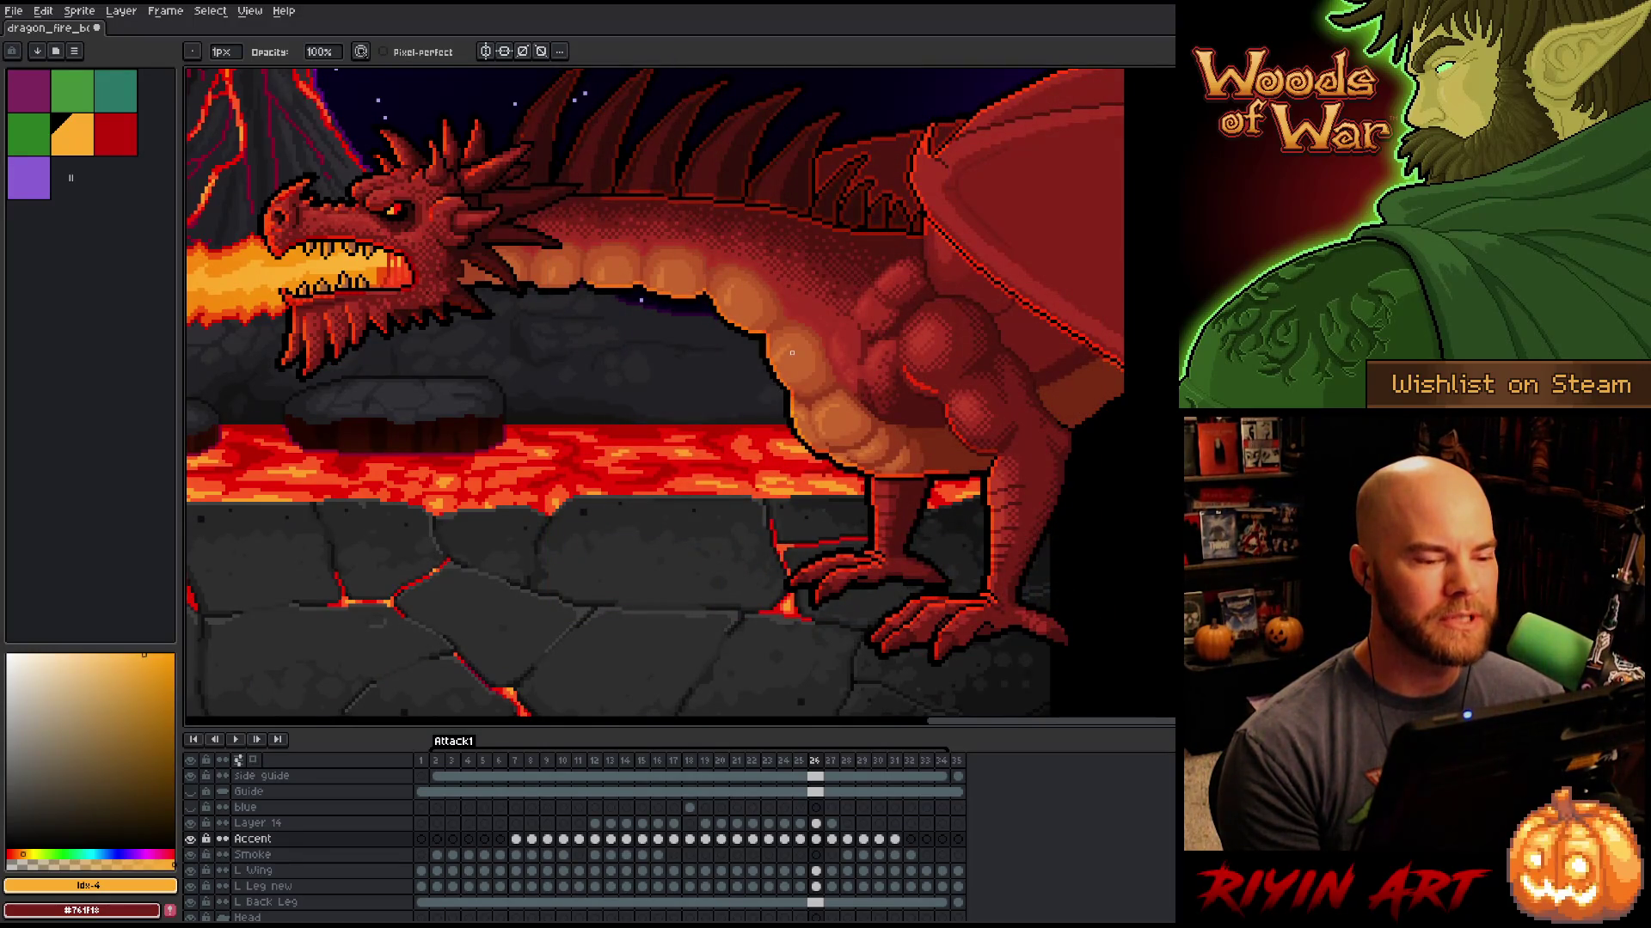
click(629, 764)
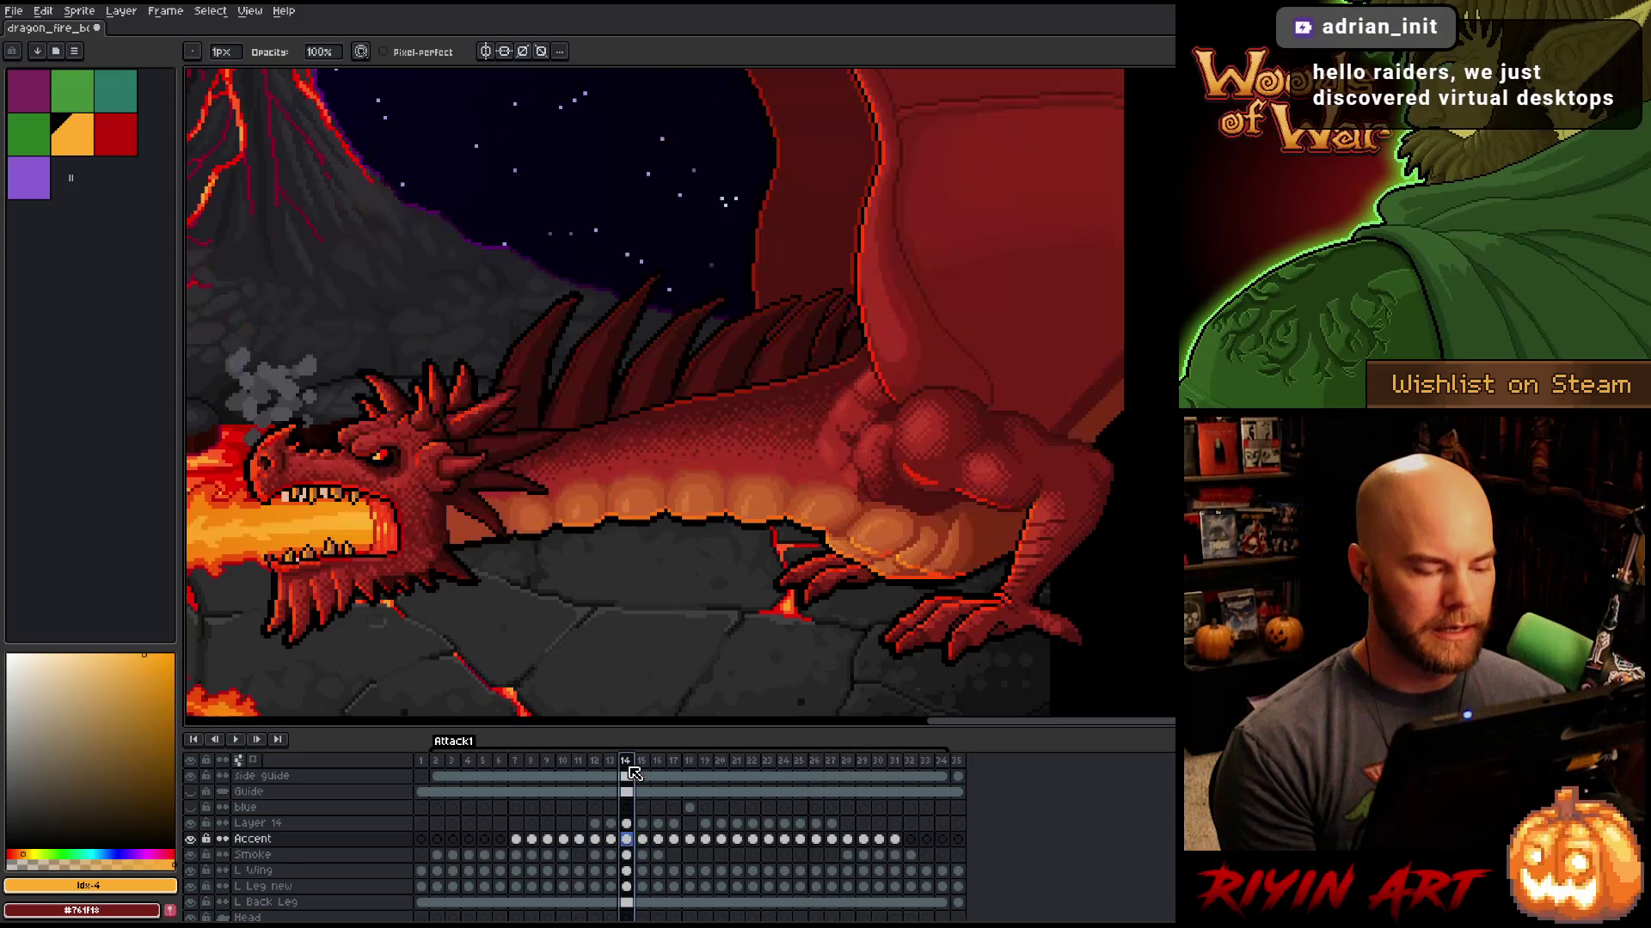
key(Return)
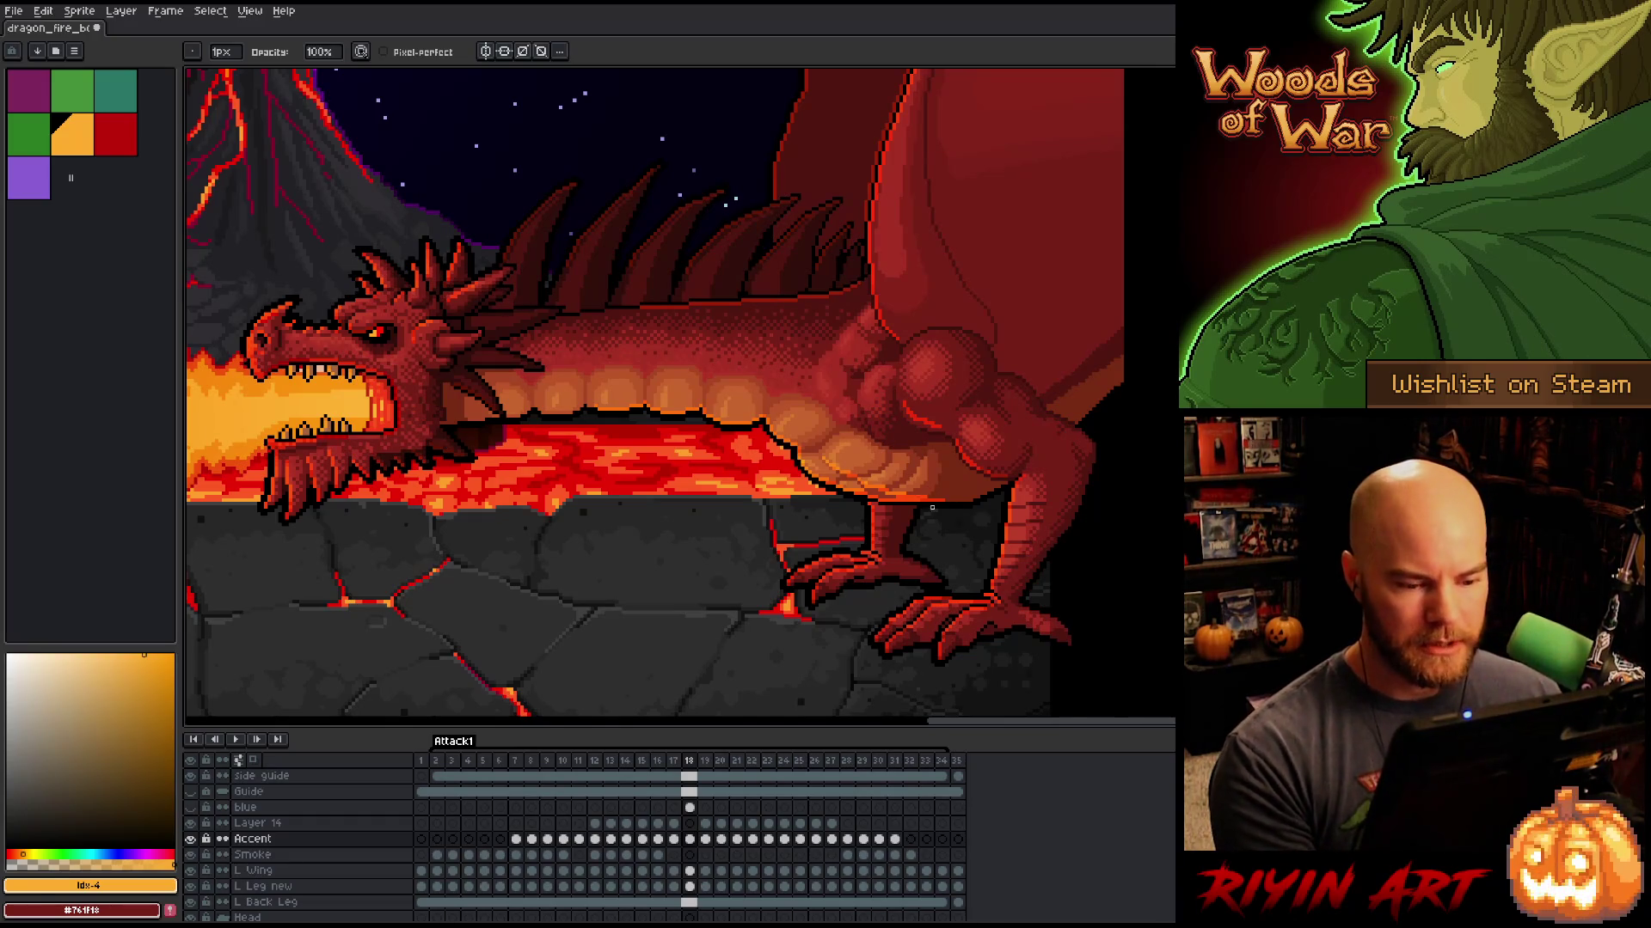
Step: Zoom in on the dragon's rear foot and step forward through the frames to frame 27
scroll(932, 507, up, 4)
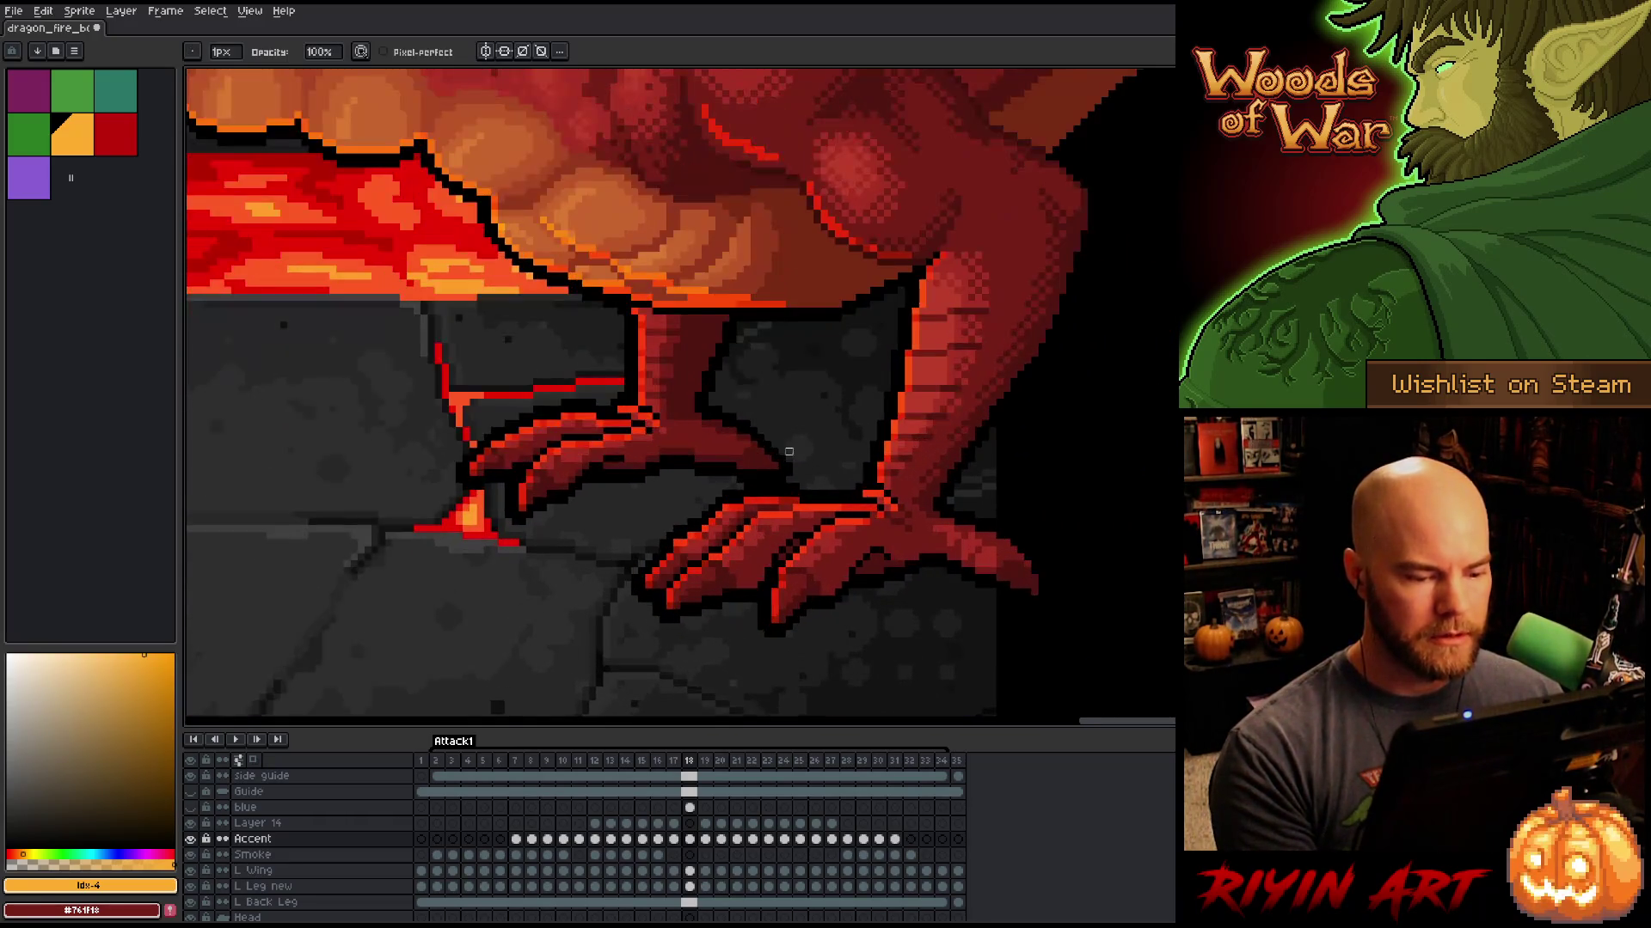
scroll(789, 451, up, 1)
scroll(789, 451, down, 1)
drag(810, 479, 787, 479)
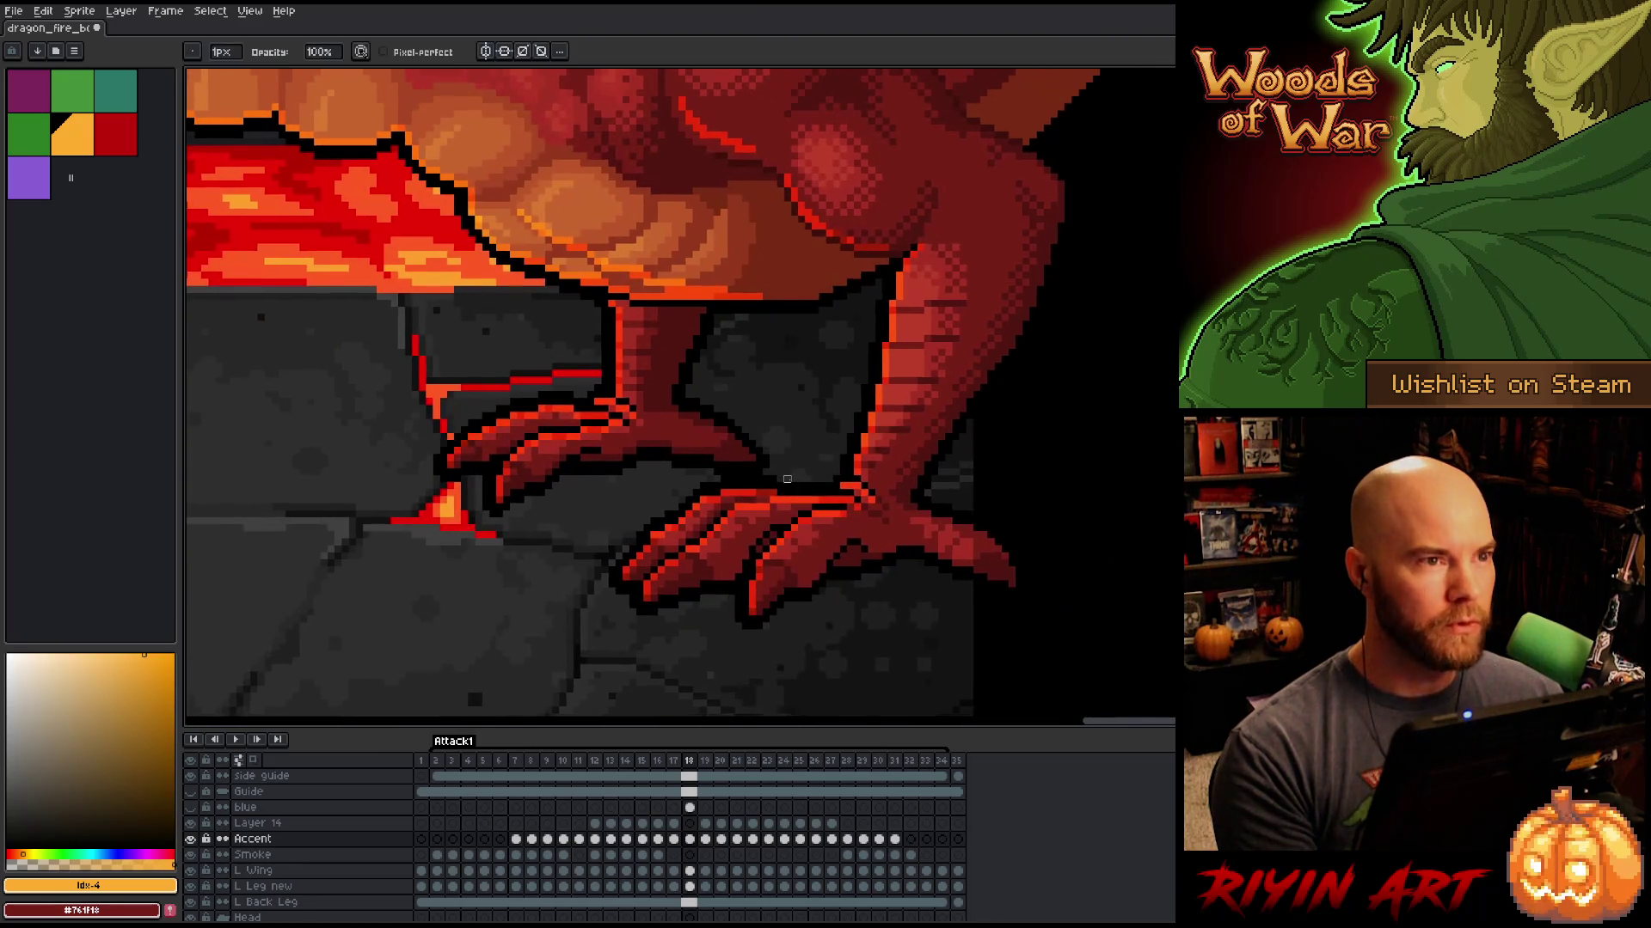
scroll(786, 479, up, 2)
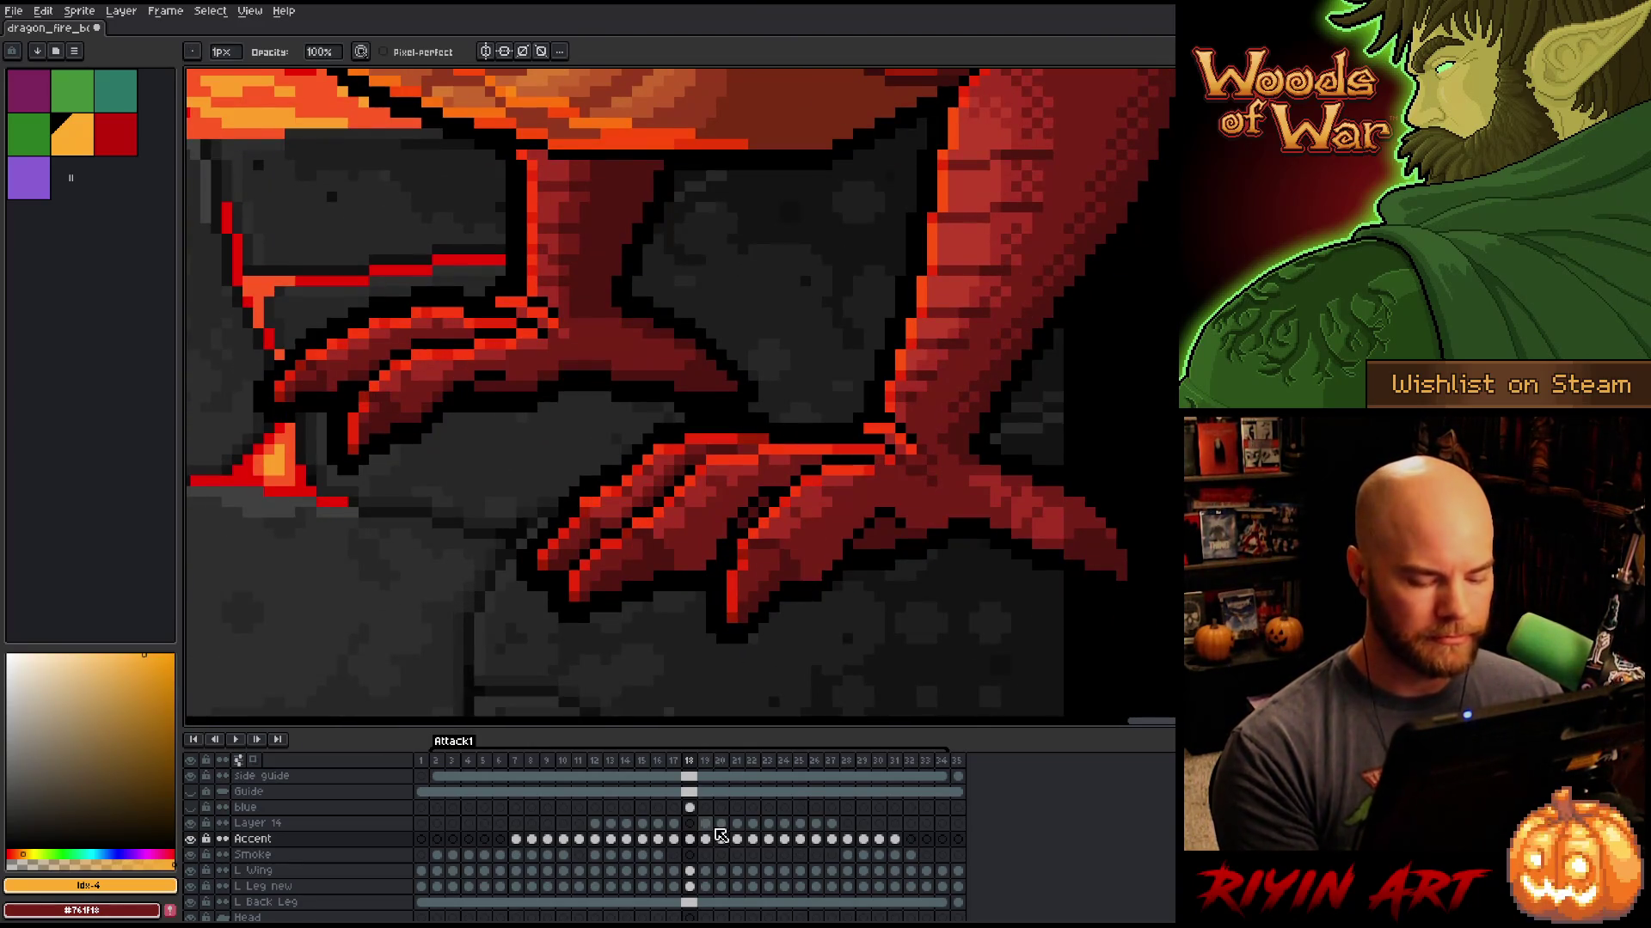
key(period)
scroll(674, 637, down, 2)
scroll(674, 581, up, 1)
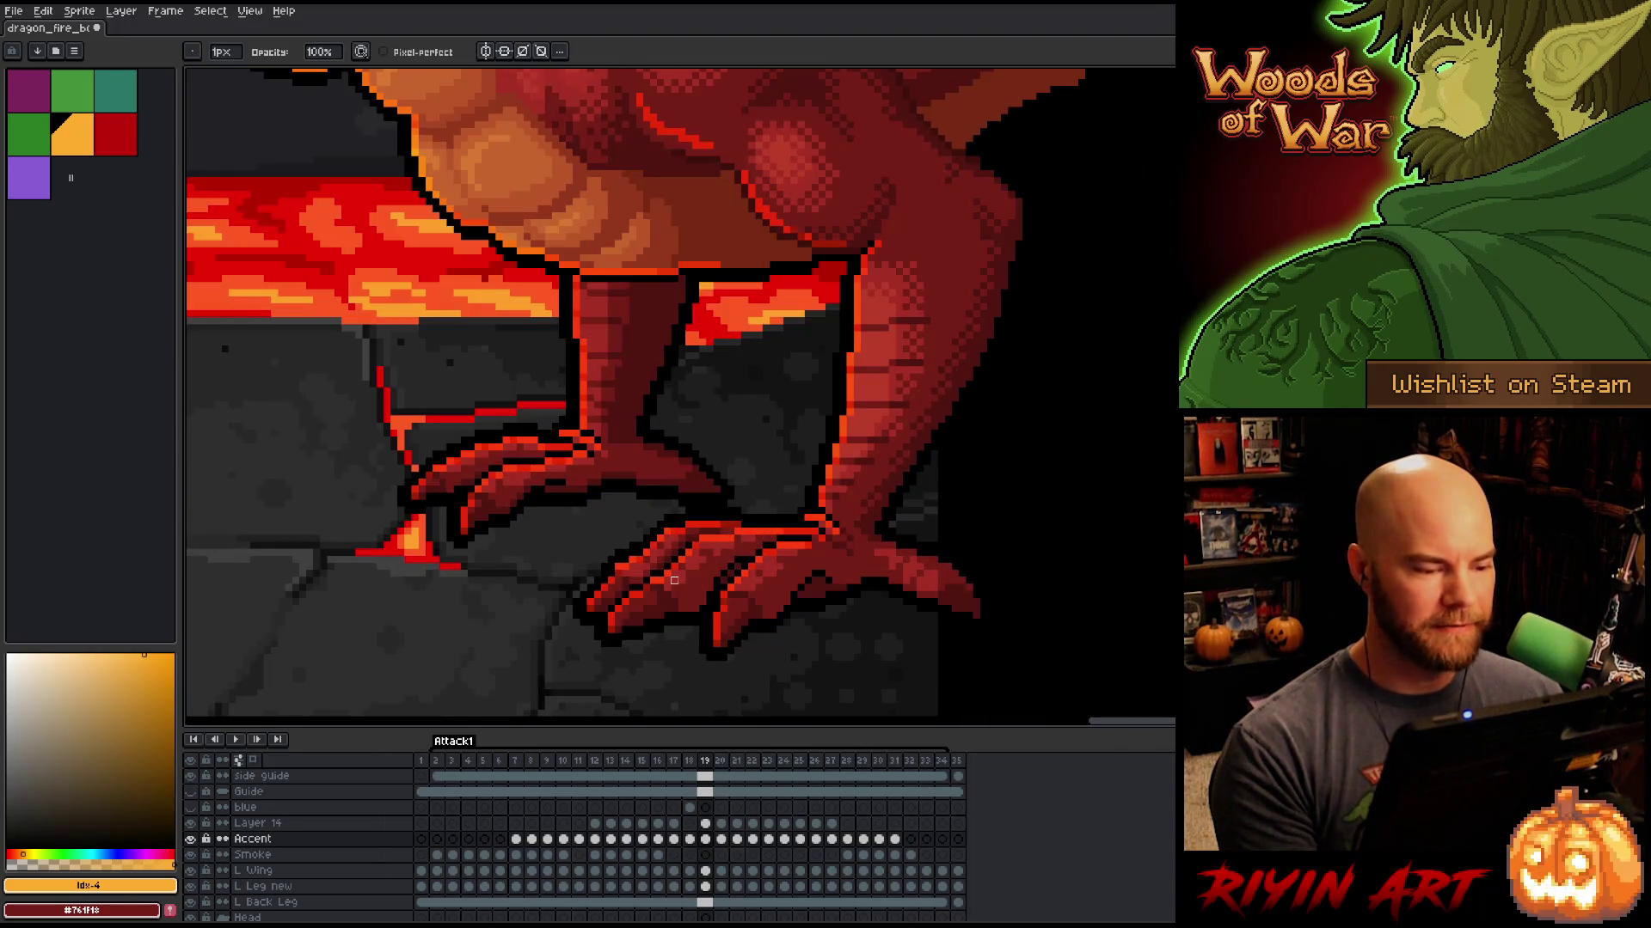
key(period)
key(period)
key(period)
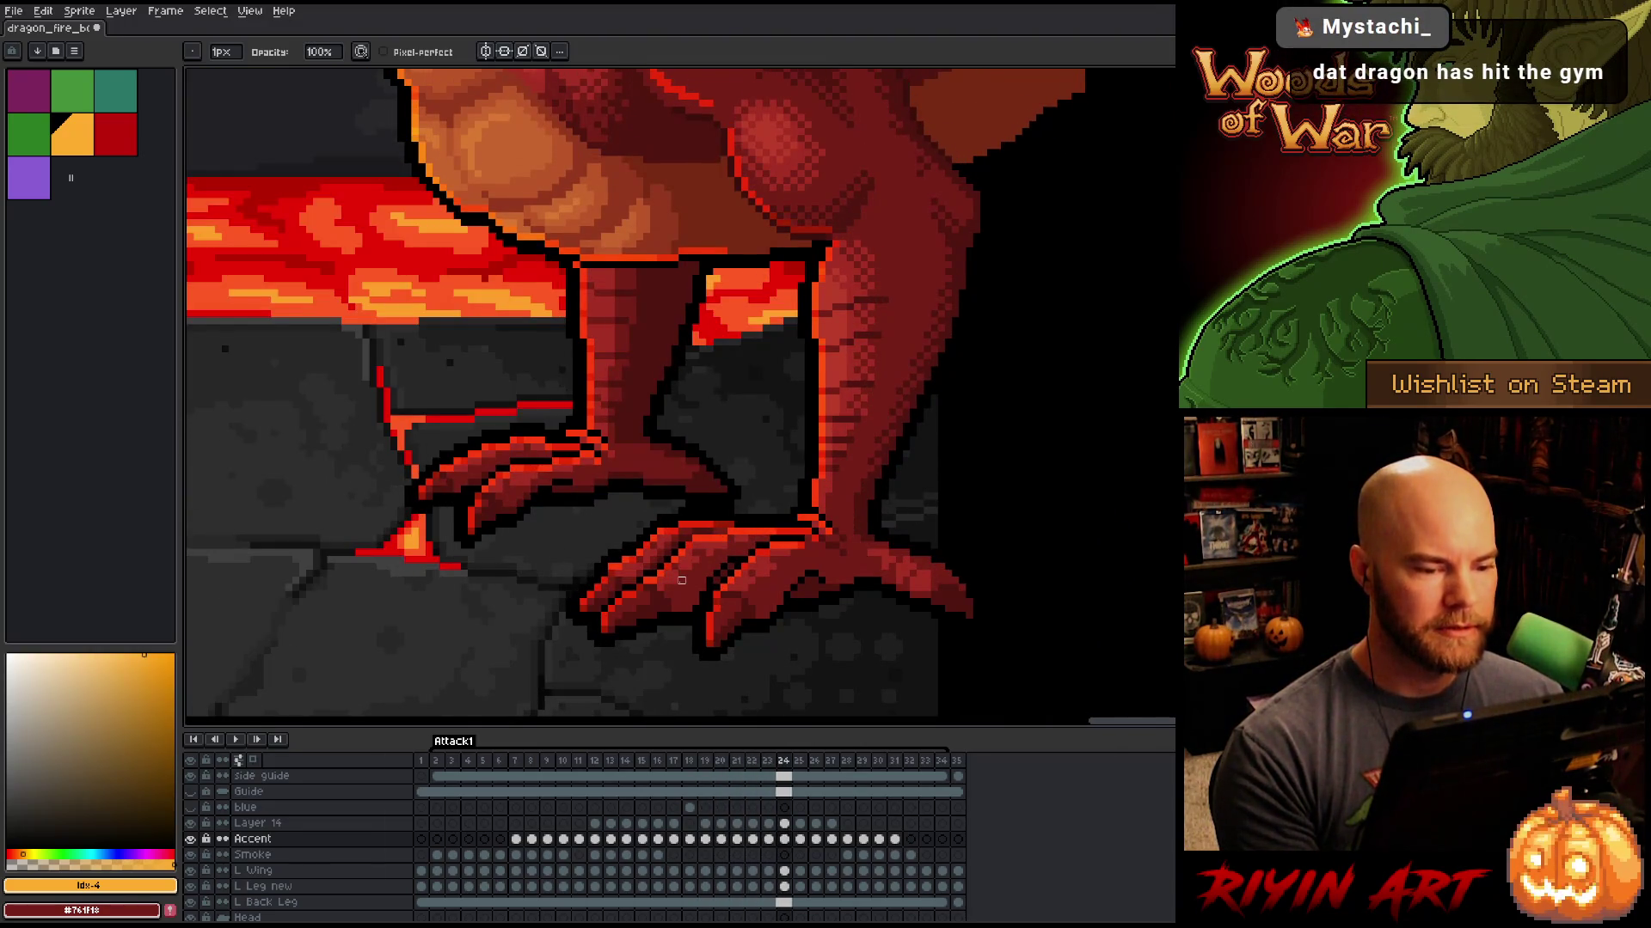
key(period)
key(period)
key(period)
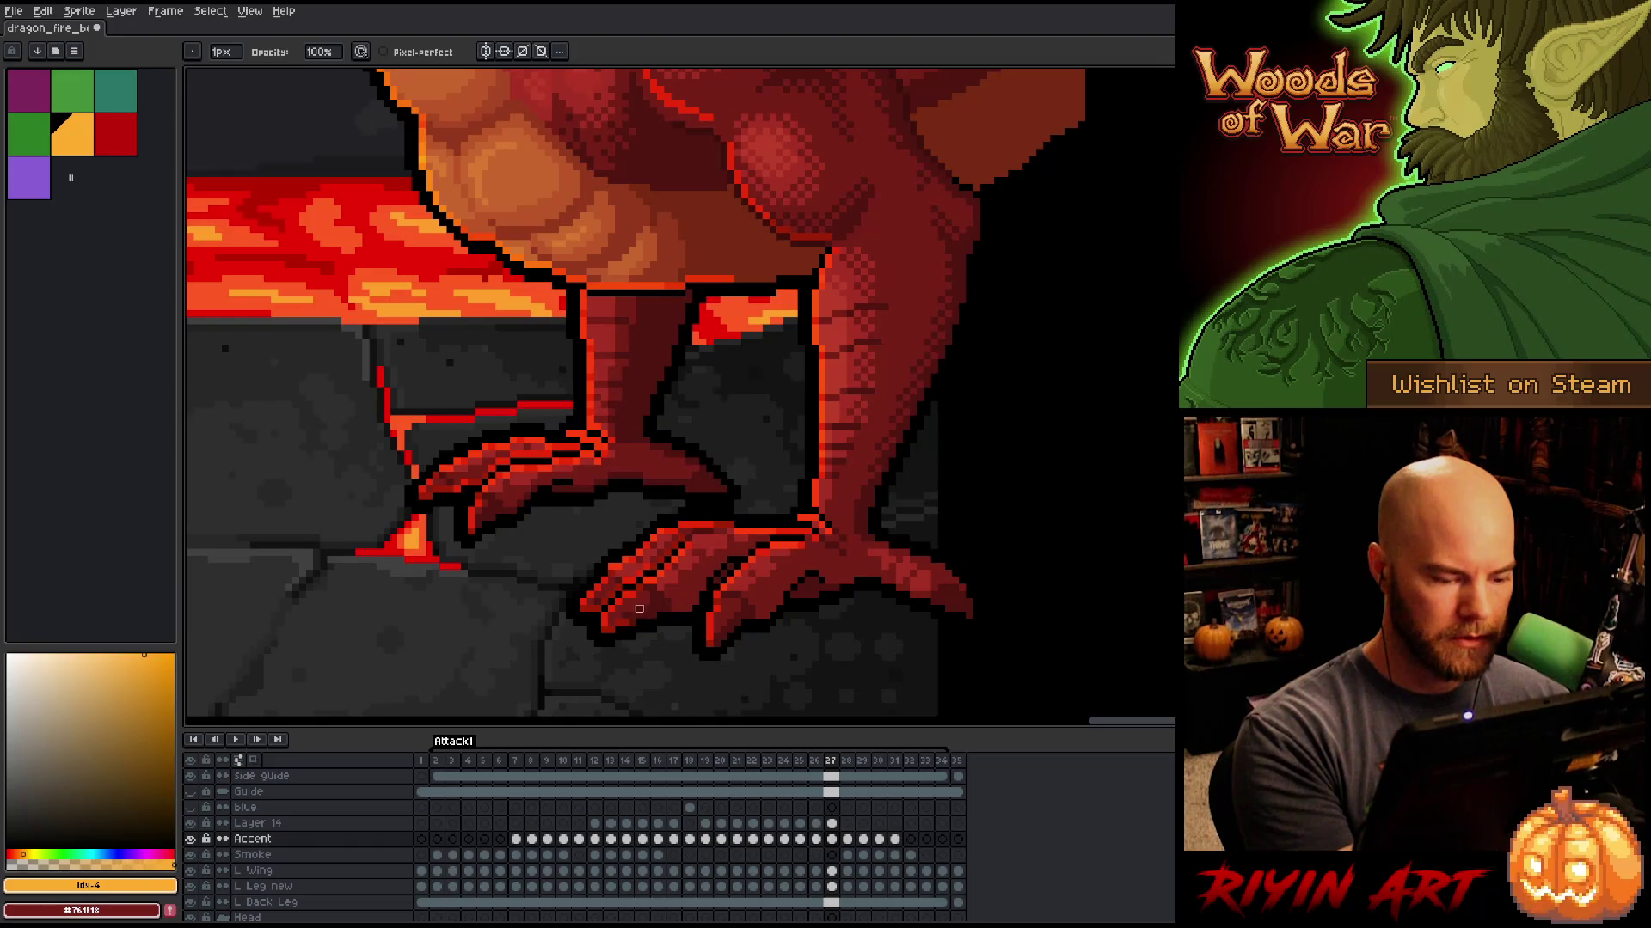
Step: Cycle through the Move, Eraser and Pencil tools, ending on the Pencil
key(v)
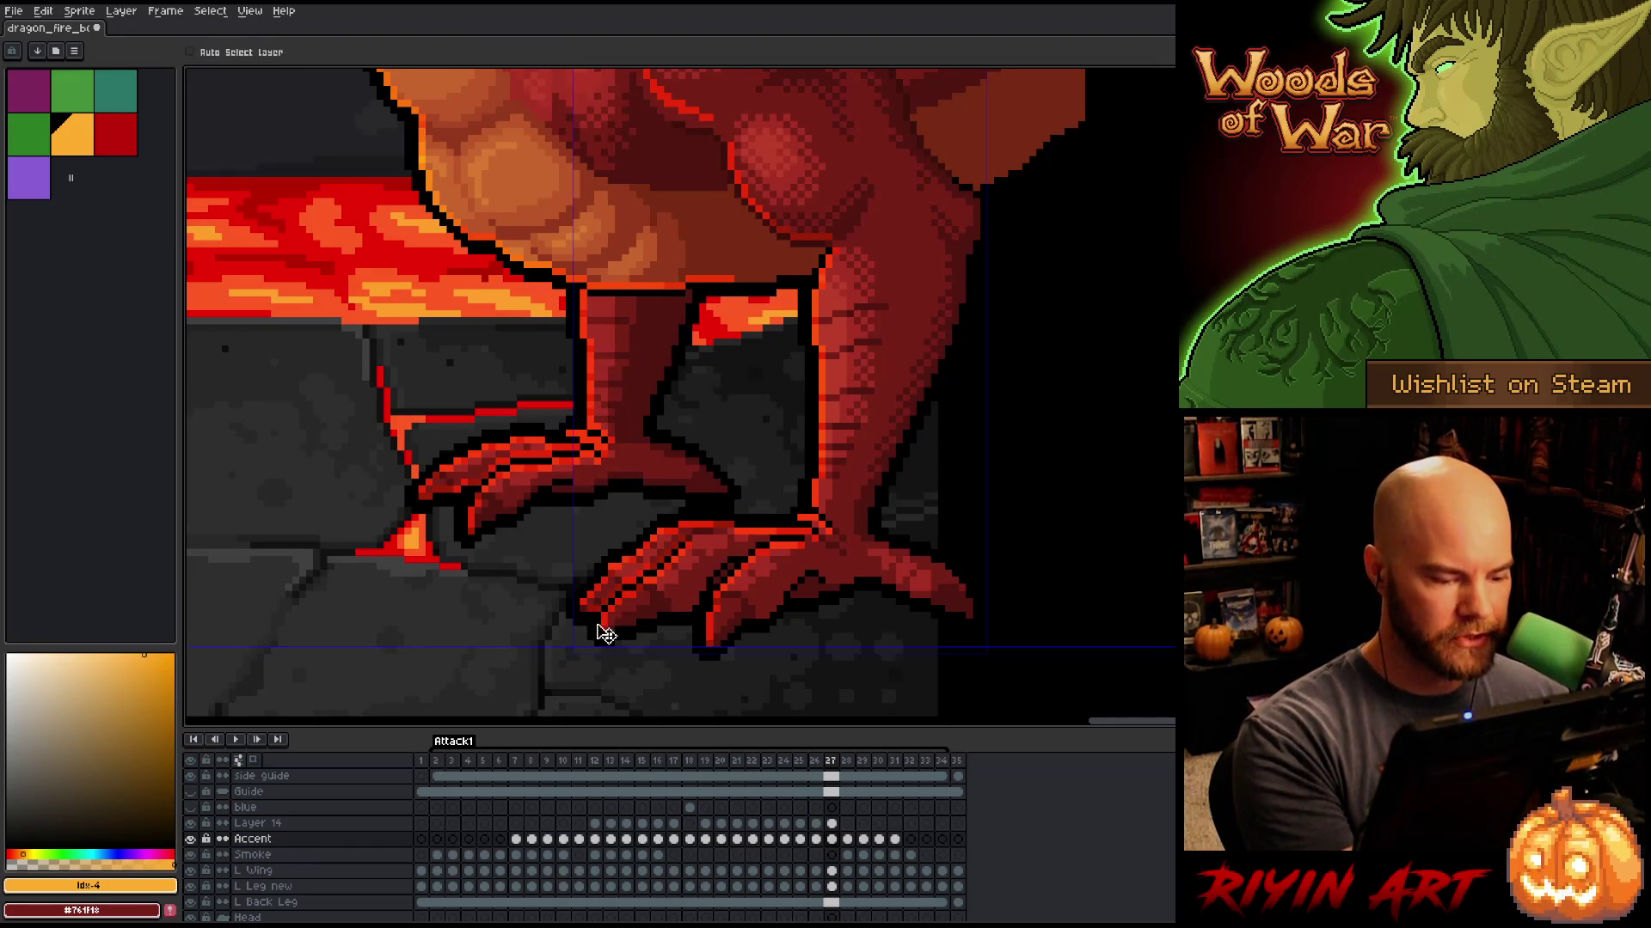
key(b)
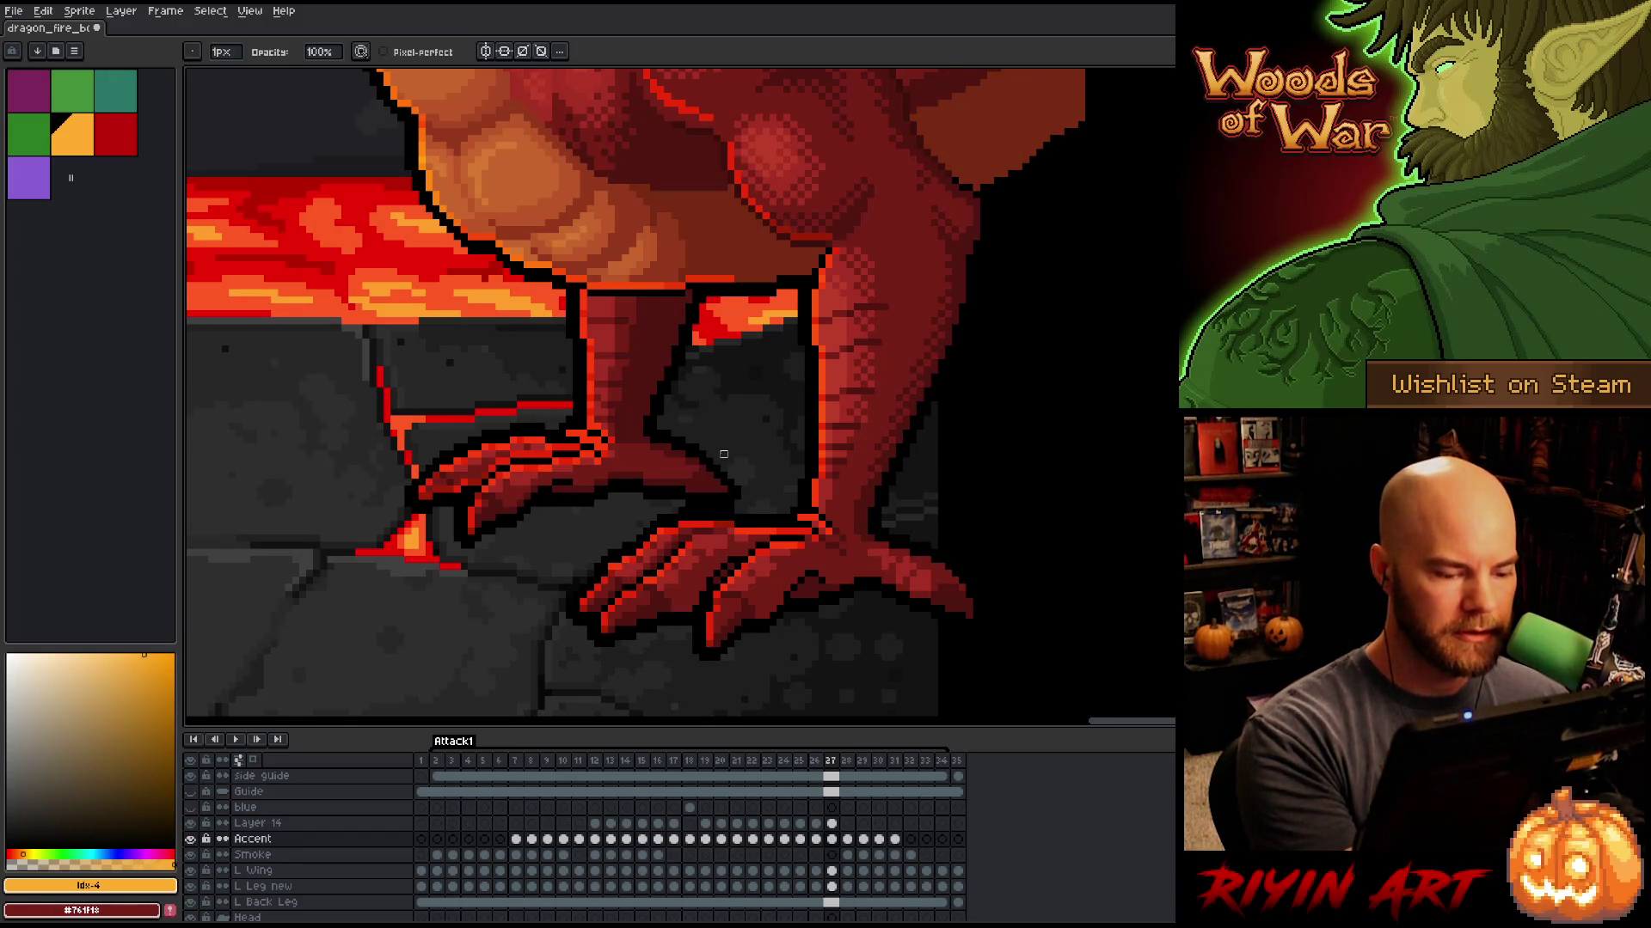
key(e)
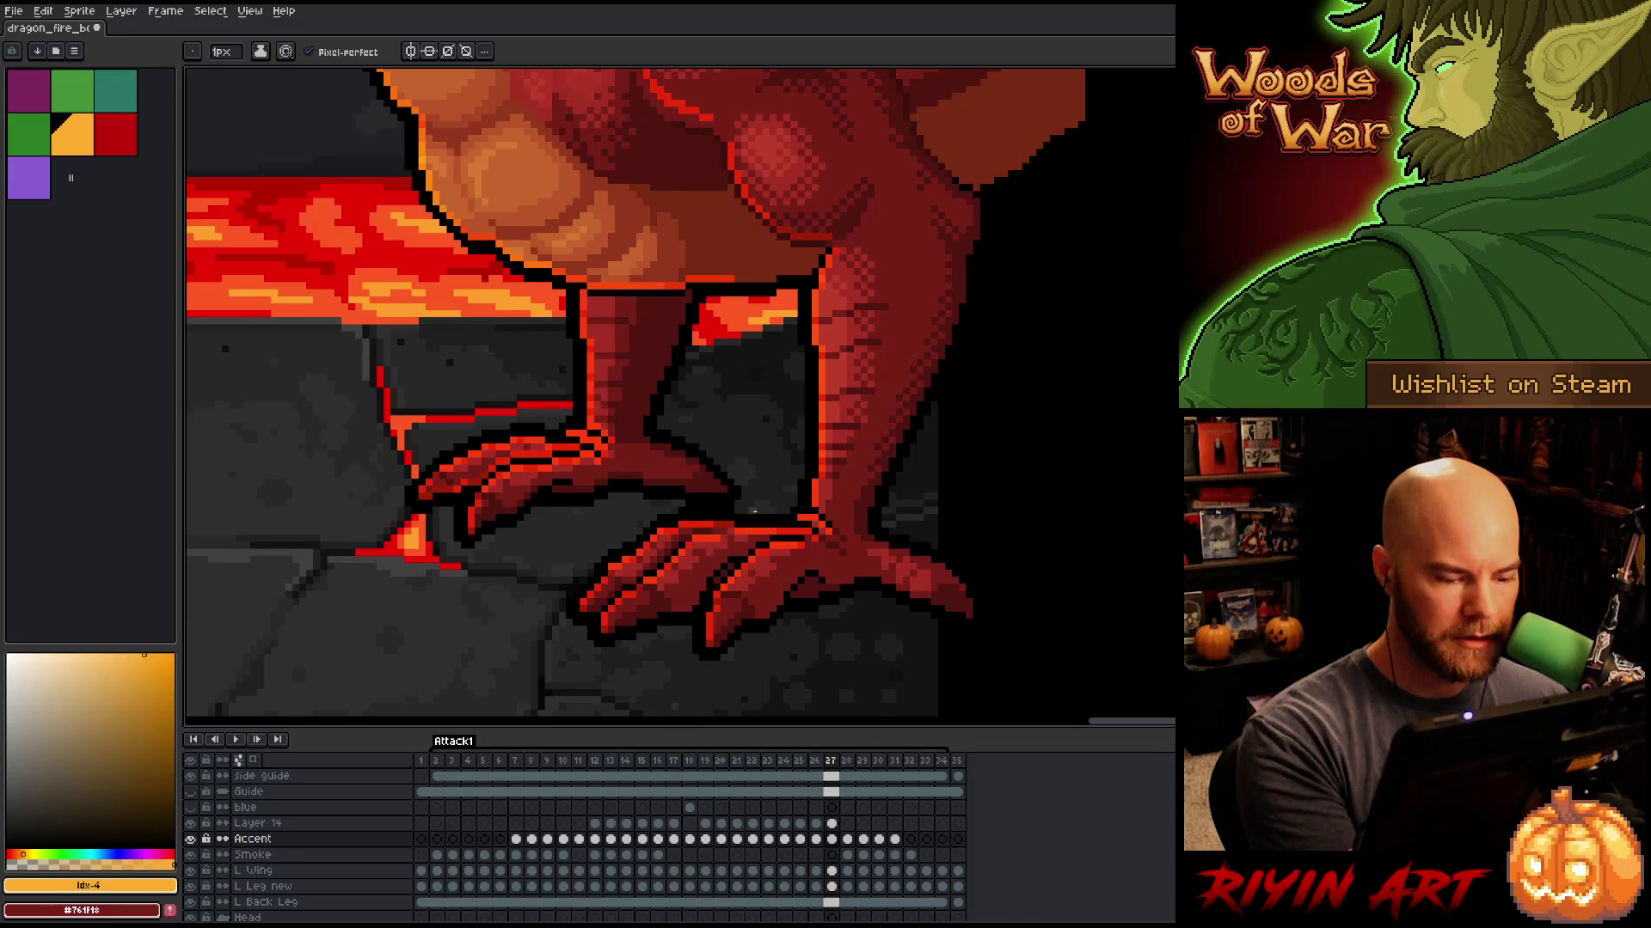
key(b)
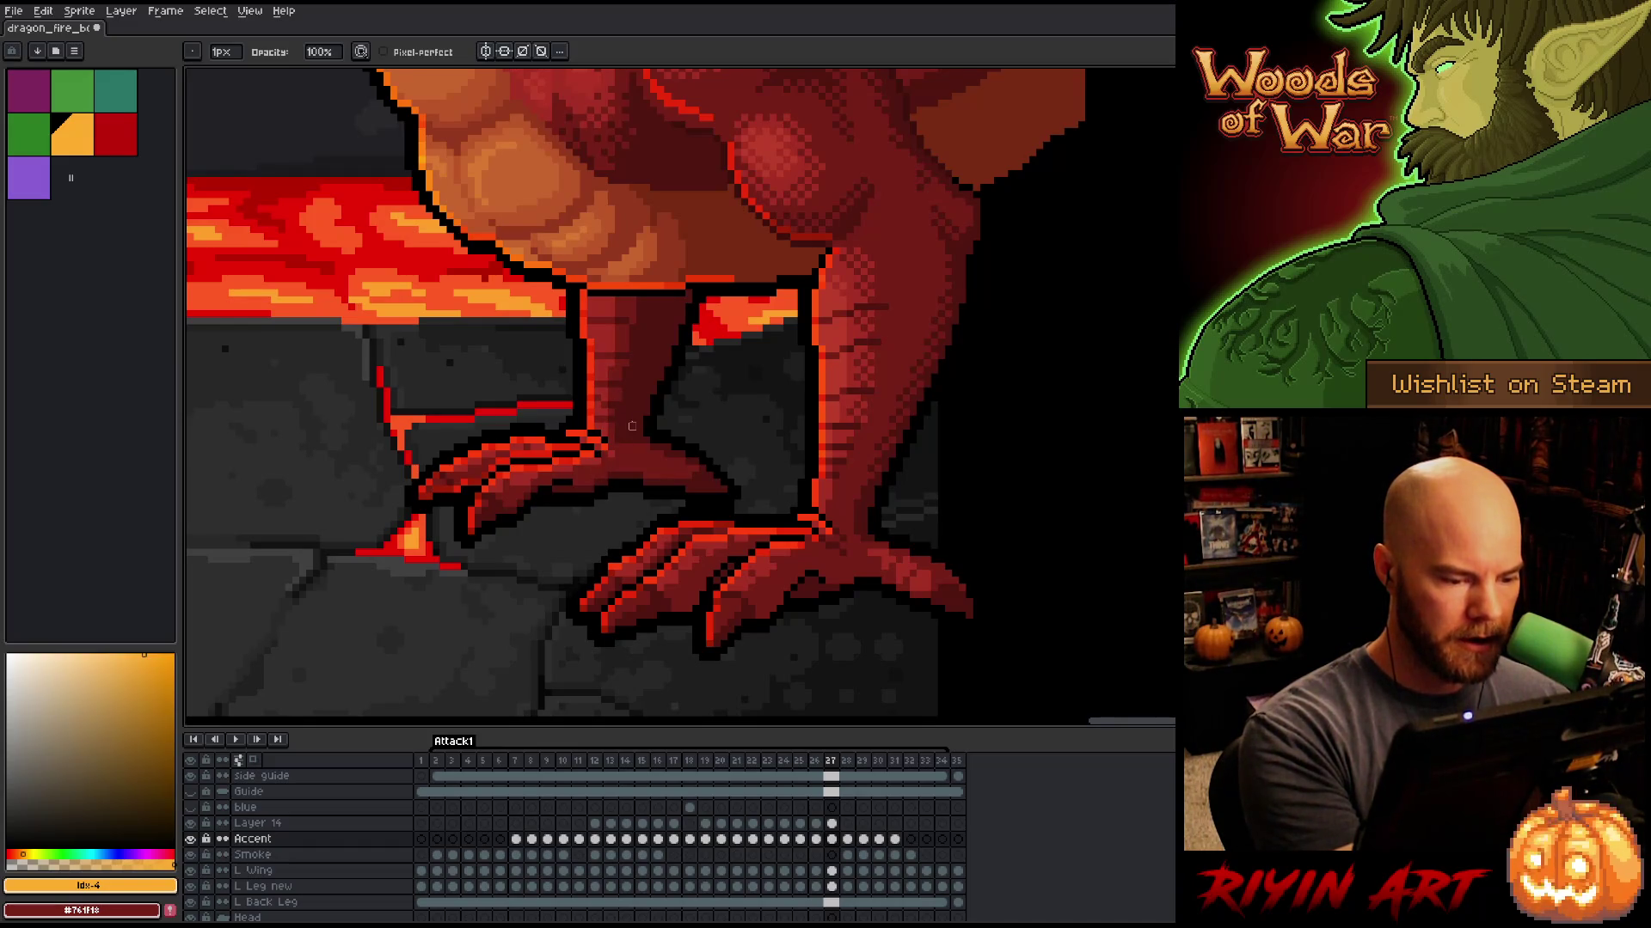
Step: Step back through frames 26 to 18 comparing the claws, then return to frame 27
key(comma)
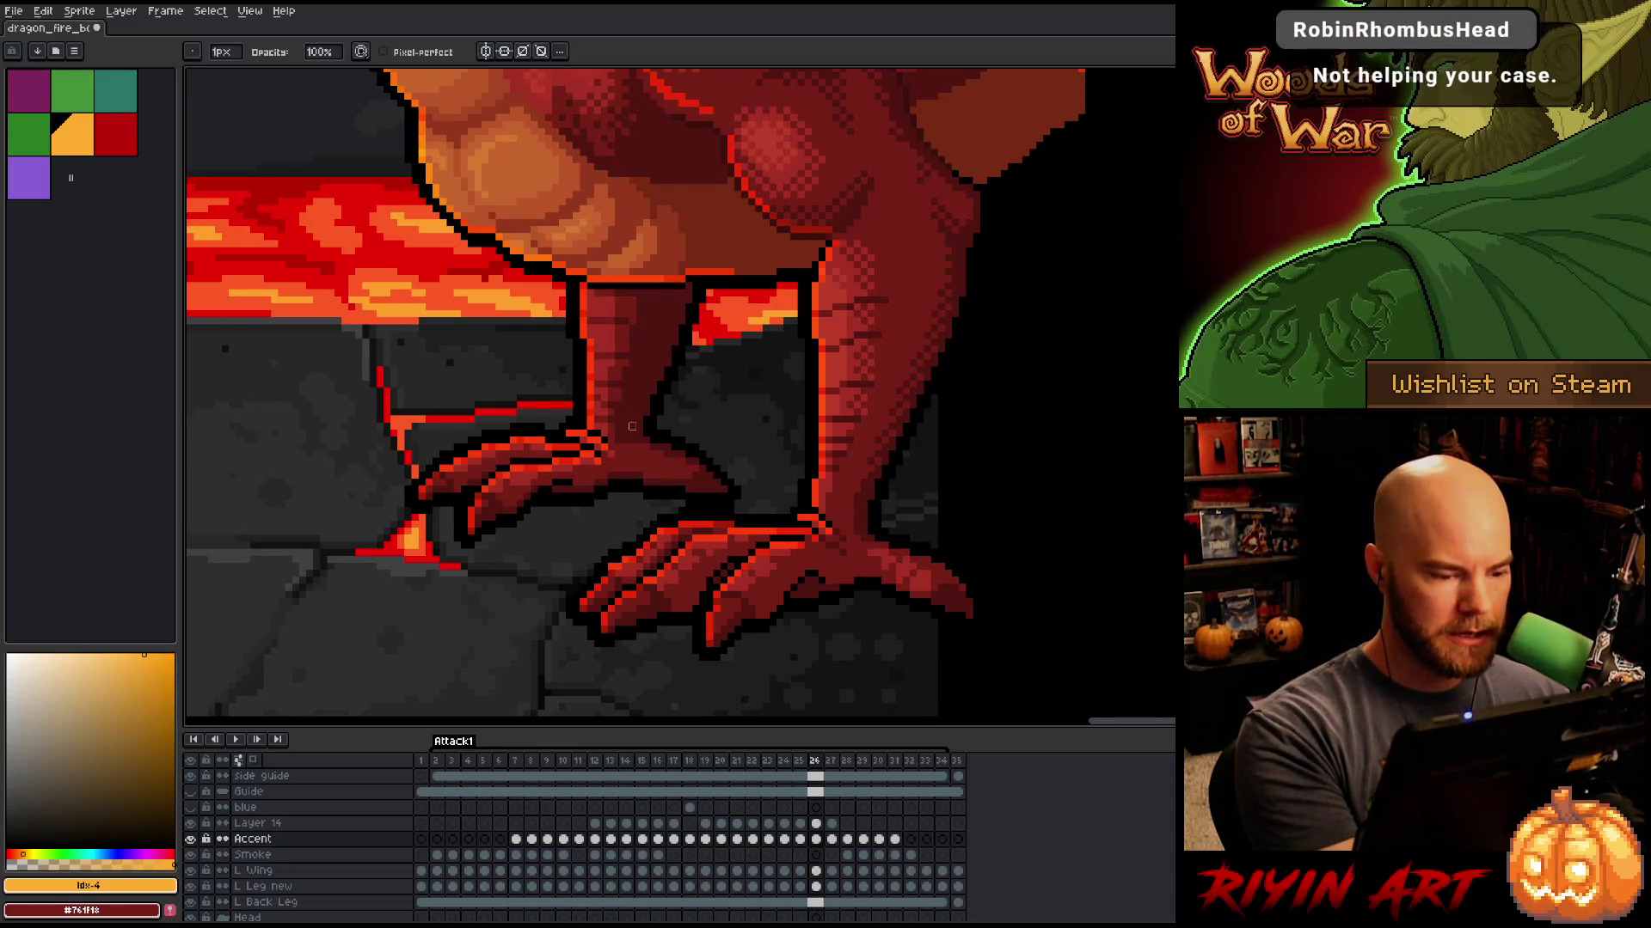
key(comma)
key(comma)
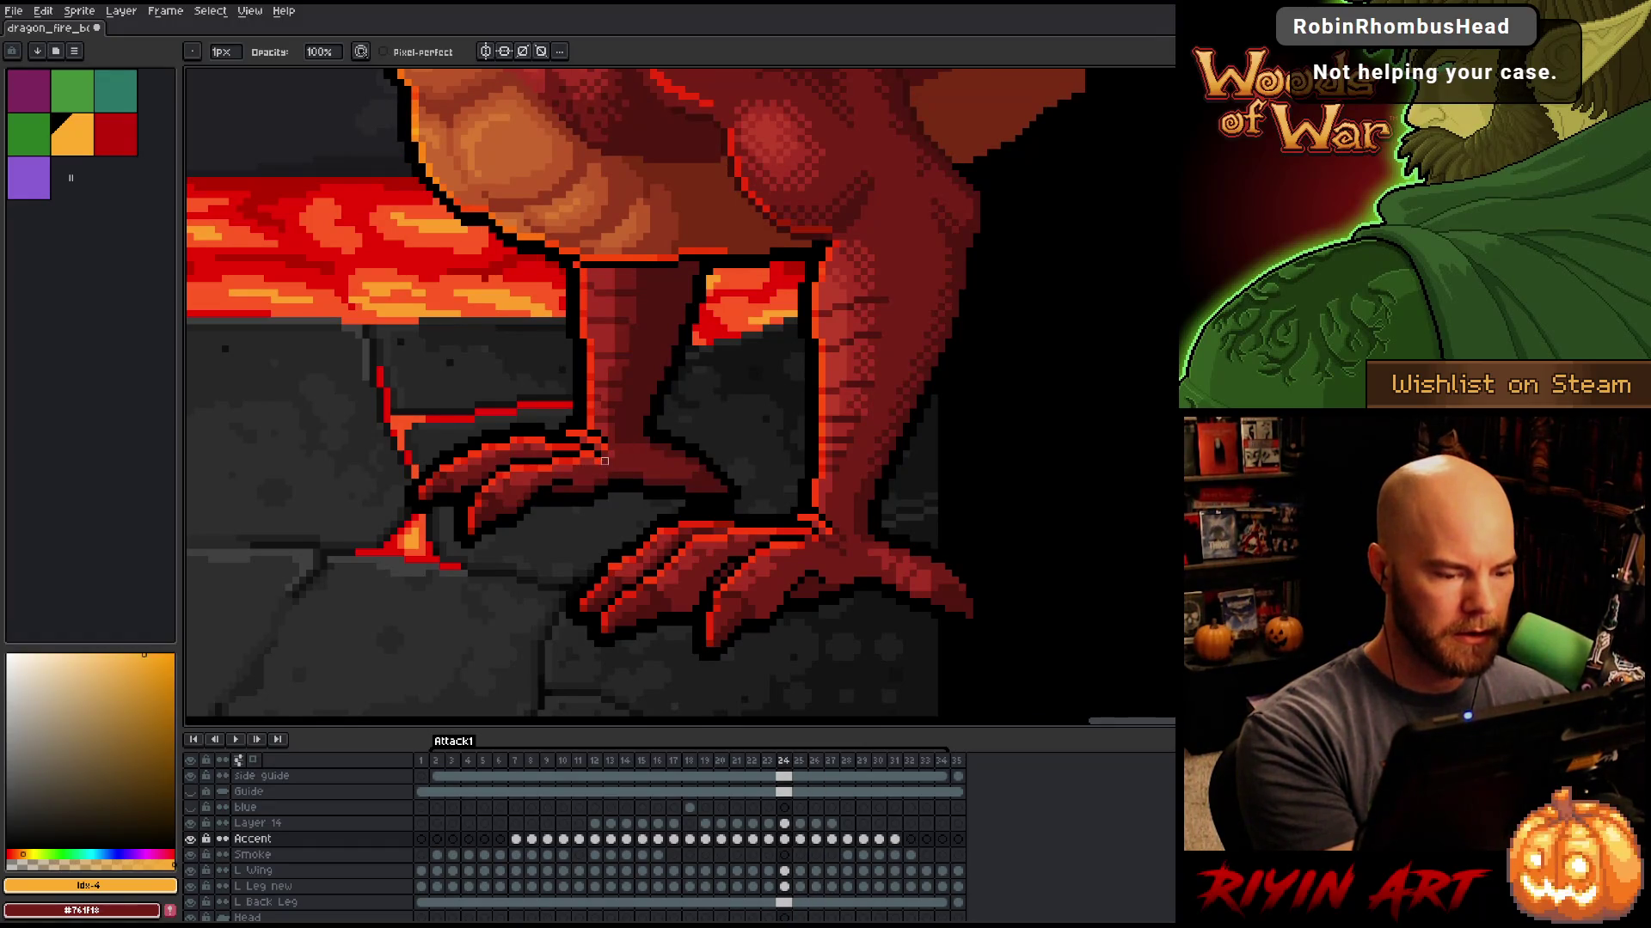
key(comma)
key(comma)
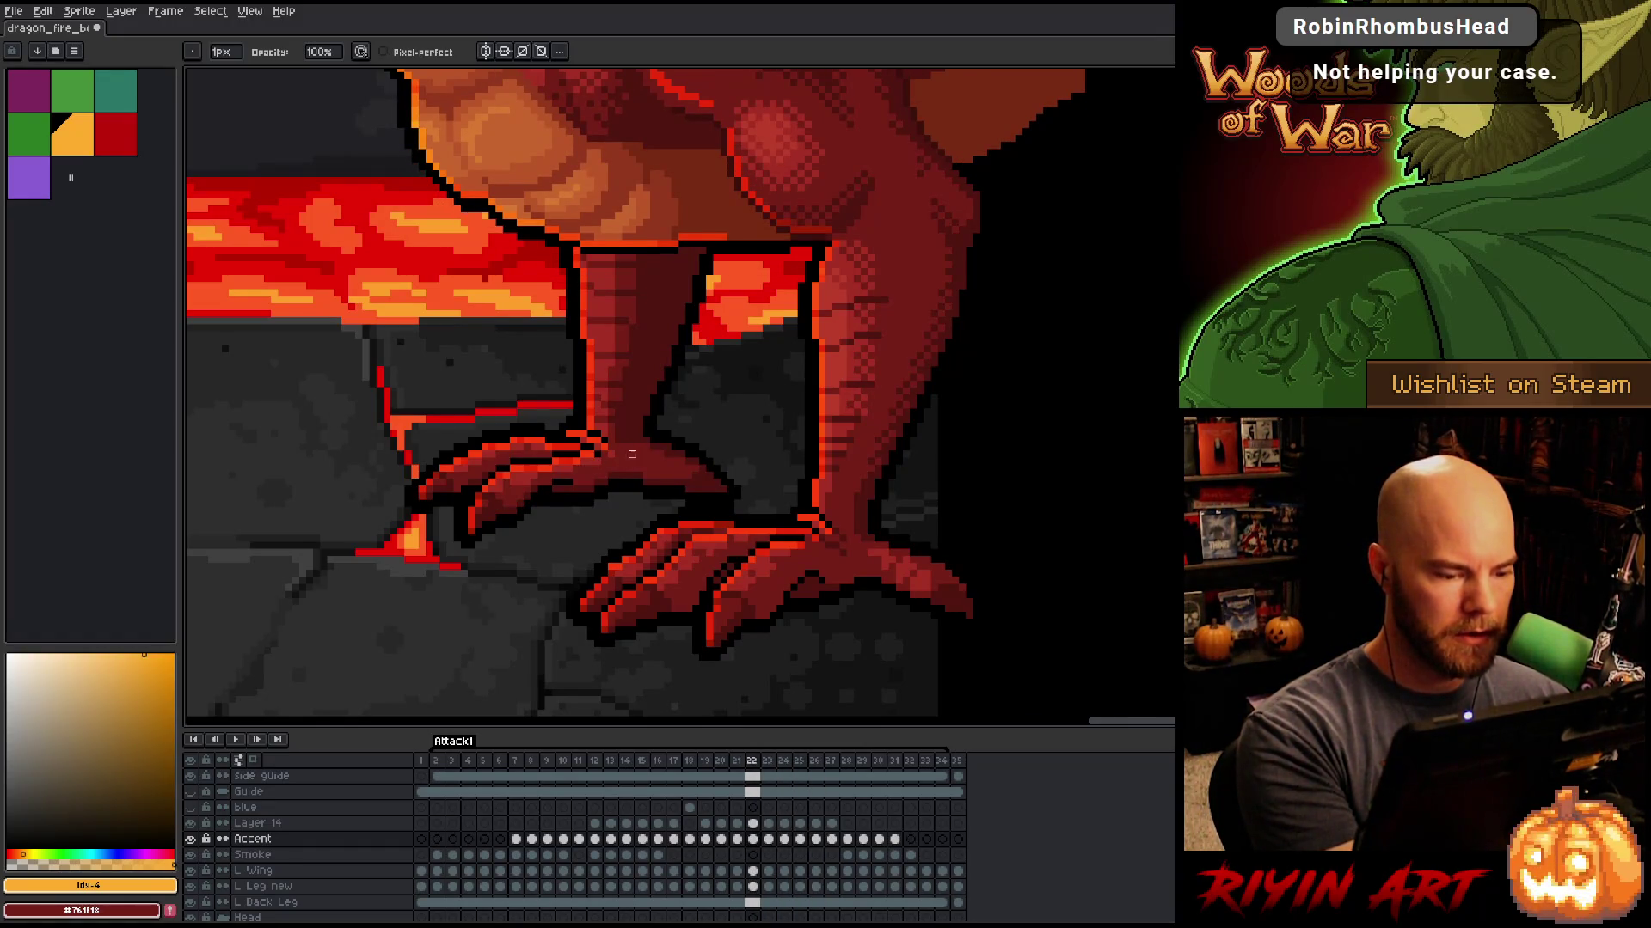
key(comma)
key(comma)
key(comma)
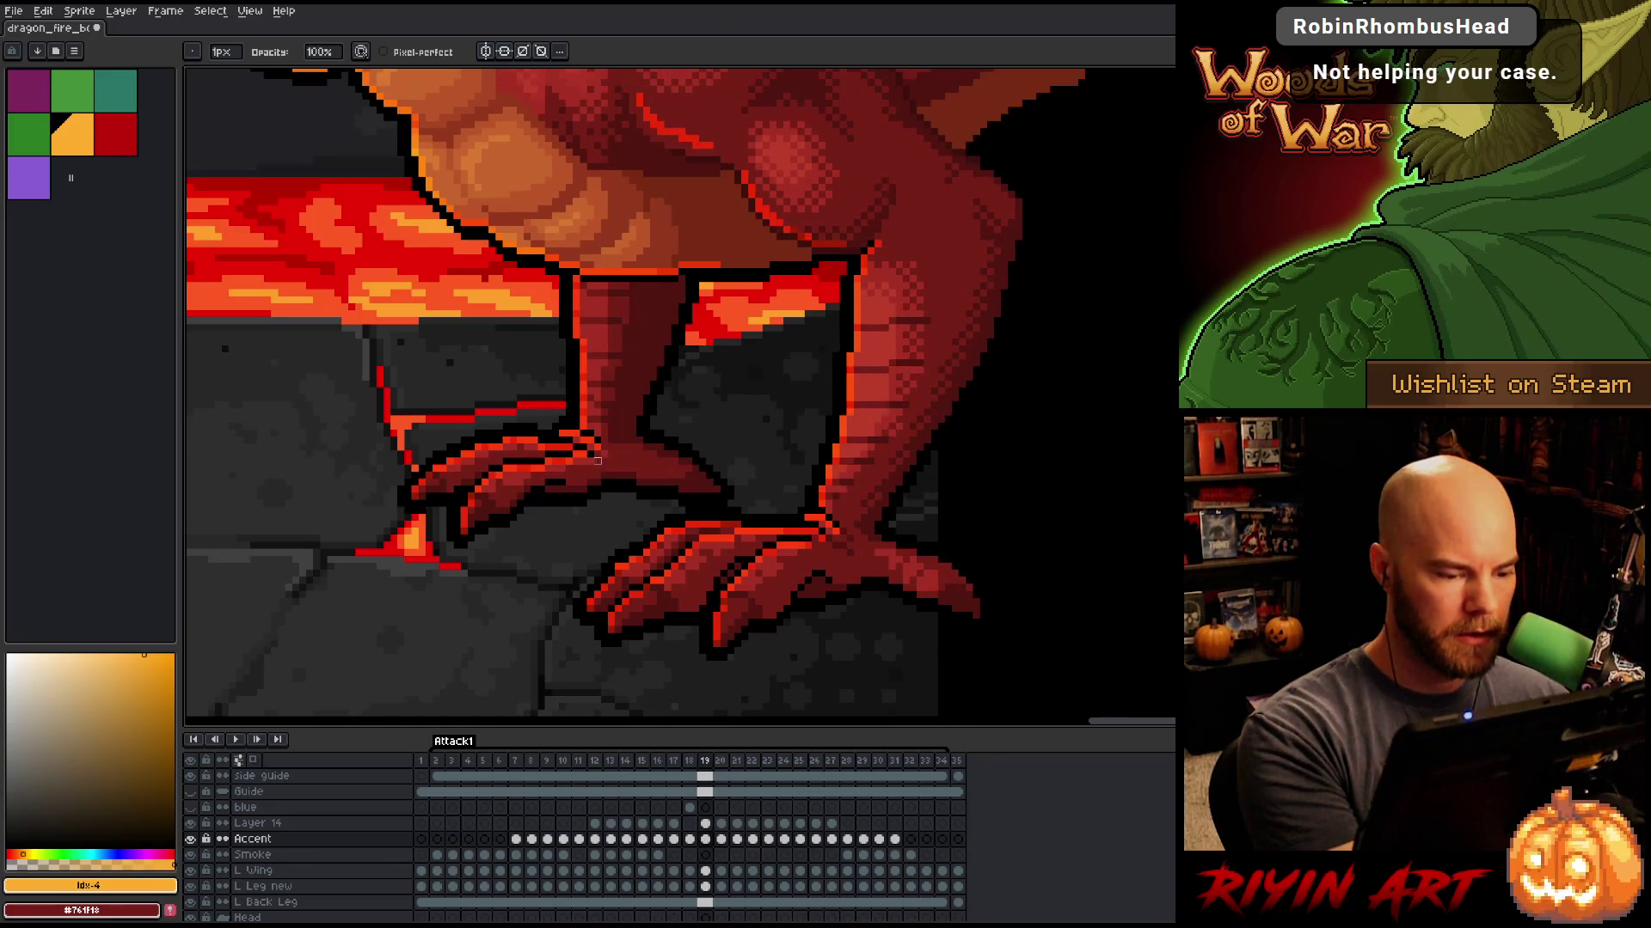
key(period)
key(period)
key(comma)
key(comma)
key(comma)
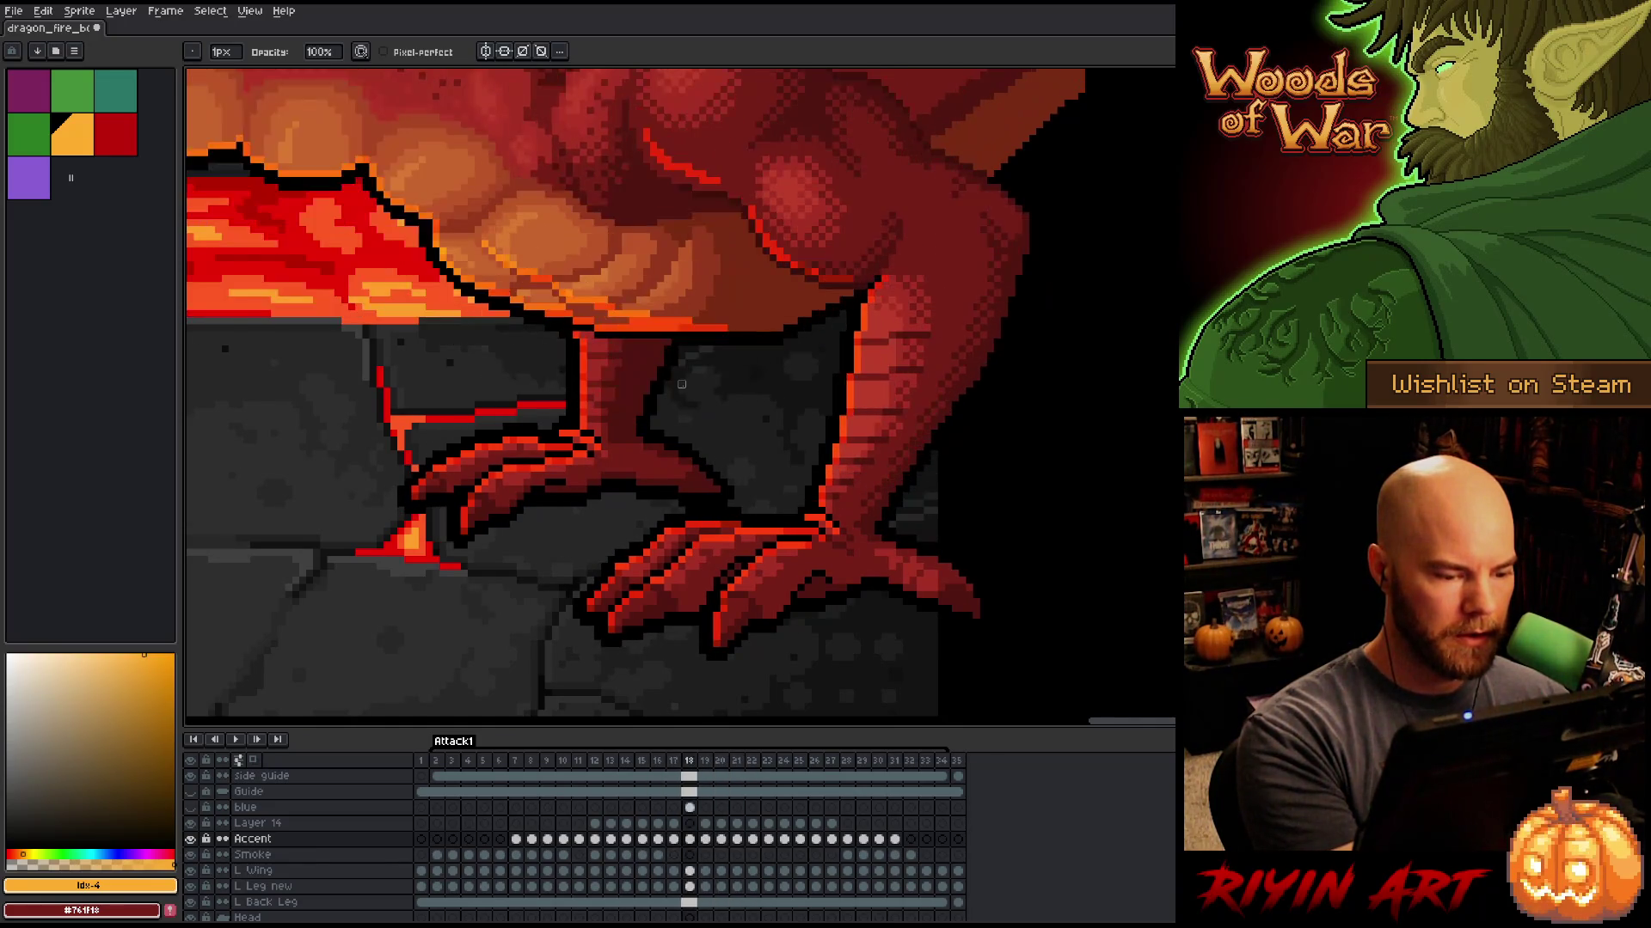
key(period)
key(period)
key(period)
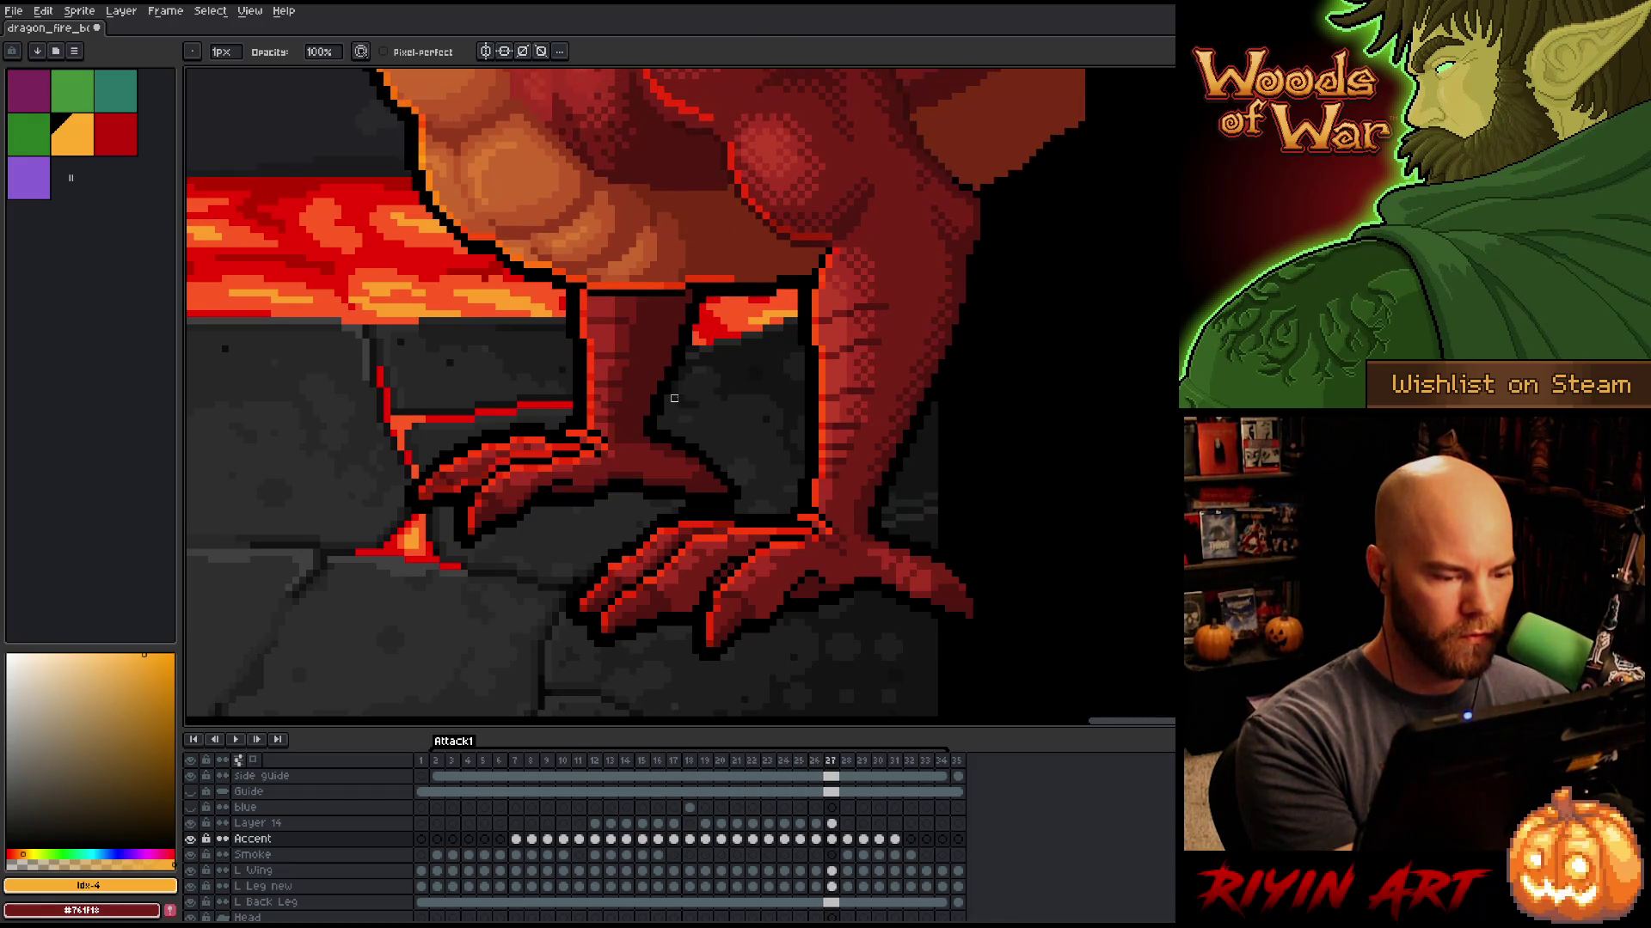
key(period)
key(comma)
key(period)
key(comma)
key(period)
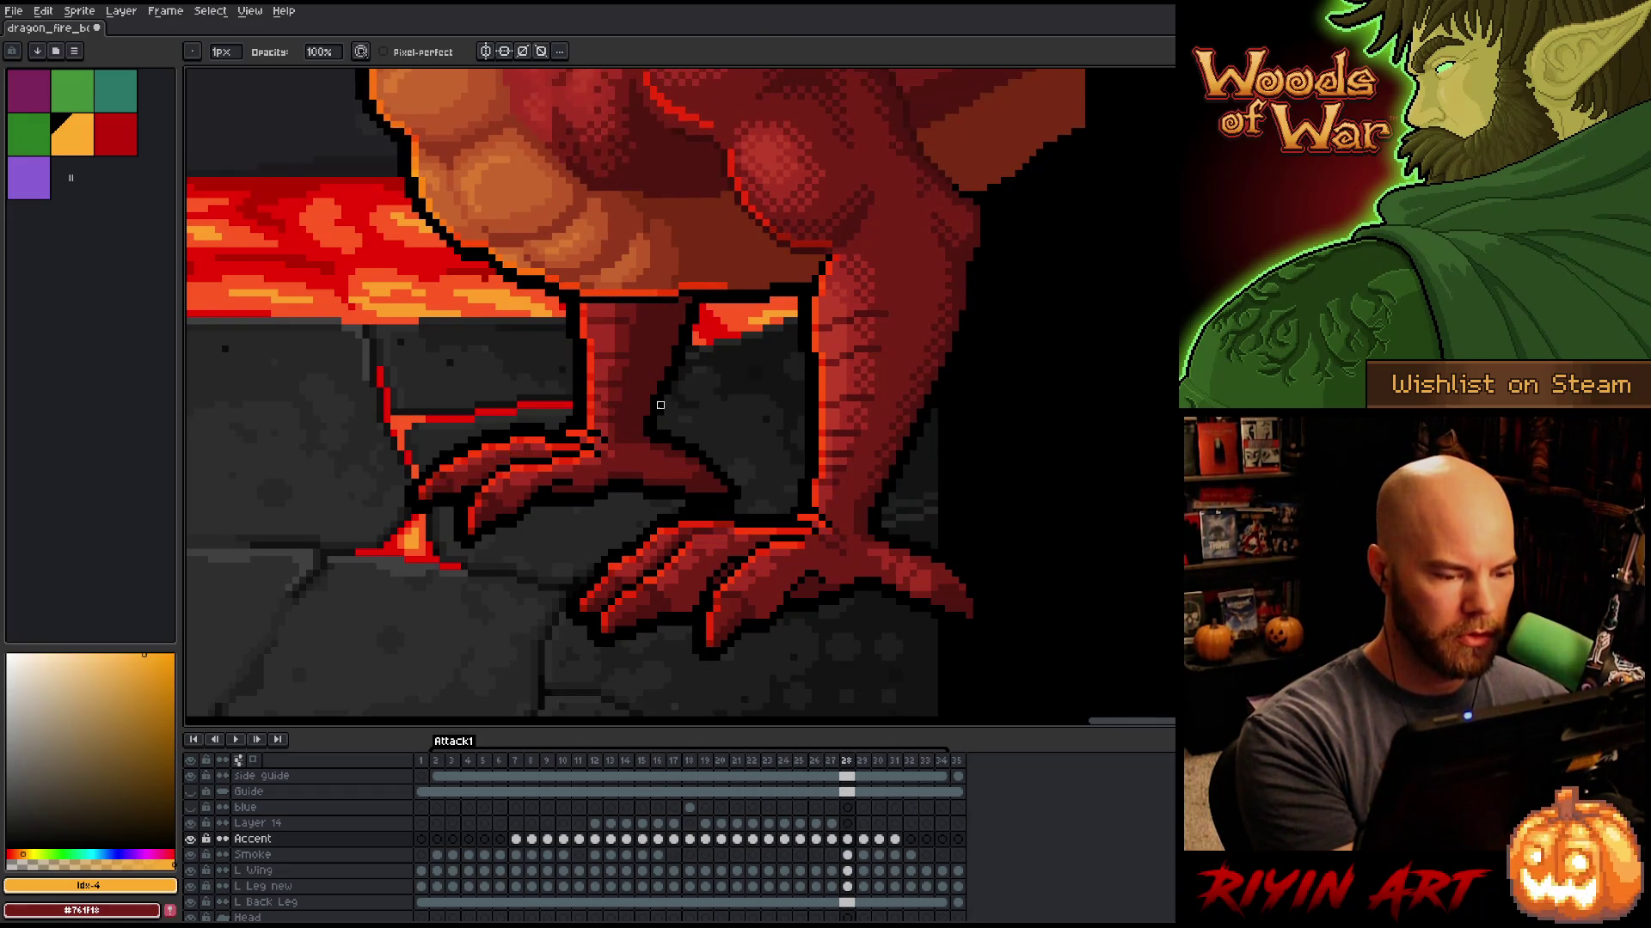
key(b)
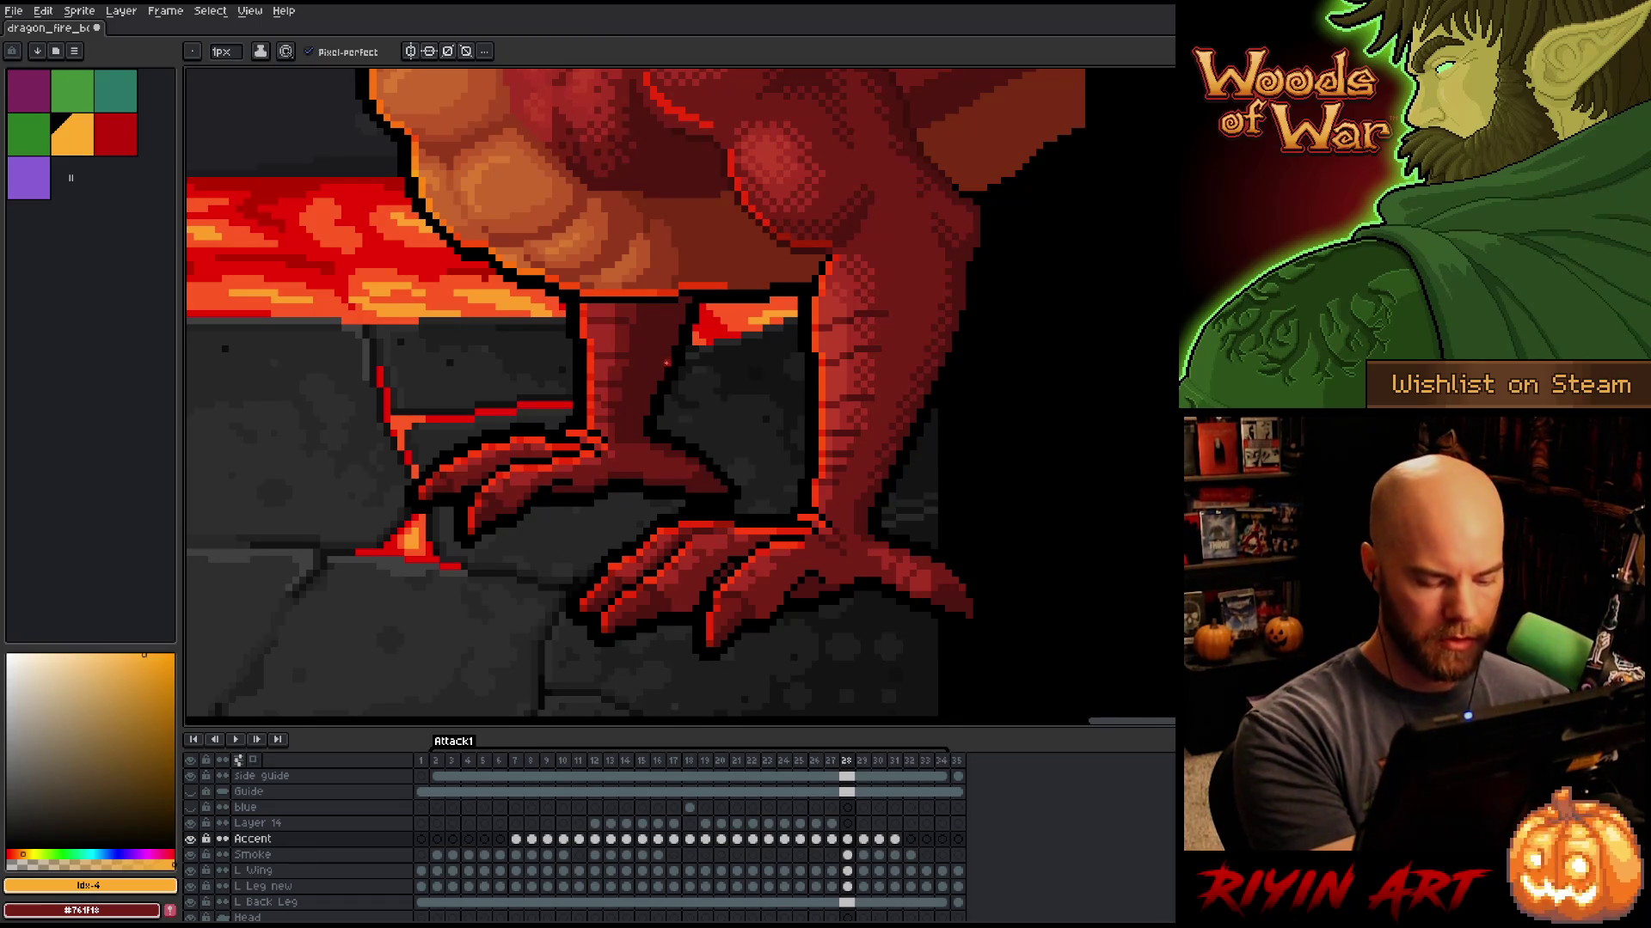
key(comma)
key(e)
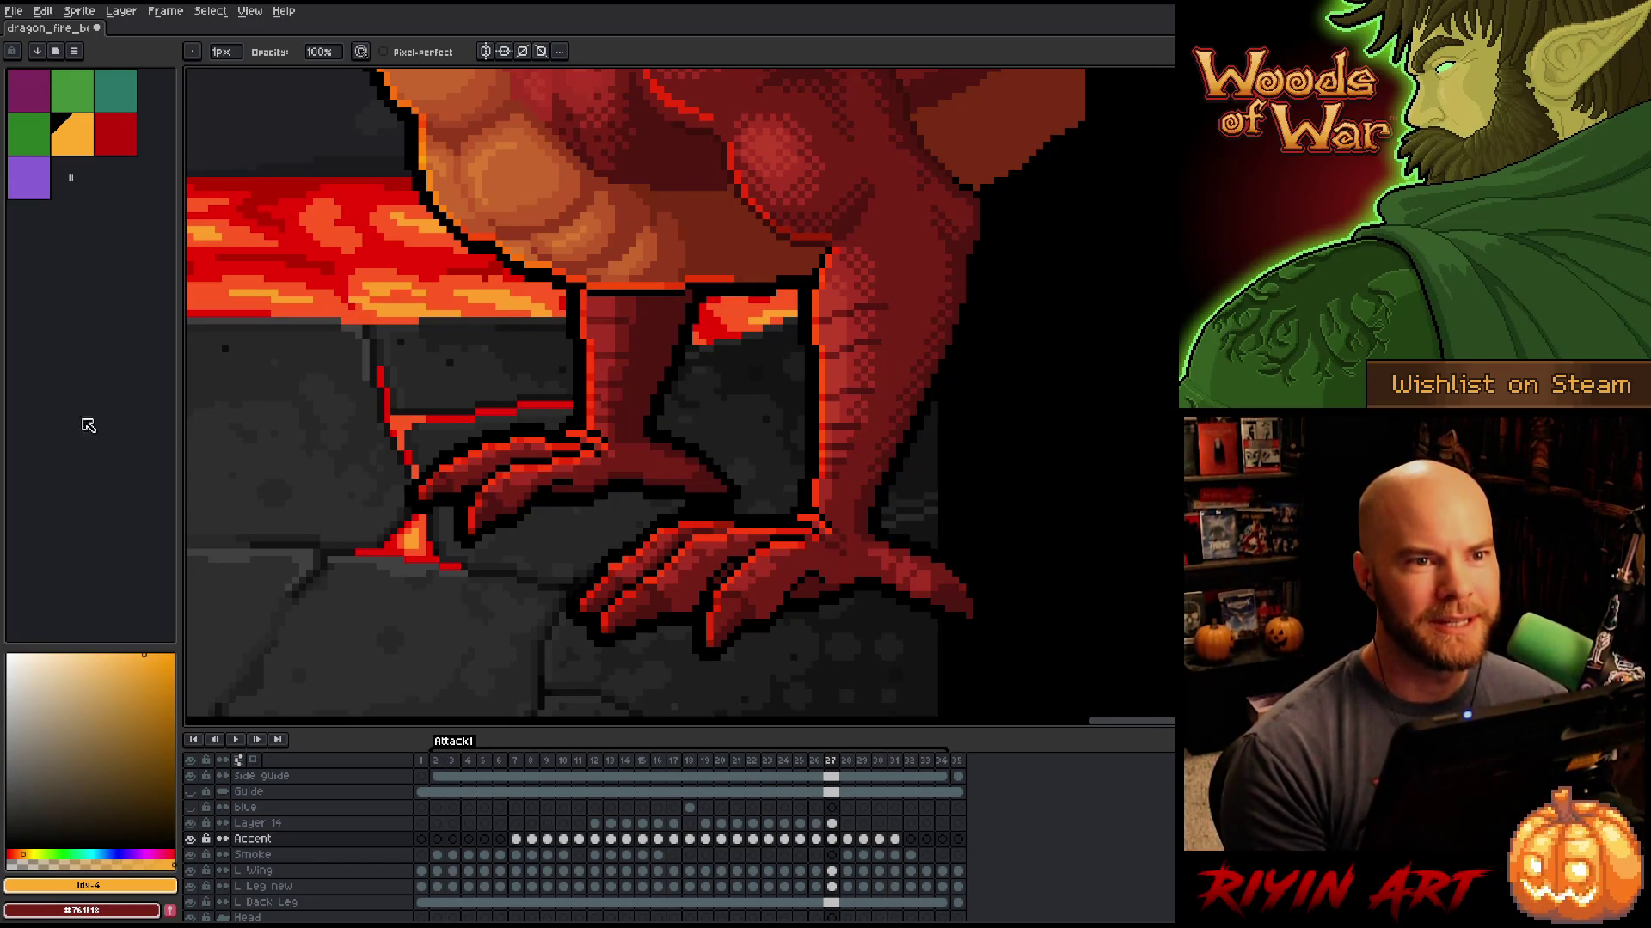
scroll(709, 595, down, 5)
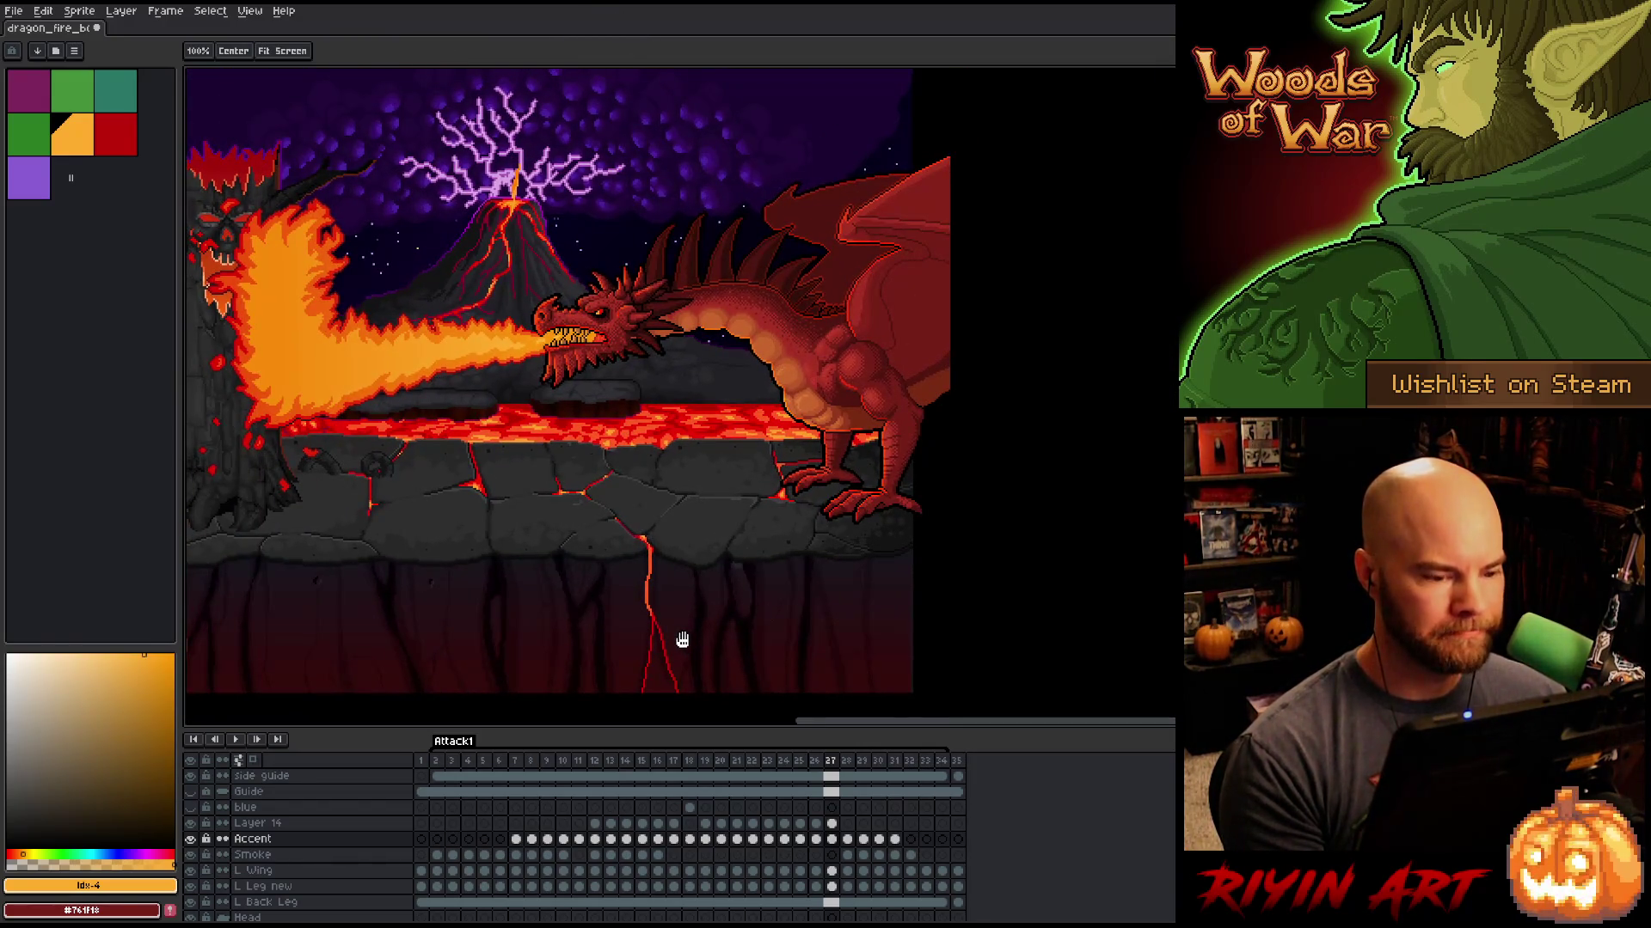
Step: Select the Pencil, go to the first frame and play the Attack1 animation loop
key(b)
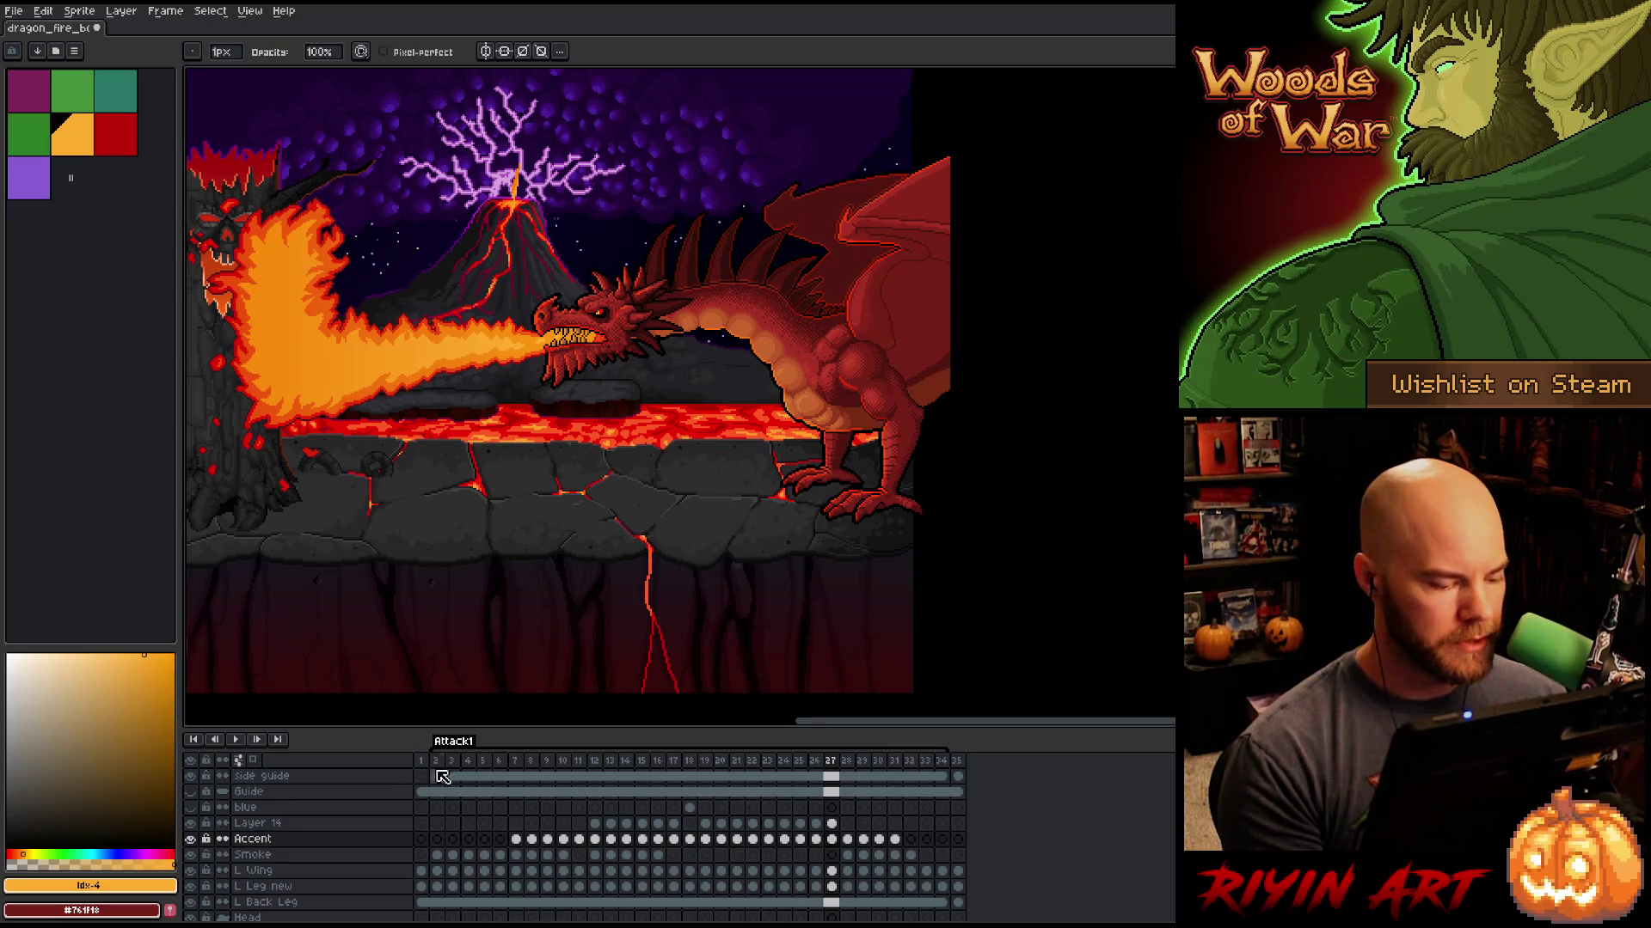
click(440, 762)
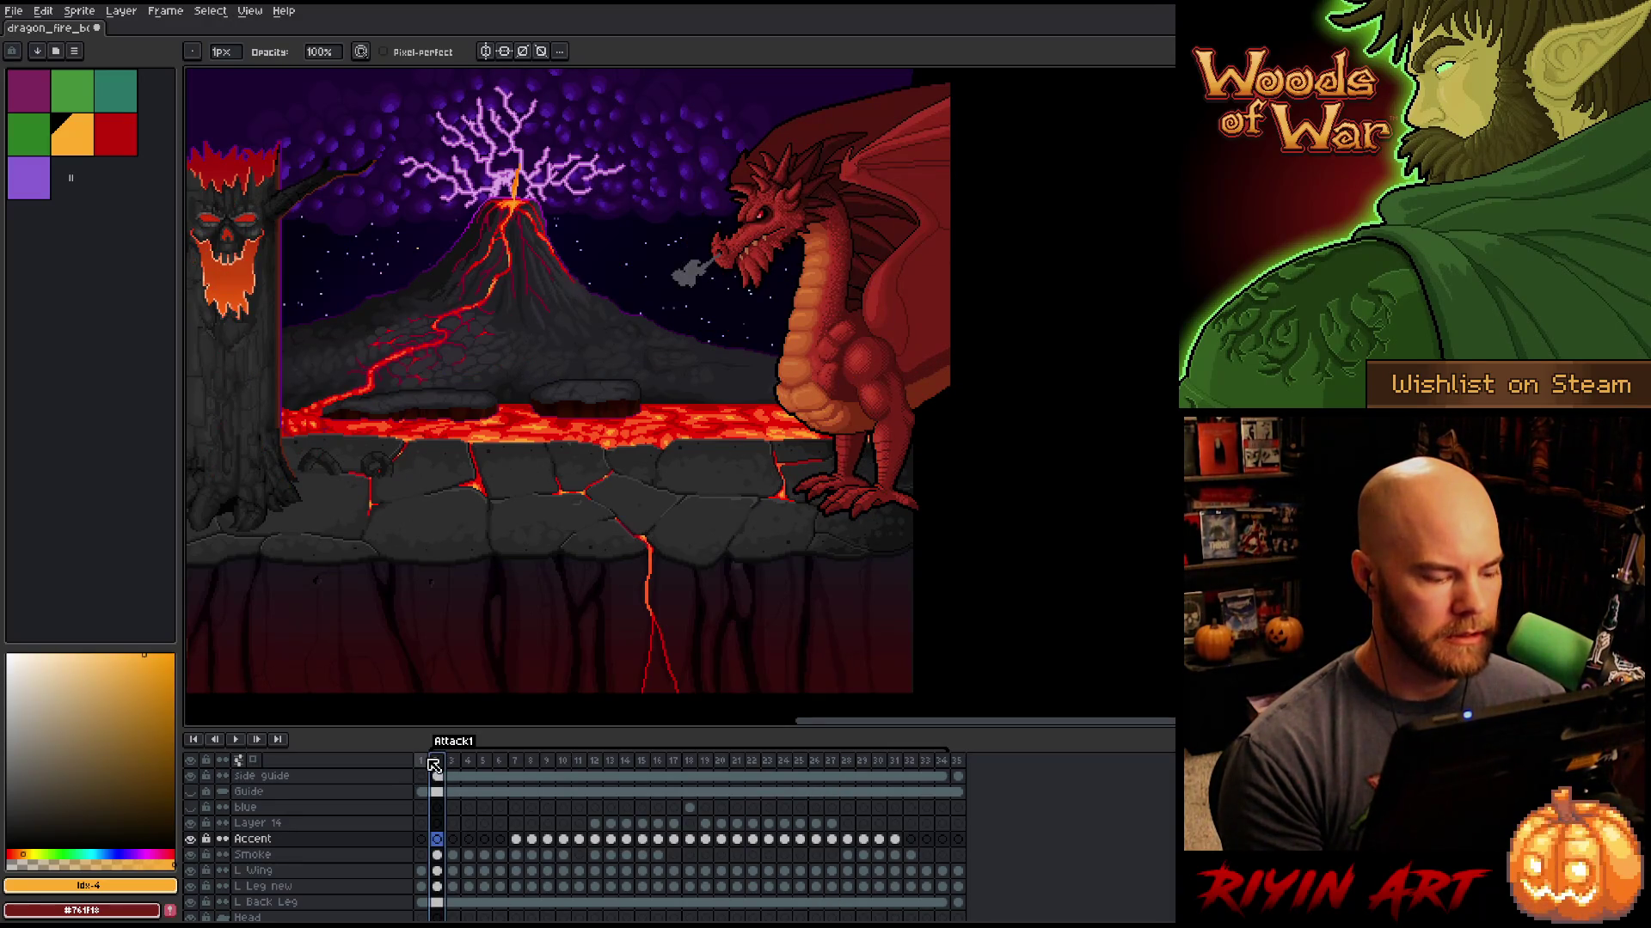
click(423, 762)
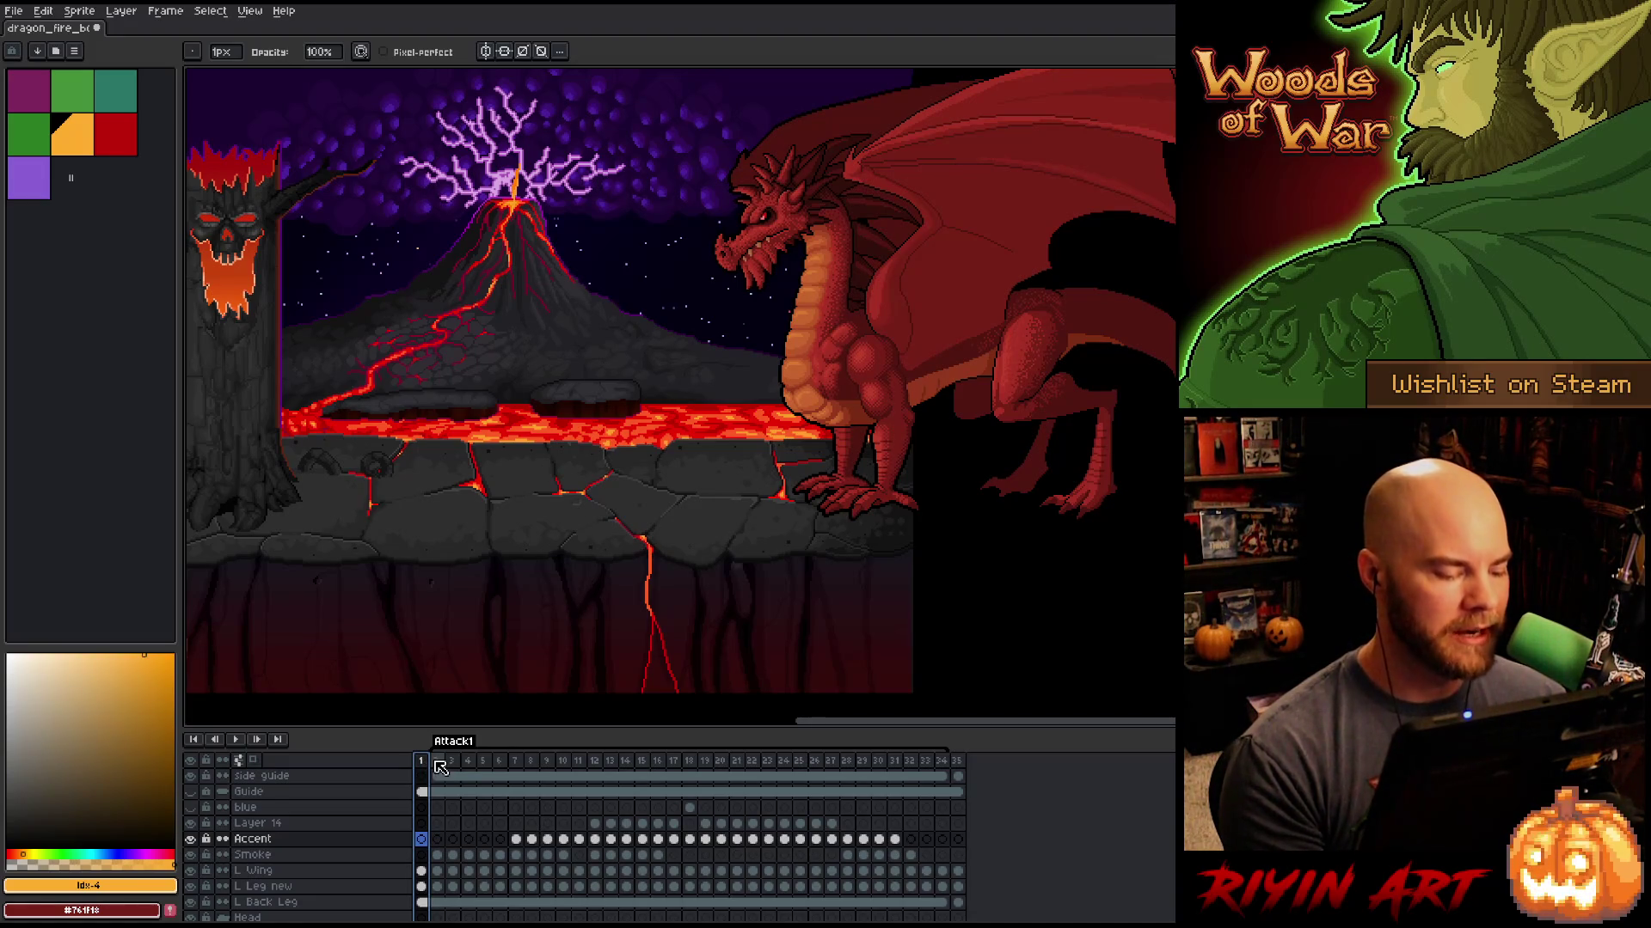
key(Return)
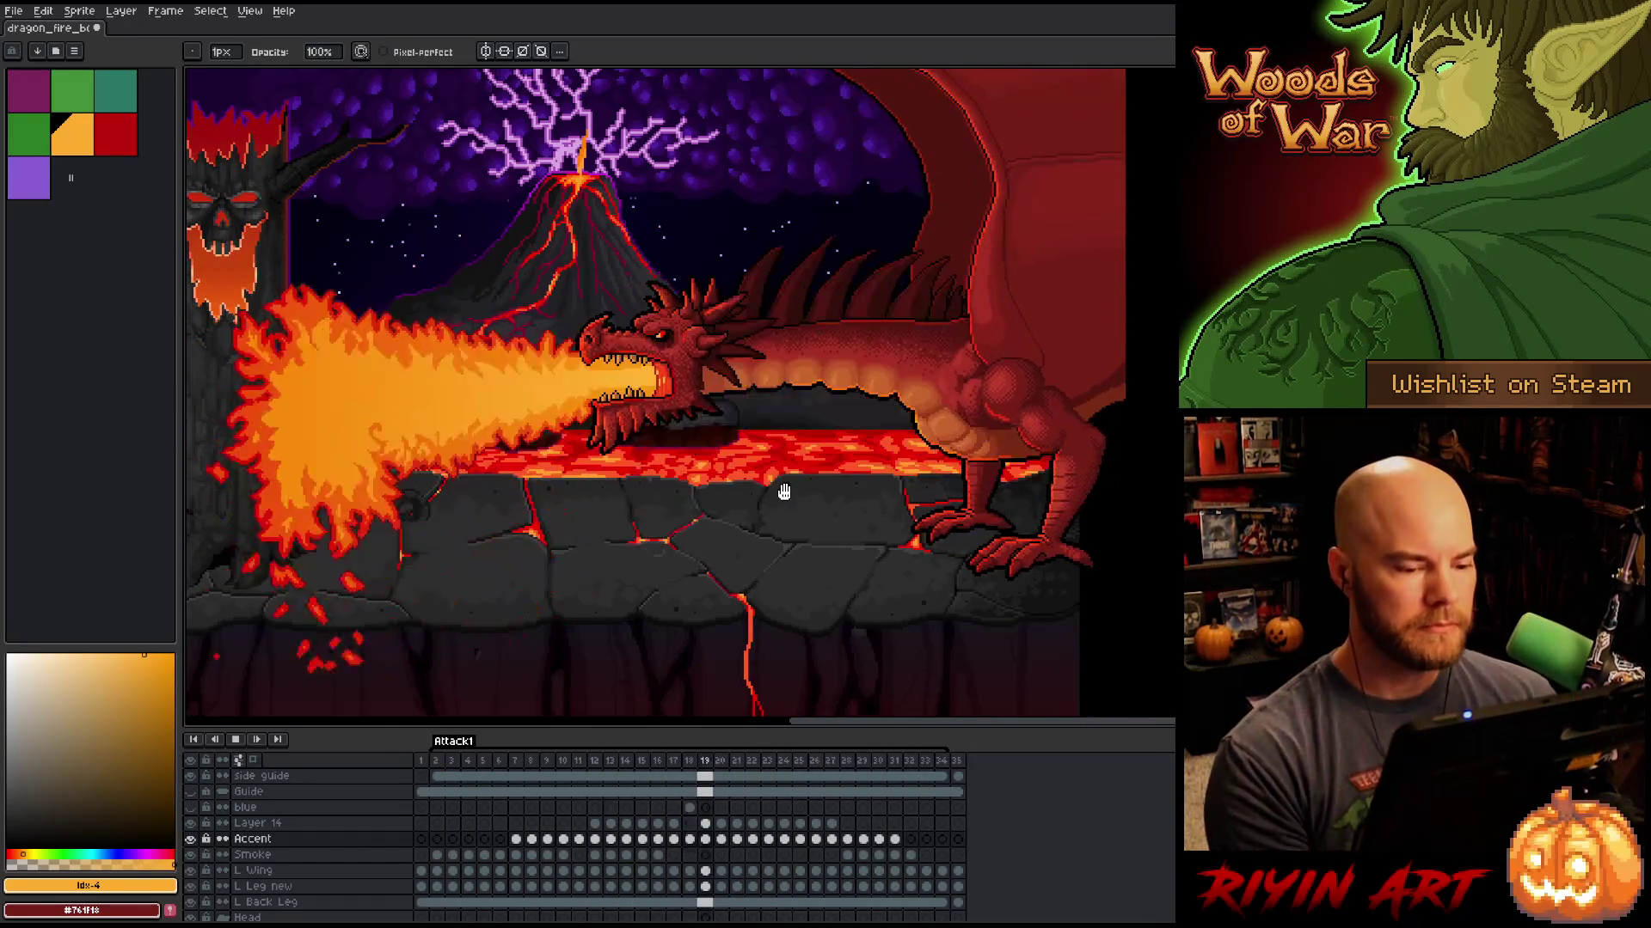
scroll(702, 586, up, 5)
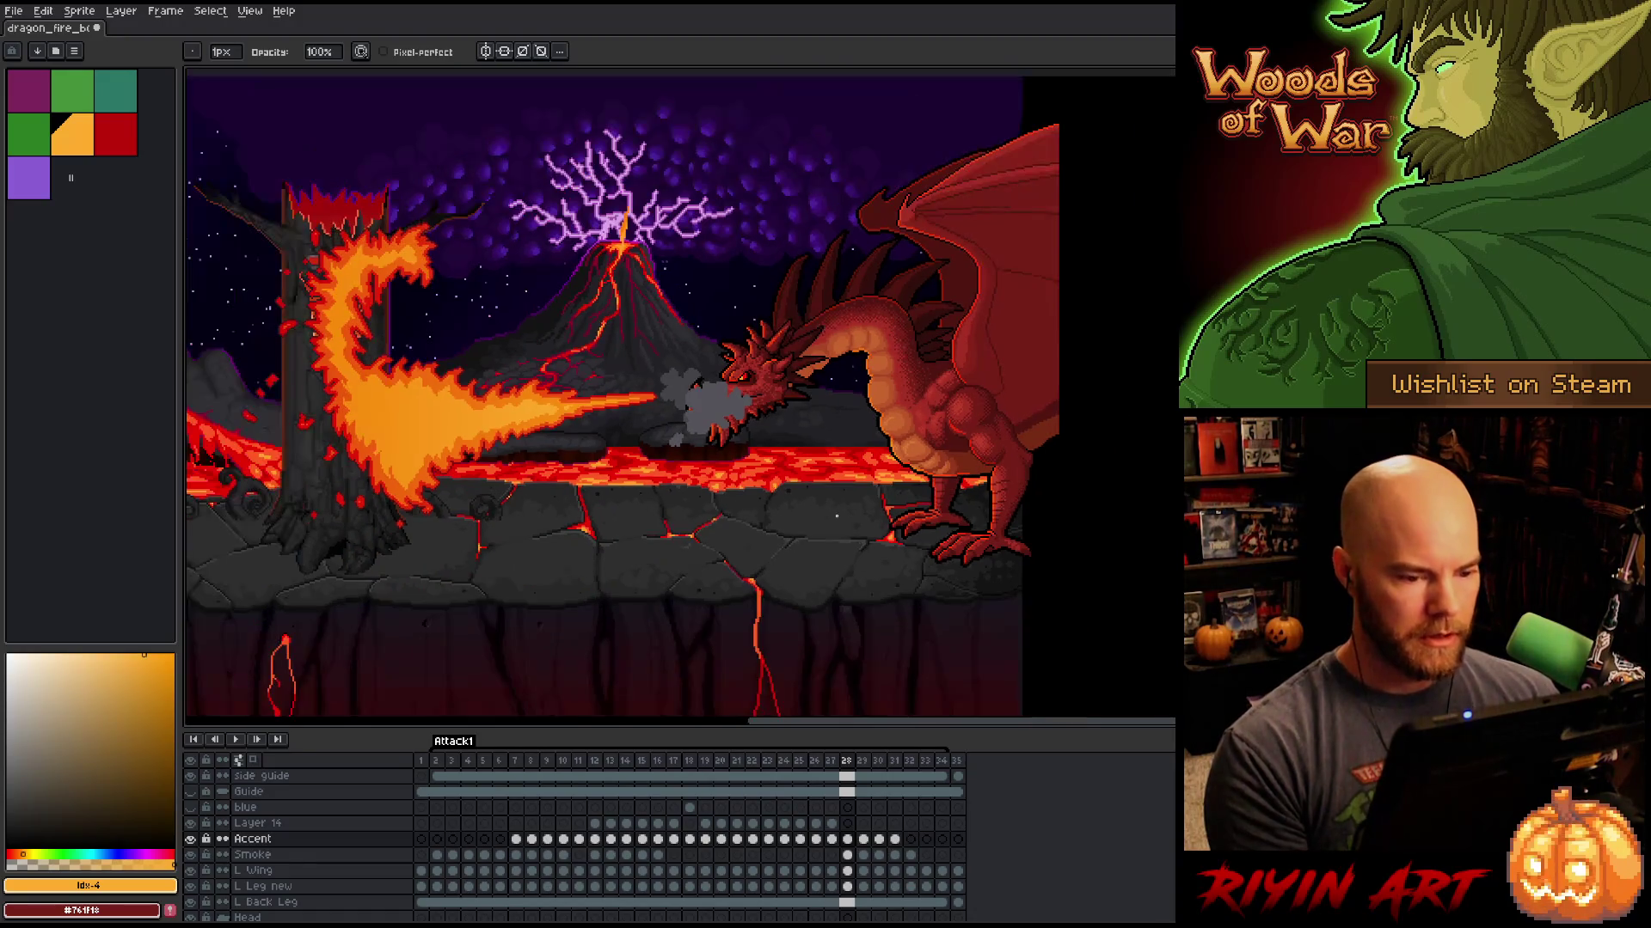
Step: Zoom in on the dragon's legs, settle on frame 28 and switch the editing tool
drag(702, 586, 707, 306)
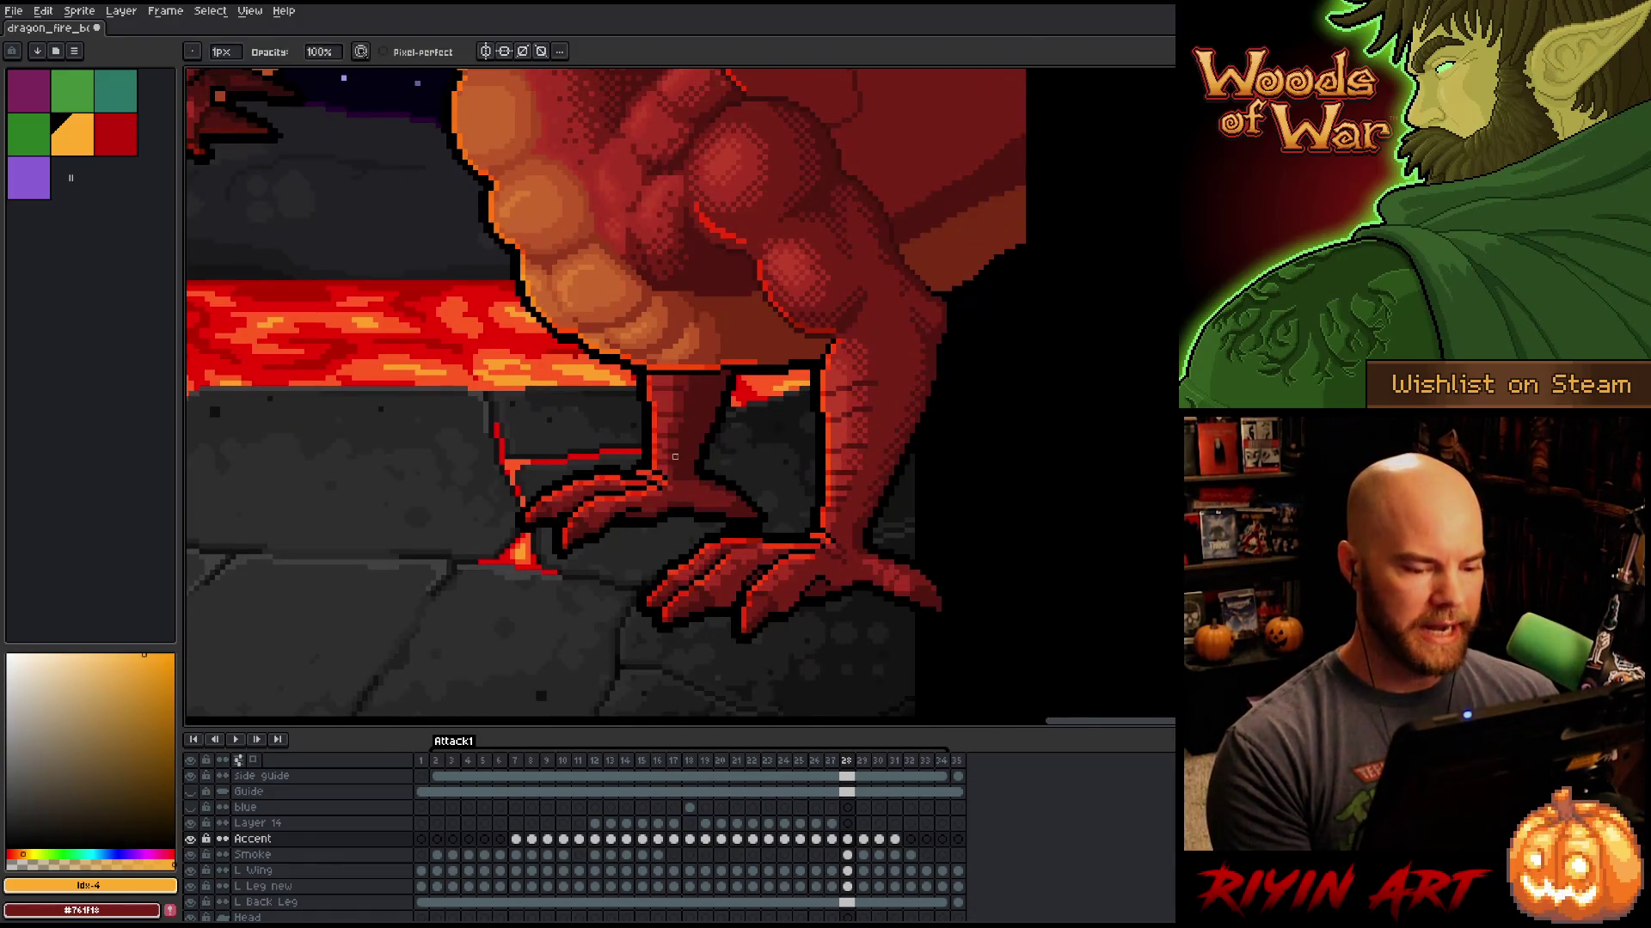
scroll(739, 499, down, 3)
key(comma)
key(comma)
key(comma)
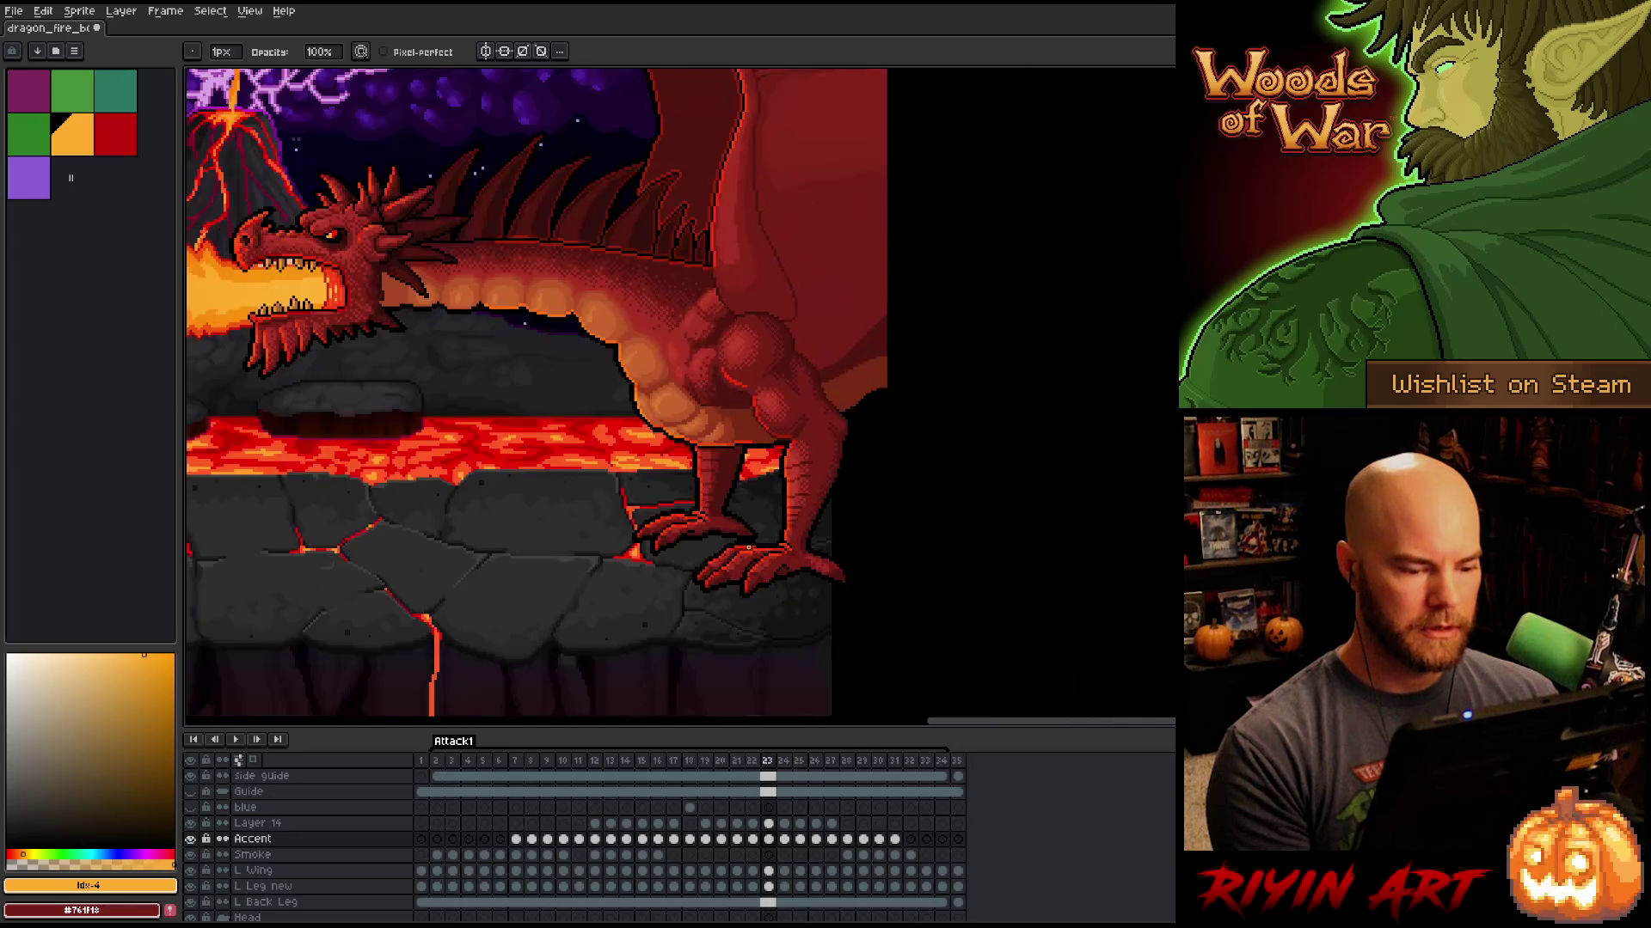
scroll(737, 576, up, 3)
key(period)
key(period)
key(period)
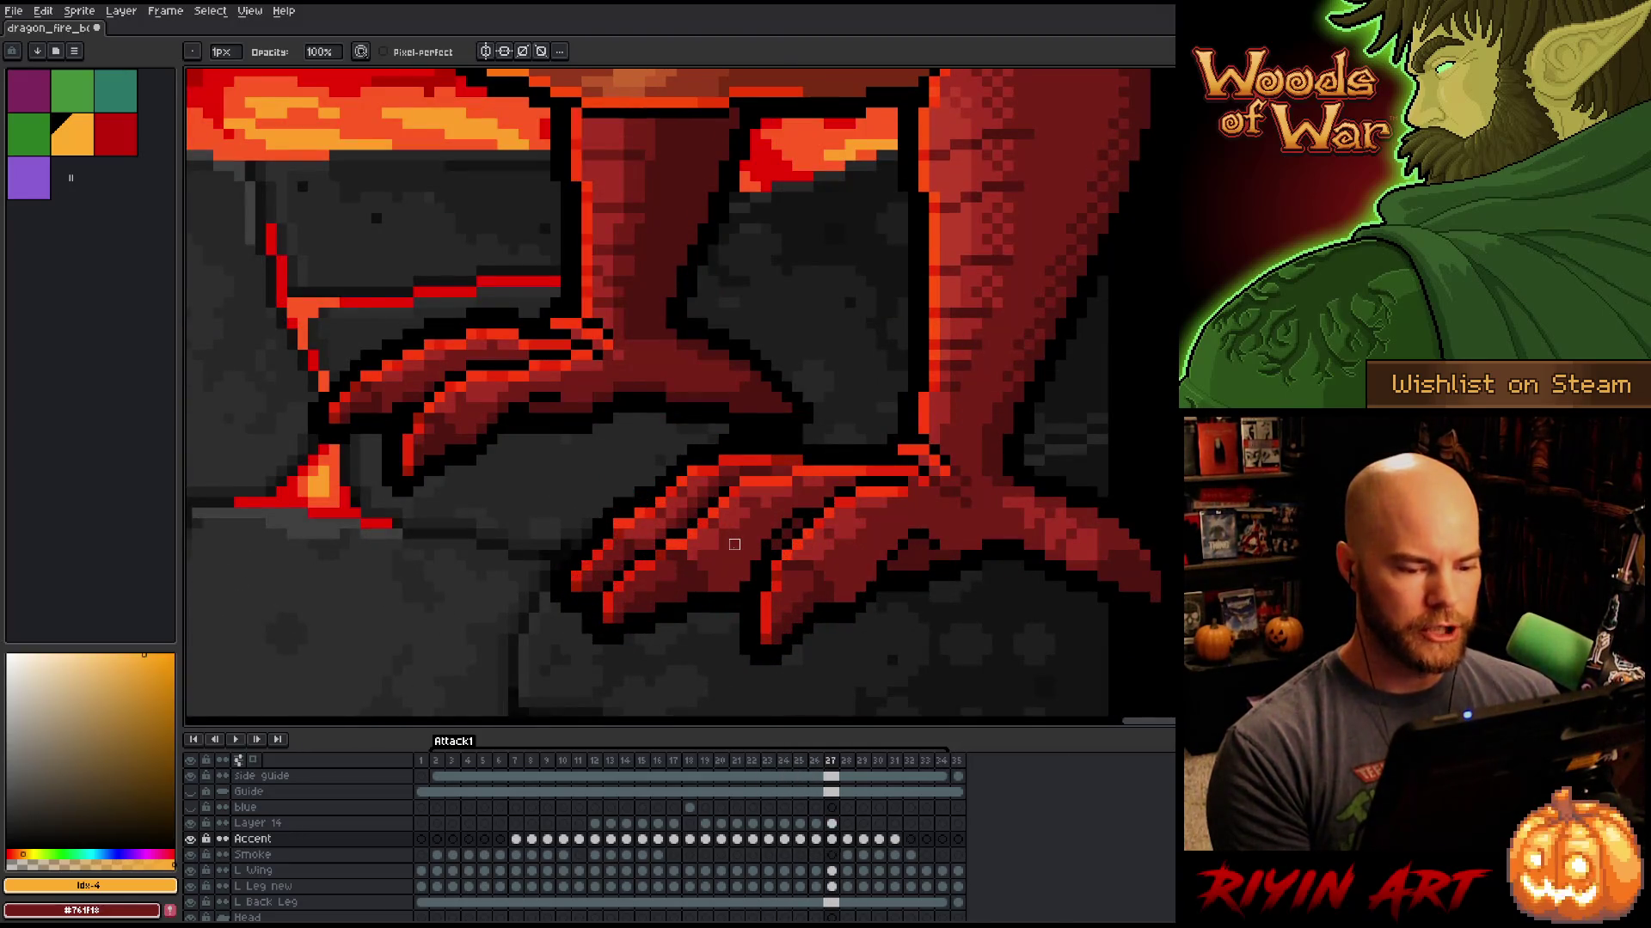
key(e)
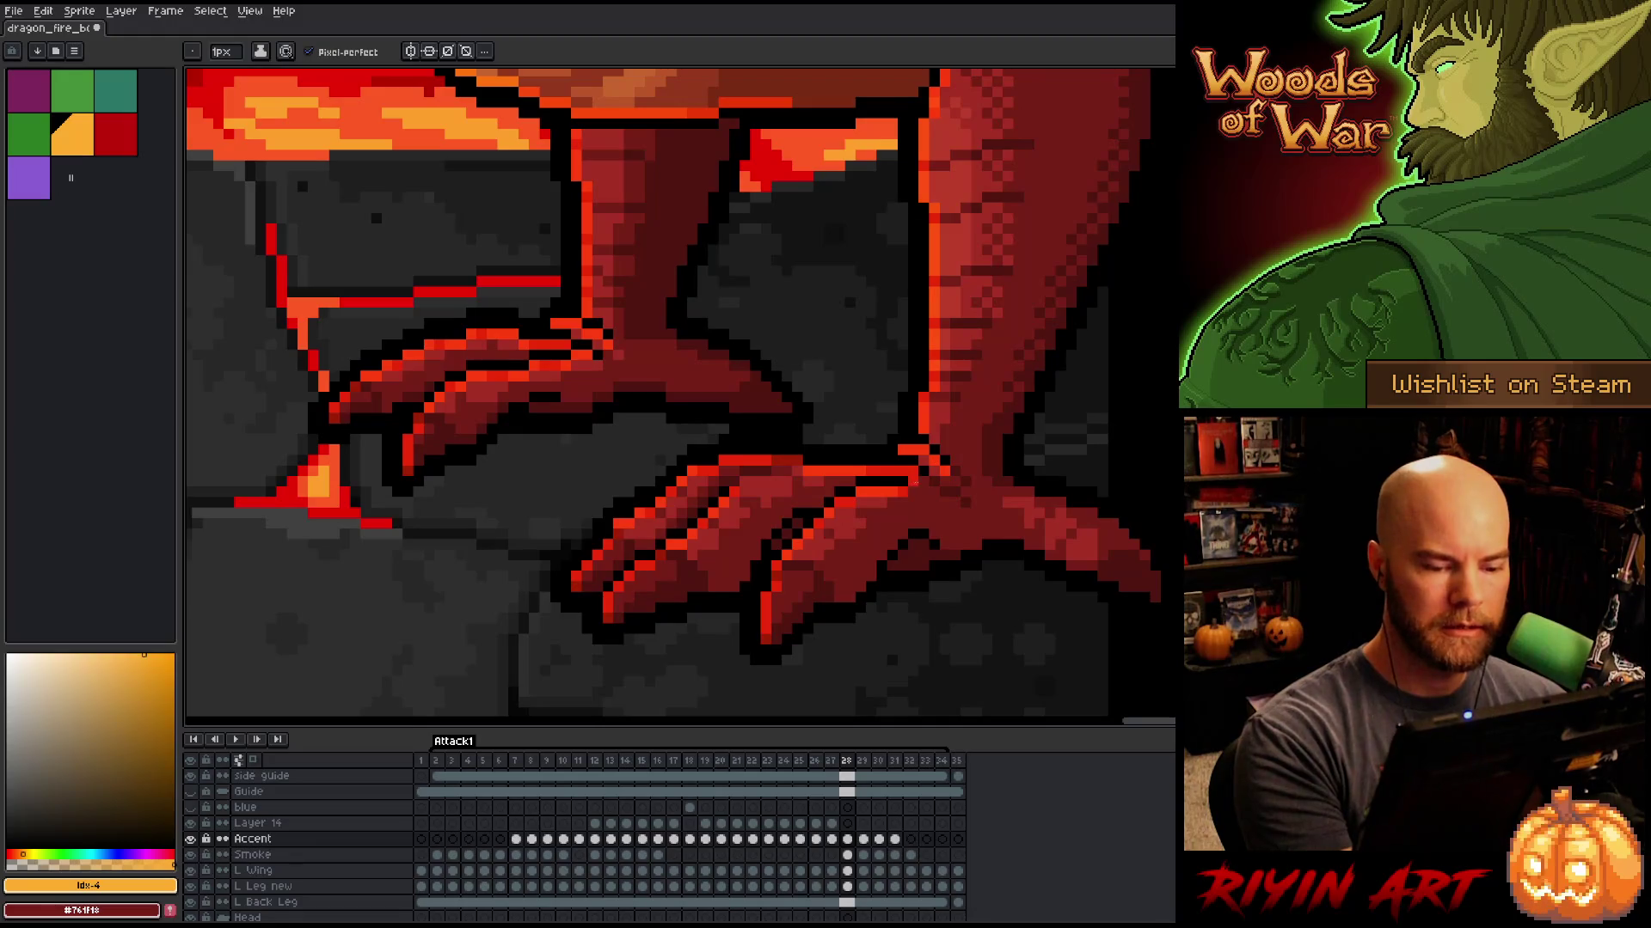
Step: Draw a bright orange highlight line along the dragon's claw edge on frame 28
drag(747, 482, 790, 480)
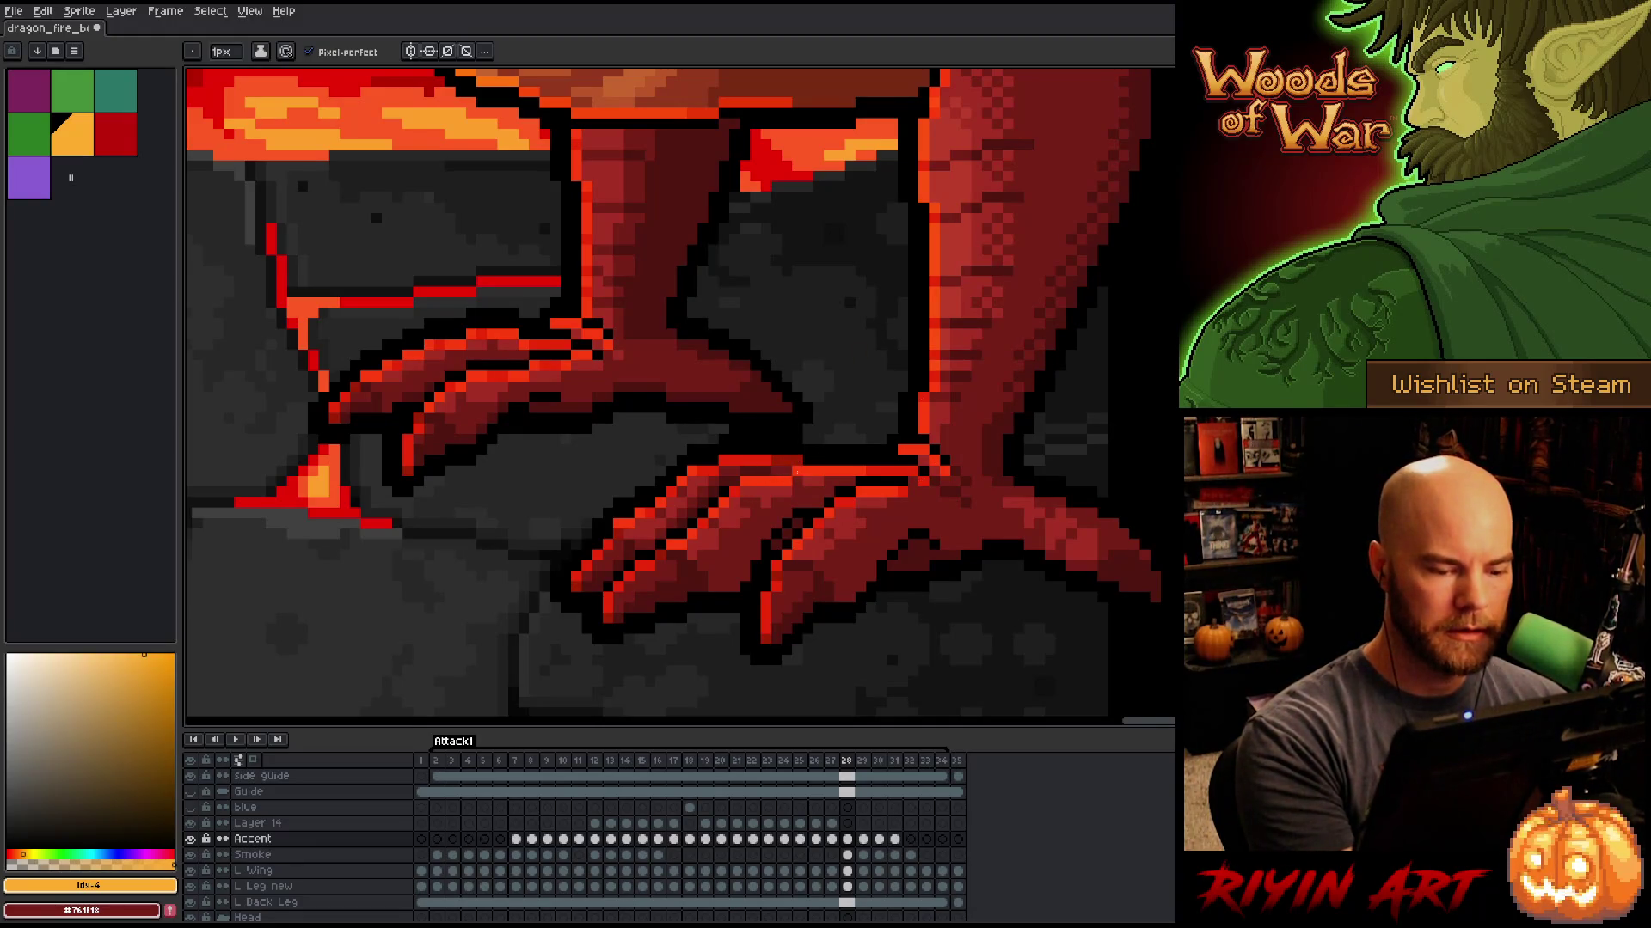
scroll(797, 455, down, 5)
scroll(726, 482, up, 2)
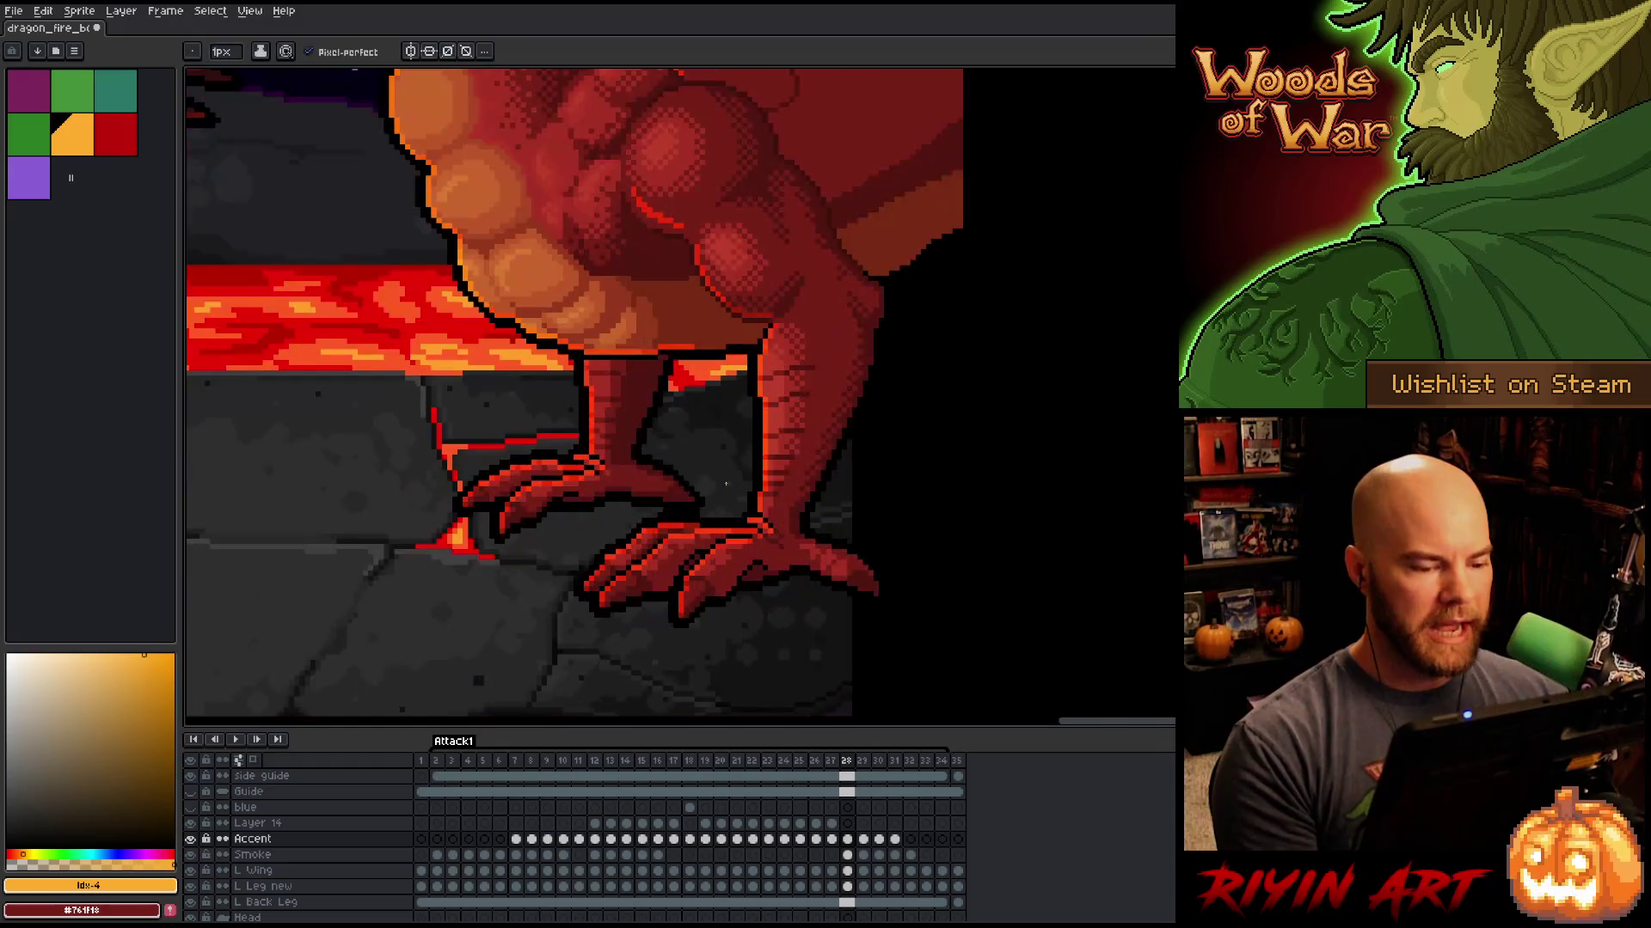
scroll(726, 483, up, 2)
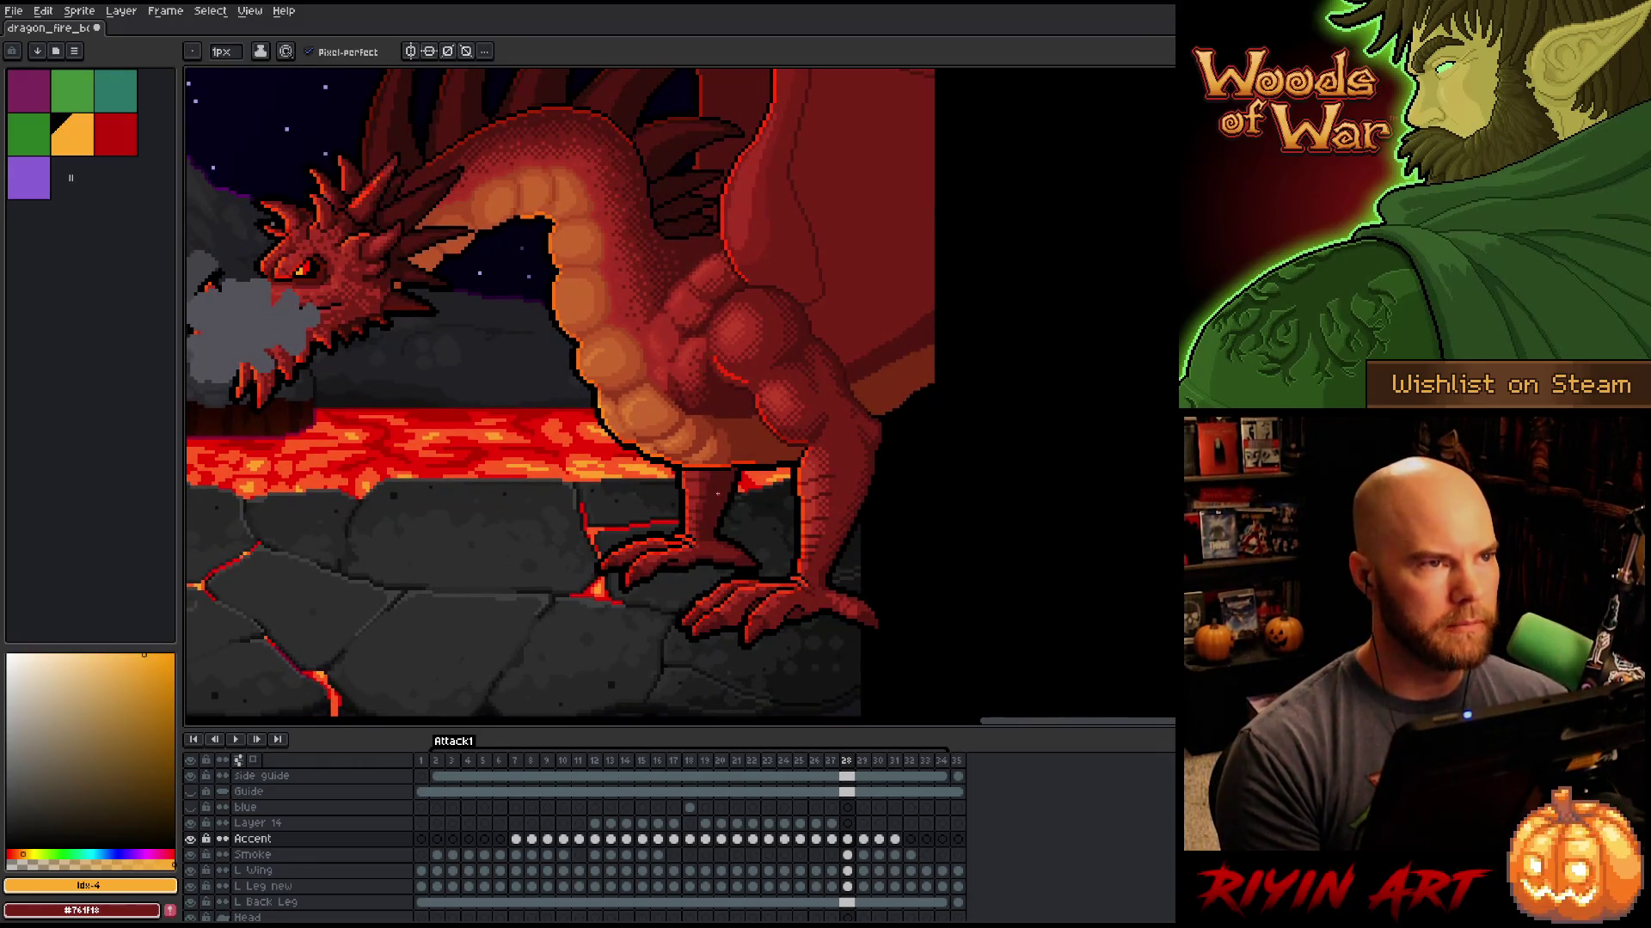
Step: Toggle between frames 28 and 29 to compare poses, then show only the Accent sketch layer
key(Left)
key(Right)
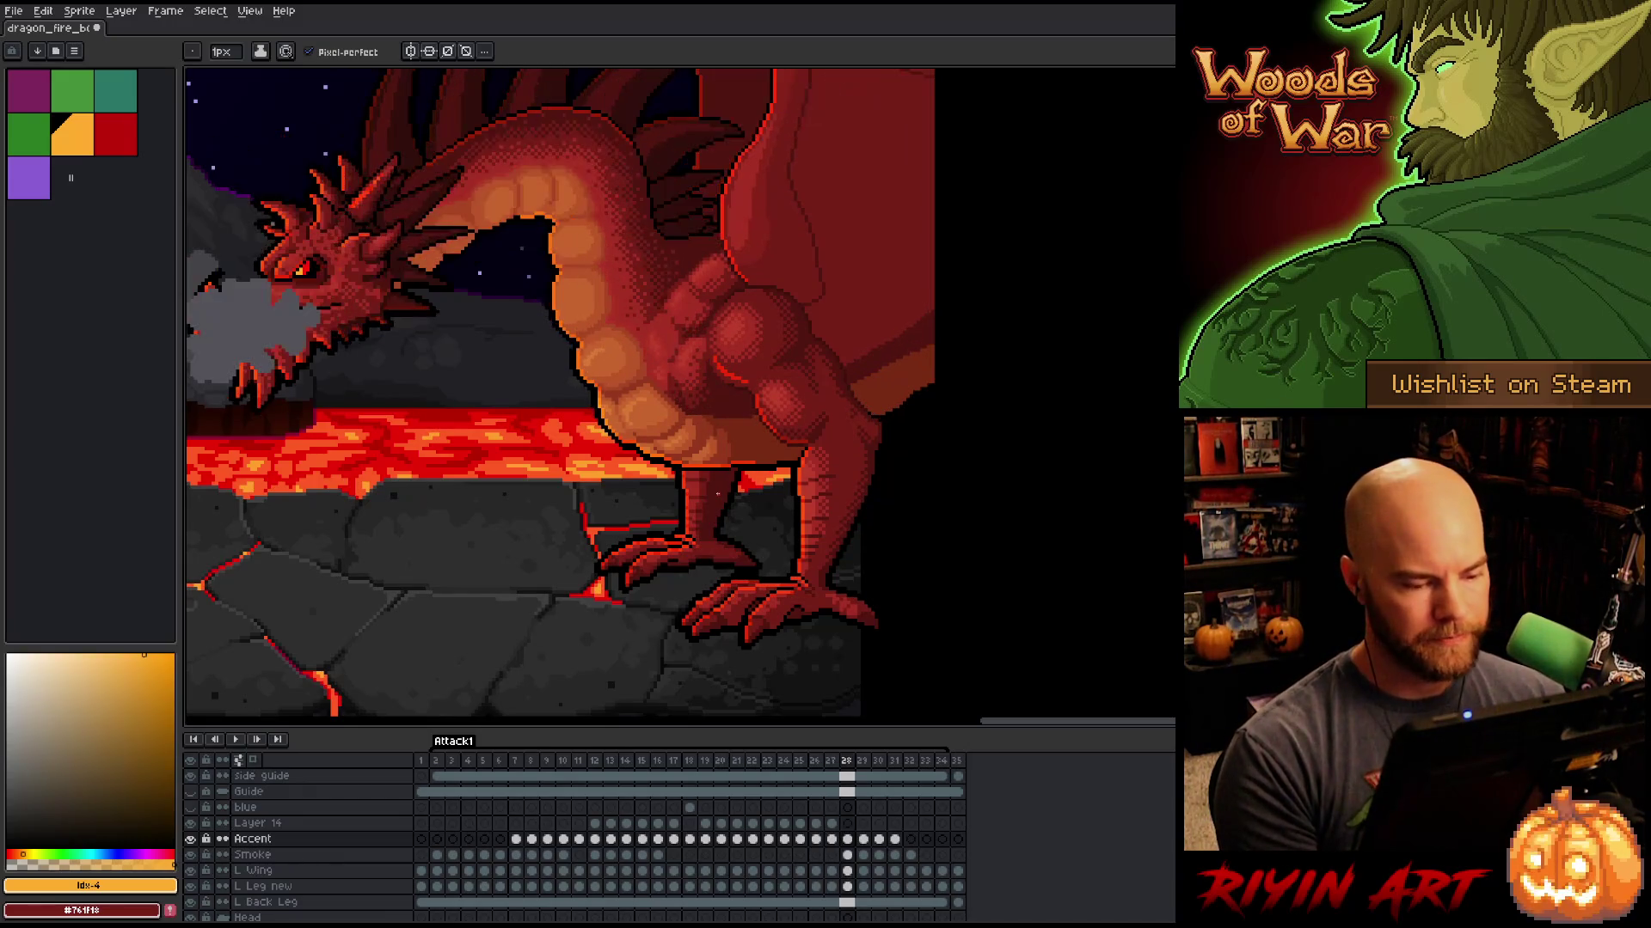
key(Left)
key(Right)
key(Right)
key(Left)
key(Right)
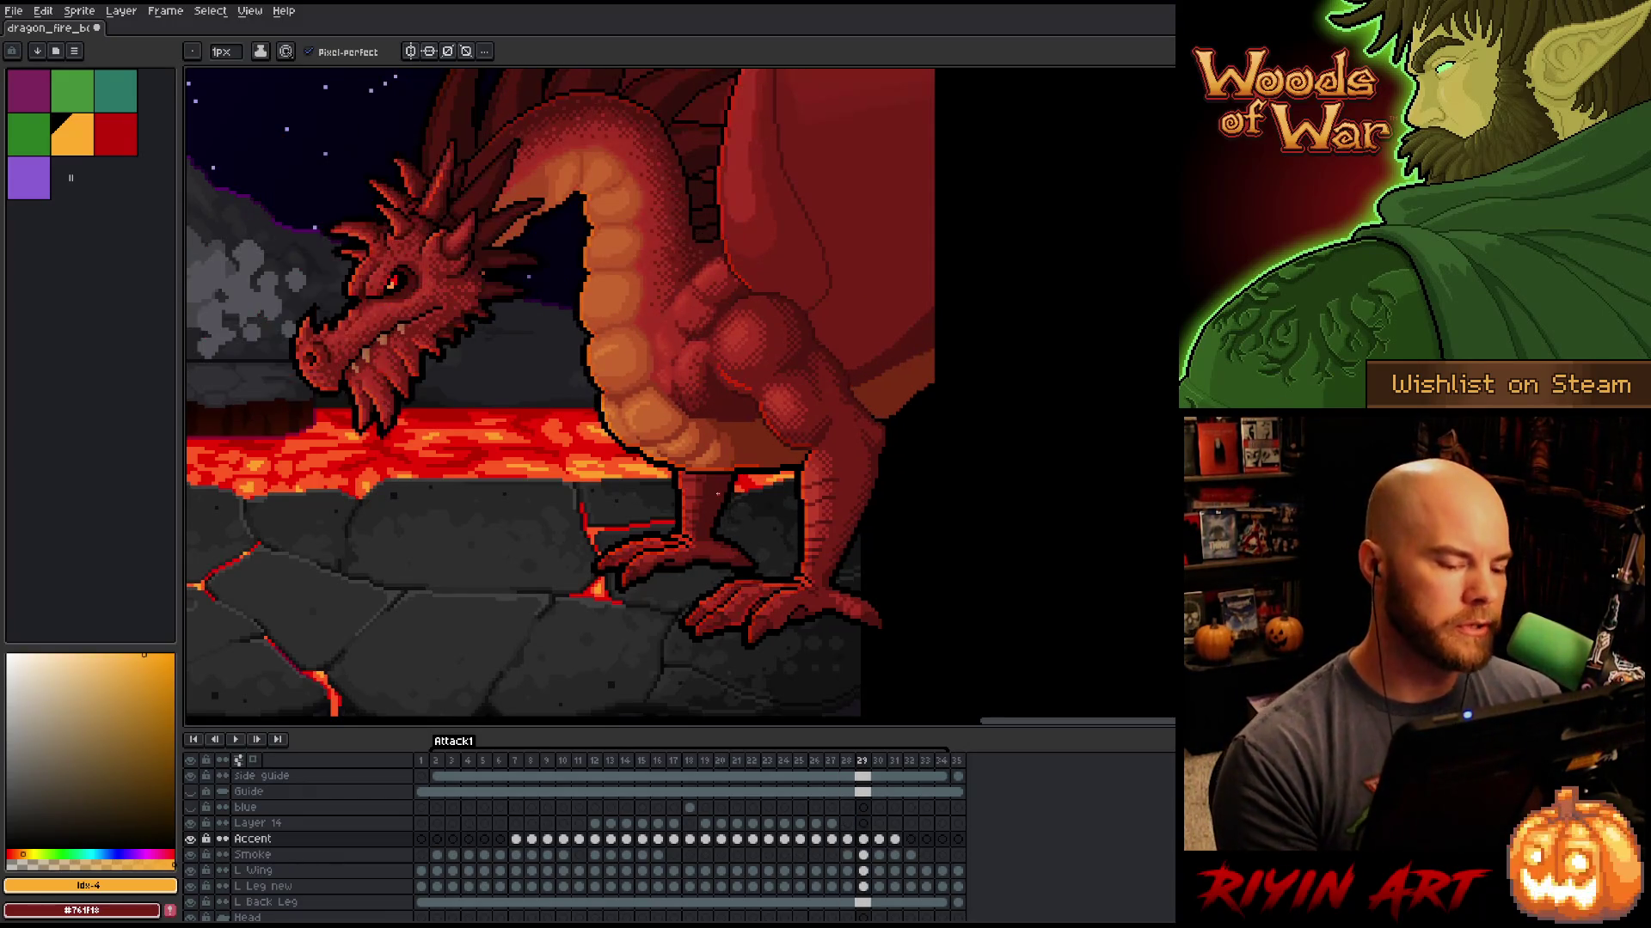
key(Left)
key(Right)
key(Left)
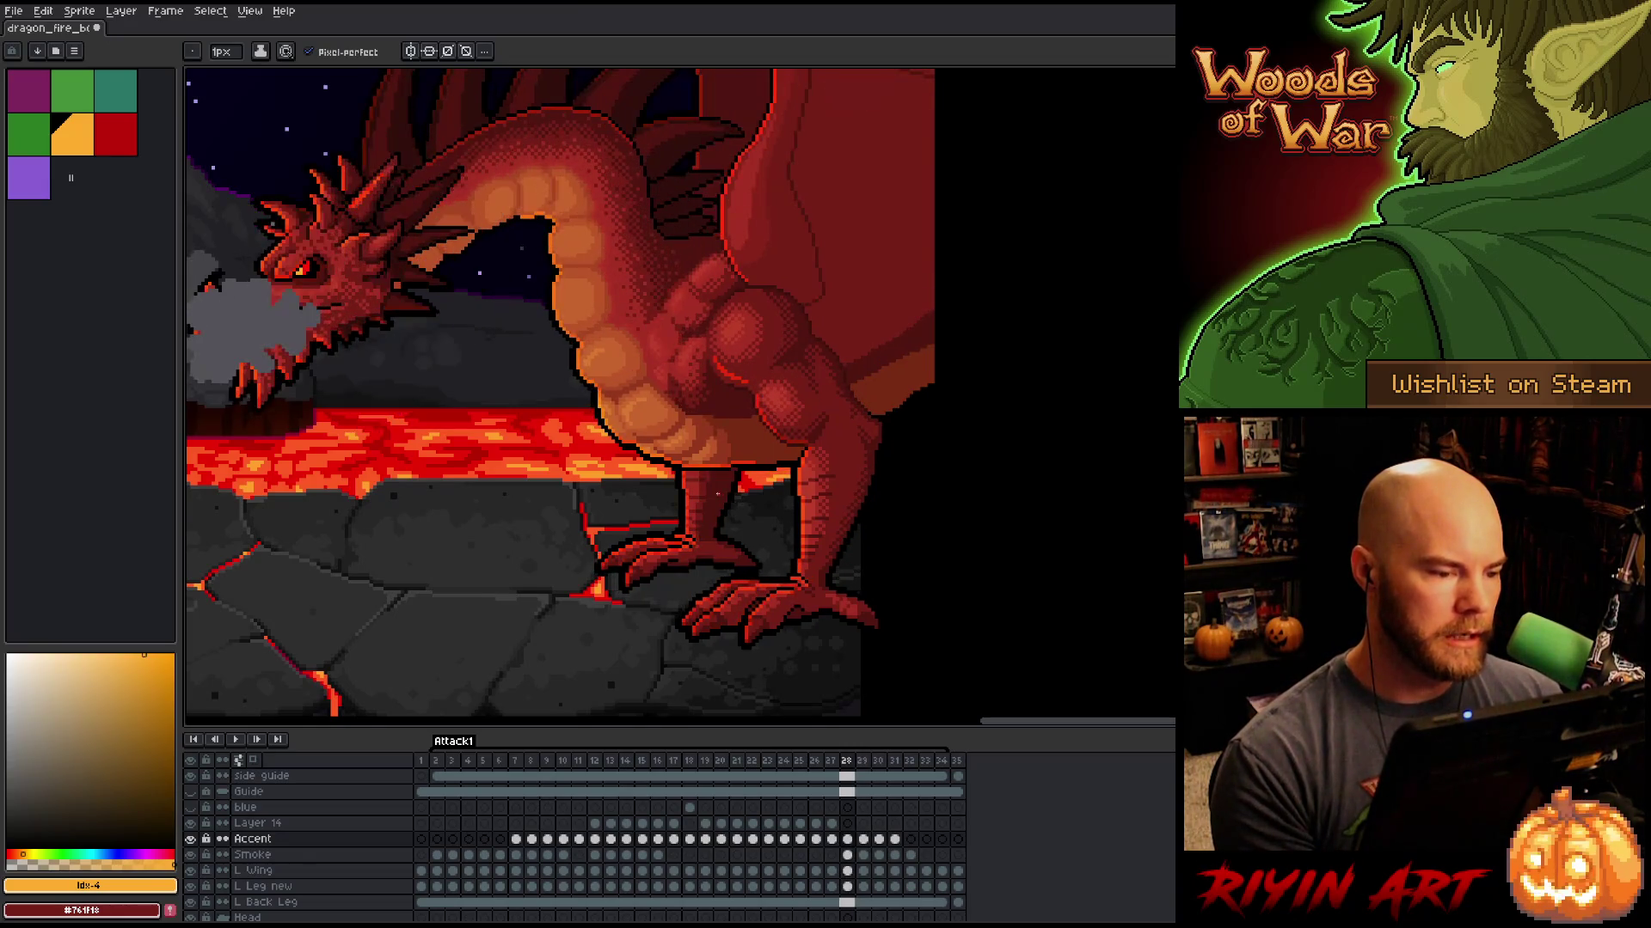
key(Right)
key(Left)
key(Right)
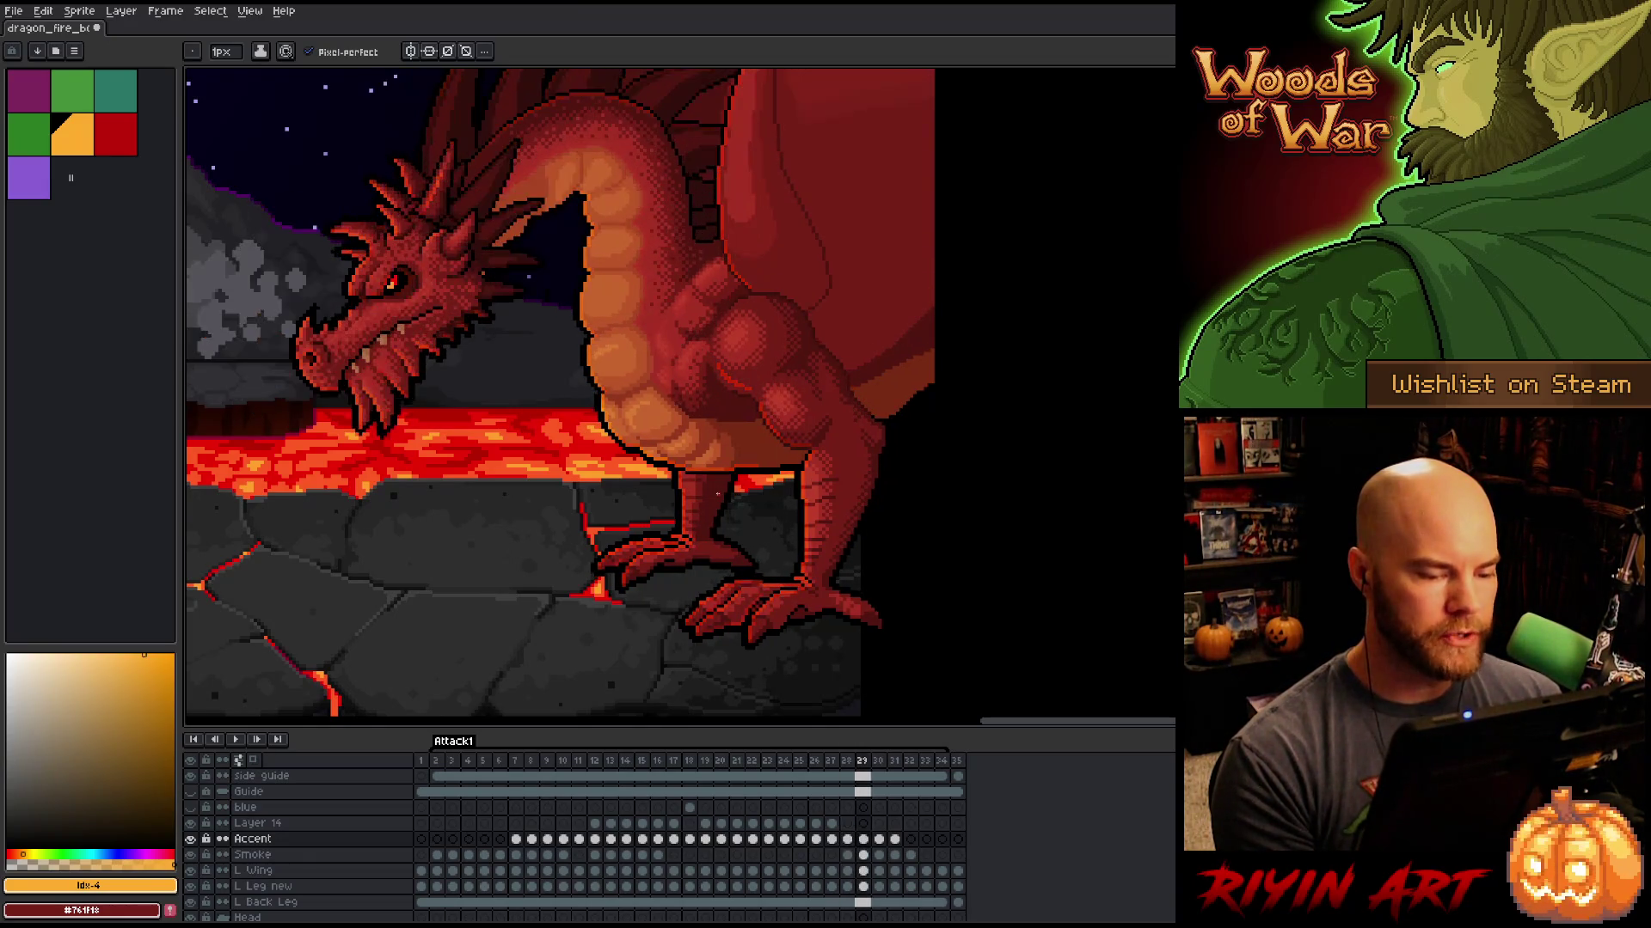
key(Left)
key(Right)
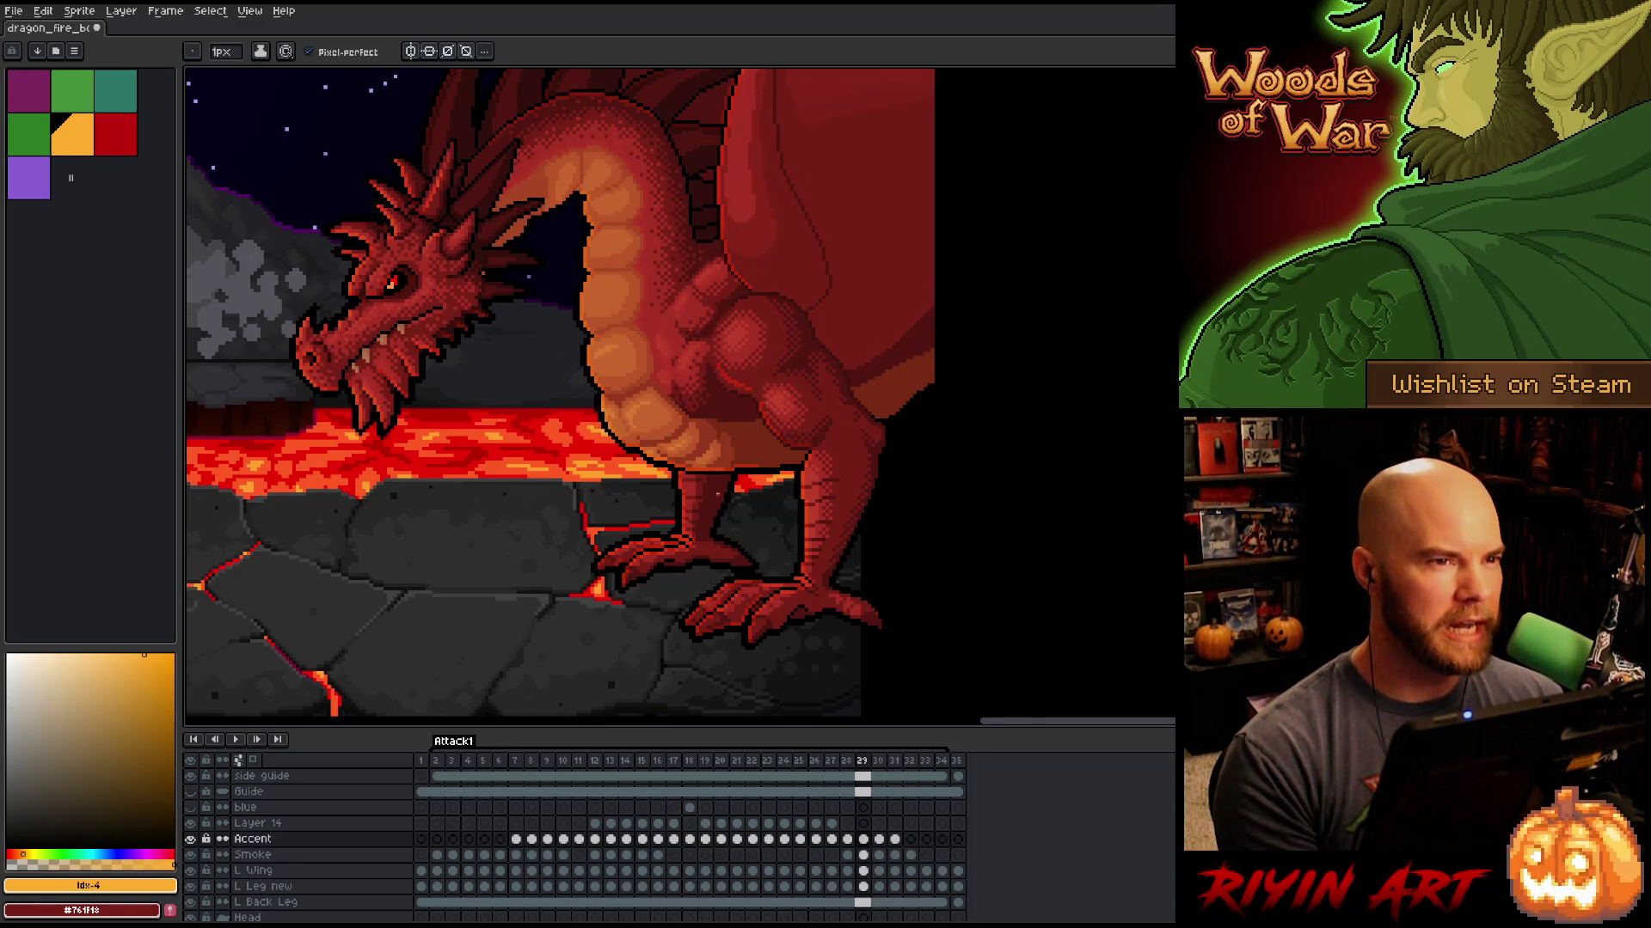
alt+click(190, 838)
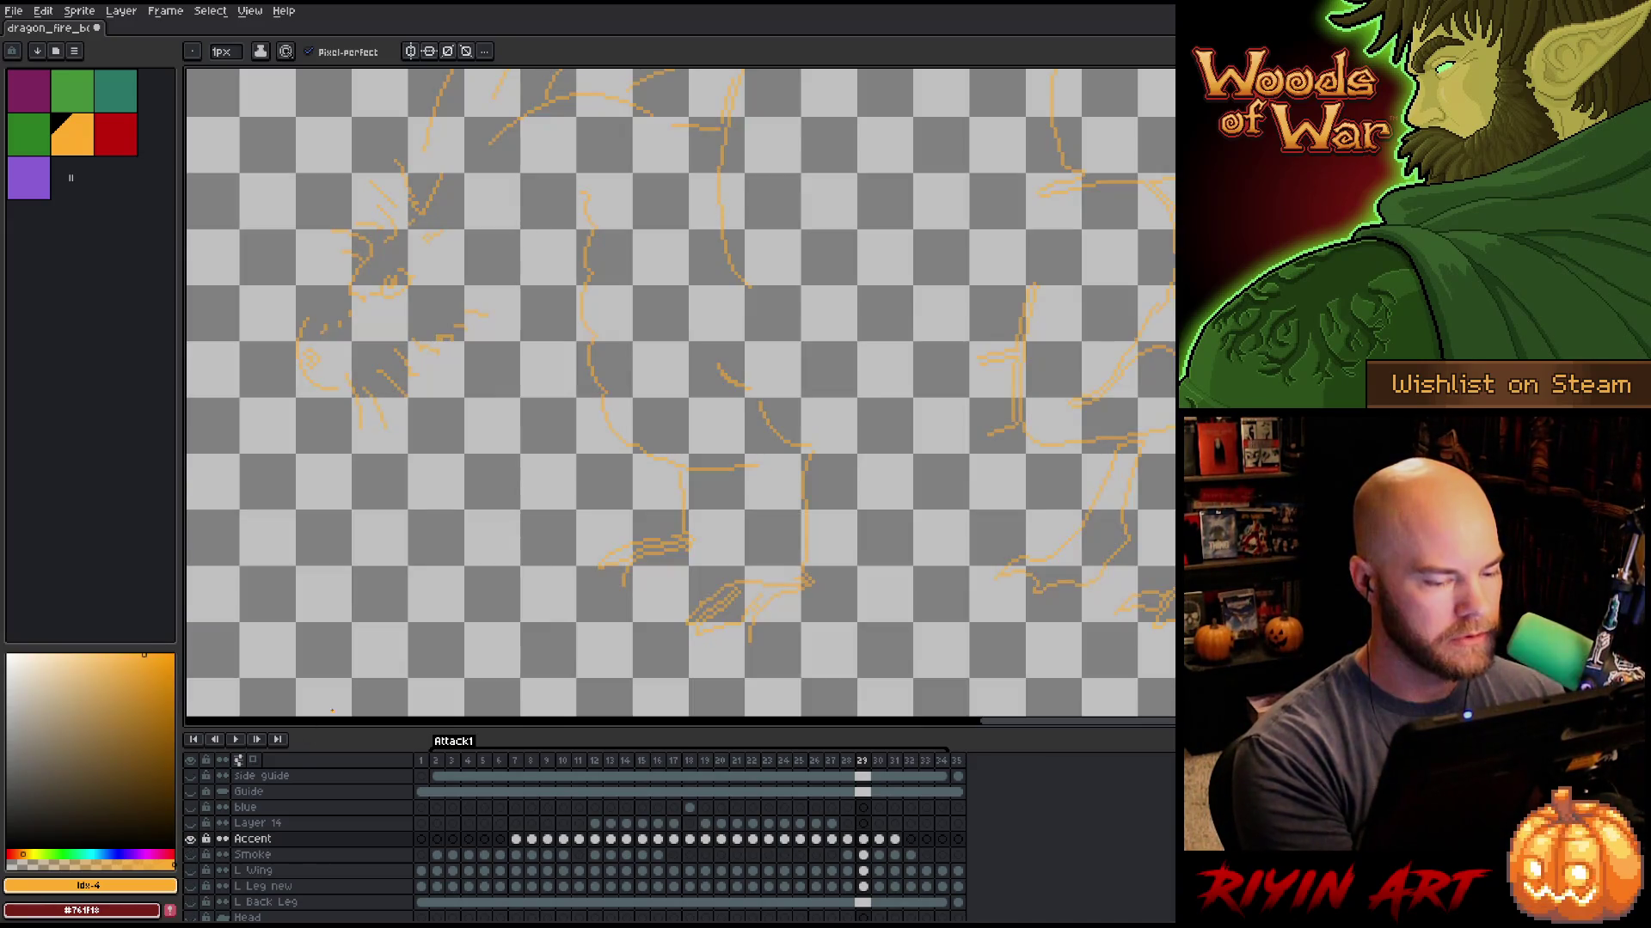
Step: Pick the Accent sketch's orange #fdac2d as drawing colour, then show all layers again
alt+click(684, 497)
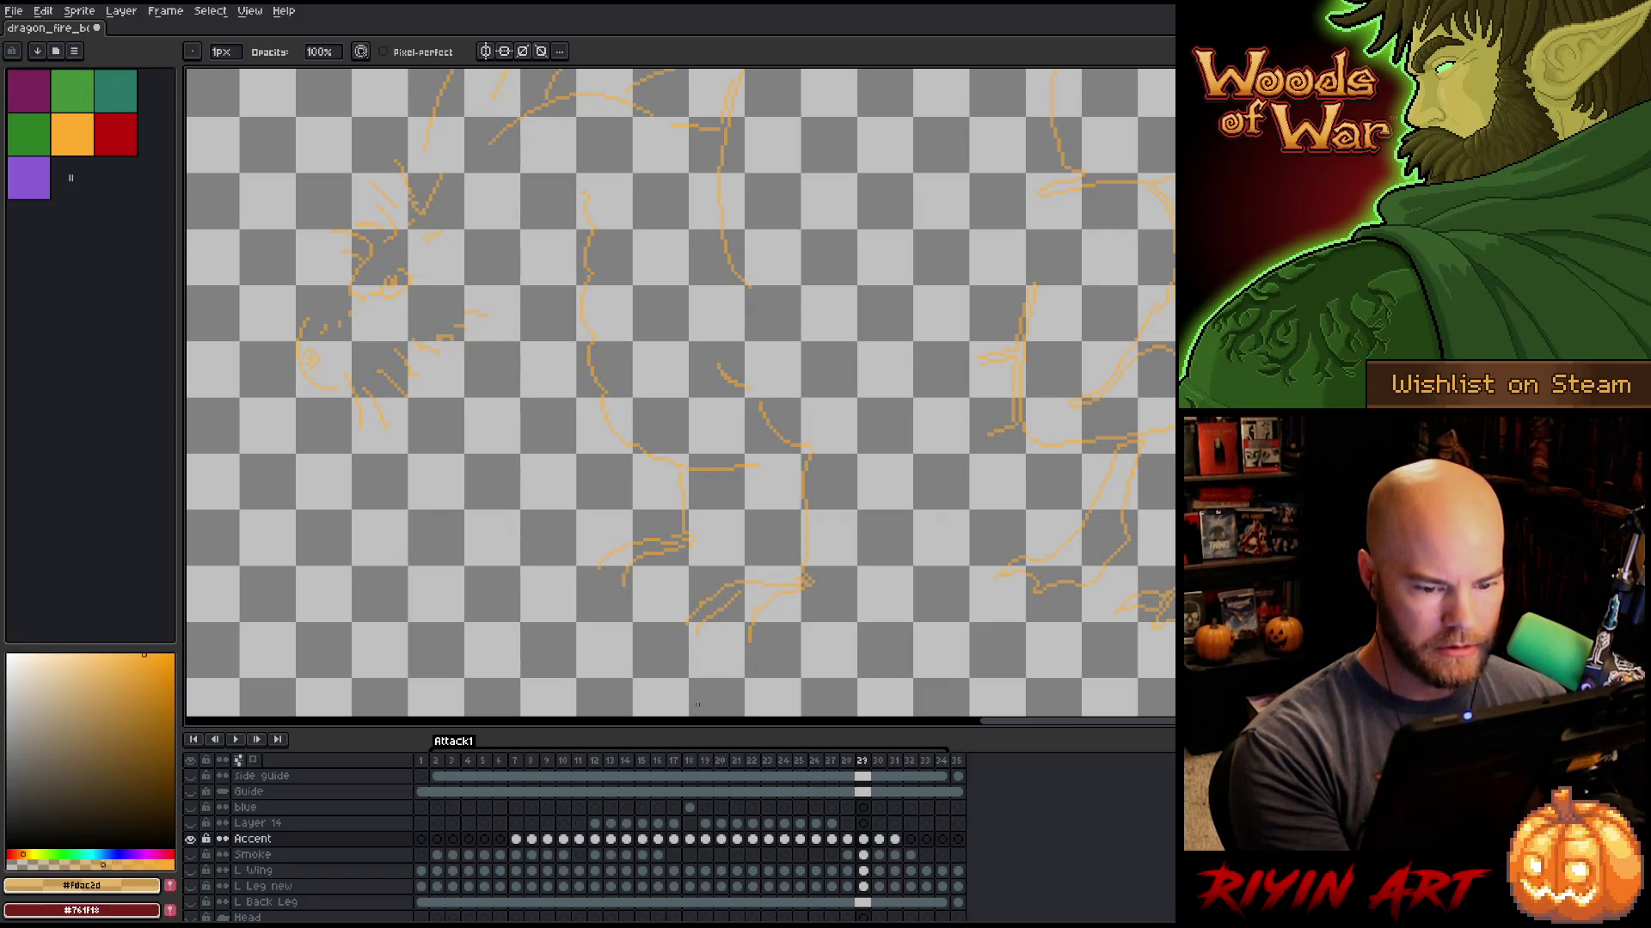
alt+click(190, 839)
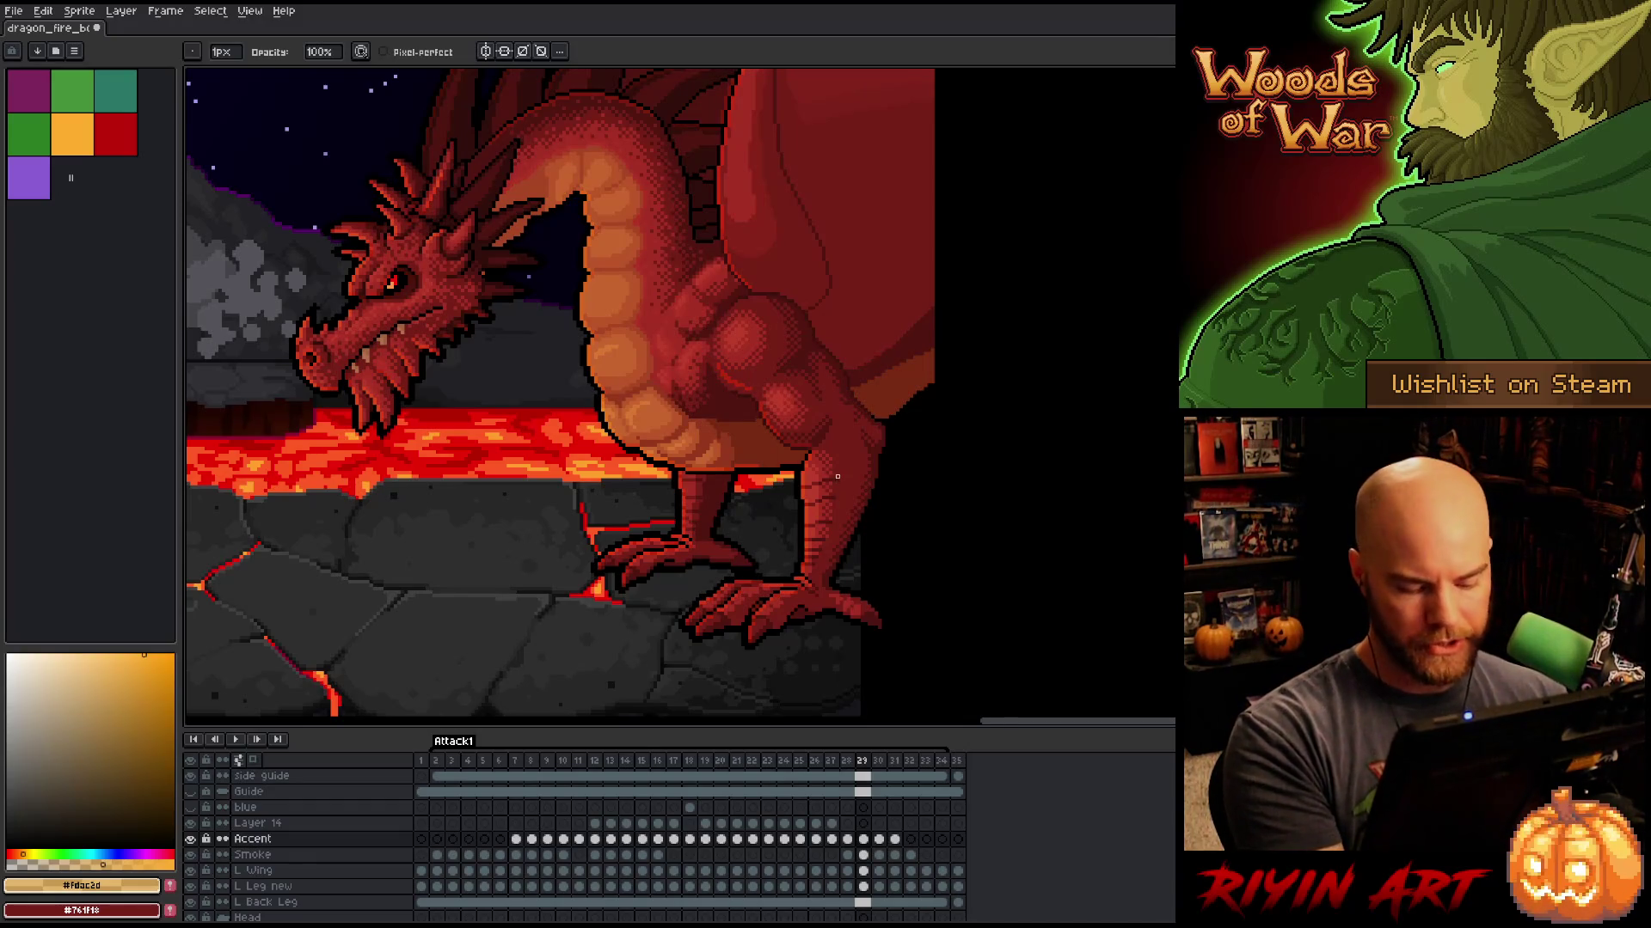
Step: Flip between frames 28 and 29 to compare the dragon's poses, ending on frame 29
key(comma)
key(period)
key(comma)
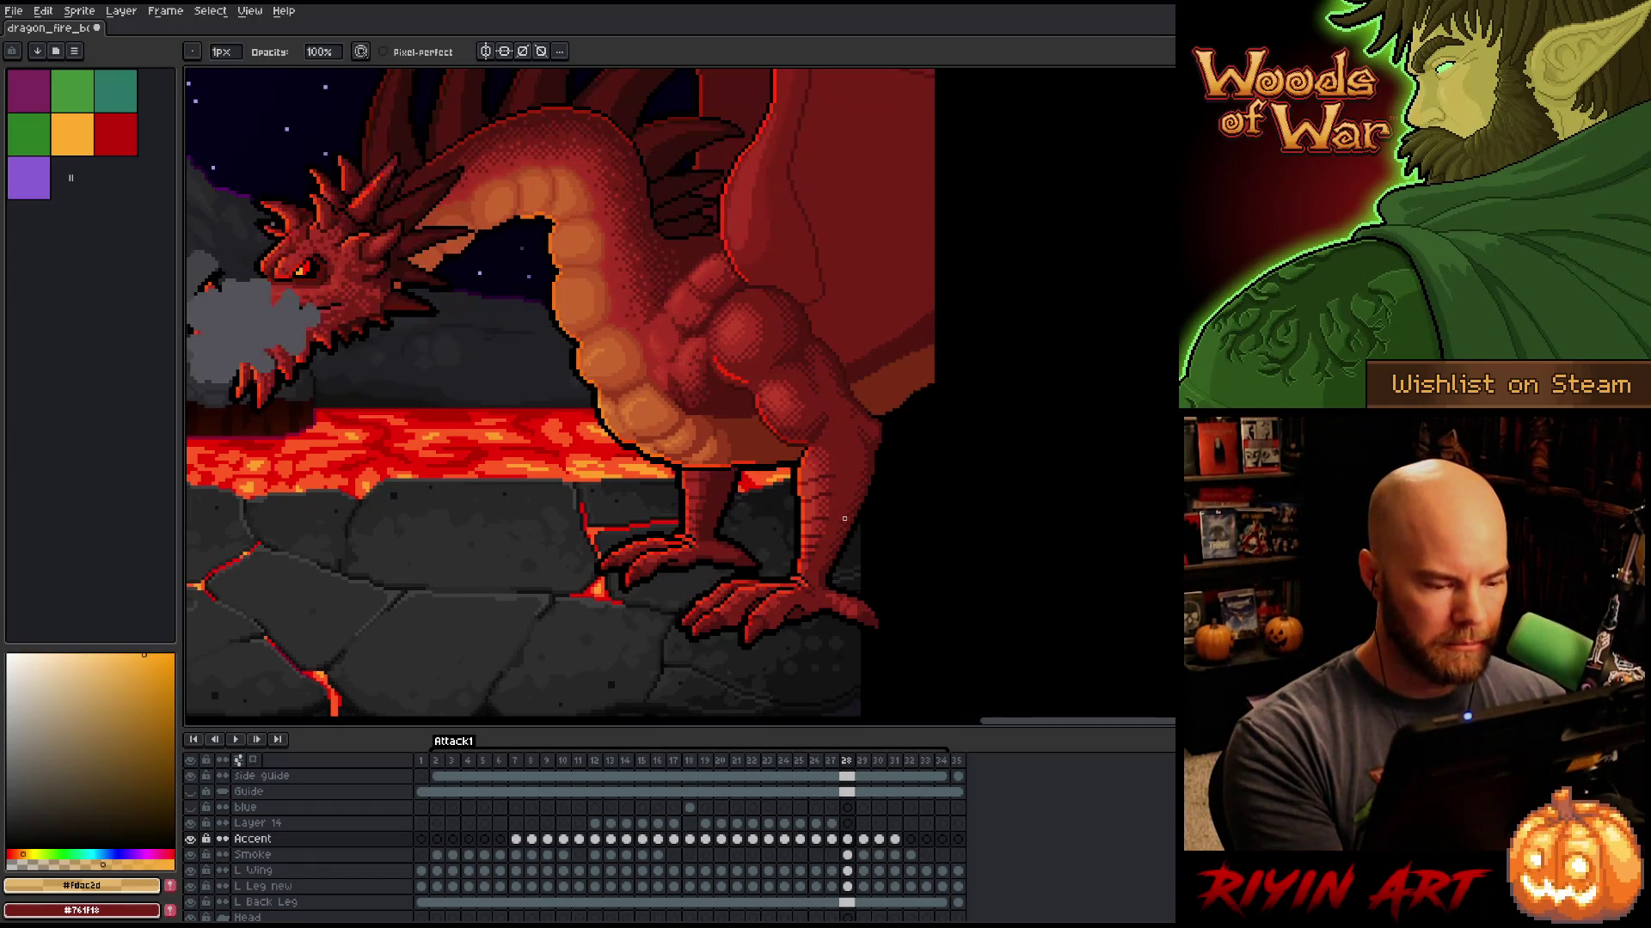
key(period)
key(comma)
key(period)
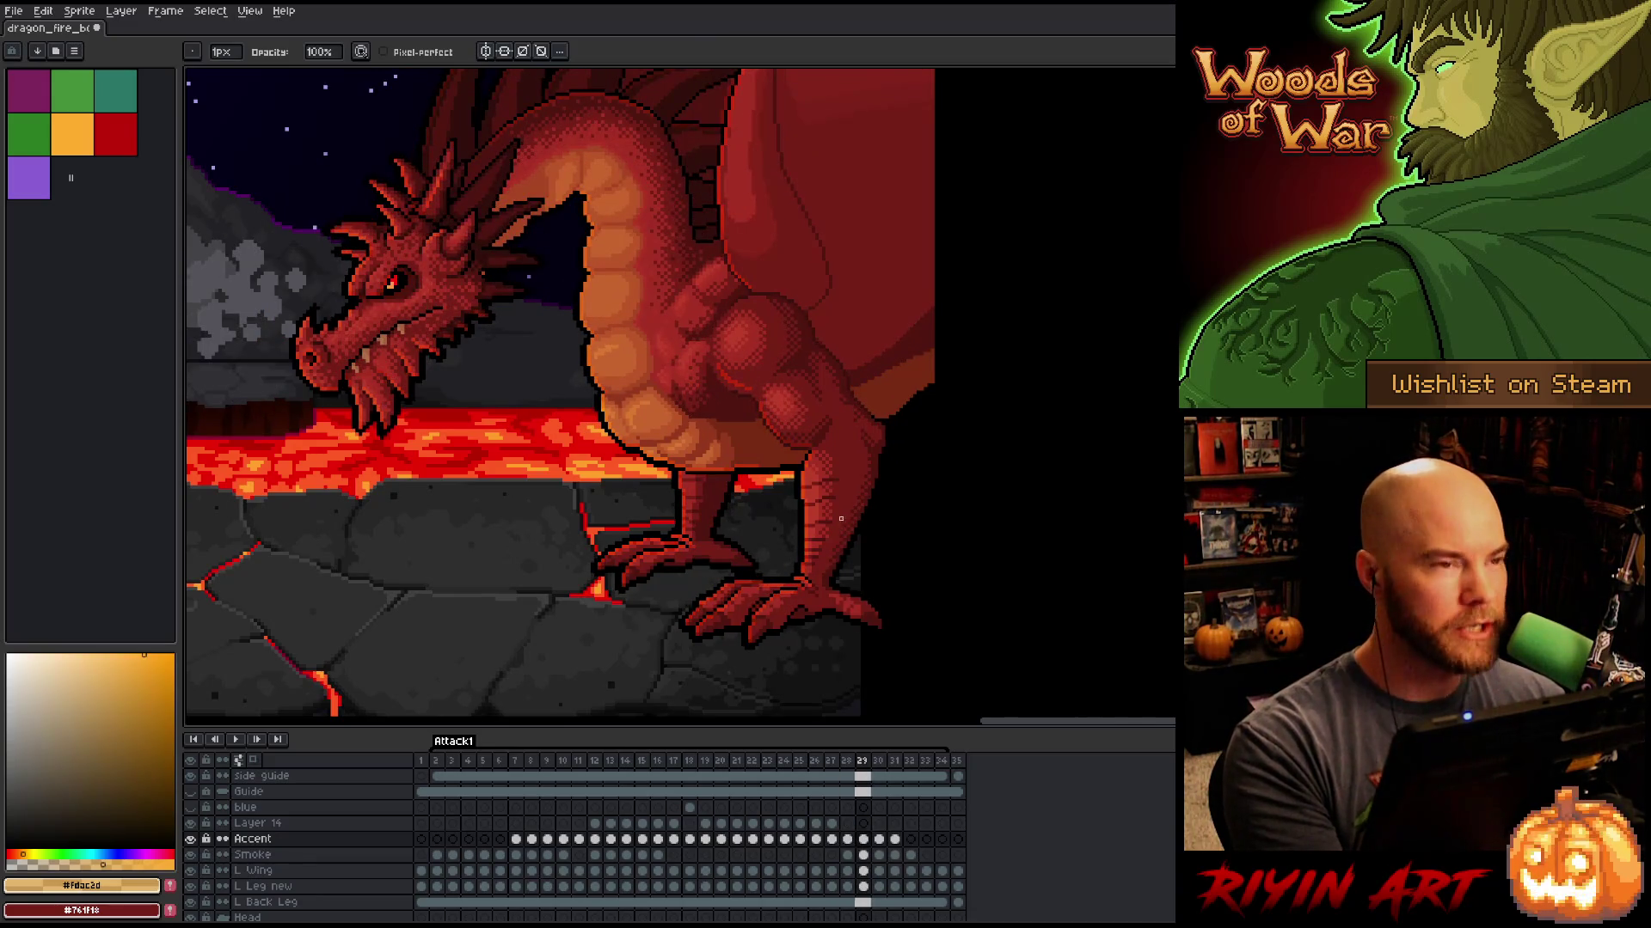
key(comma)
key(period)
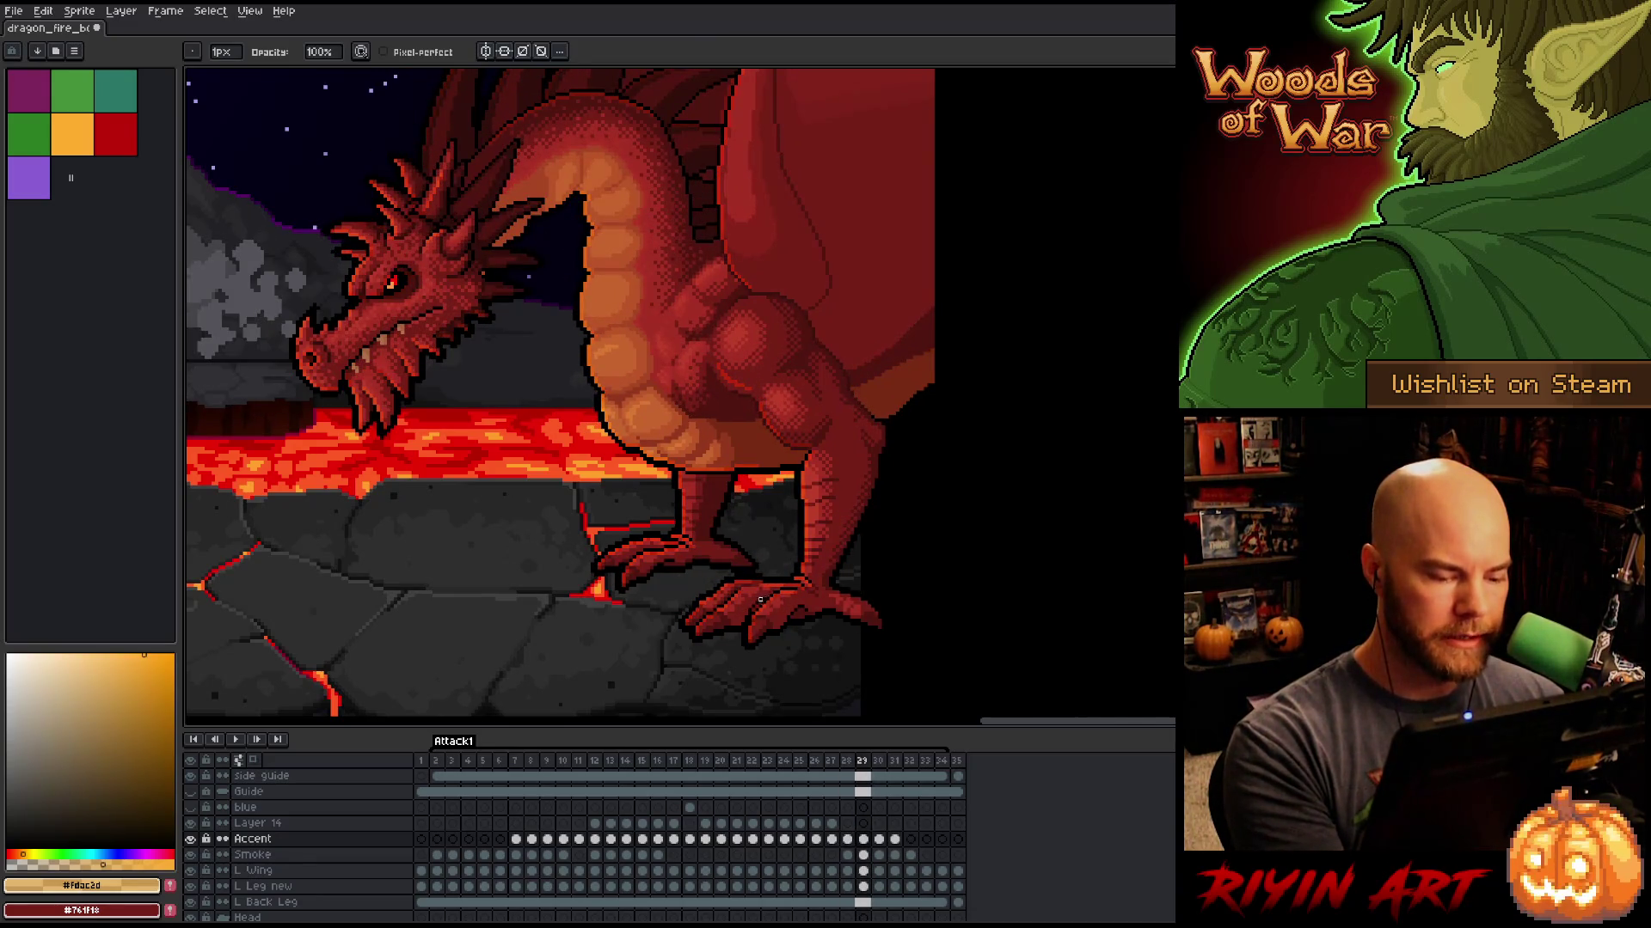
key(comma)
key(period)
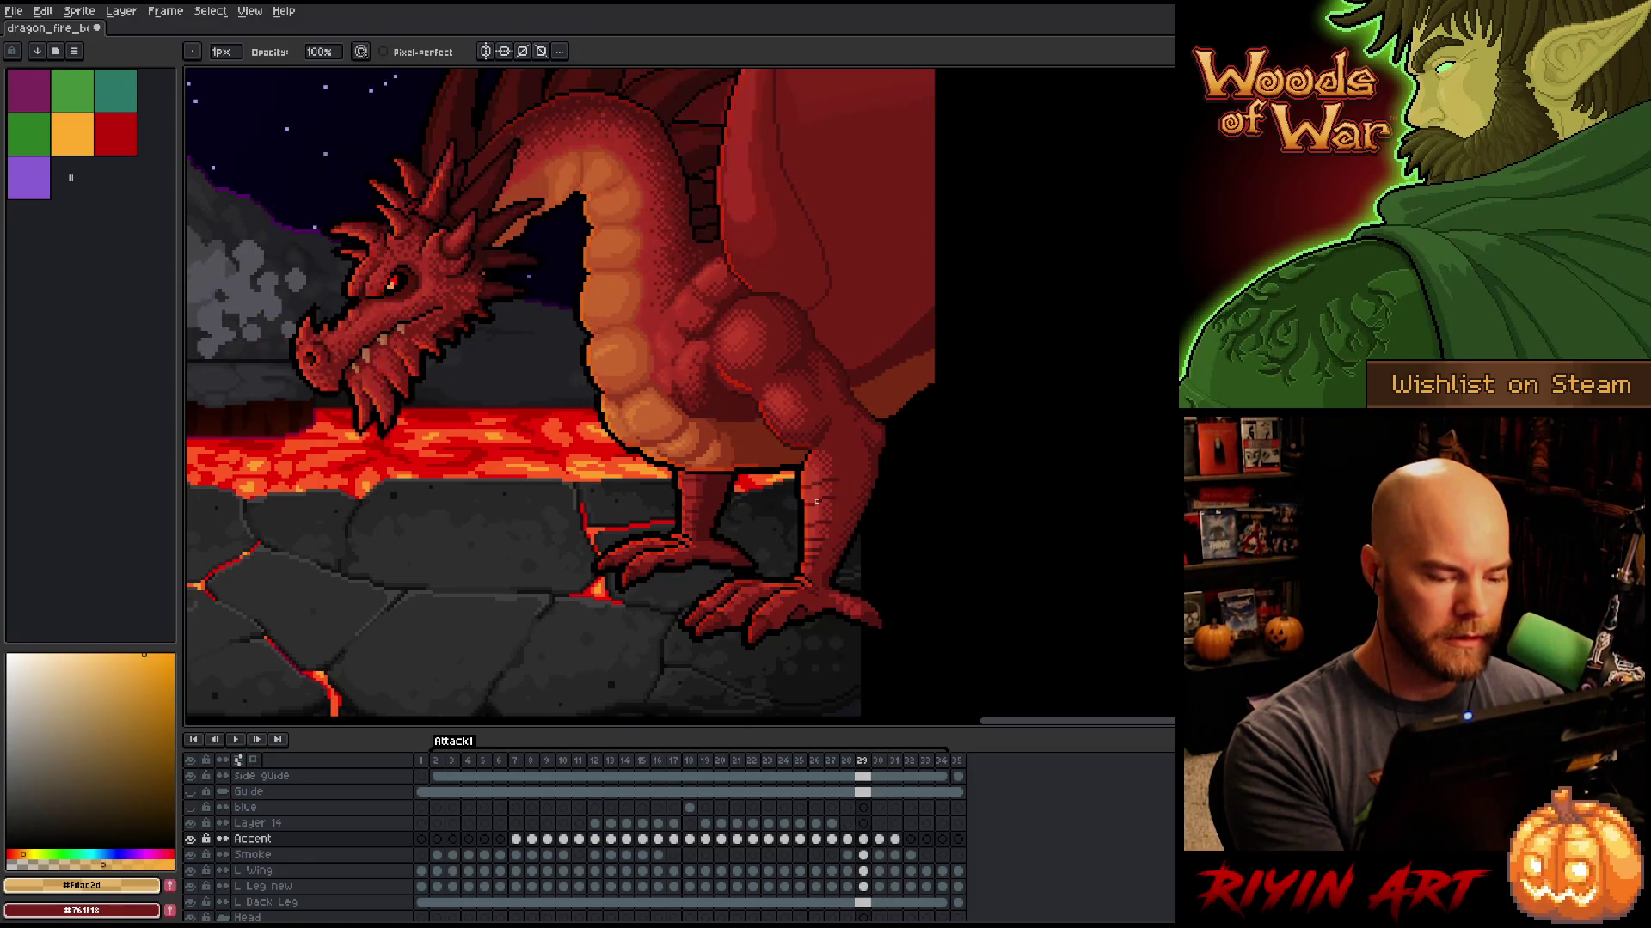
Step: Solo and unsolo the Accent layer, then zoom in on the front foot
alt+click(190, 839)
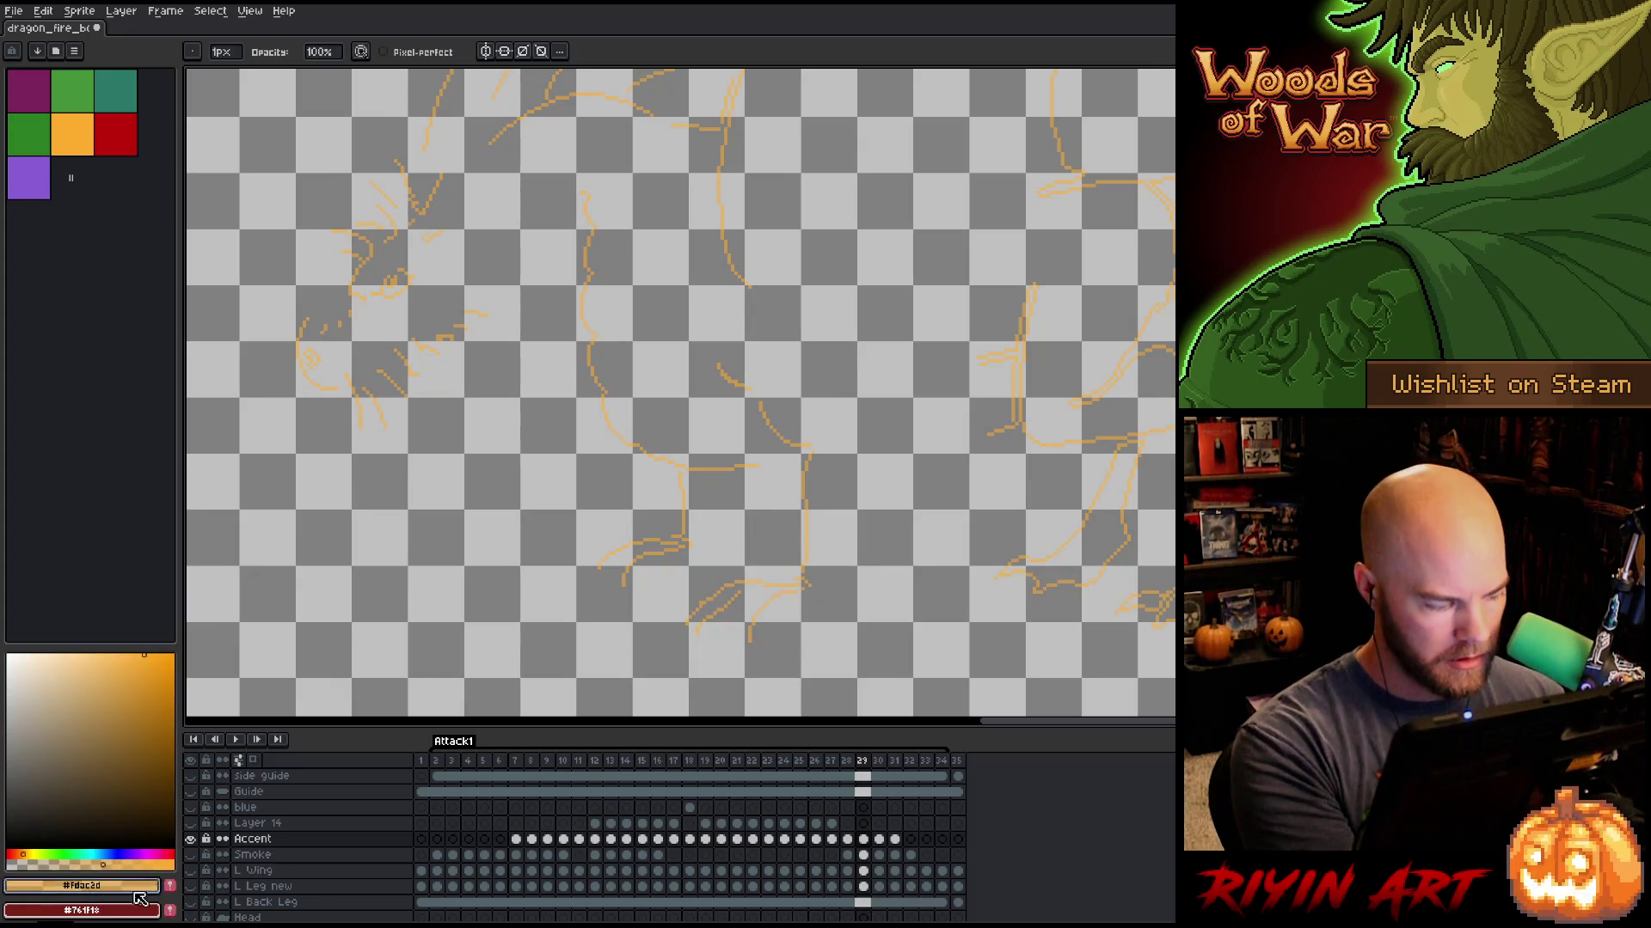
alt+click(190, 839)
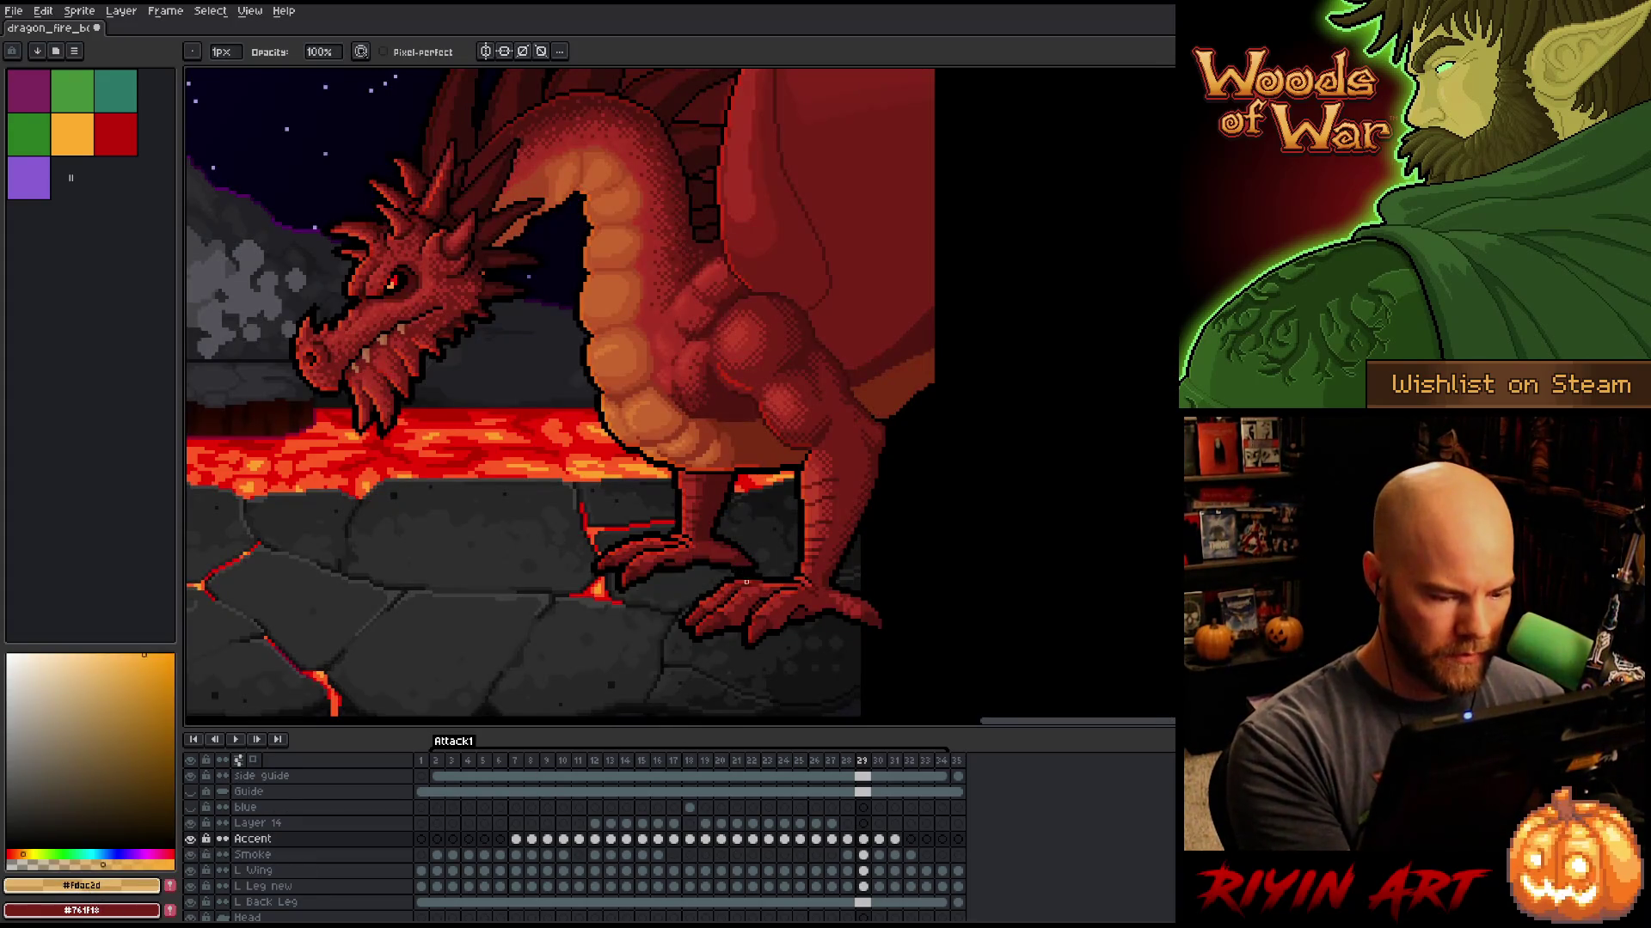
scroll(747, 583, up, 2)
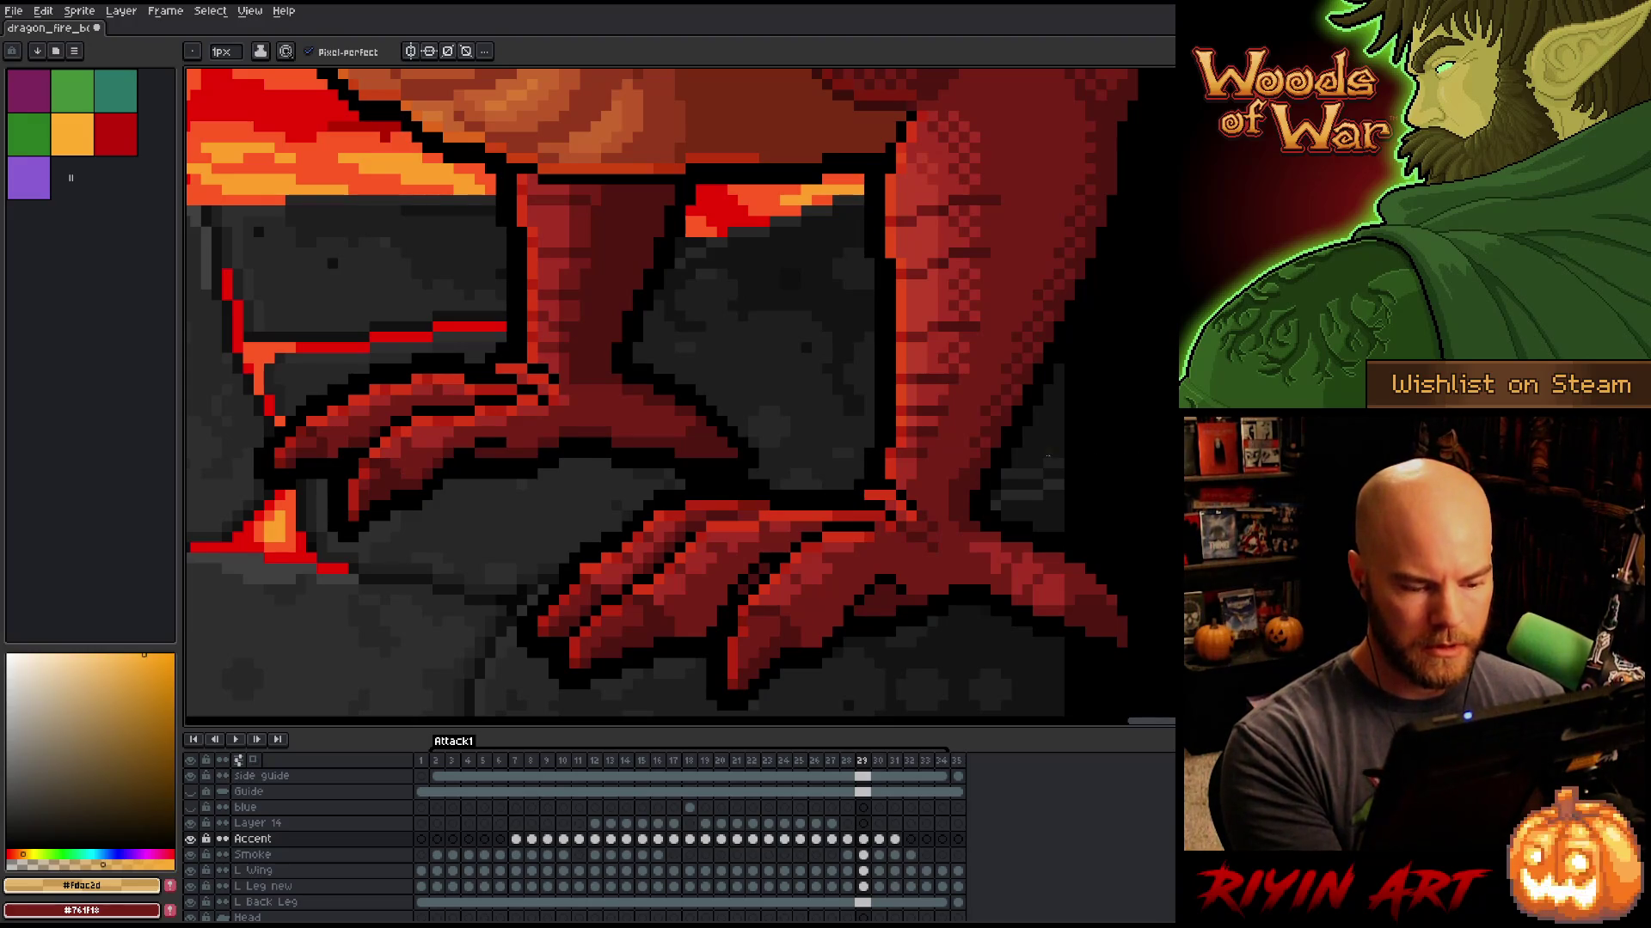
Step: Compare the foot on frames 28 and 29, move to frame 30, and select the pencil
key(Left)
key(Right)
key(Left)
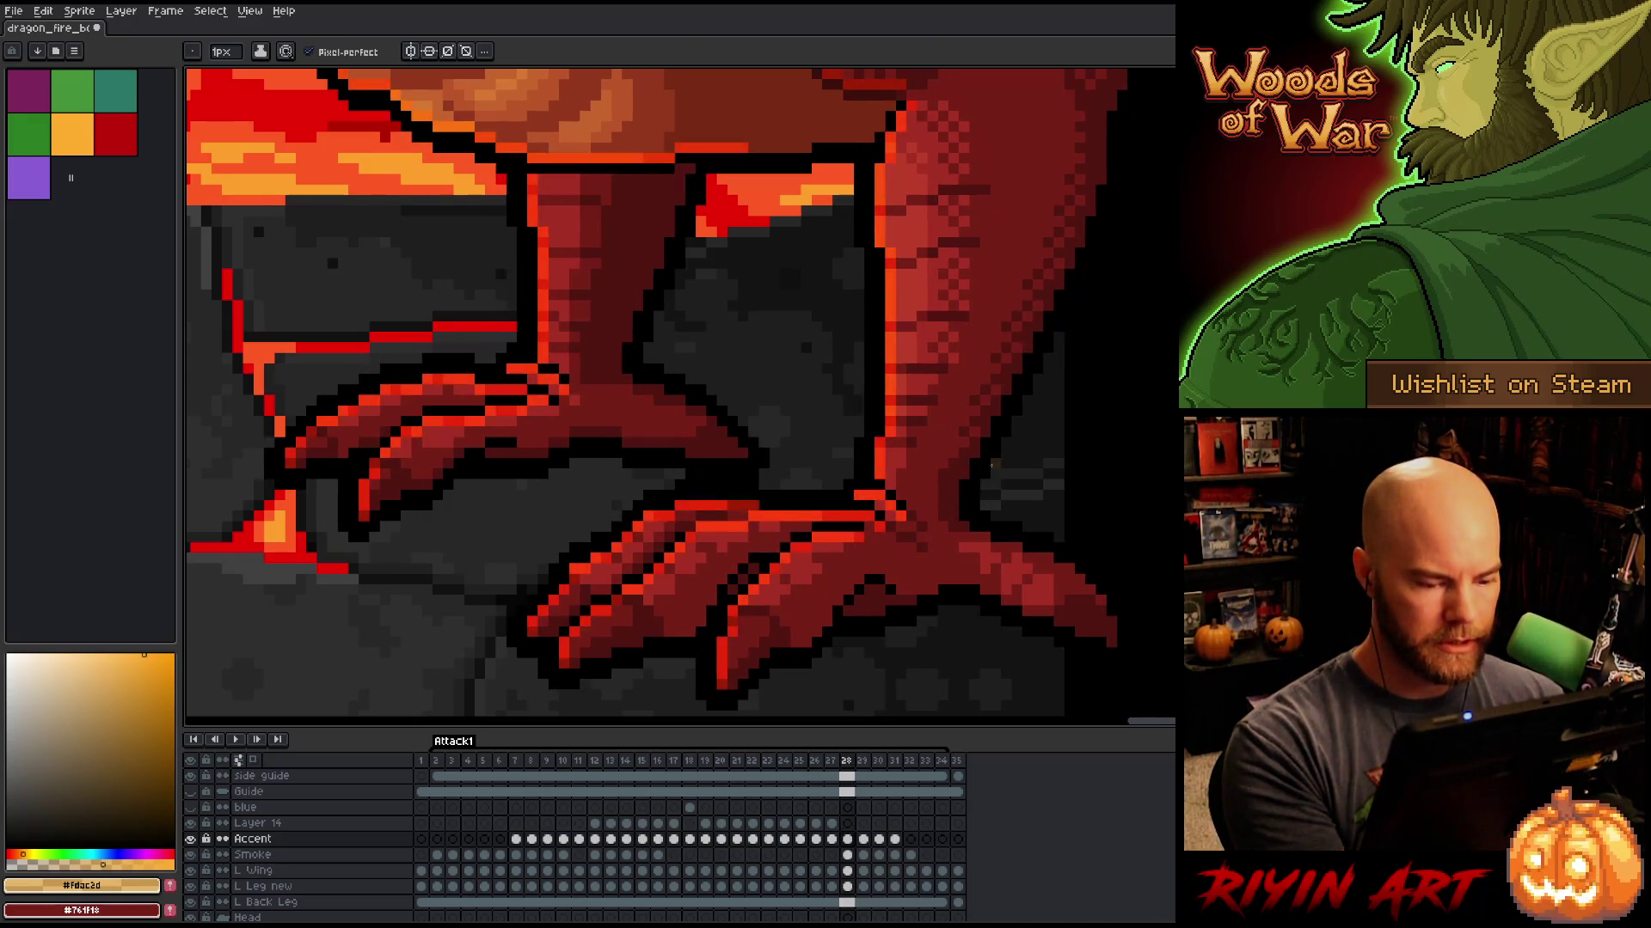
key(Right)
key(Right)
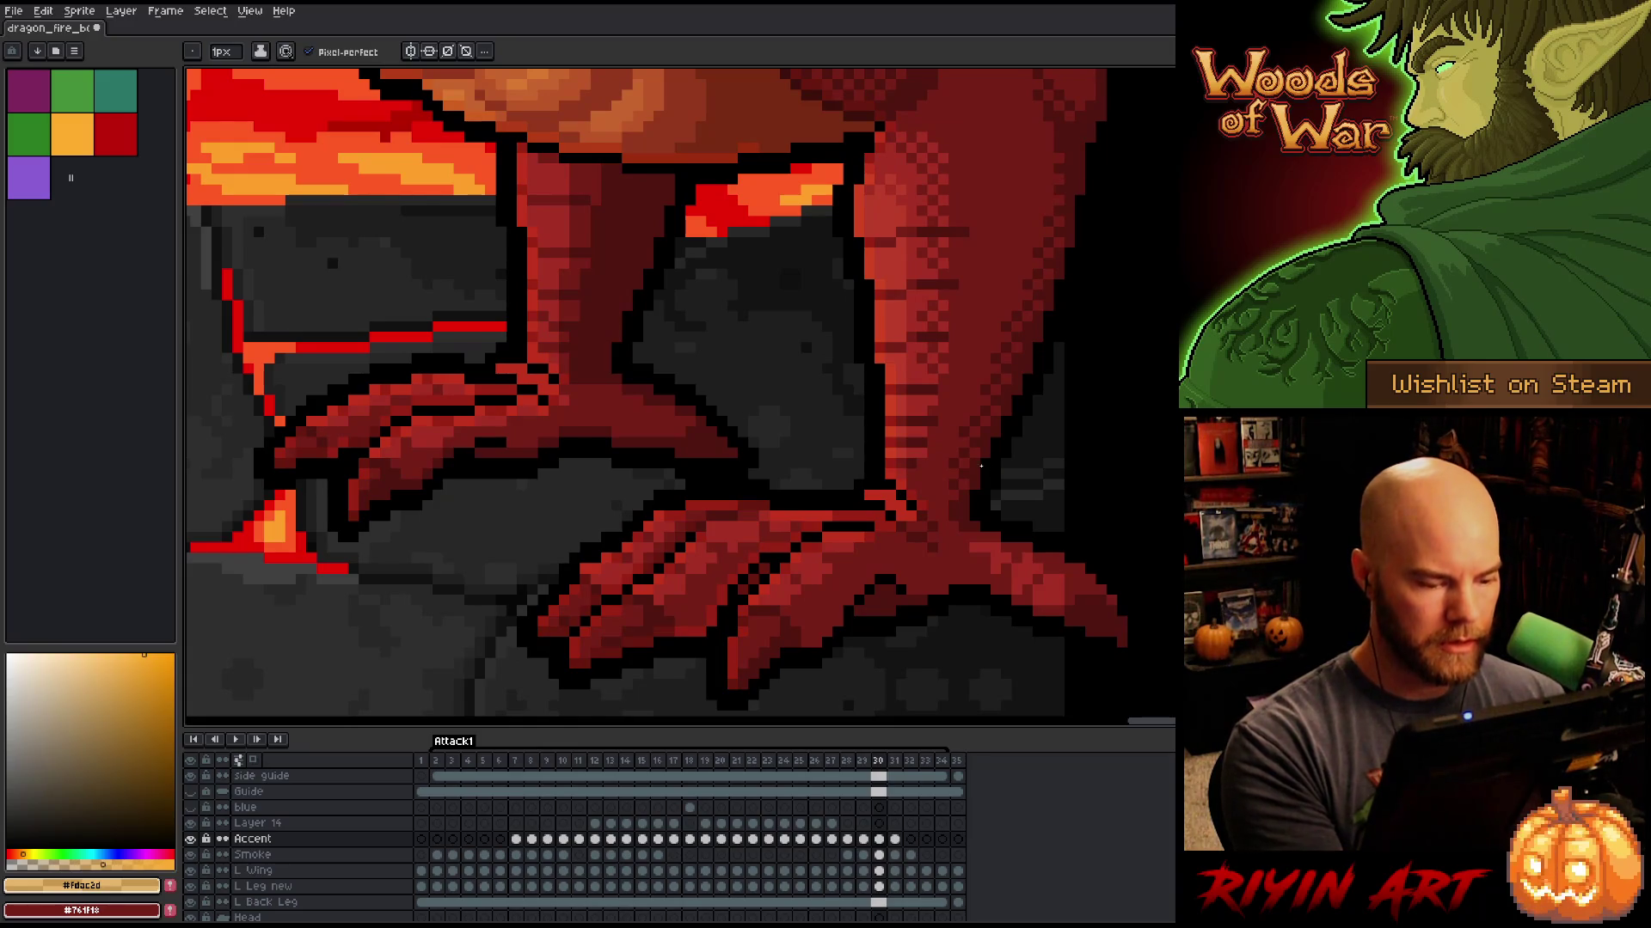
key(b)
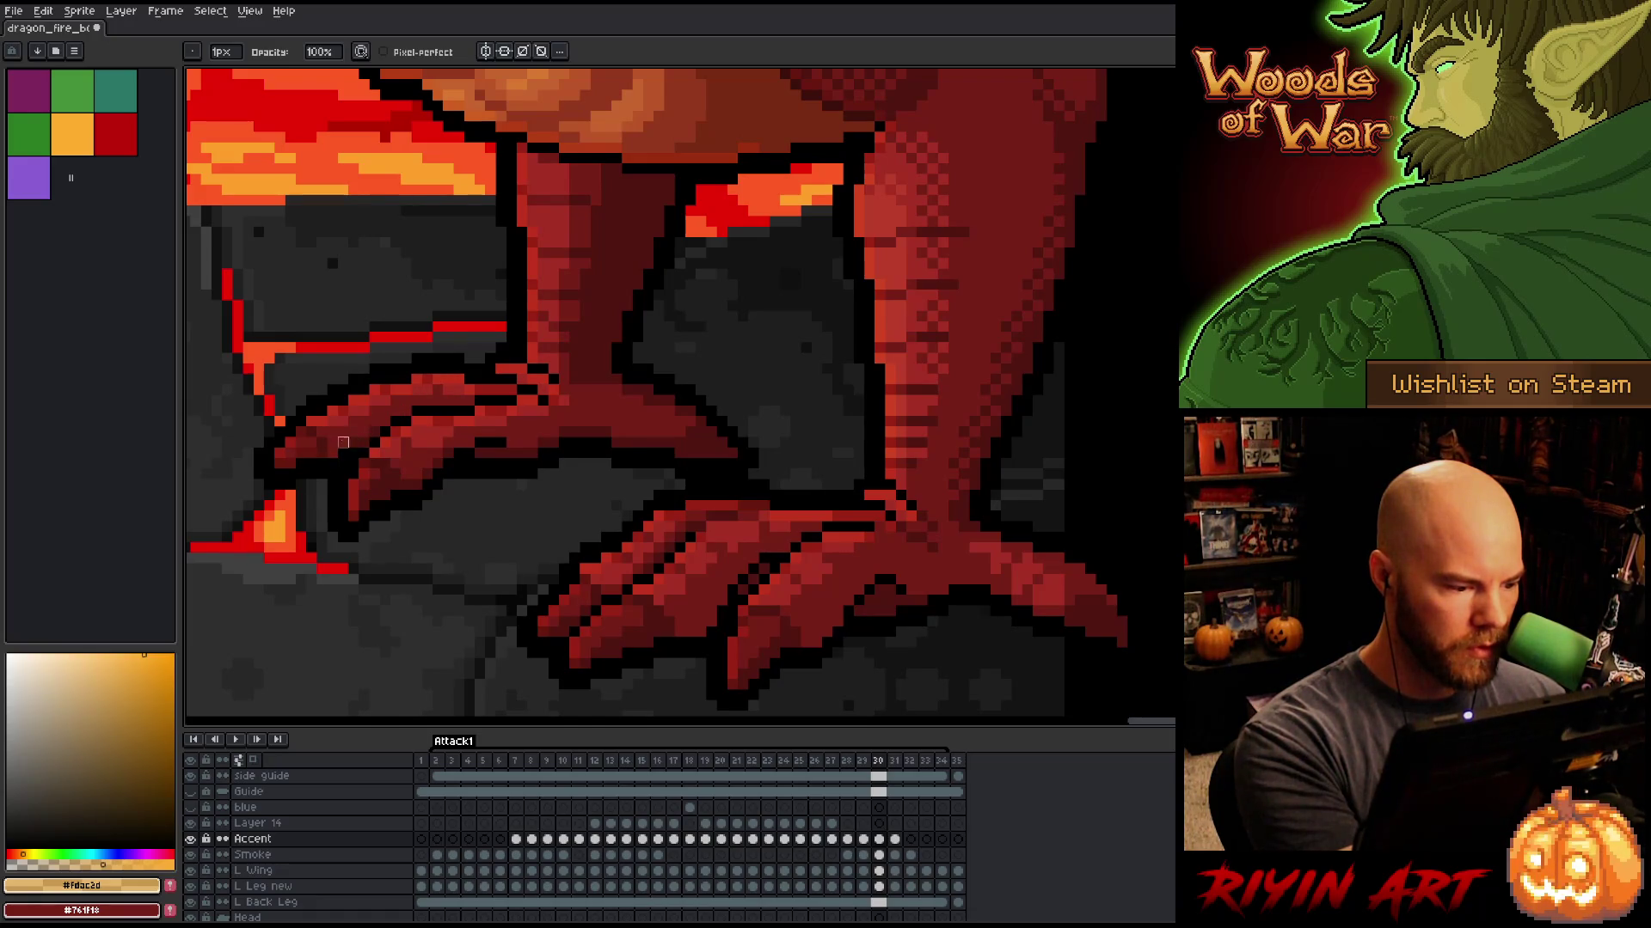
Step: Sample the Accent sketch line's colour with the Accent layer soloed, then restore all layers
alt+click(192, 838)
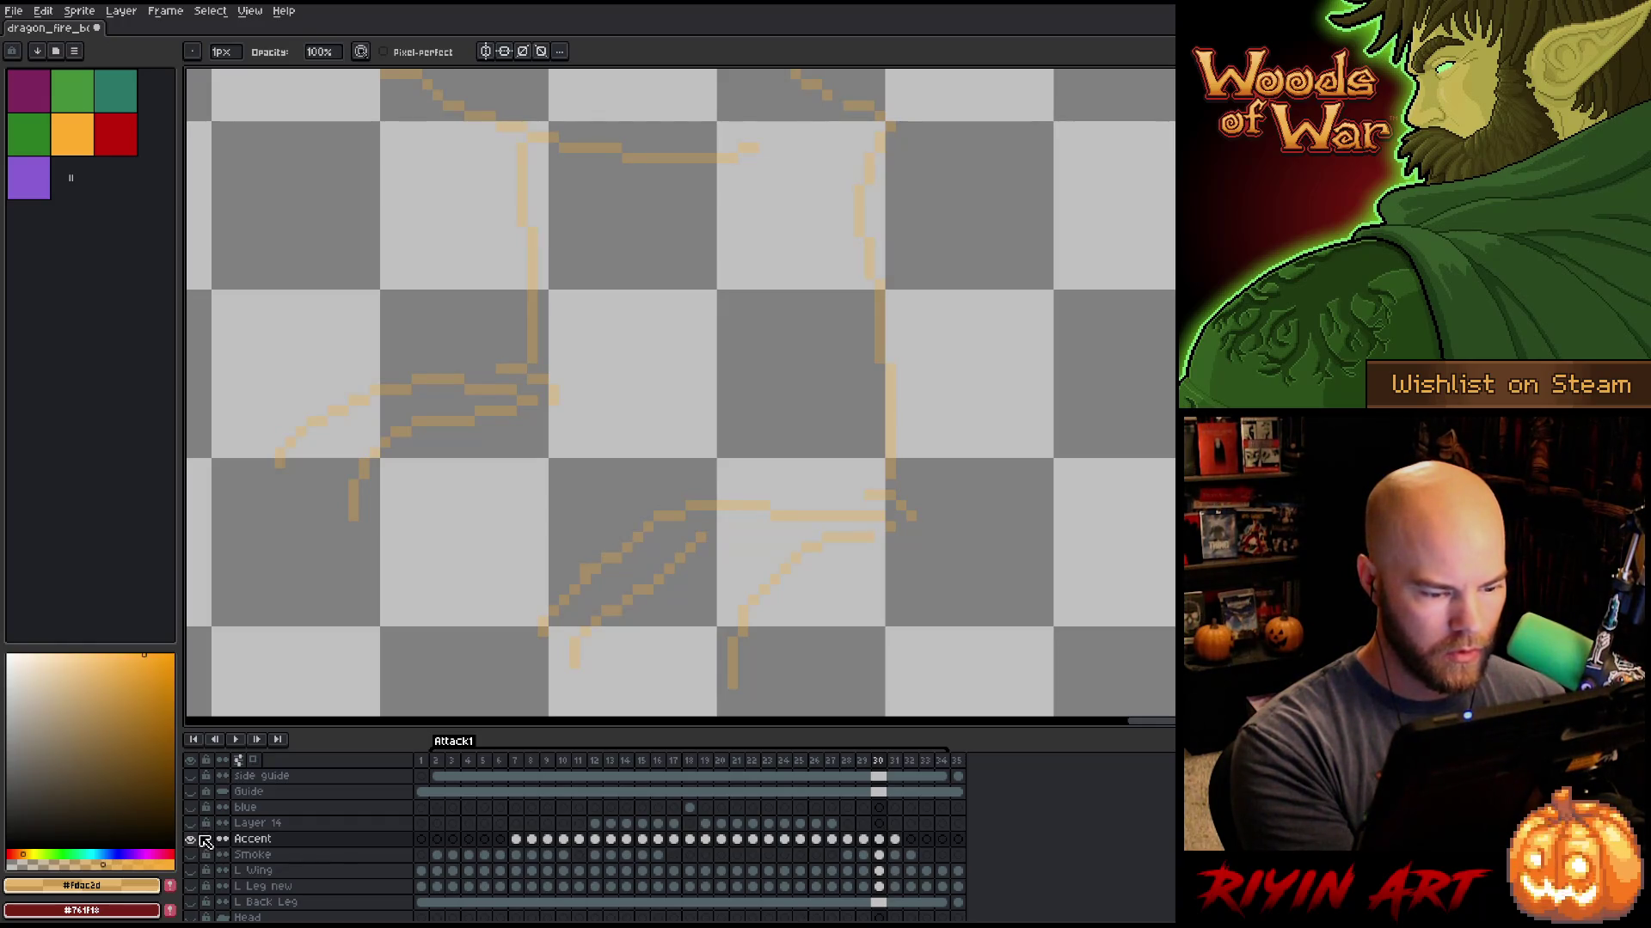
key(i)
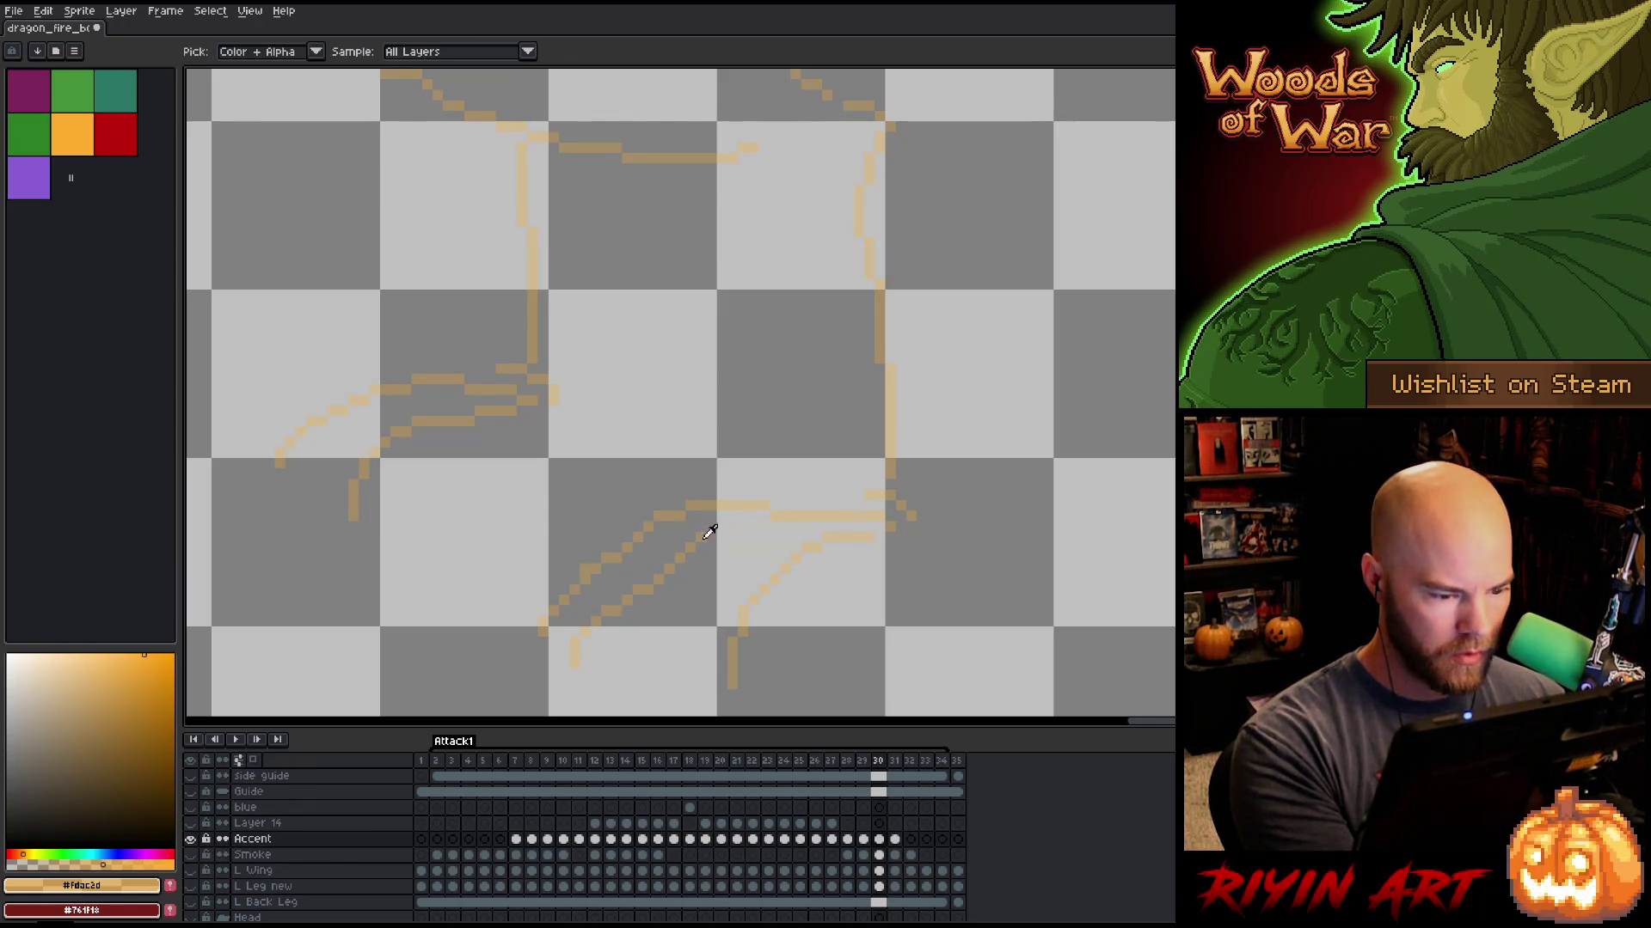
click(709, 530)
key(b)
alt+click(192, 839)
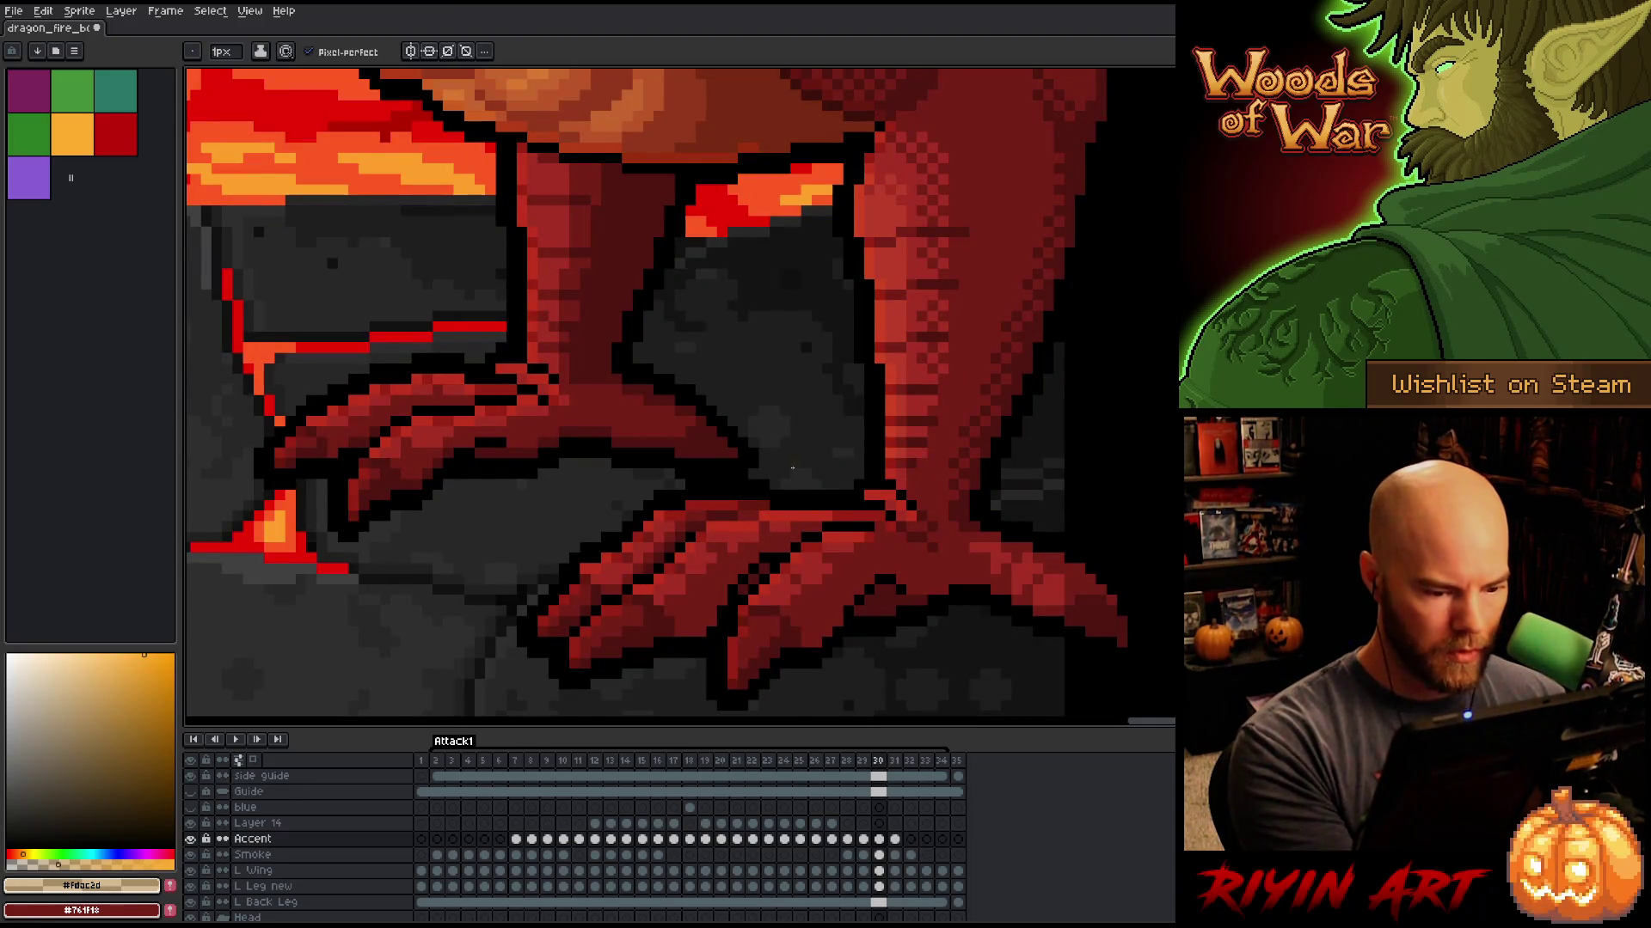
Step: Flip between neighbouring frames to compare the foot, settling on frame 29 with the eraser
key(Left)
key(Left)
key(Right)
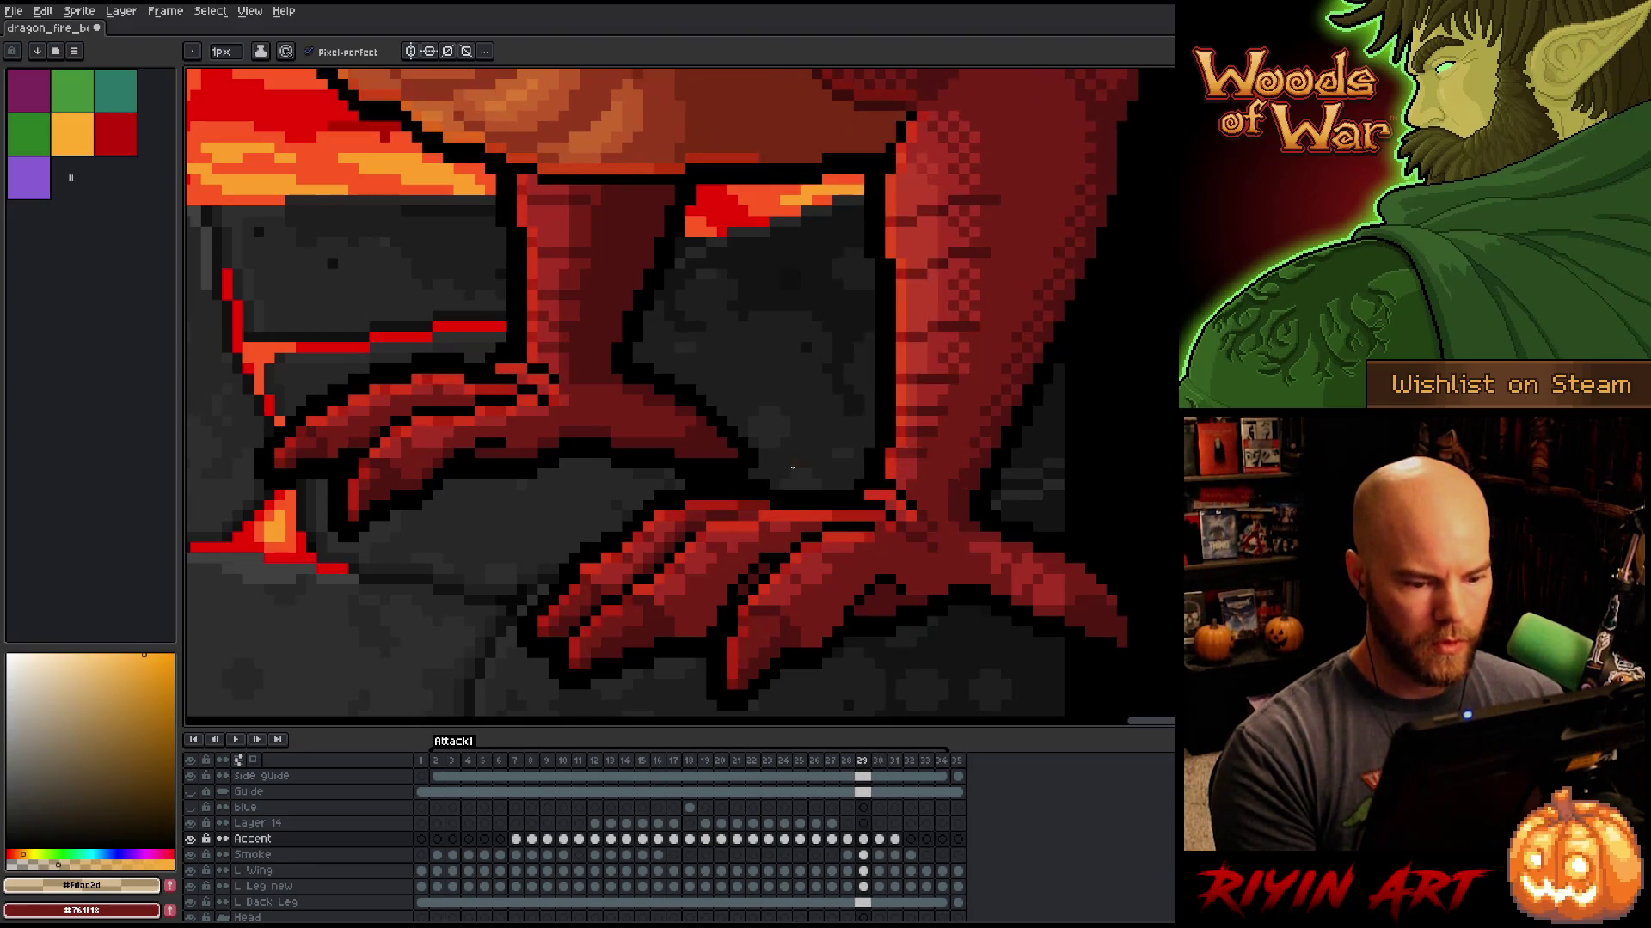
key(Right)
key(Left)
key(Right)
key(Left)
key(Right)
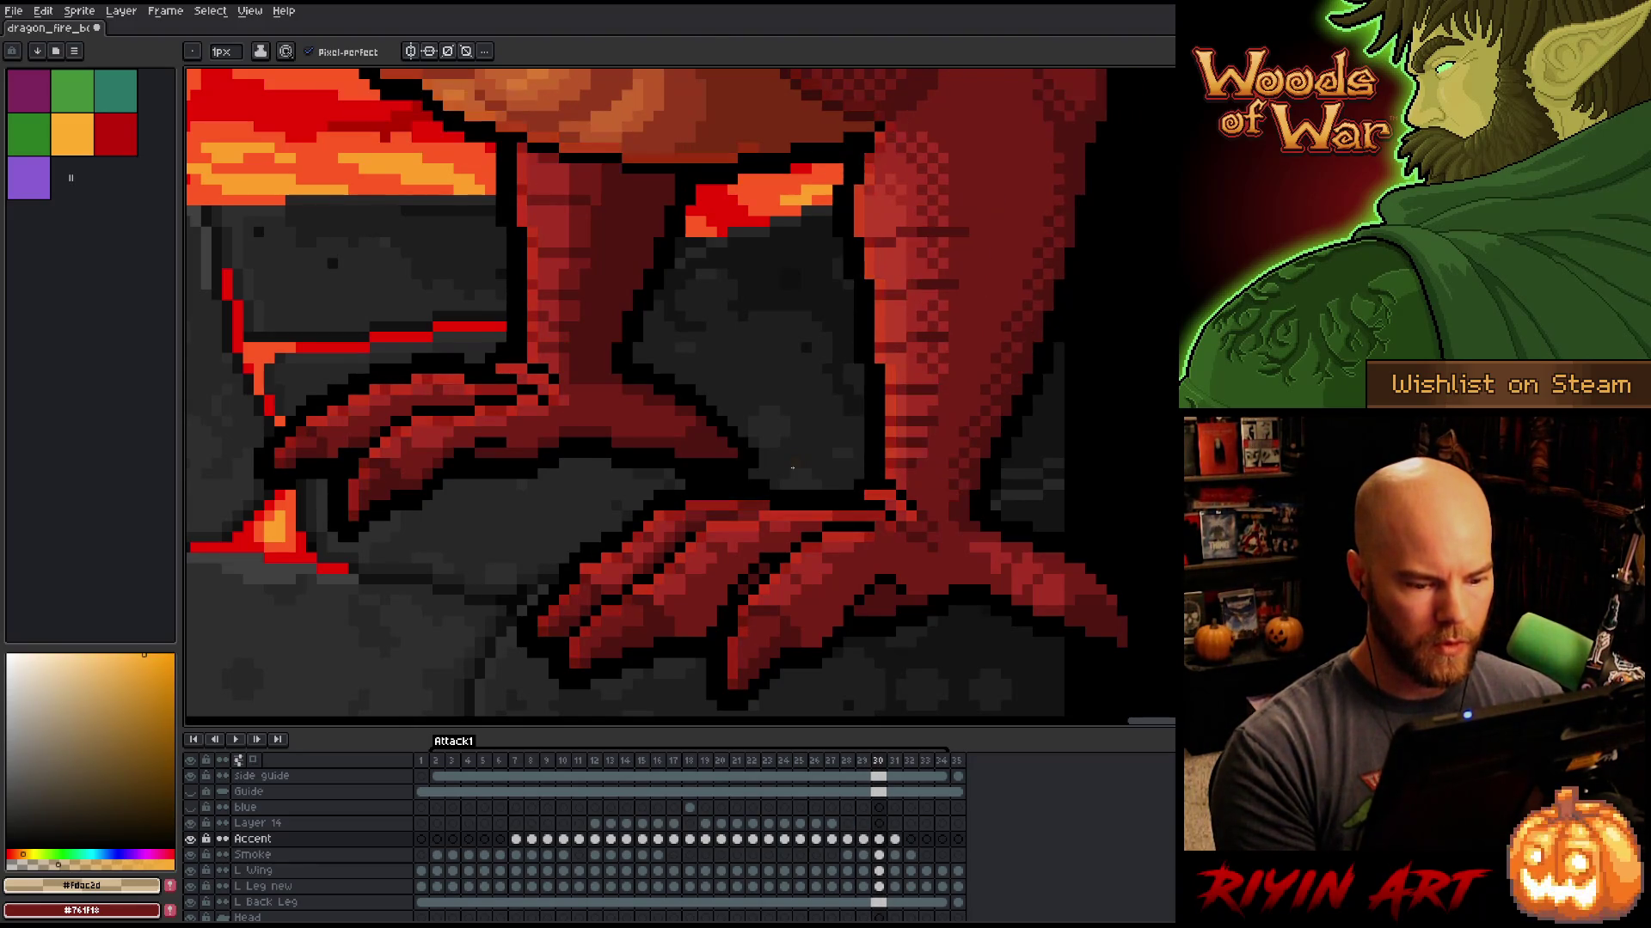
key(Left)
key(comma)
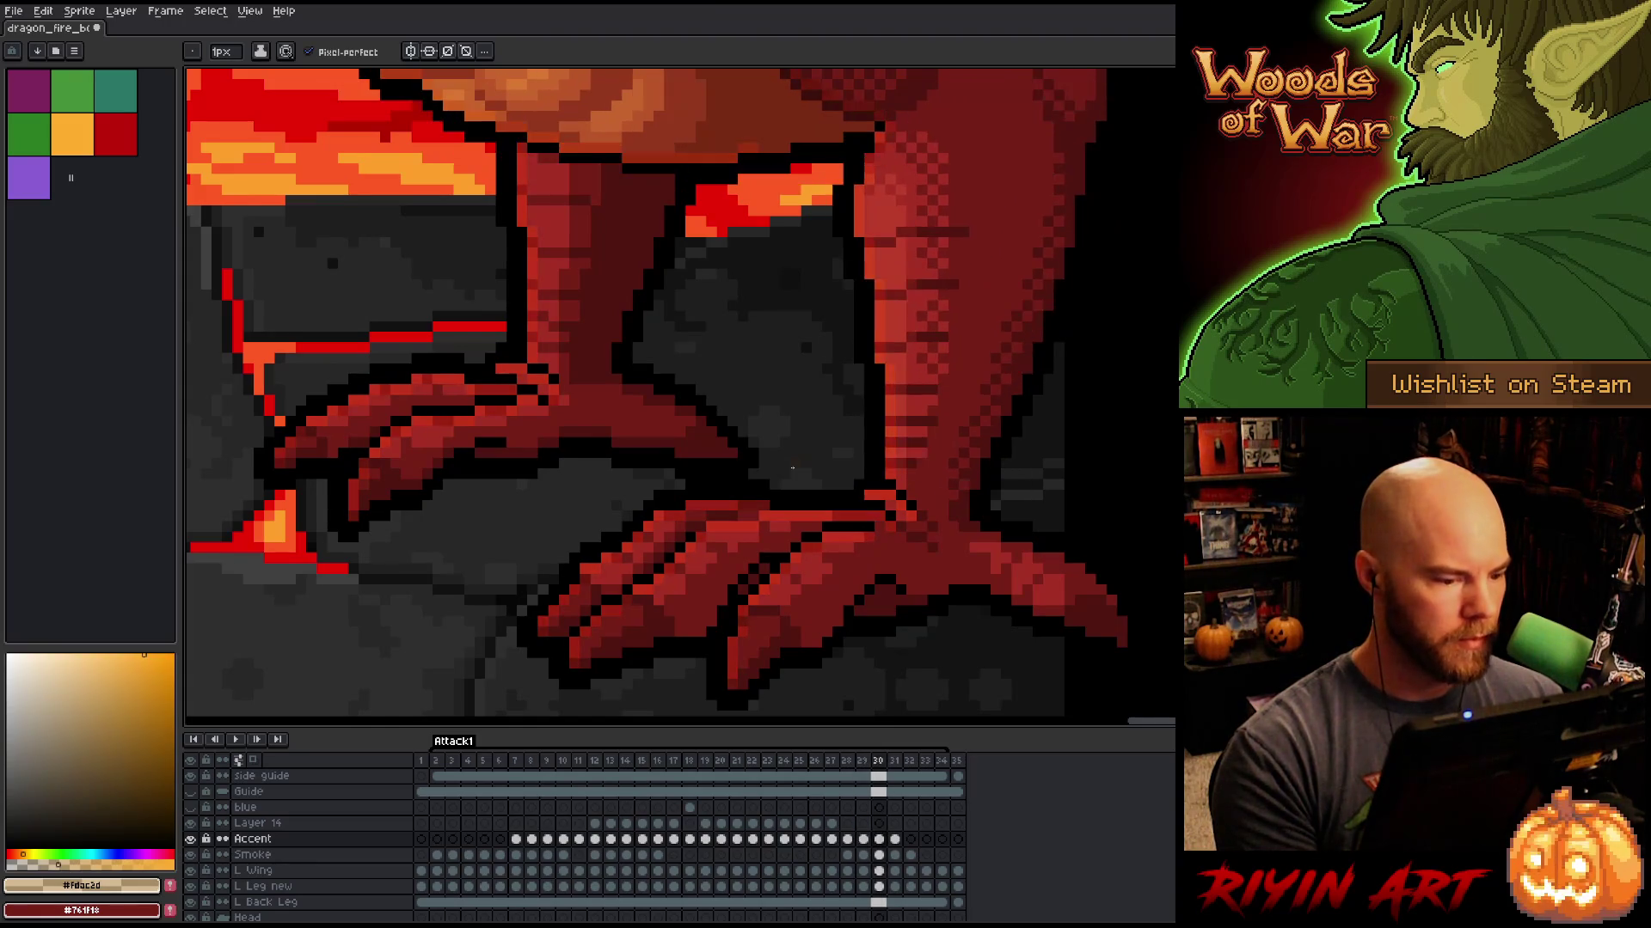
key(e)
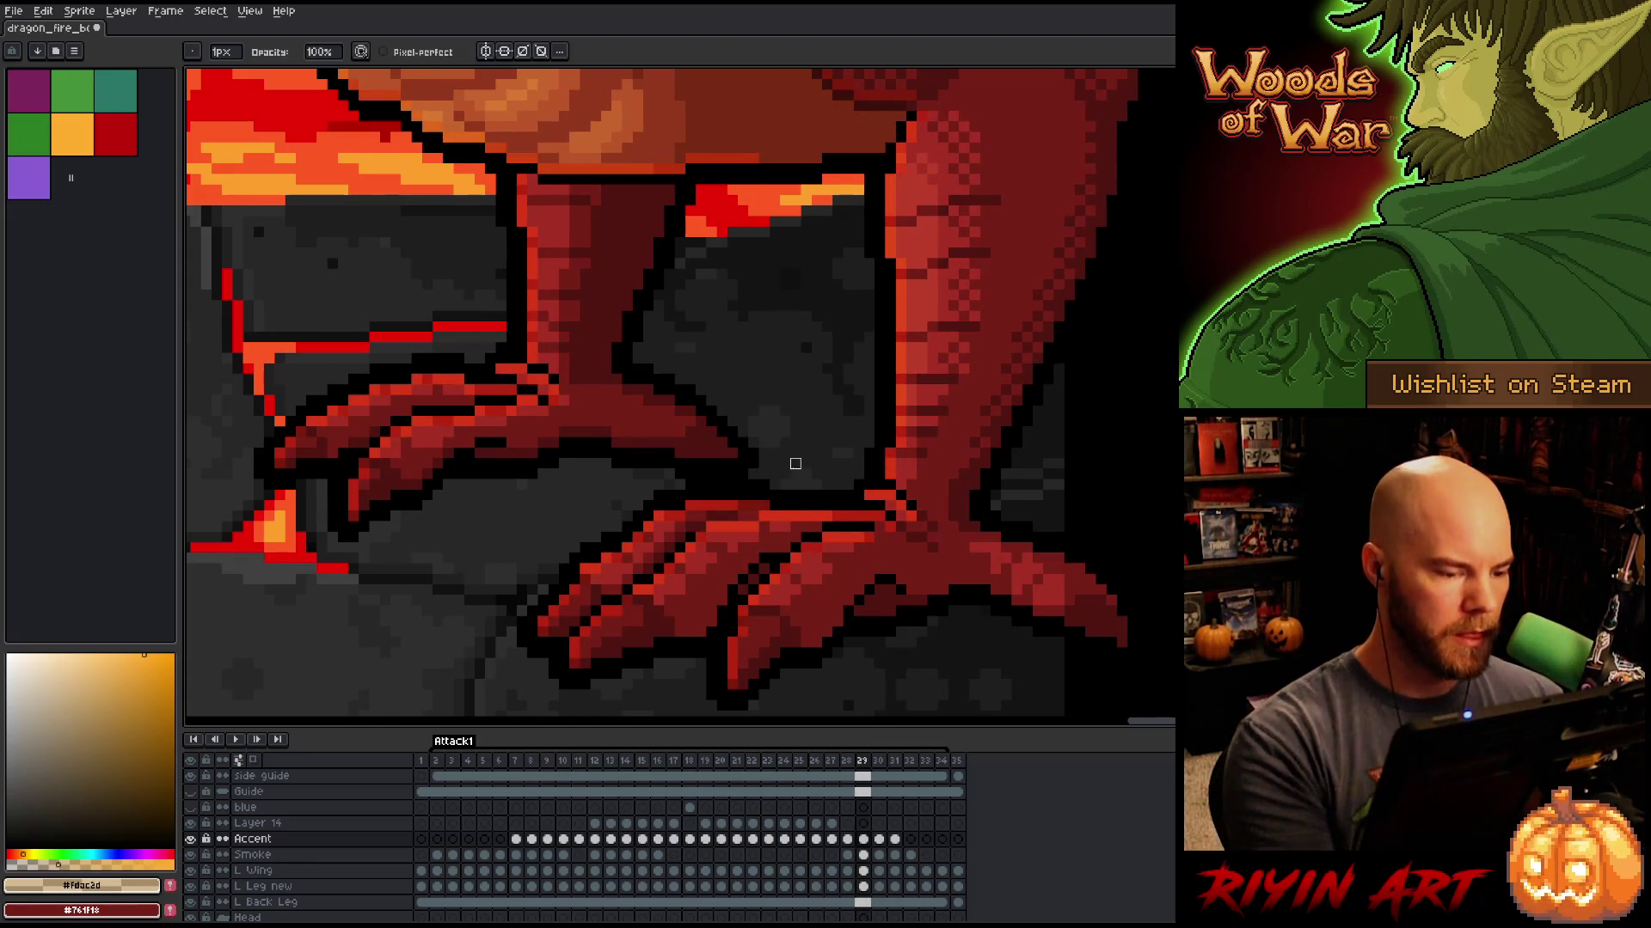
Step: Compare the leg across frames 30 and 31, checking the Accent layer on its own twice
key(period)
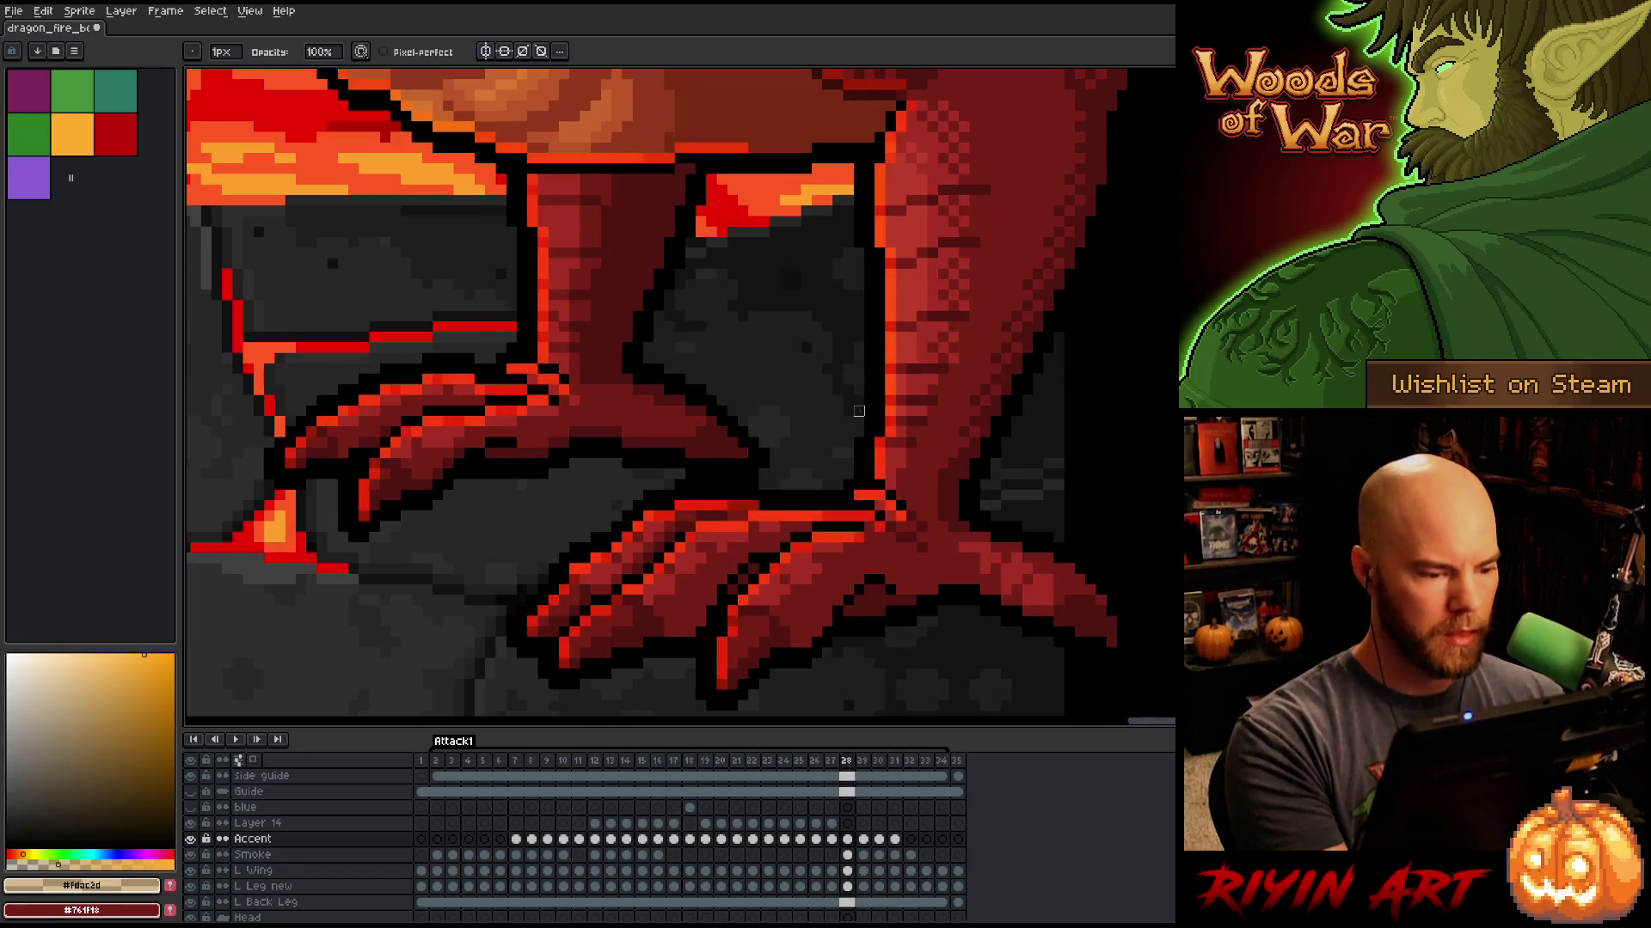
key(comma)
key(period)
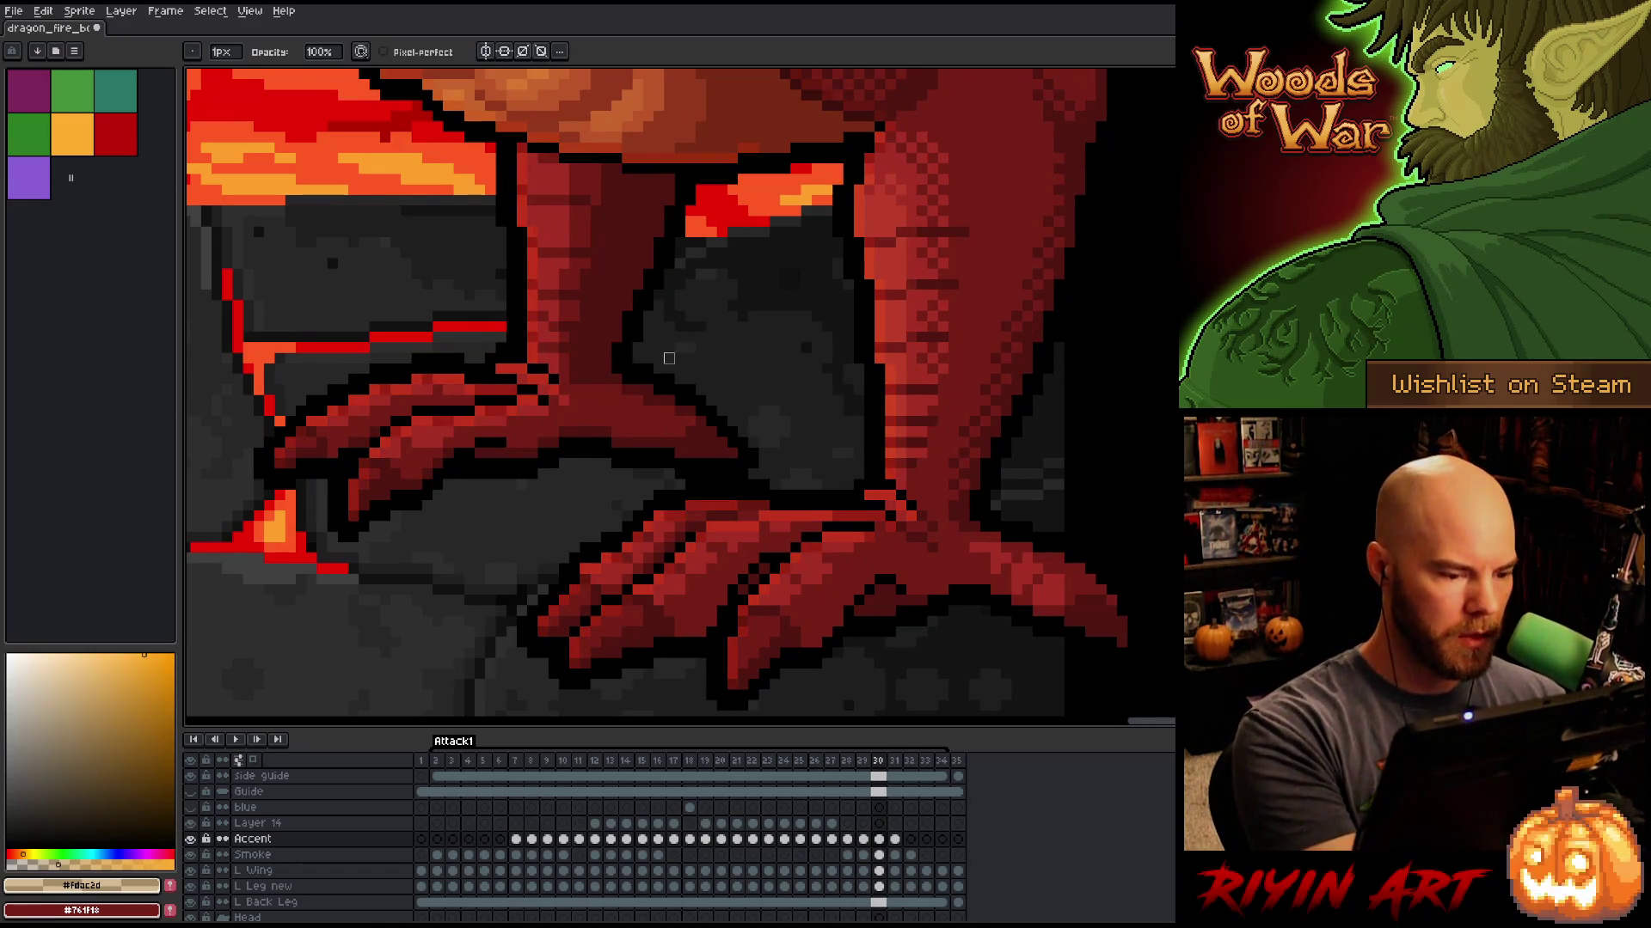
key(period)
key(comma)
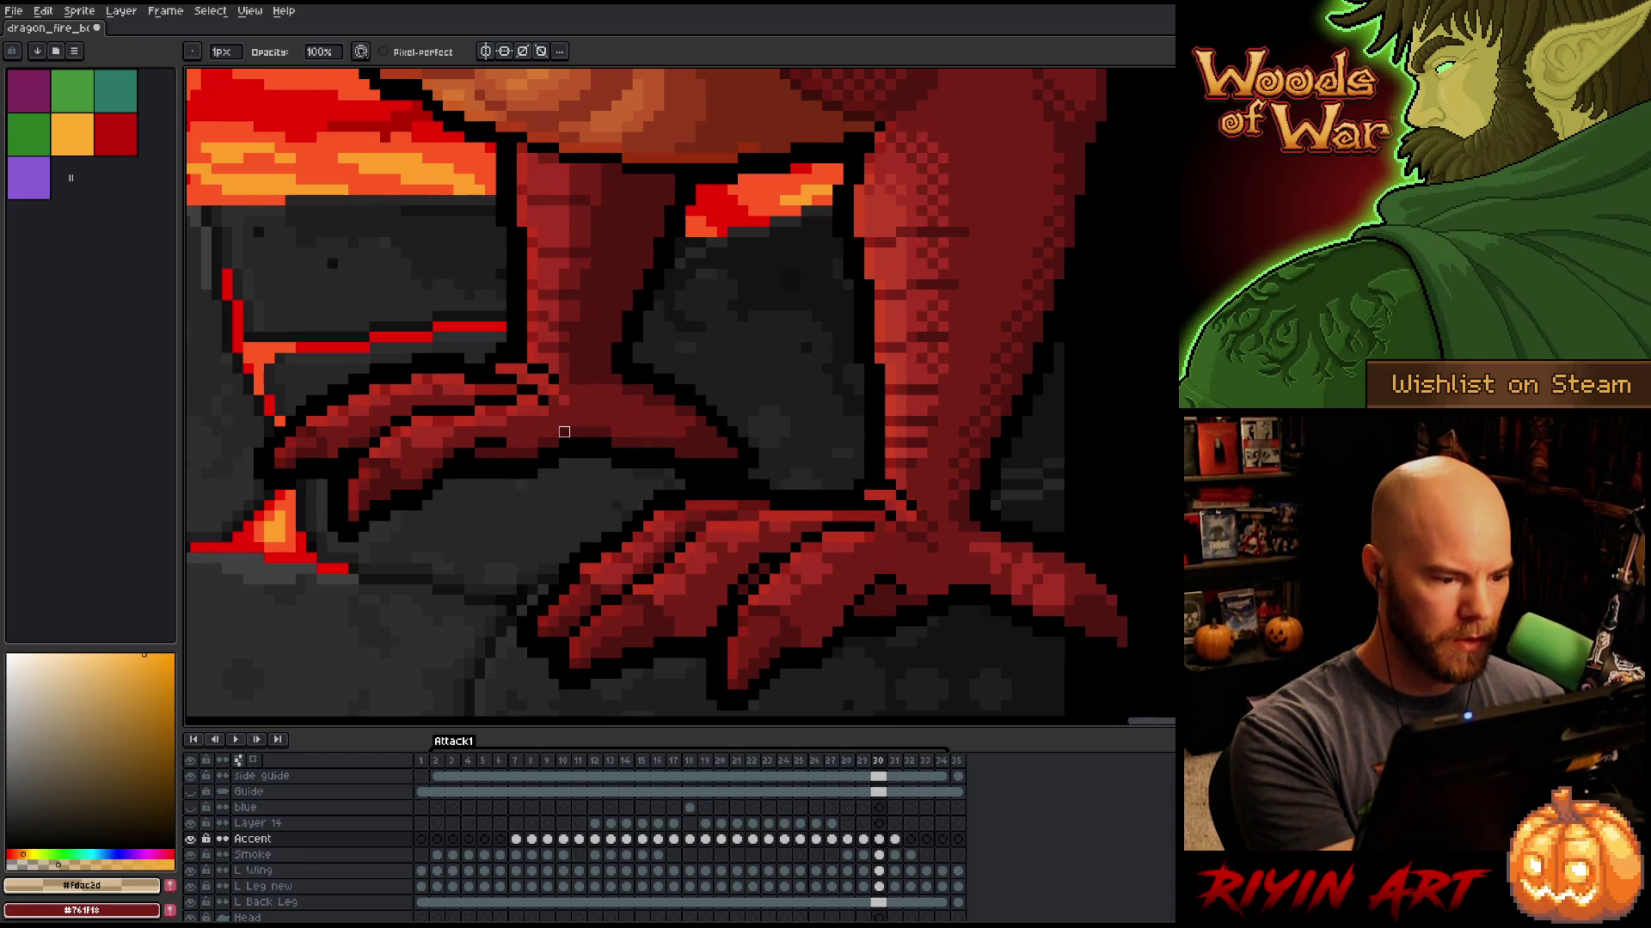
key(period)
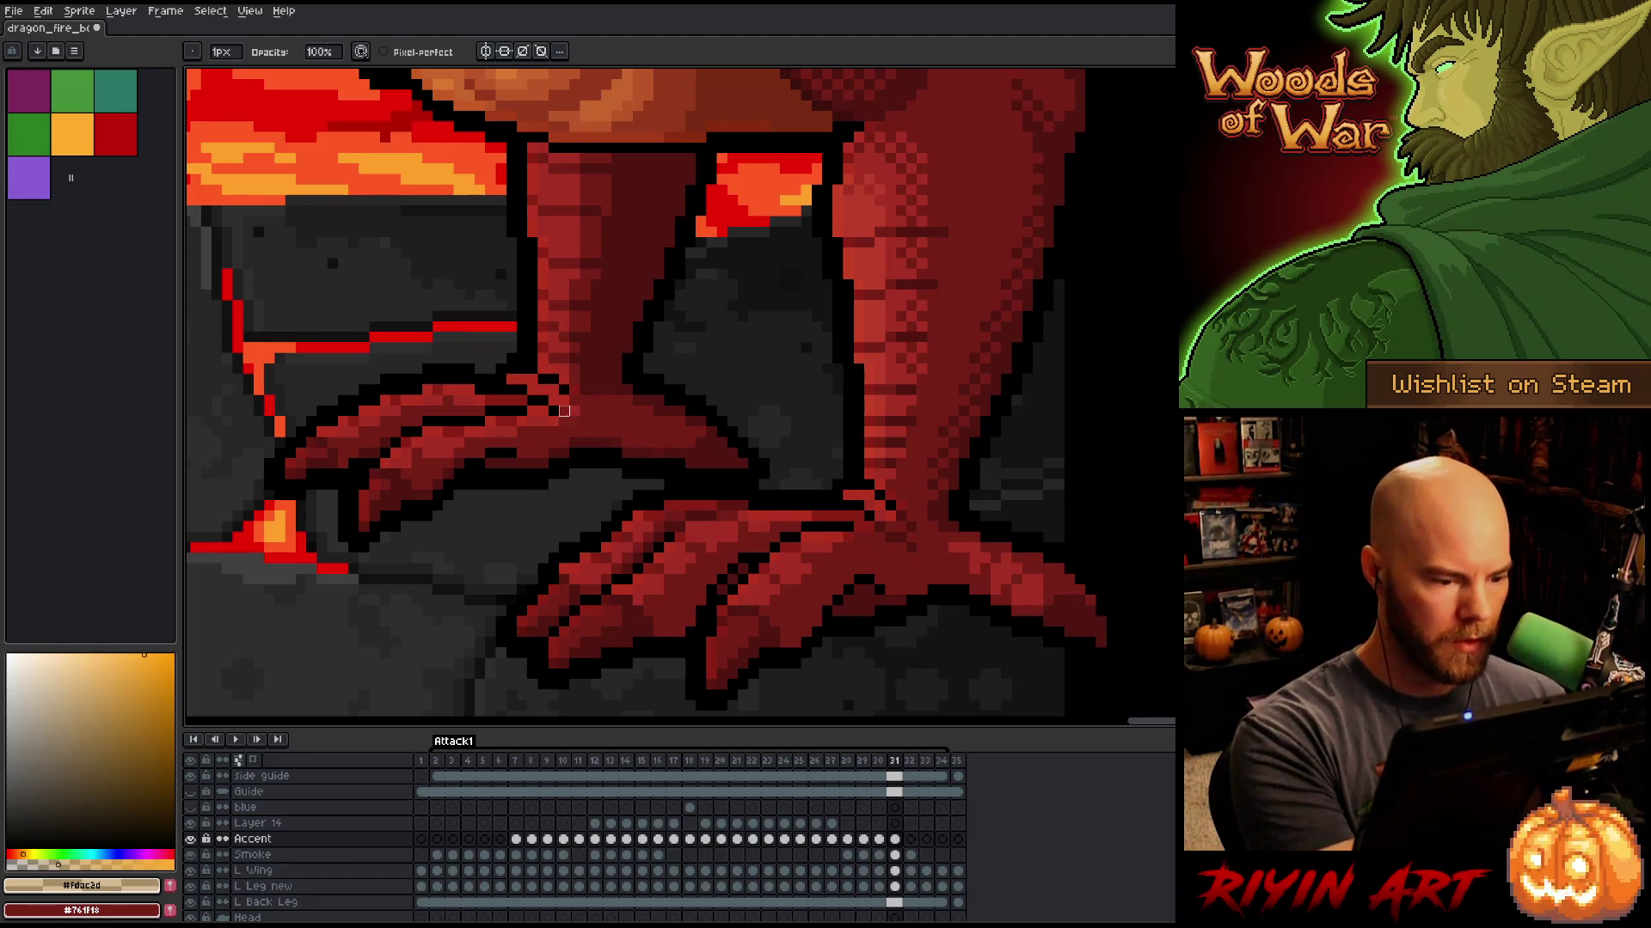
alt+click(190, 839)
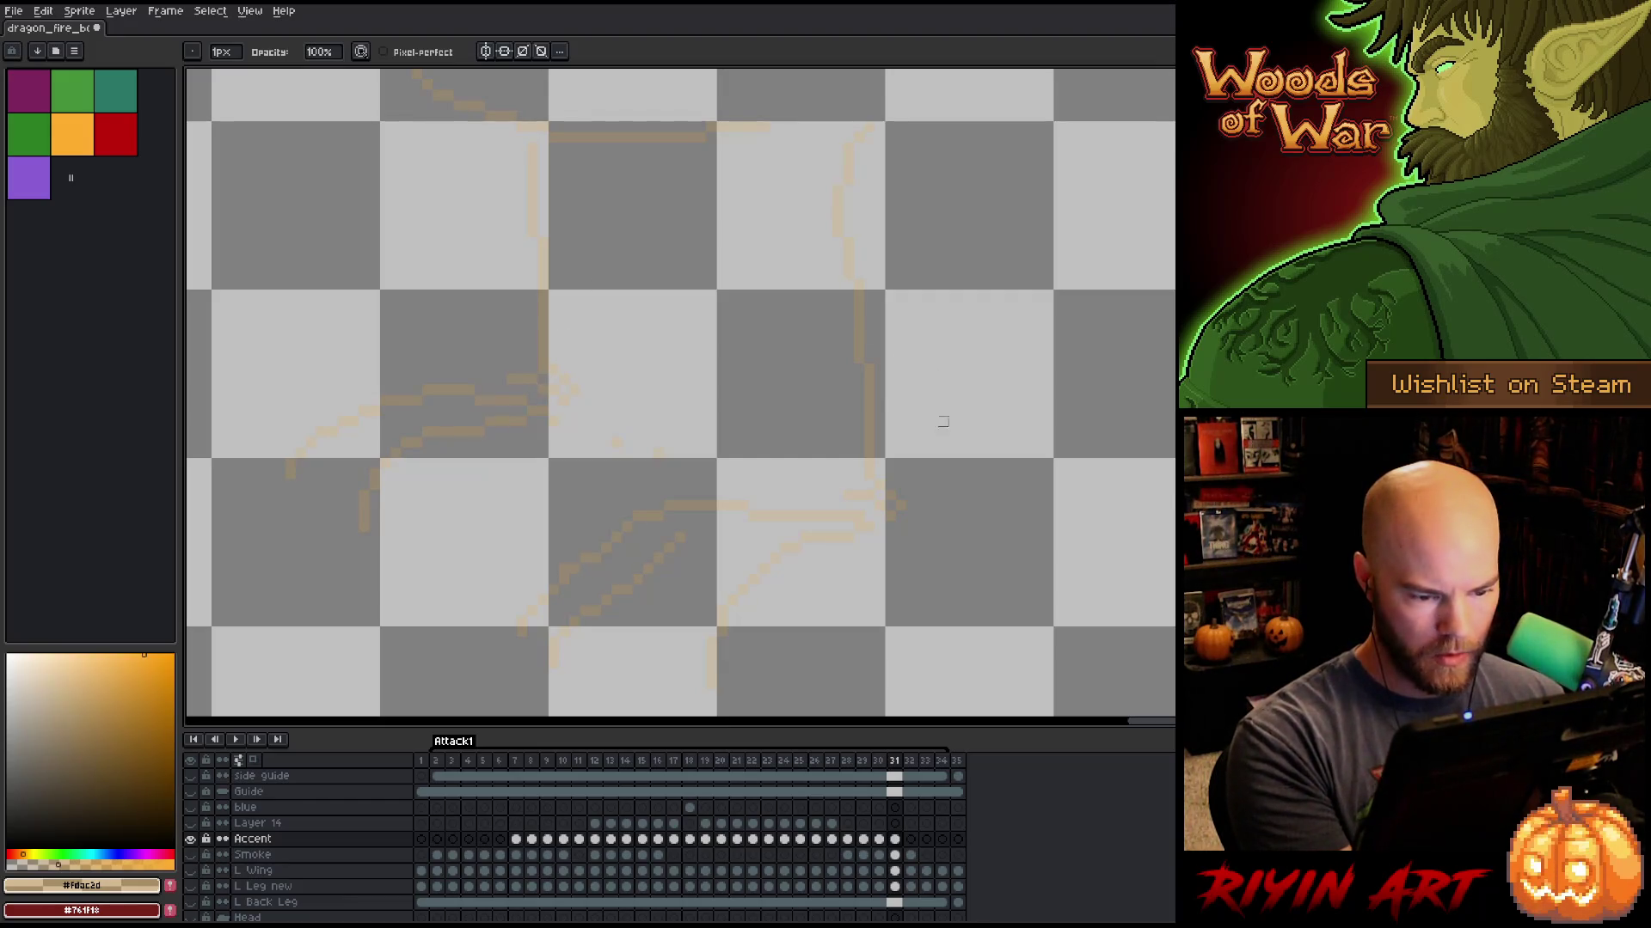
alt+click(190, 839)
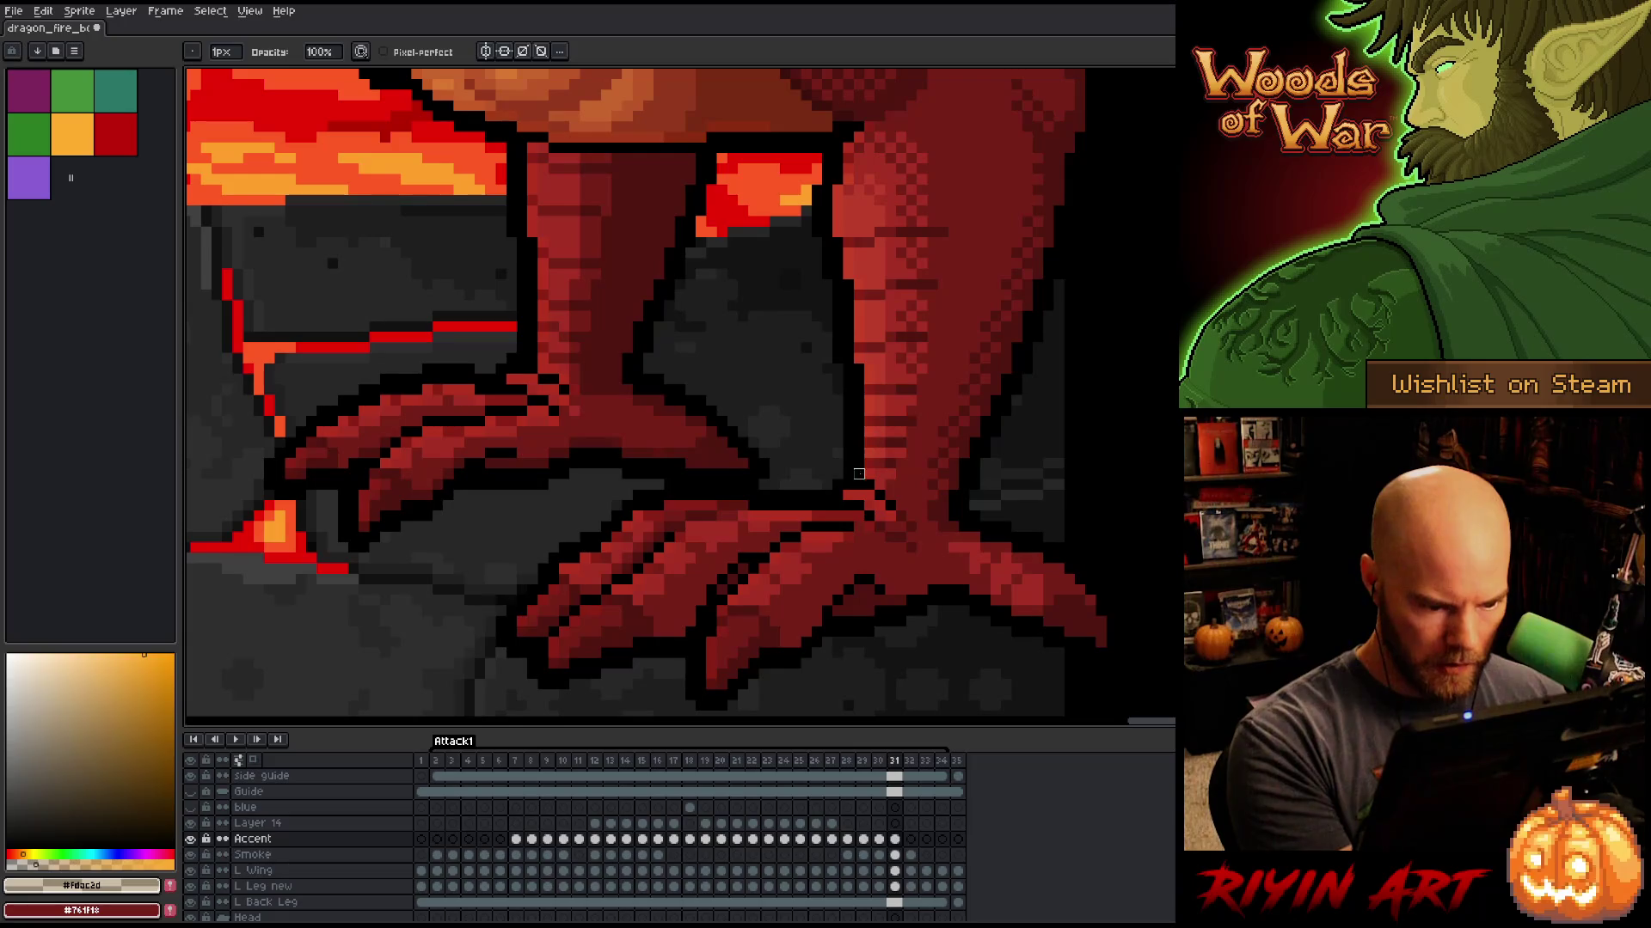
key(e)
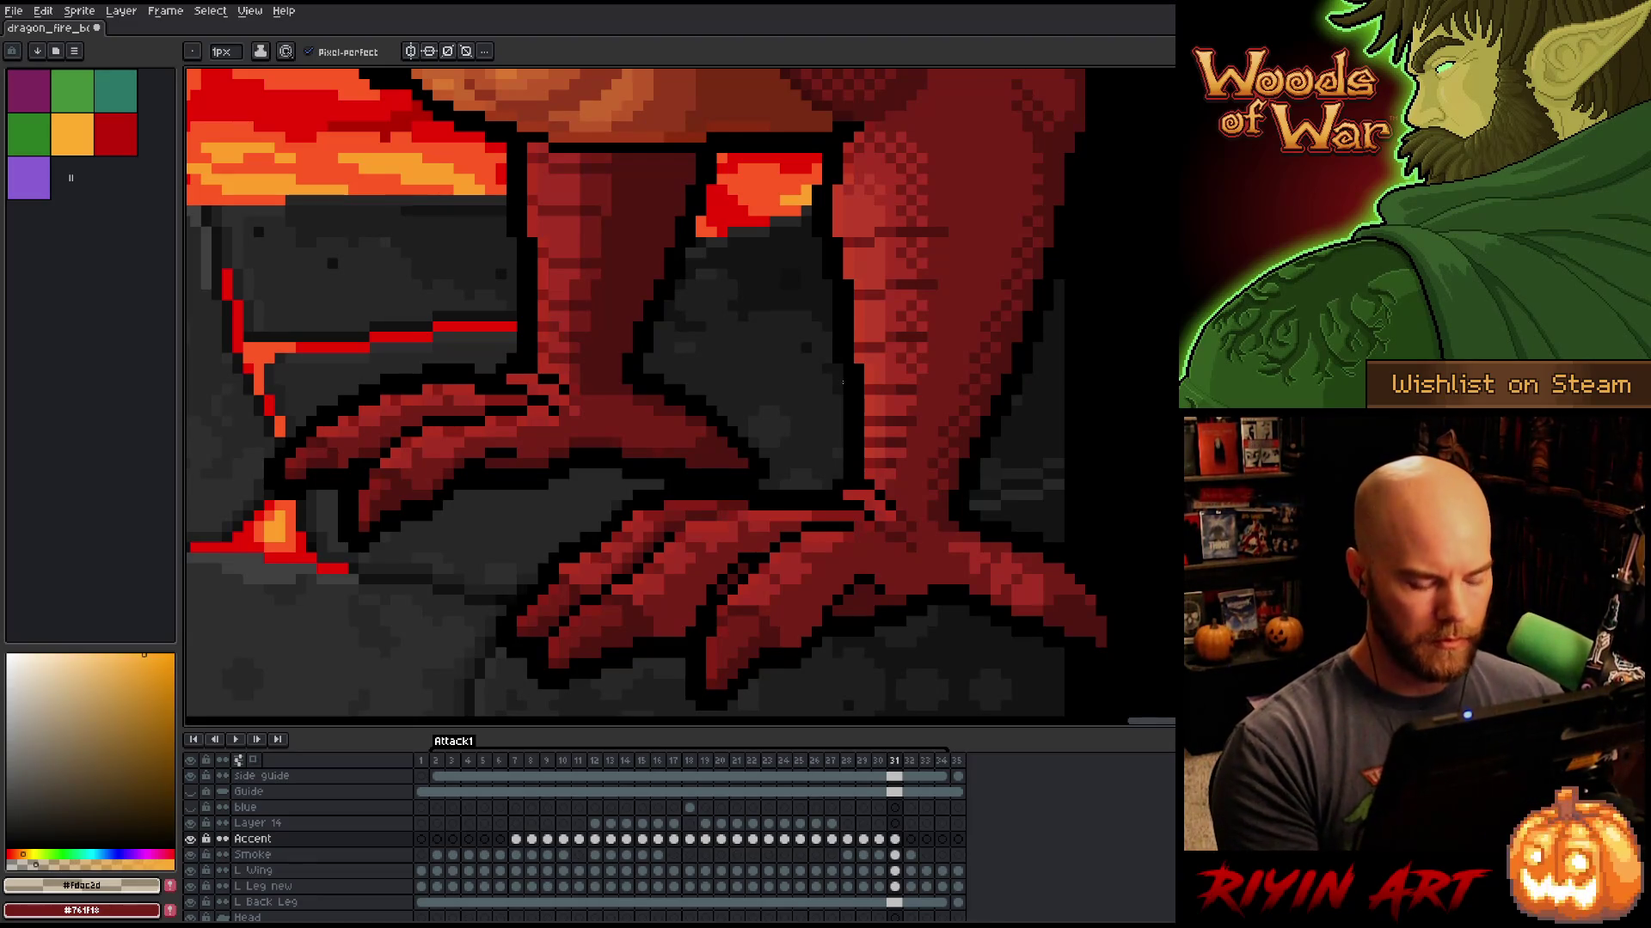
alt+click(191, 839)
alt+click(191, 839)
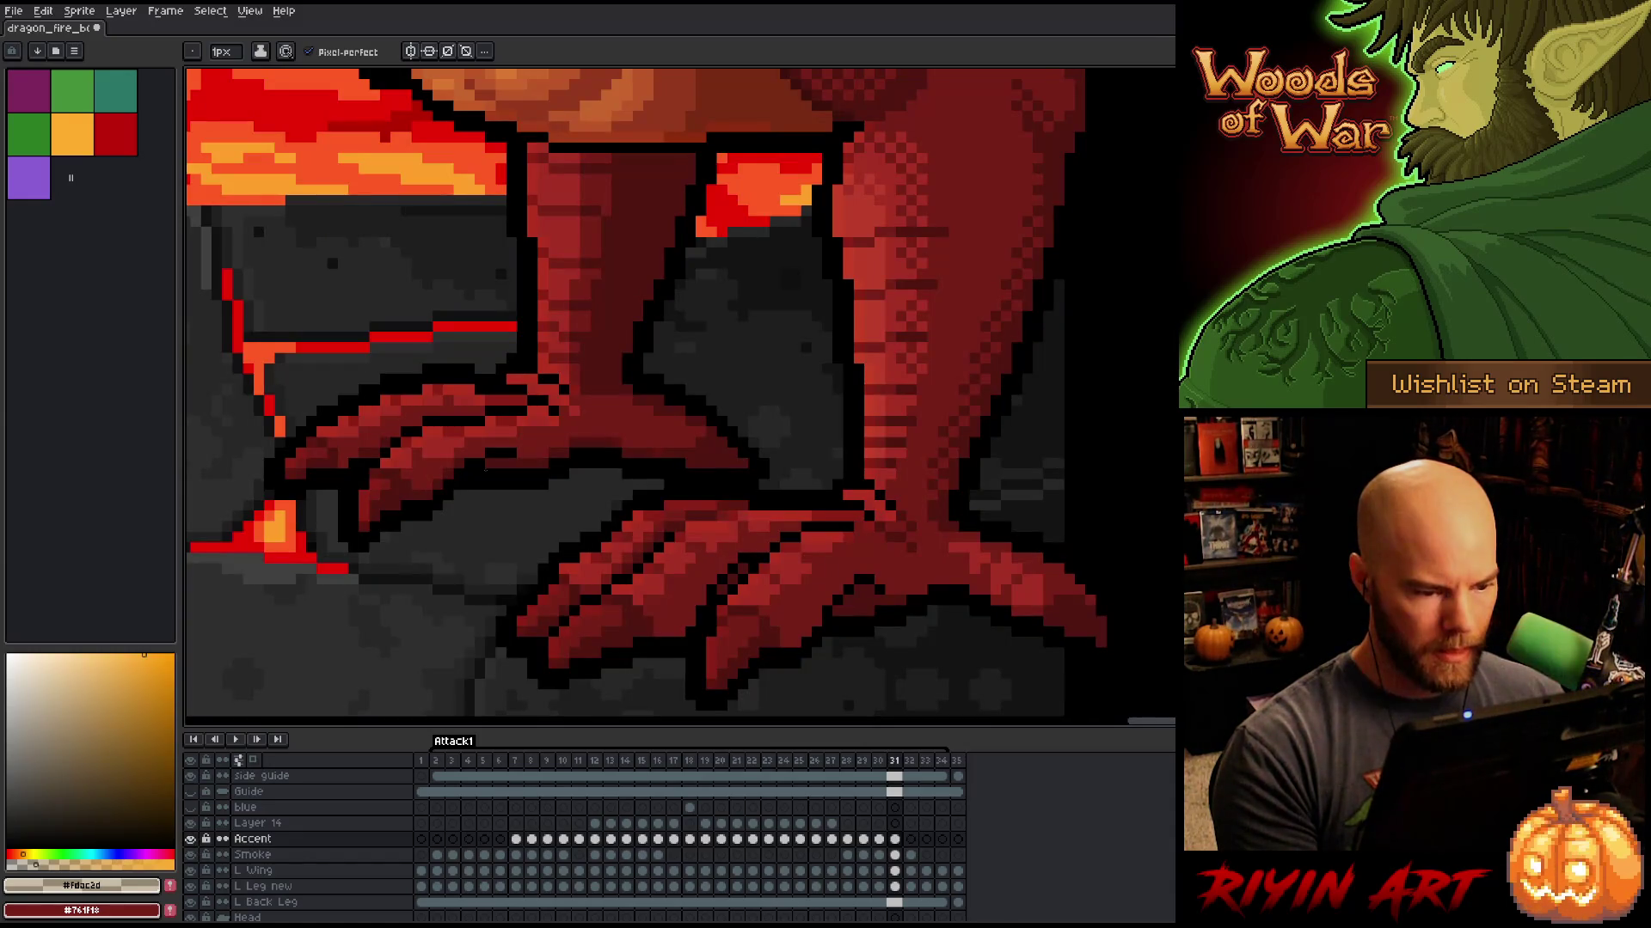
Step: Advance to frame 32, zoom out, then step back to fire-breathing frame 24
key(Right)
scroll(486, 491, down, 4)
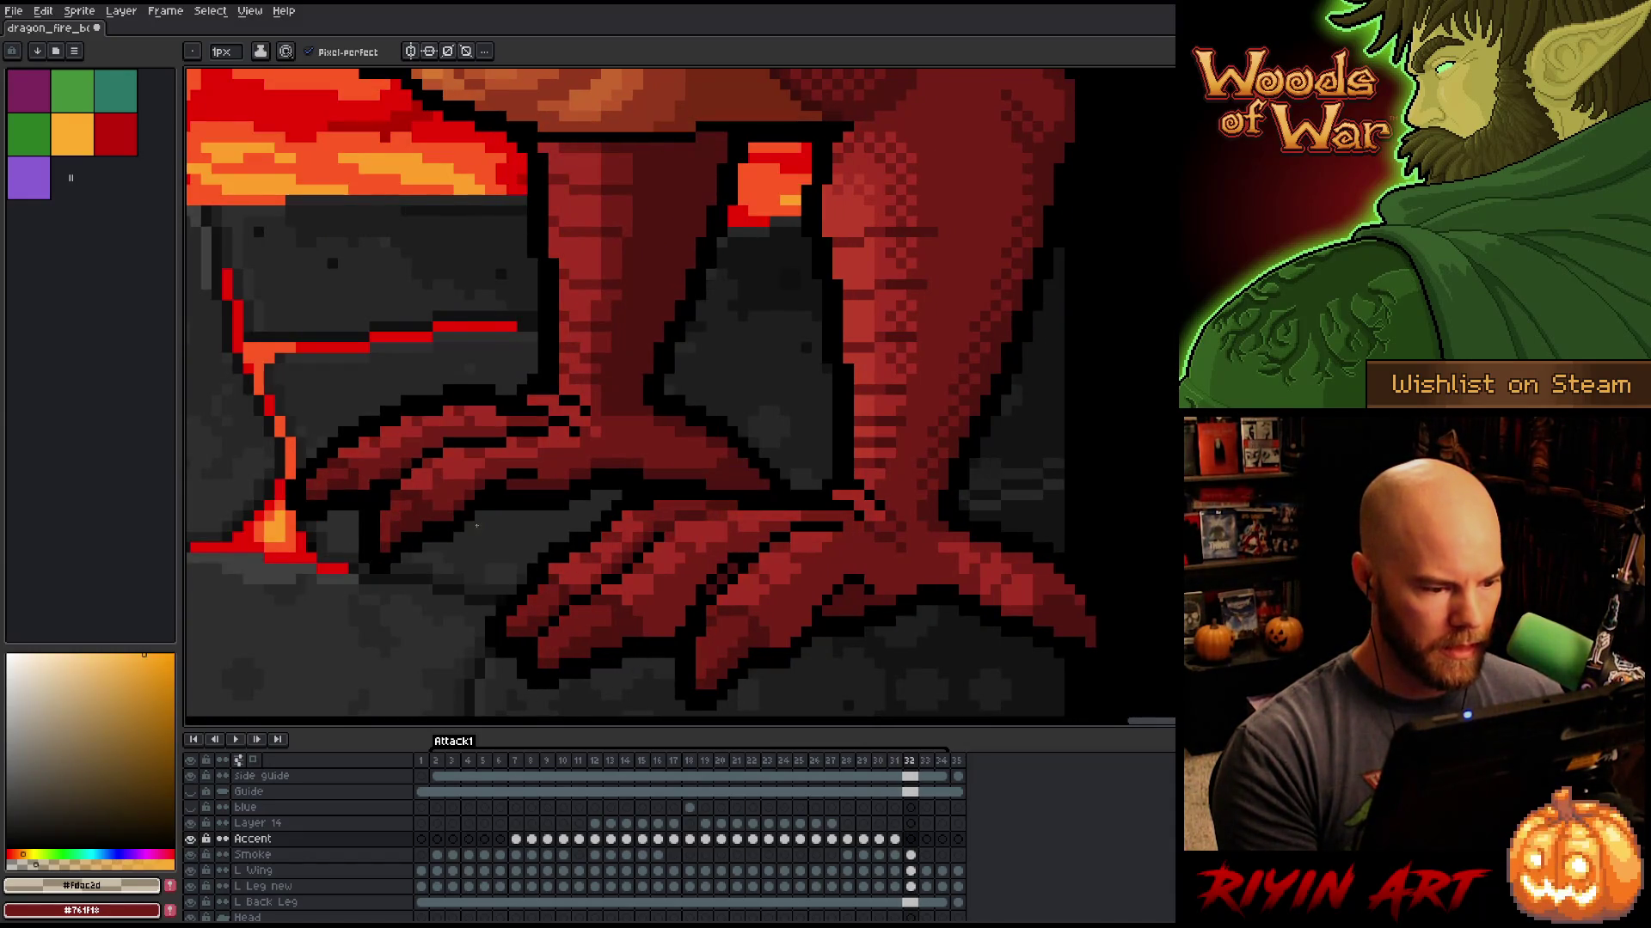
scroll(431, 465, up, 1)
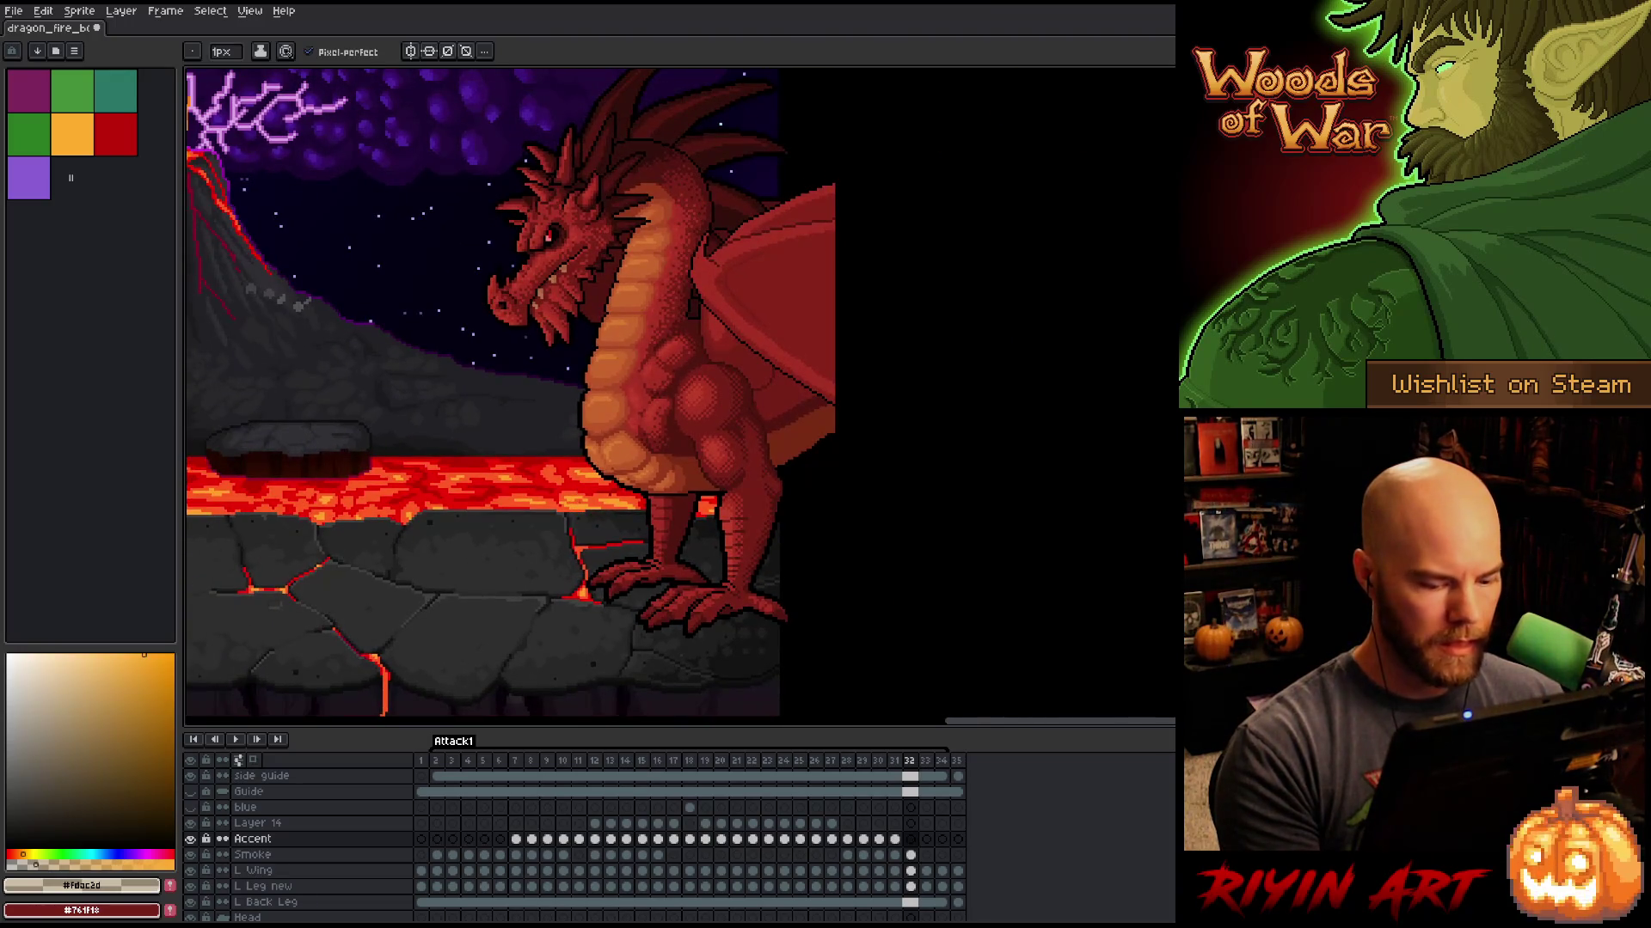
key(Left)
key(Left)
key(Left)
key(Left)
key(Left)
key(Left)
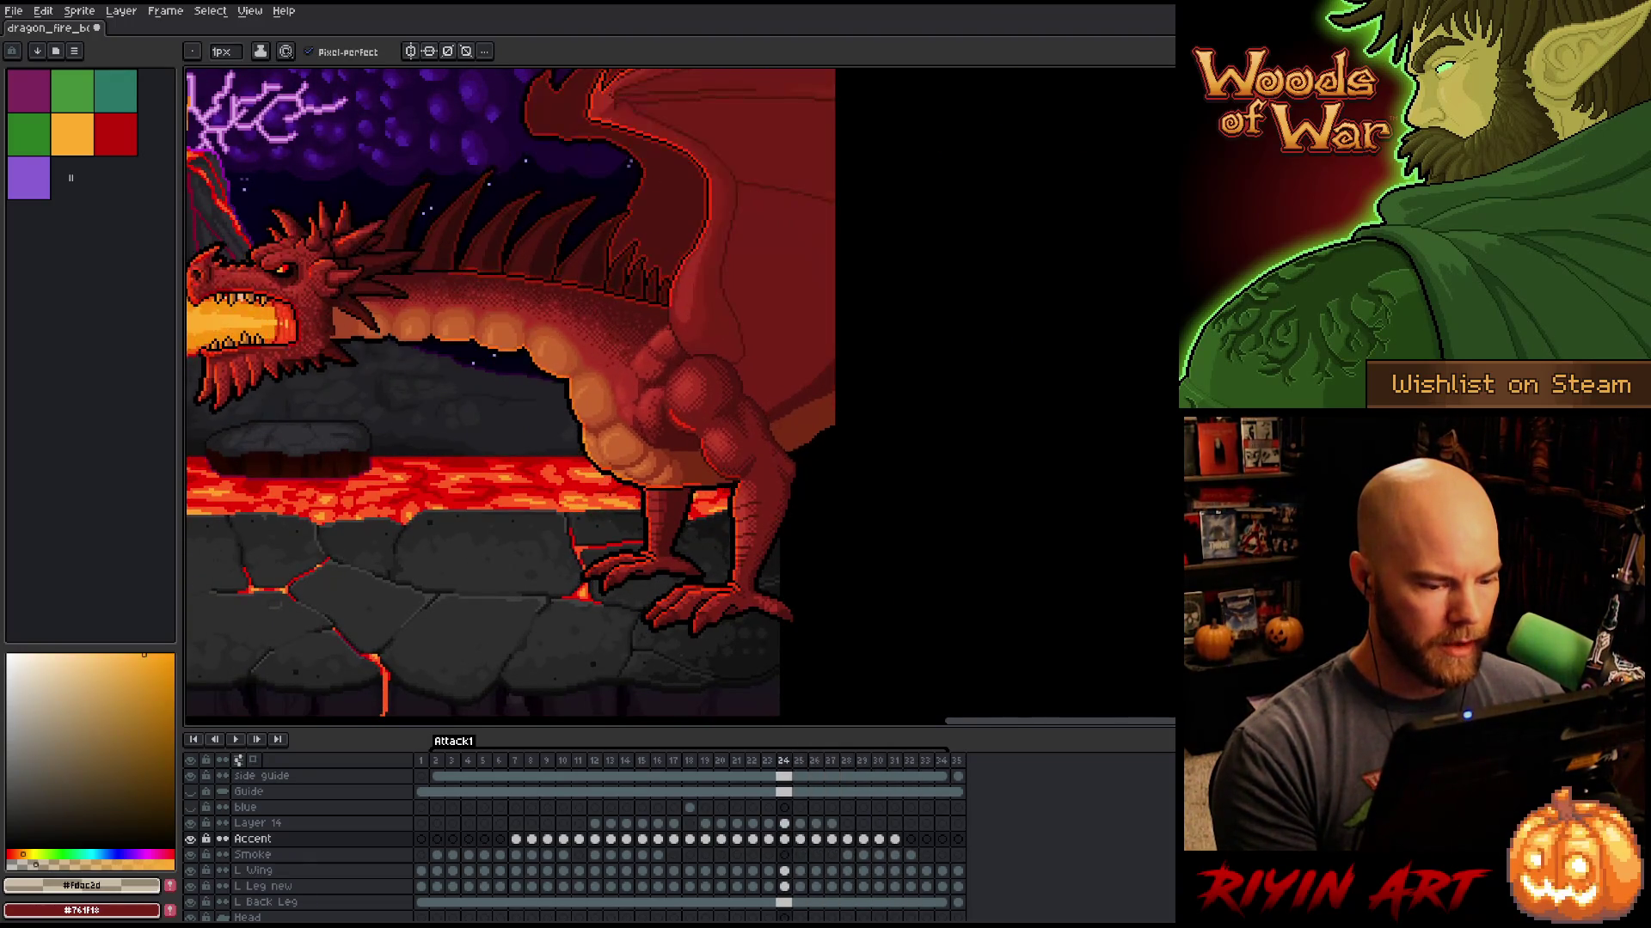
key(Left)
key(Left)
key(Left)
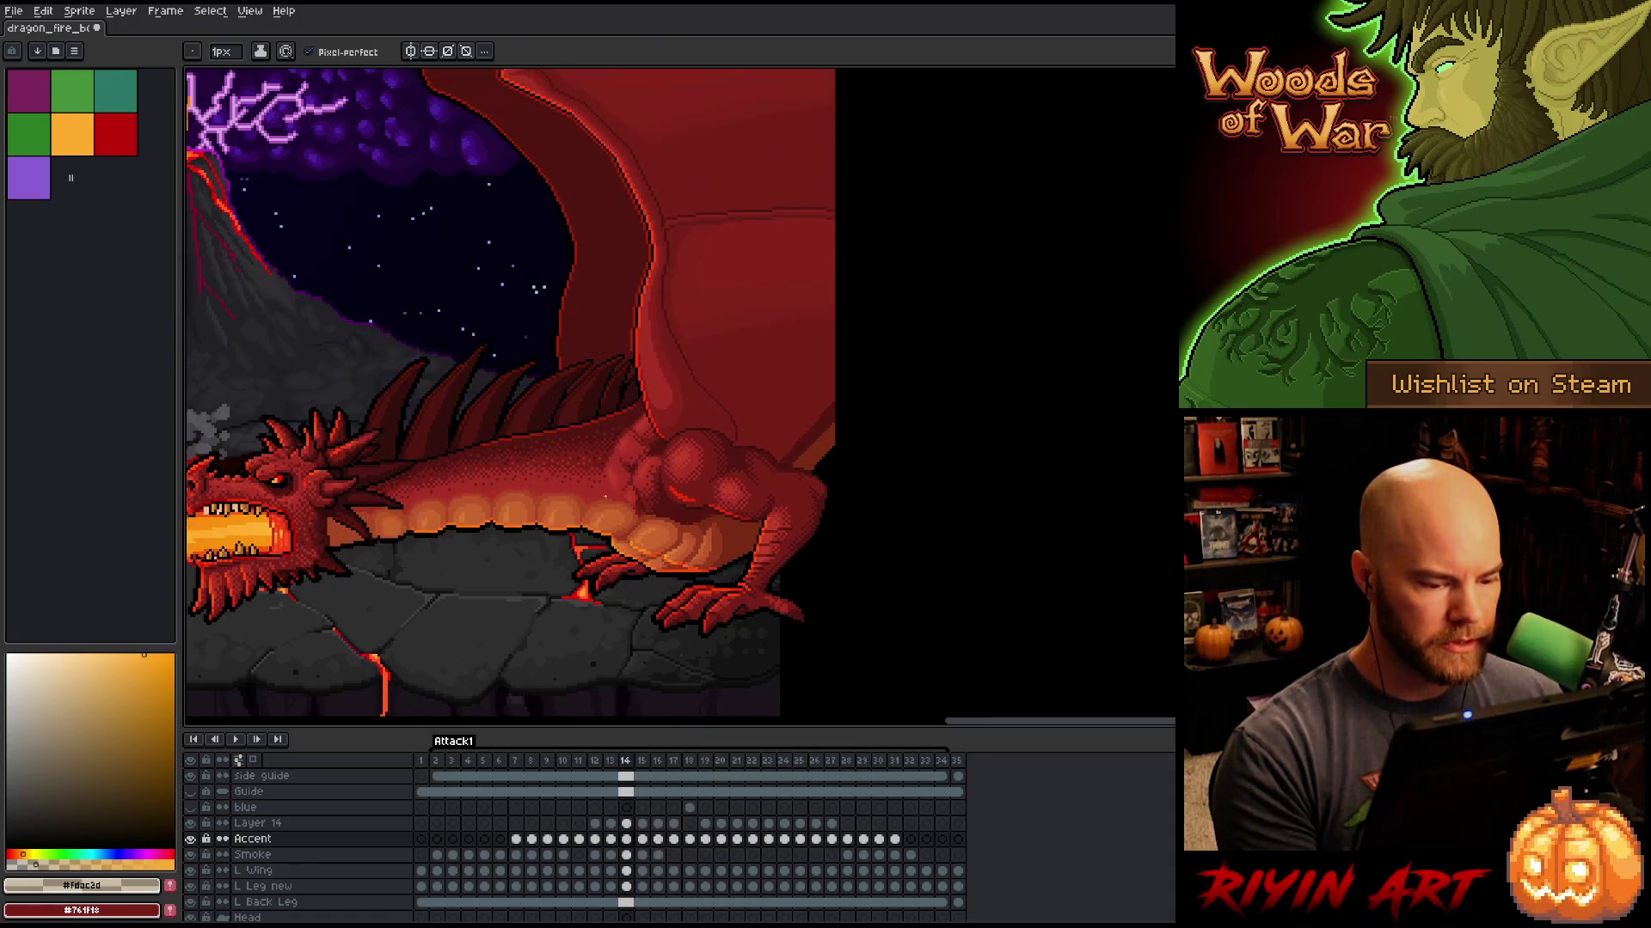
Step: Preview the fire-breath frames 11–16, then settle zoomed in on frame 12 with the pencil
key(Right)
key(Right)
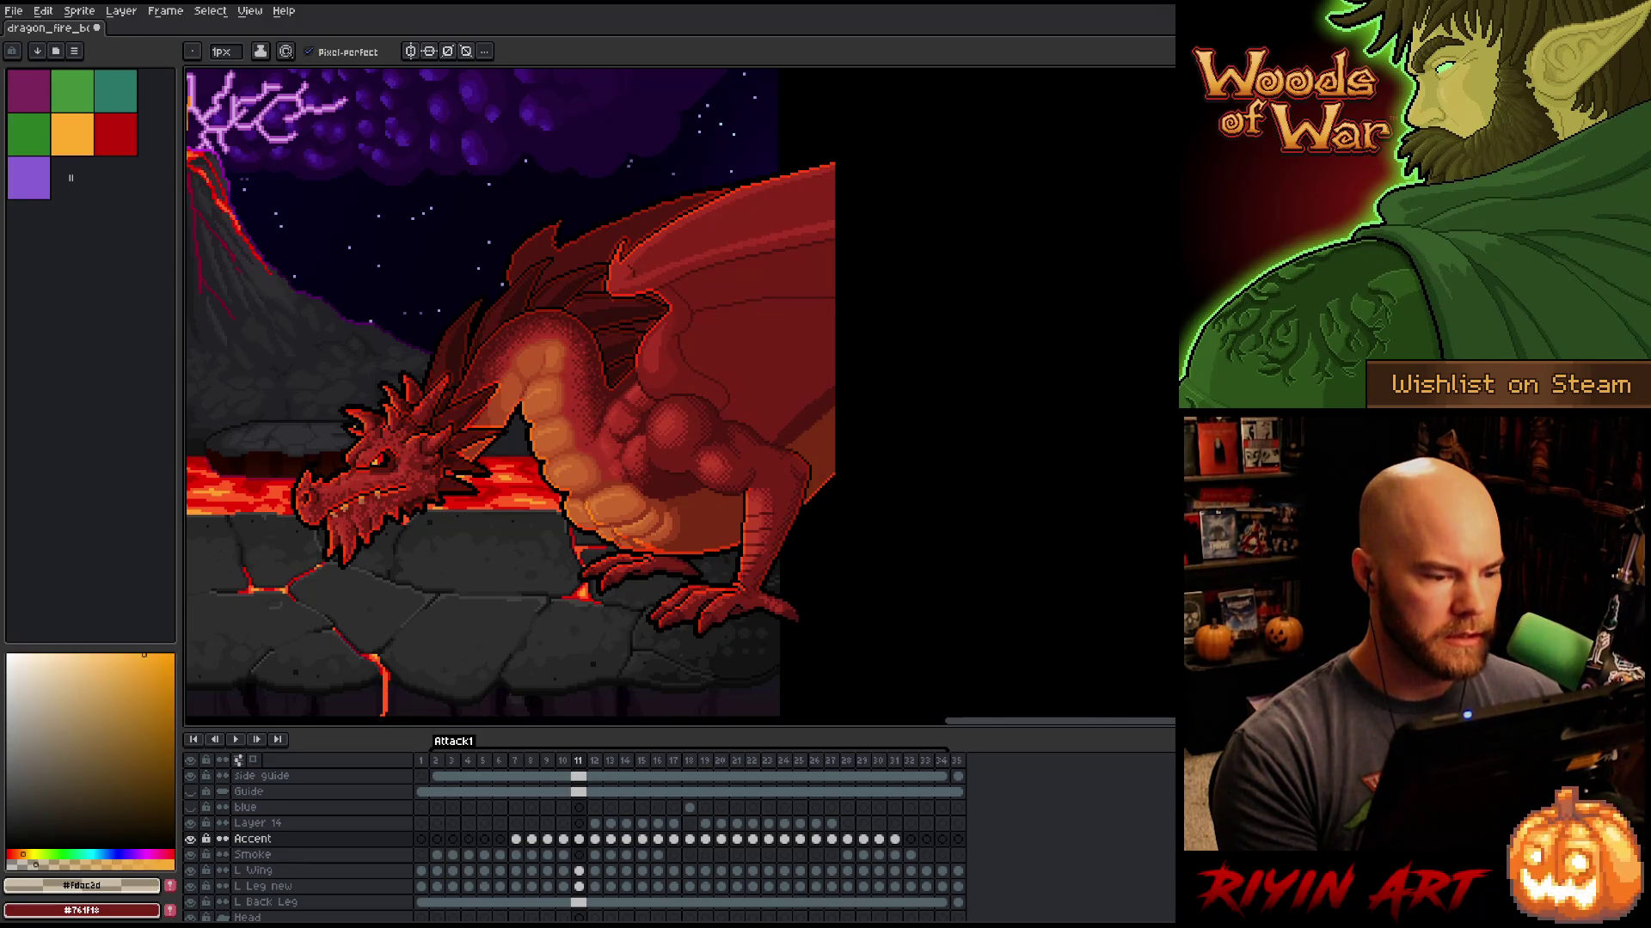
key(Right)
key(Right)
key(Right)
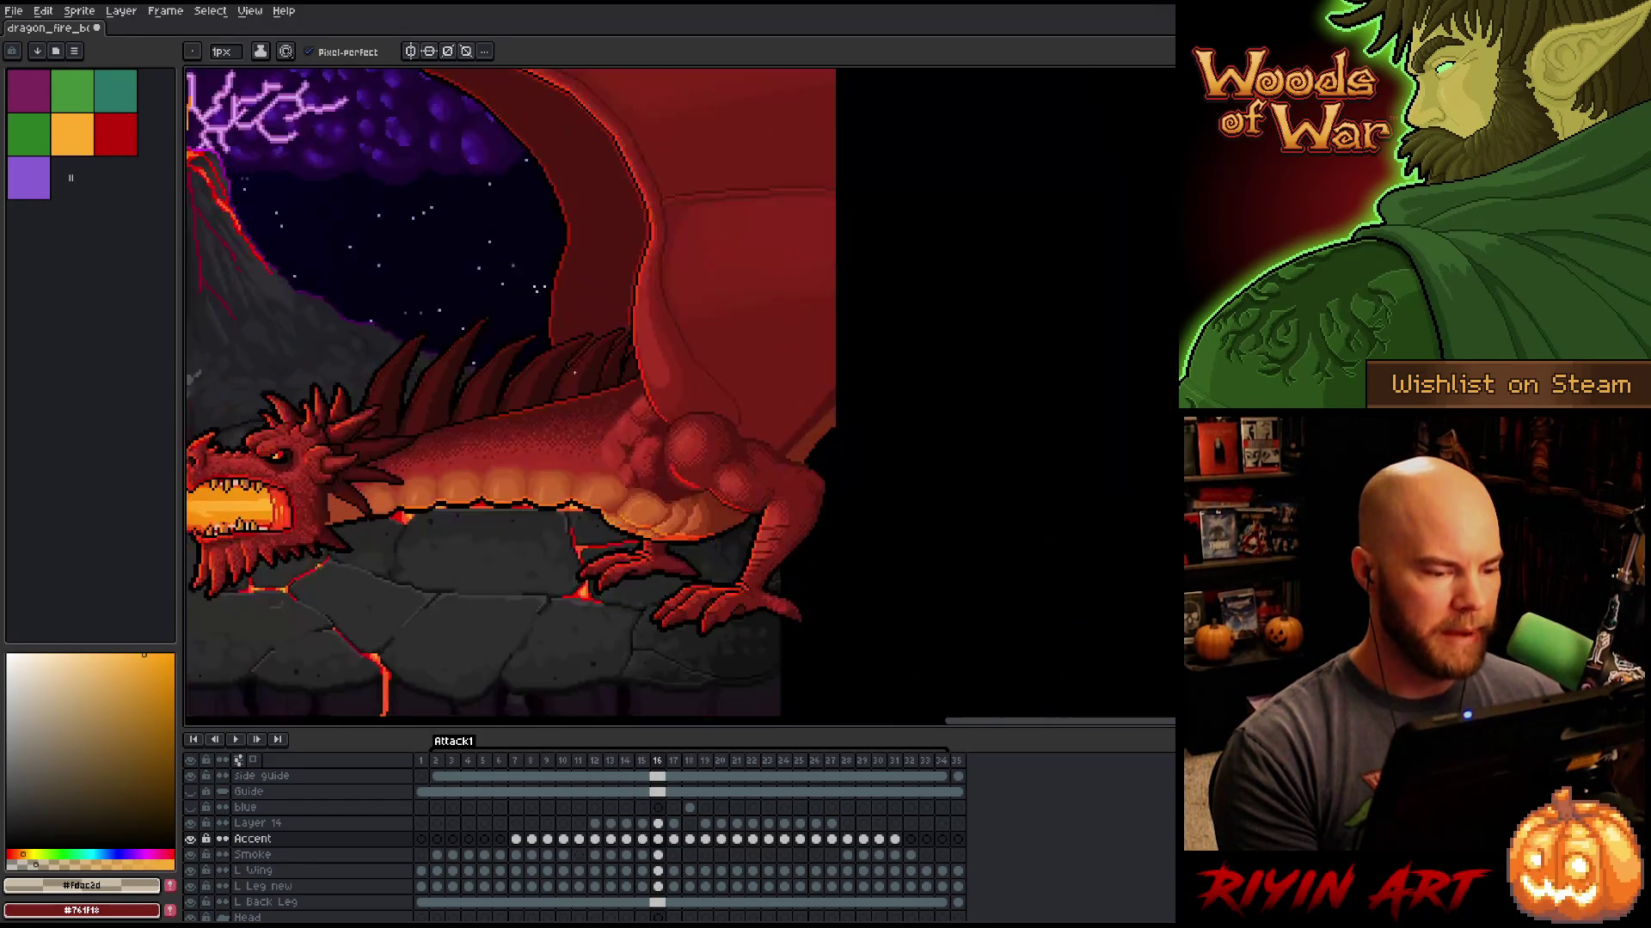
key(Left)
key(Left)
key(Left)
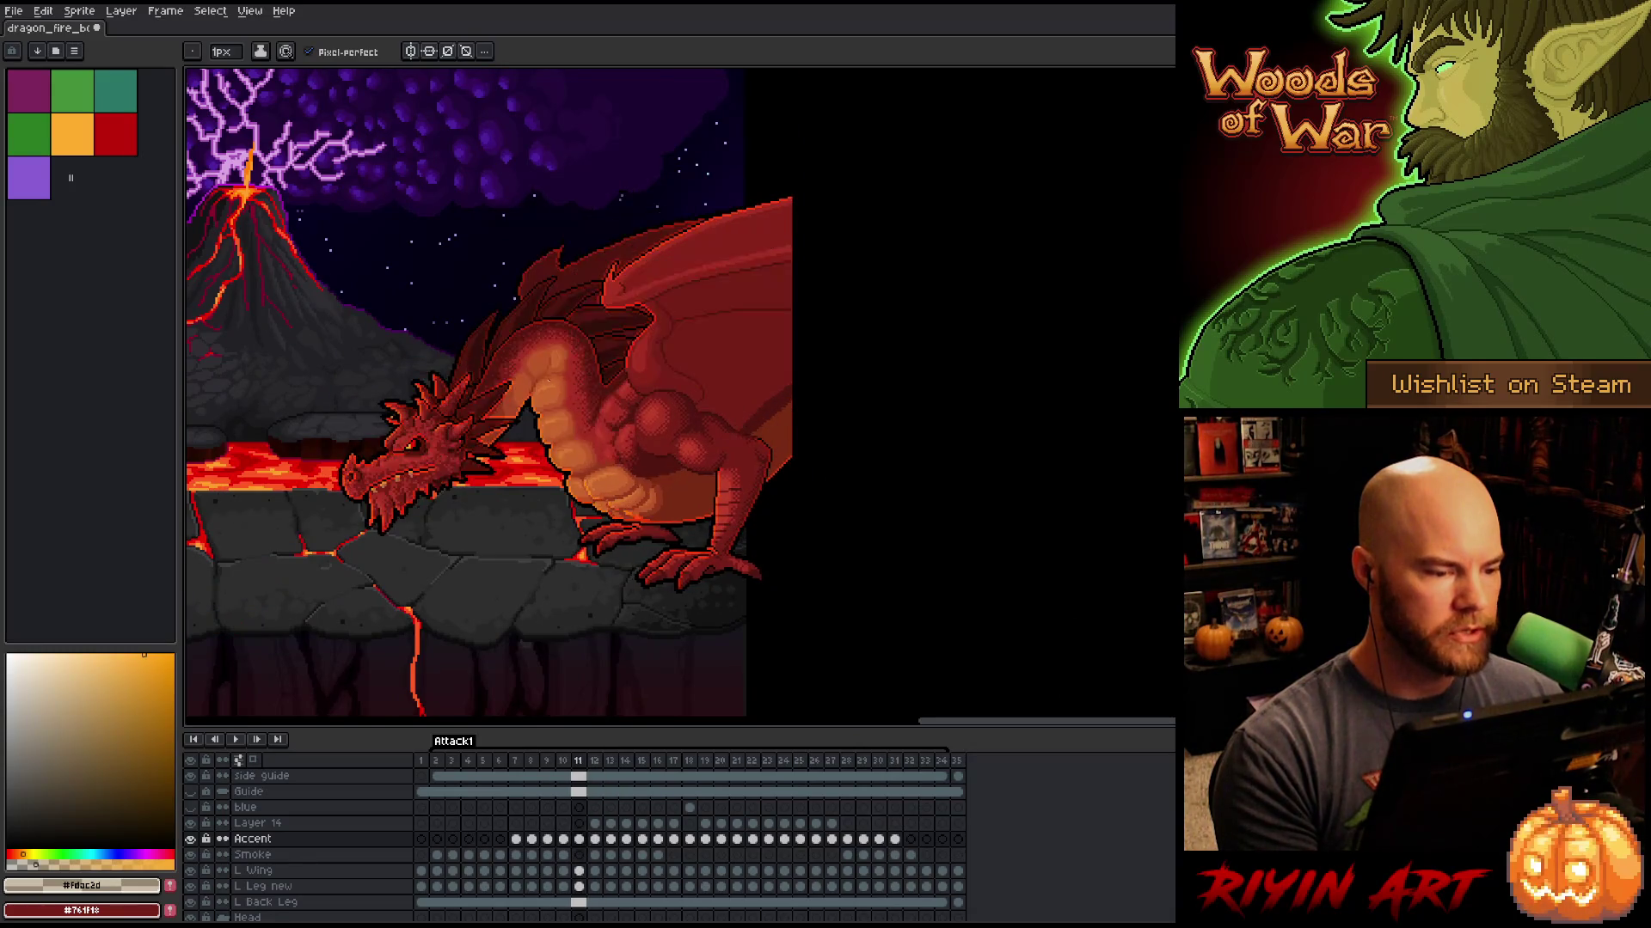
key(Right)
key(Right)
key(Right)
key(Left)
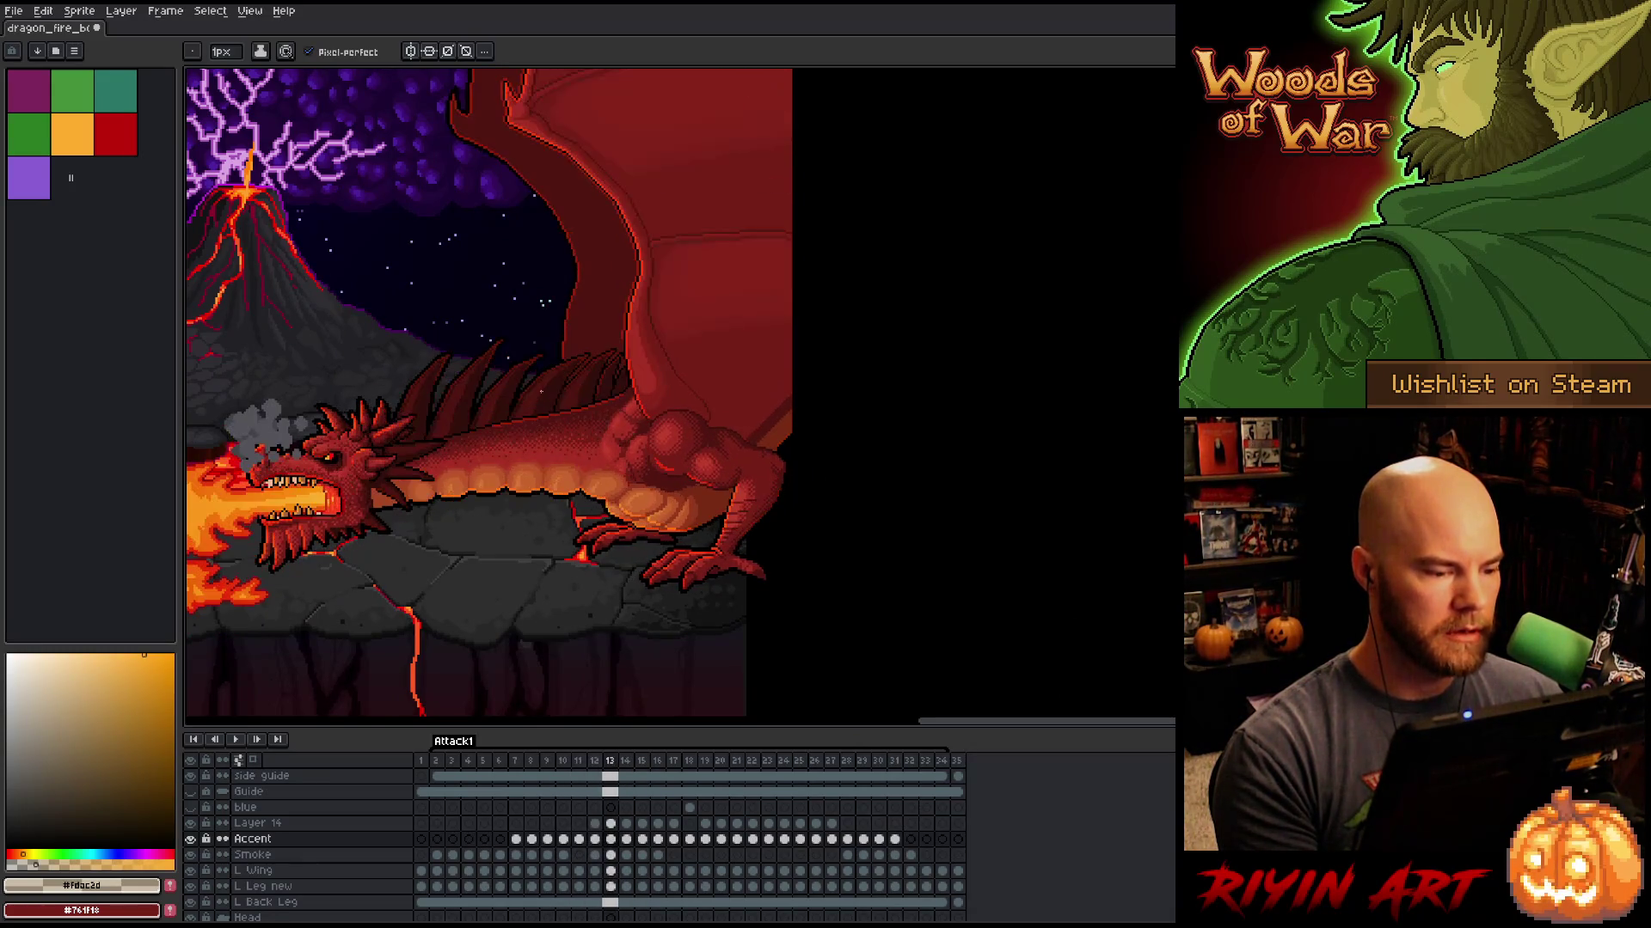
scroll(541, 392, up, 2)
key(Left)
key(b)
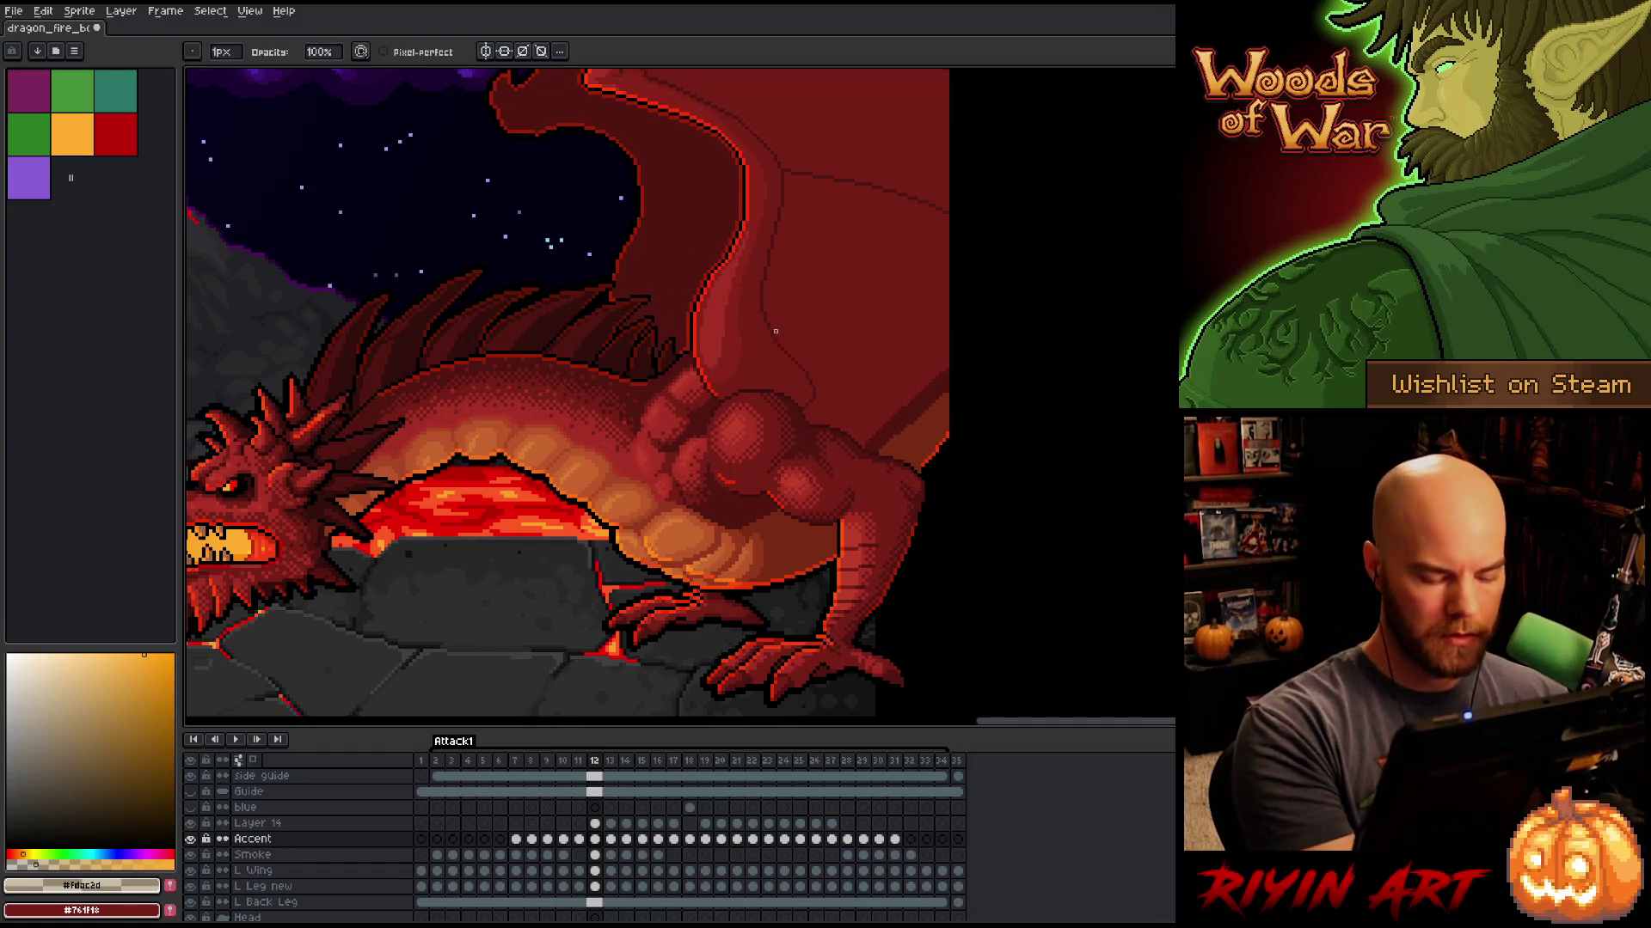
Step: Step from frame 11 forward to frame 20 and zoom onto the dragon's back spines
key(Left)
key(Right)
key(Right)
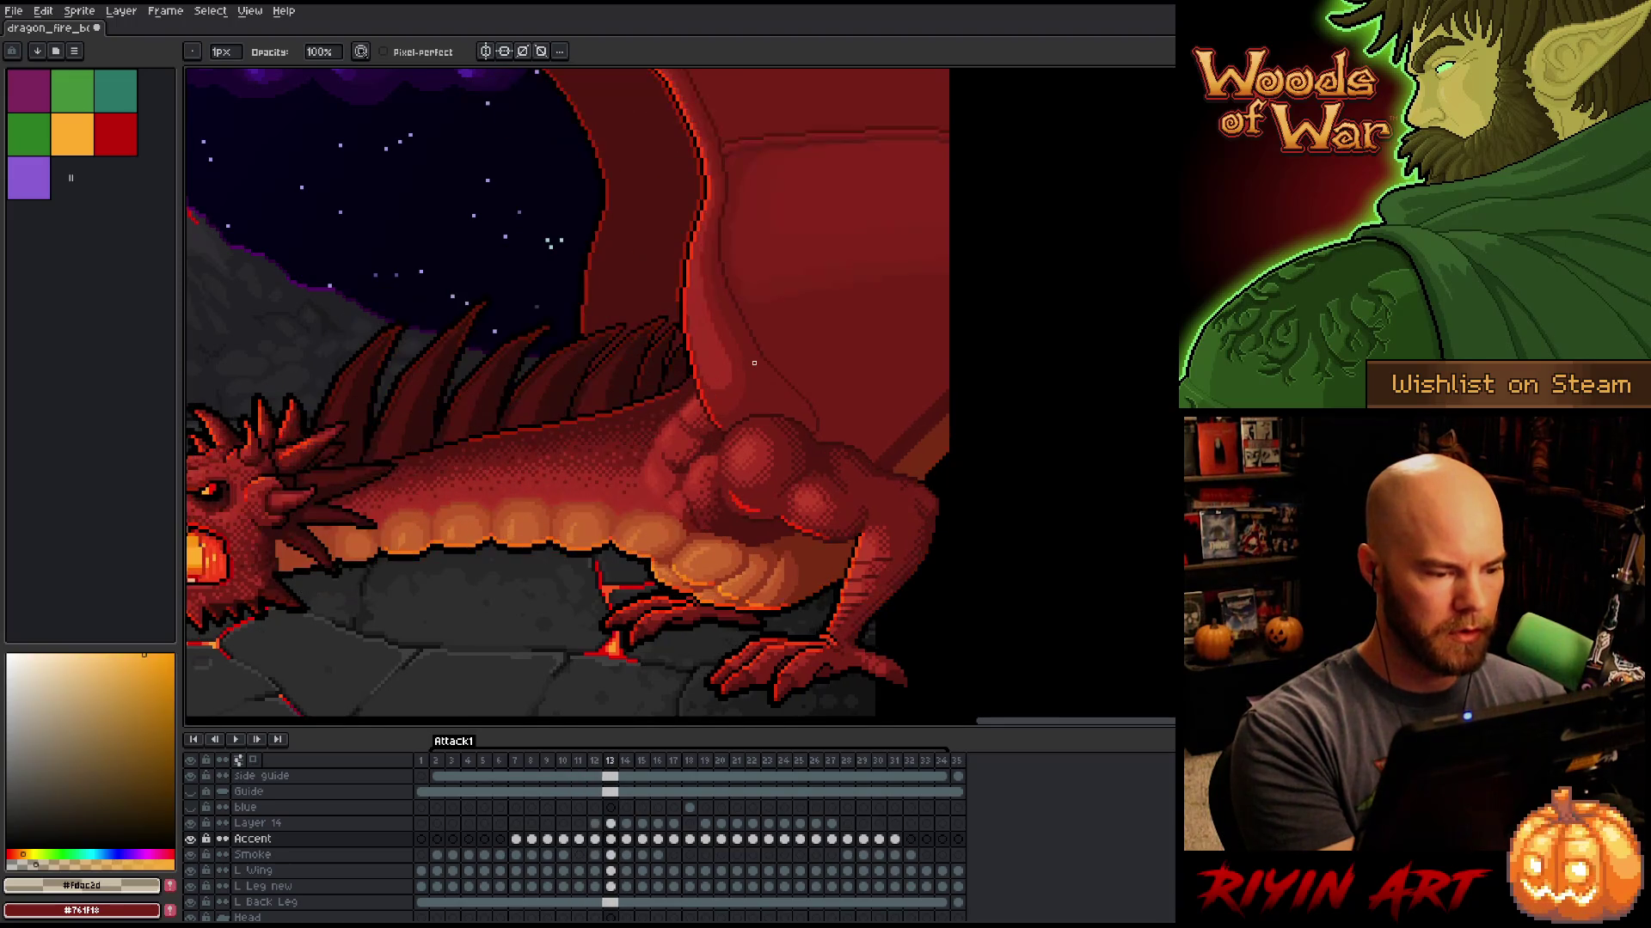
key(Right)
key(Right)
key(Right)
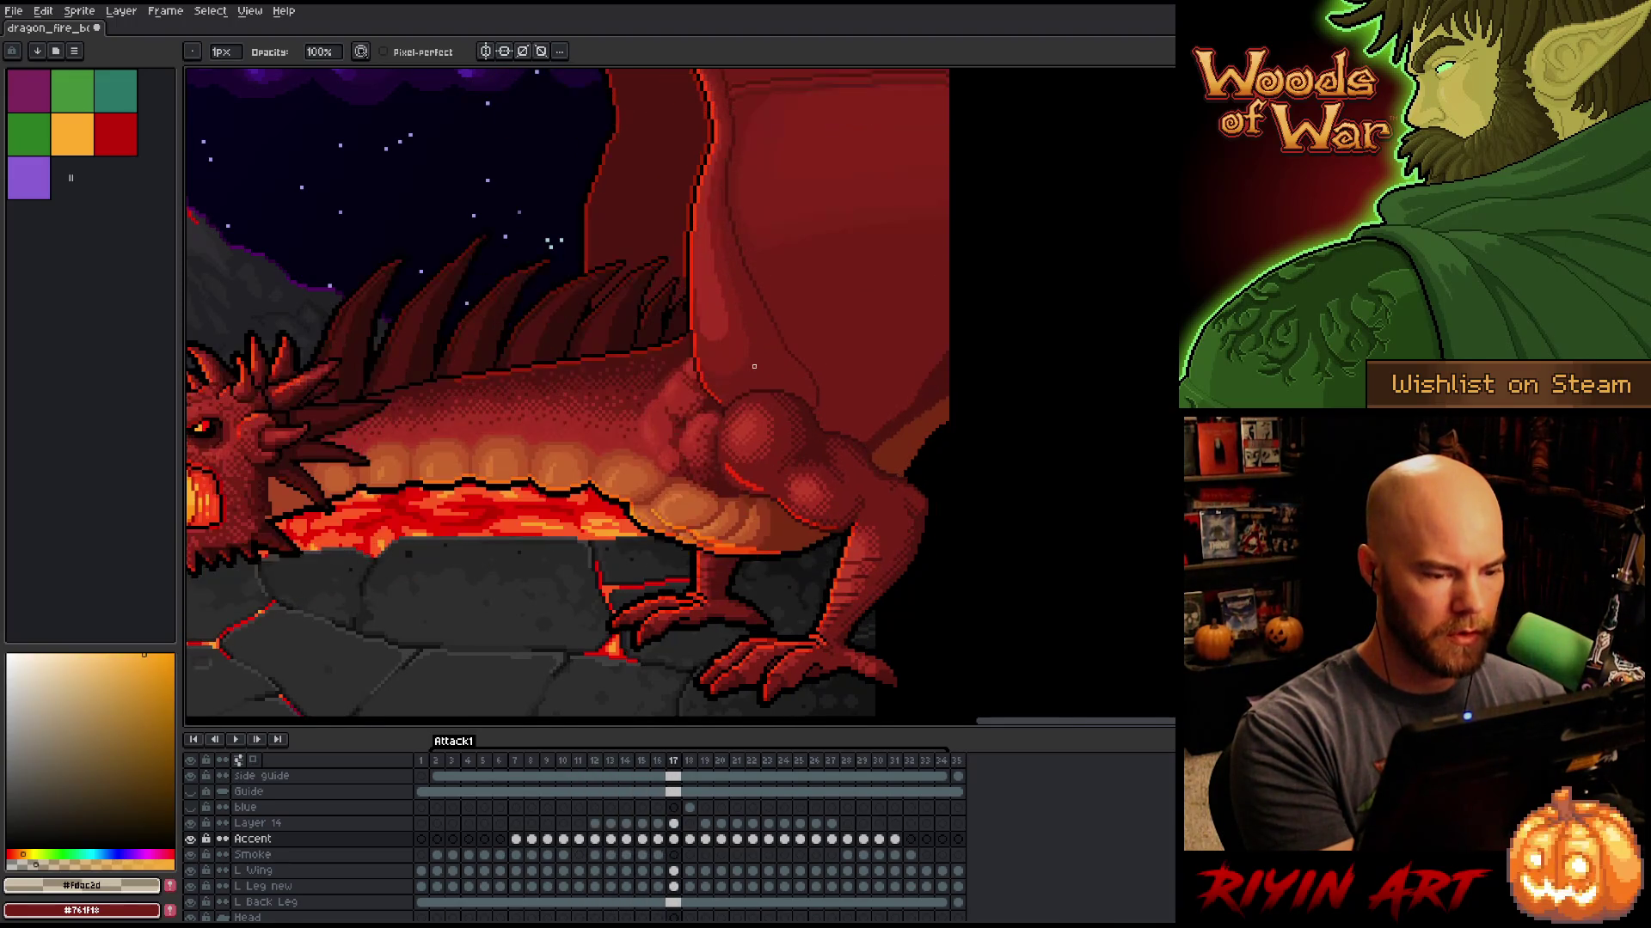
key(Right)
key(Right)
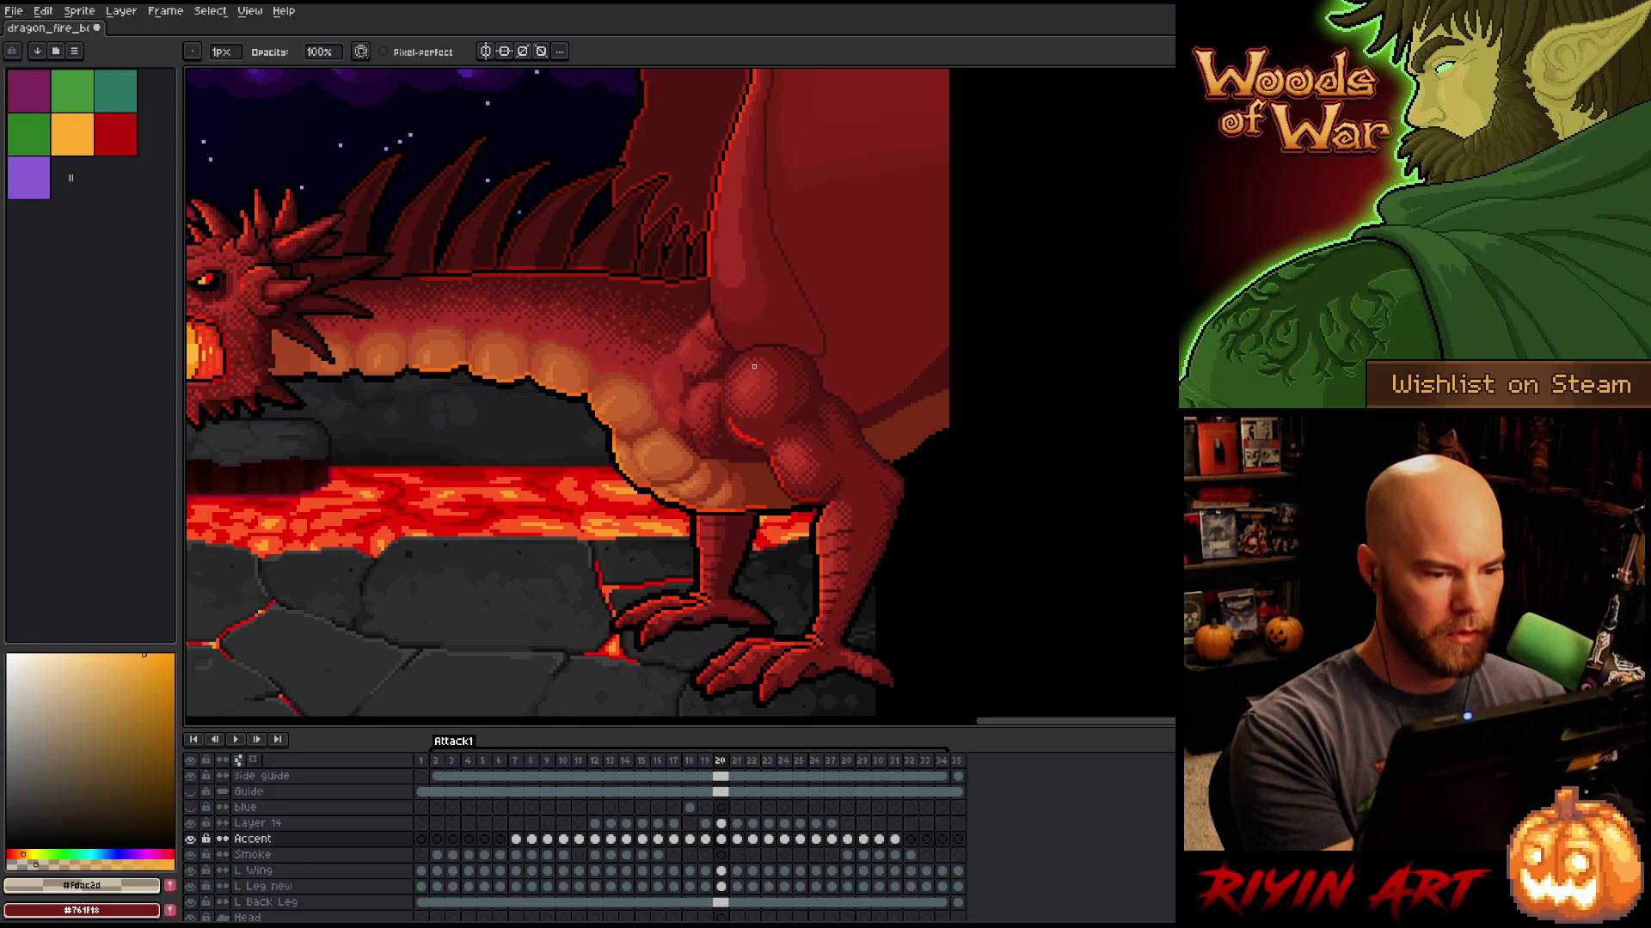
key(Left)
key(Right)
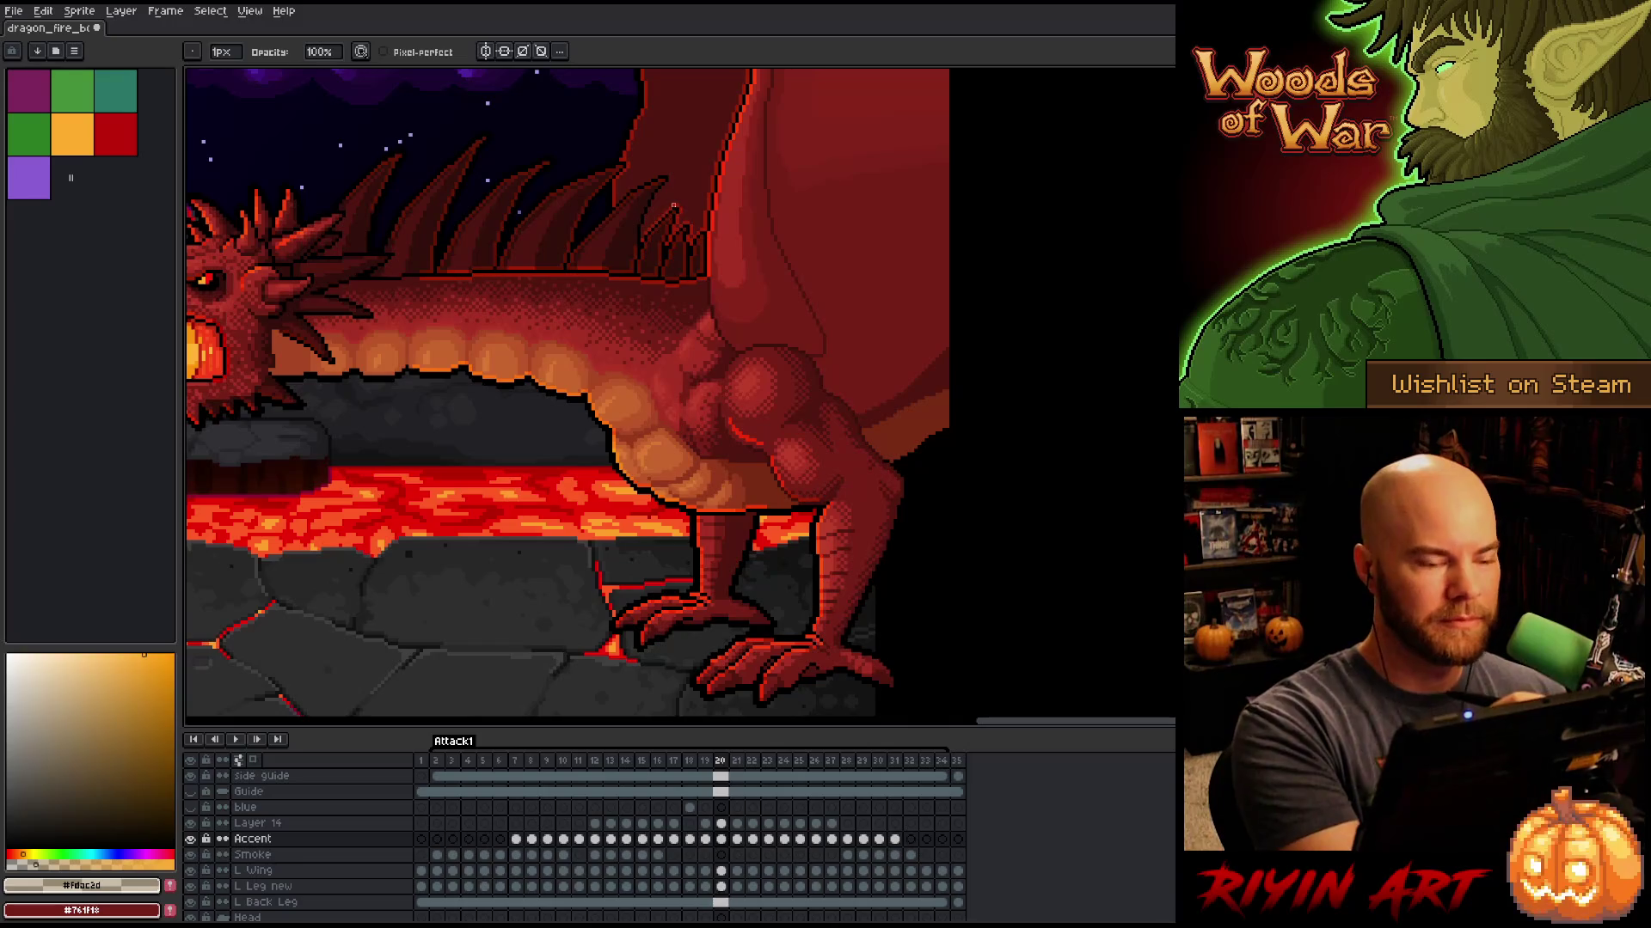
scroll(642, 198, up, 1)
scroll(717, 271, up, 1)
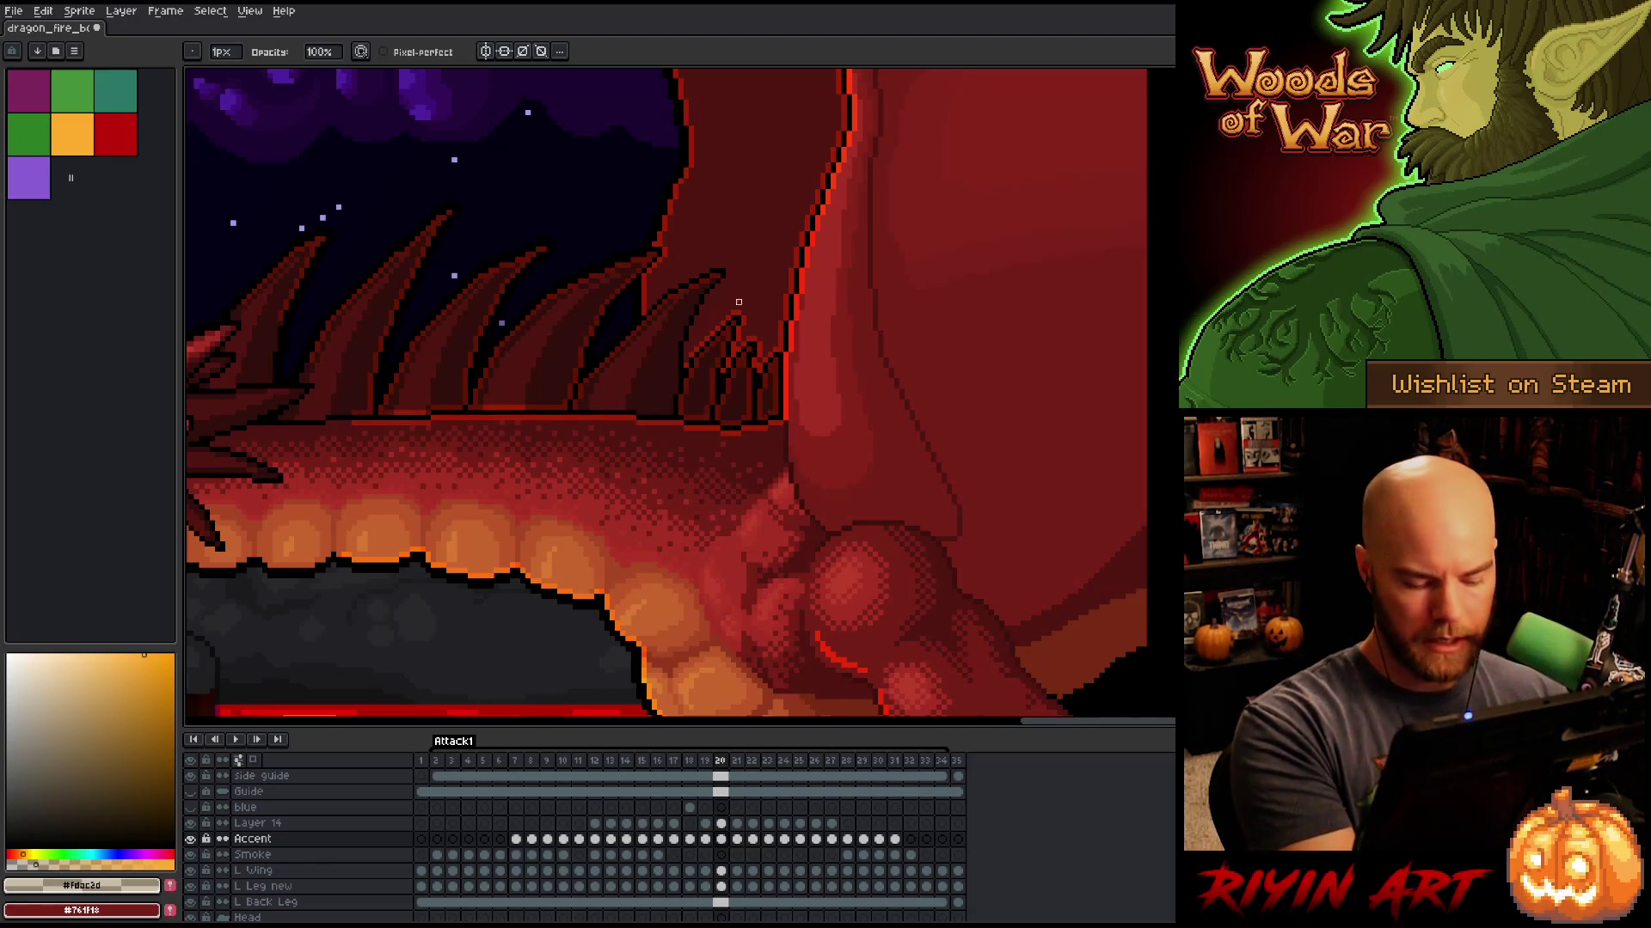
Step: Compare frame 20's spines against frame 19, then pan to bring the dragon's head into view
key(Left)
key(Right)
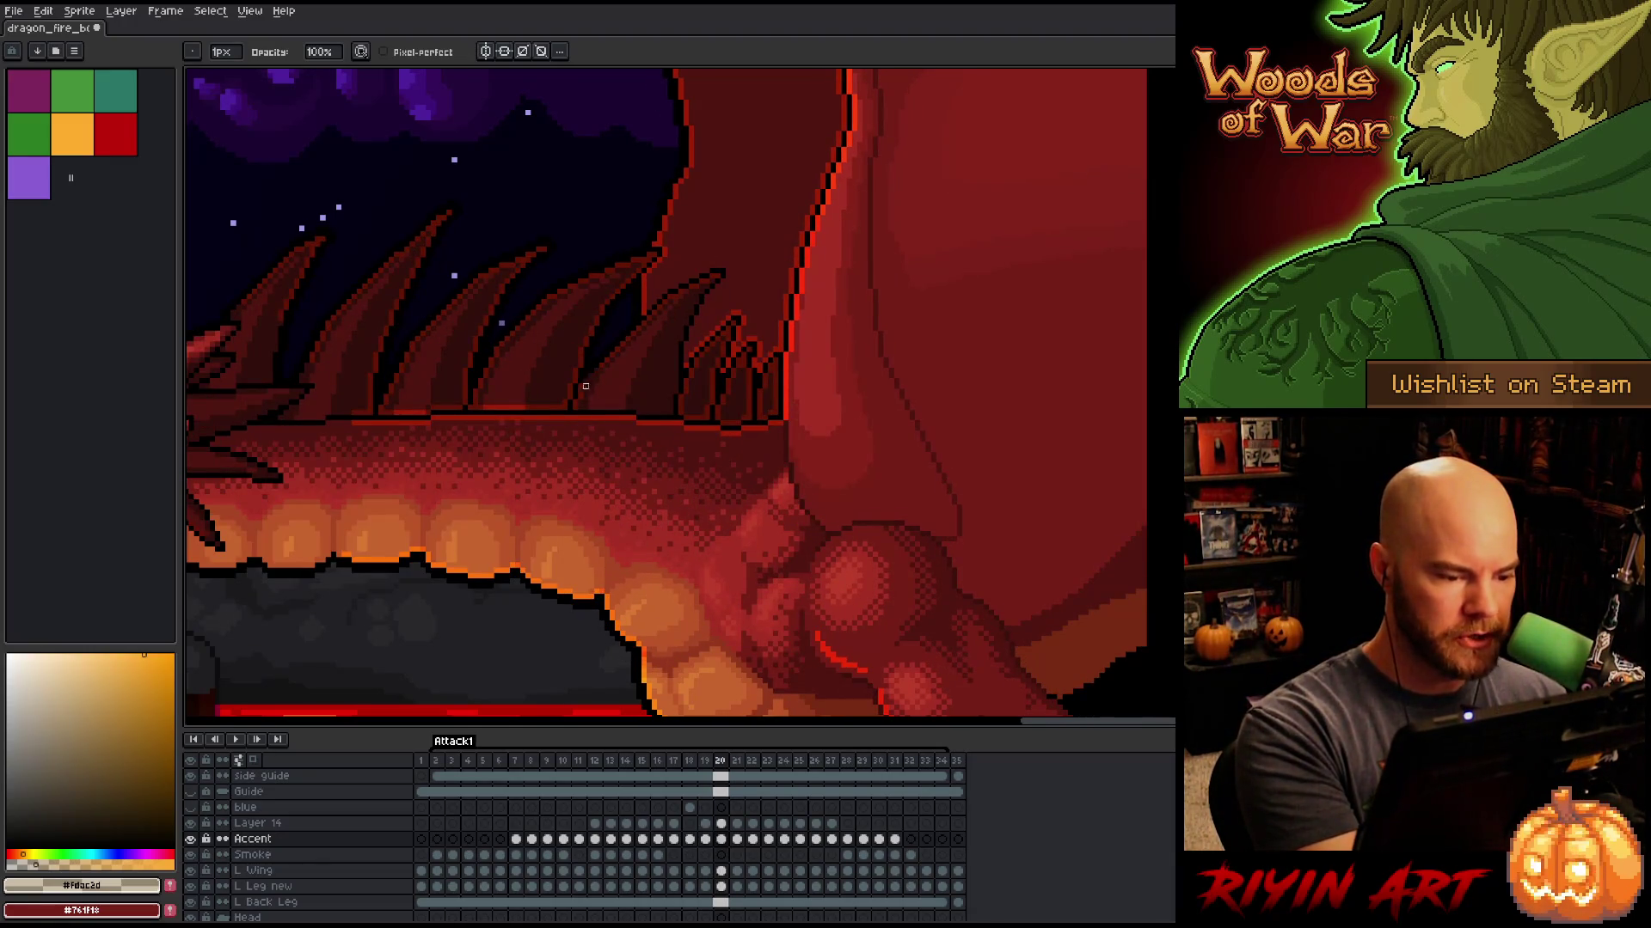
key(Left)
key(Right)
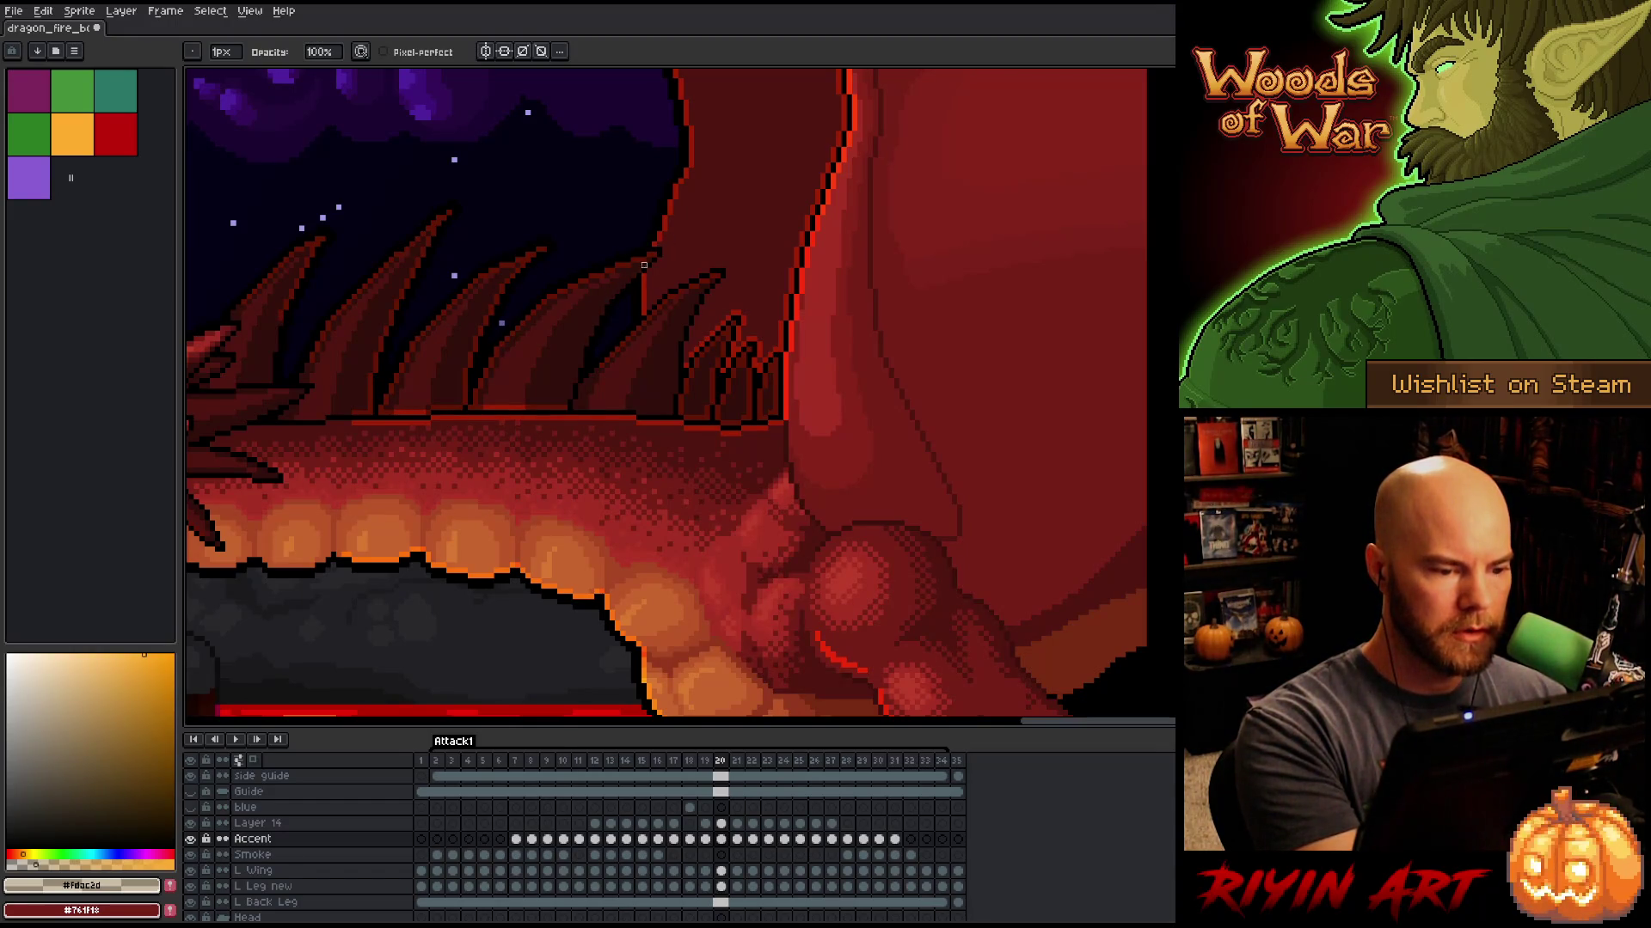
key(Left)
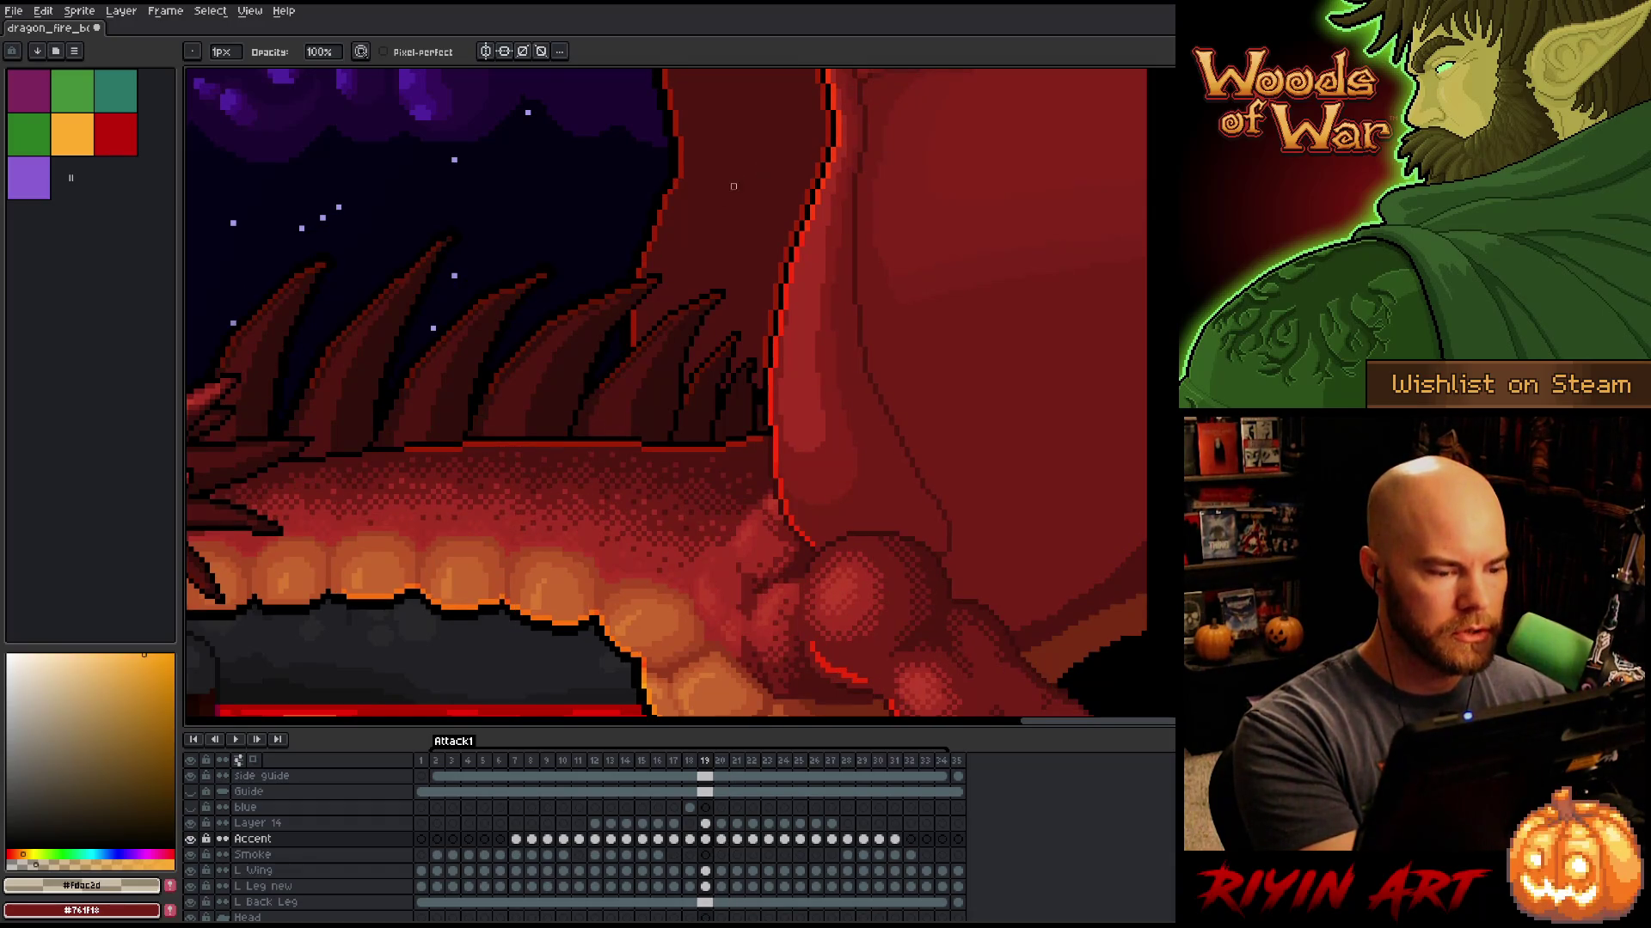
key(Right)
key(Left)
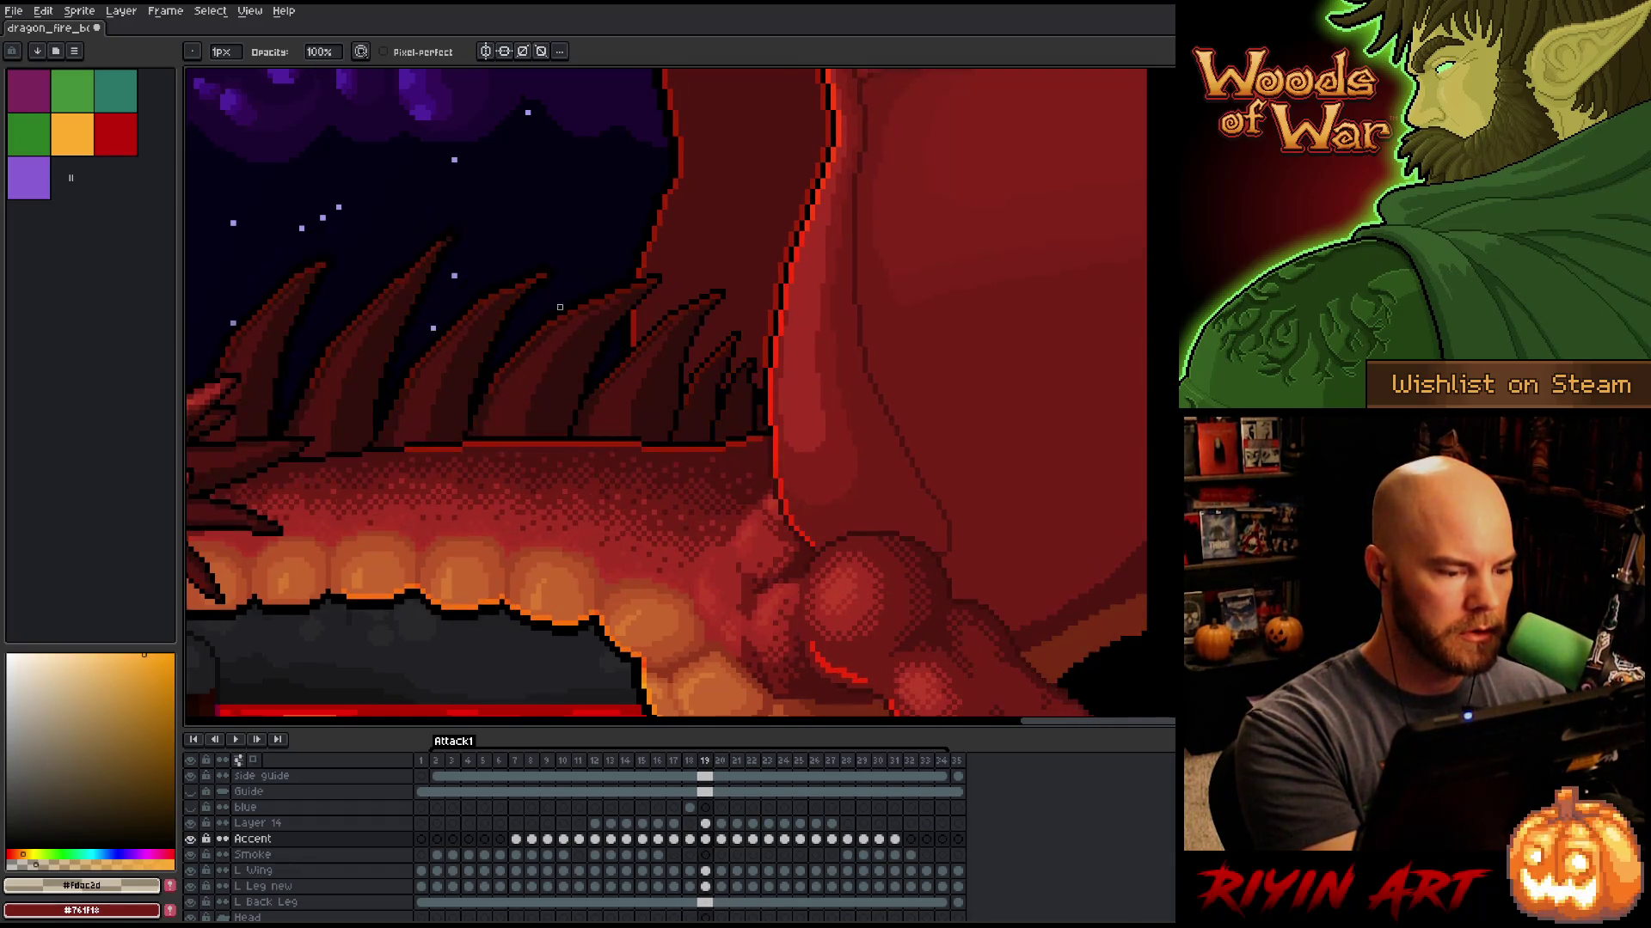
key(Right)
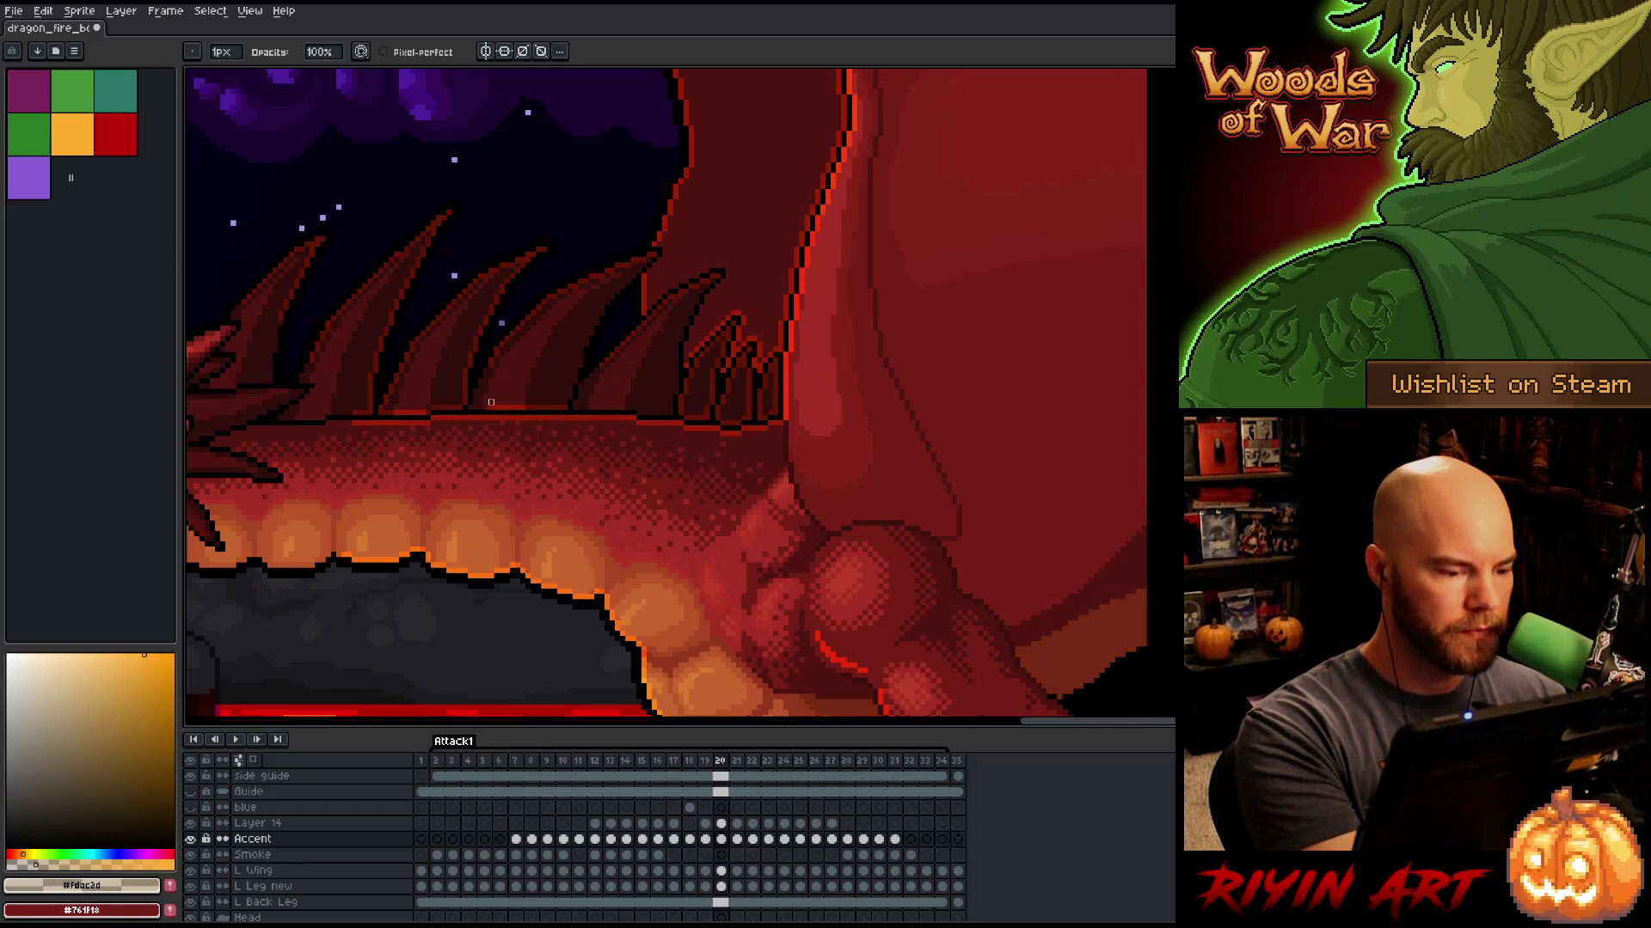
drag(545, 379, 787, 396)
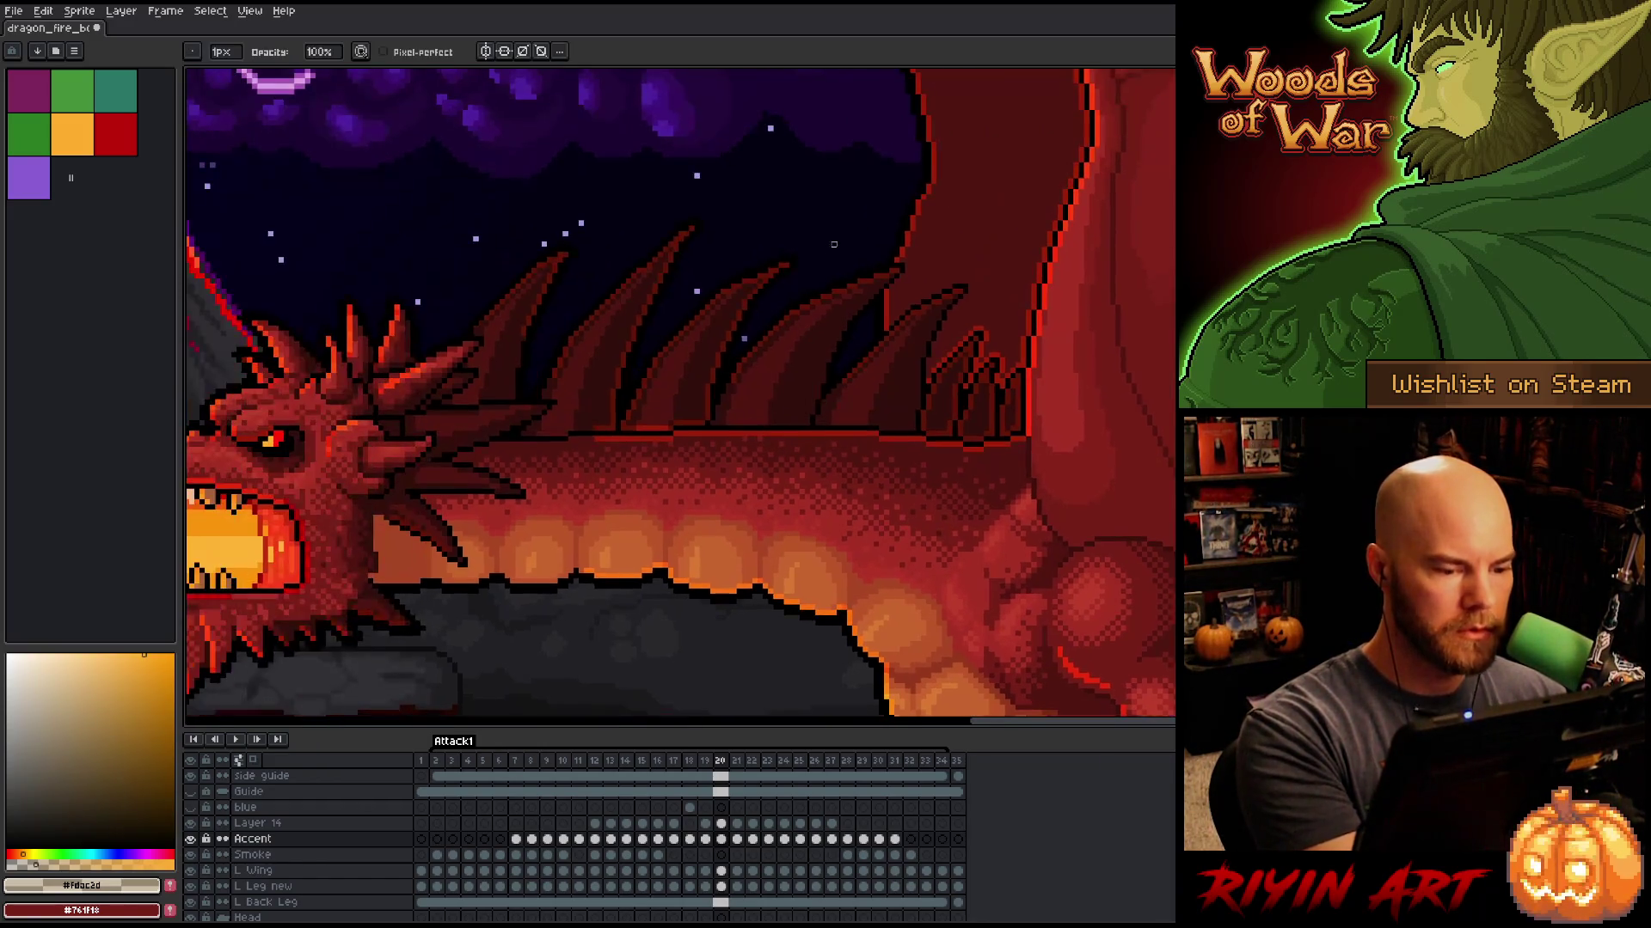
key(Left)
key(Right)
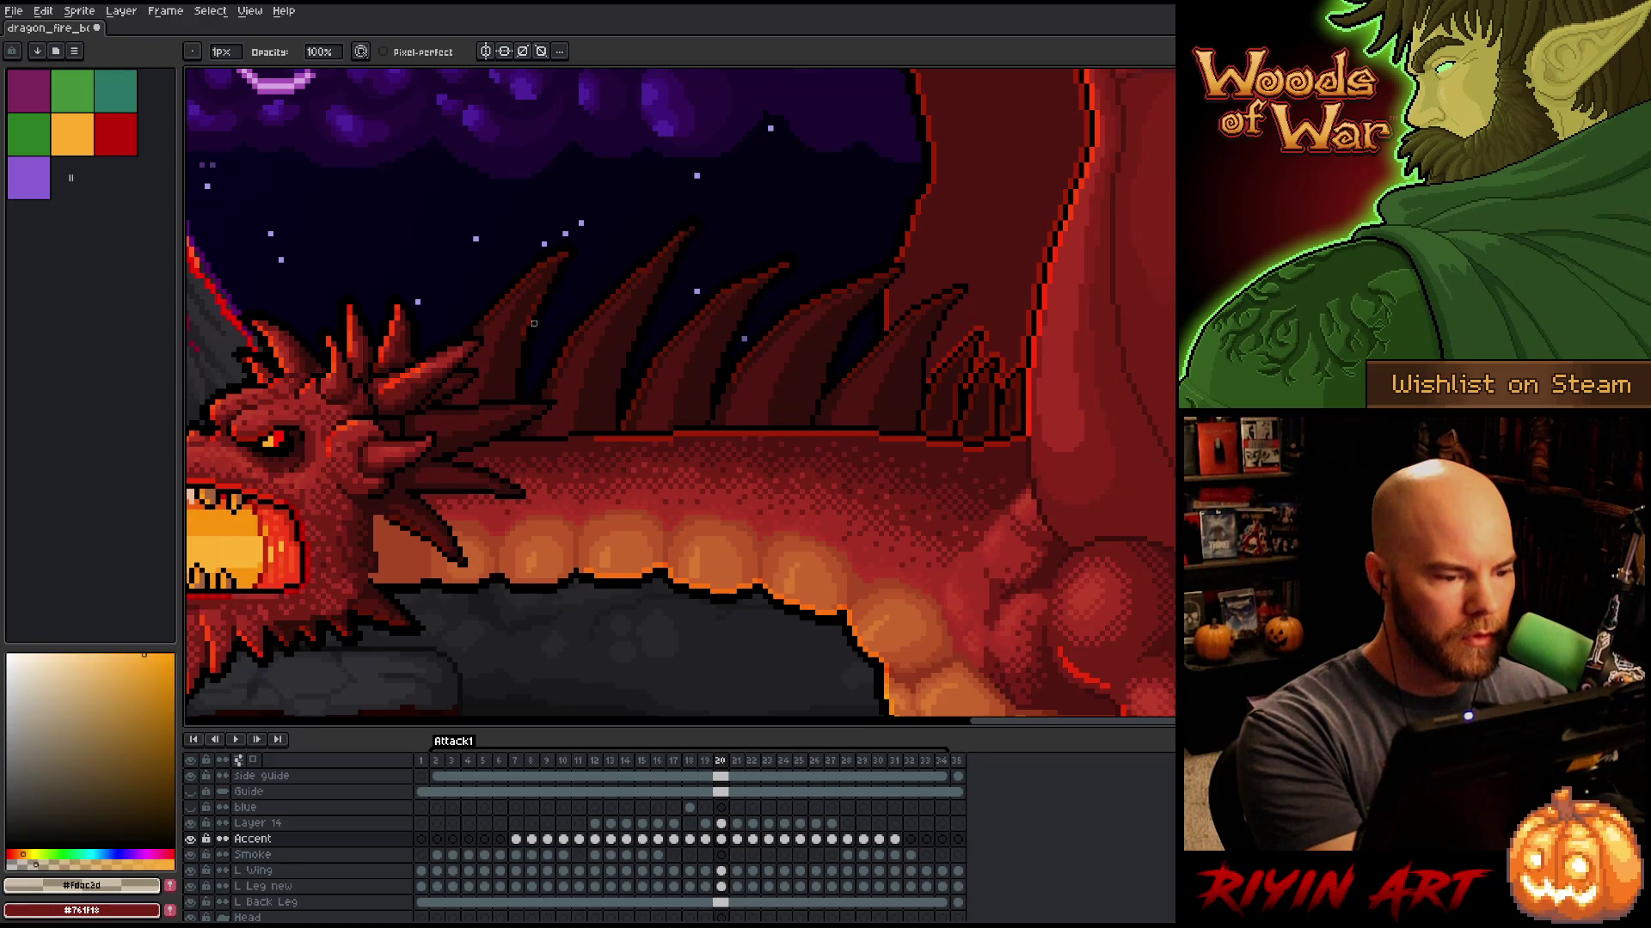
key(comma)
key(period)
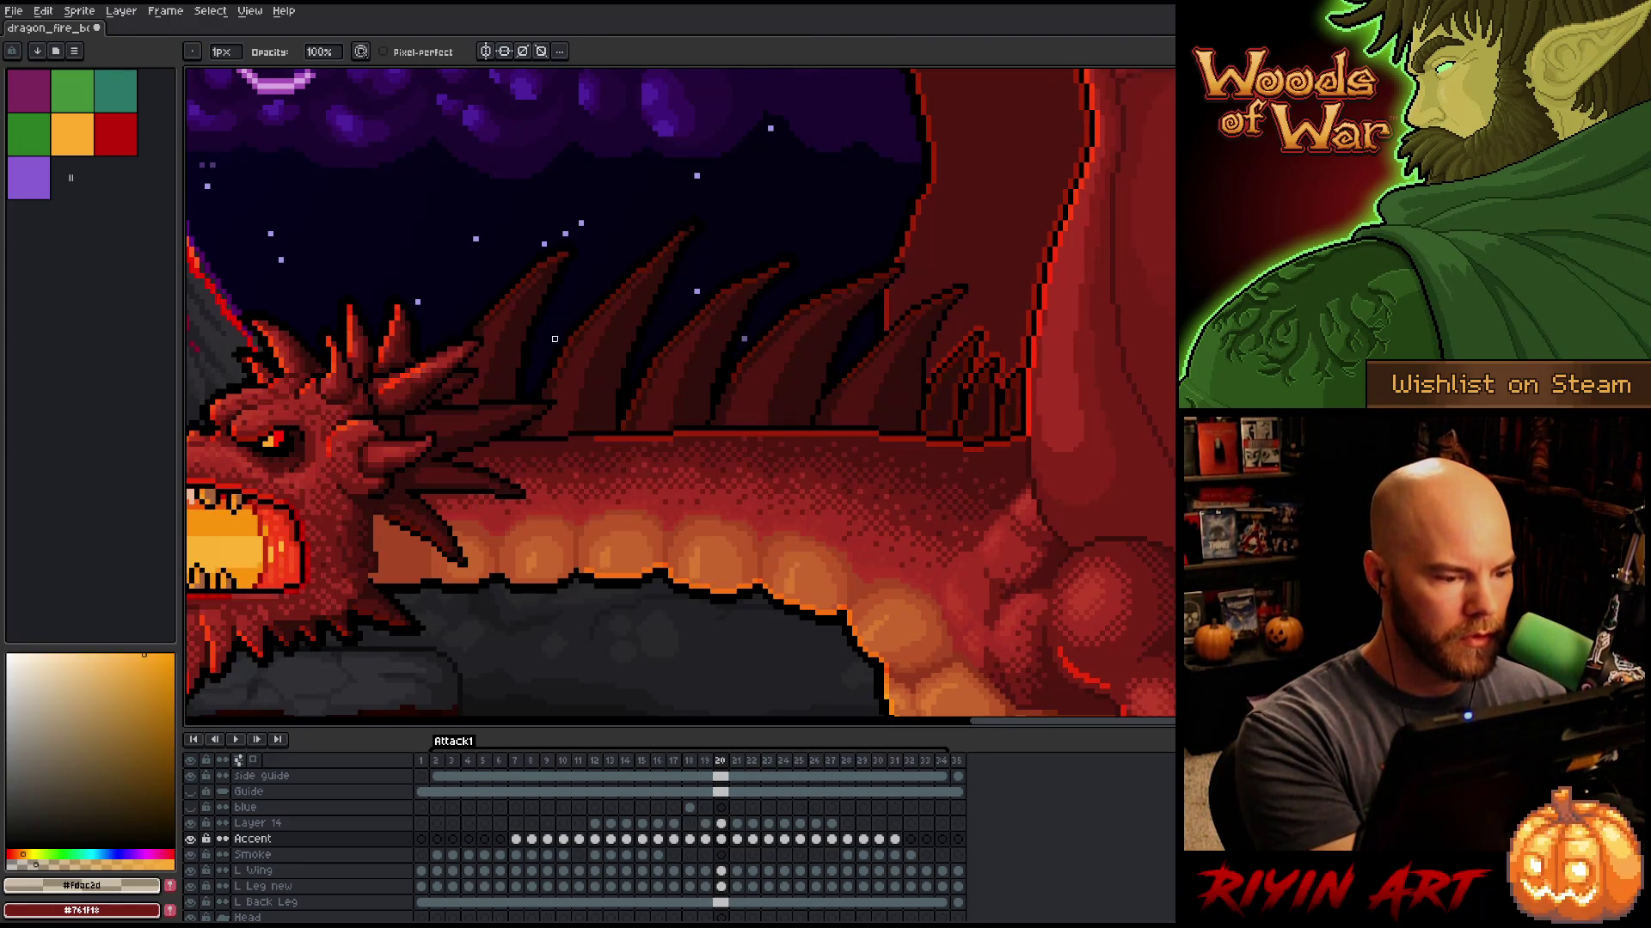
key(comma)
key(period)
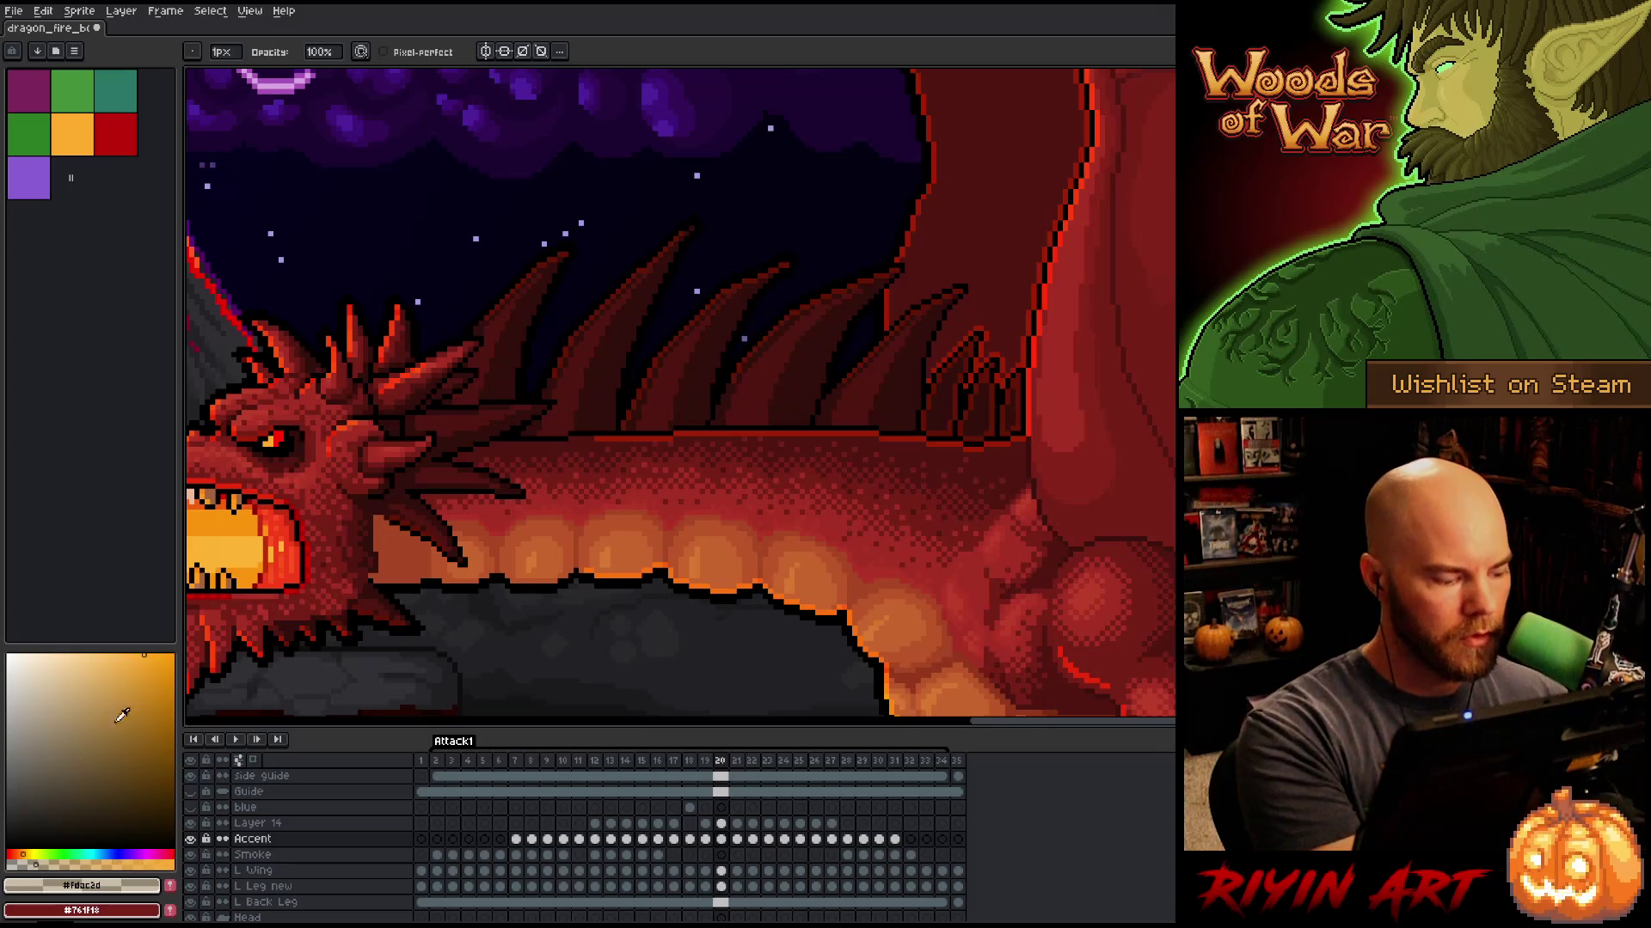
Step: Sample orange #fdac2d from the soloed Accent guide lines, then show all layers again
alt+click(190, 839)
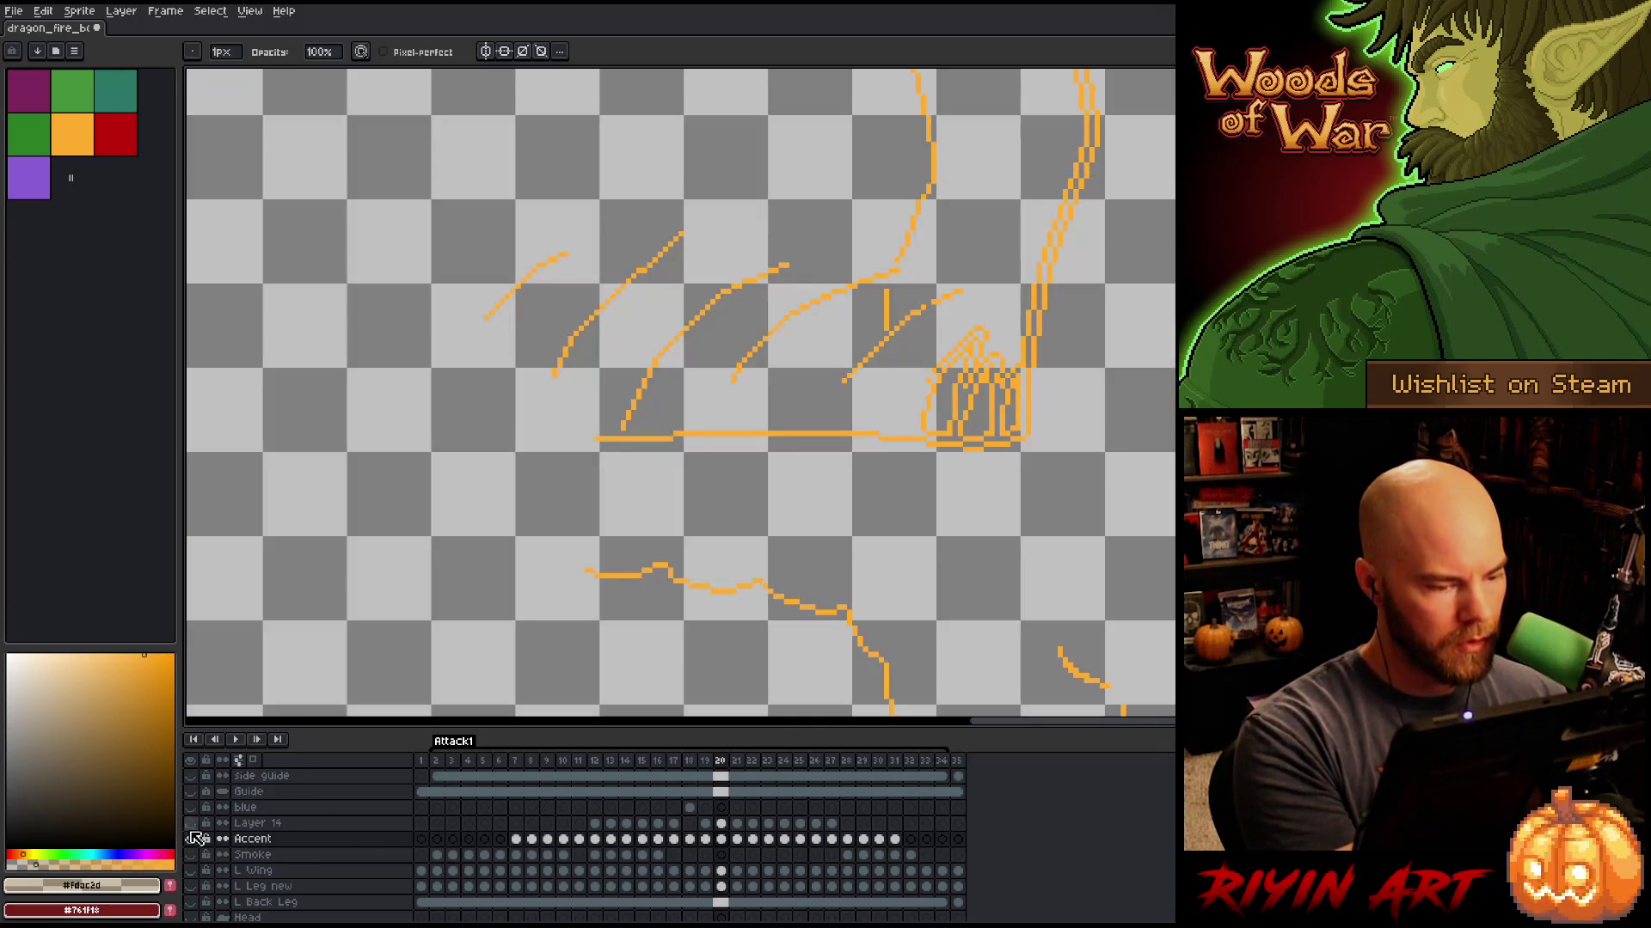
alt+click(488, 315)
alt+click(190, 839)
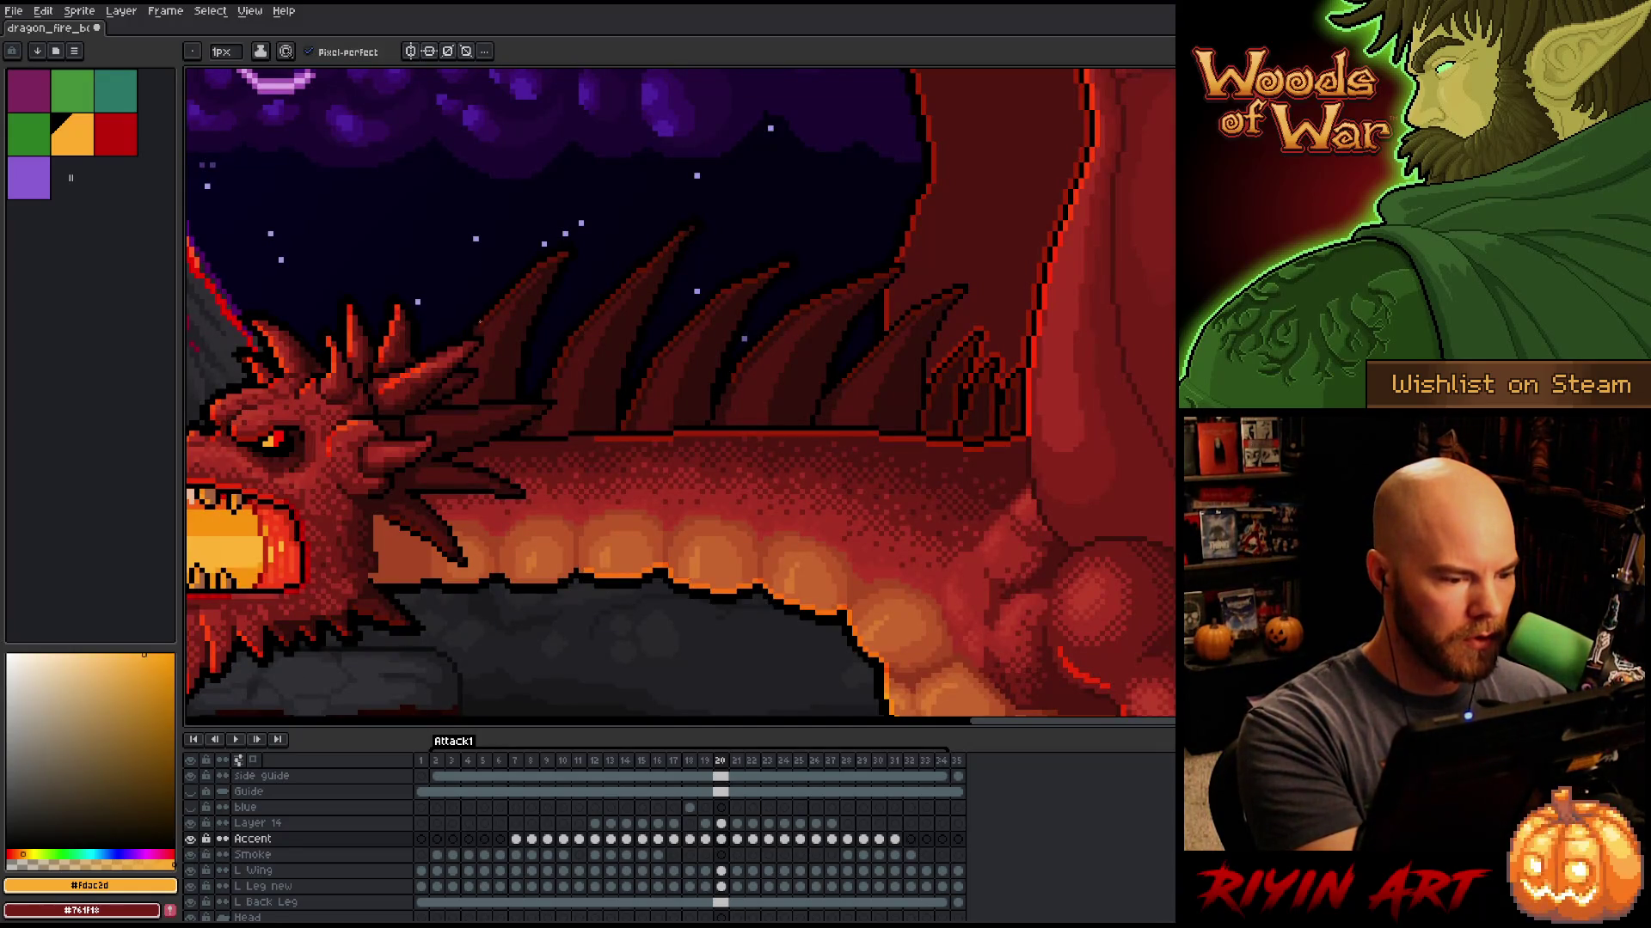
Step: Flip across frames 19, 20 and 21 to compare the back spines, switching tools with E
key(period)
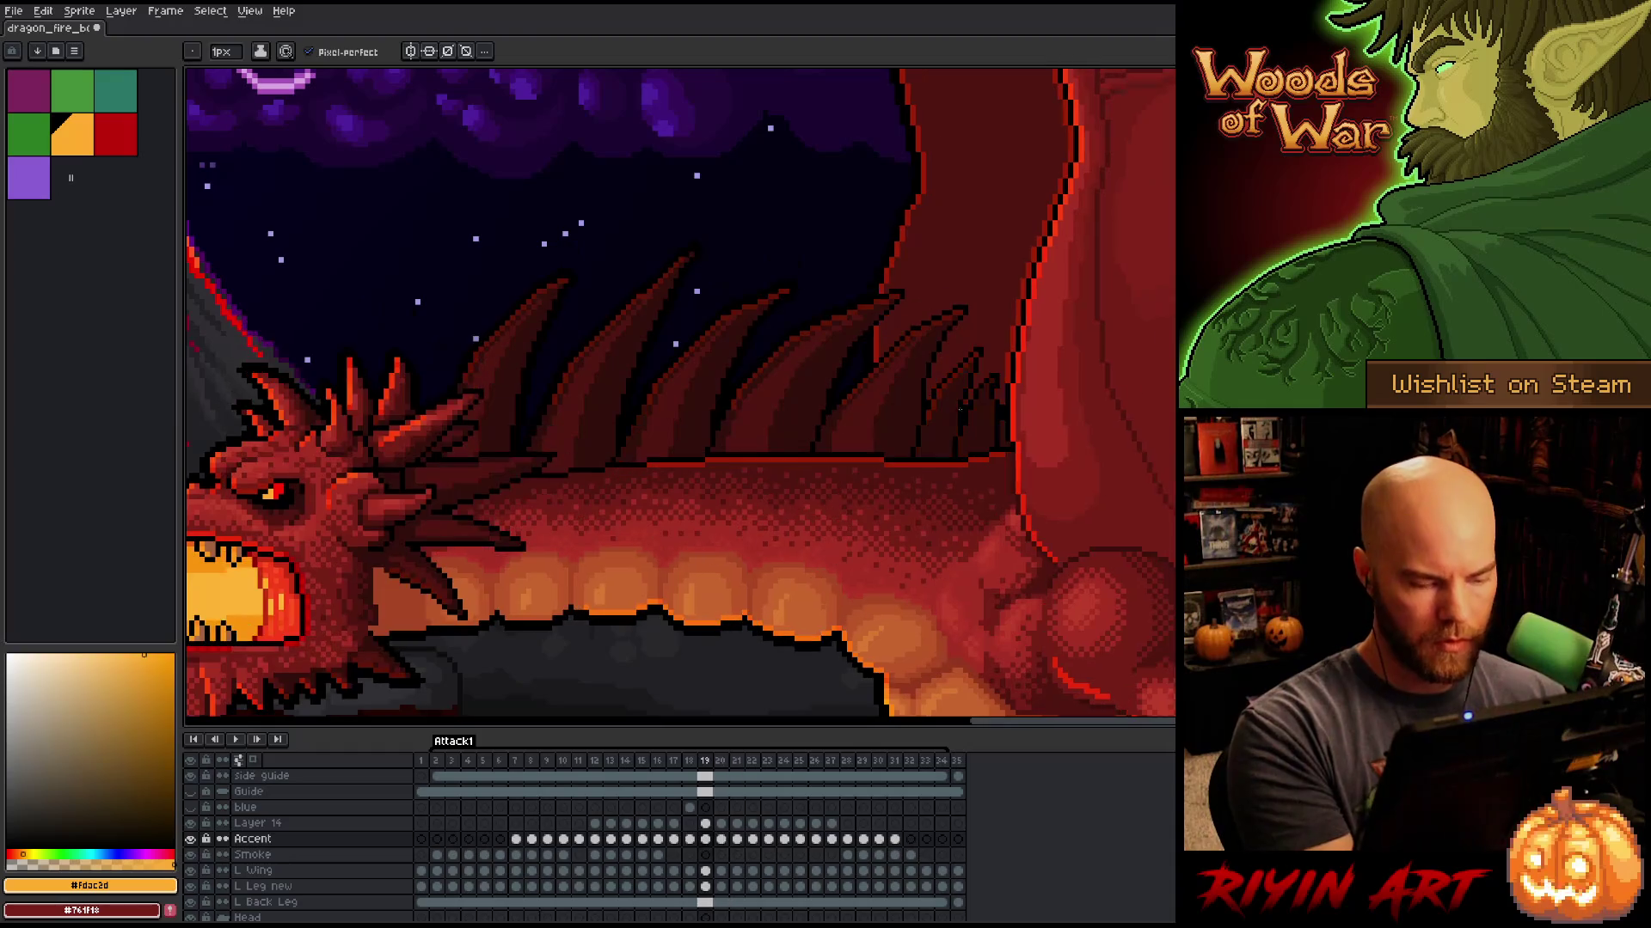
key(comma)
key(comma)
key(period)
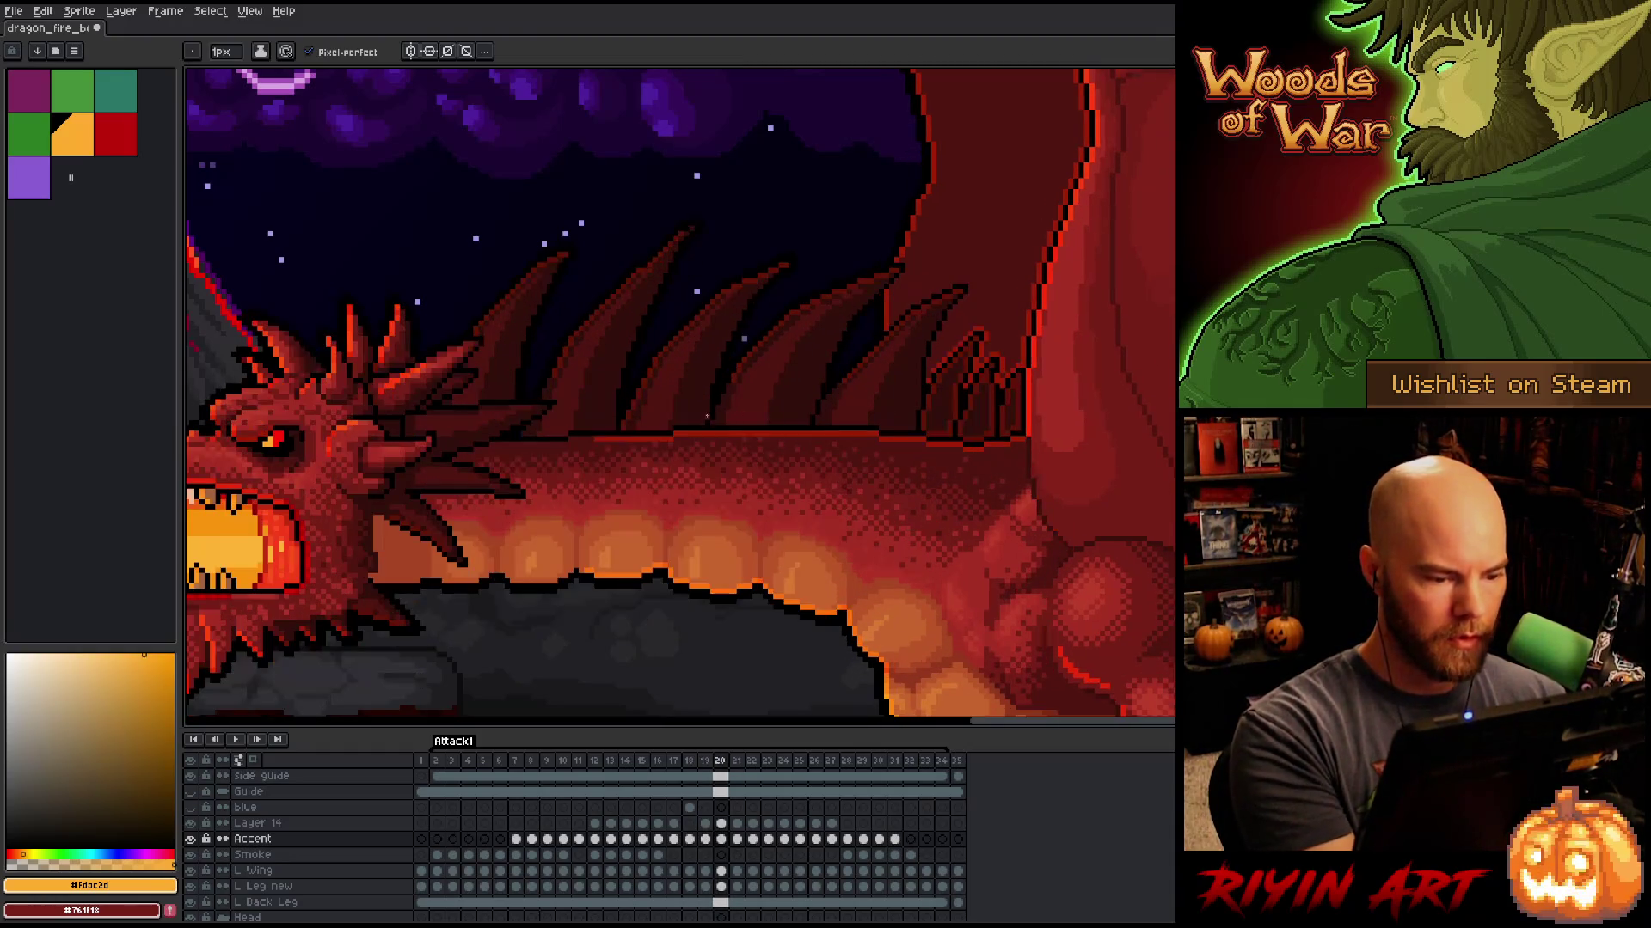
key(e)
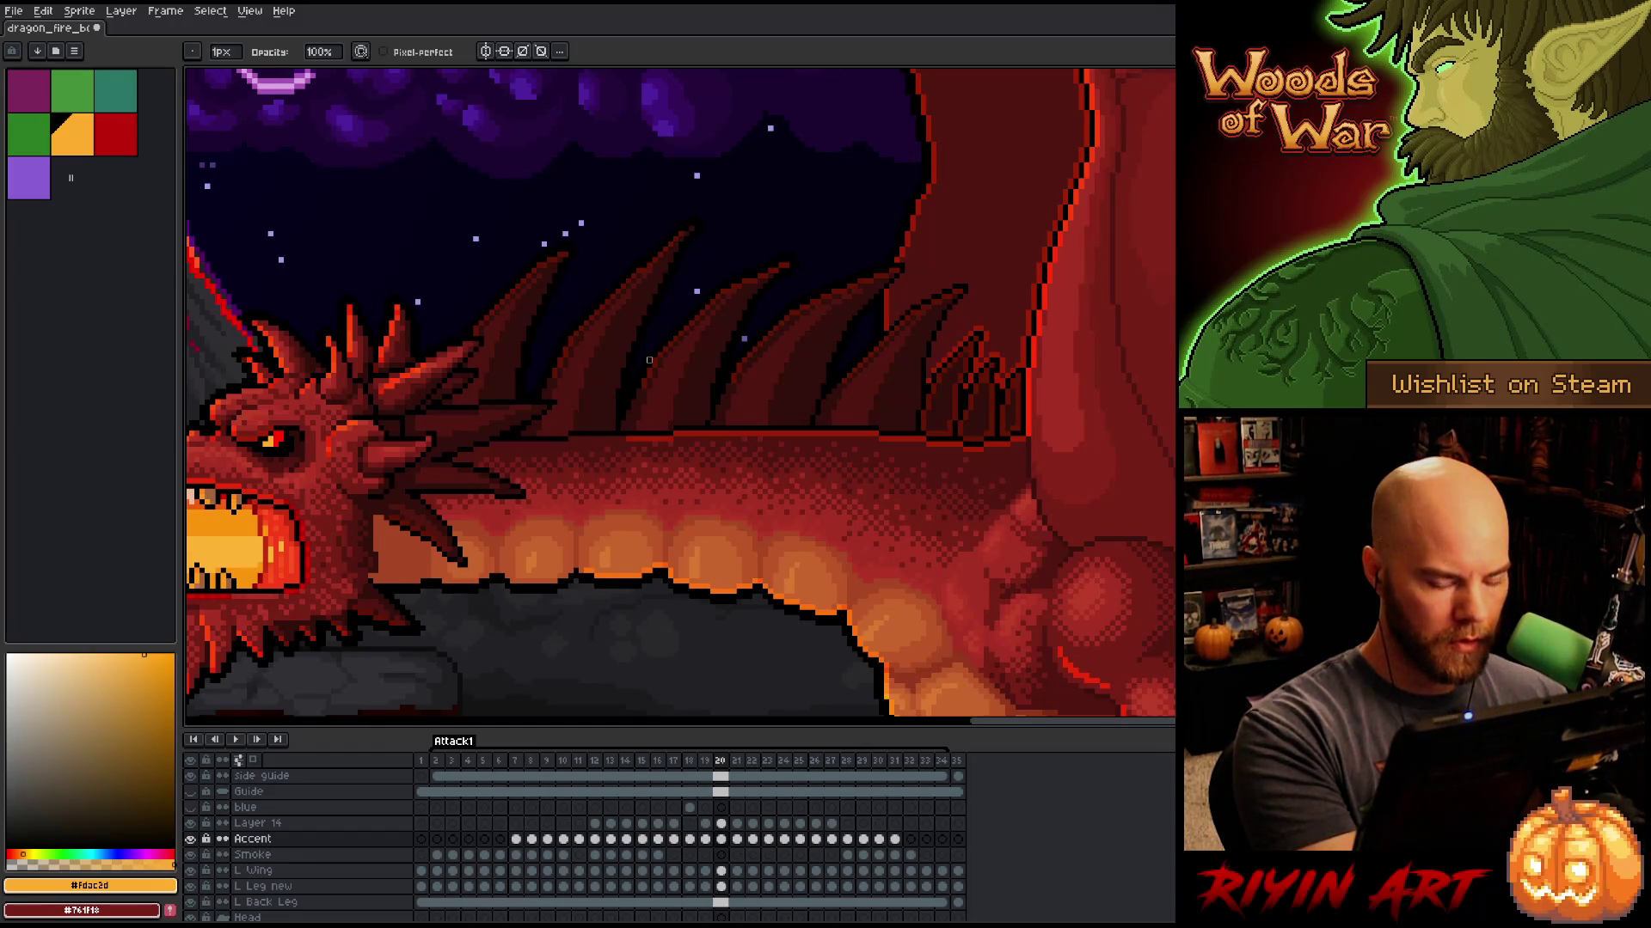
key(period)
key(comma)
key(period)
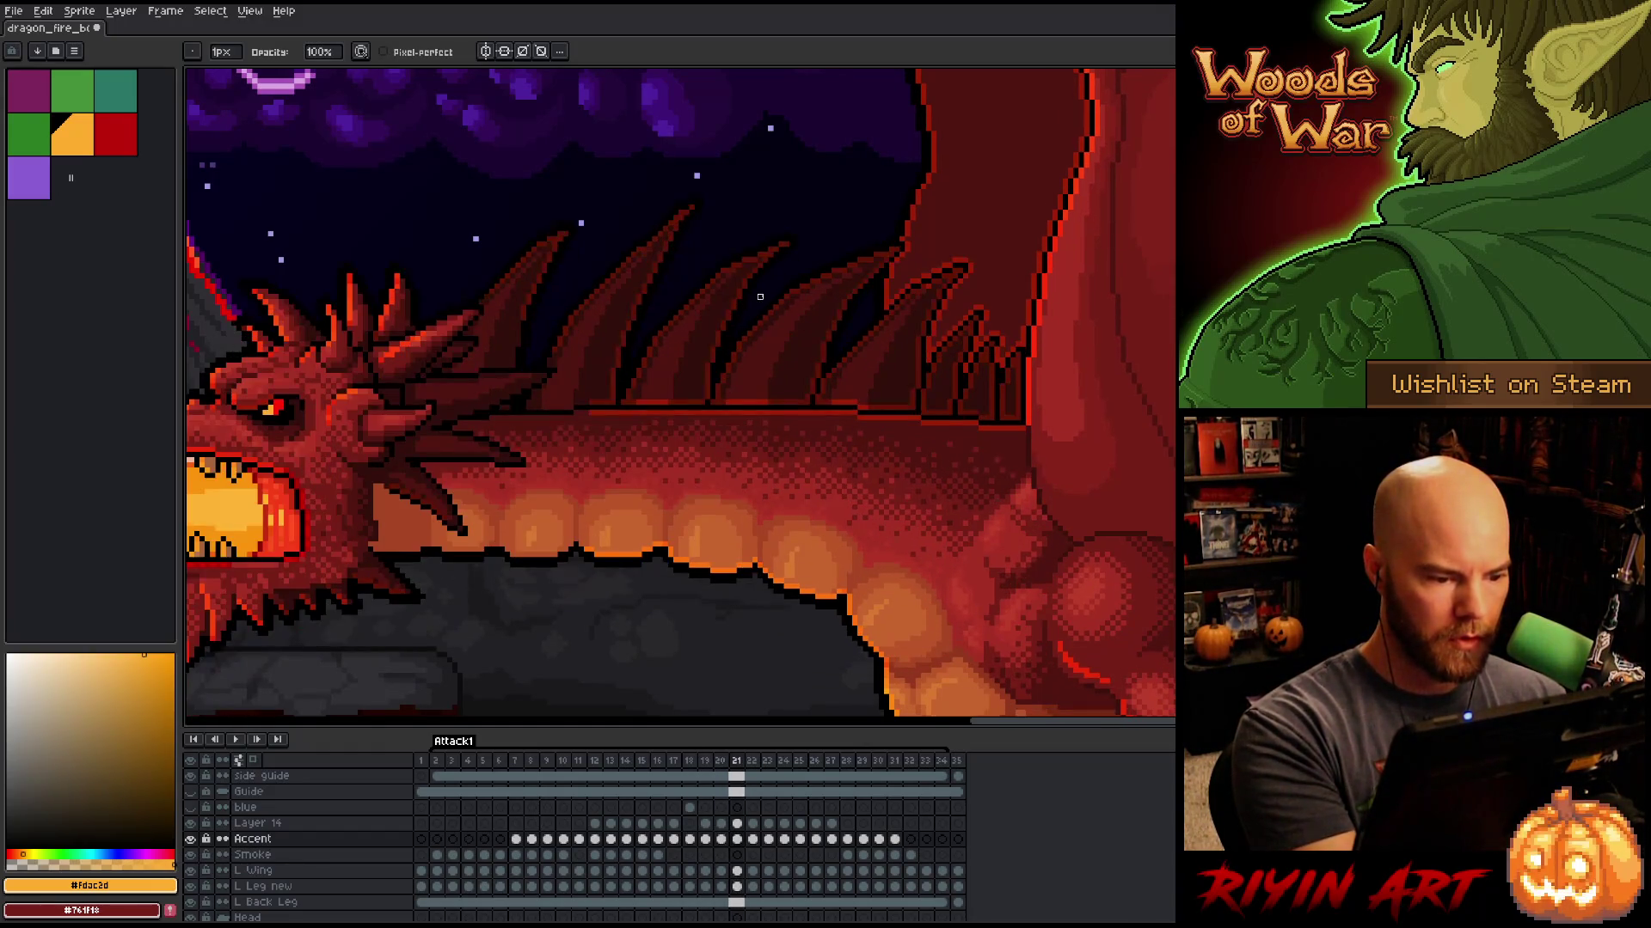
key(comma)
key(comma)
key(period)
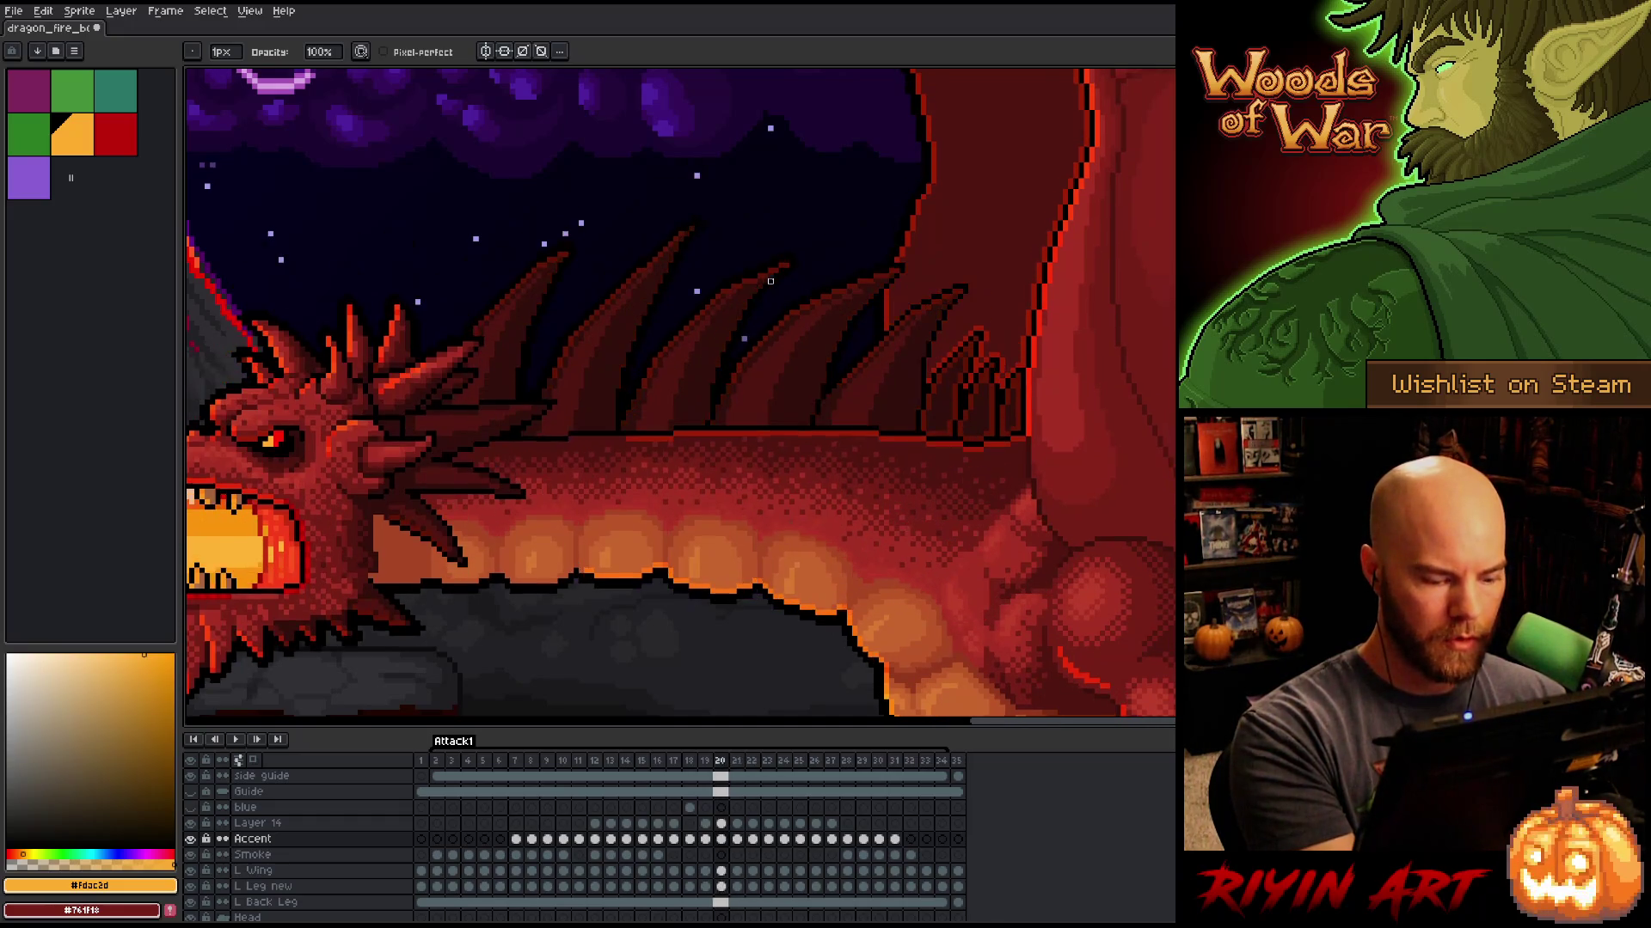
key(comma)
key(period)
key(comma)
key(period)
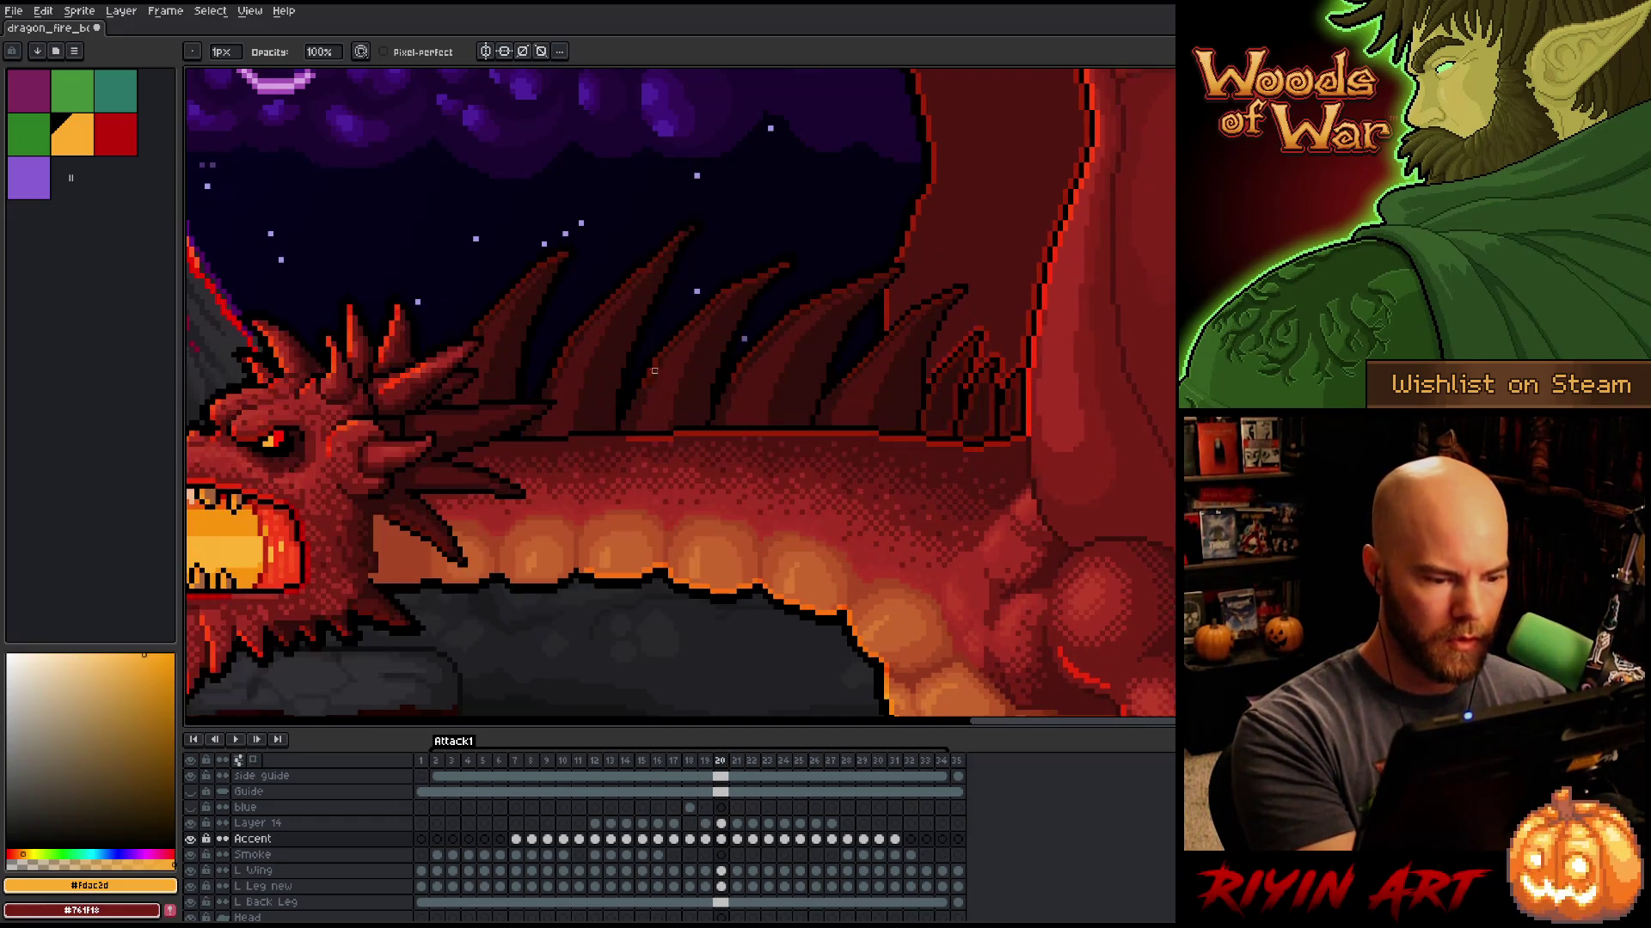
key(comma)
key(period)
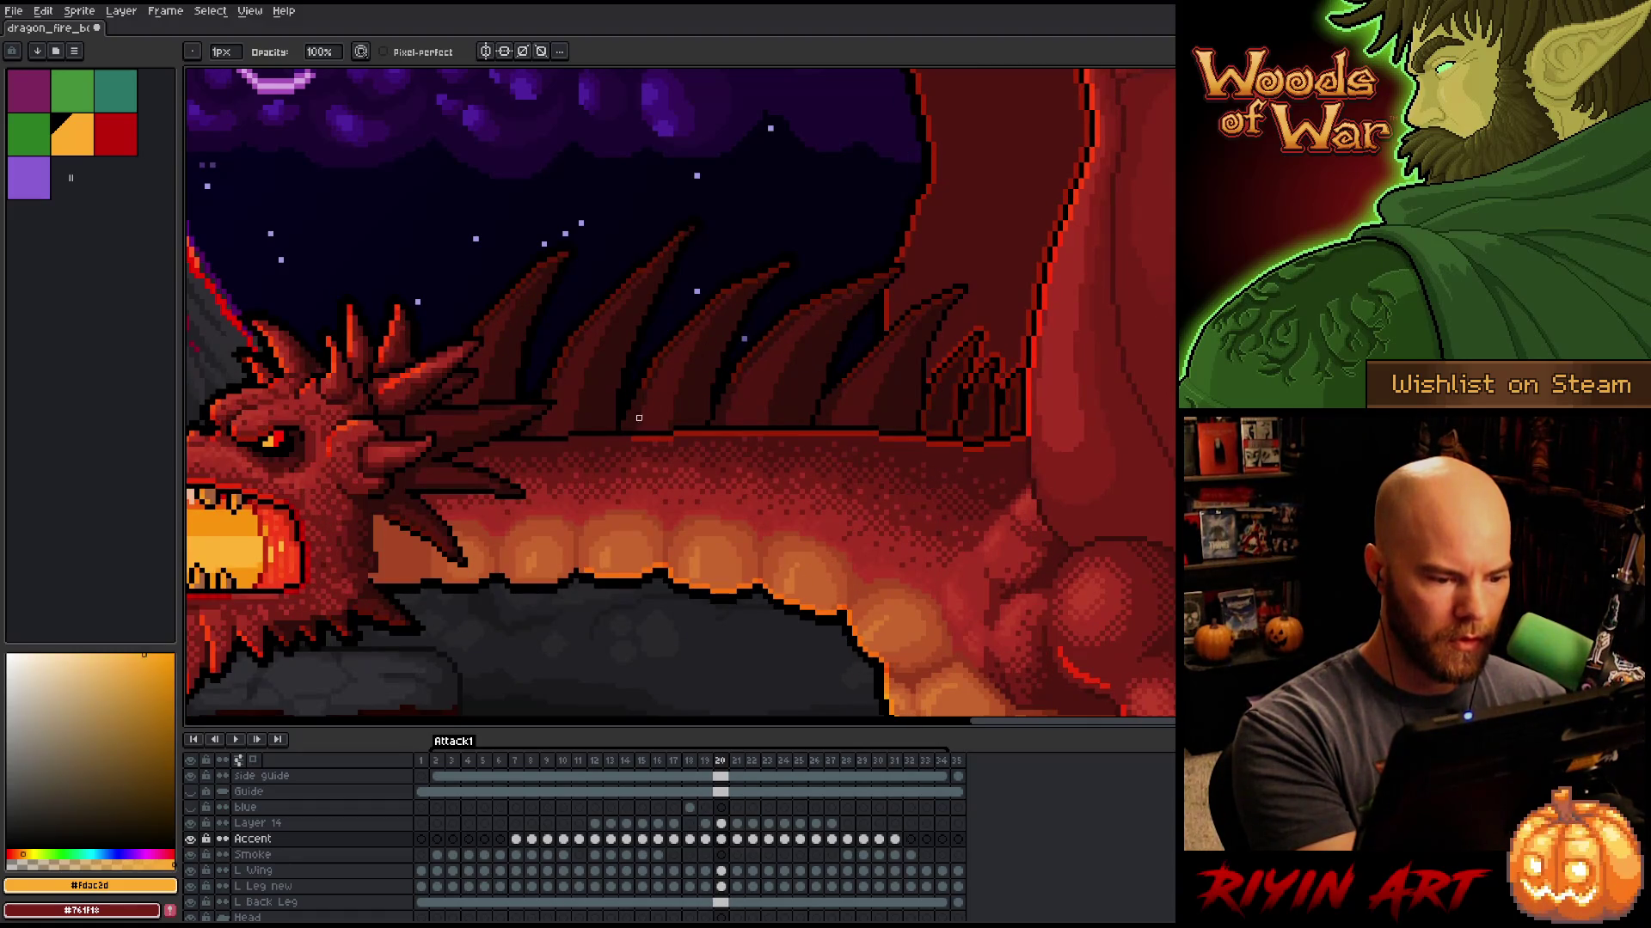
Step: Toggle repeatedly between frames 19 and 20 to compare the spines, settling on frame 19
key(comma)
key(period)
key(comma)
key(period)
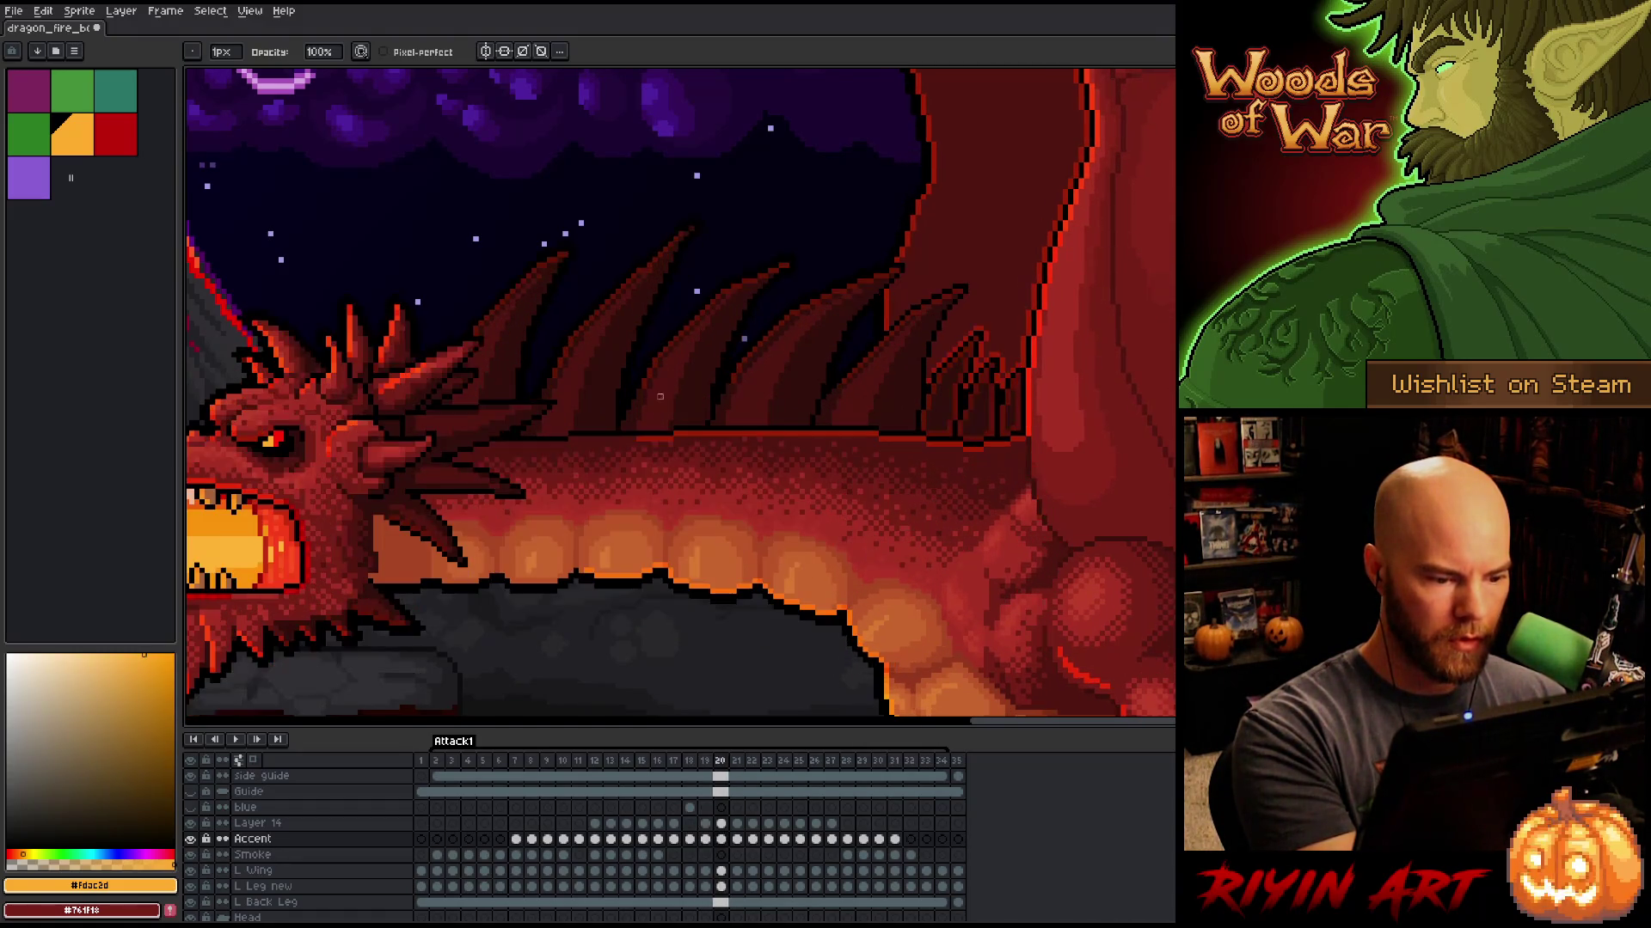
key(comma)
key(period)
key(comma)
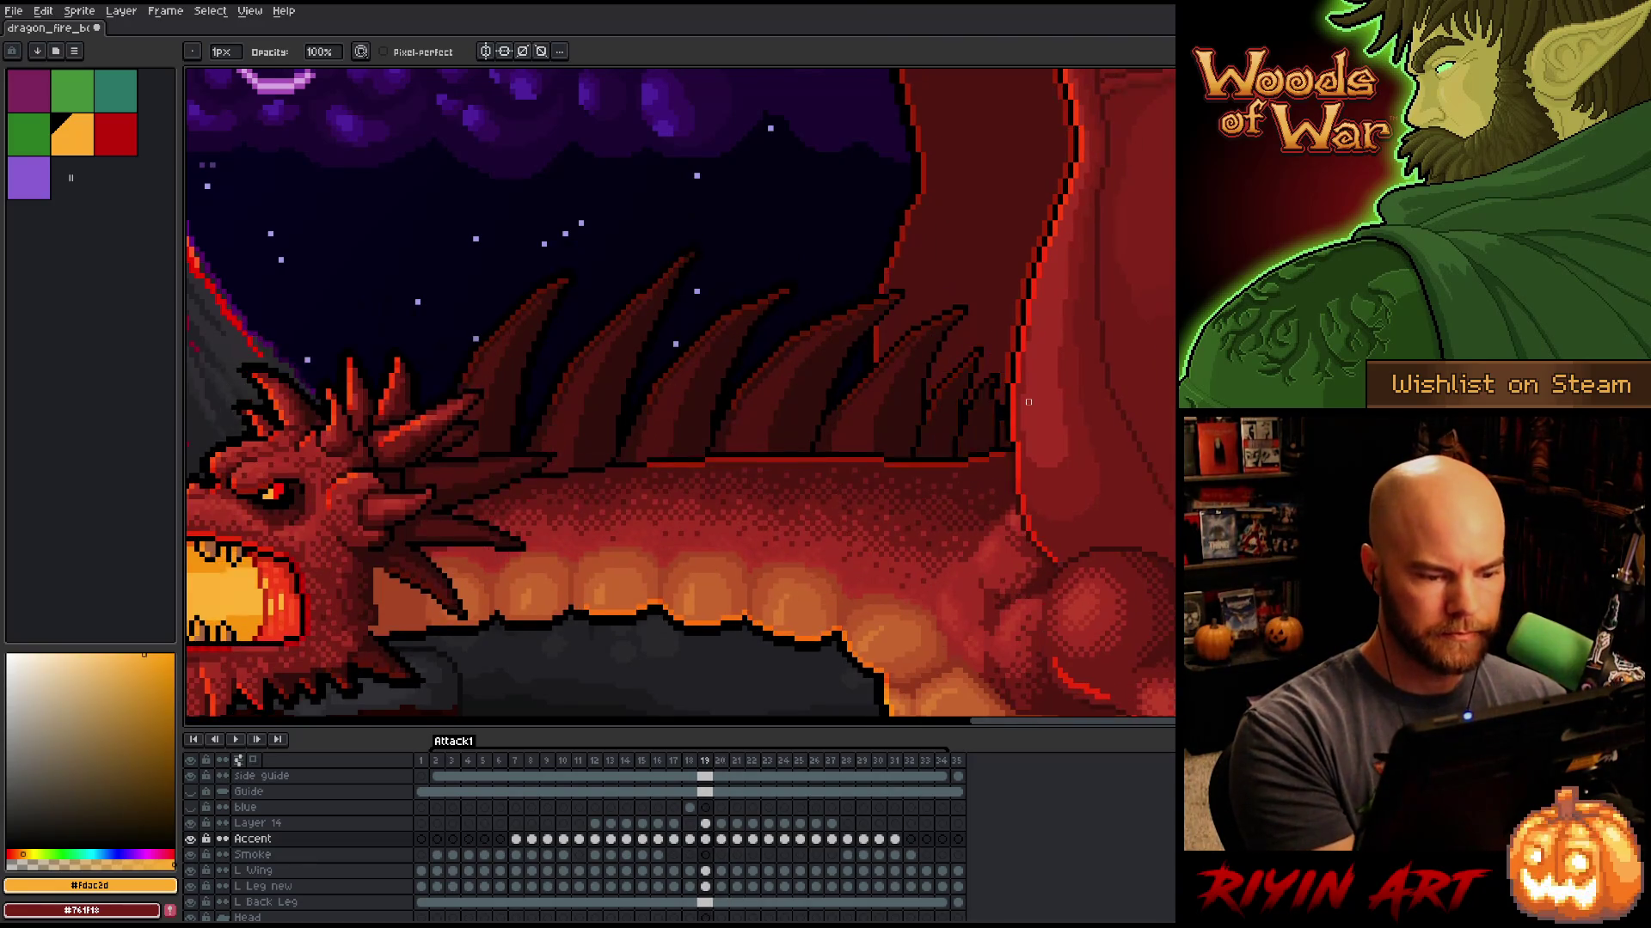
key(period)
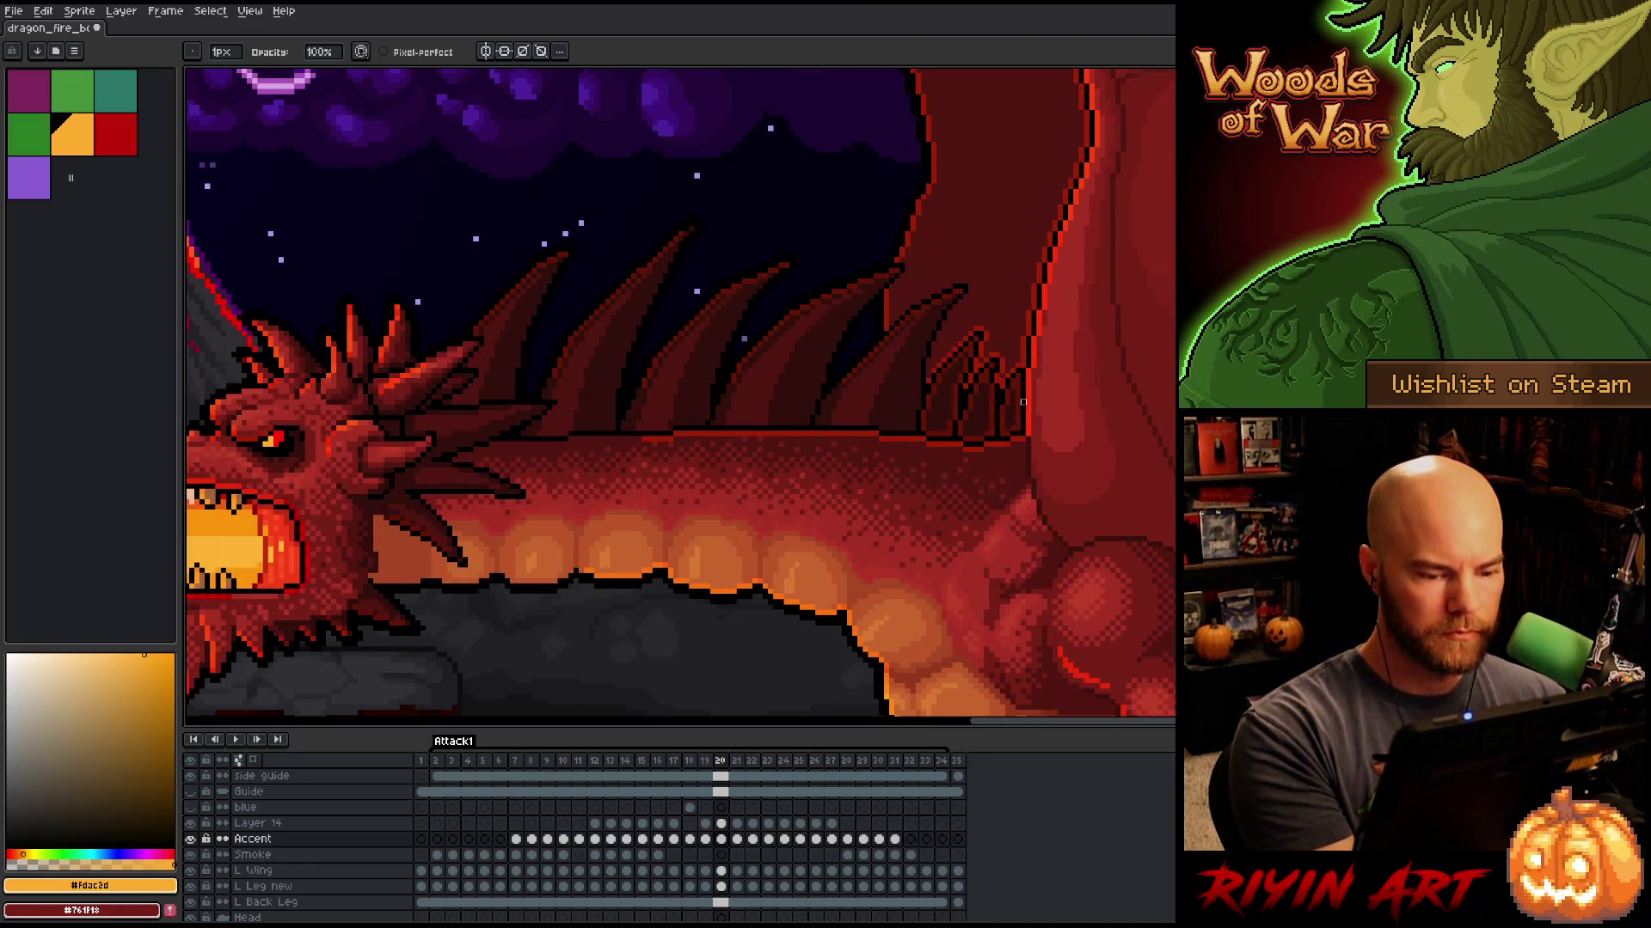
key(comma)
key(period)
key(comma)
key(period)
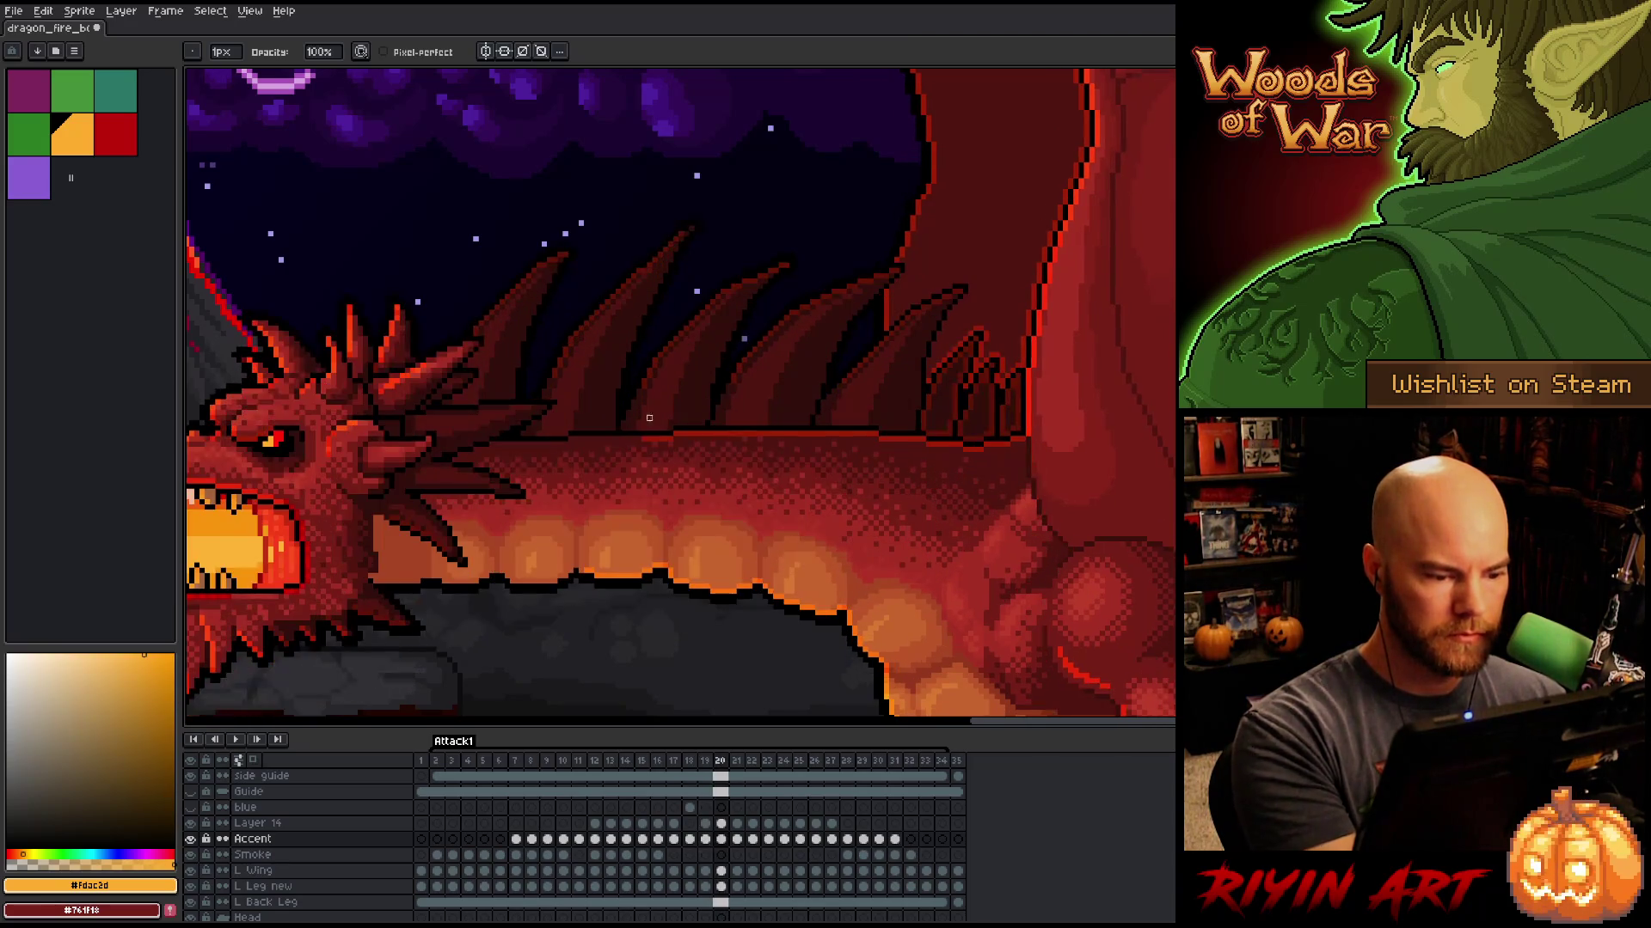
key(comma)
key(period)
key(comma)
key(period)
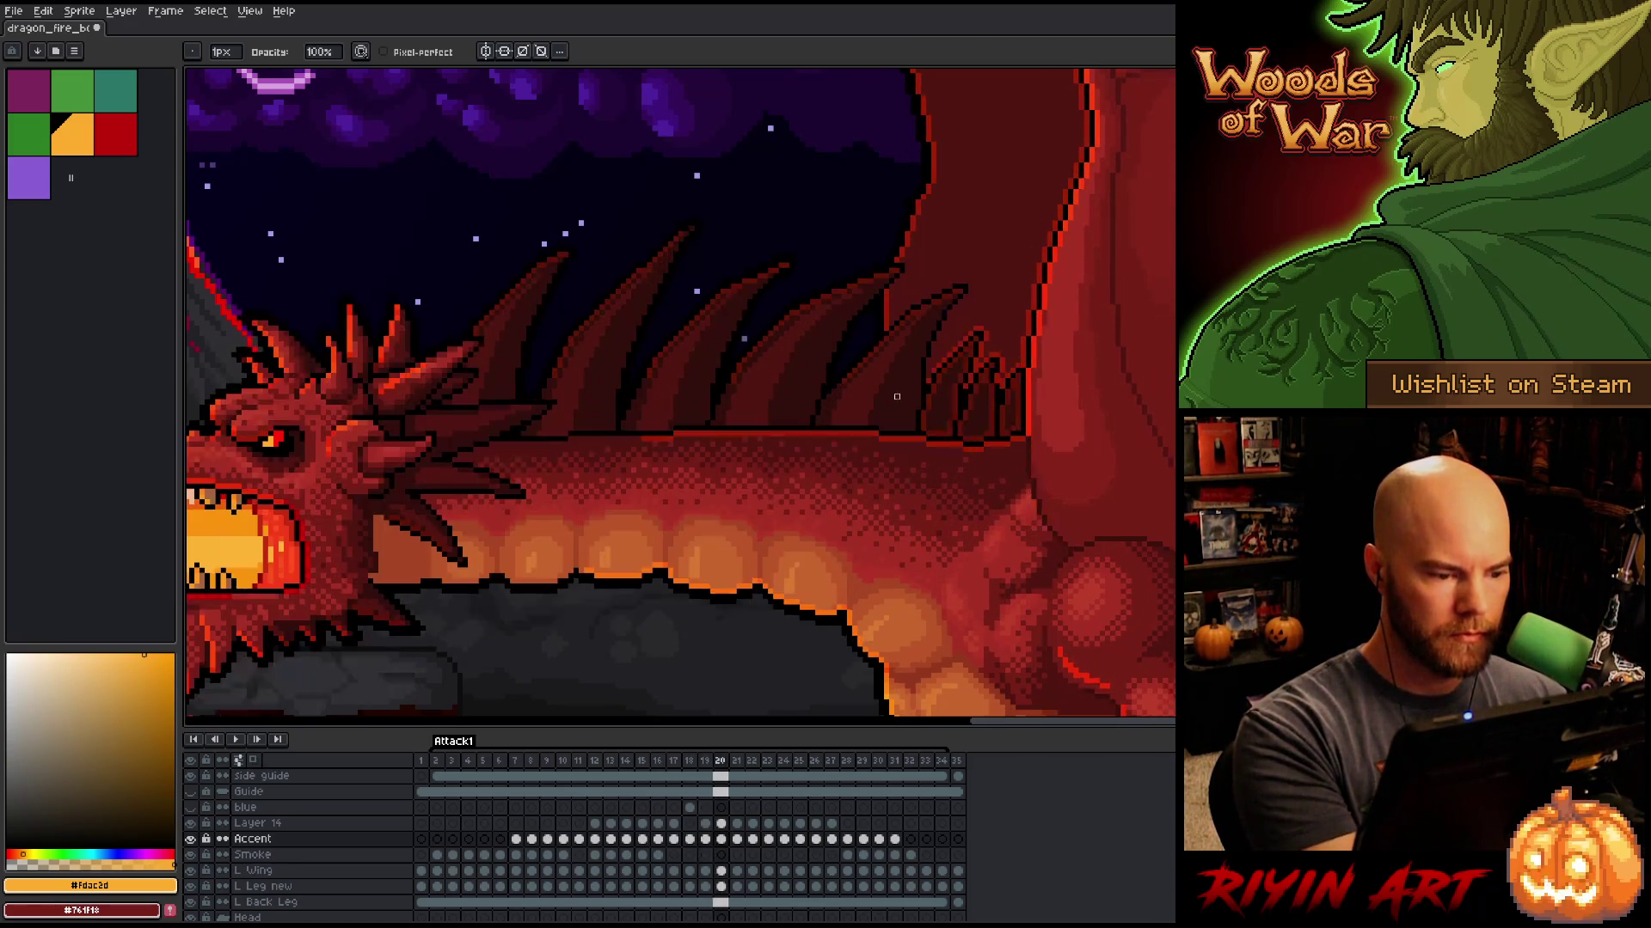
key(comma)
key(period)
key(comma)
key(period)
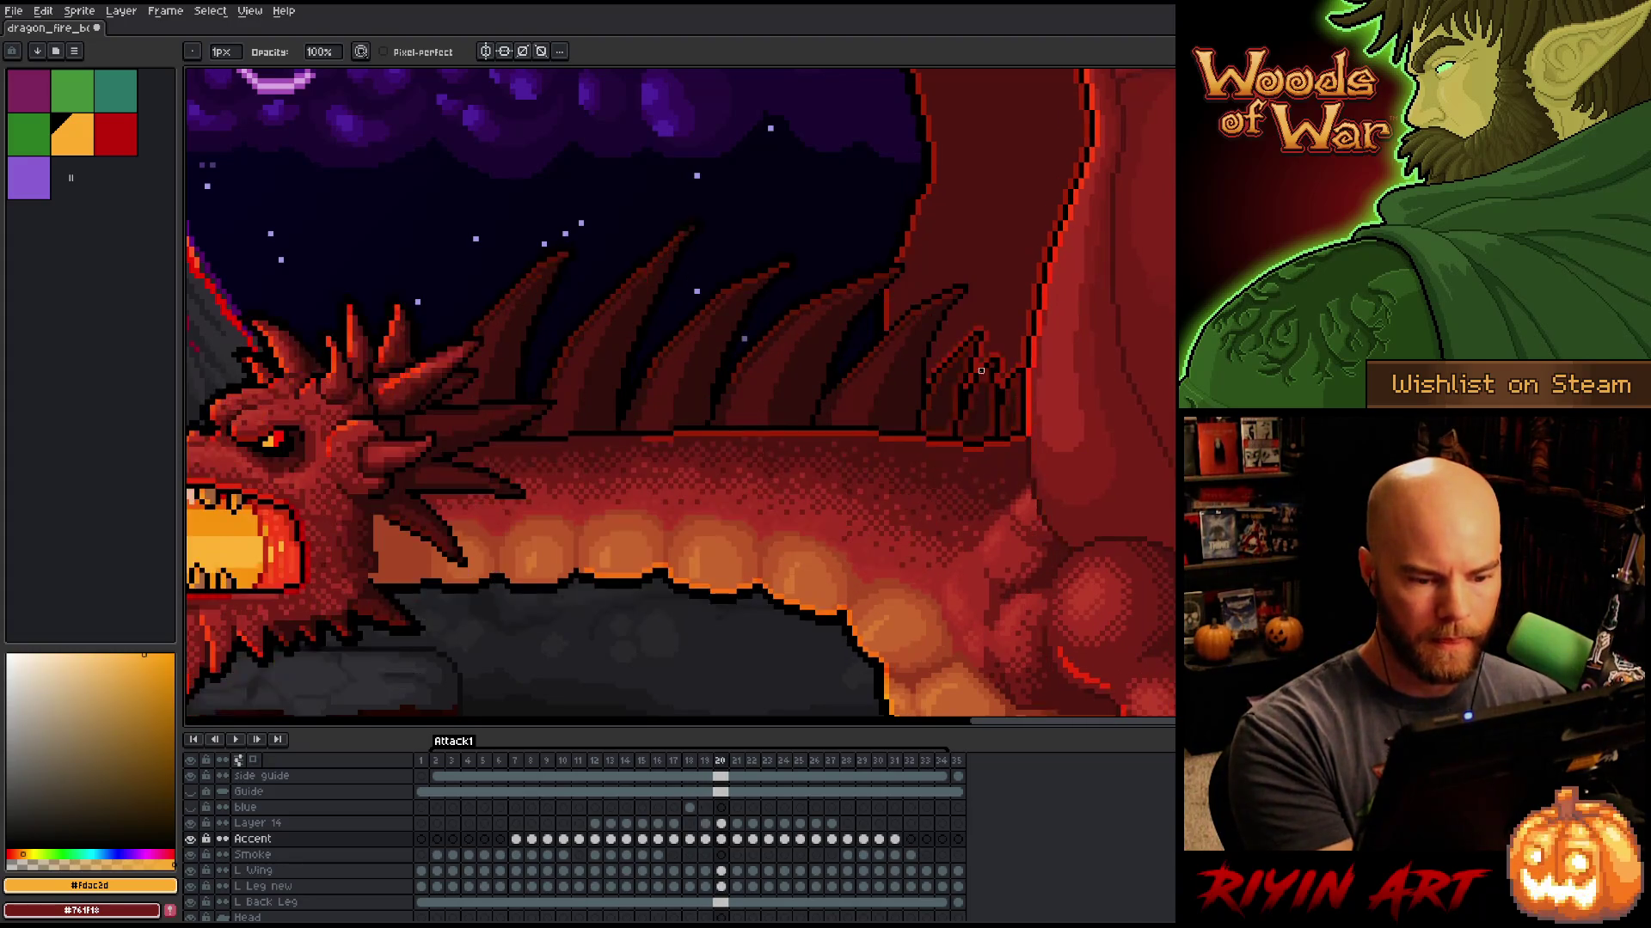
key(comma)
key(period)
key(comma)
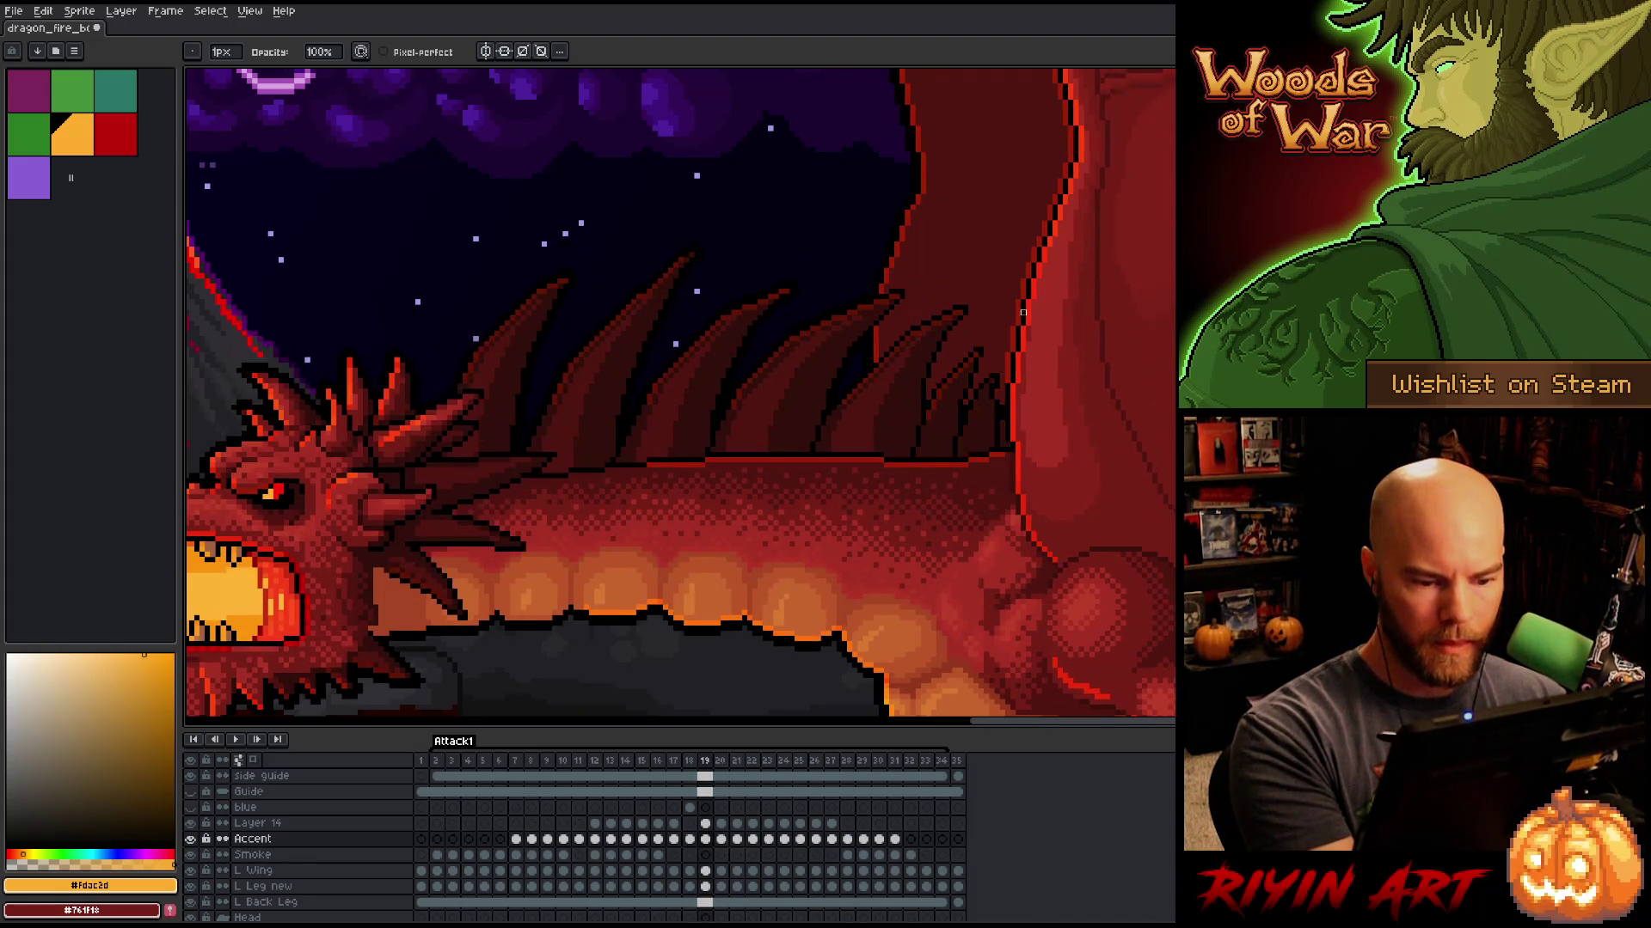
Step: Advance to frame 20, select the eraser, and check motion against neighbouring frames before reaching frame 21
key(period)
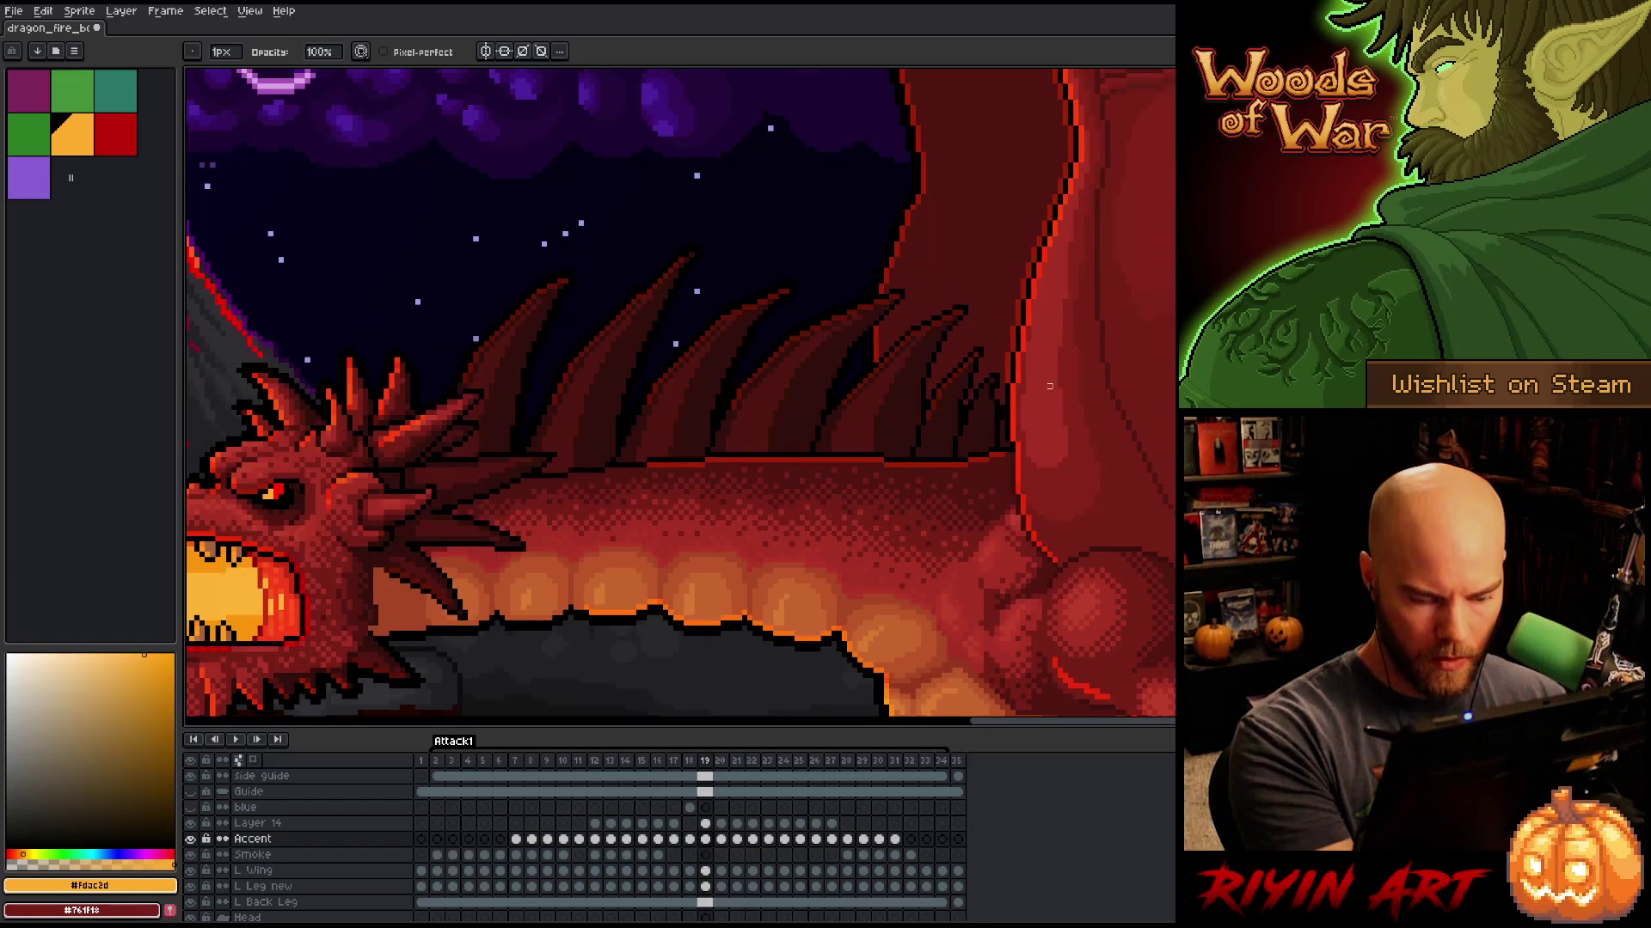
key(e)
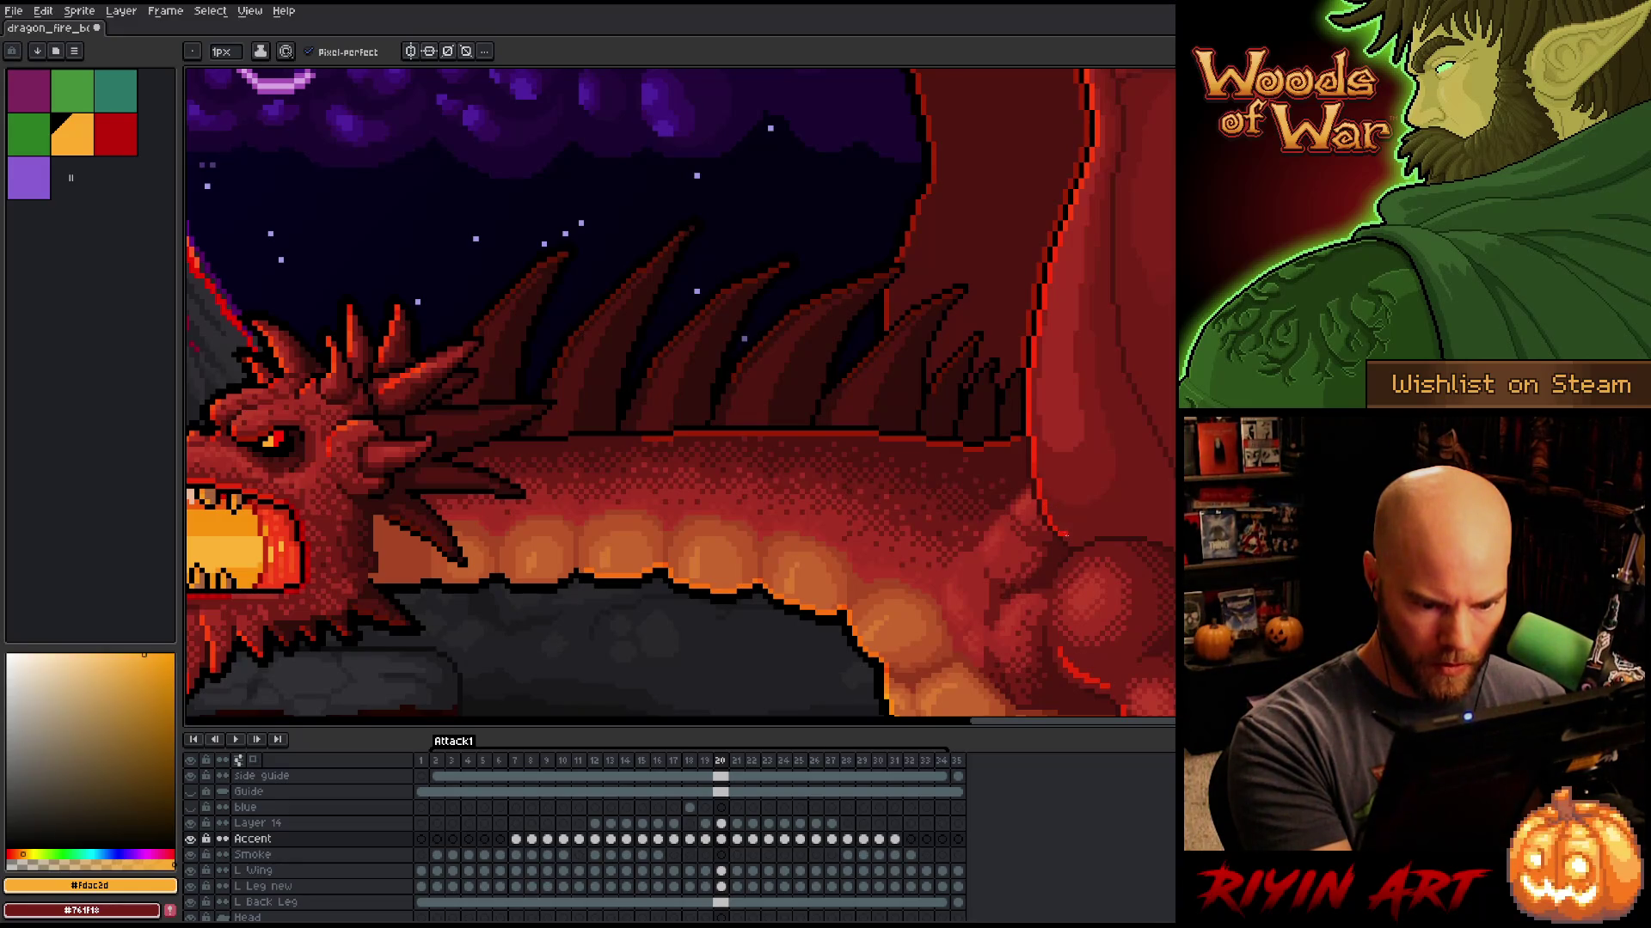
key(Left)
key(Right)
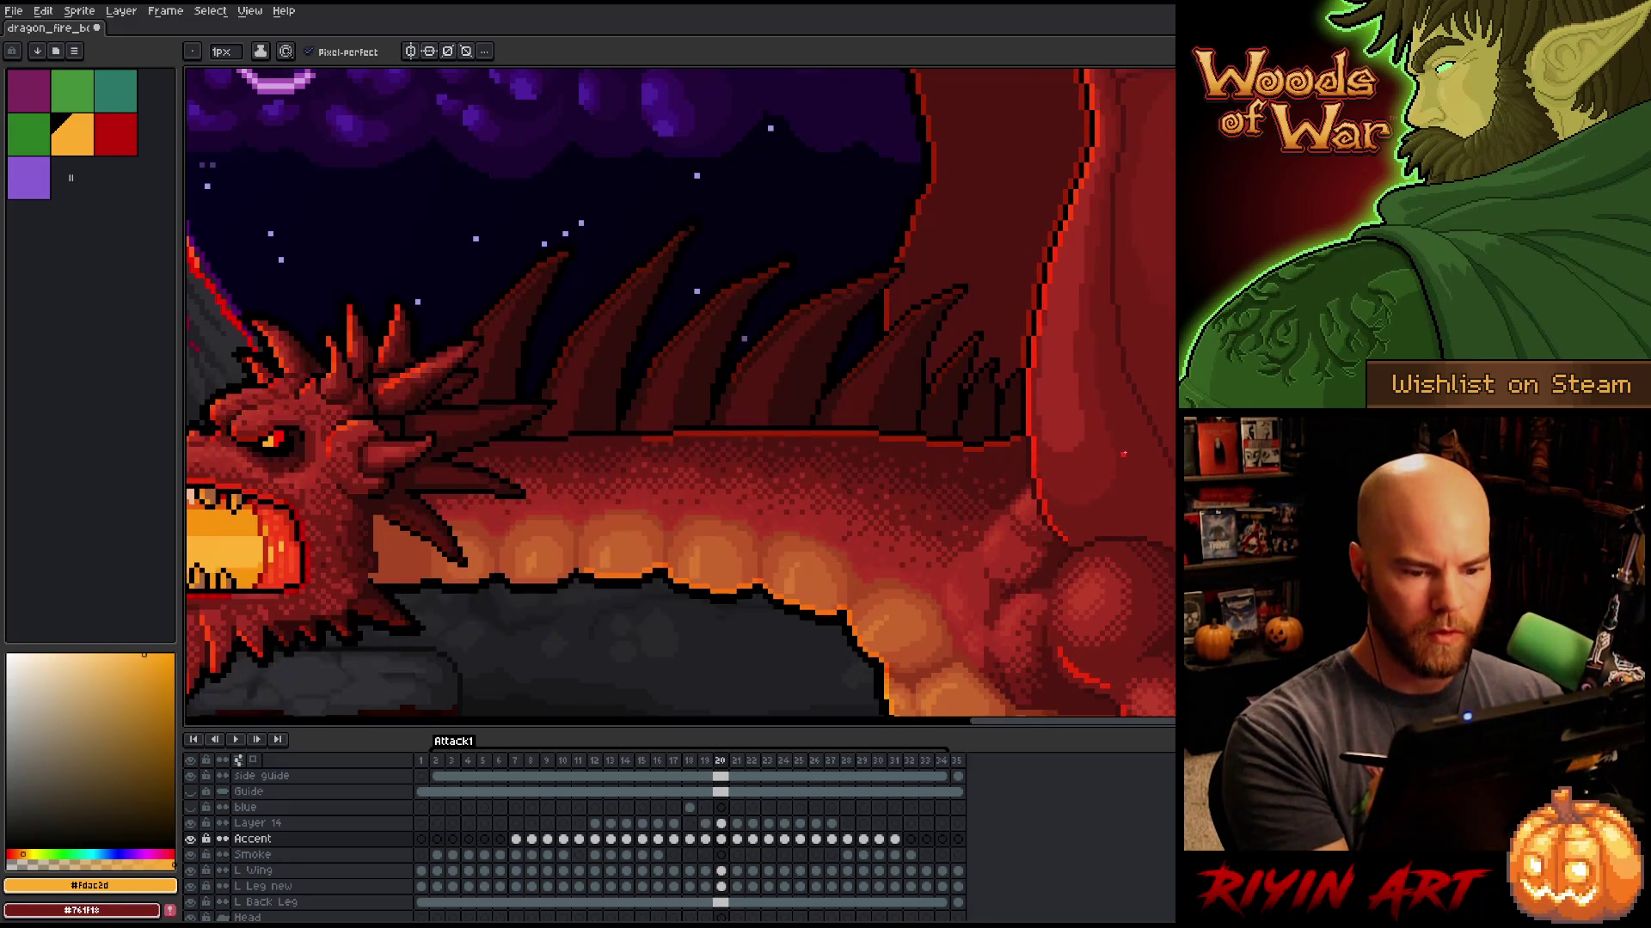
key(Left)
key(Left)
key(Right)
key(Right)
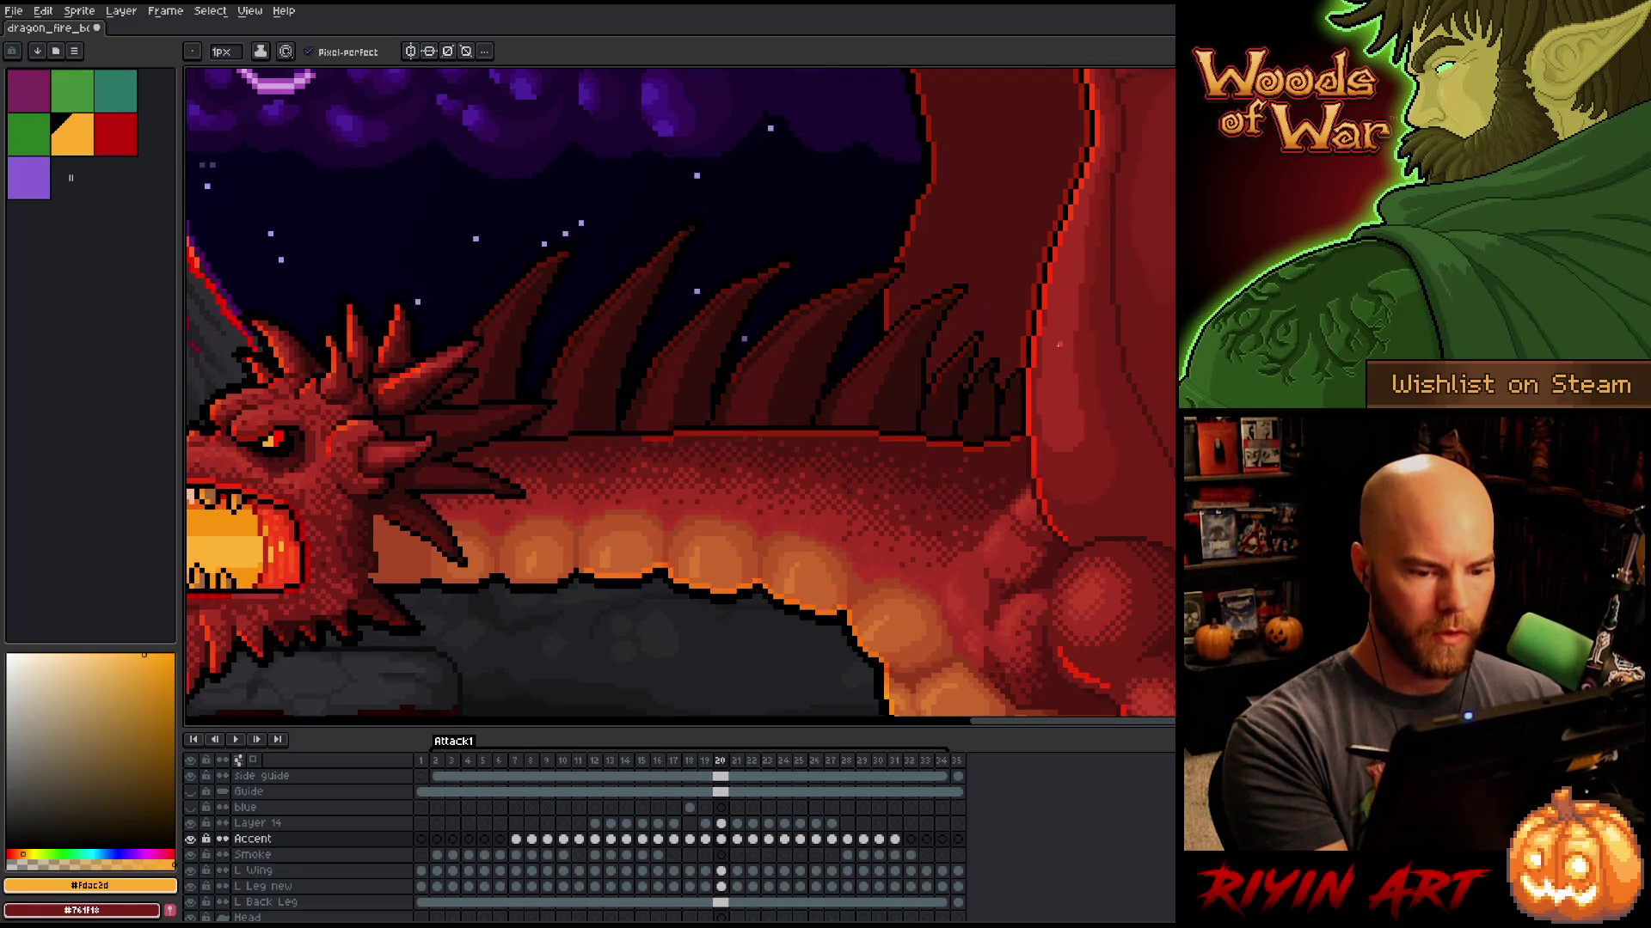
key(Right)
key(e)
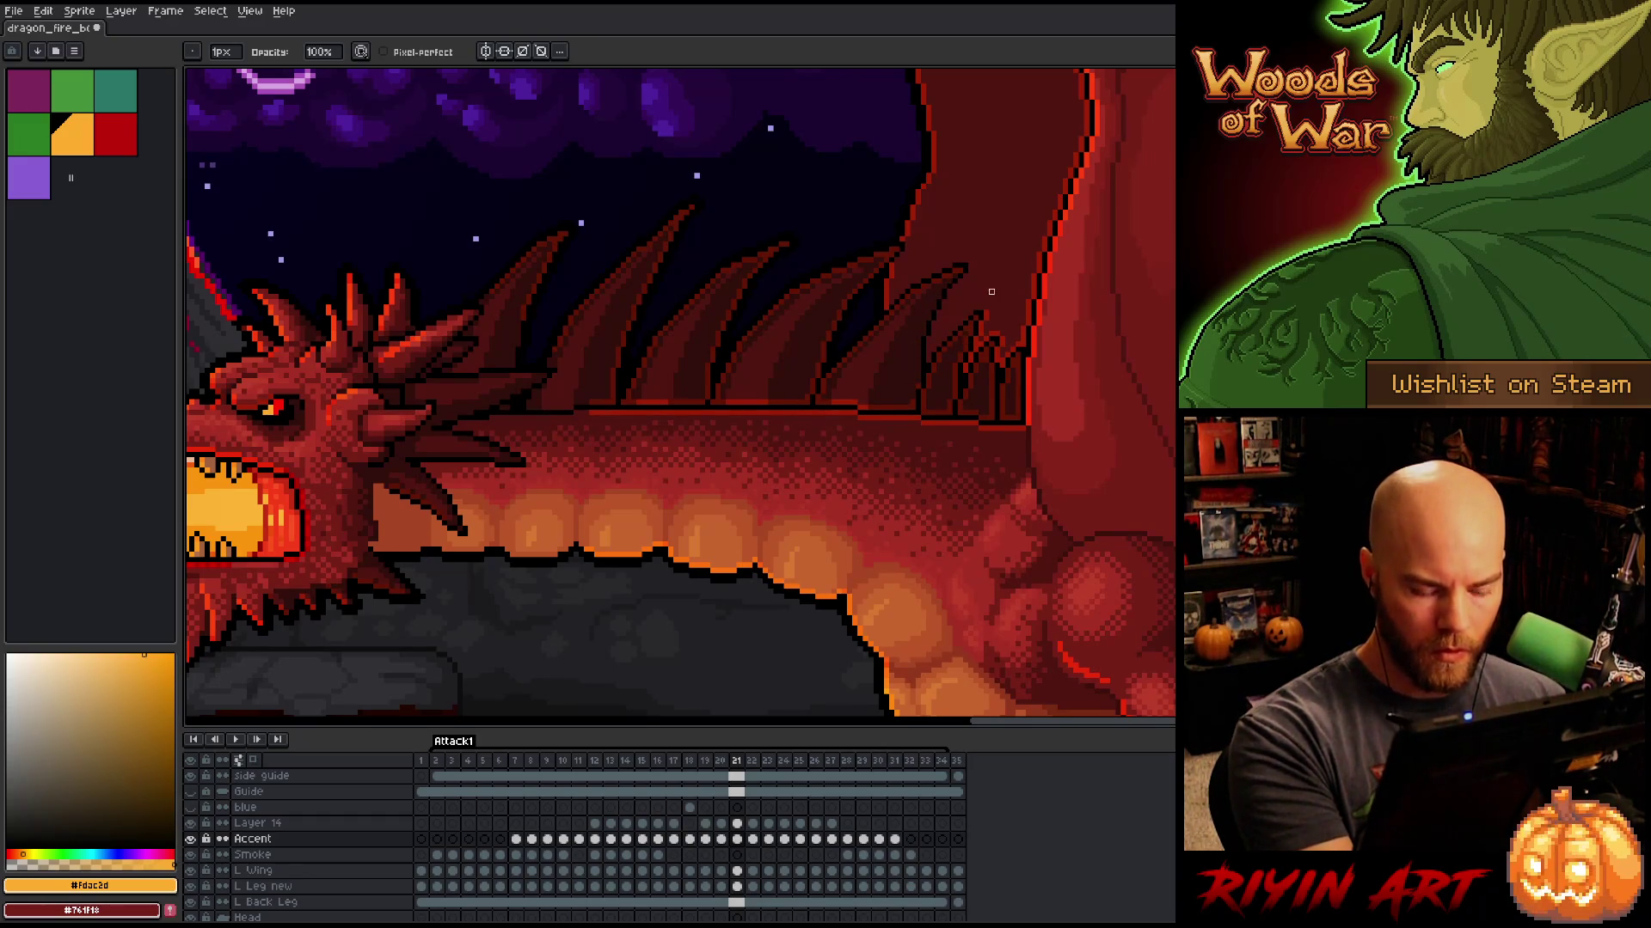
Step: On frame 21, outline the rightmost back spine and spike base in dark pixels
key(comma)
key(period)
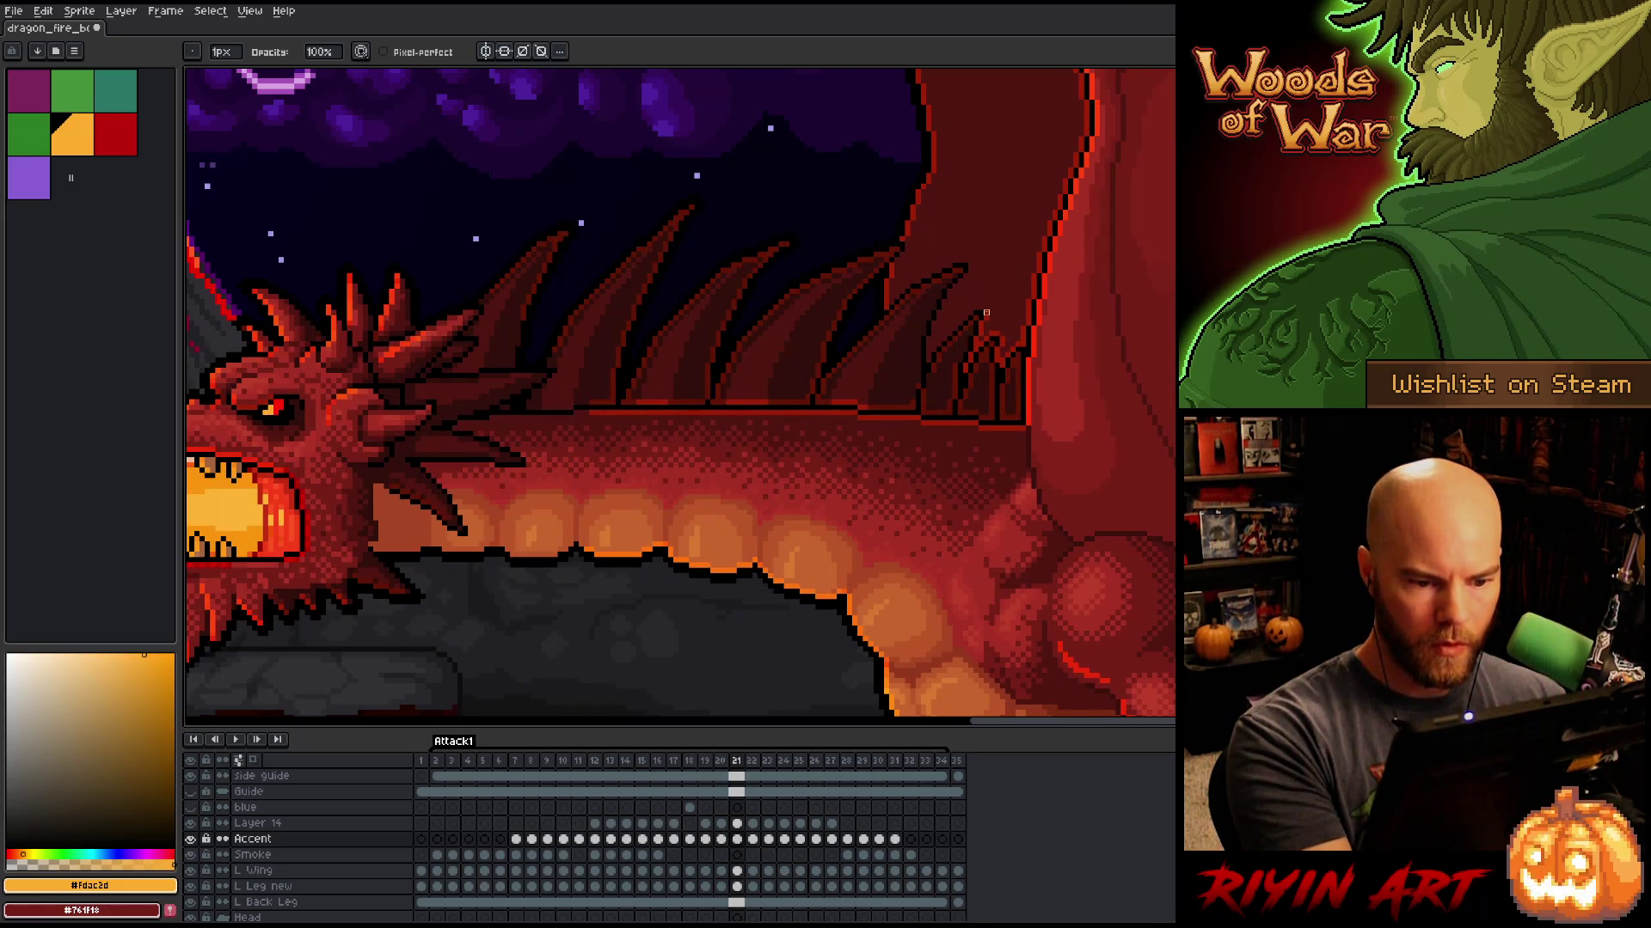
drag(986, 313, 975, 344)
mouse_move(991, 354)
mouse_down()
mouse_move(1018, 394)
mouse_move(1018, 412)
mouse_move(991, 414)
mouse_up()
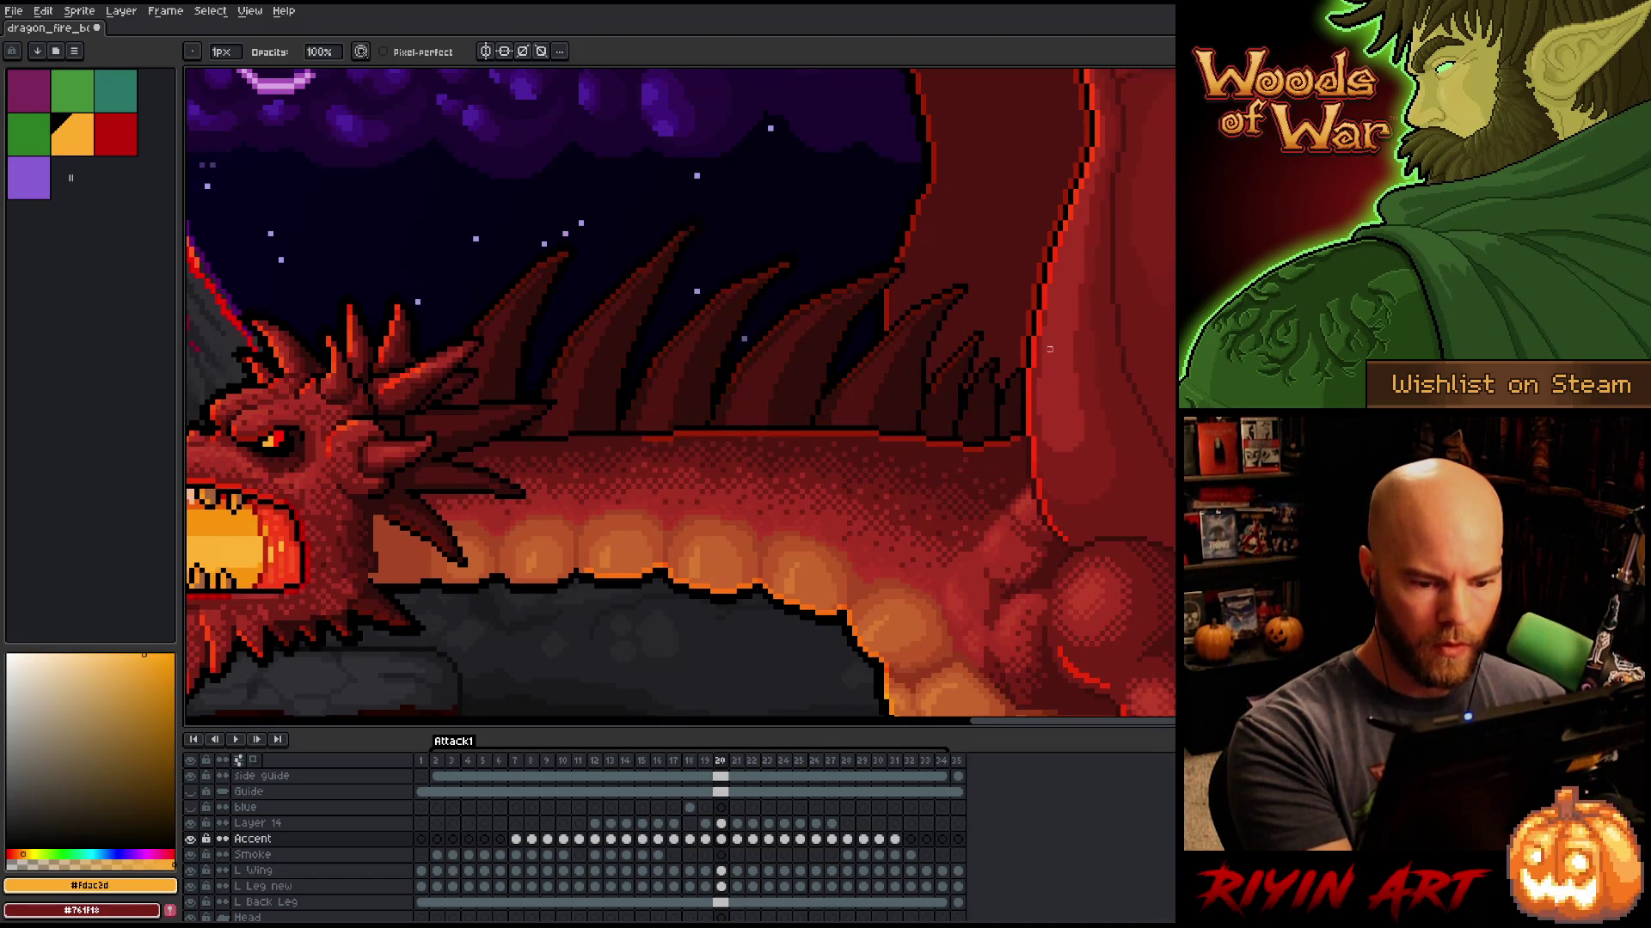
drag(976, 413, 923, 413)
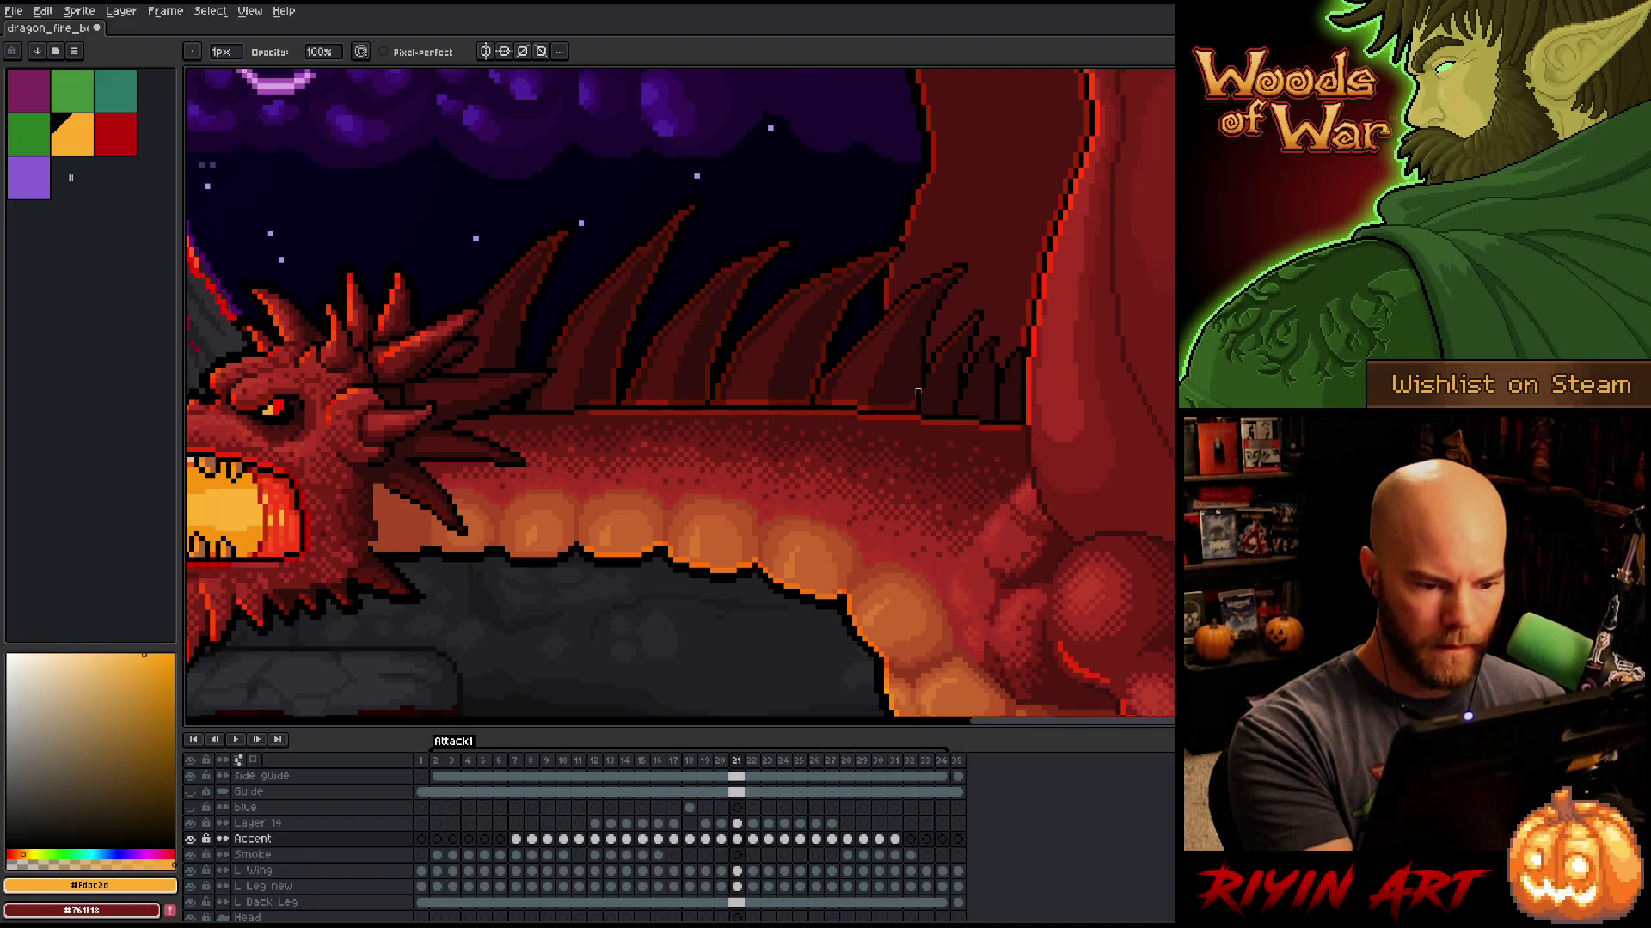
drag(916, 411, 860, 408)
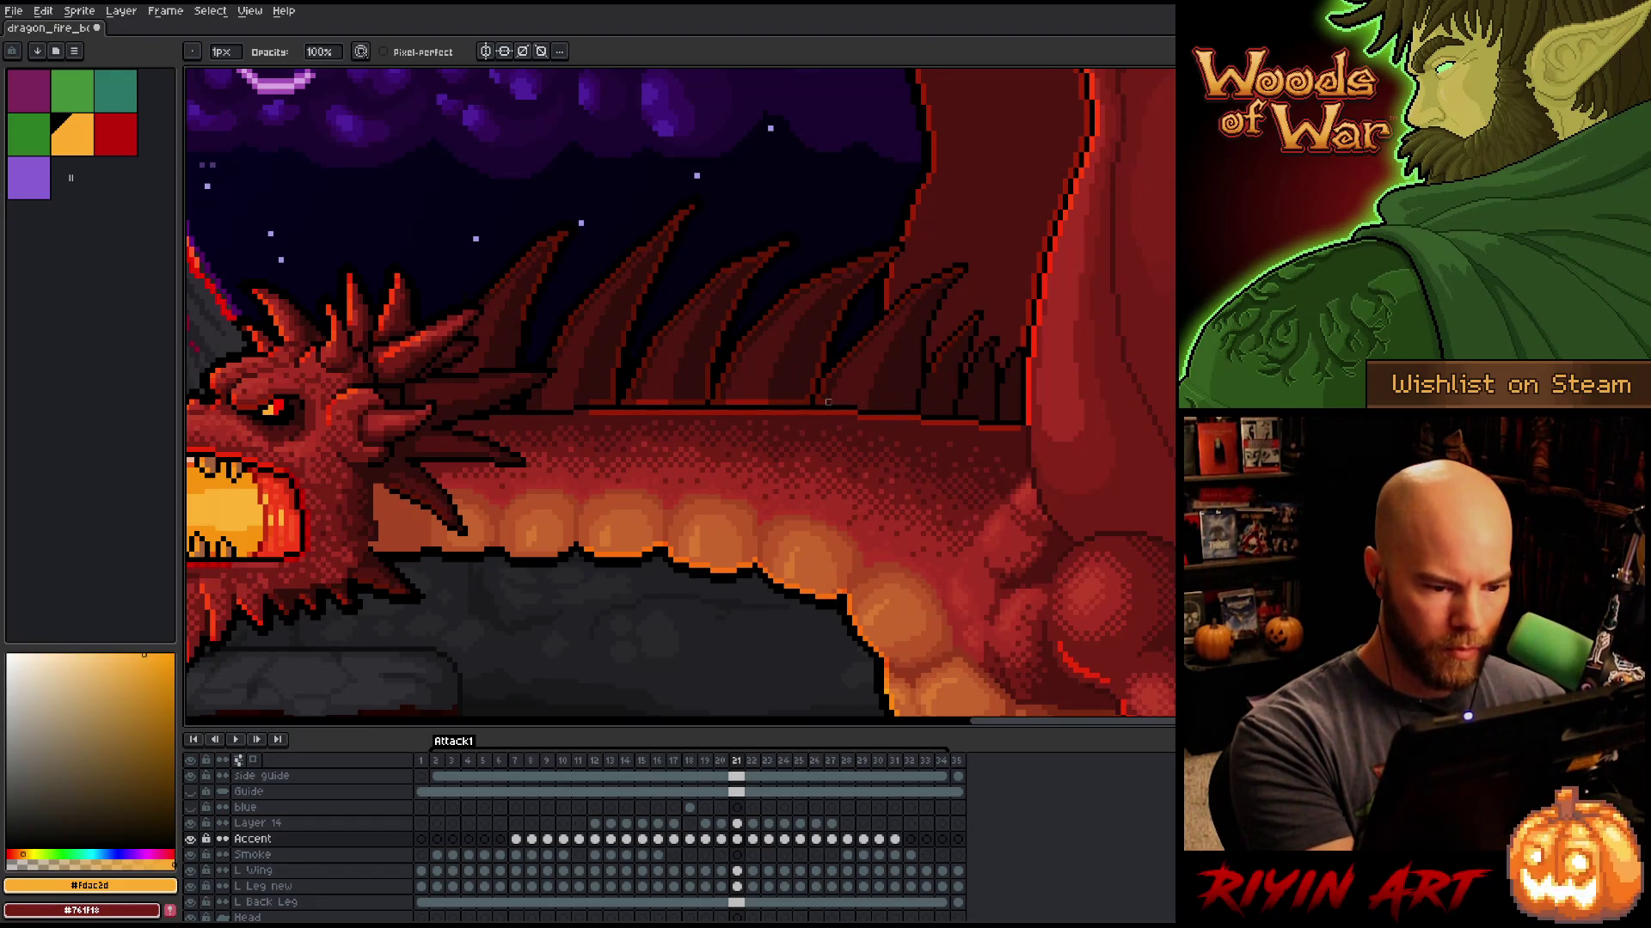
Step: Flip repeatedly between frames 20 and 21 to compare the new spine outlines
key(Left)
key(Right)
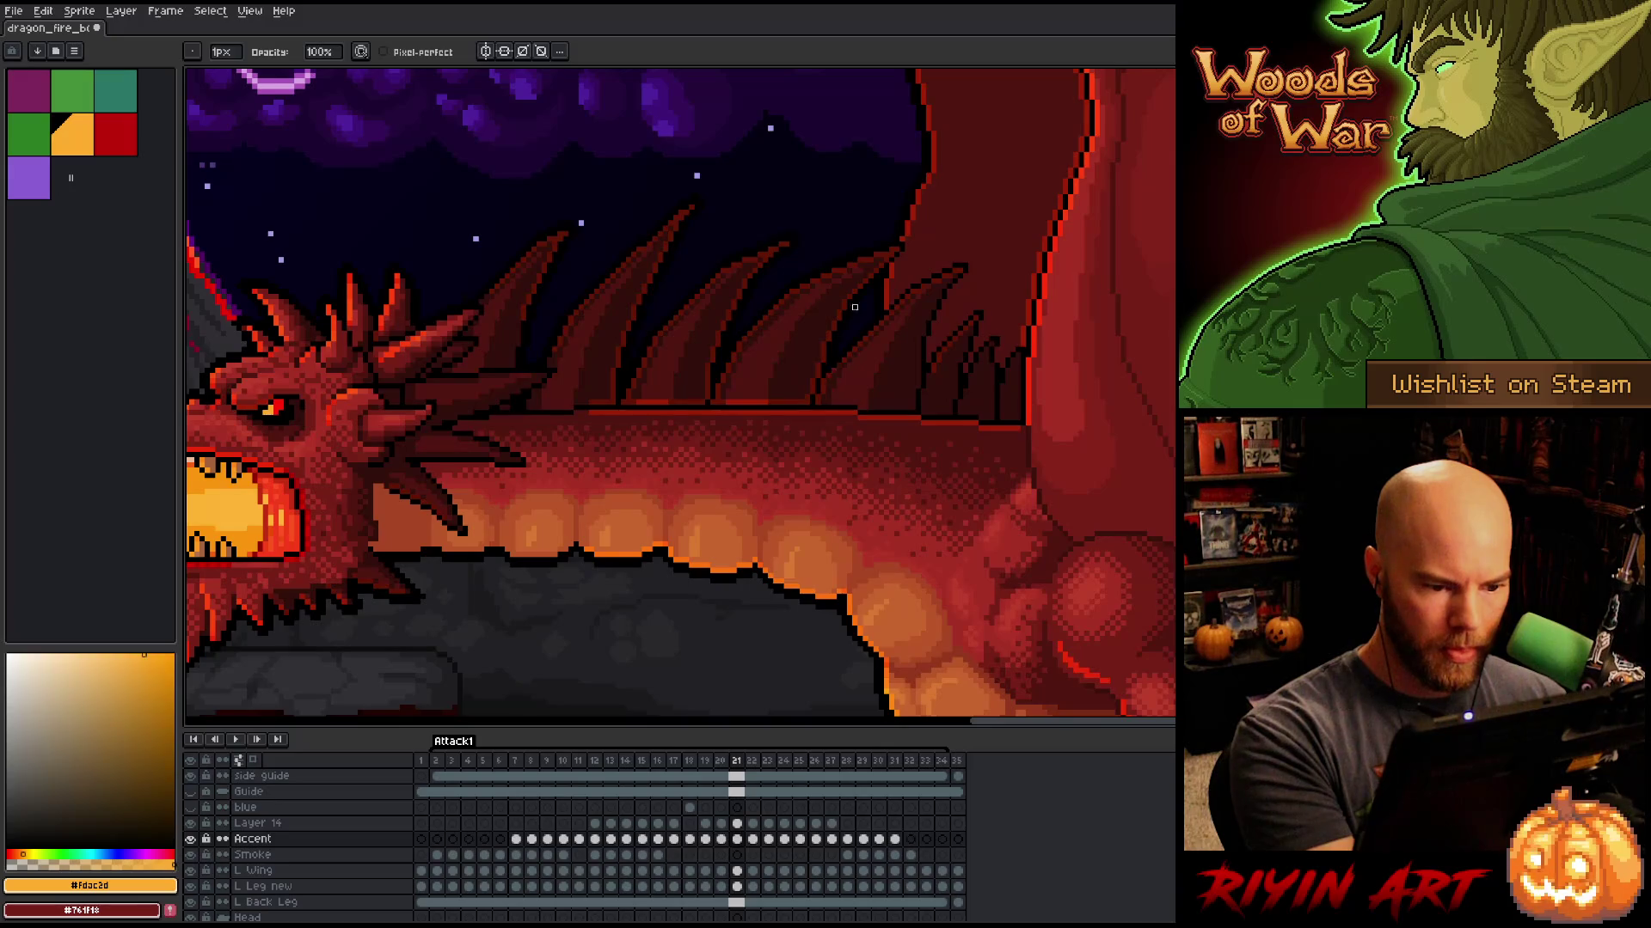
key(Left)
key(Right)
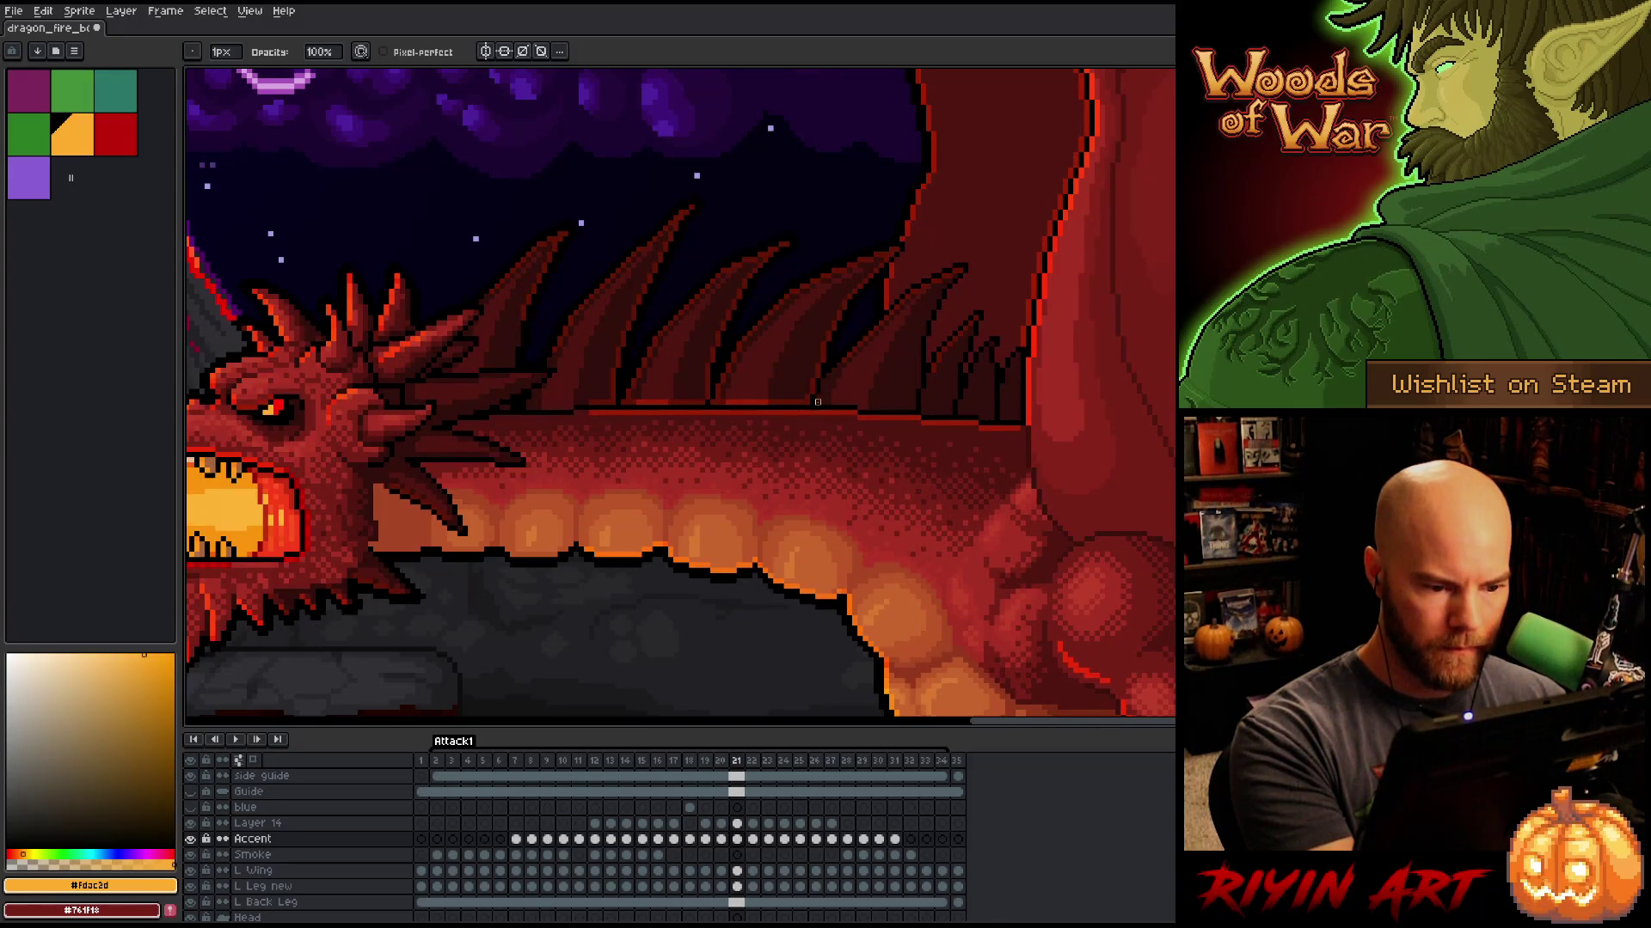
key(Left)
key(Right)
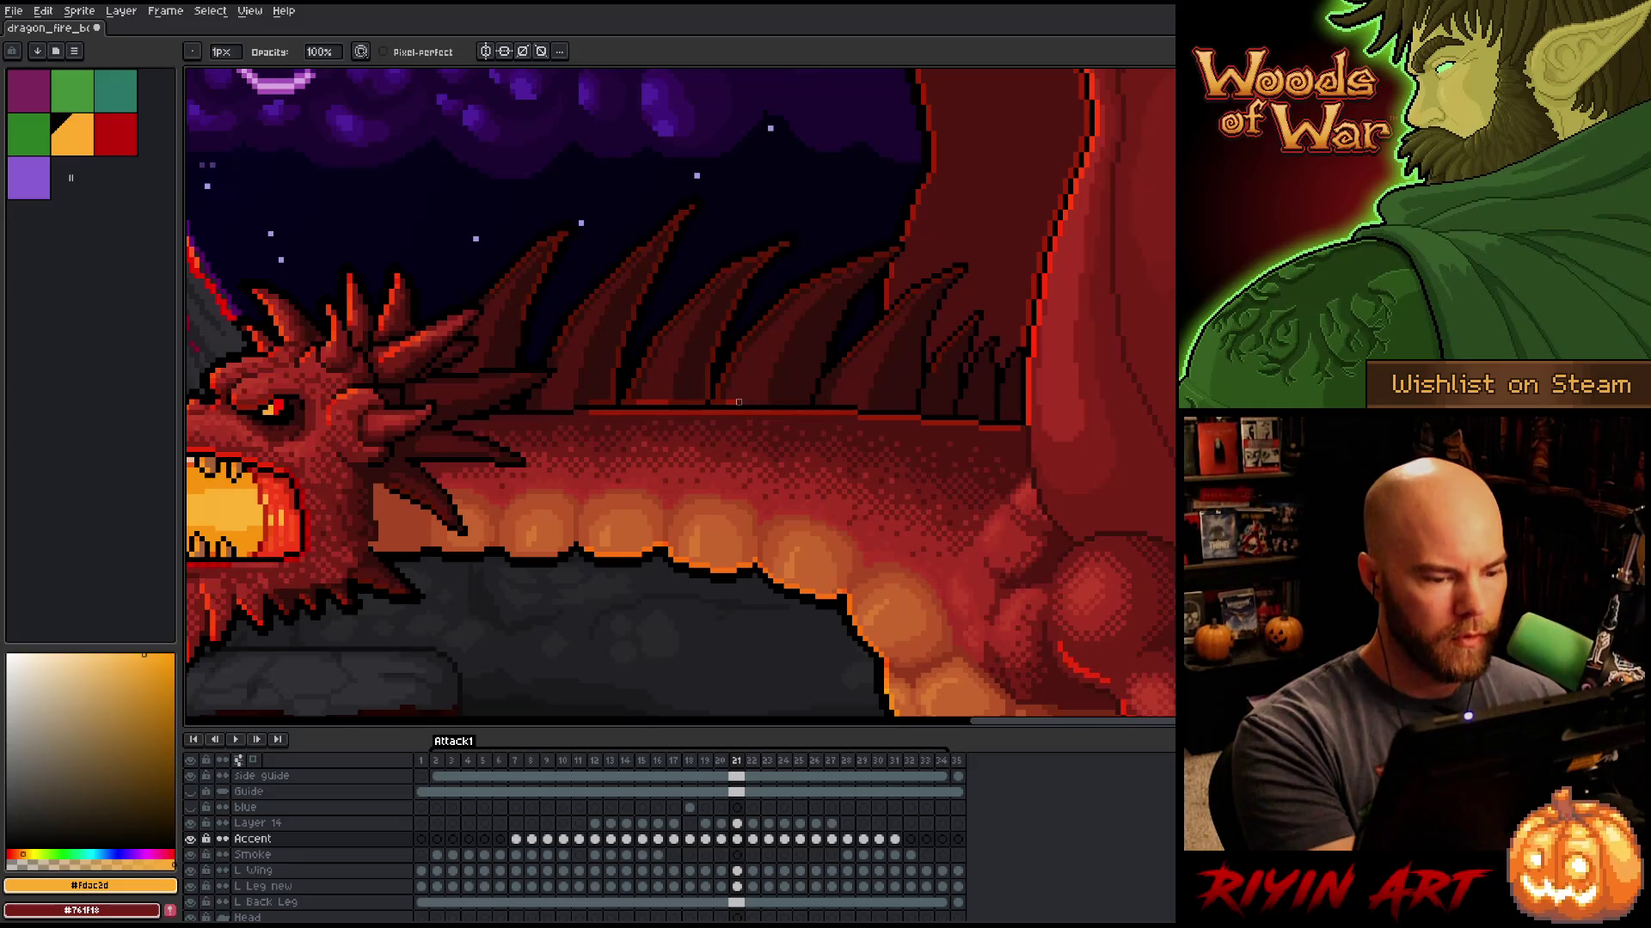
key(Left)
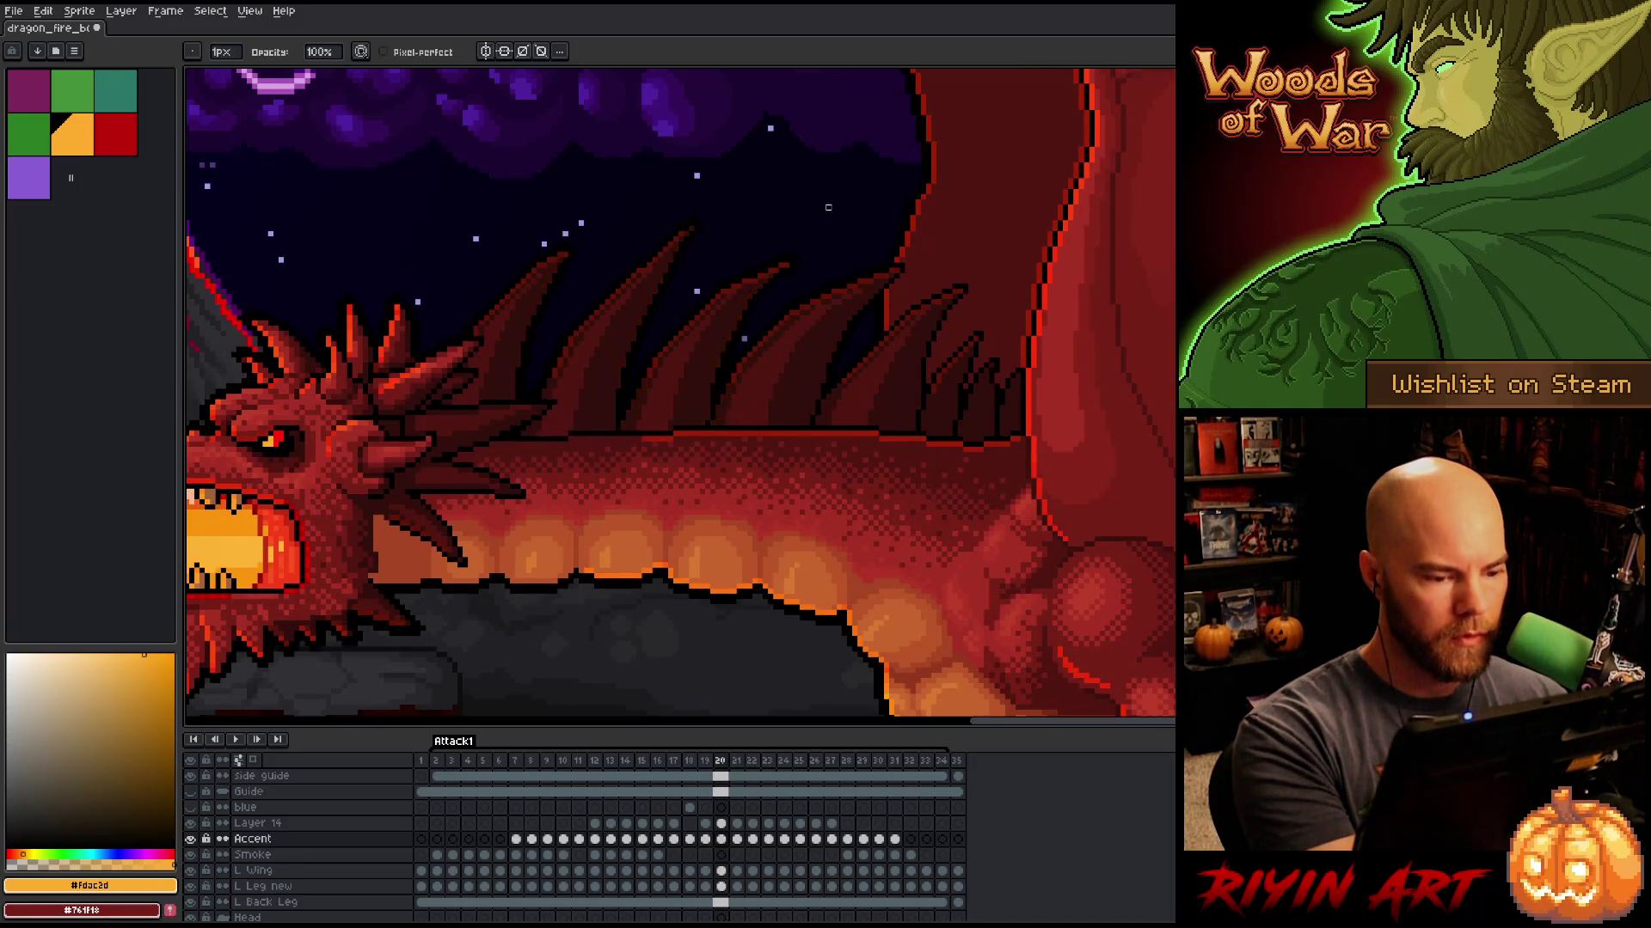
key(Right)
key(Left)
key(Right)
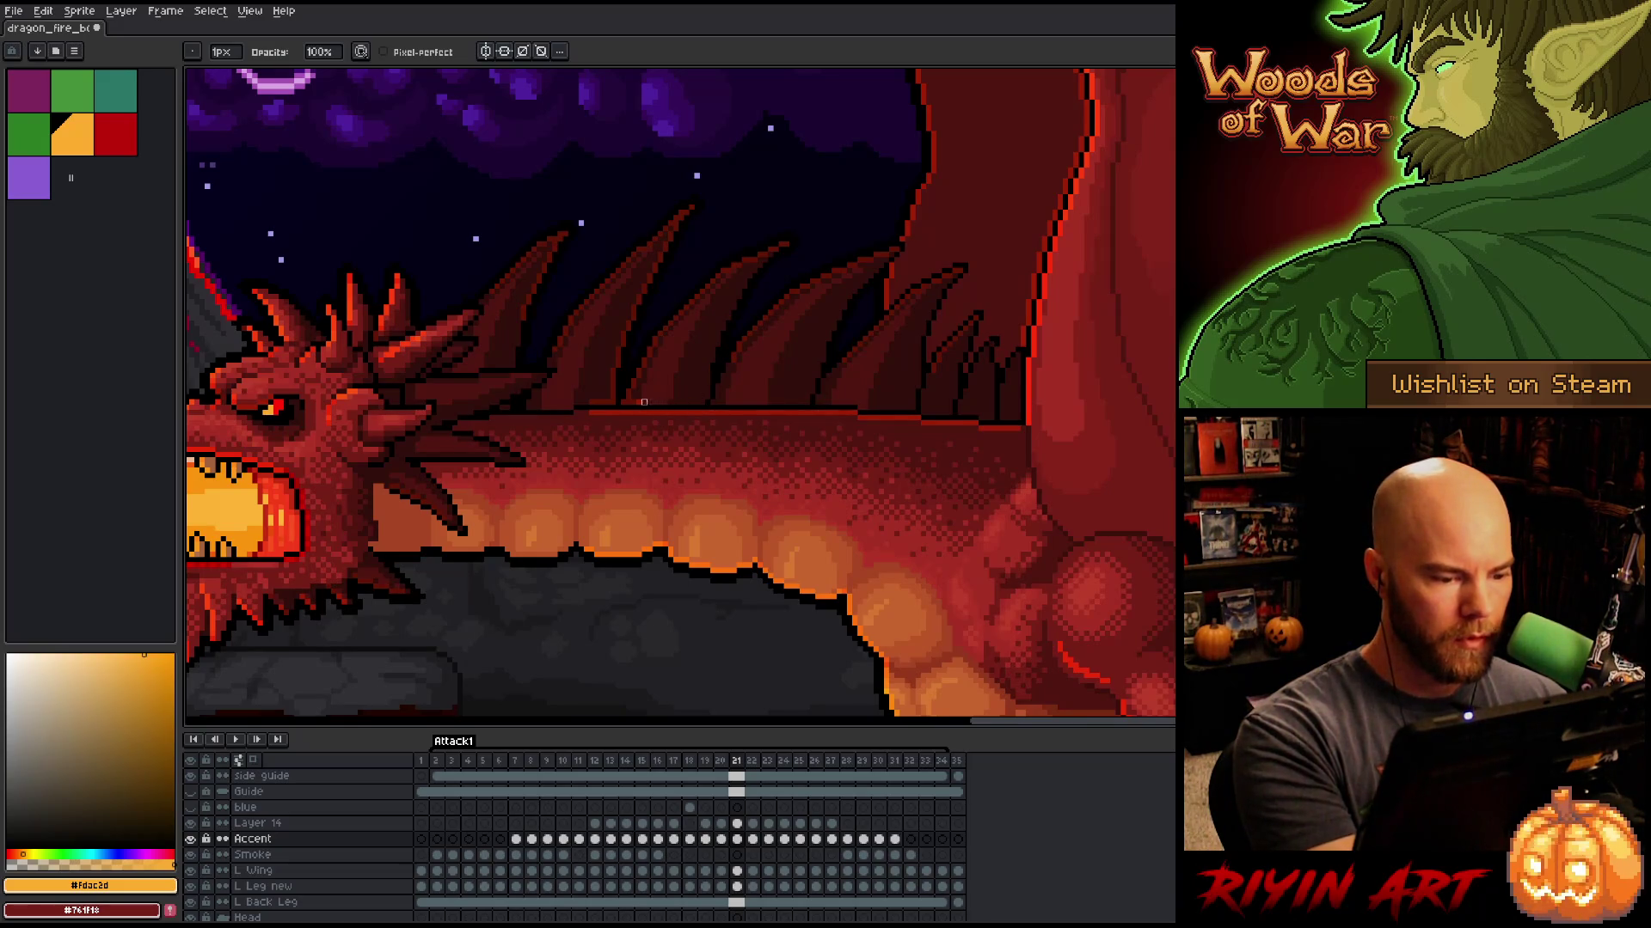
key(Left)
key(Right)
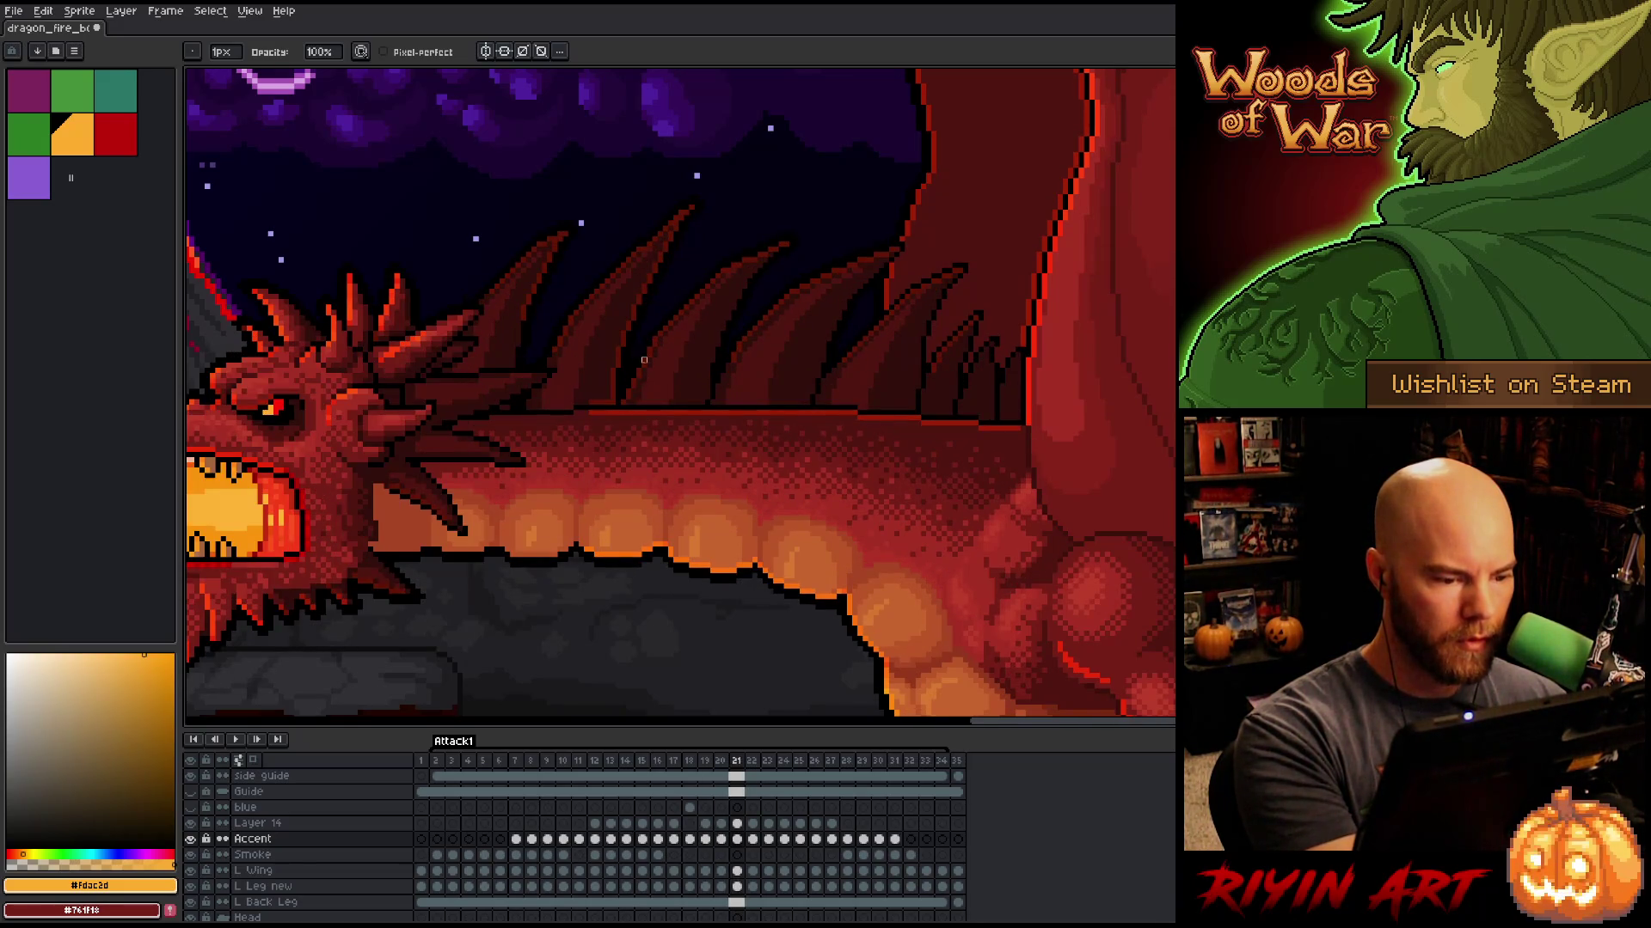
key(Left)
key(Right)
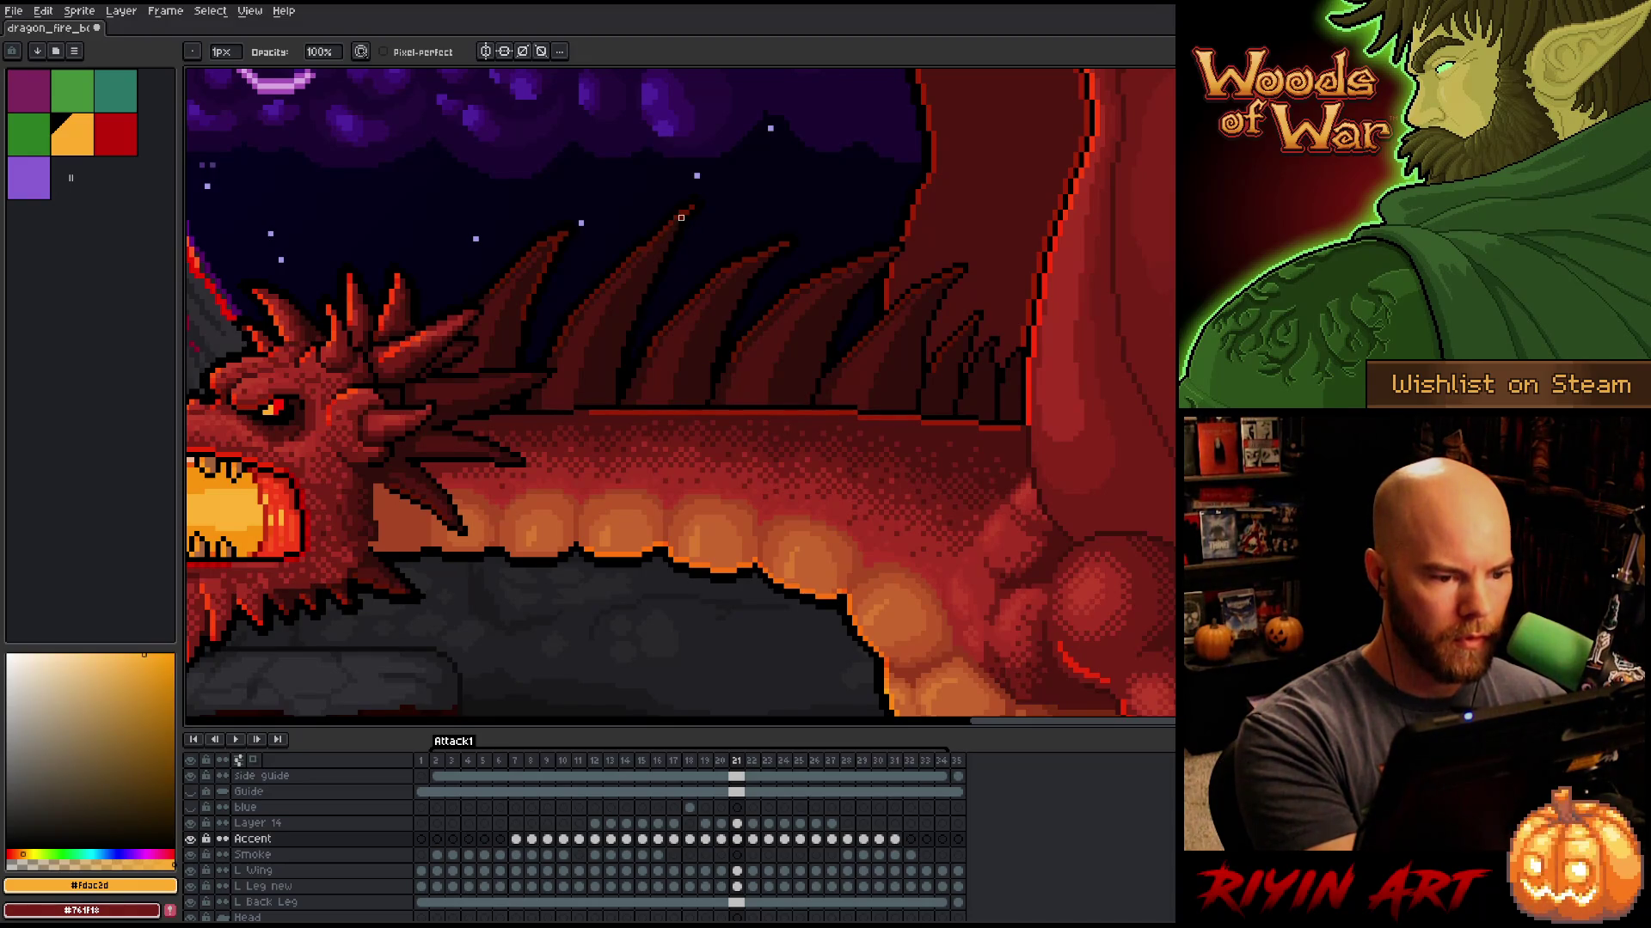
key(Left)
key(Right)
key(Left)
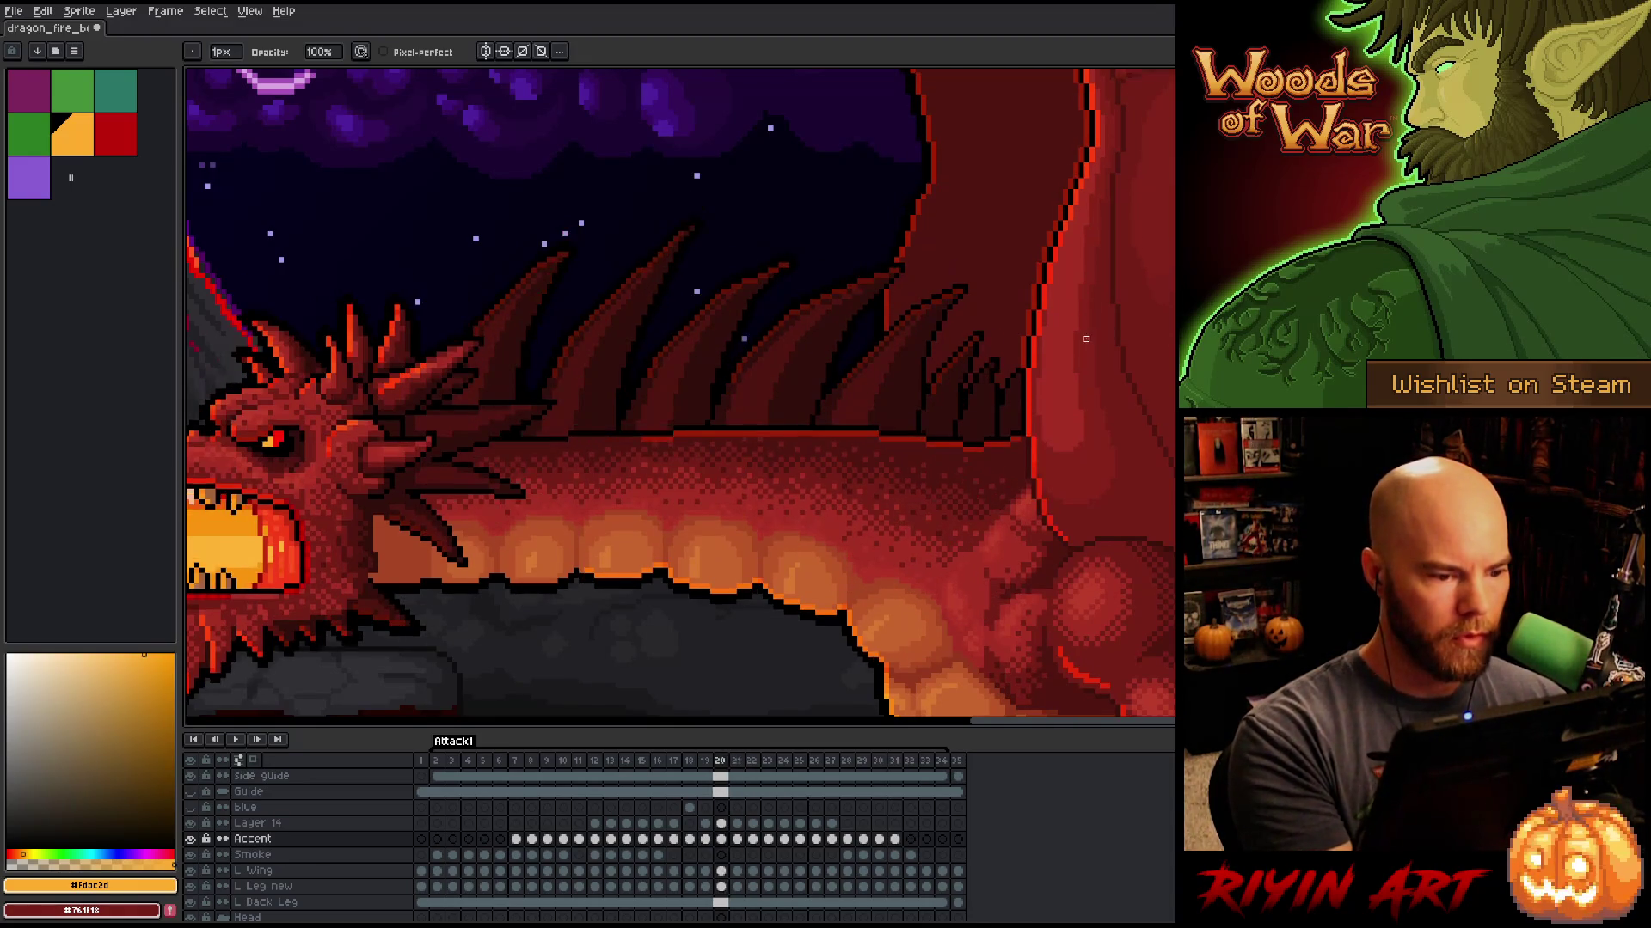
key(Right)
key(Left)
key(Right)
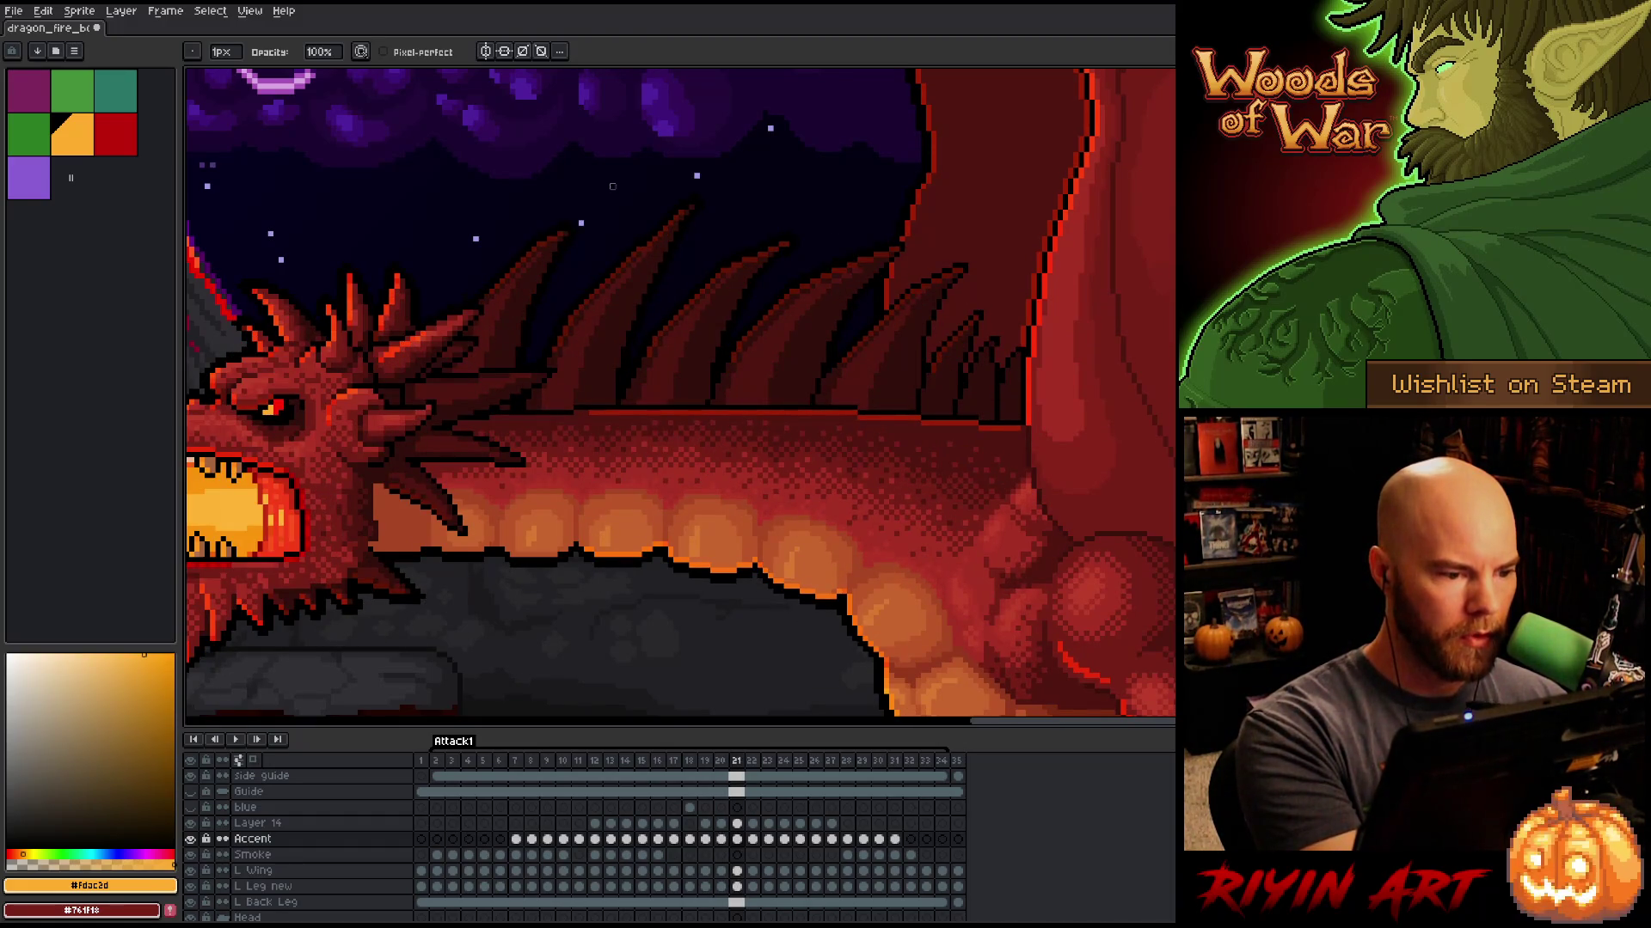
key(Left)
key(Right)
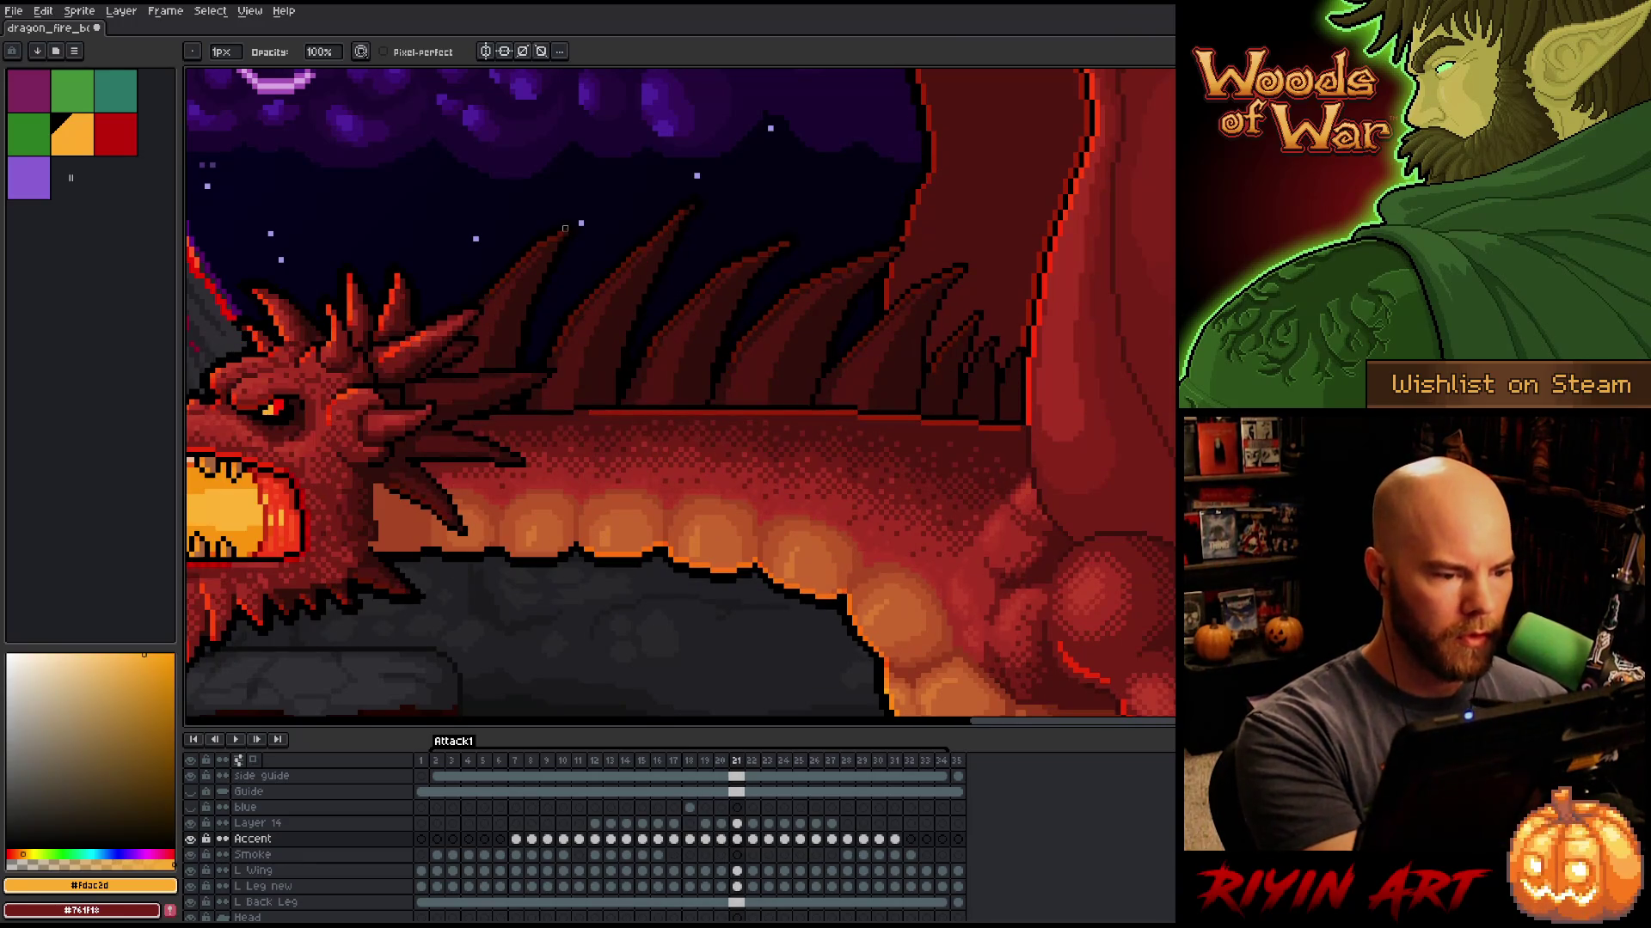
Step: With the eraser active, toggle rapidly between frames 20 and 21 to check back shading, then pan up toward the lava
key(e)
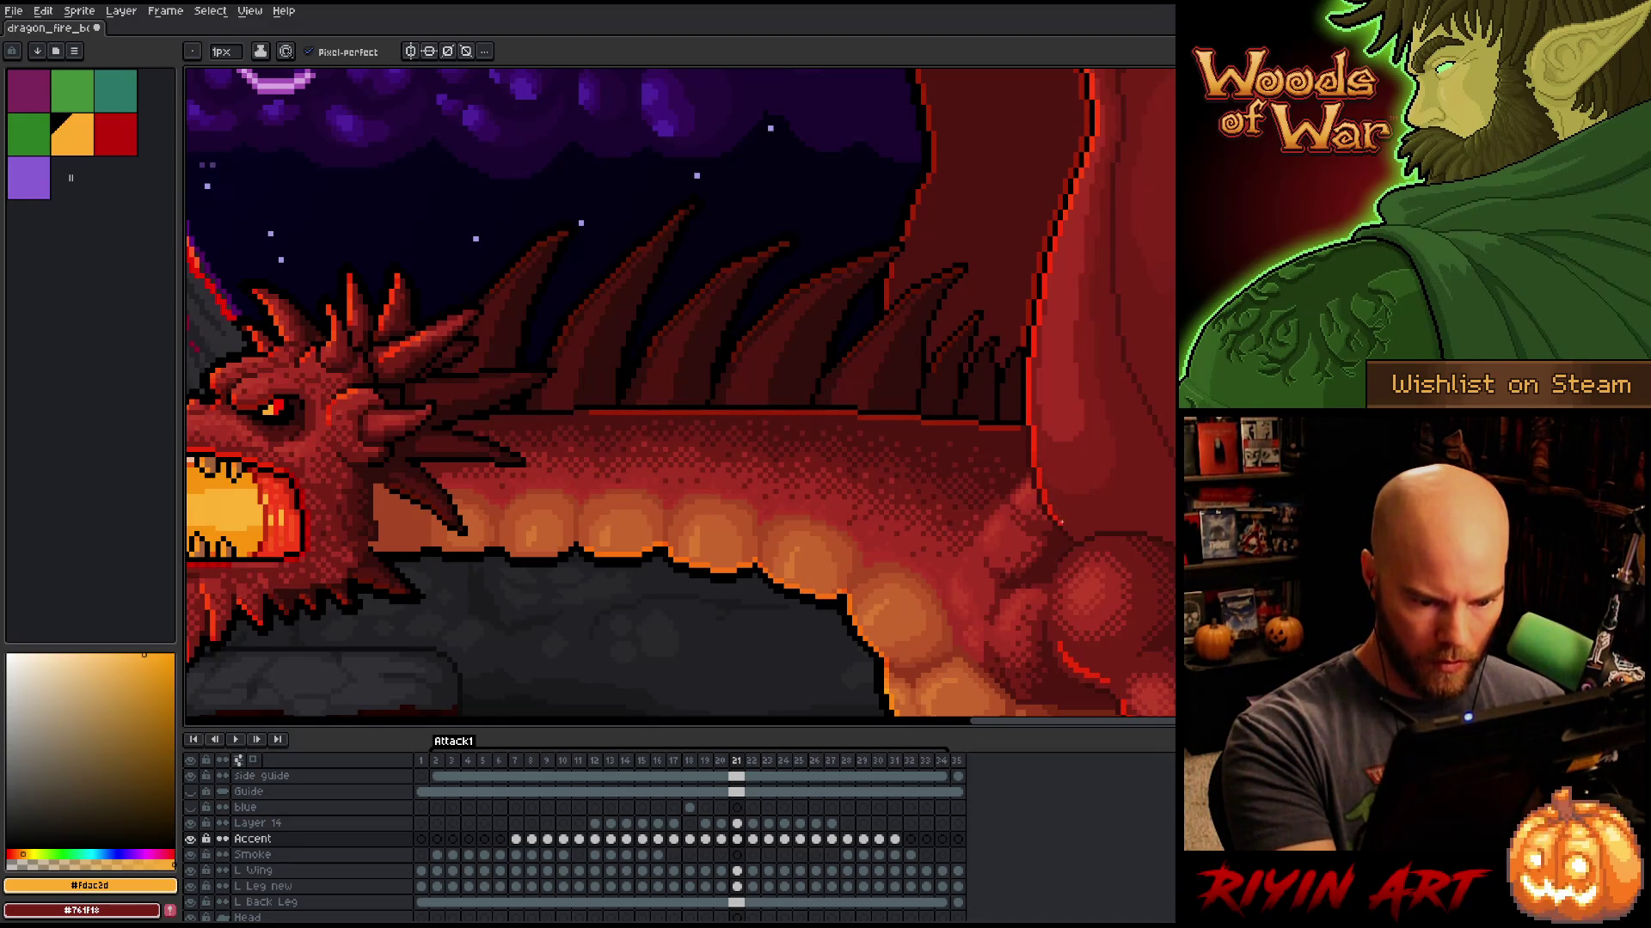
key(Left)
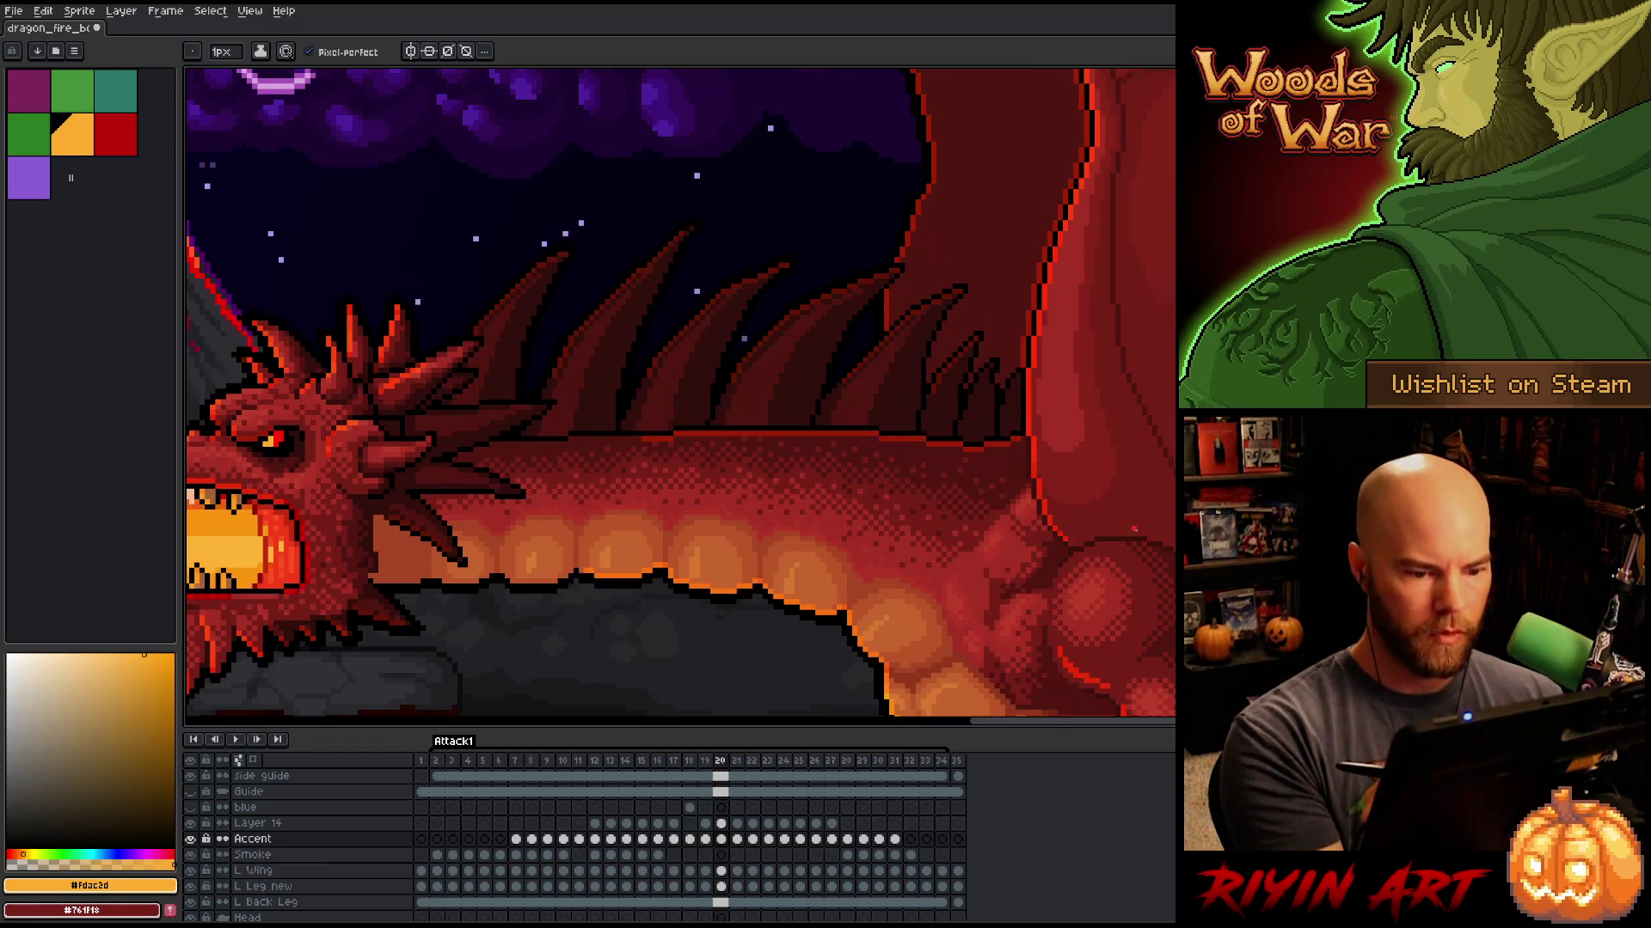
key(Right)
key(Left)
key(Right)
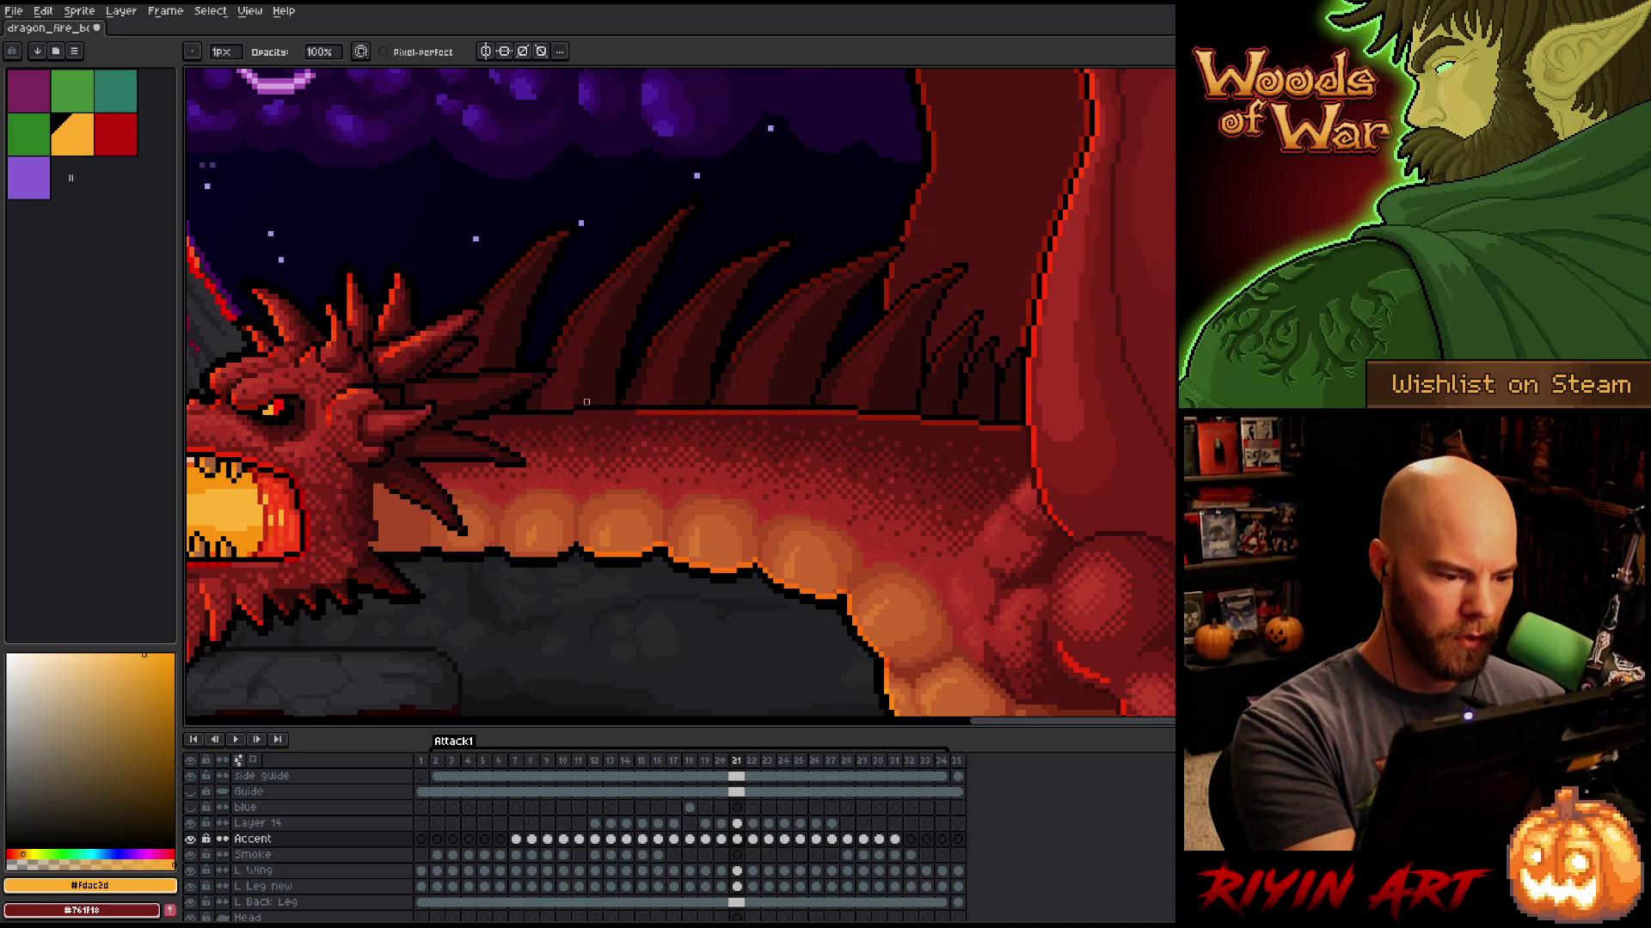
key(Left)
key(Right)
key(Left)
key(Right)
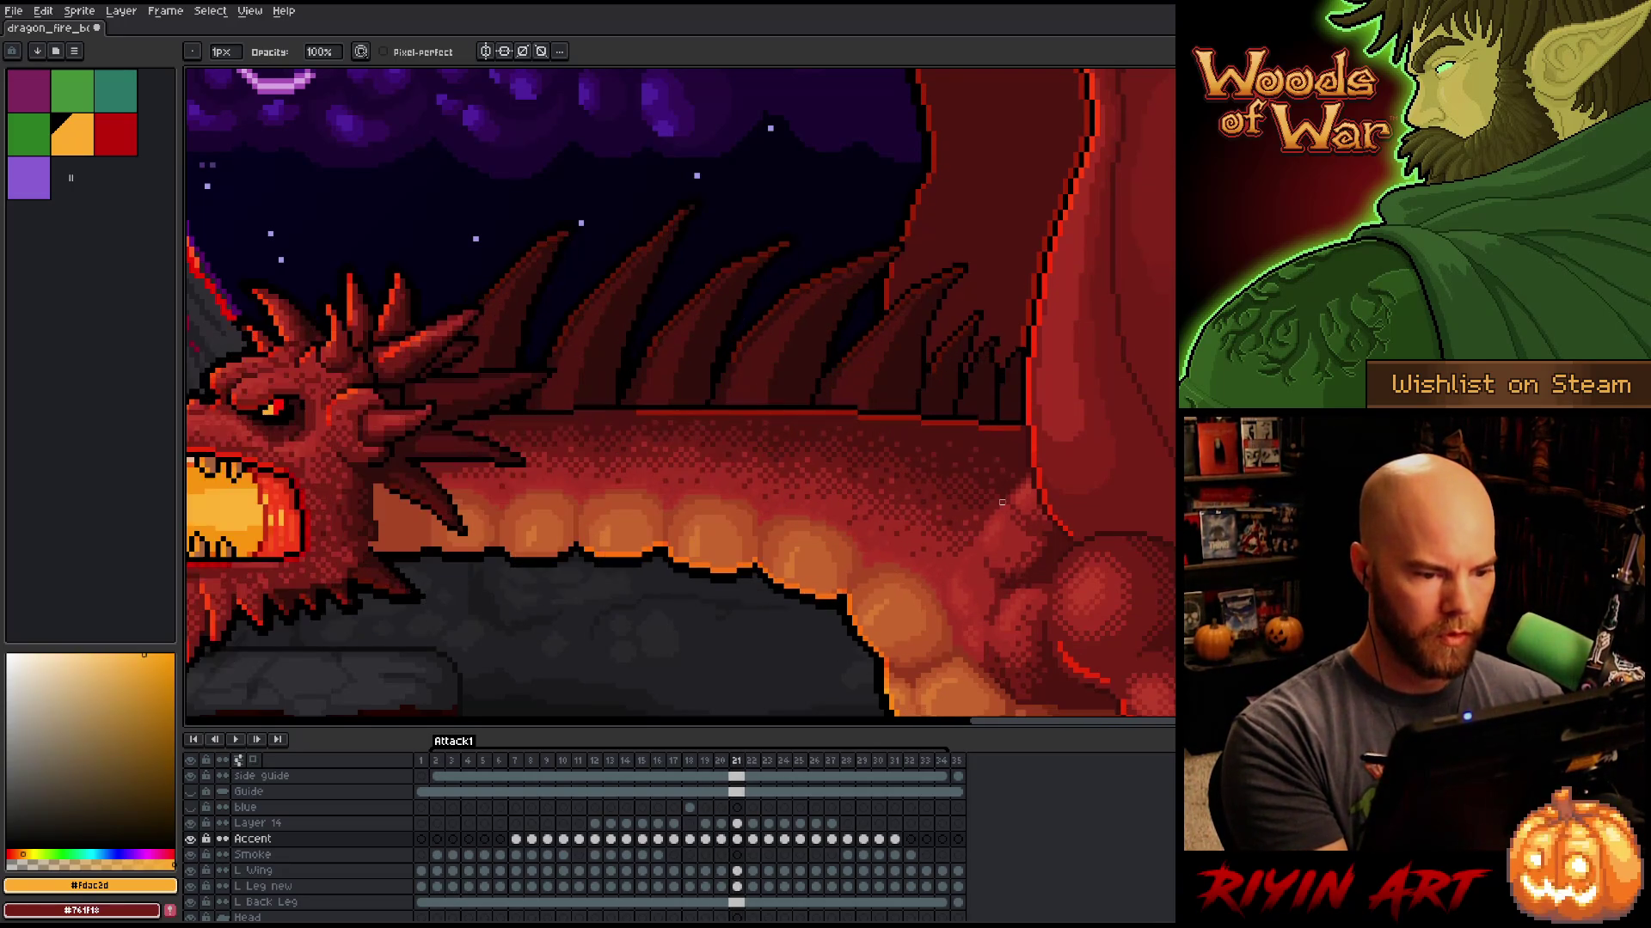
key(Left)
key(Right)
key(Left)
key(Right)
key(Left)
key(Right)
key(Left)
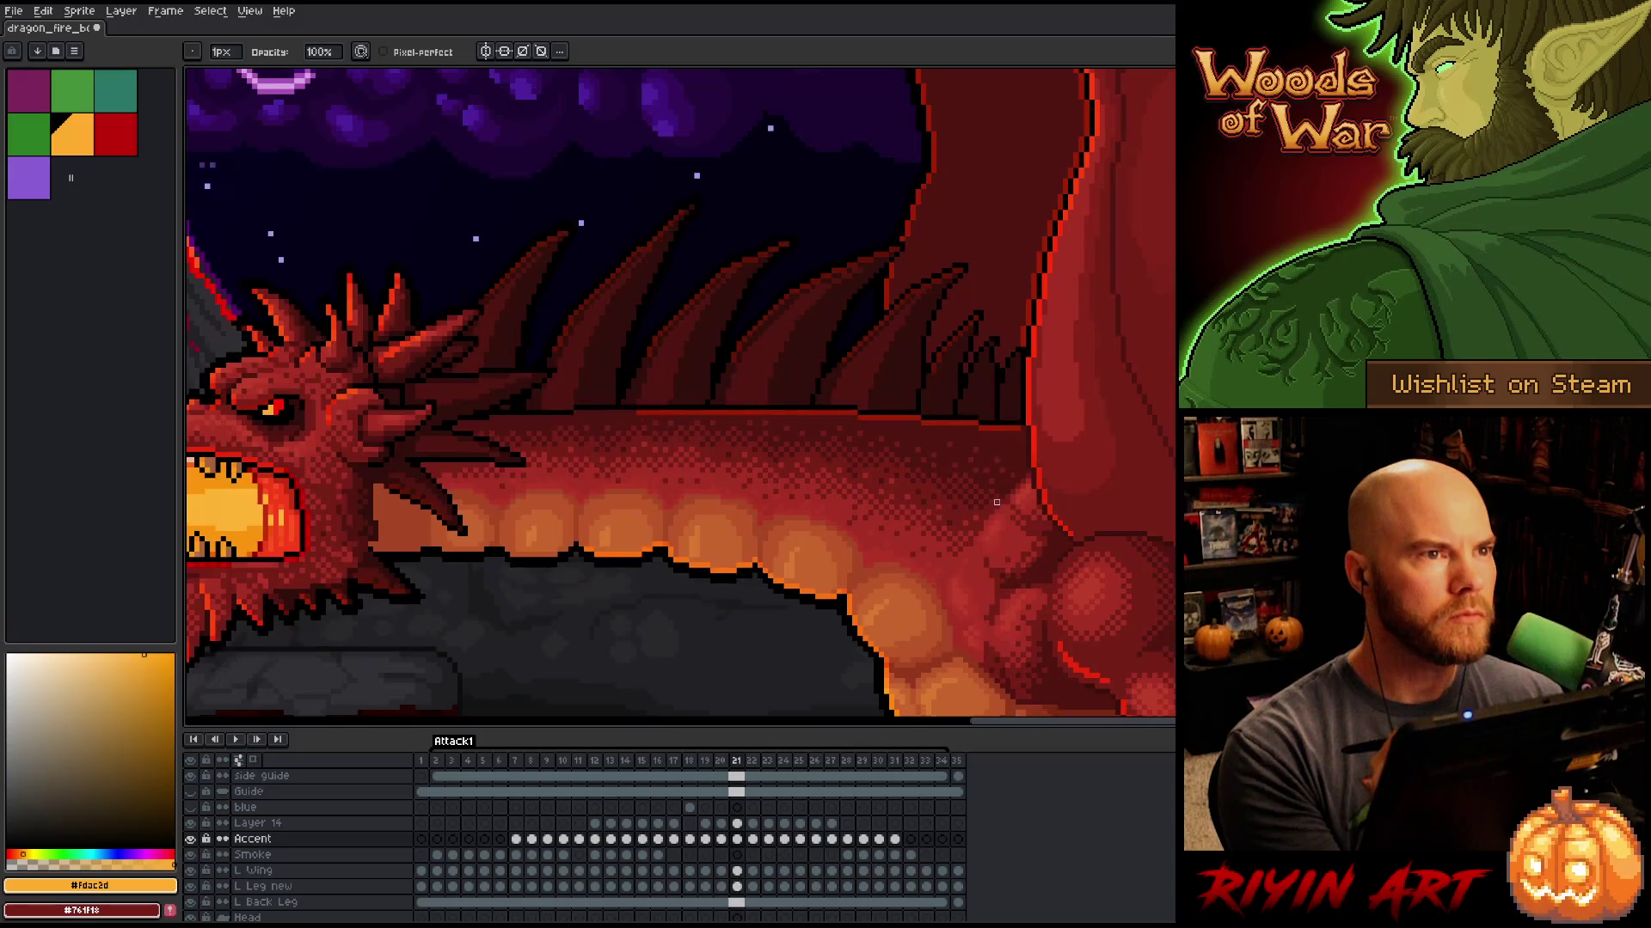
key(Right)
key(Left)
key(Right)
key(Left)
key(Right)
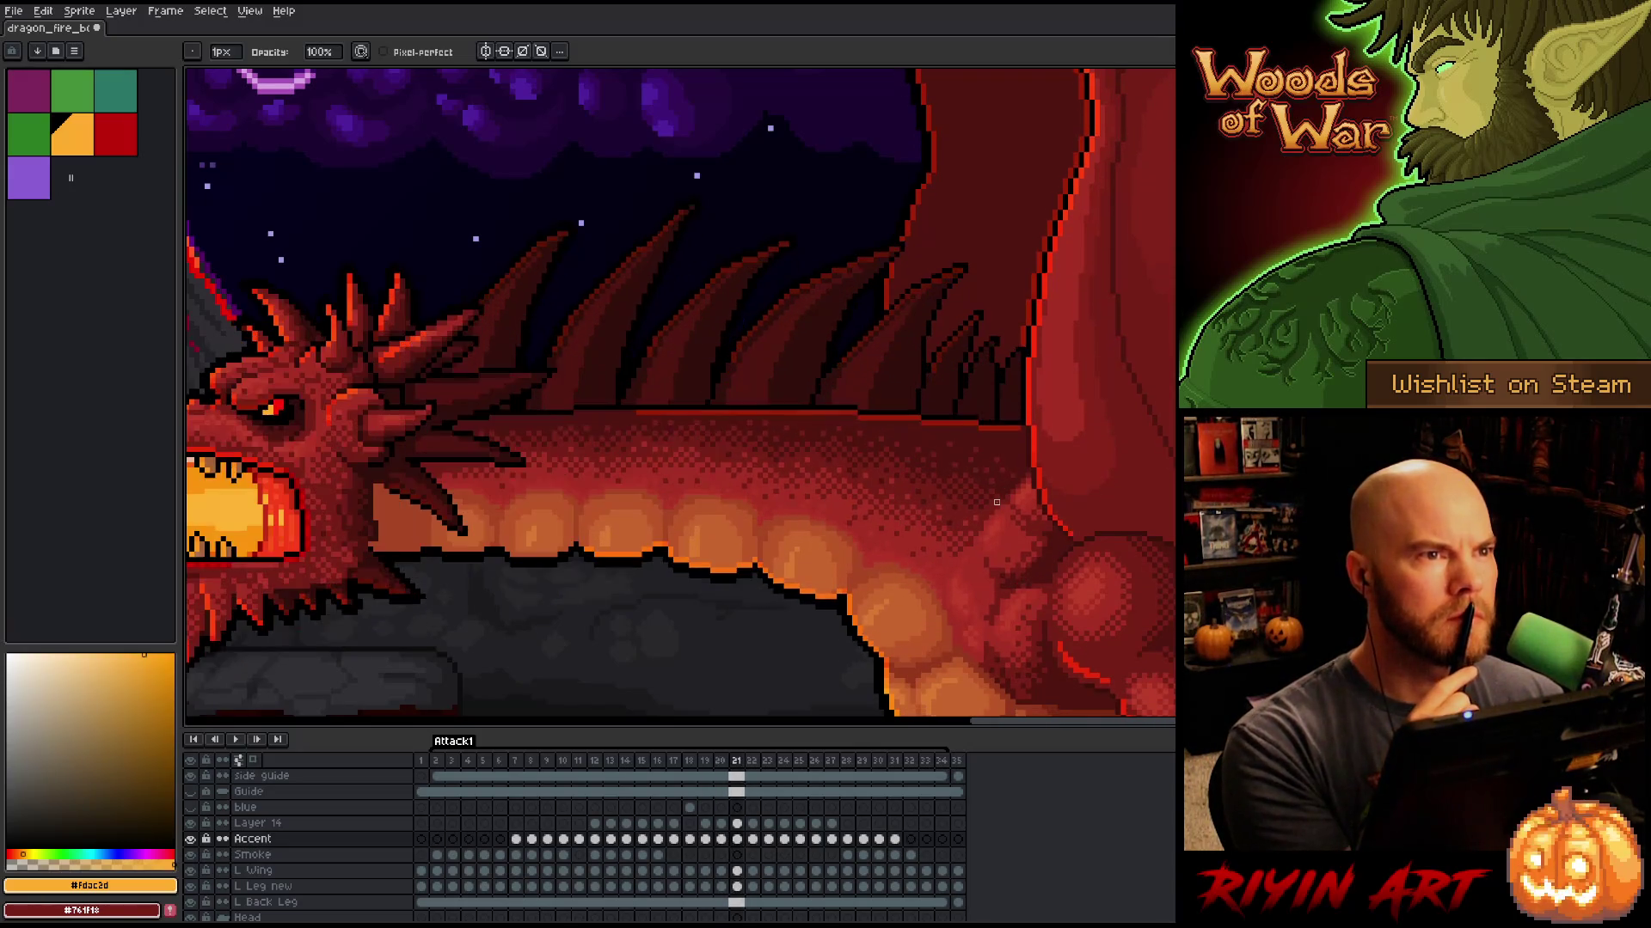
key(Left)
key(Right)
key(Left)
key(Right)
key(Left)
key(Right)
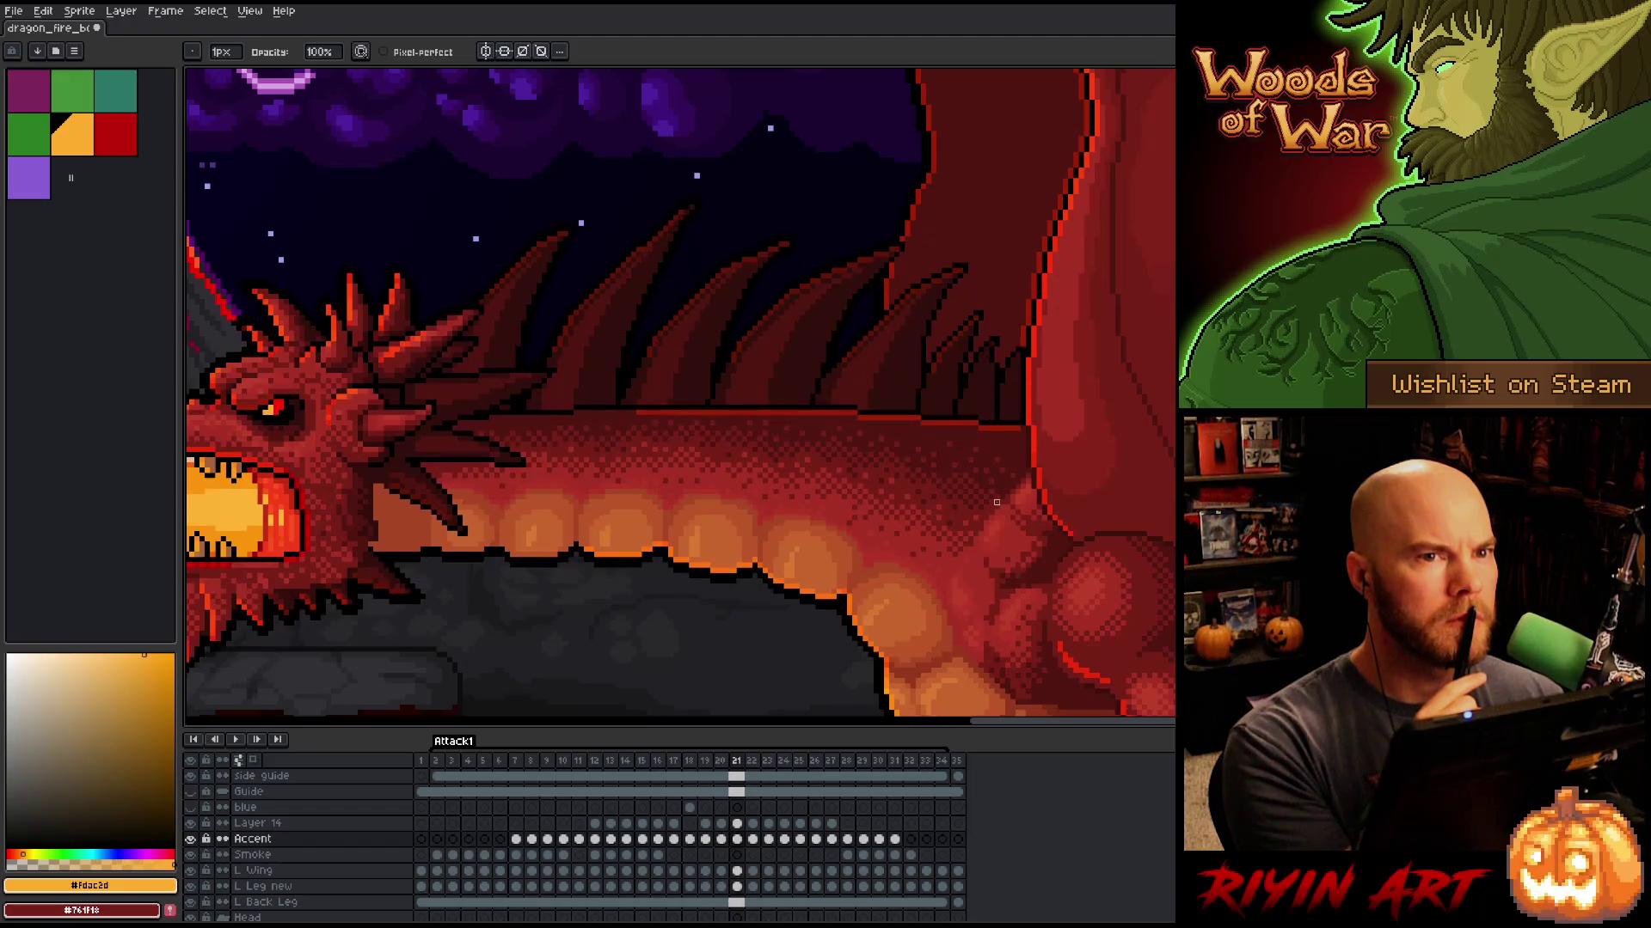
key(Left)
key(Right)
key(Left)
key(Right)
key(Left)
key(Right)
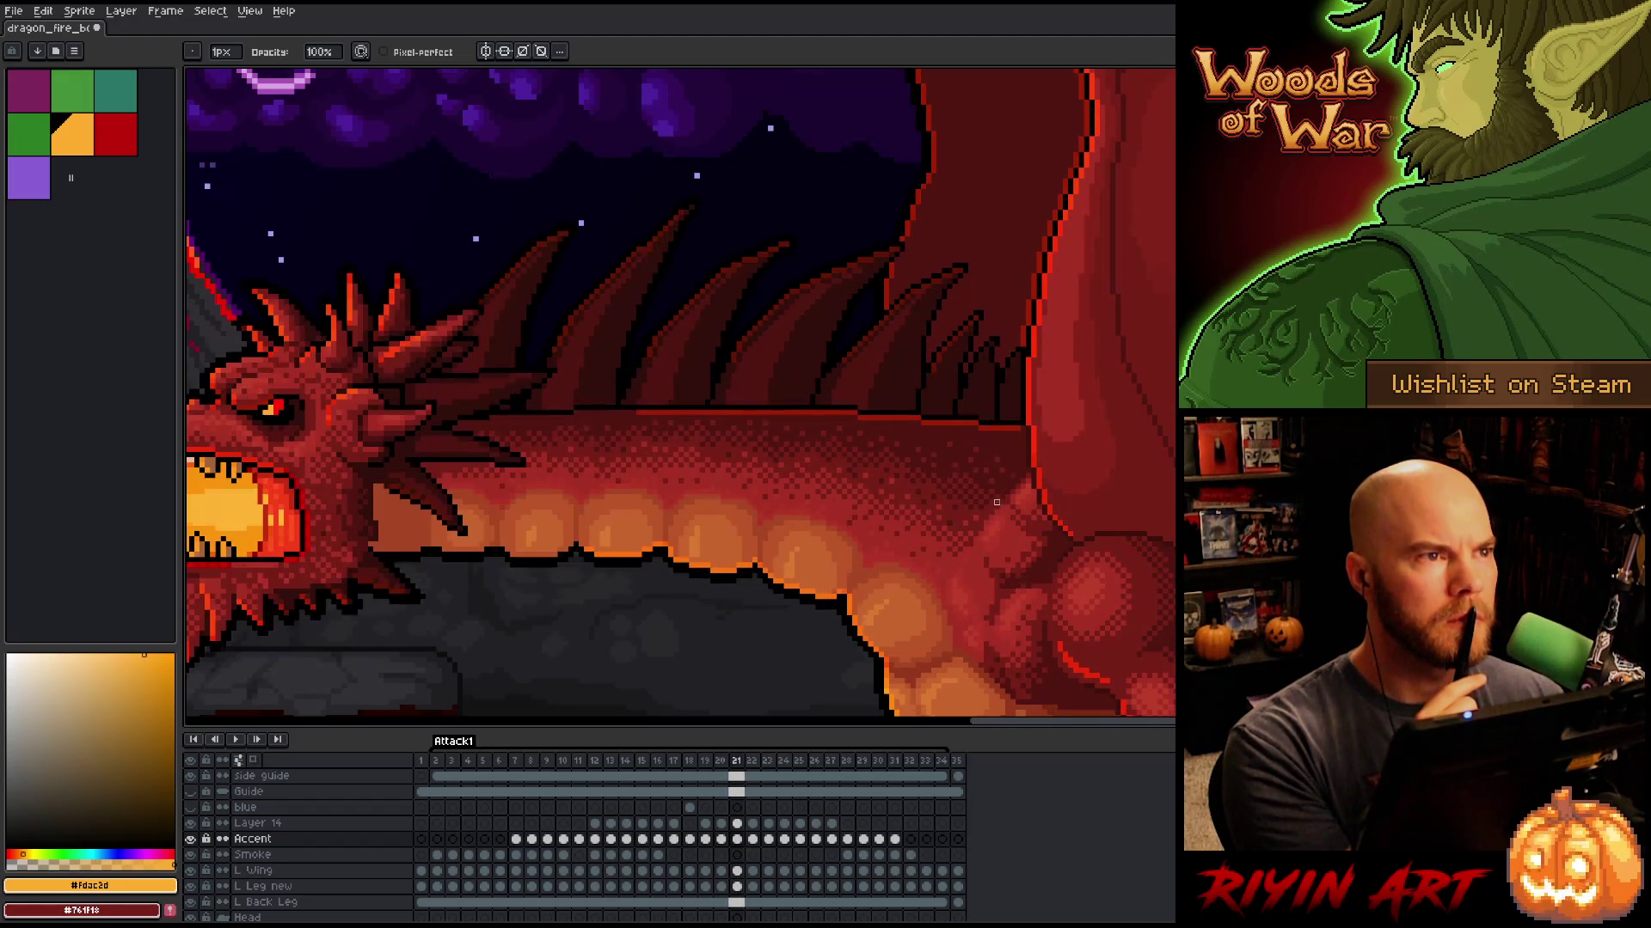
key(Left)
key(Right)
key(Left)
key(Right)
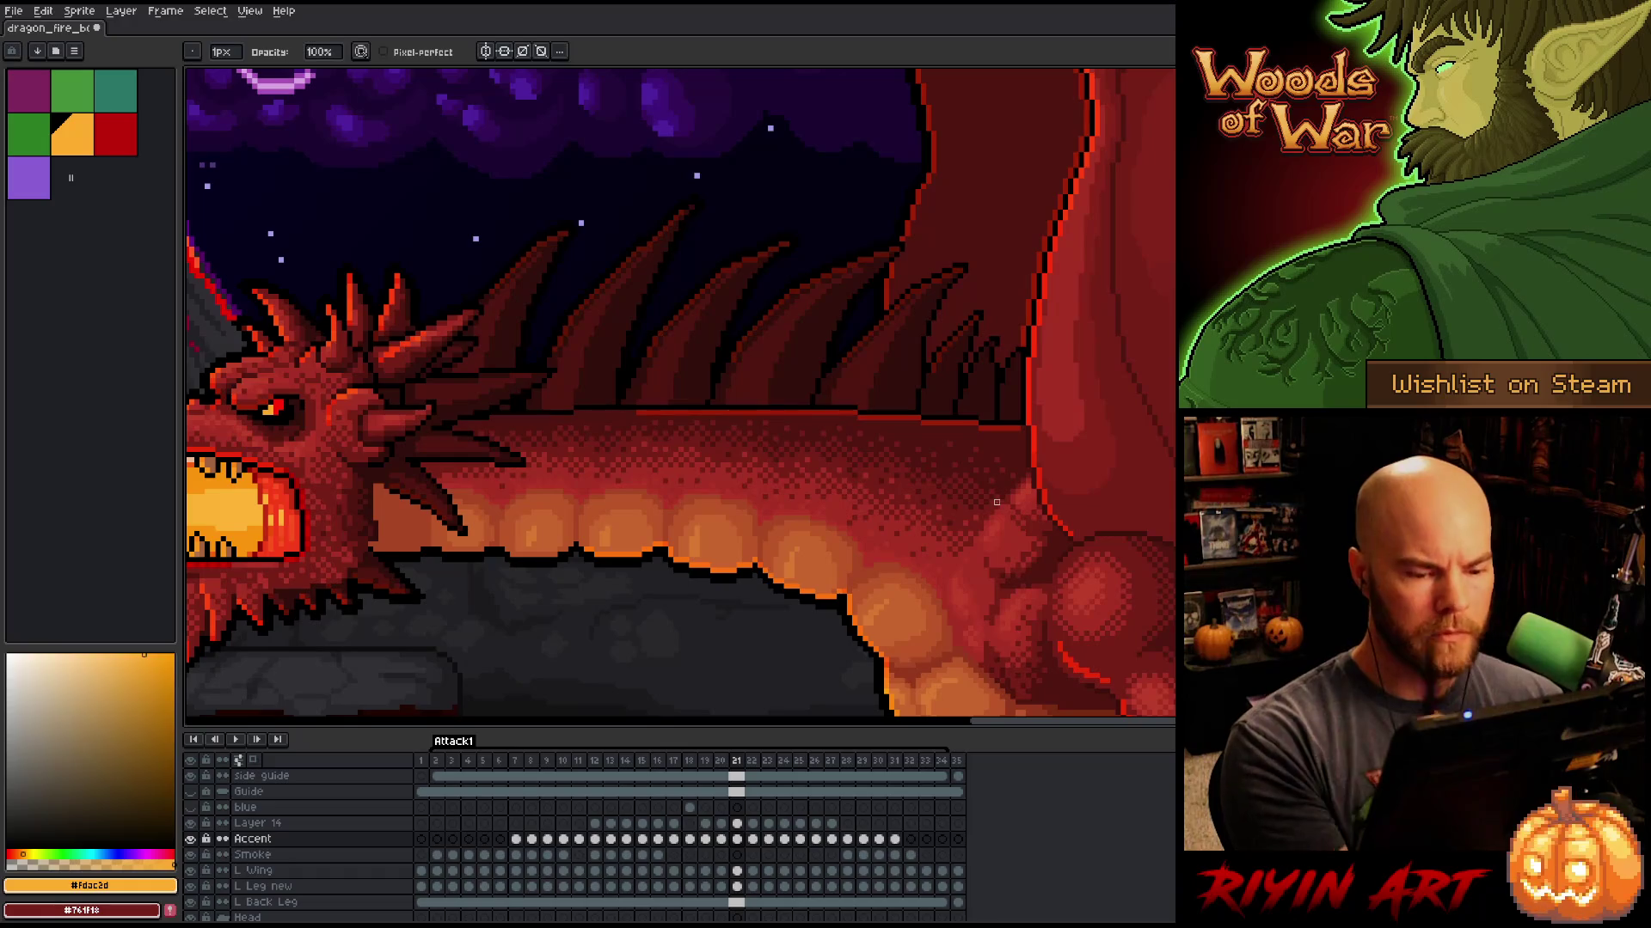
mouse_move(996, 503)
mouse_down()
mouse_move(1032, 497)
mouse_move(1029, 369)
mouse_up()
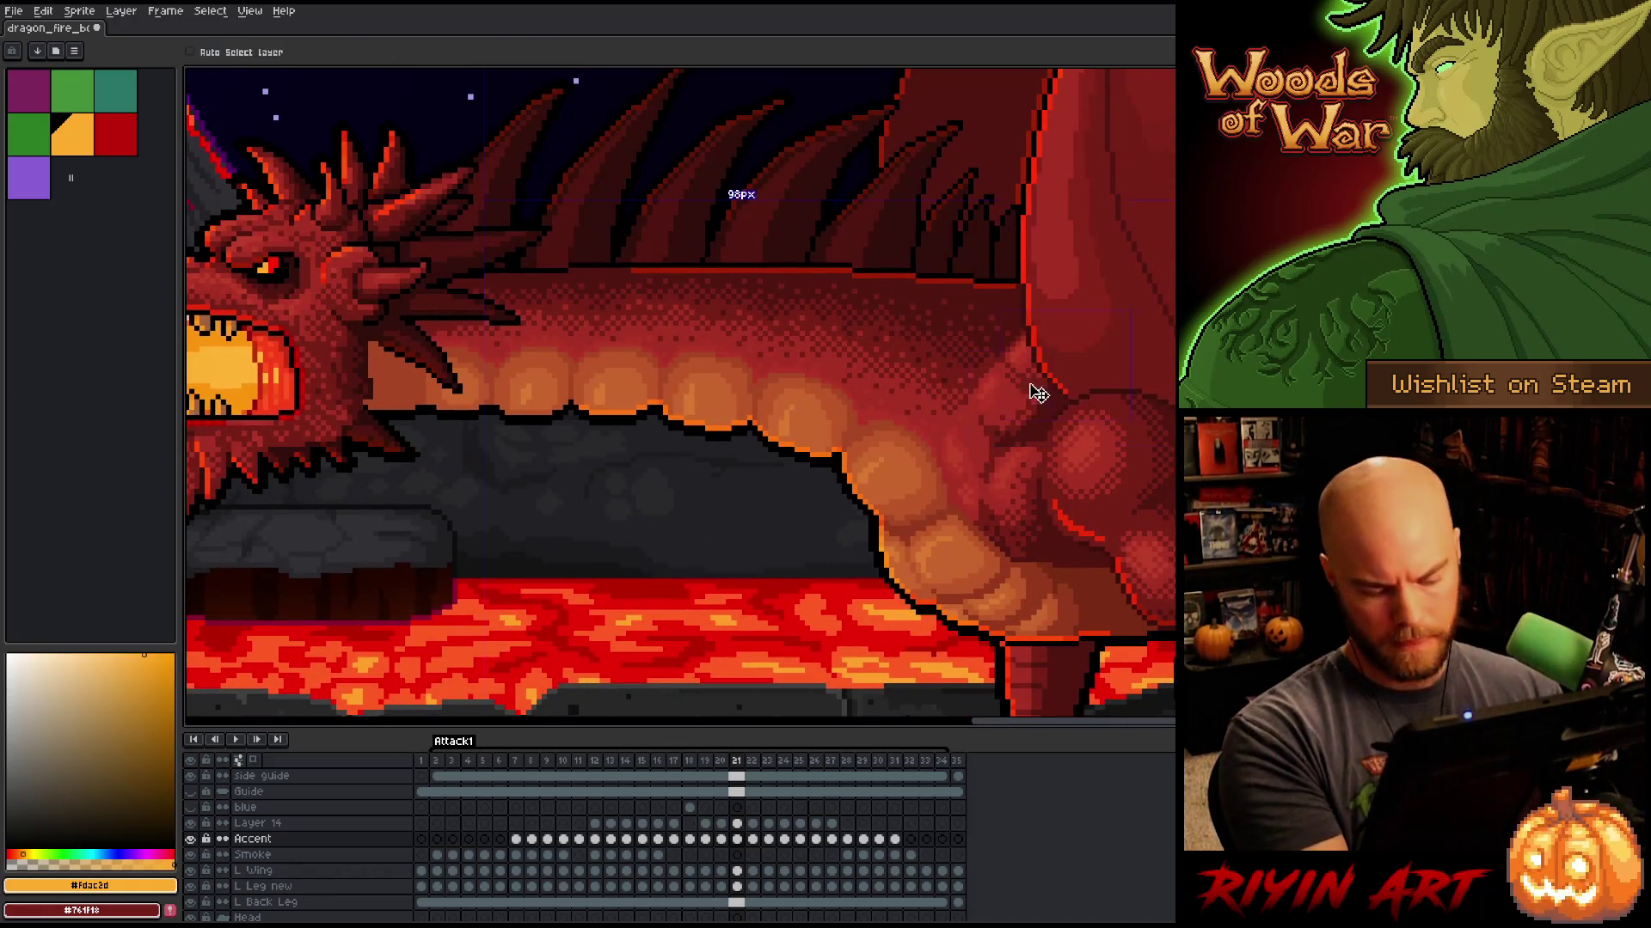
Step: Hide the interface for a full-canvas view and compare frames 20 and 21 with the pencil ready
key(Tab)
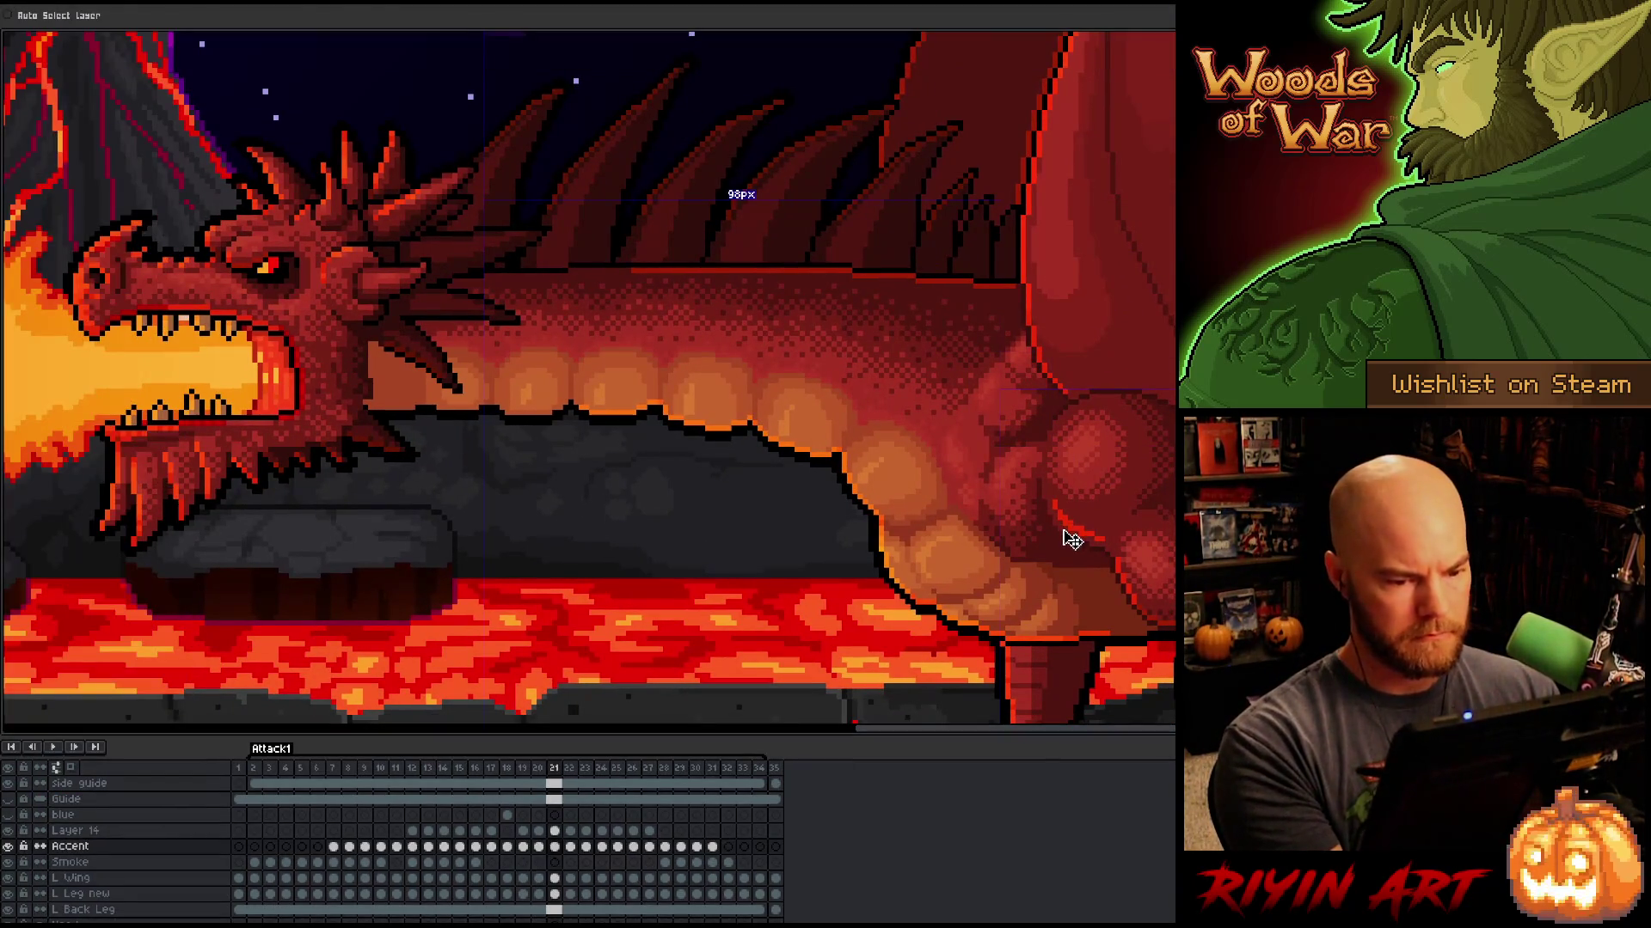
key(b)
key(Left)
key(Right)
key(Left)
key(Right)
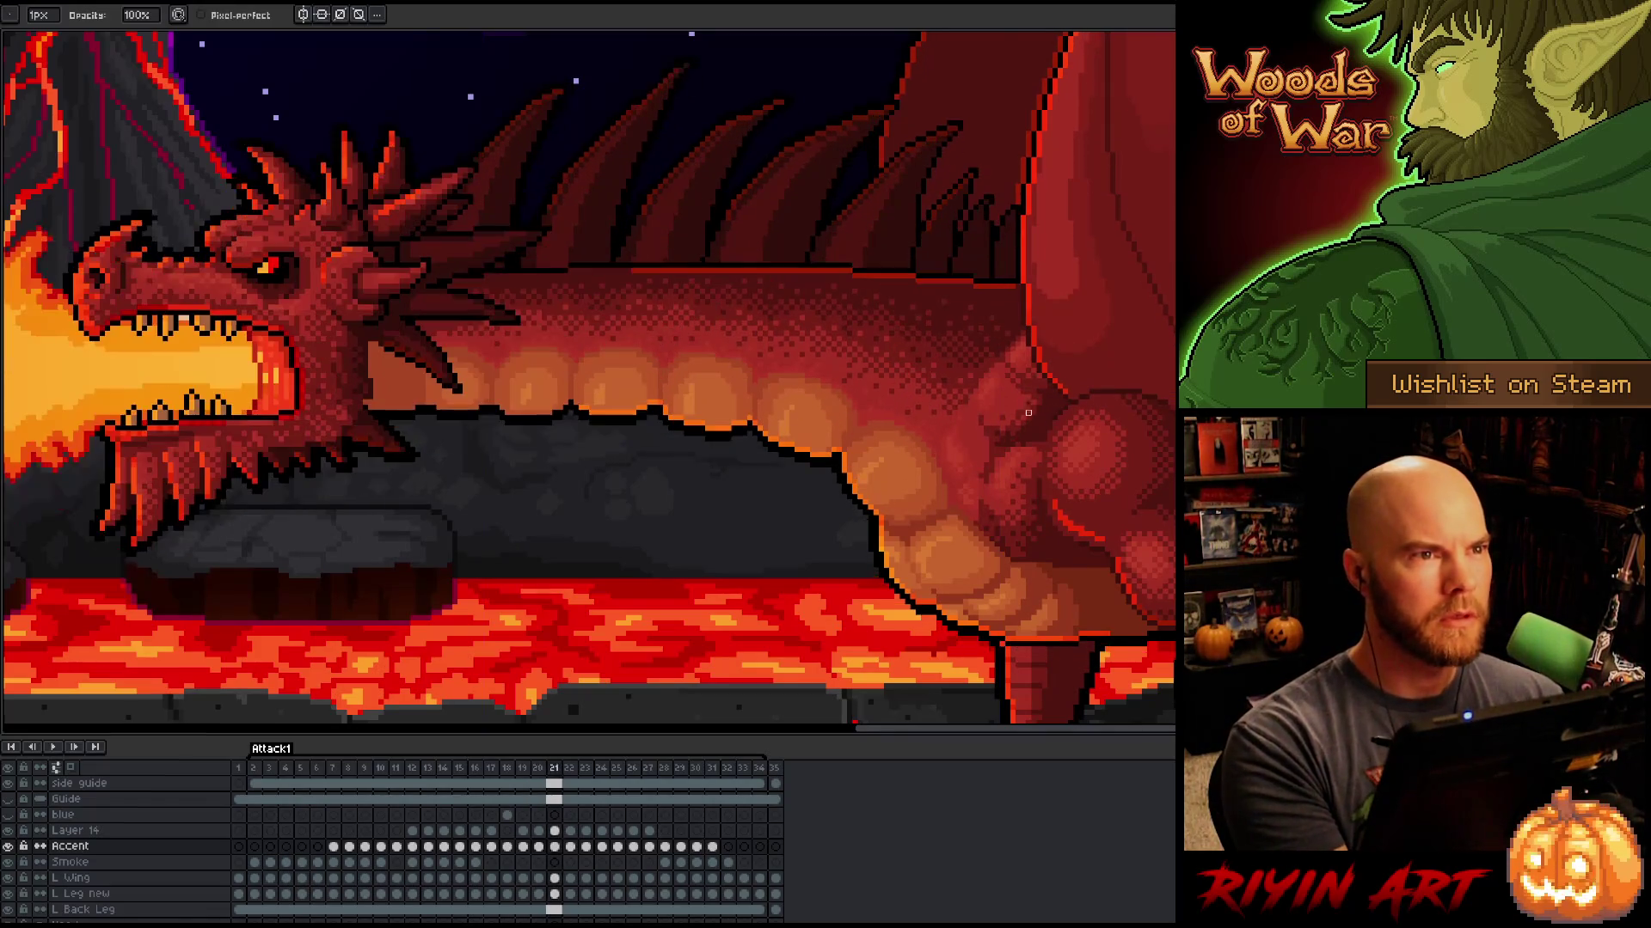
key(Left)
key(Right)
Step: Move to frame 22, touch up its back shading with eraser and pencil, and compare against frame 21
key(Right)
key(Left)
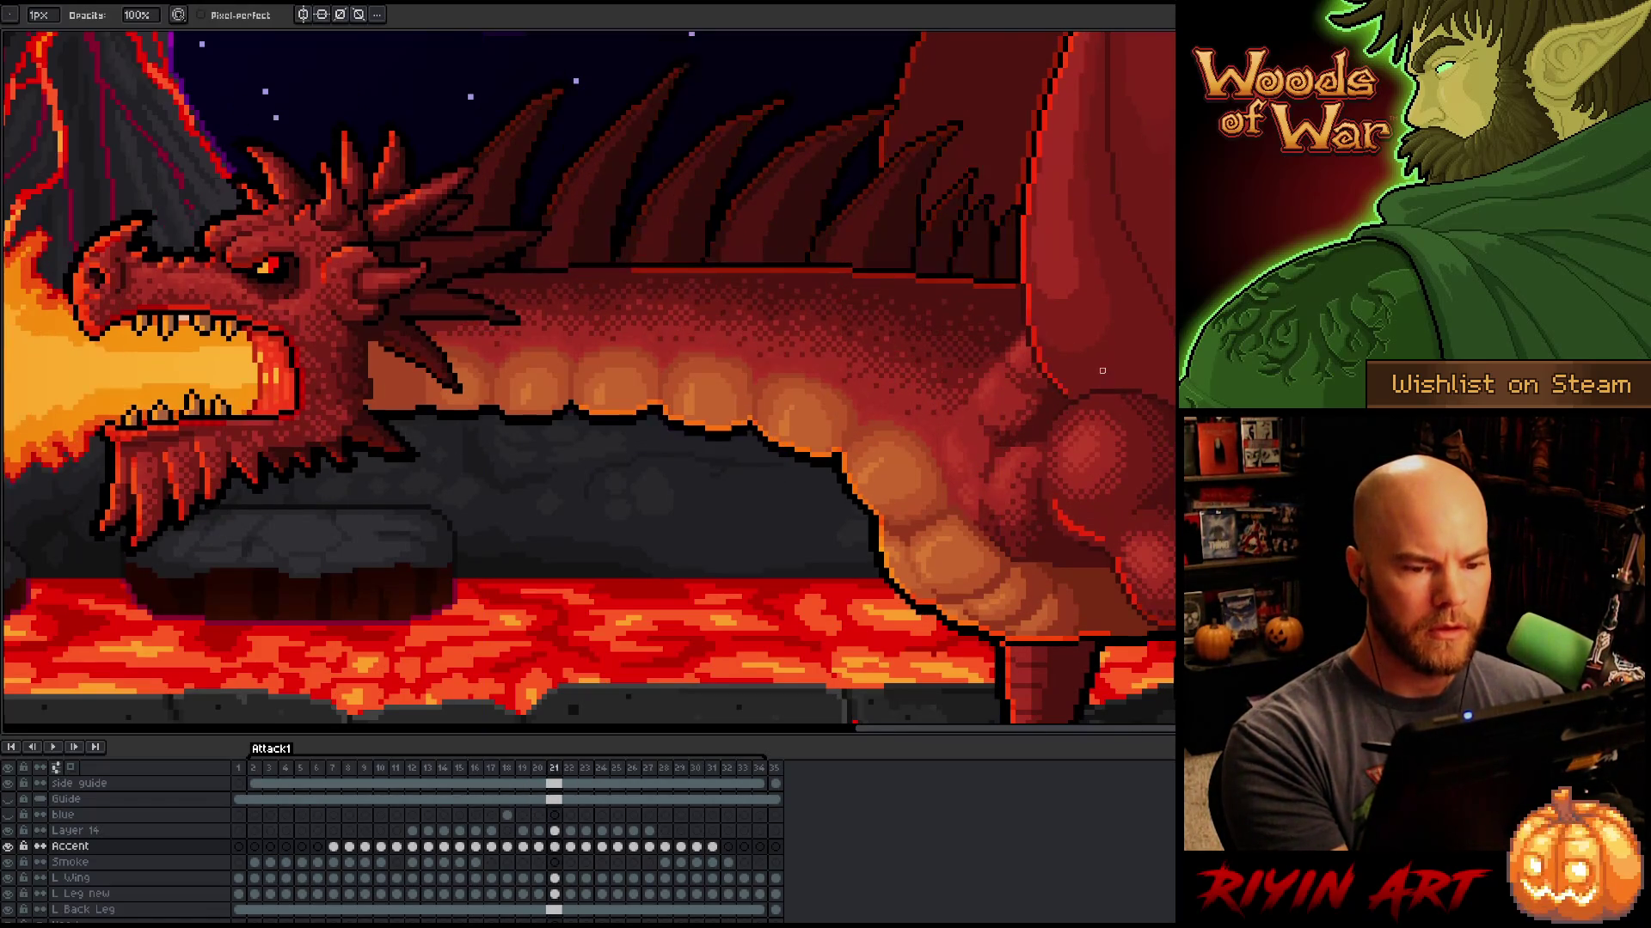
key(Right)
key(e)
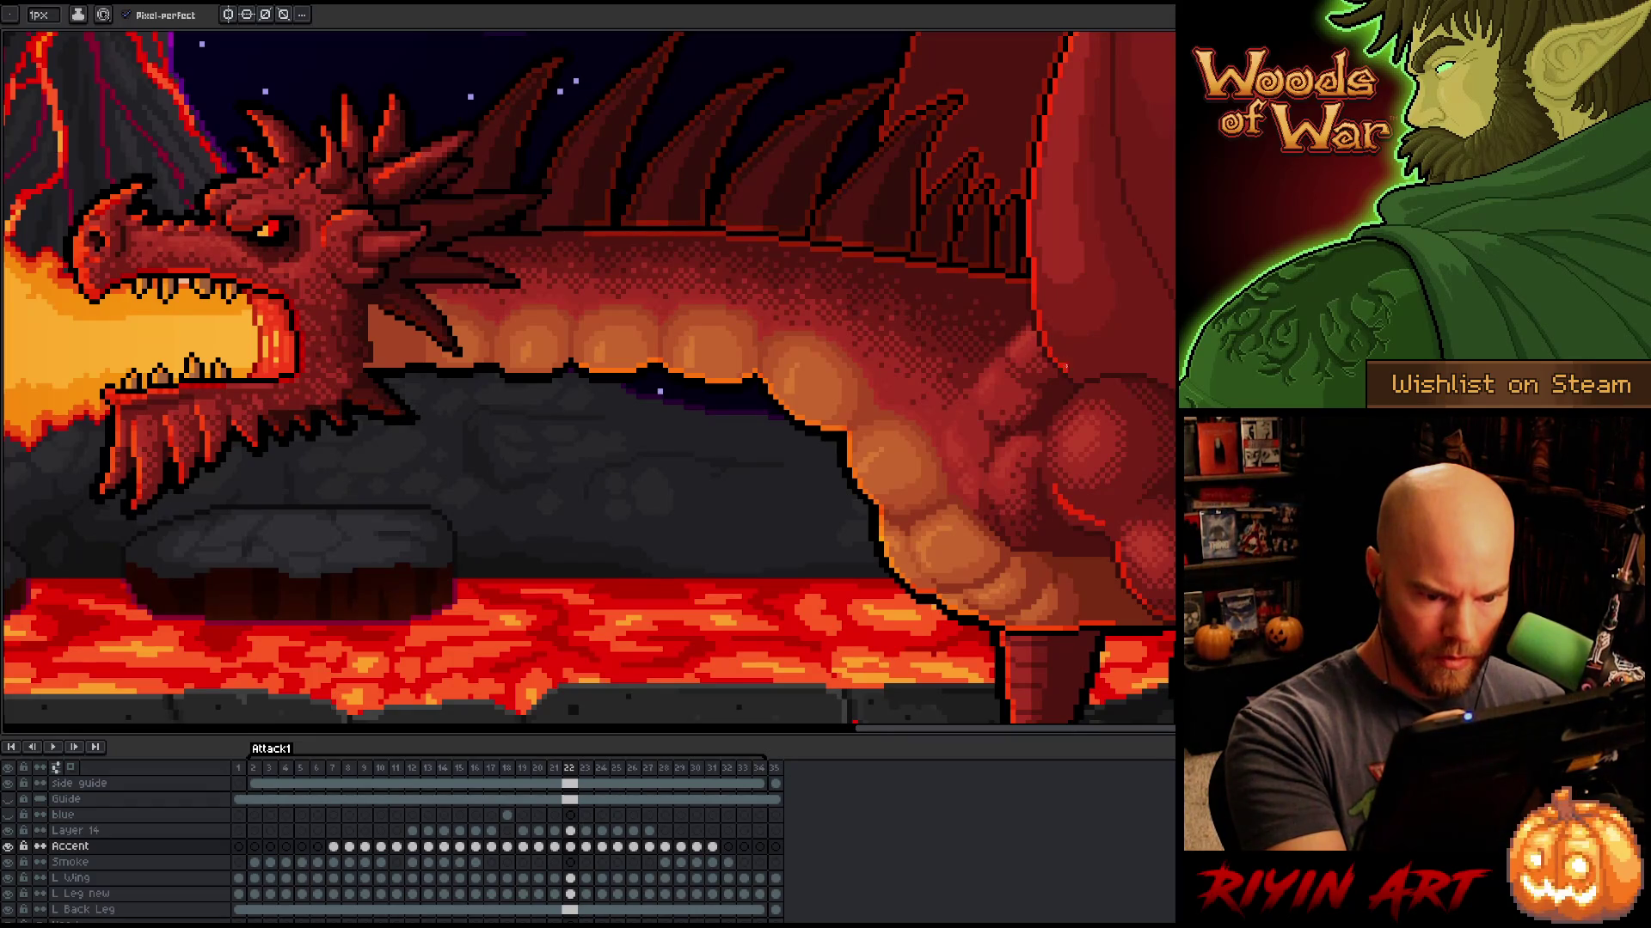
key(b)
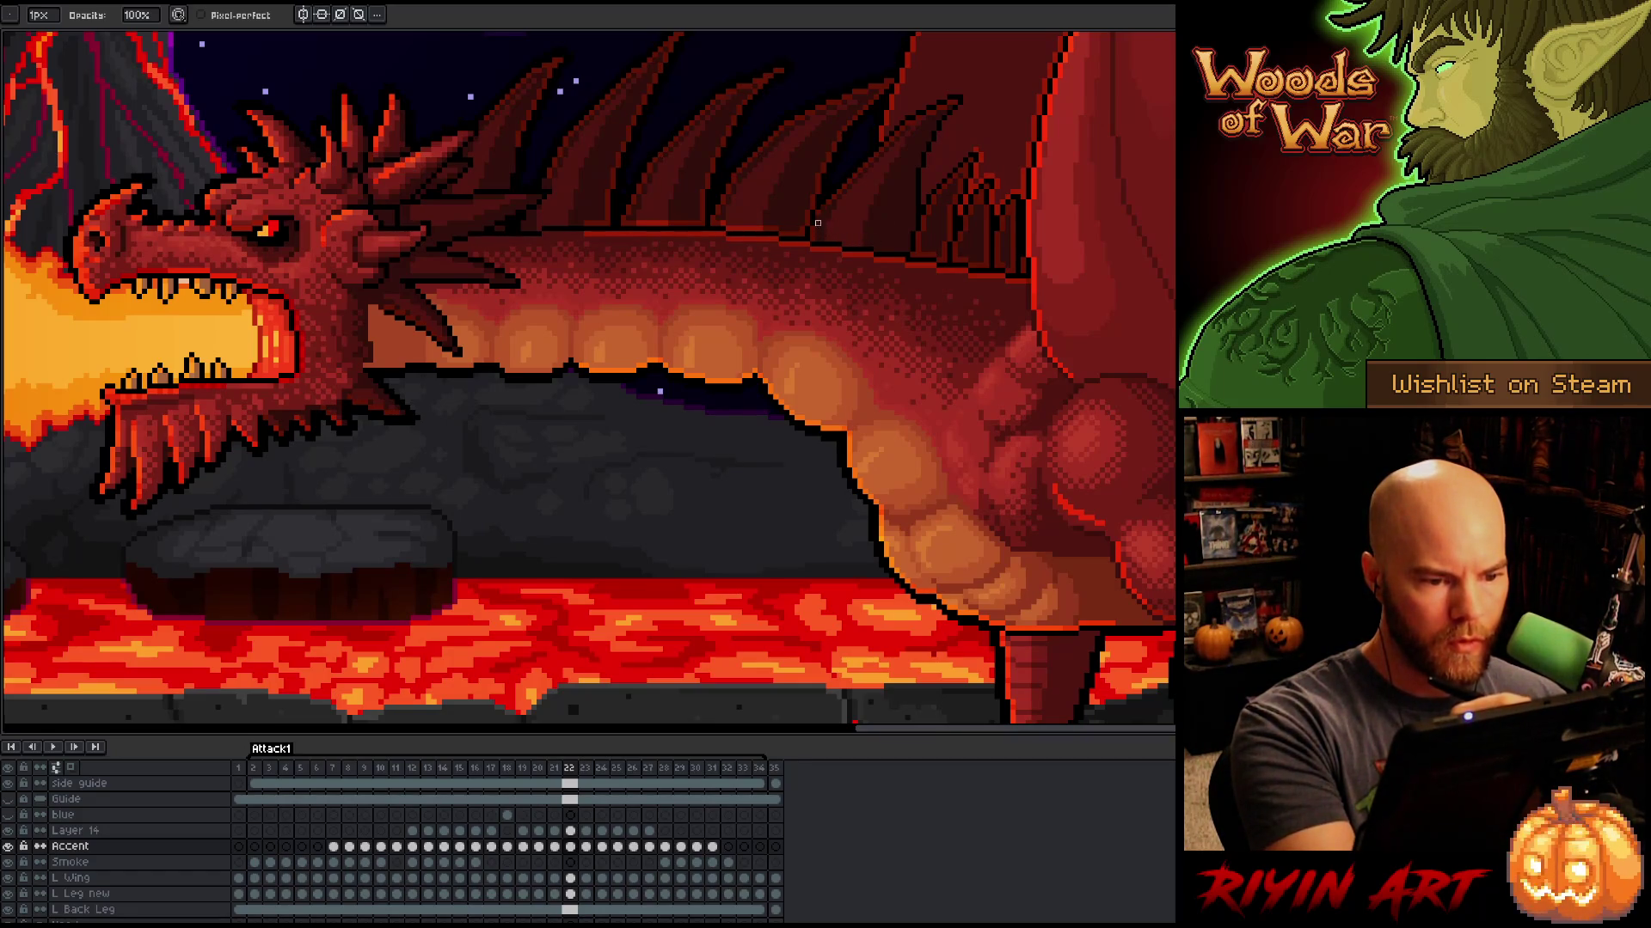
key(Left)
key(Right)
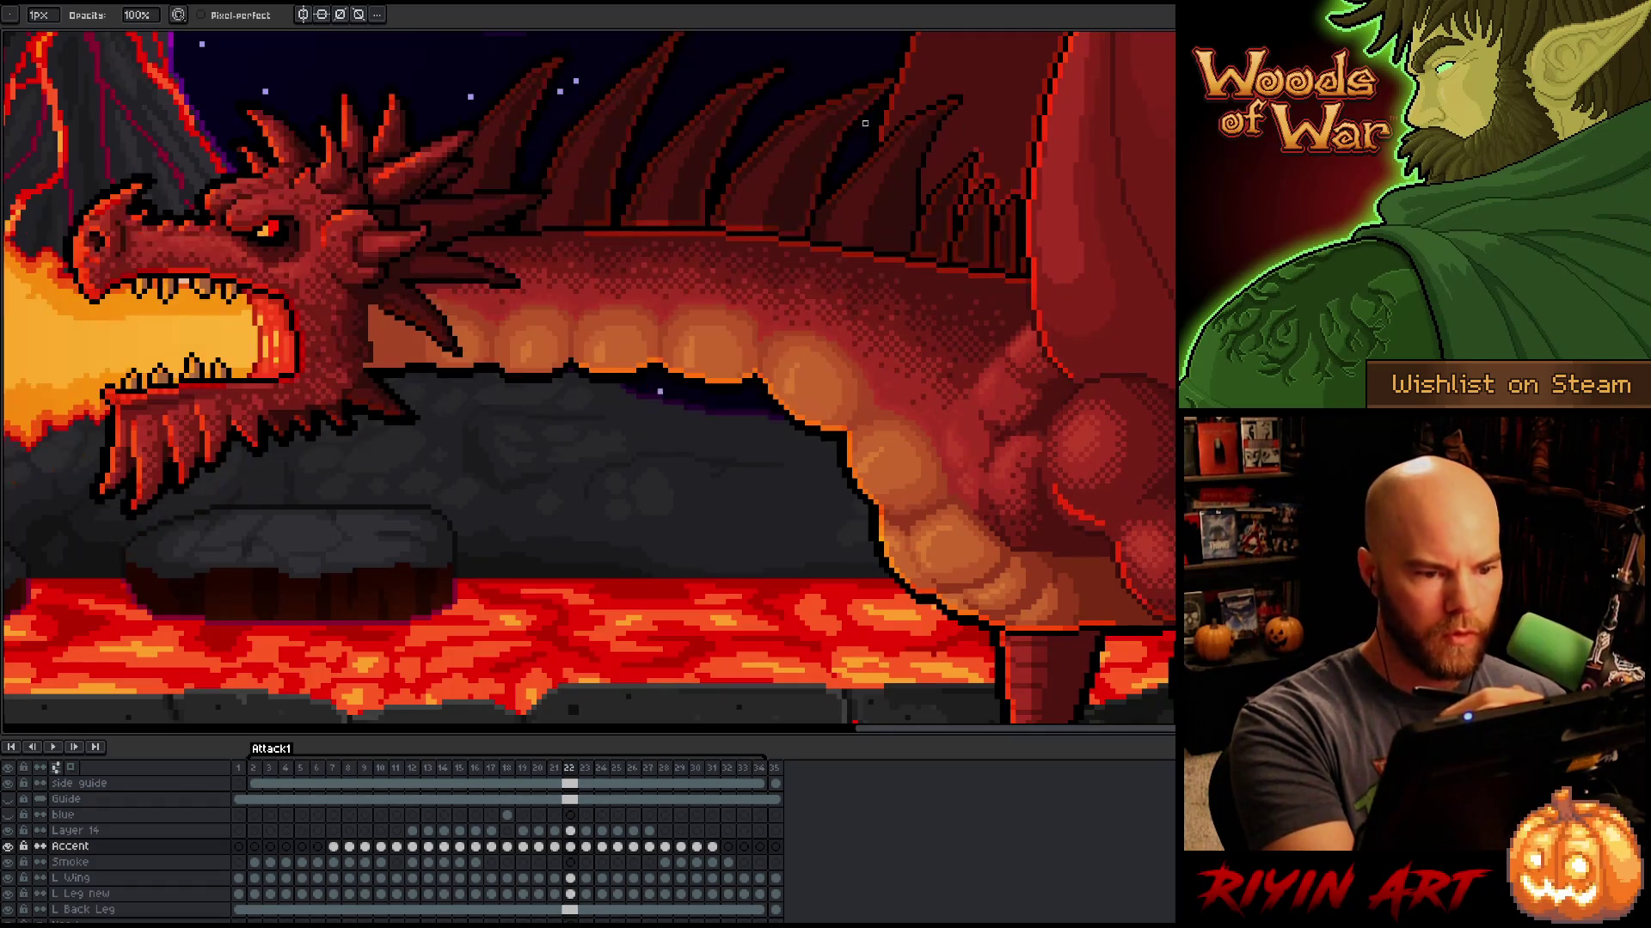
key(Left)
key(Right)
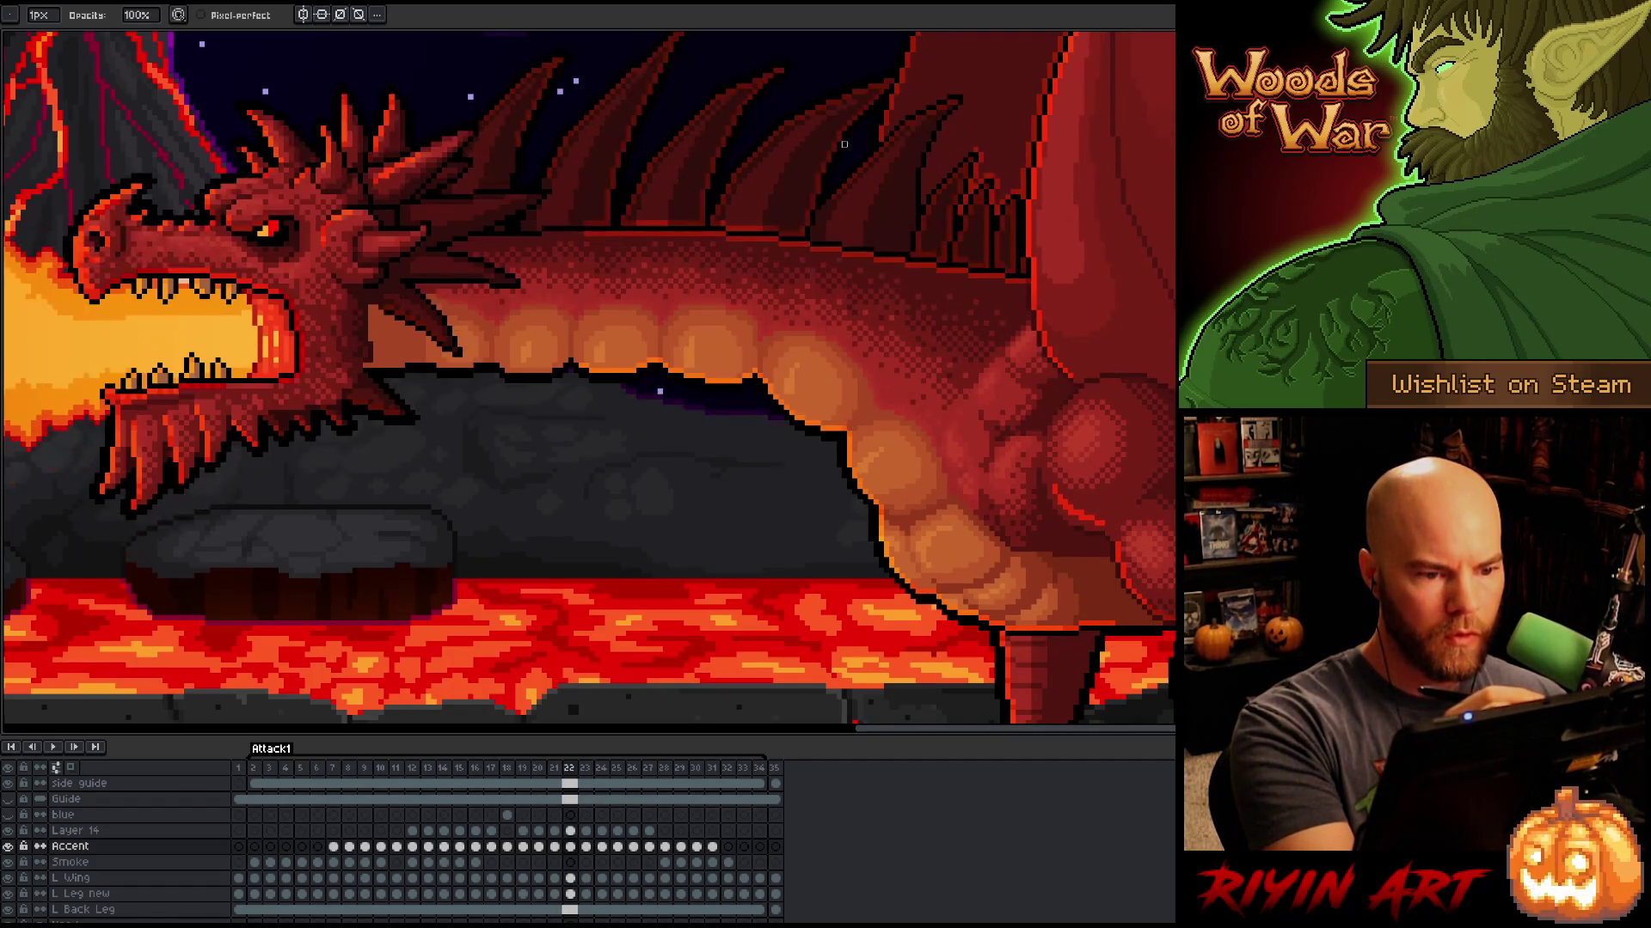
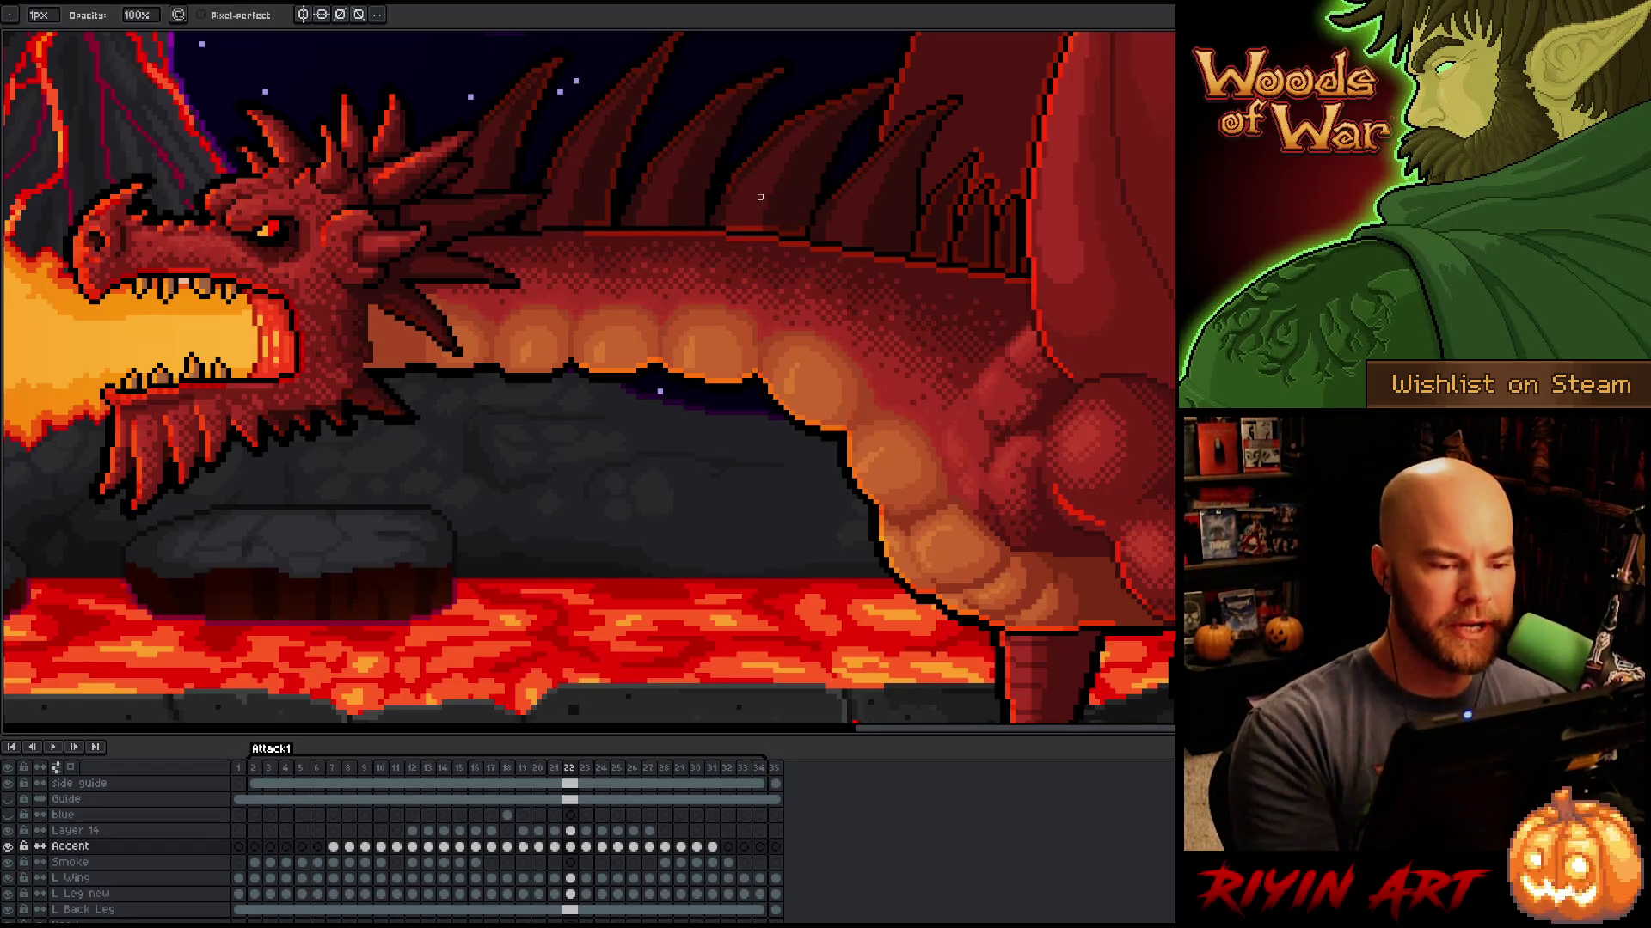
Step: Flip back and forth between frames 21 and 22 to compare the back spines, ending on frame 22
key(Left)
key(Right)
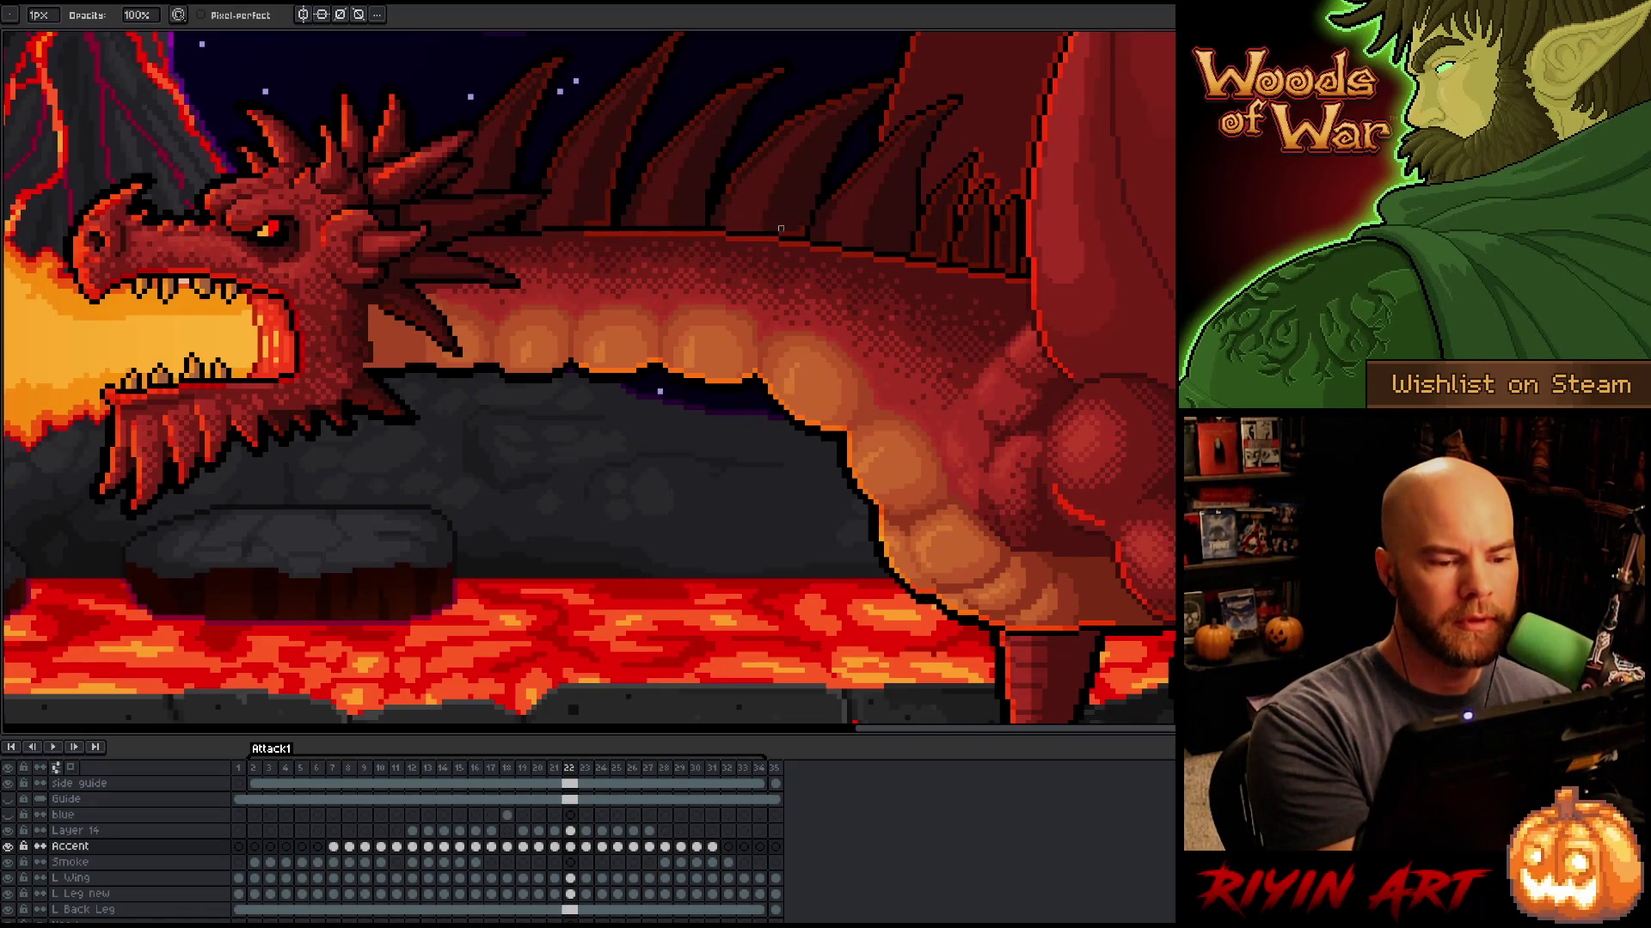
key(Left)
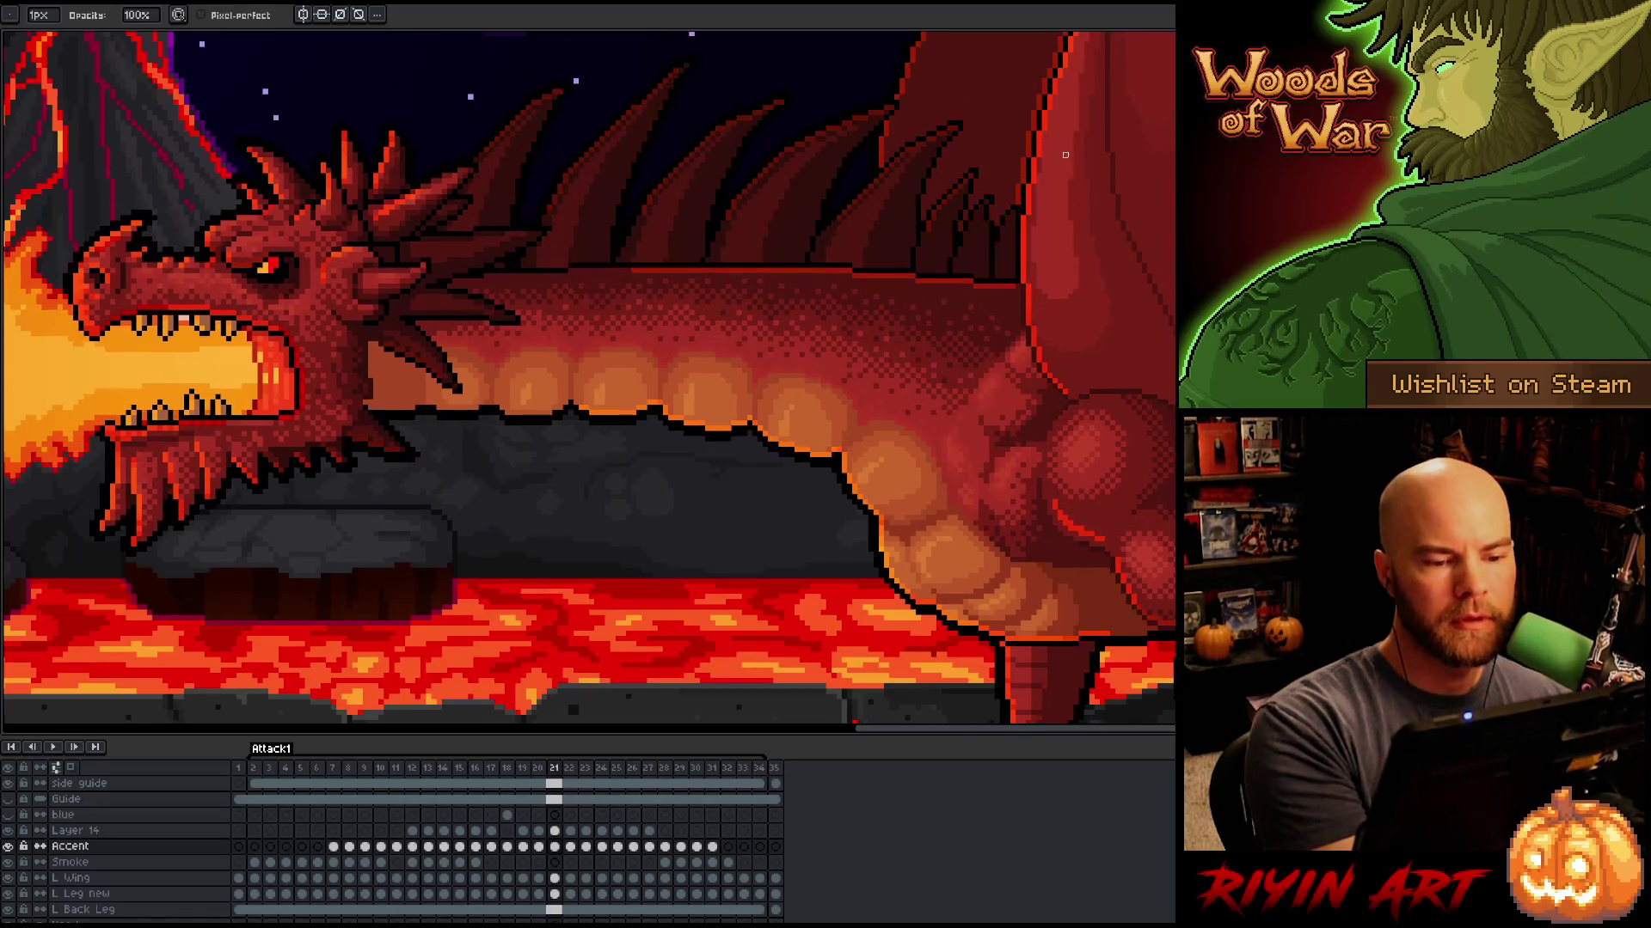
key(Right)
key(Left)
key(Right)
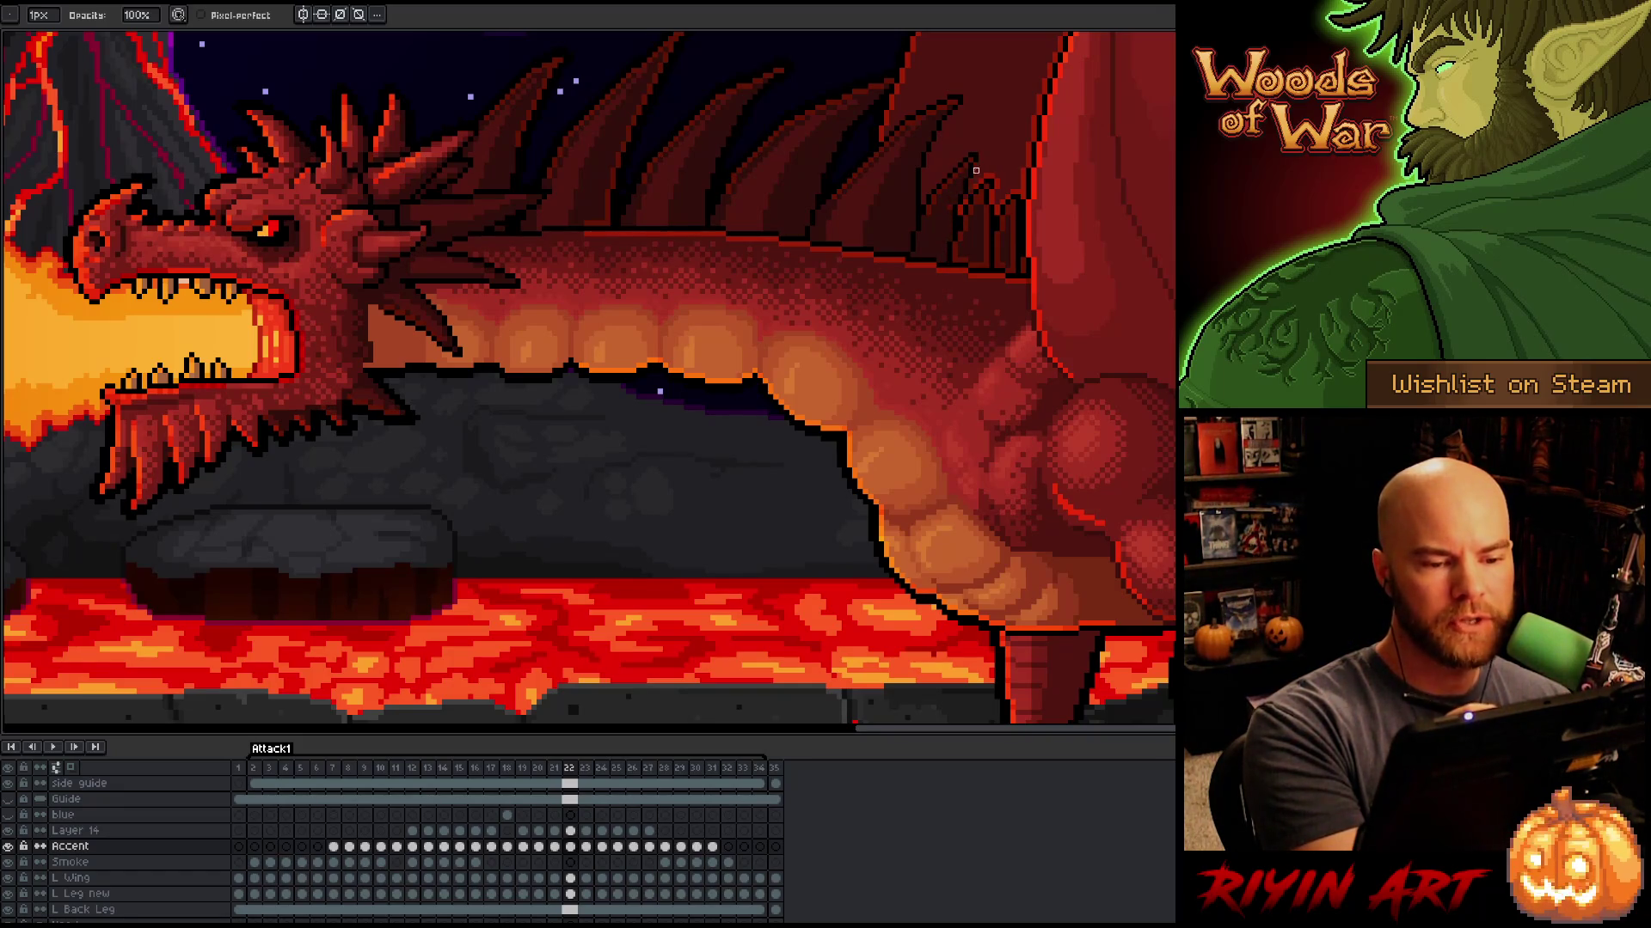
key(Left)
key(Right)
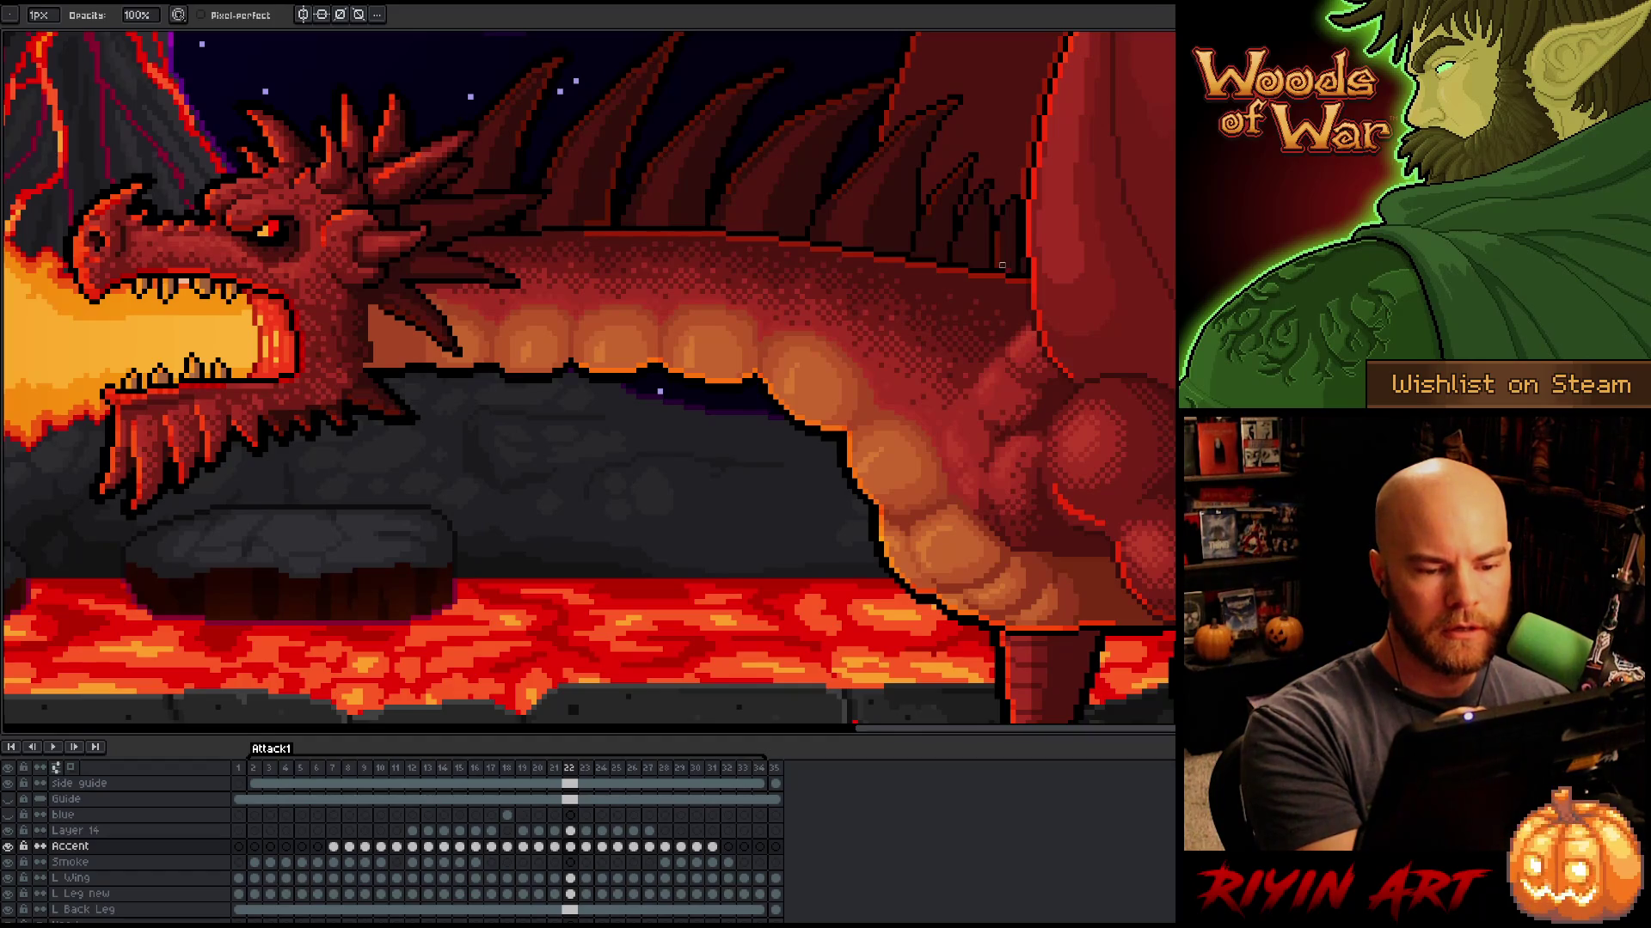
key(comma)
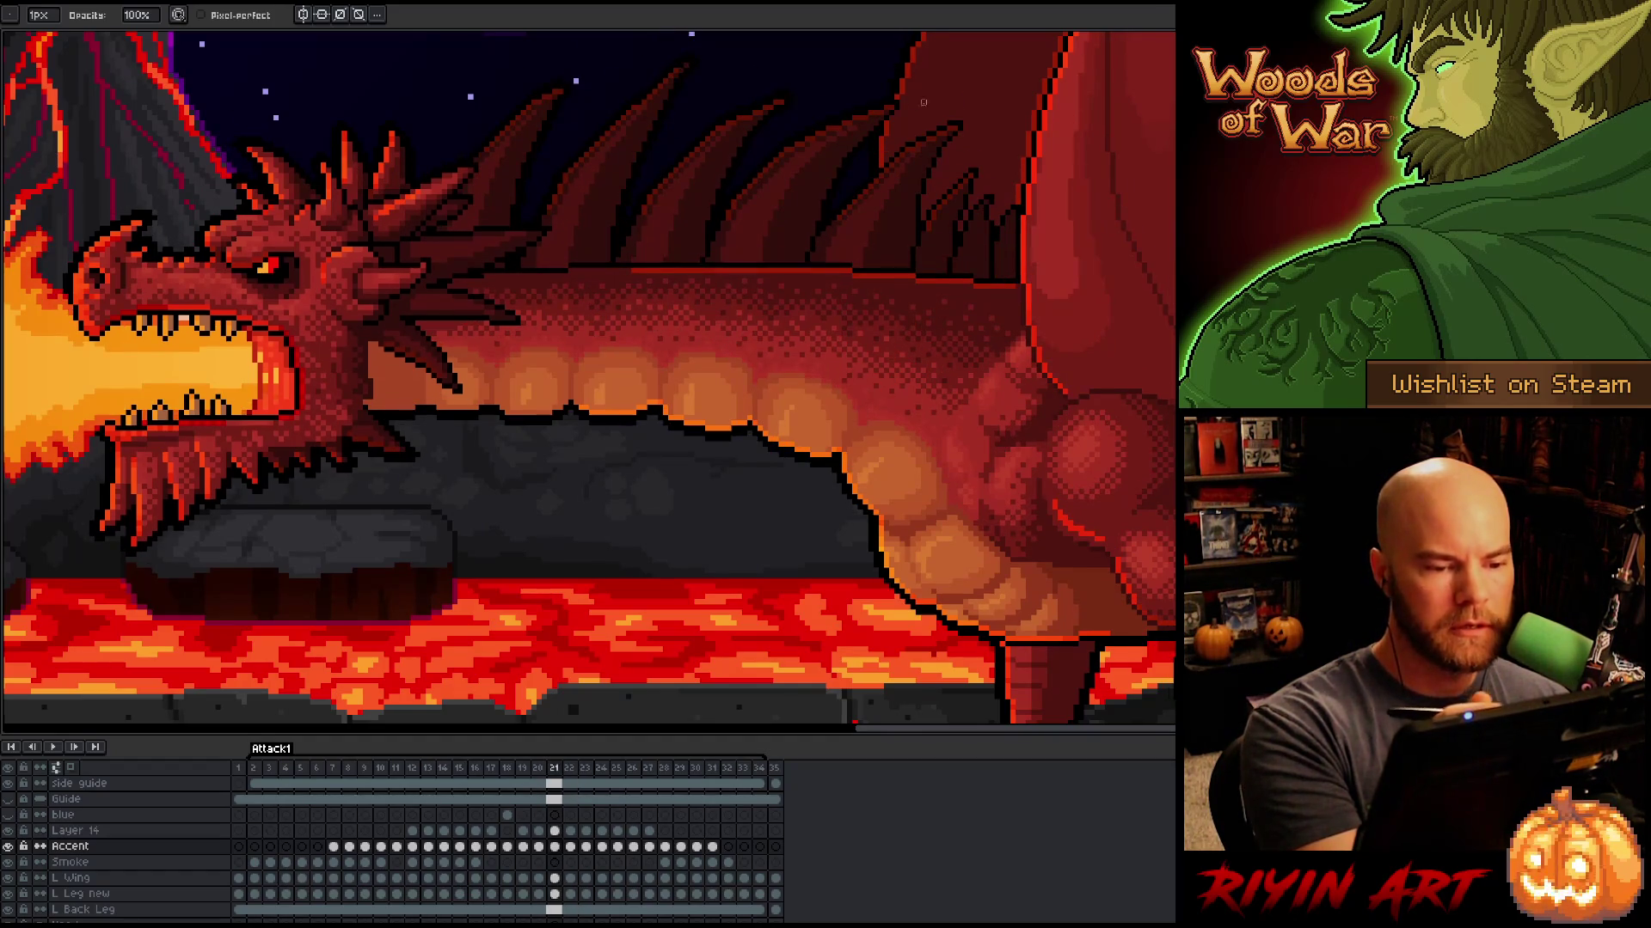
key(period)
key(comma)
key(period)
key(comma)
key(period)
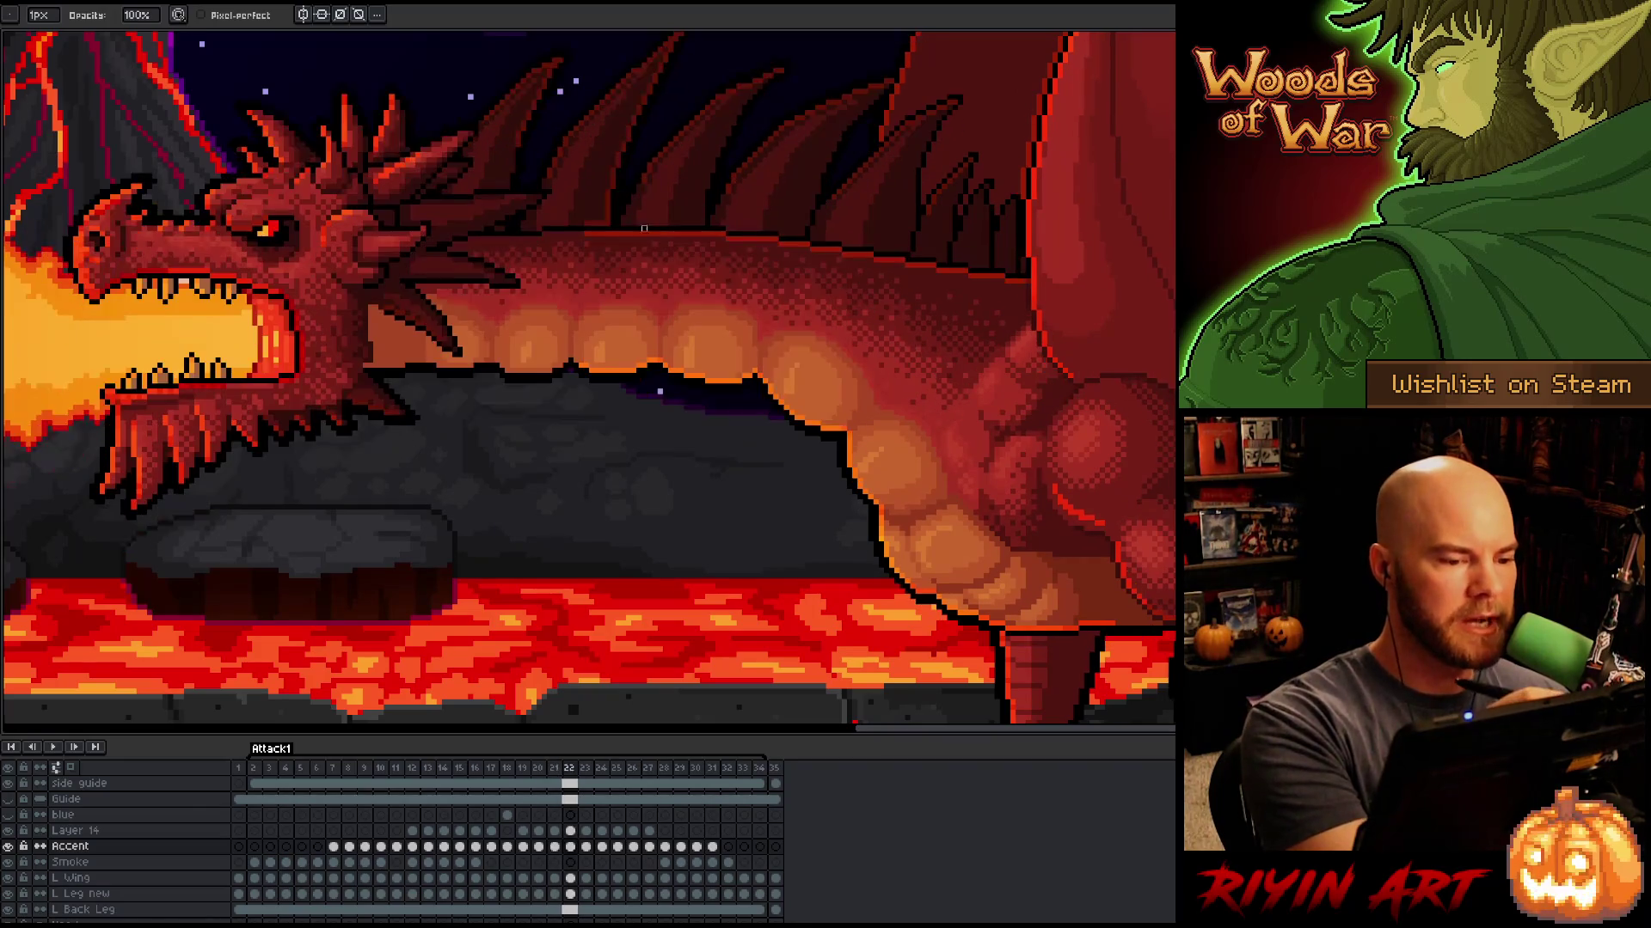
Step: Reveal the sky above the dragon's back, undo the last change, and play the animation to check the spines
drag(605, 218, 587, 349)
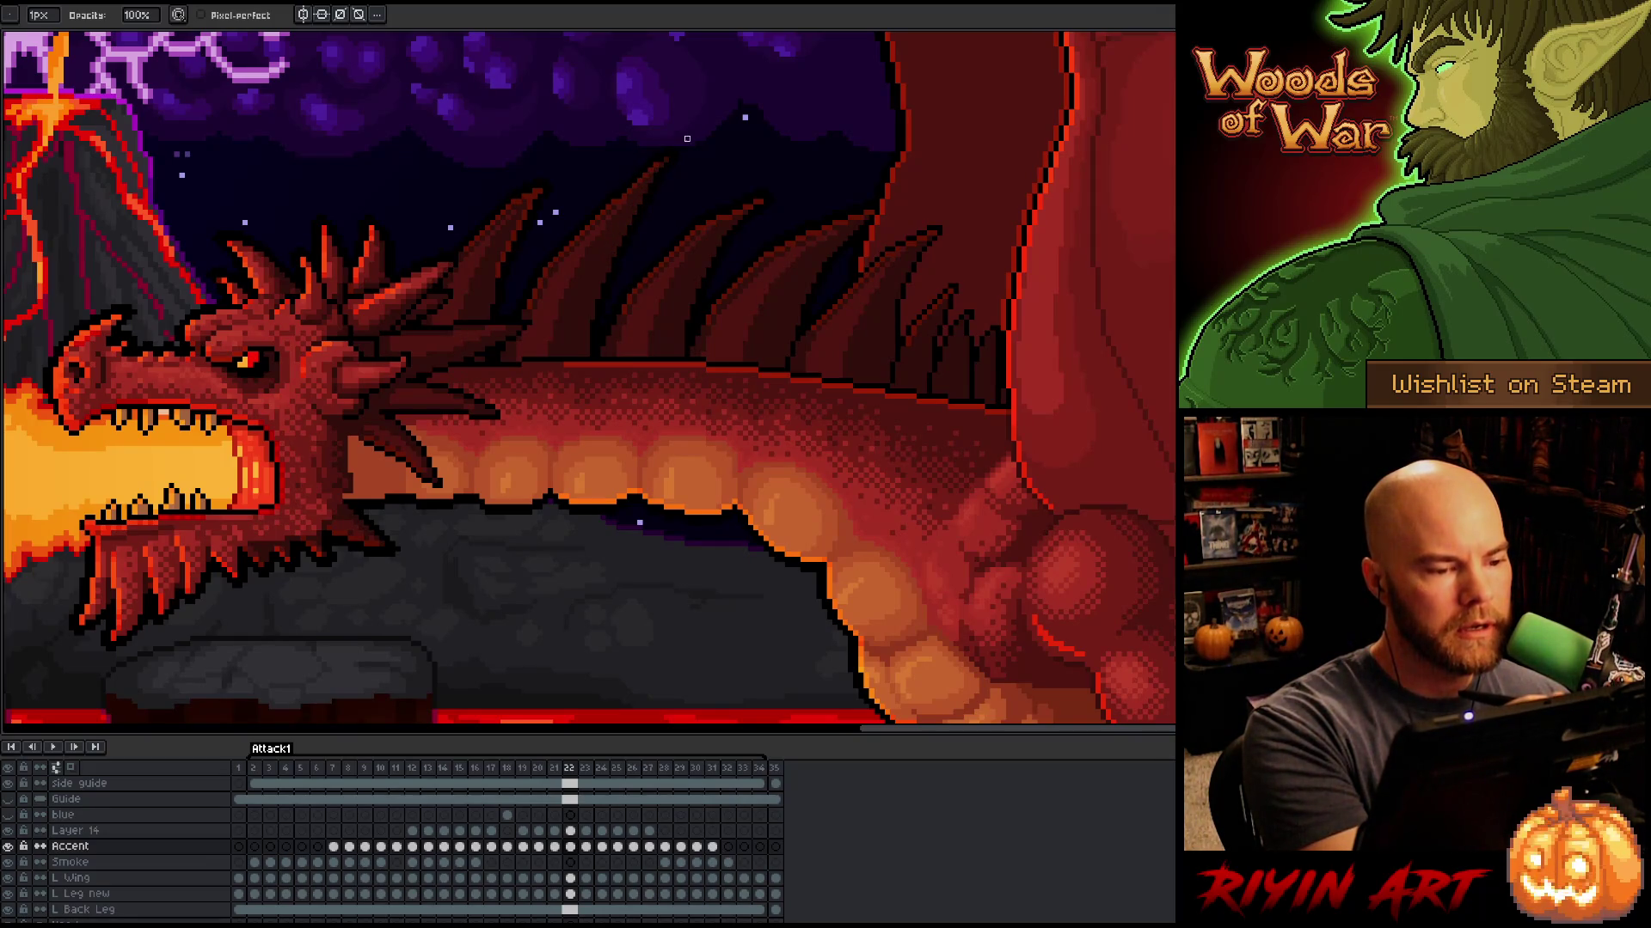
key(Return)
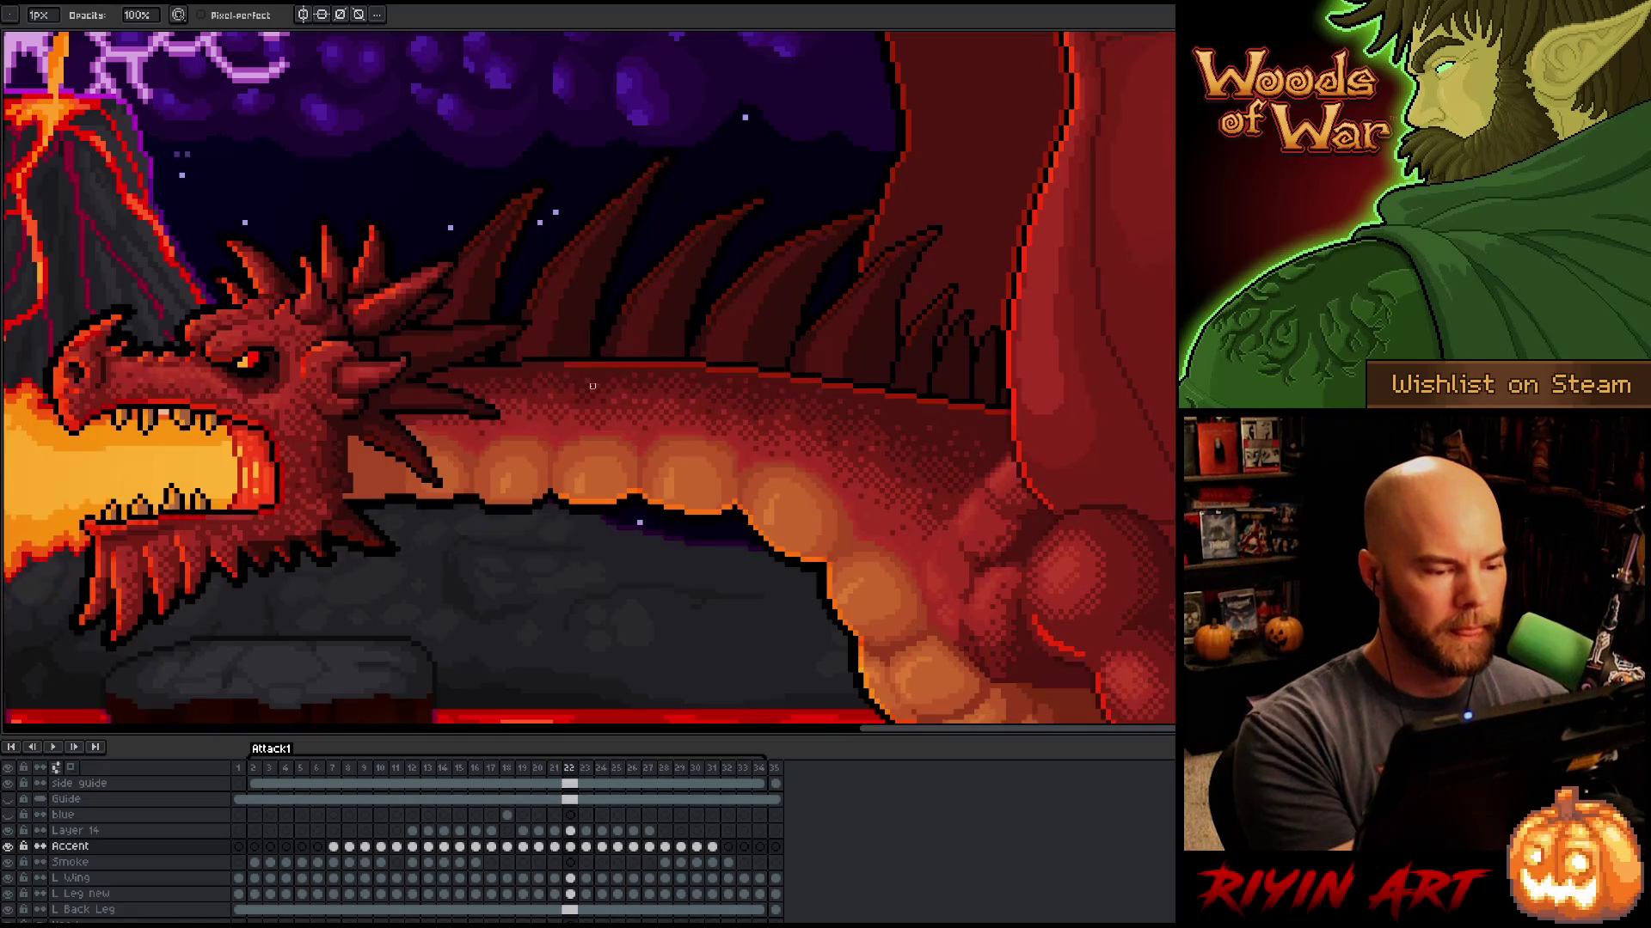
key(ctrl+z)
key(Return)
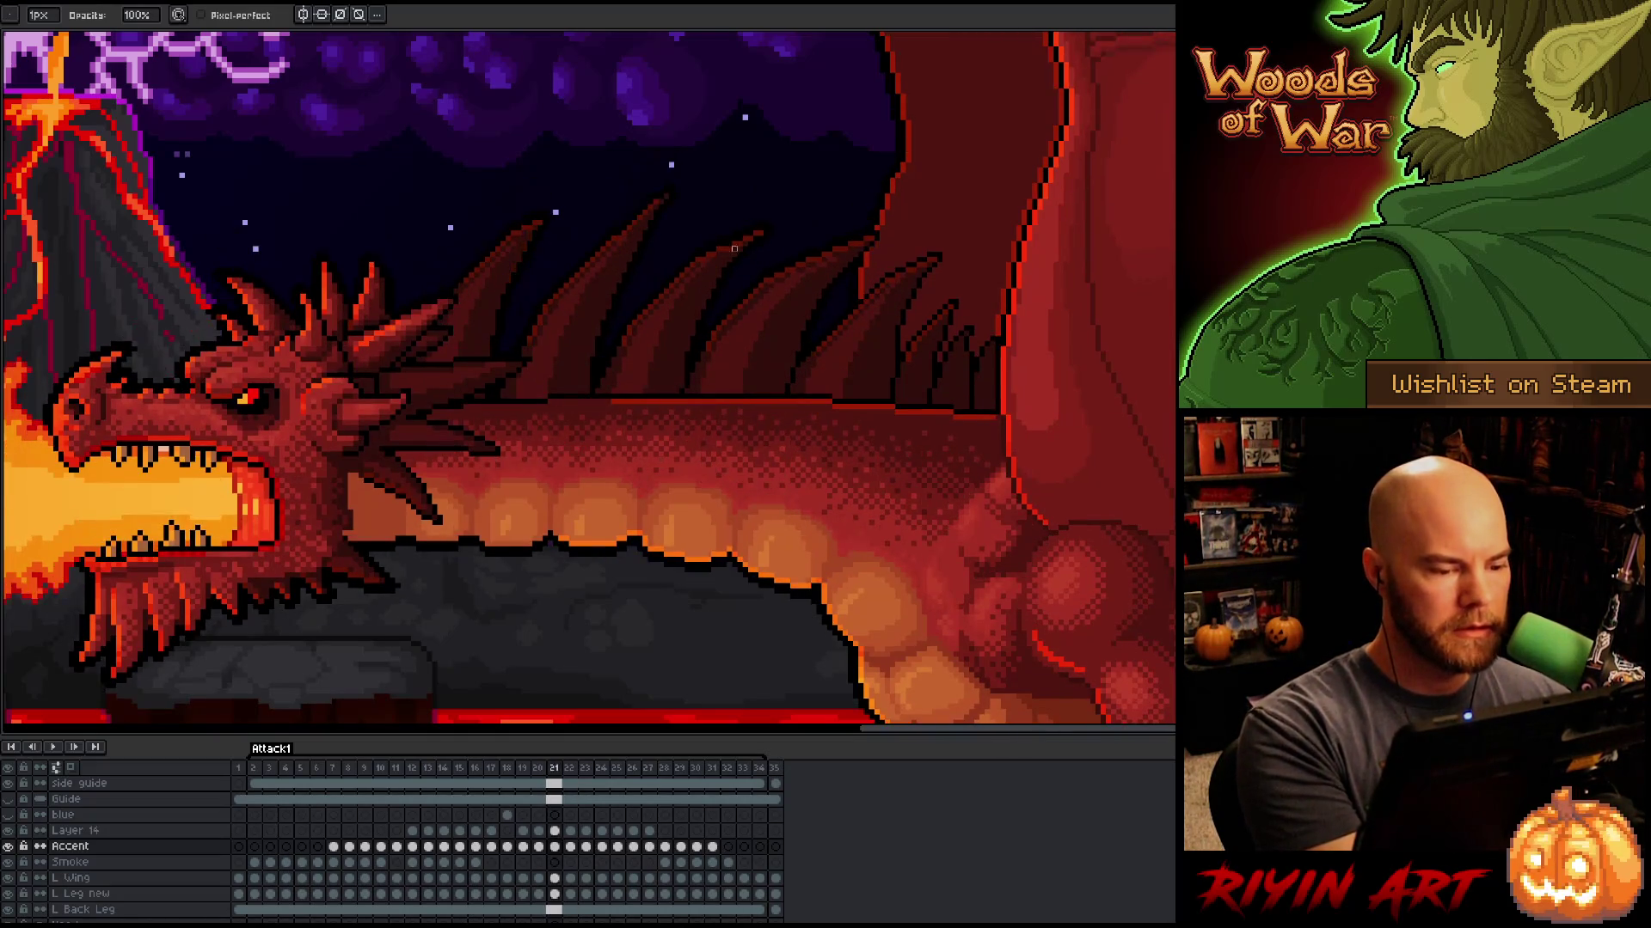
key(Return)
key(Return)
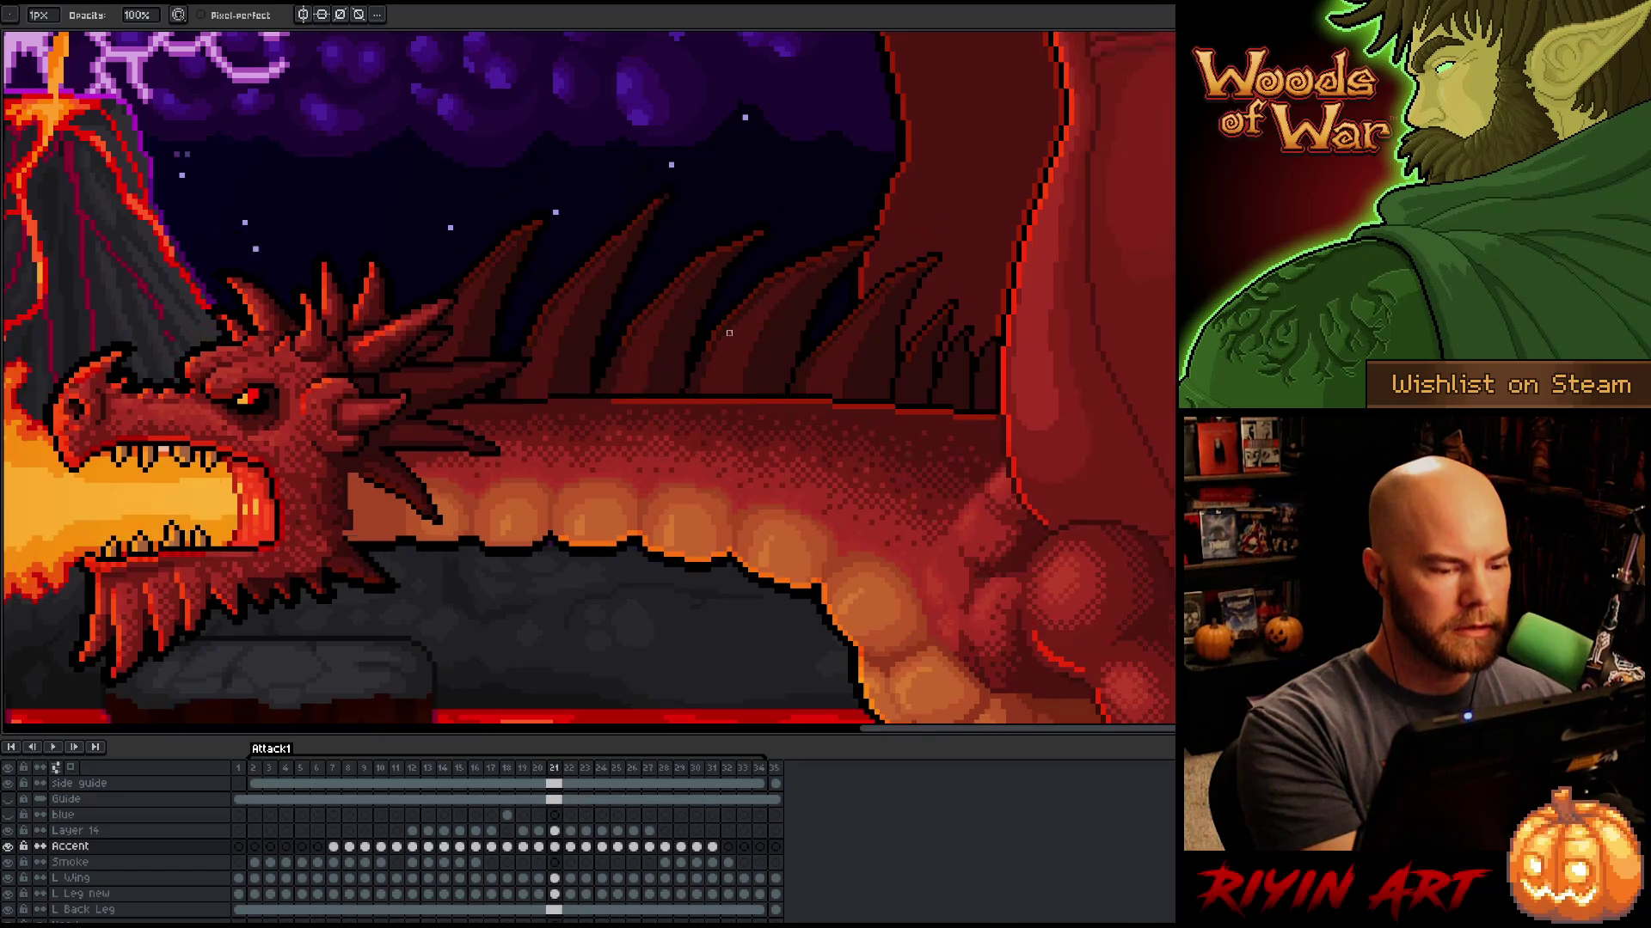
key(Return)
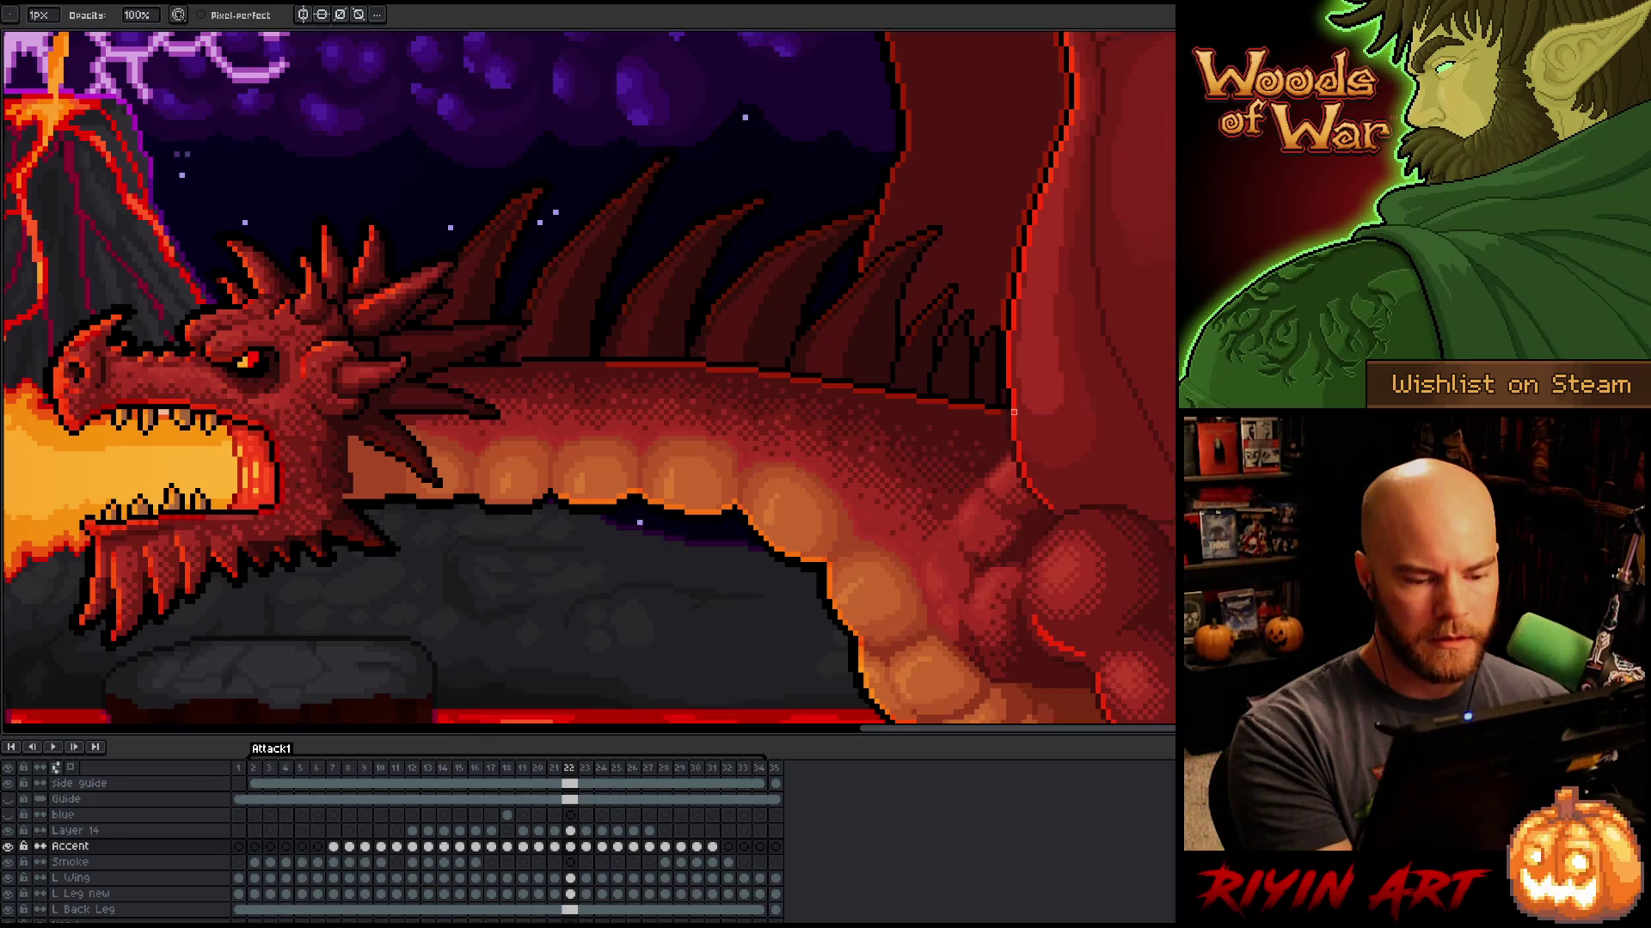
key(Return)
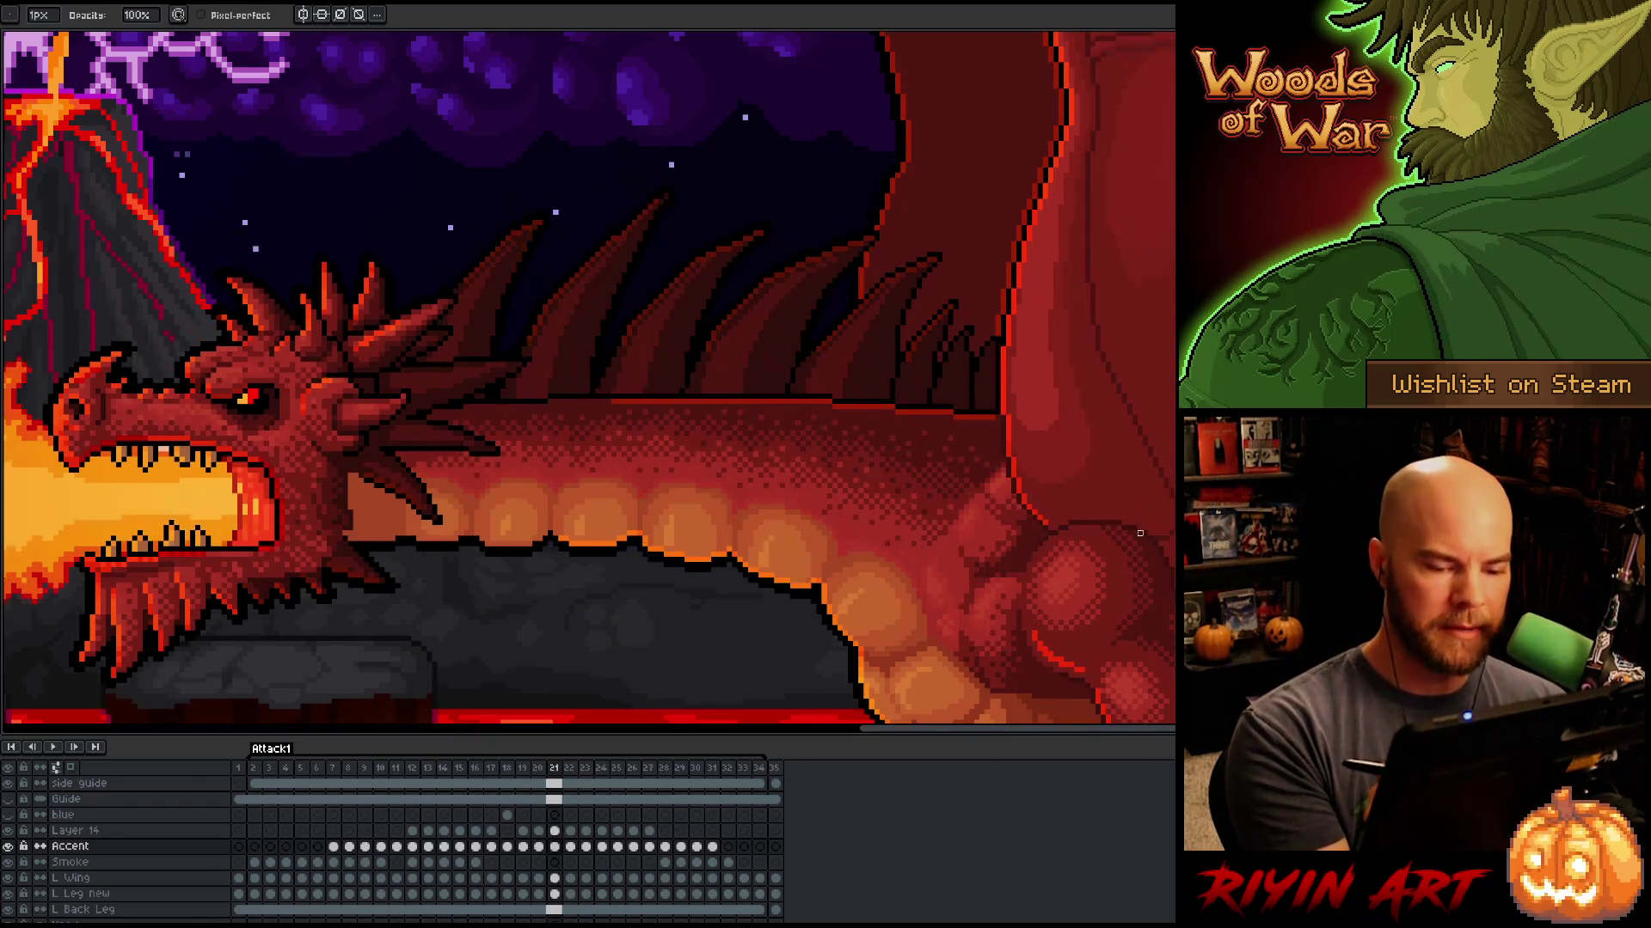
key(Return)
Step: Compare frames 21 and 22 once more, then advance to frame 23
key(Left)
key(Right)
key(Left)
key(Right)
key(Left)
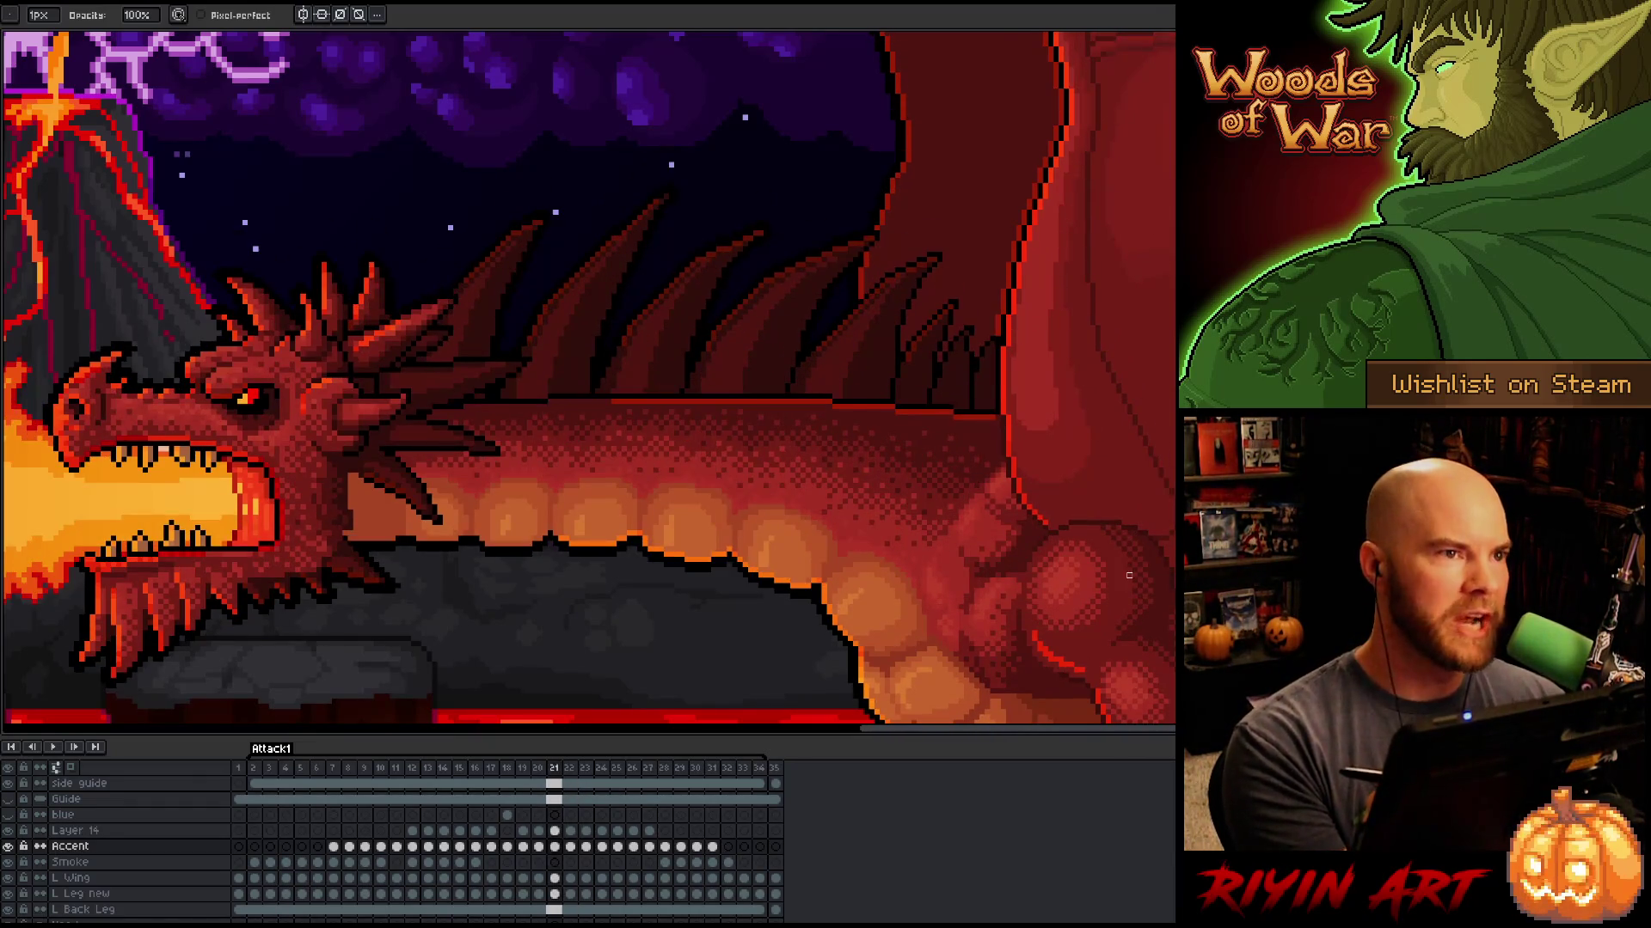
key(Right)
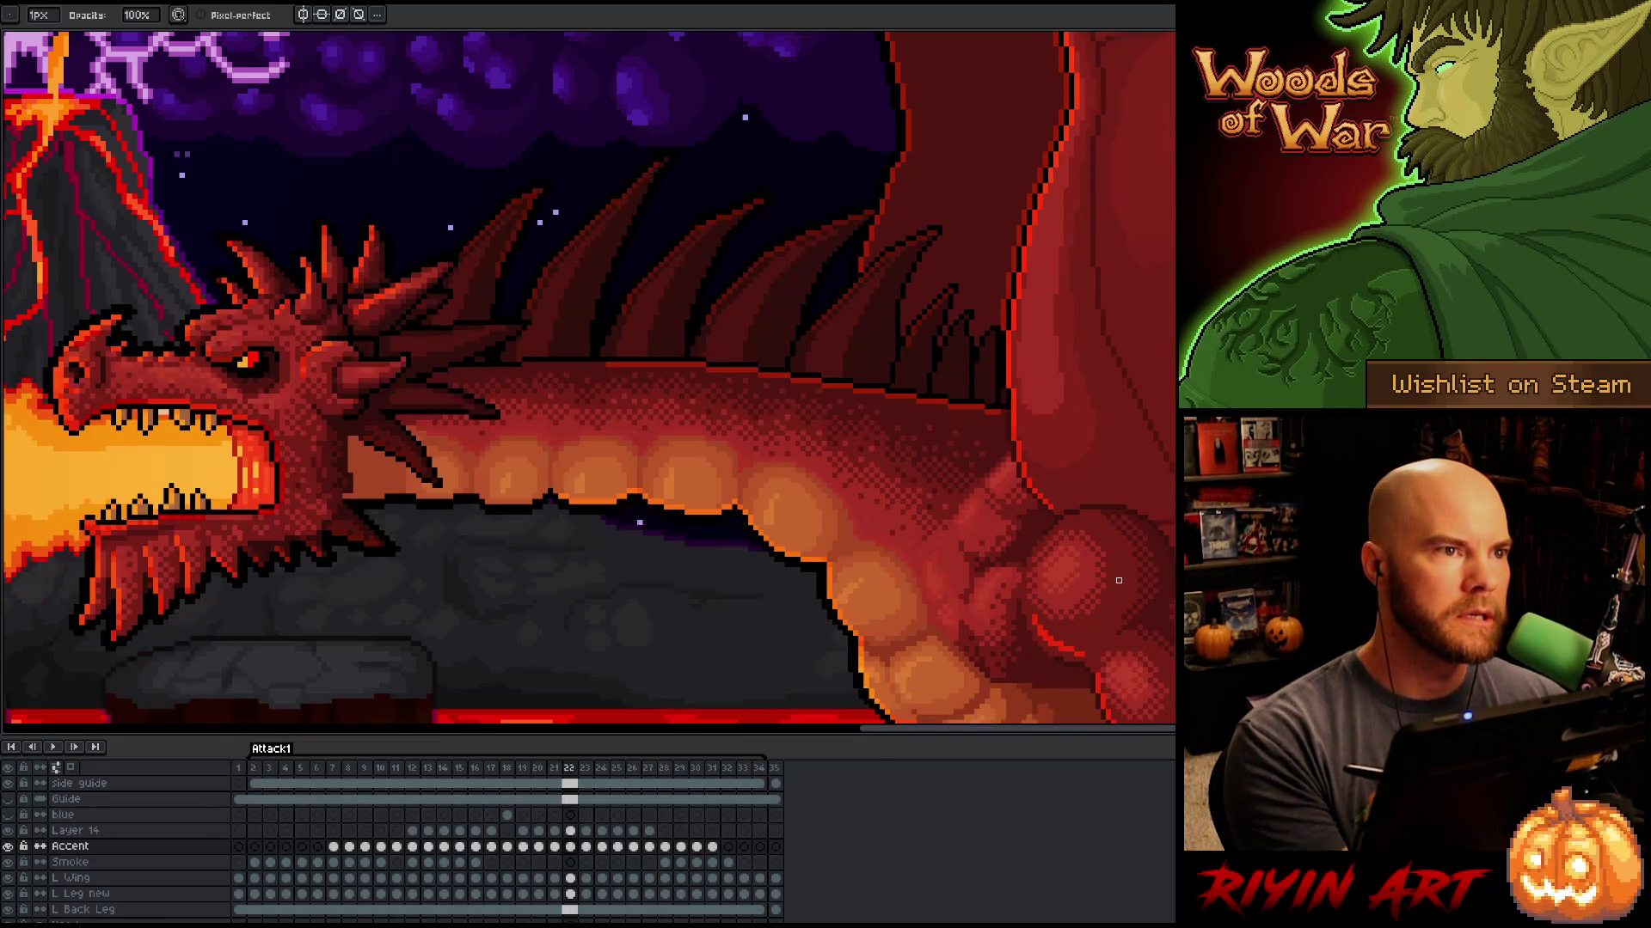
key(Left)
key(Right)
key(Left)
key(Right)
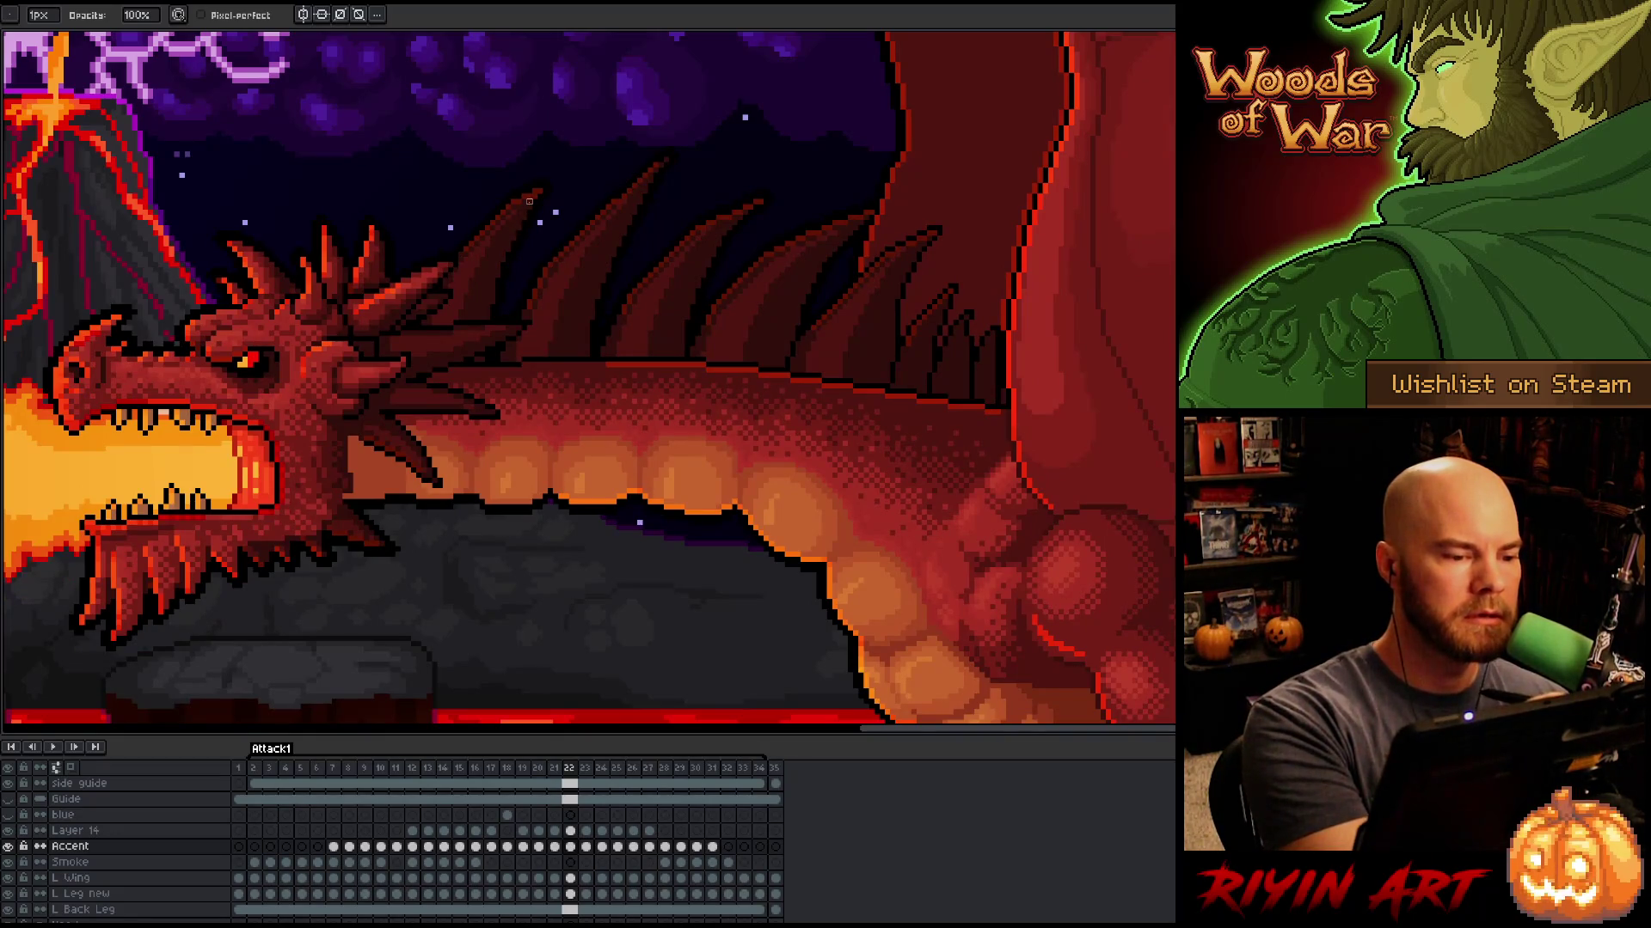
key(Left)
key(Right)
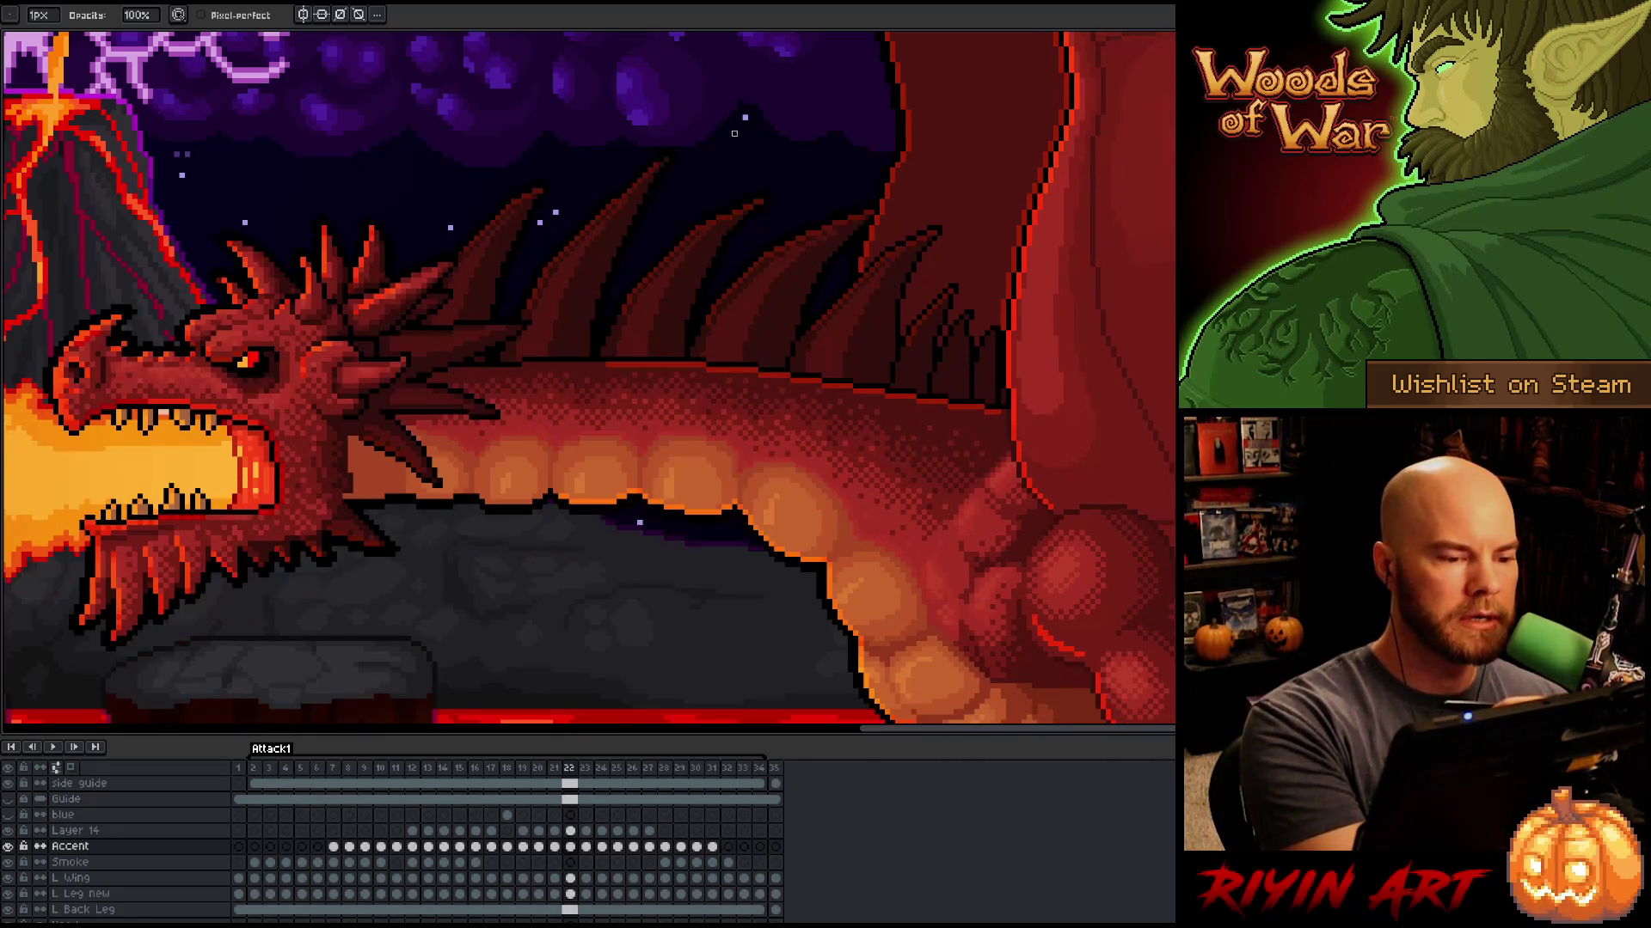
key(Left)
key(Right)
key(Left)
key(Right)
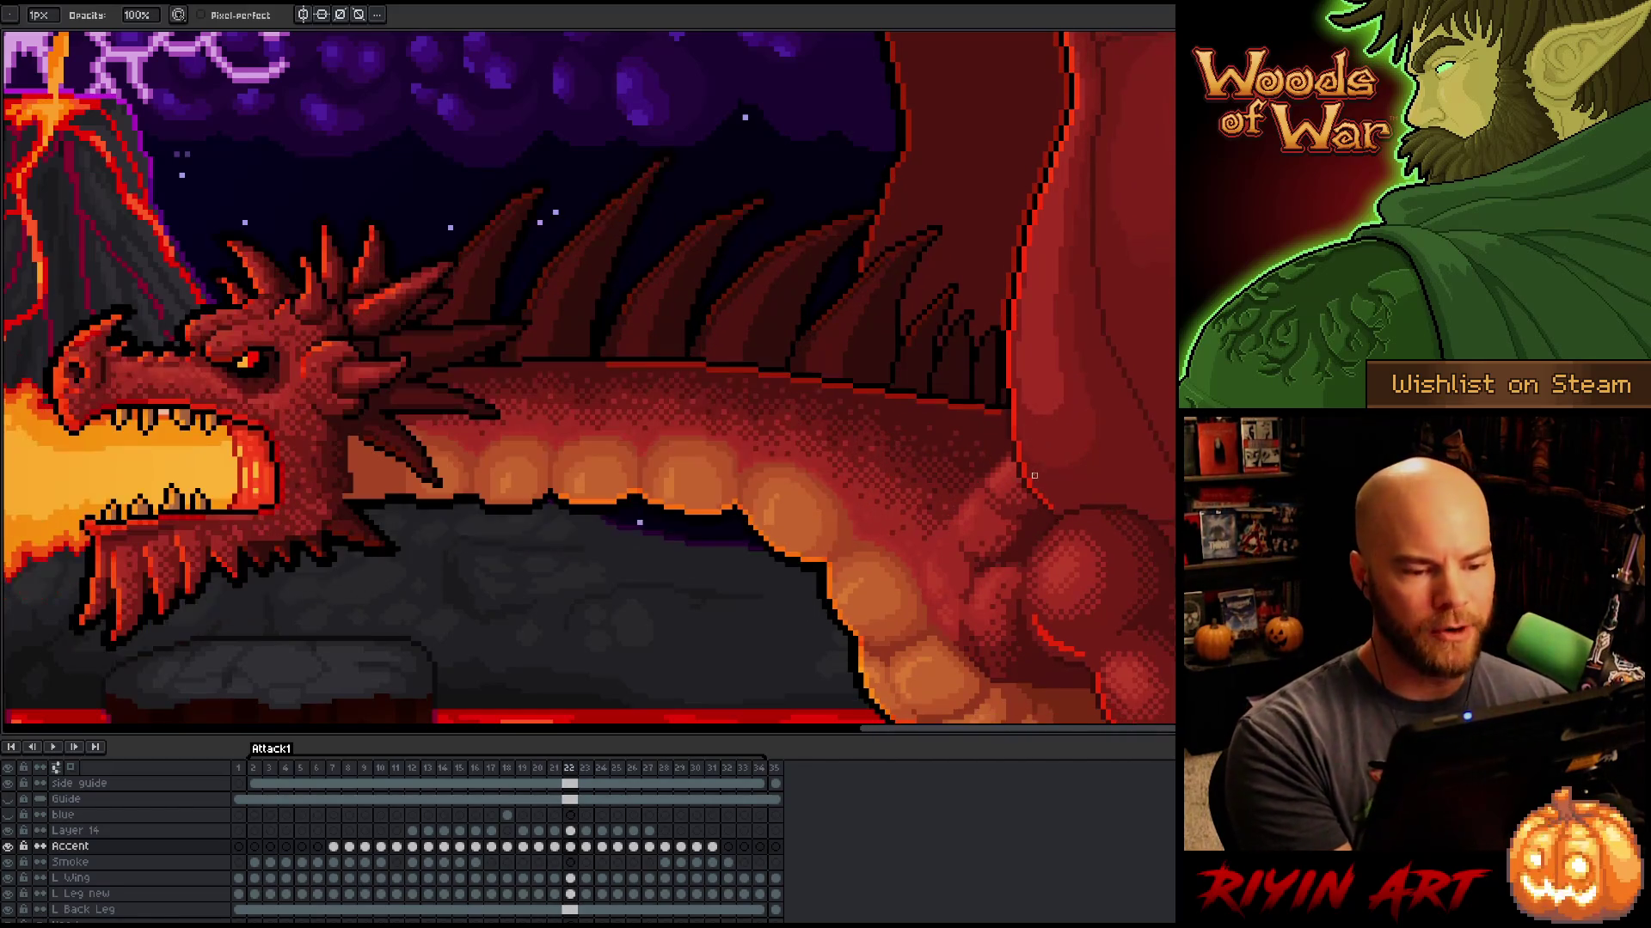
key(Left)
key(Right)
key(Left)
key(Right)
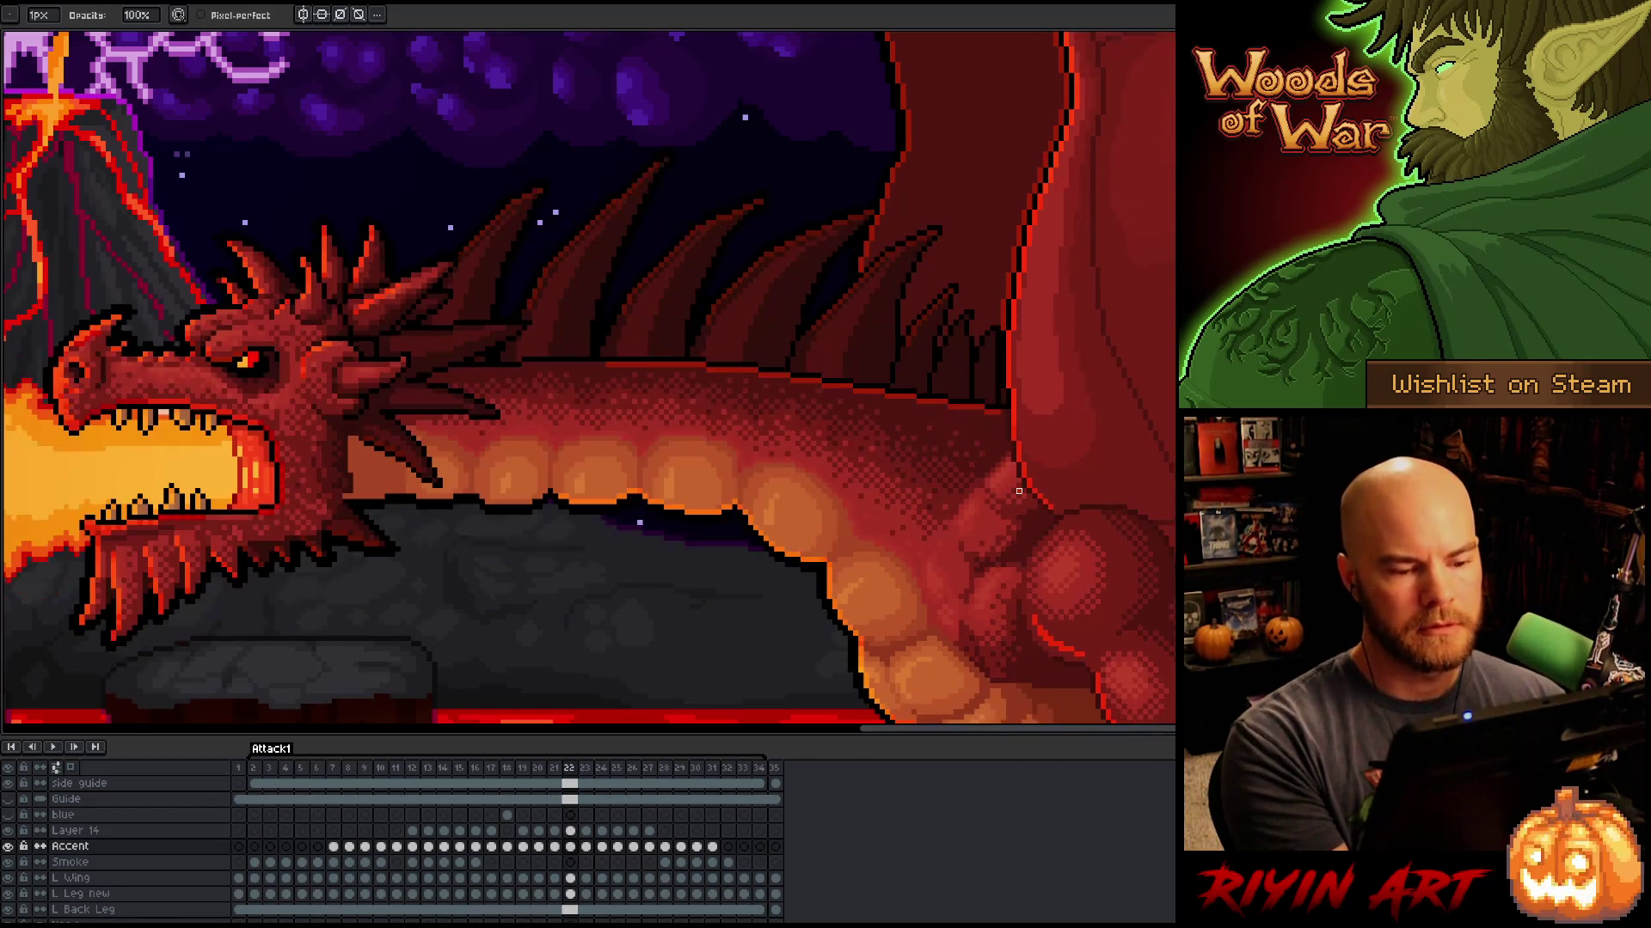
key(Left)
key(Right)
key(Left)
key(Right)
key(Right)
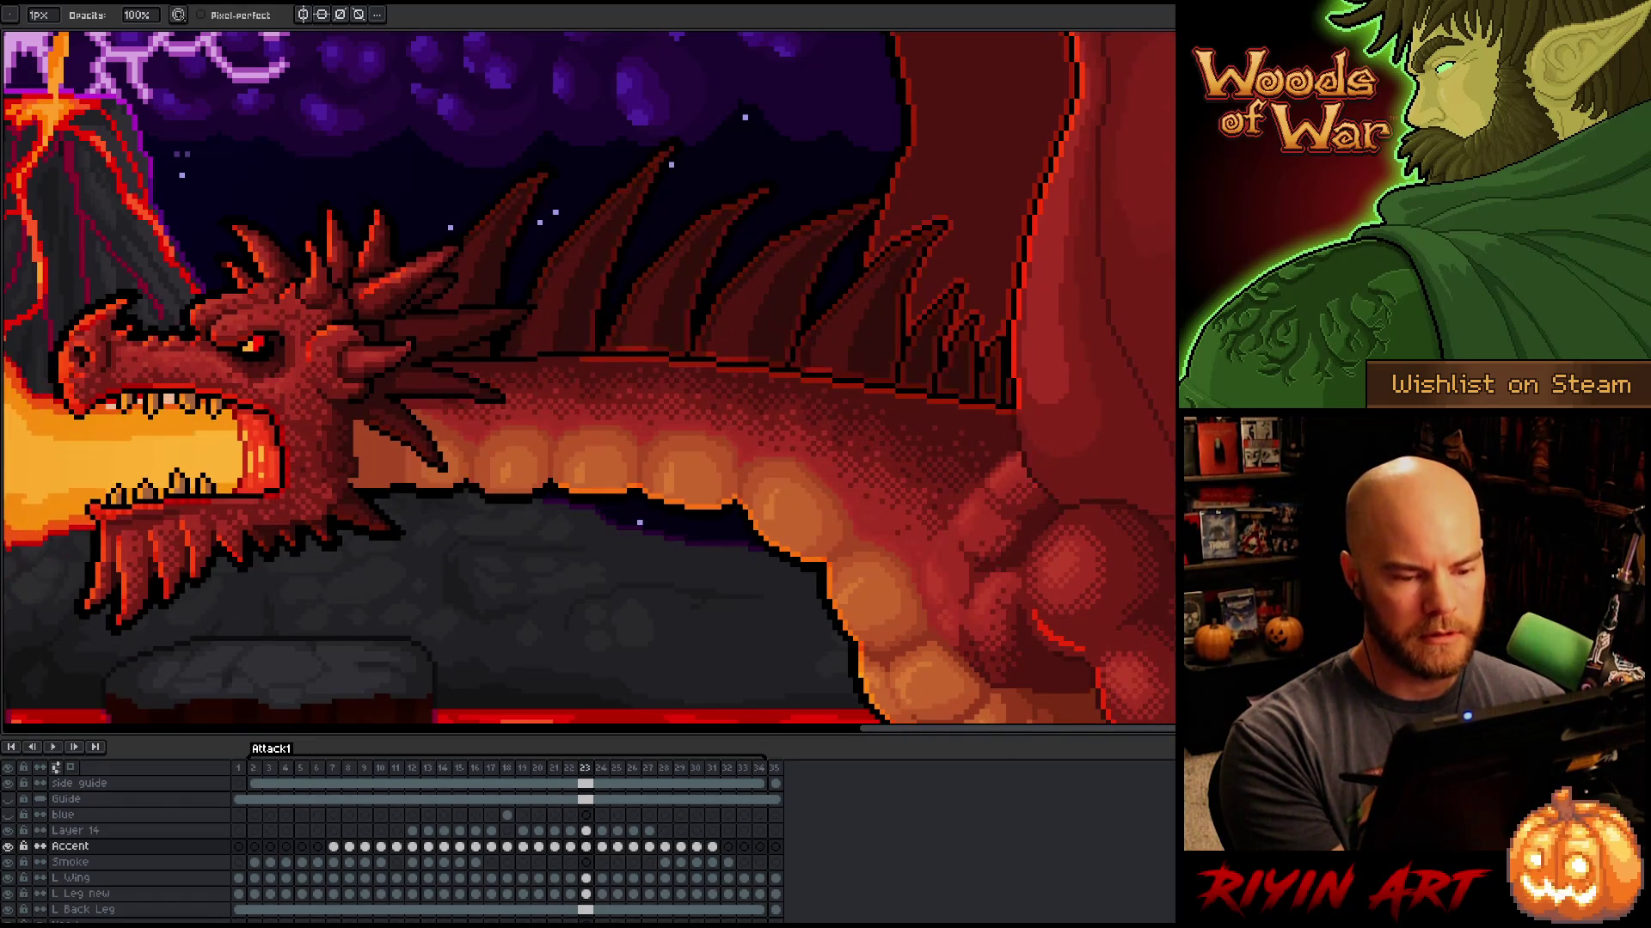
key(Left)
key(Right)
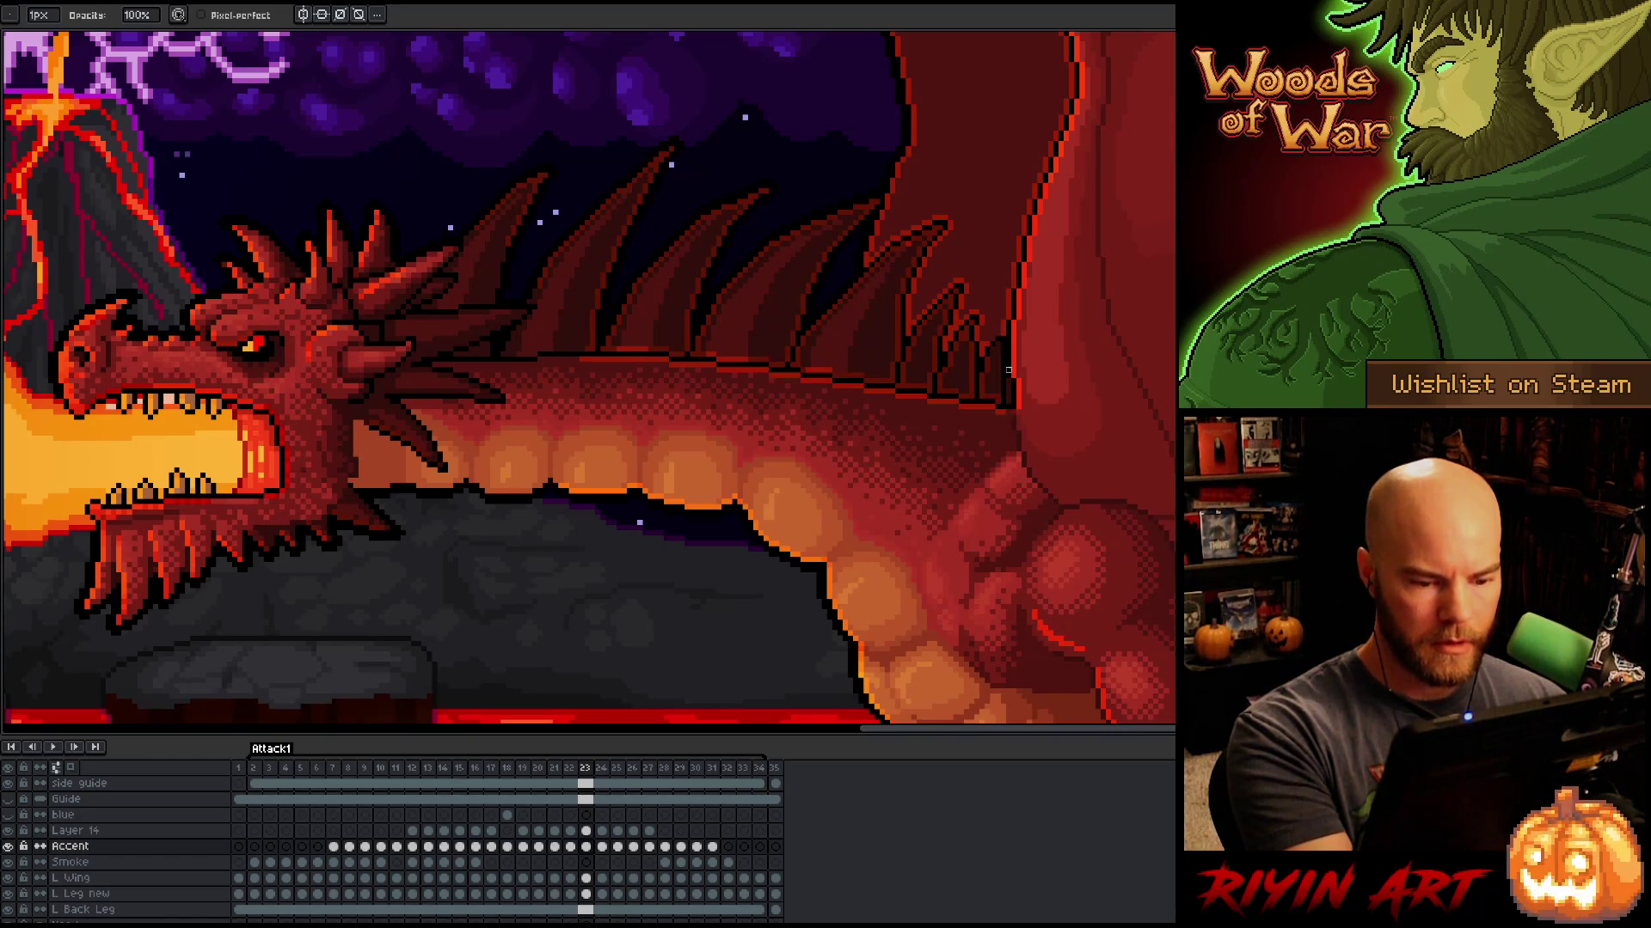
key(Left)
key(Right)
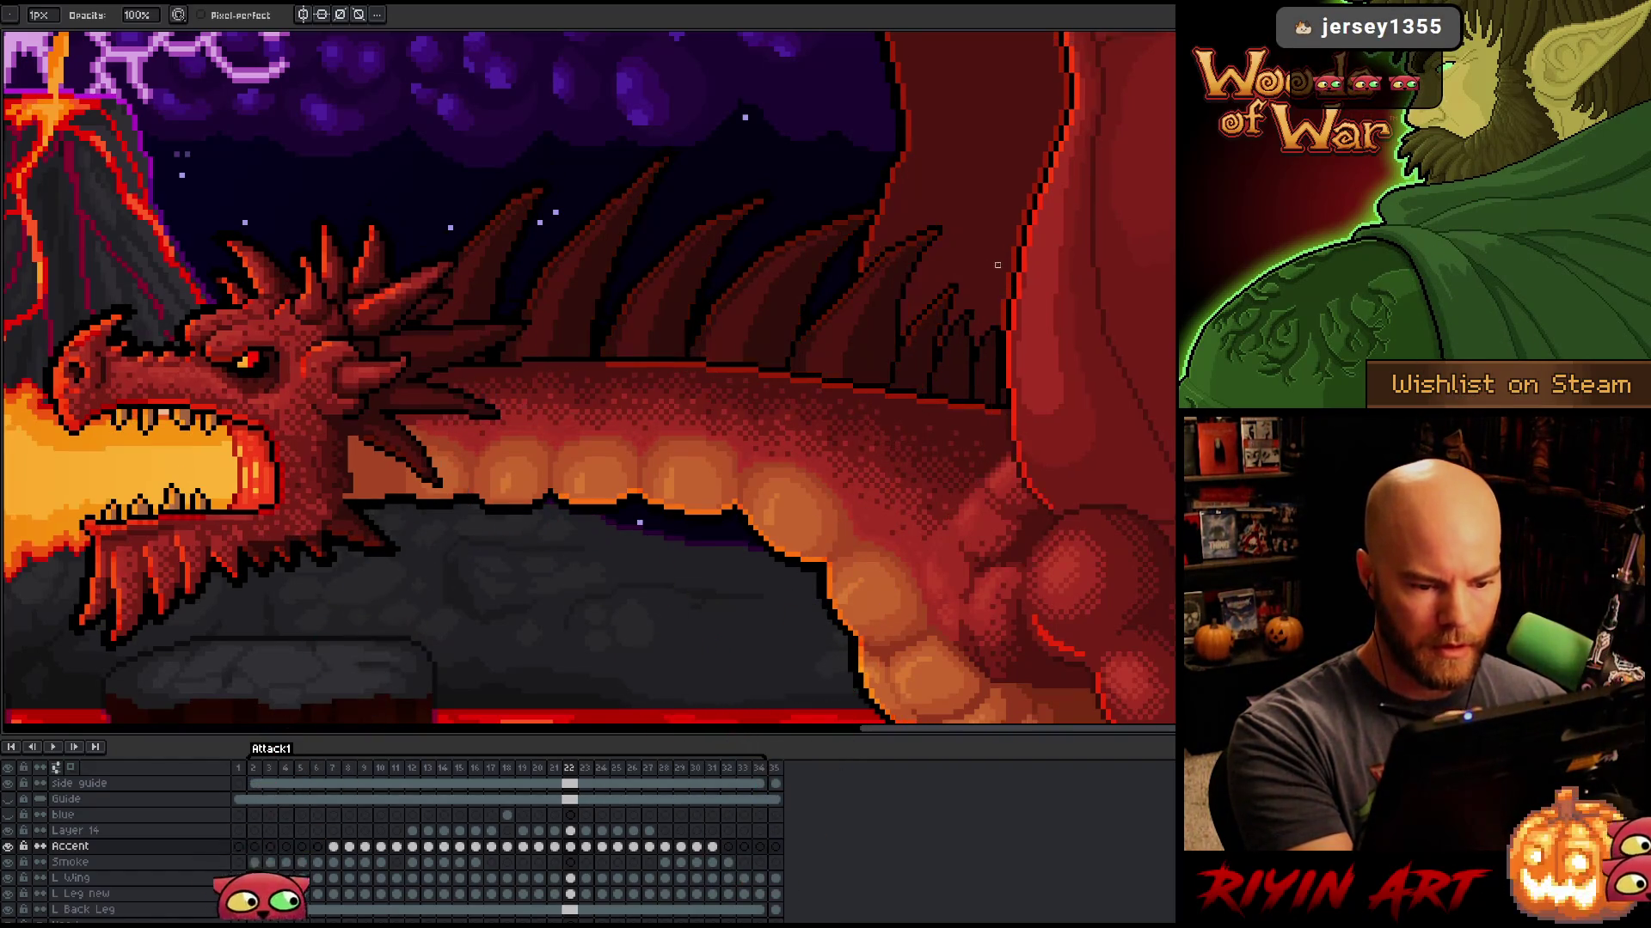
key(Left)
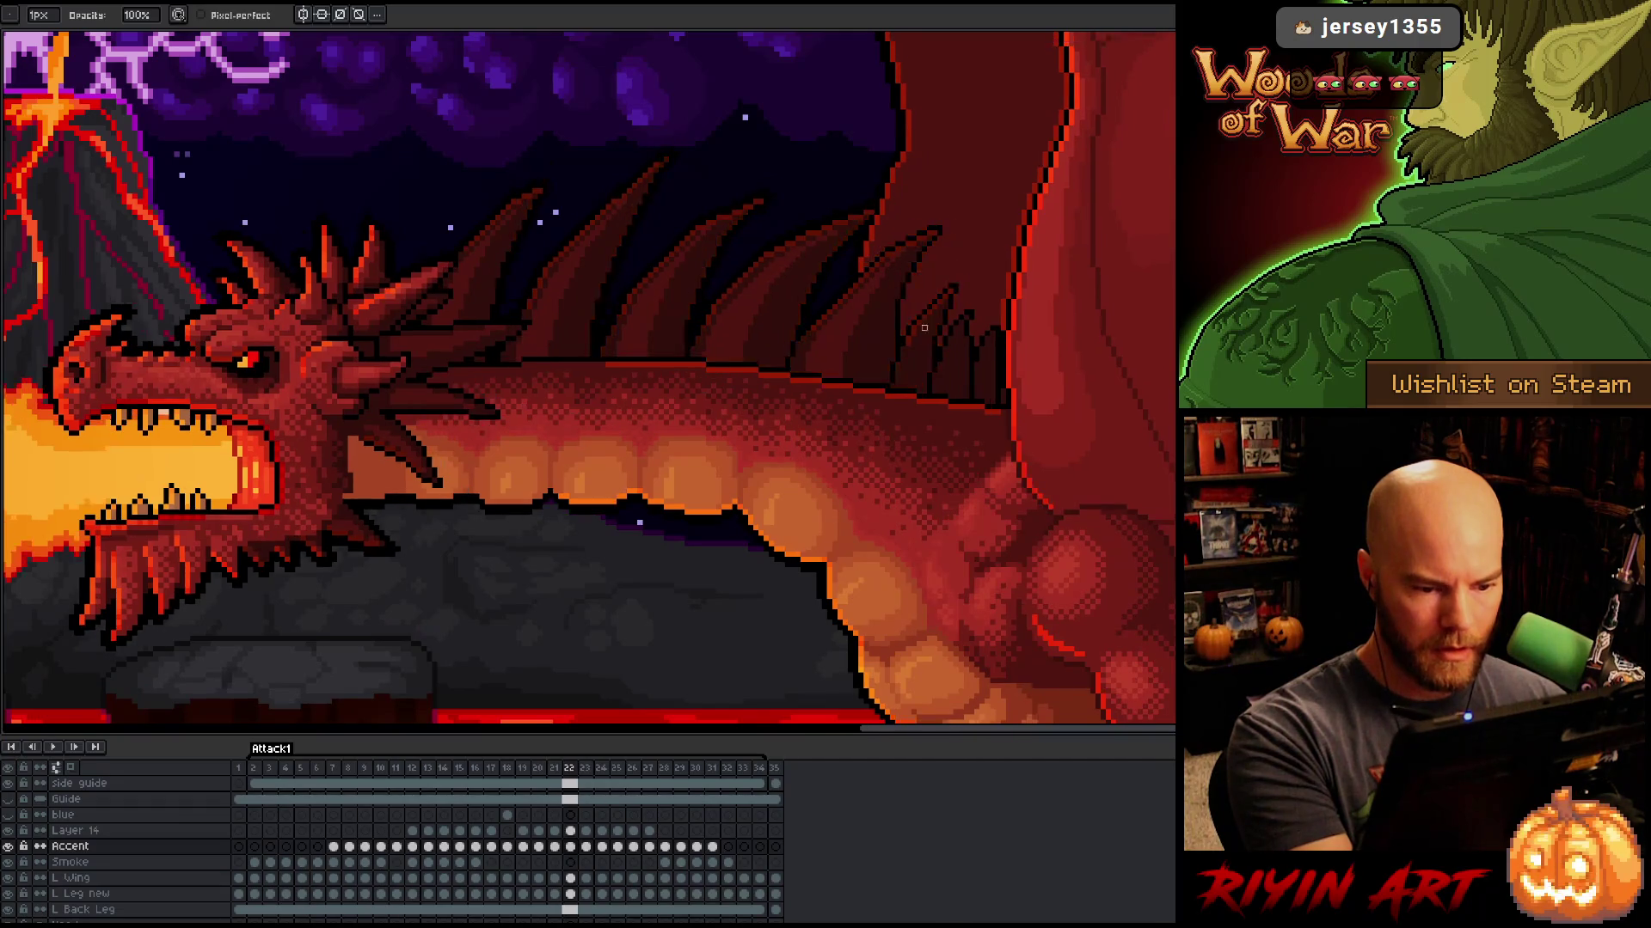
key(Right)
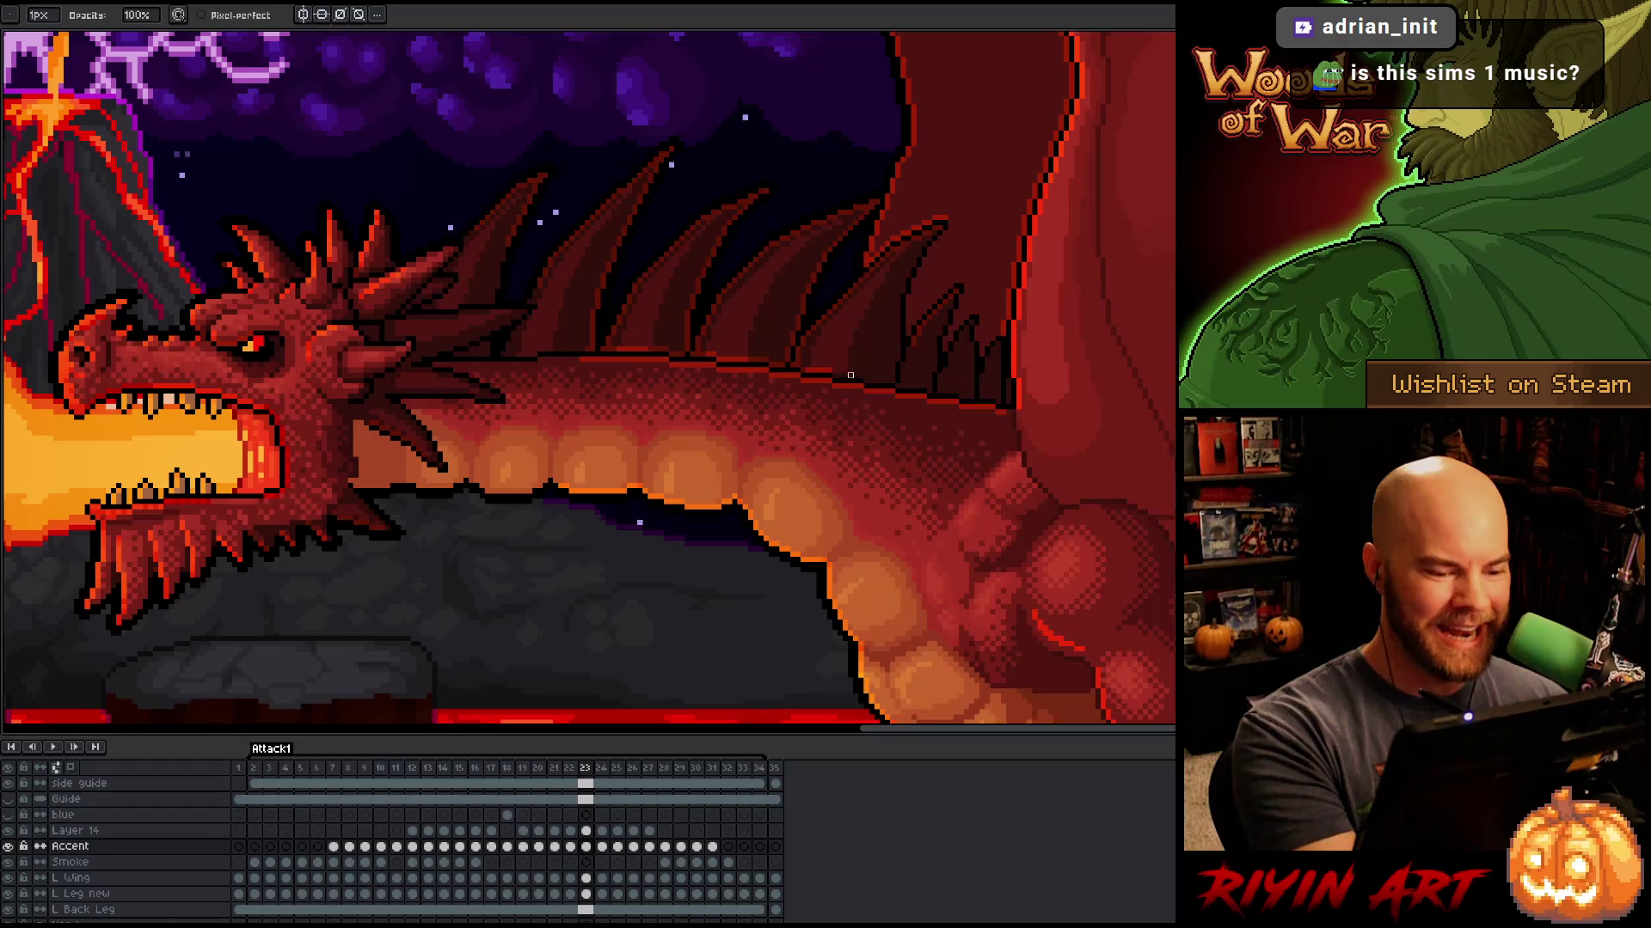
key(Left)
key(Right)
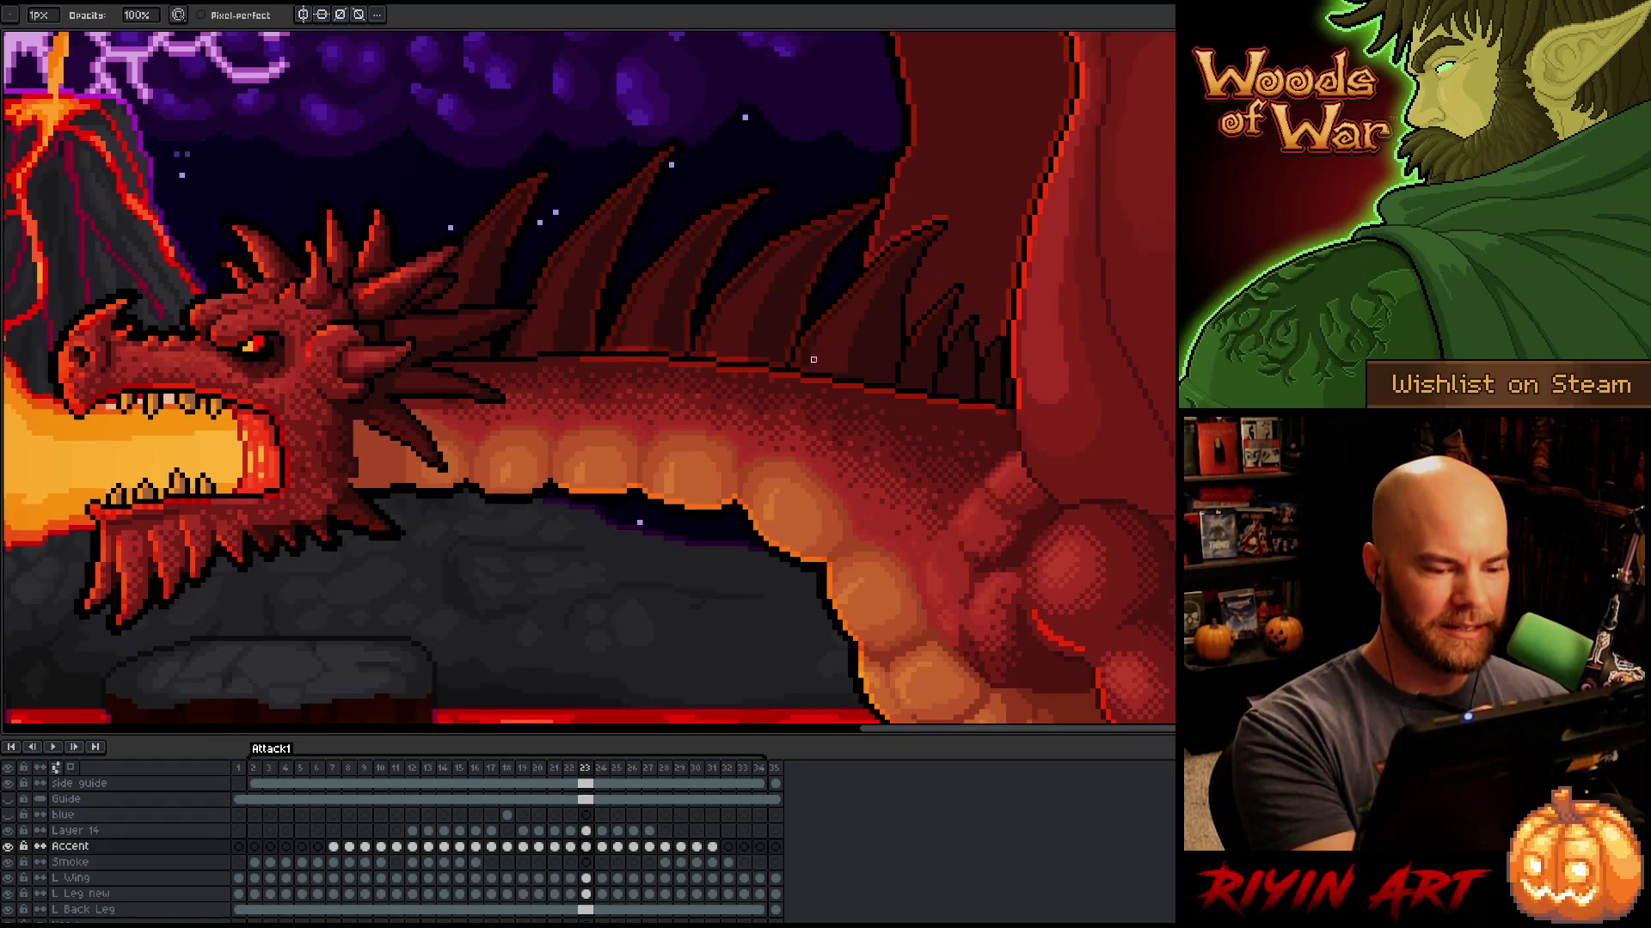
key(Left)
key(Right)
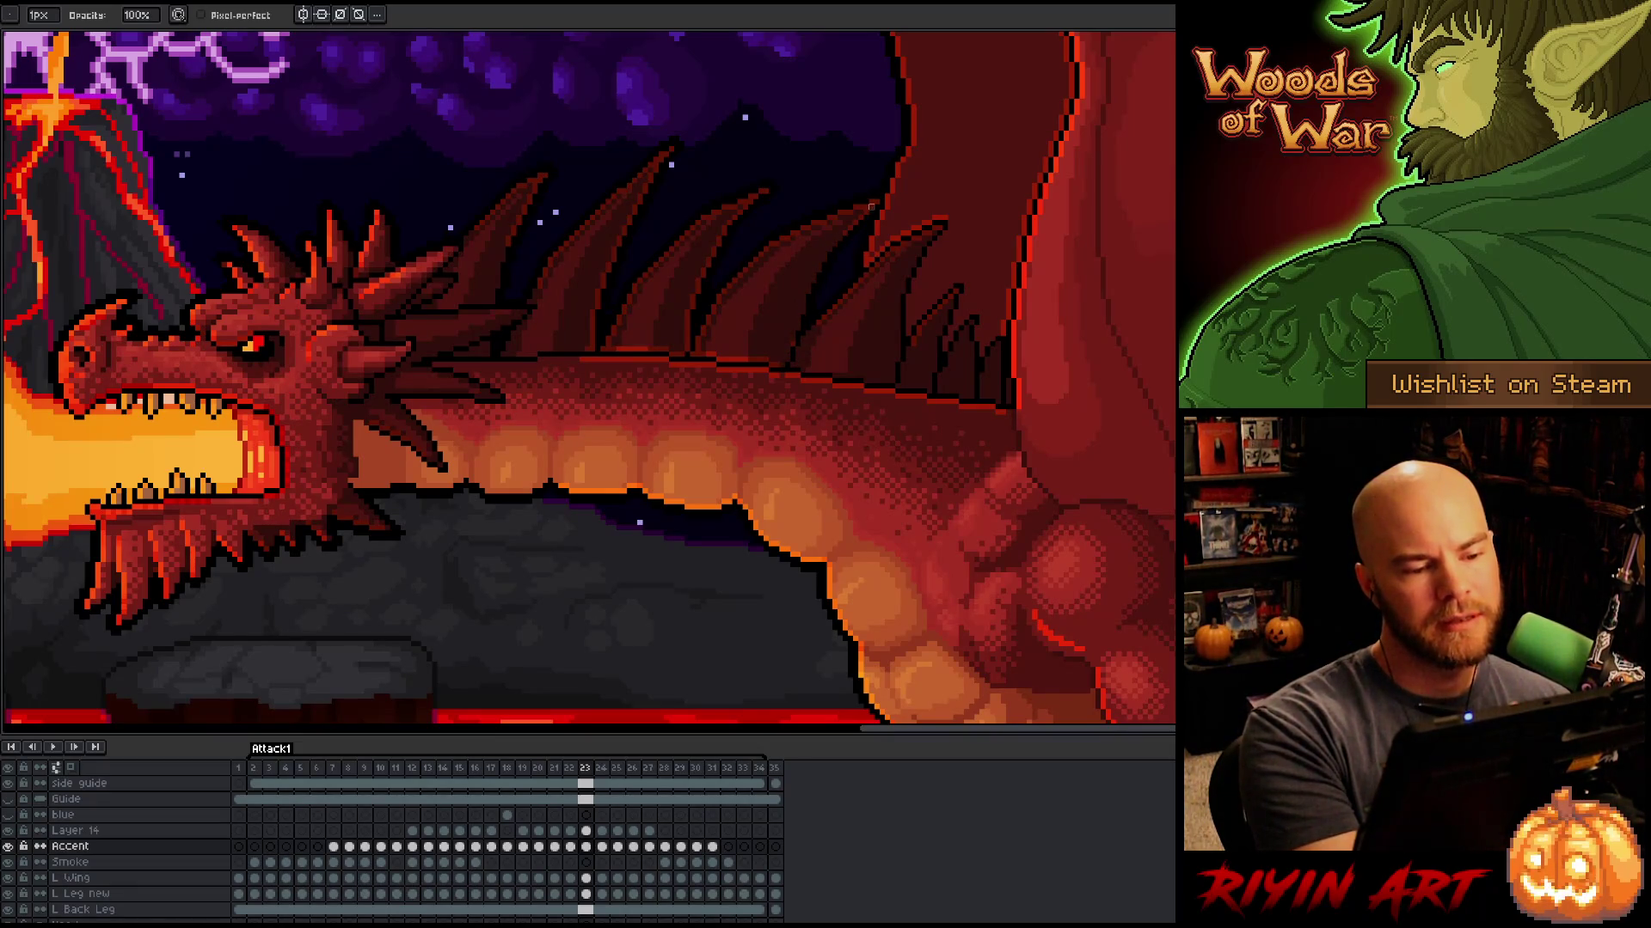
key(comma)
key(period)
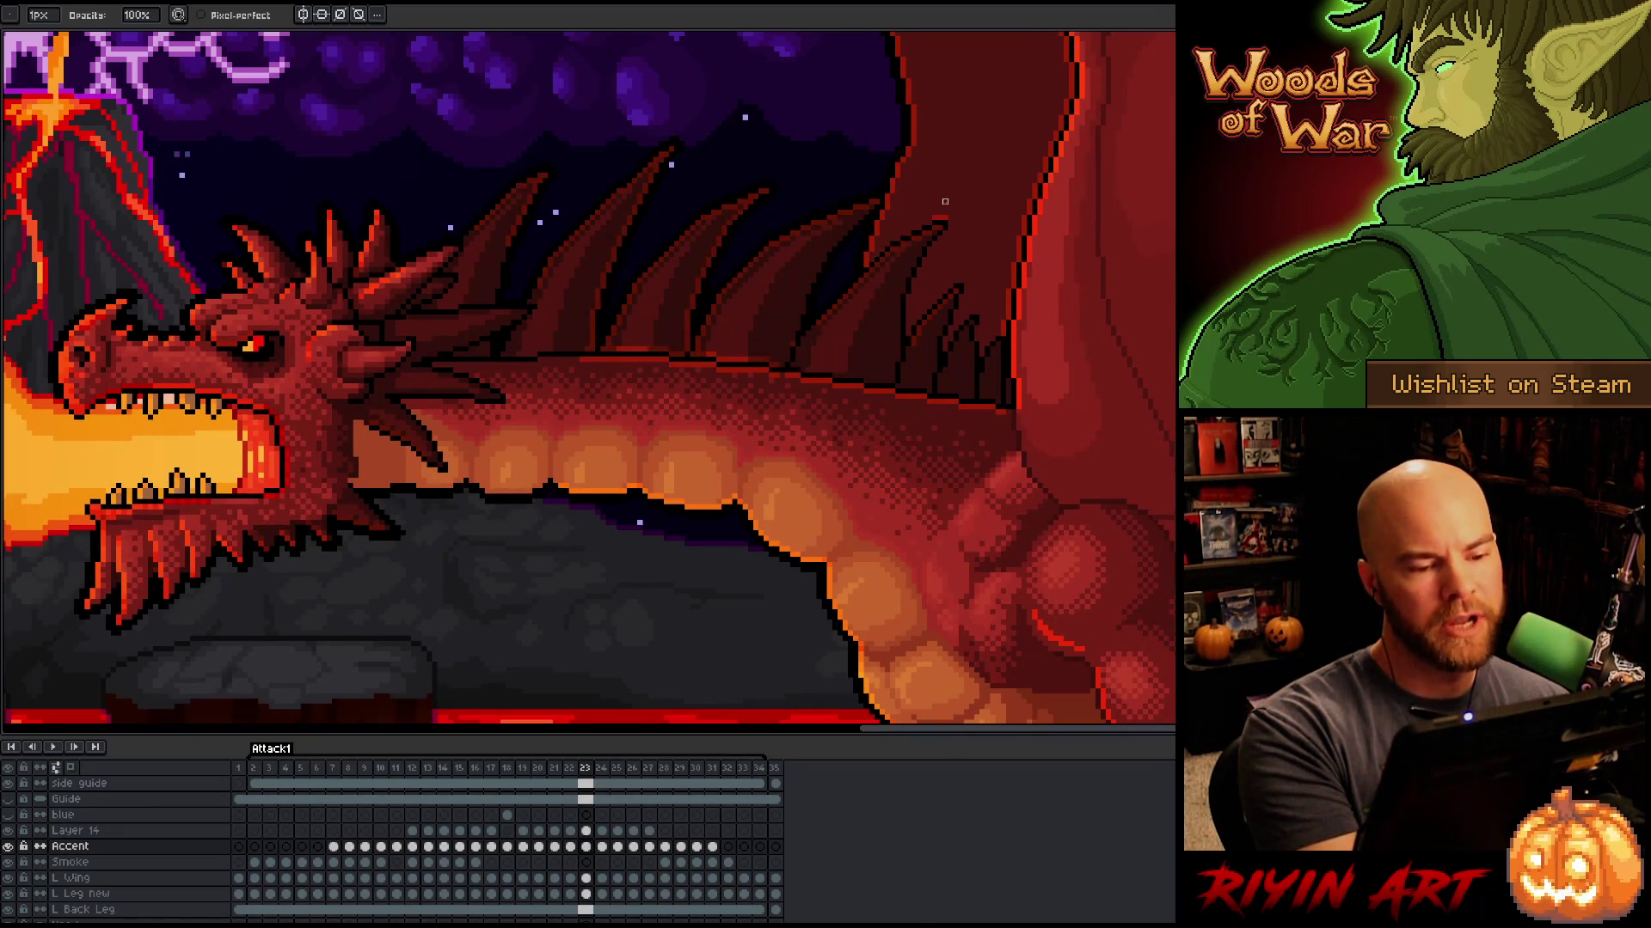
key(comma)
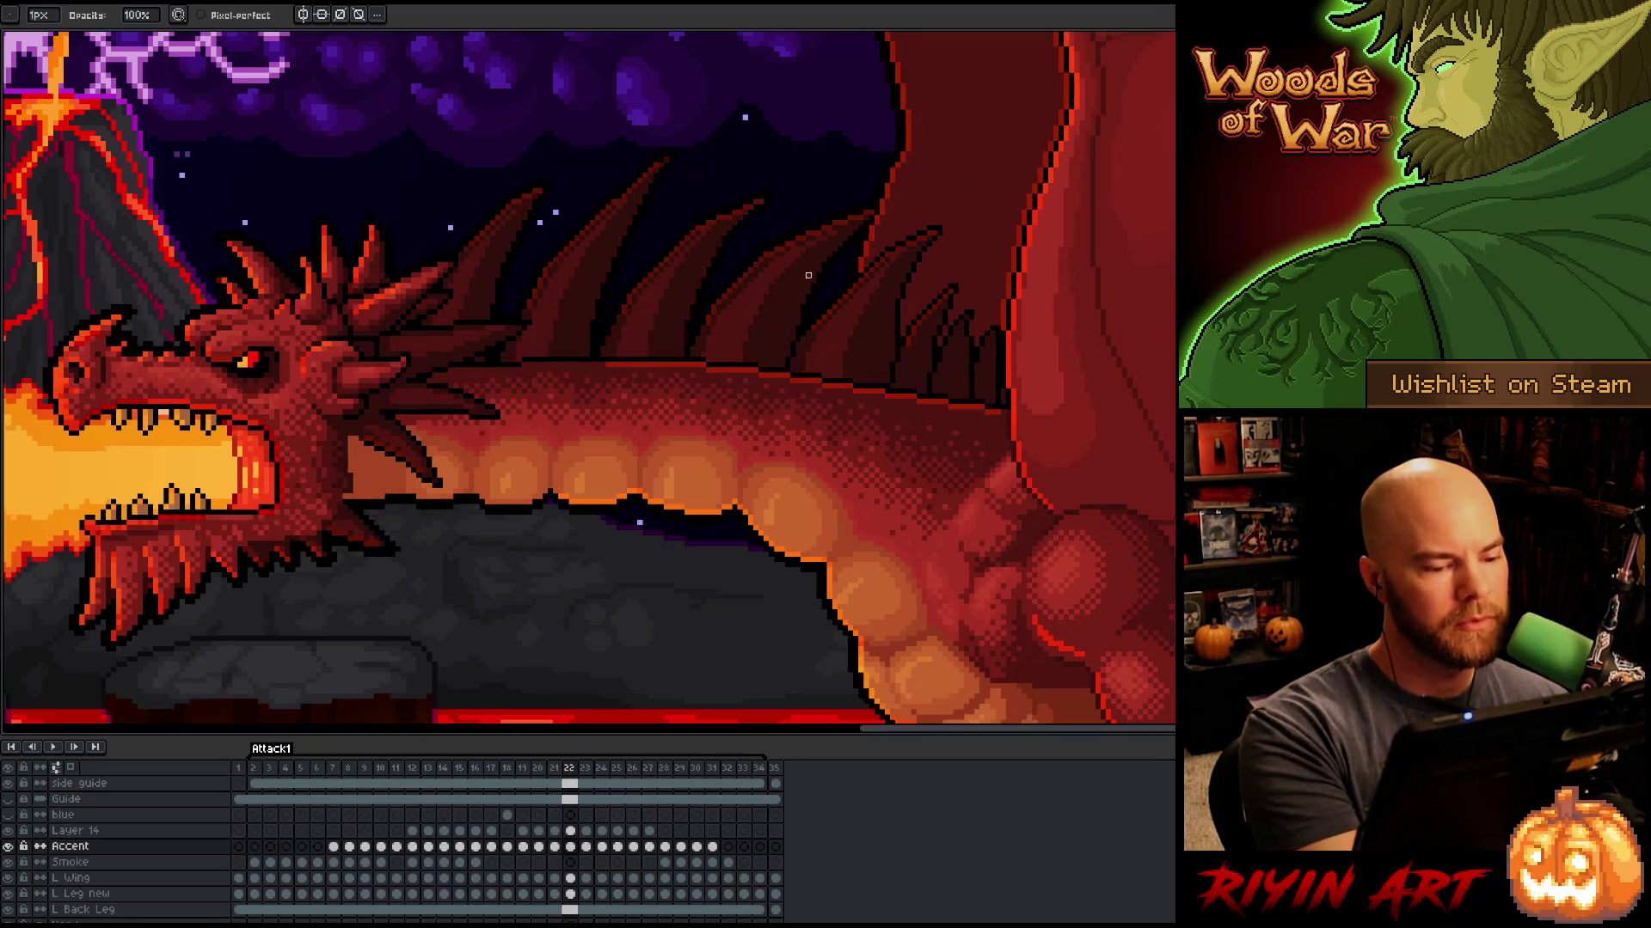
key(period)
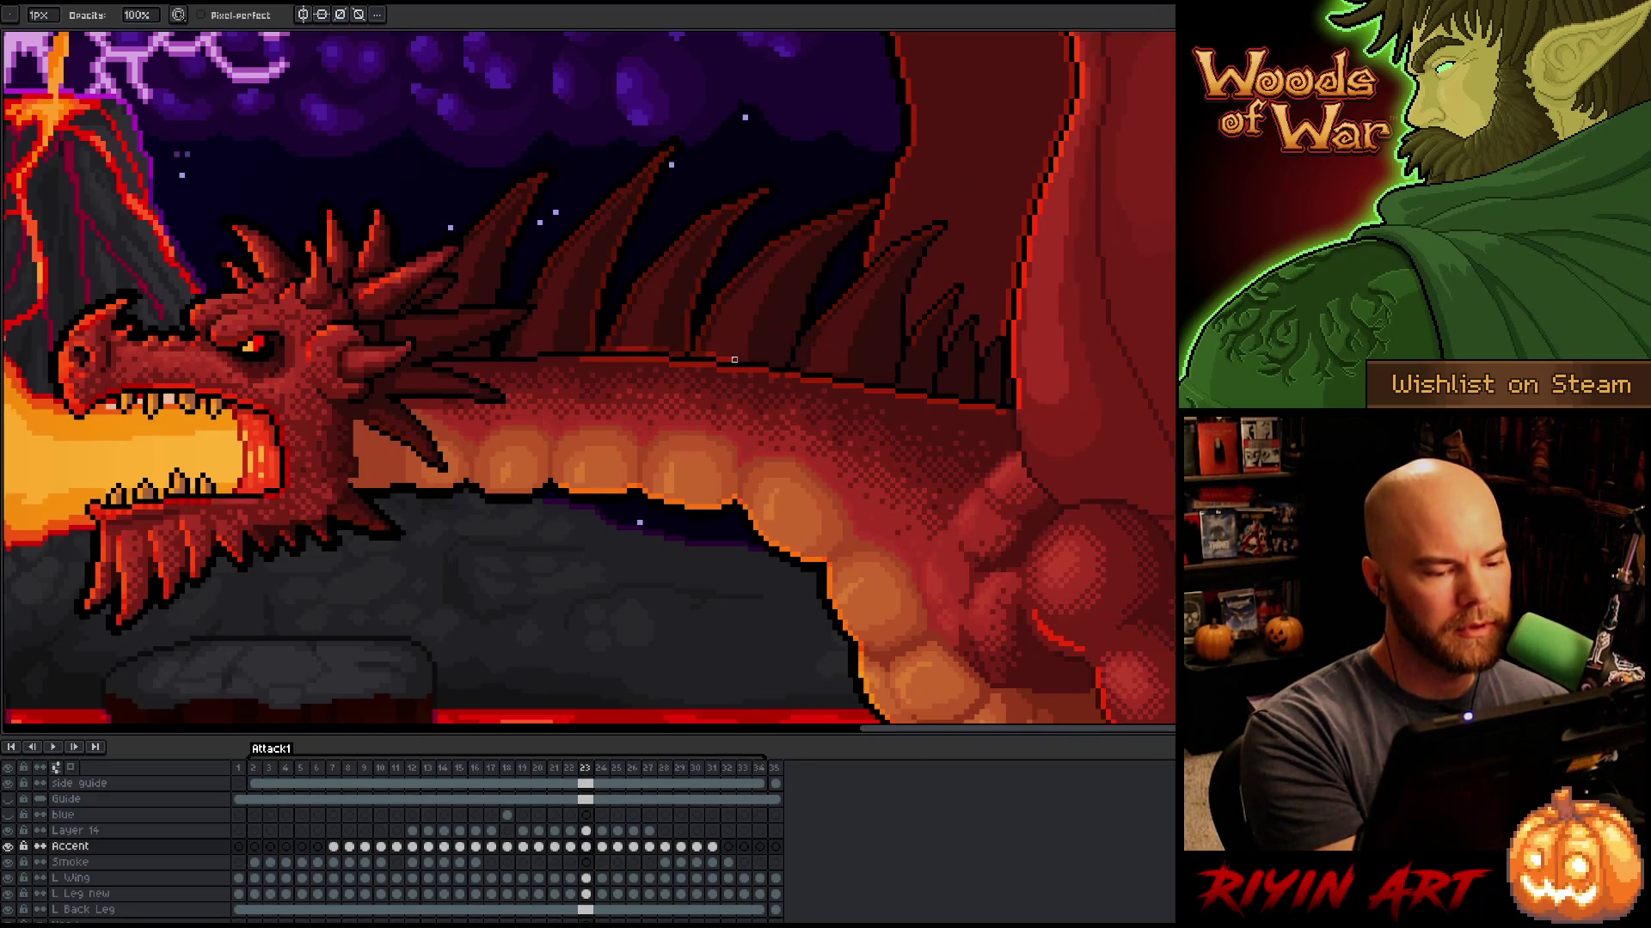
key(comma)
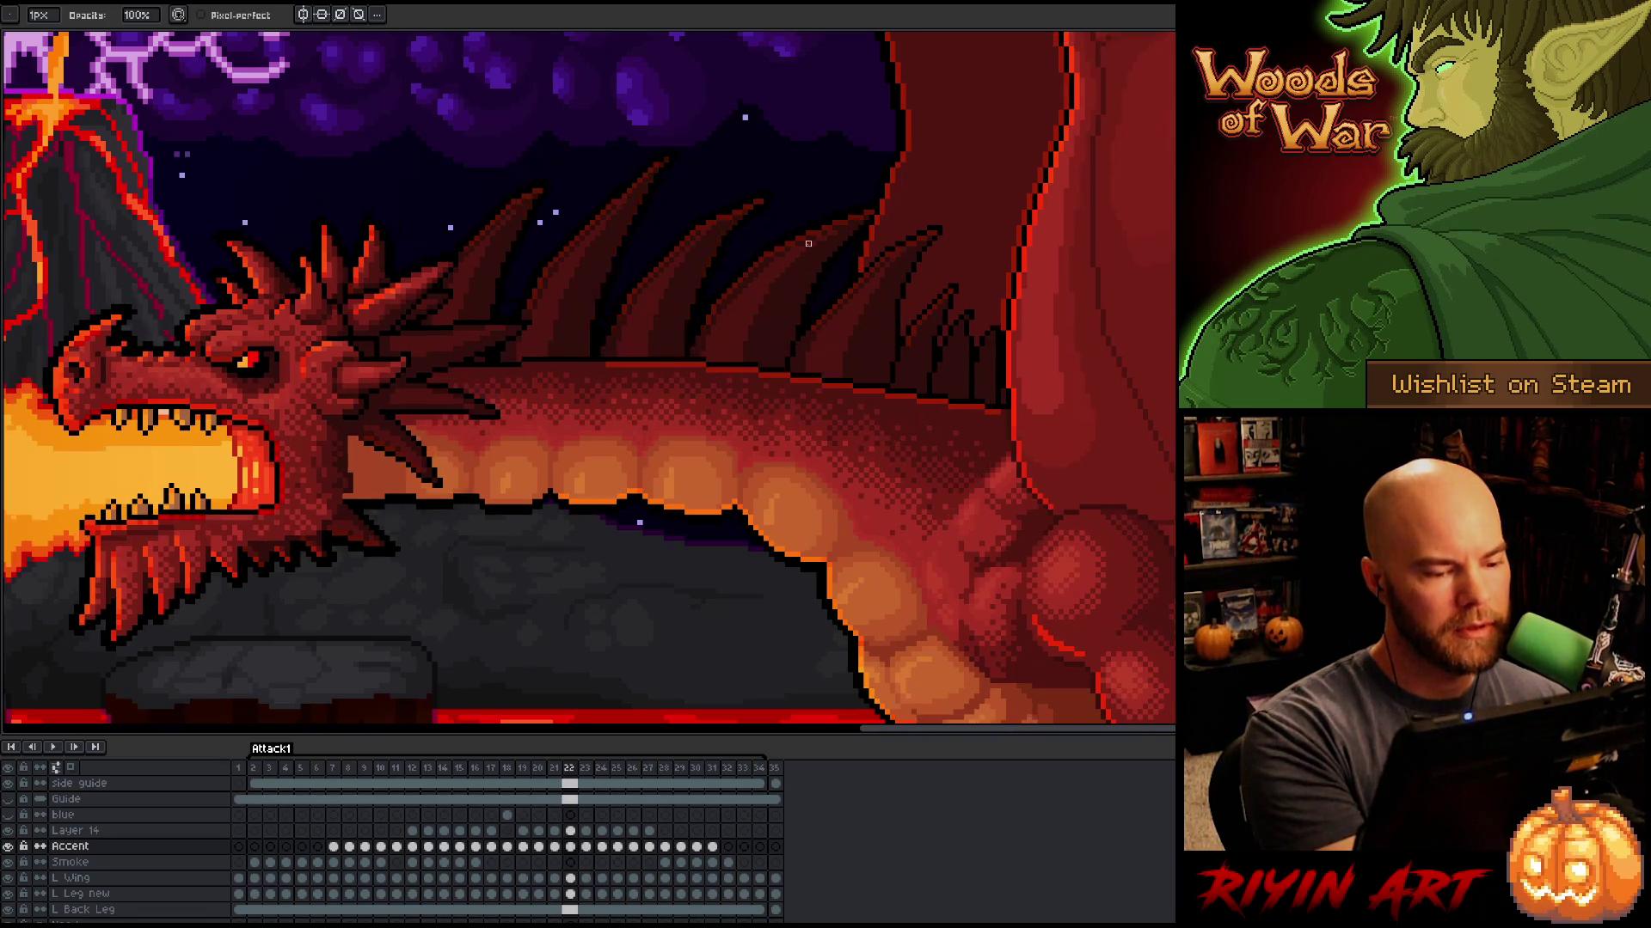
key(period)
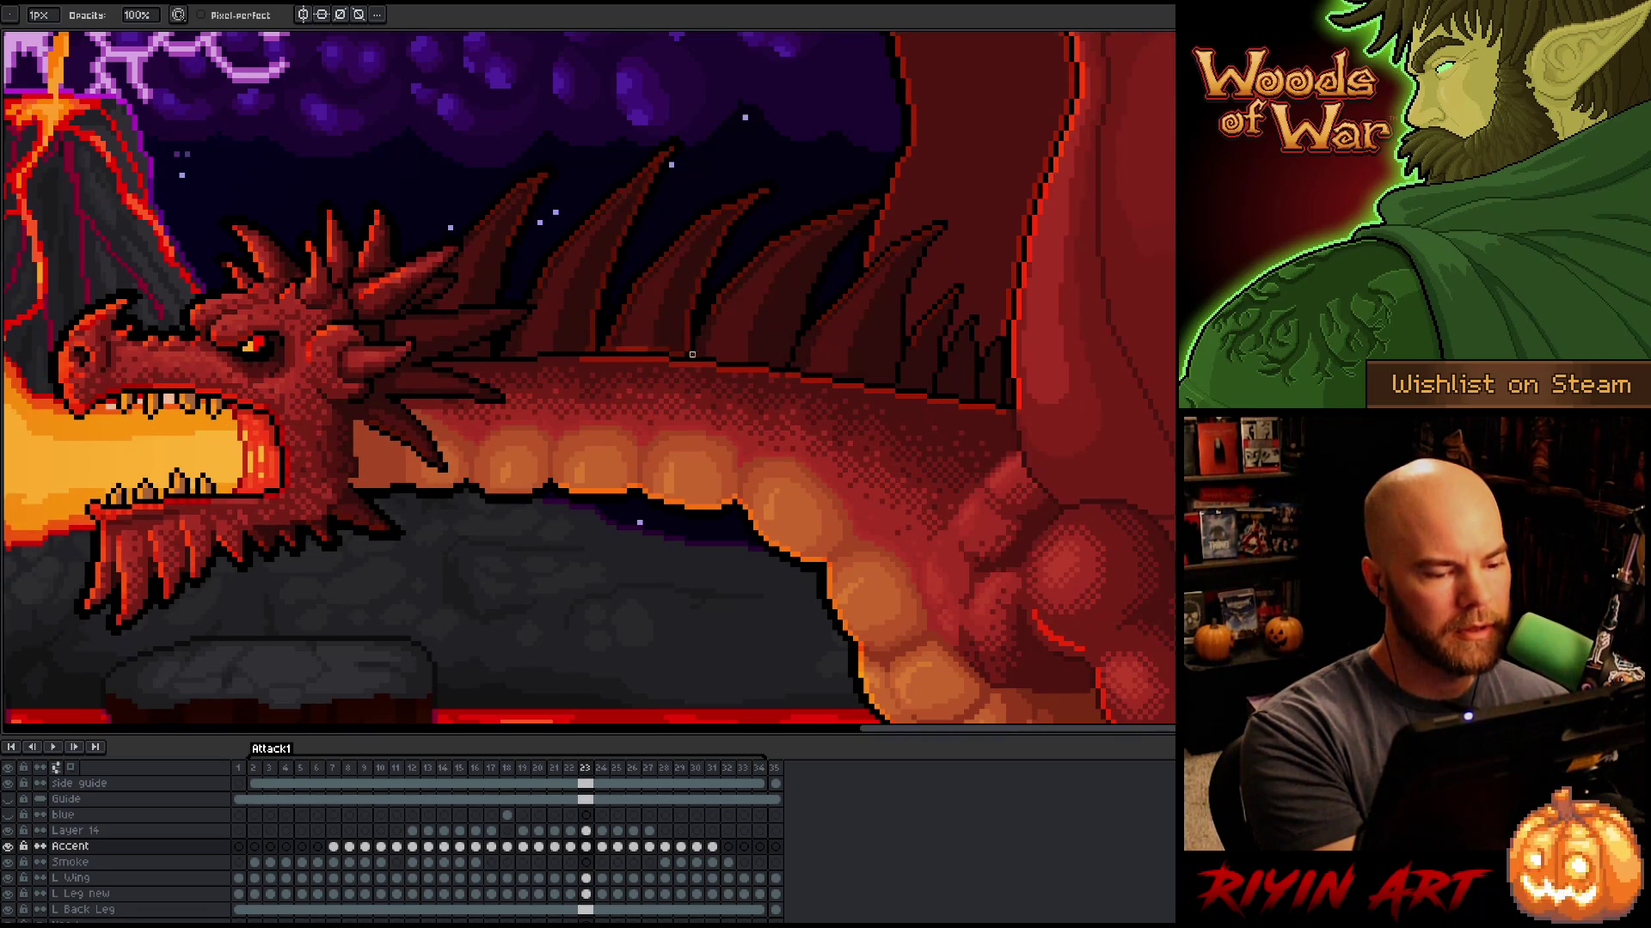
key(comma)
key(period)
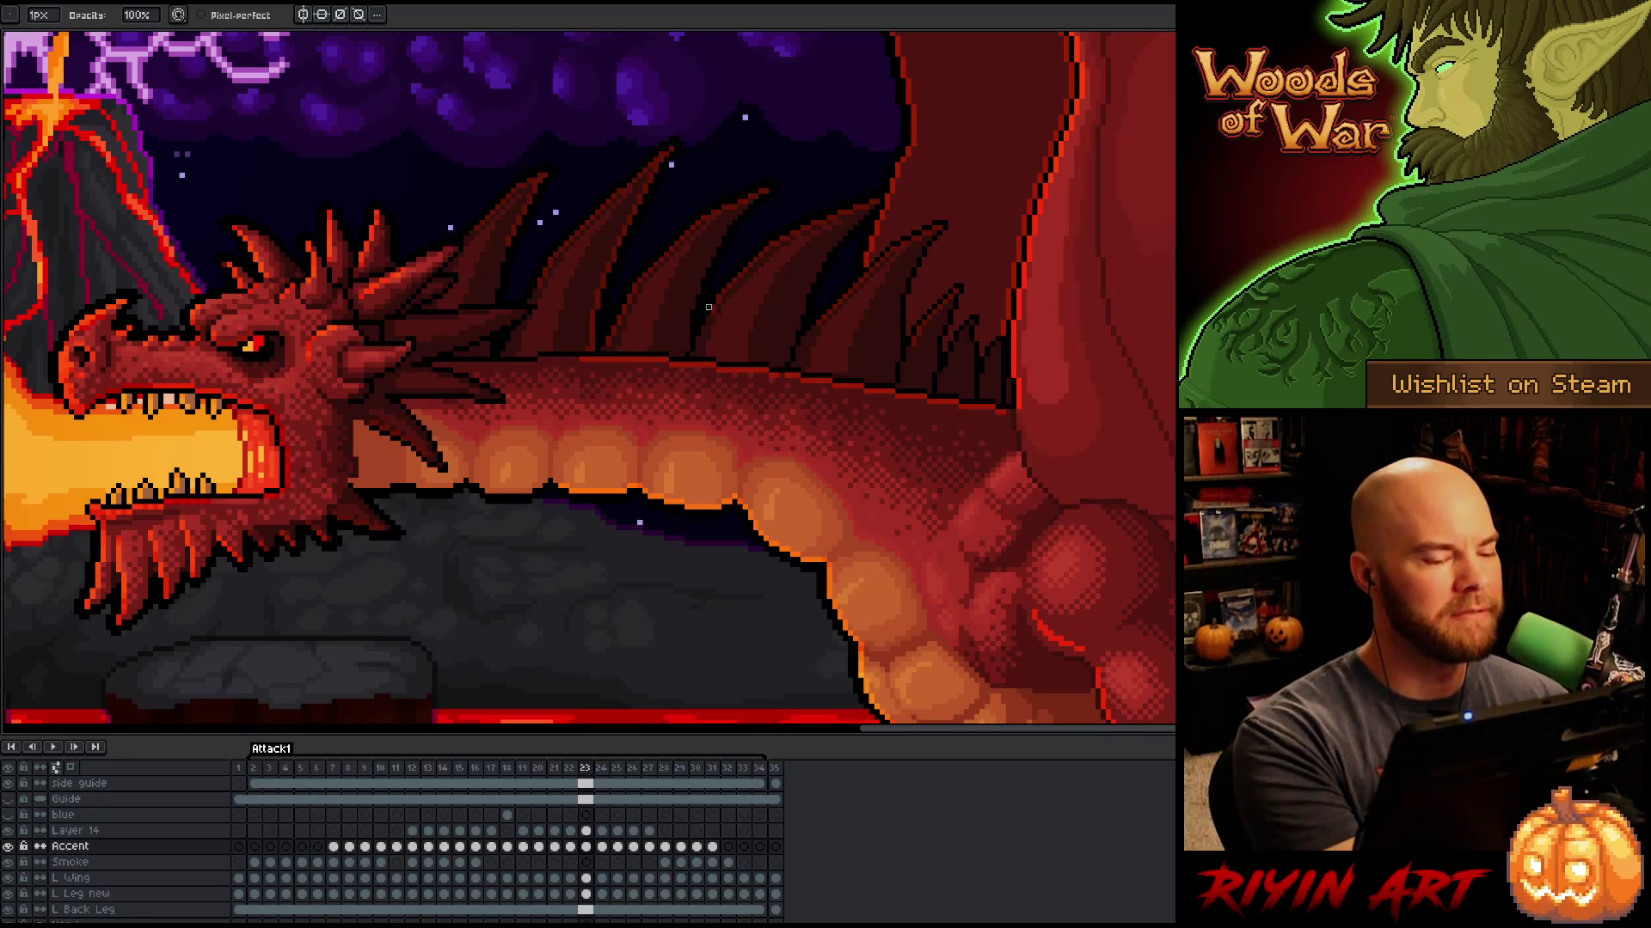
Step: Draw a dark red outline along a back spine's edge on frame 23 and compare it with frame 22
key(Return)
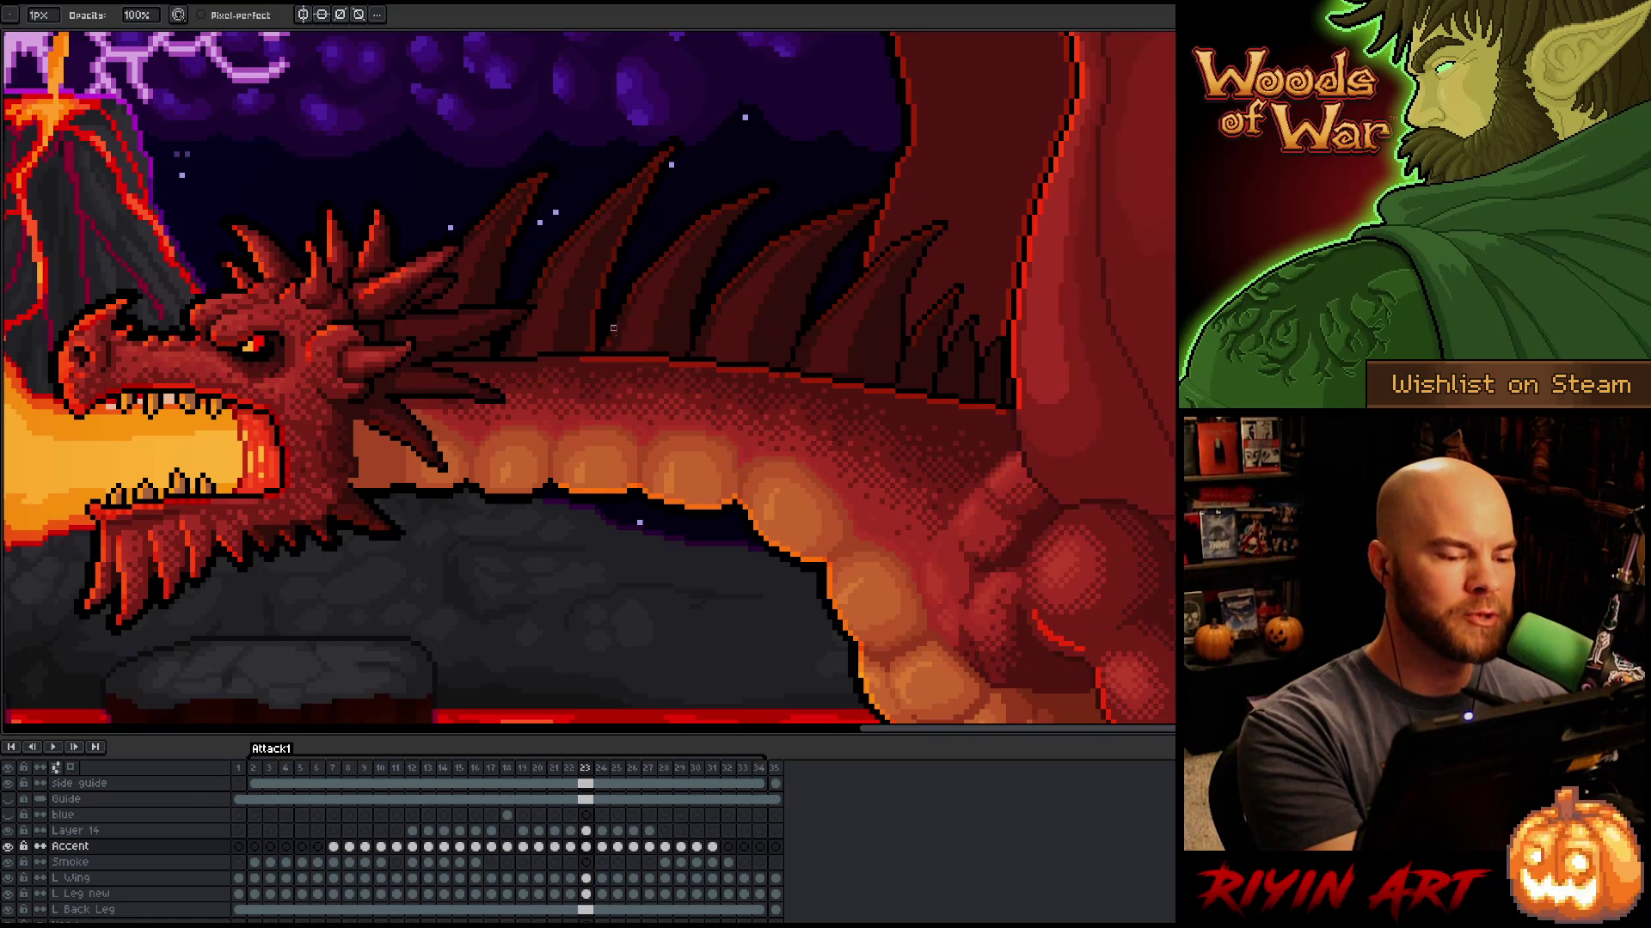
drag(592, 349, 607, 264)
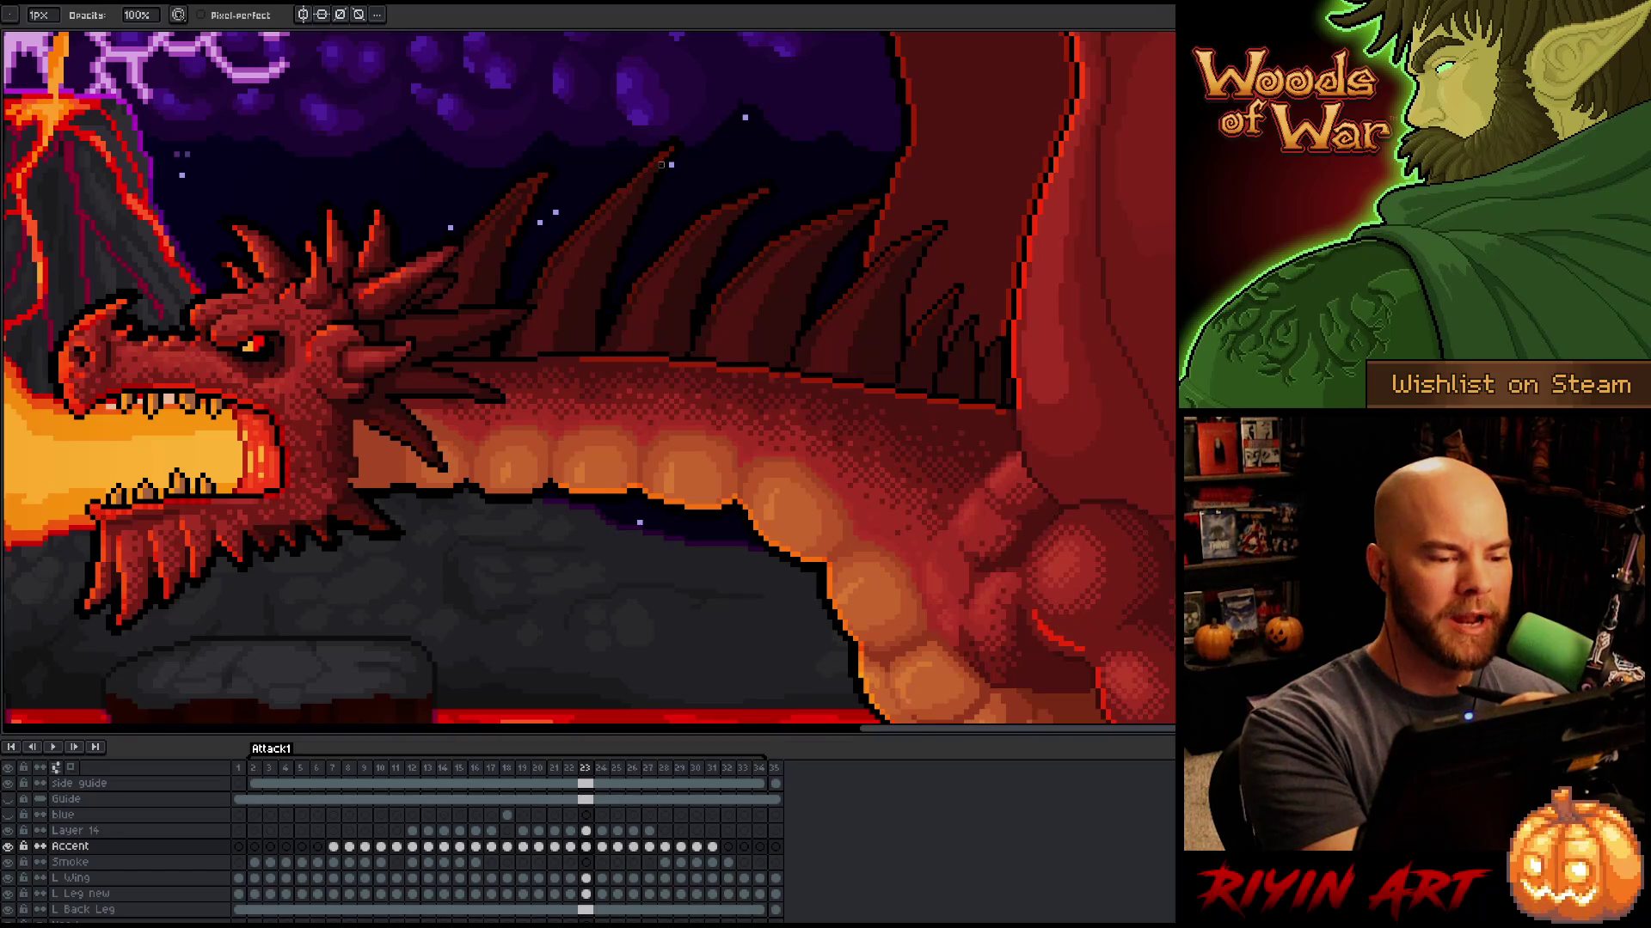
key(Left)
key(Right)
key(Left)
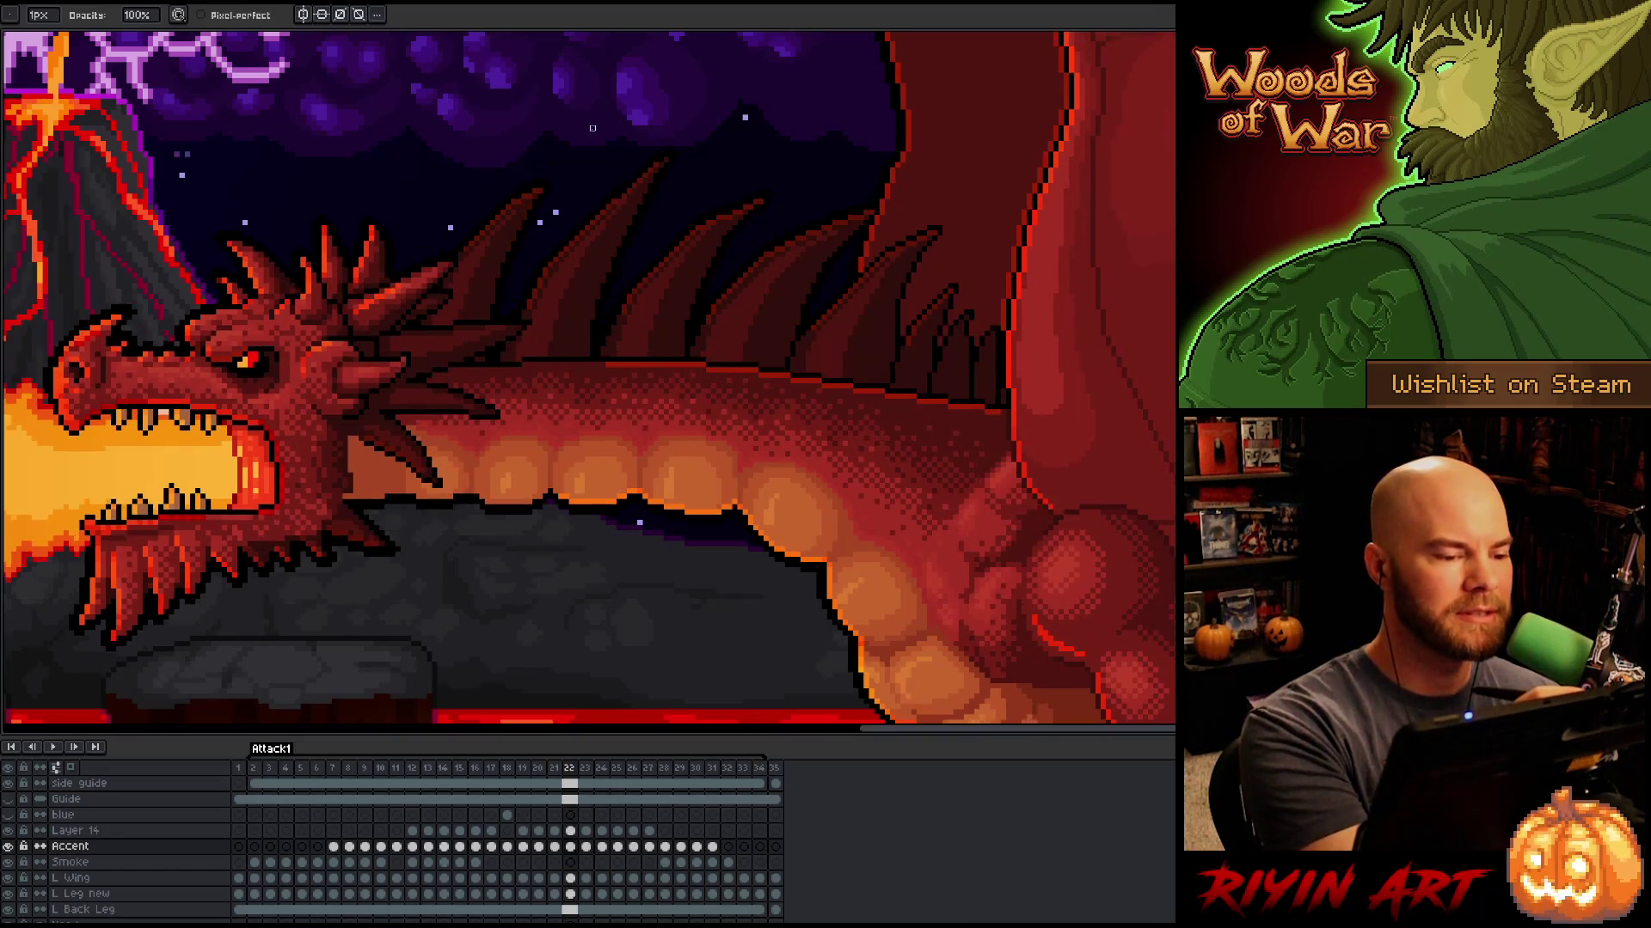
key(Right)
Step: Keep comparing frames 22 and 23, then step back to frame 21
key(Left)
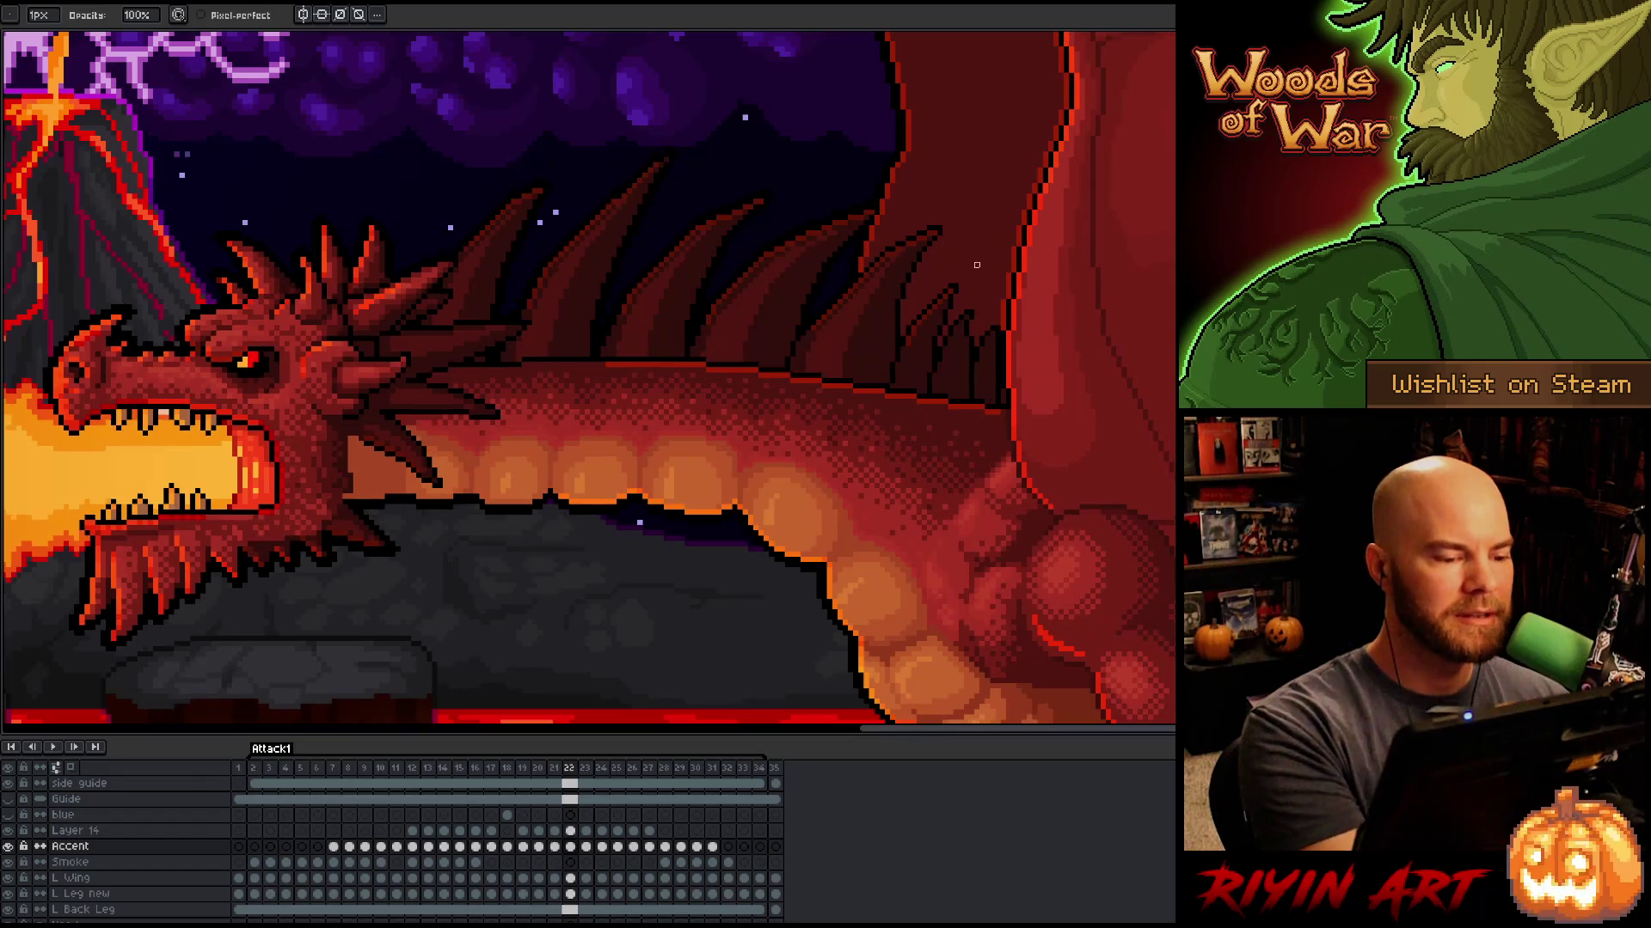
key(Right)
key(Left)
key(Right)
key(Left)
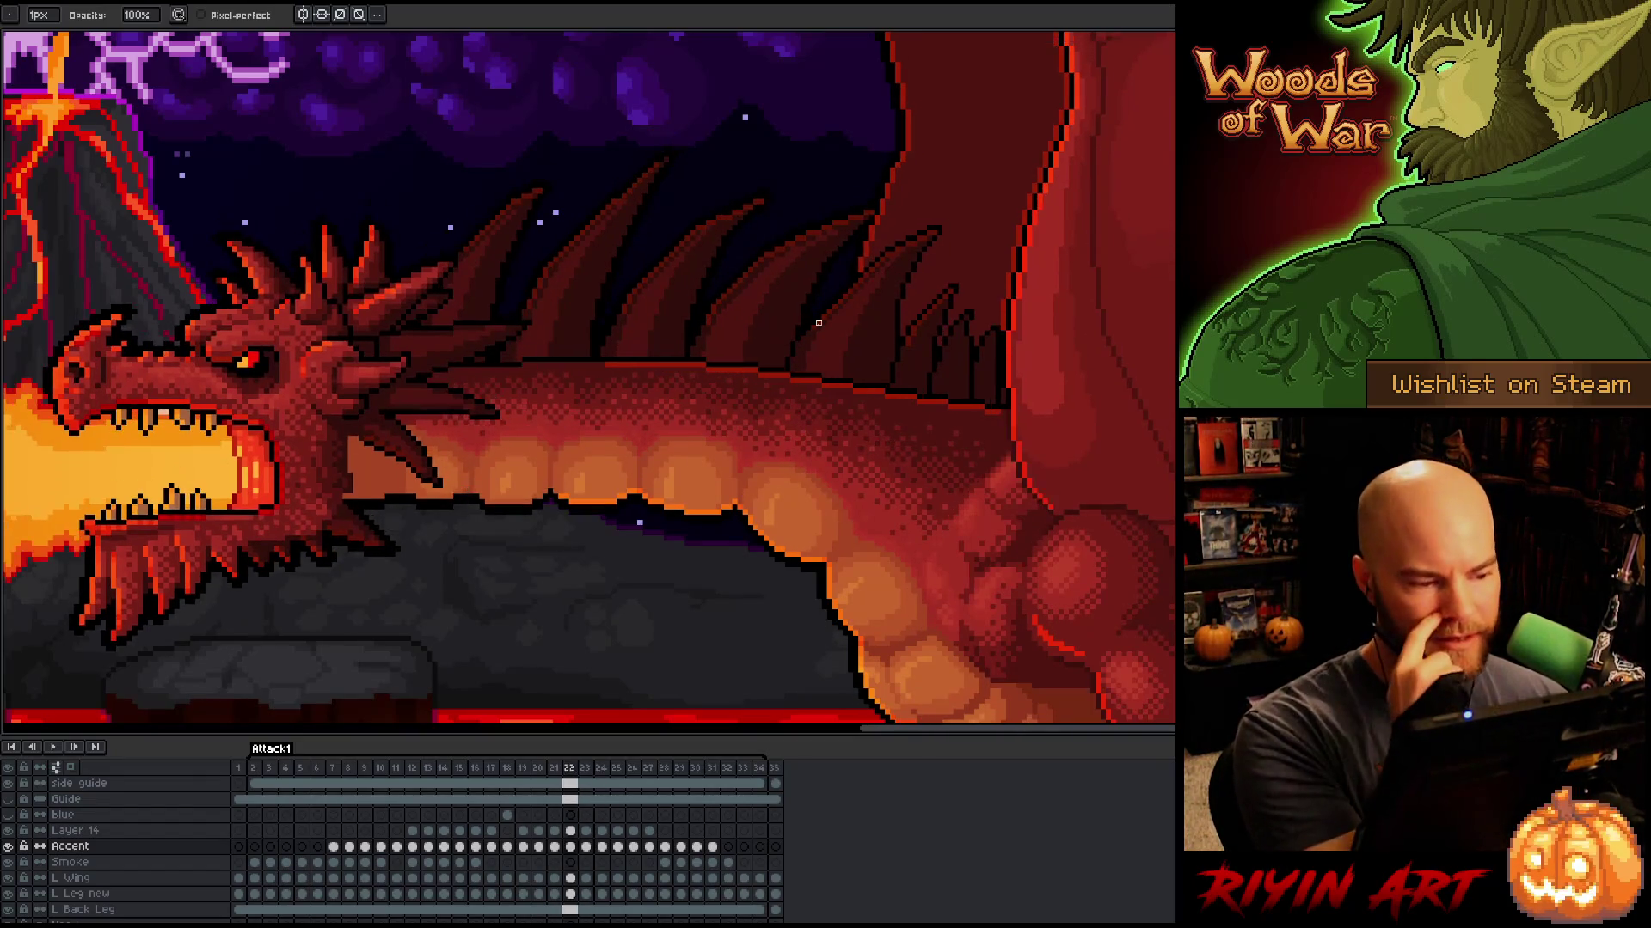
key(Right)
key(Left)
key(Left)
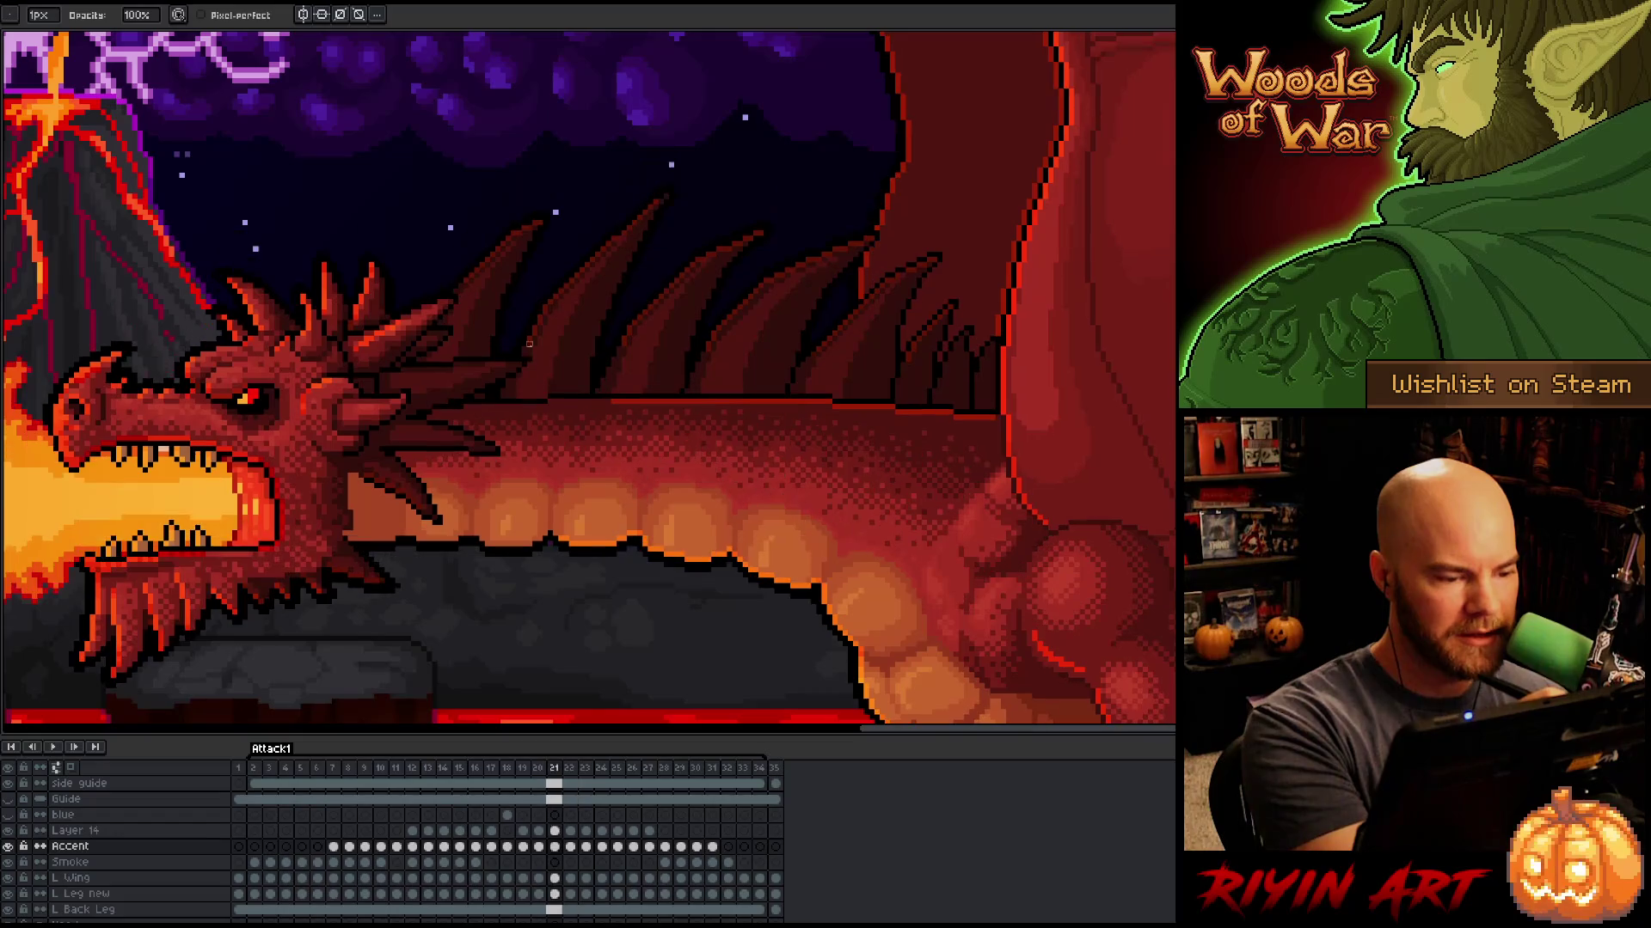
key(Left)
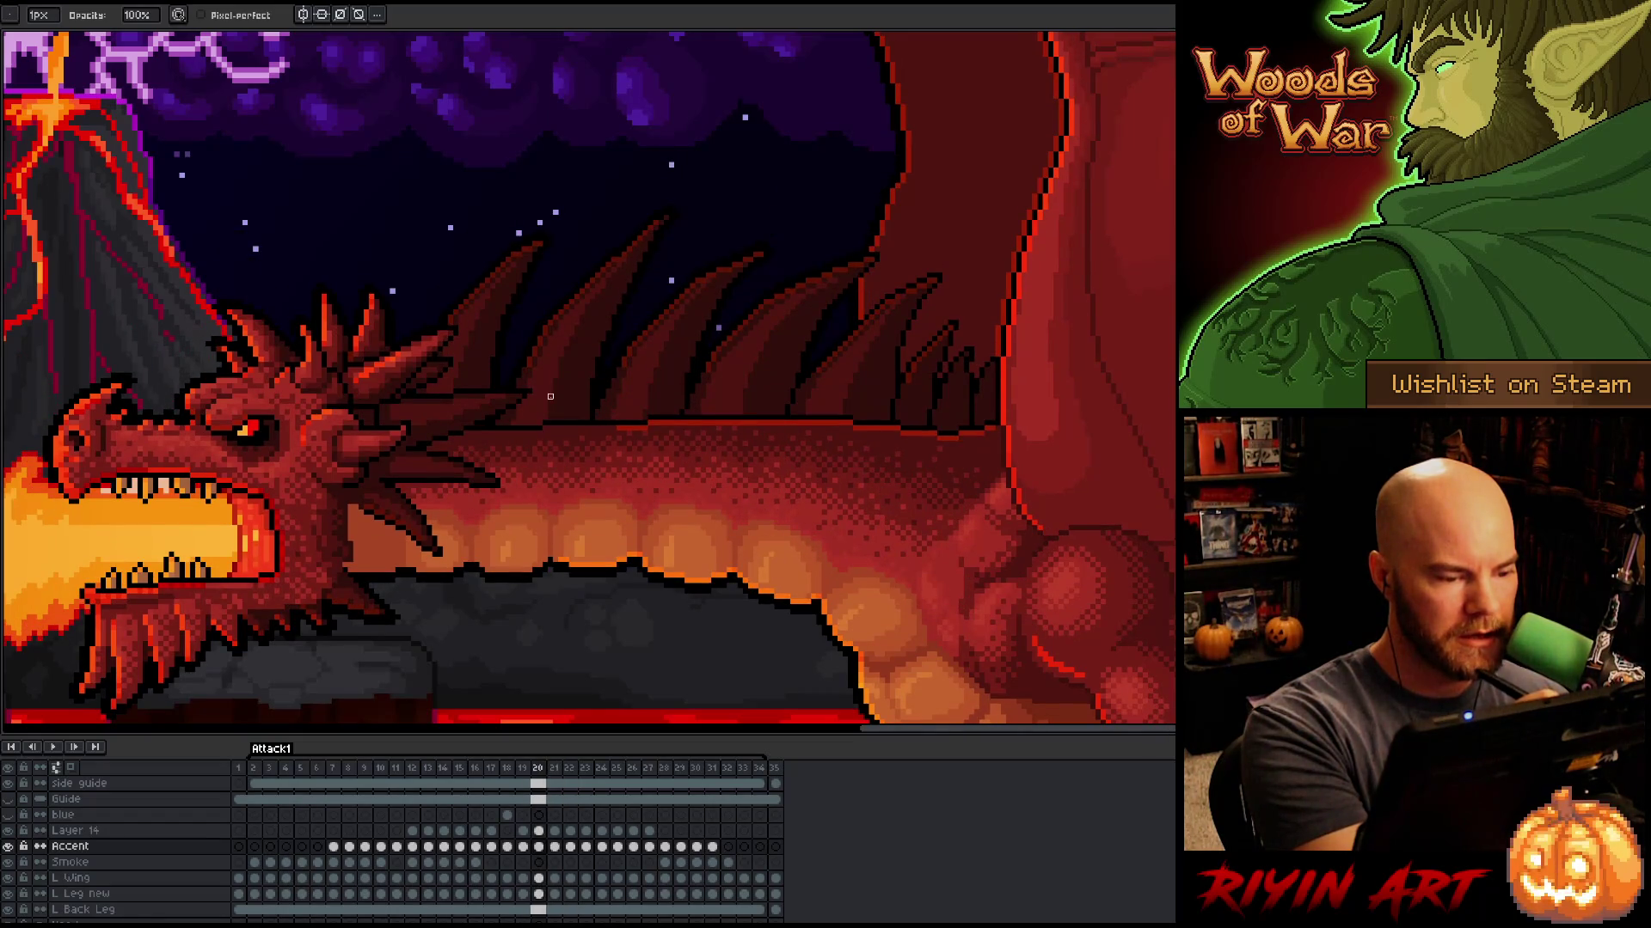
key(Right)
key(e)
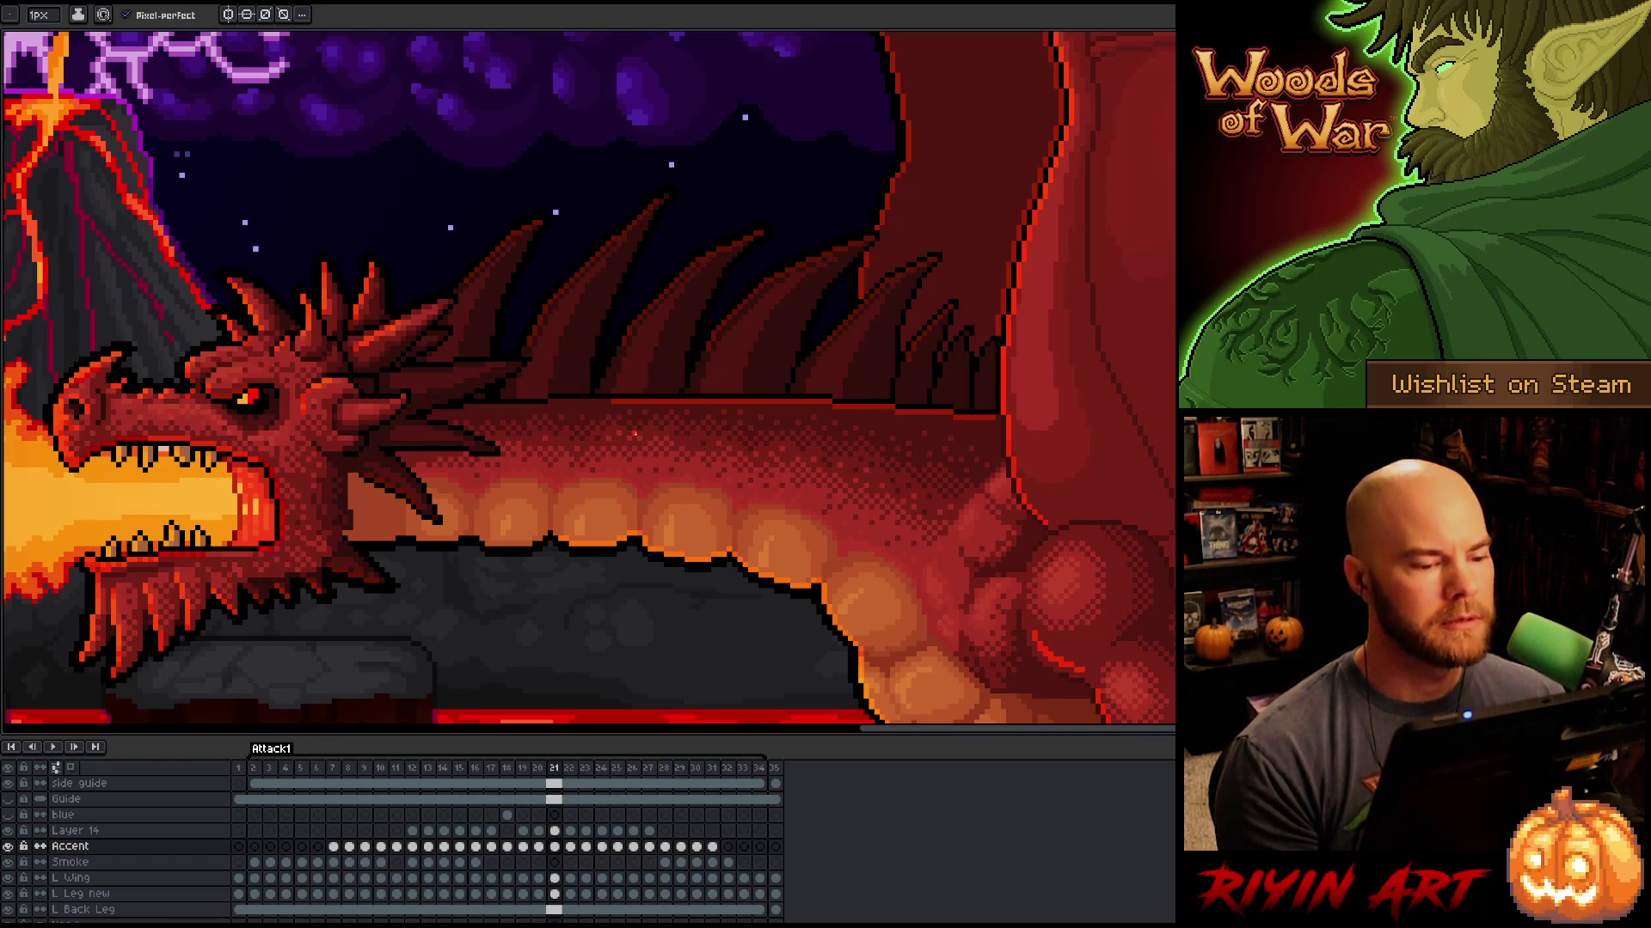
Step: Play the animation to review the spines, swap between pencil and eraser, and stop on frame 24
key(Return)
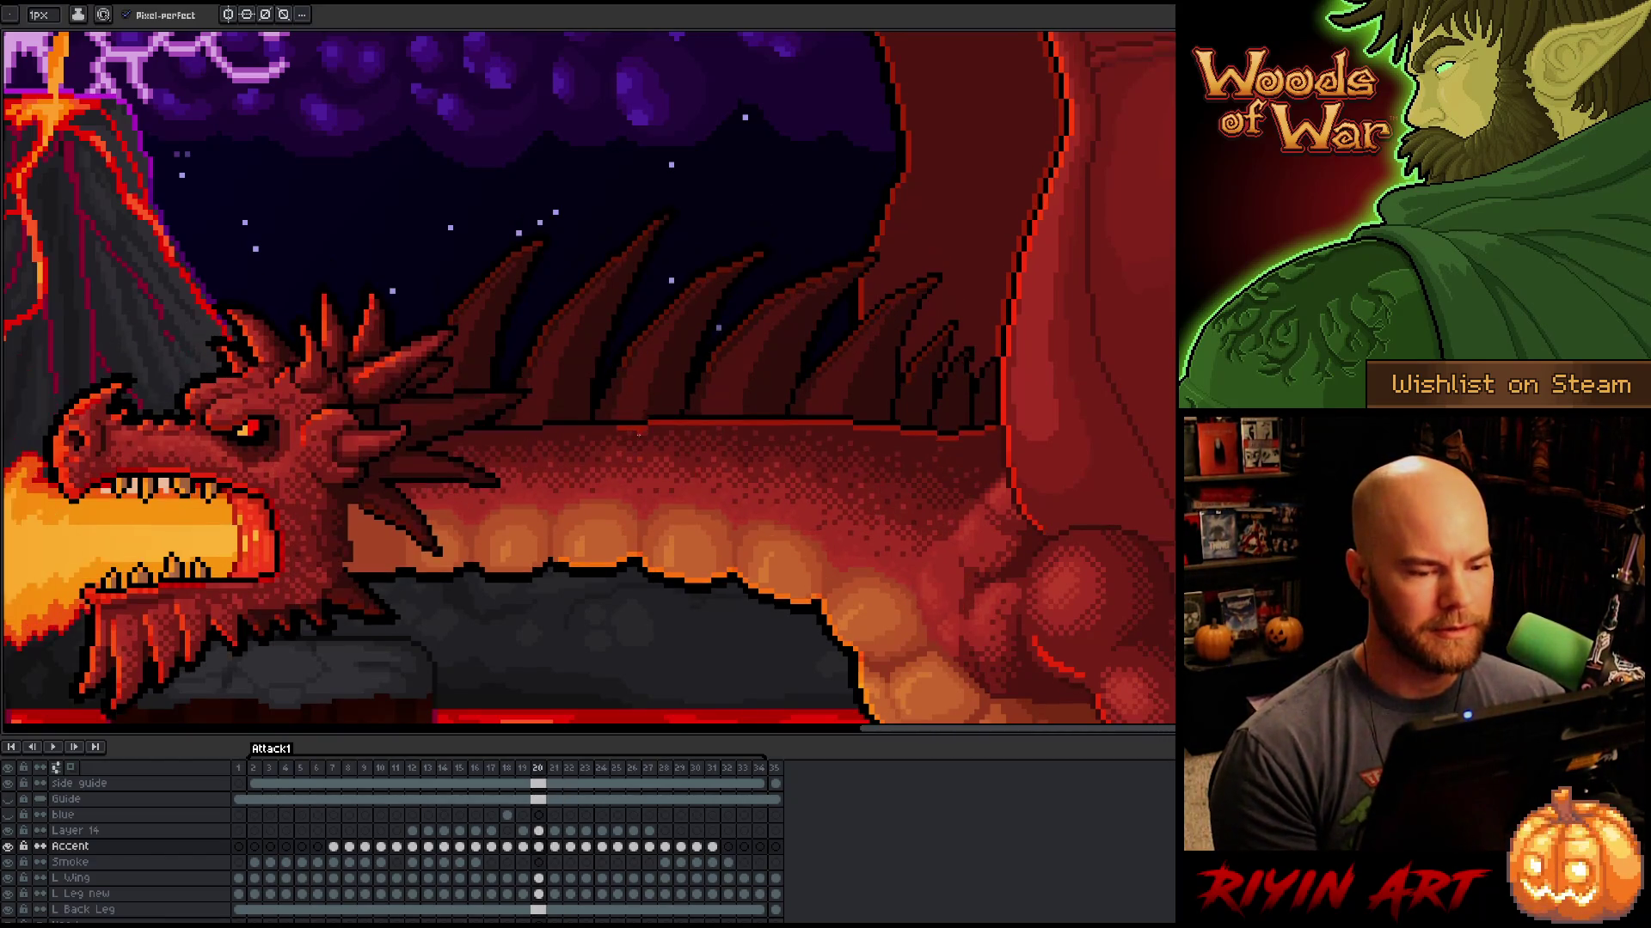
key(Return)
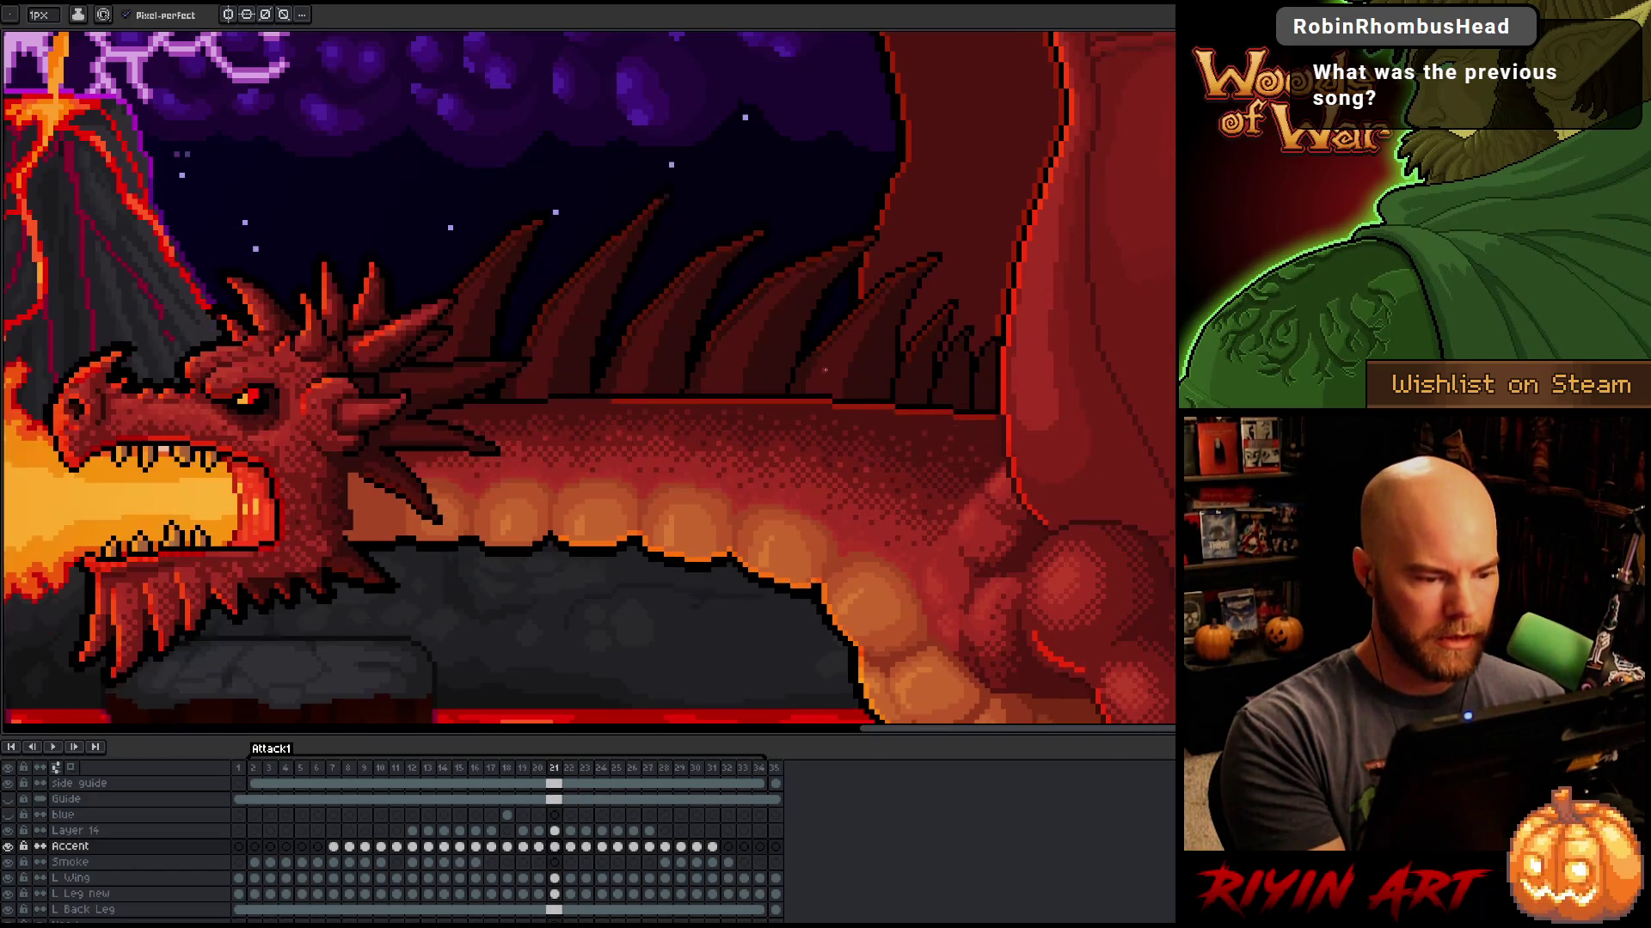
key(b)
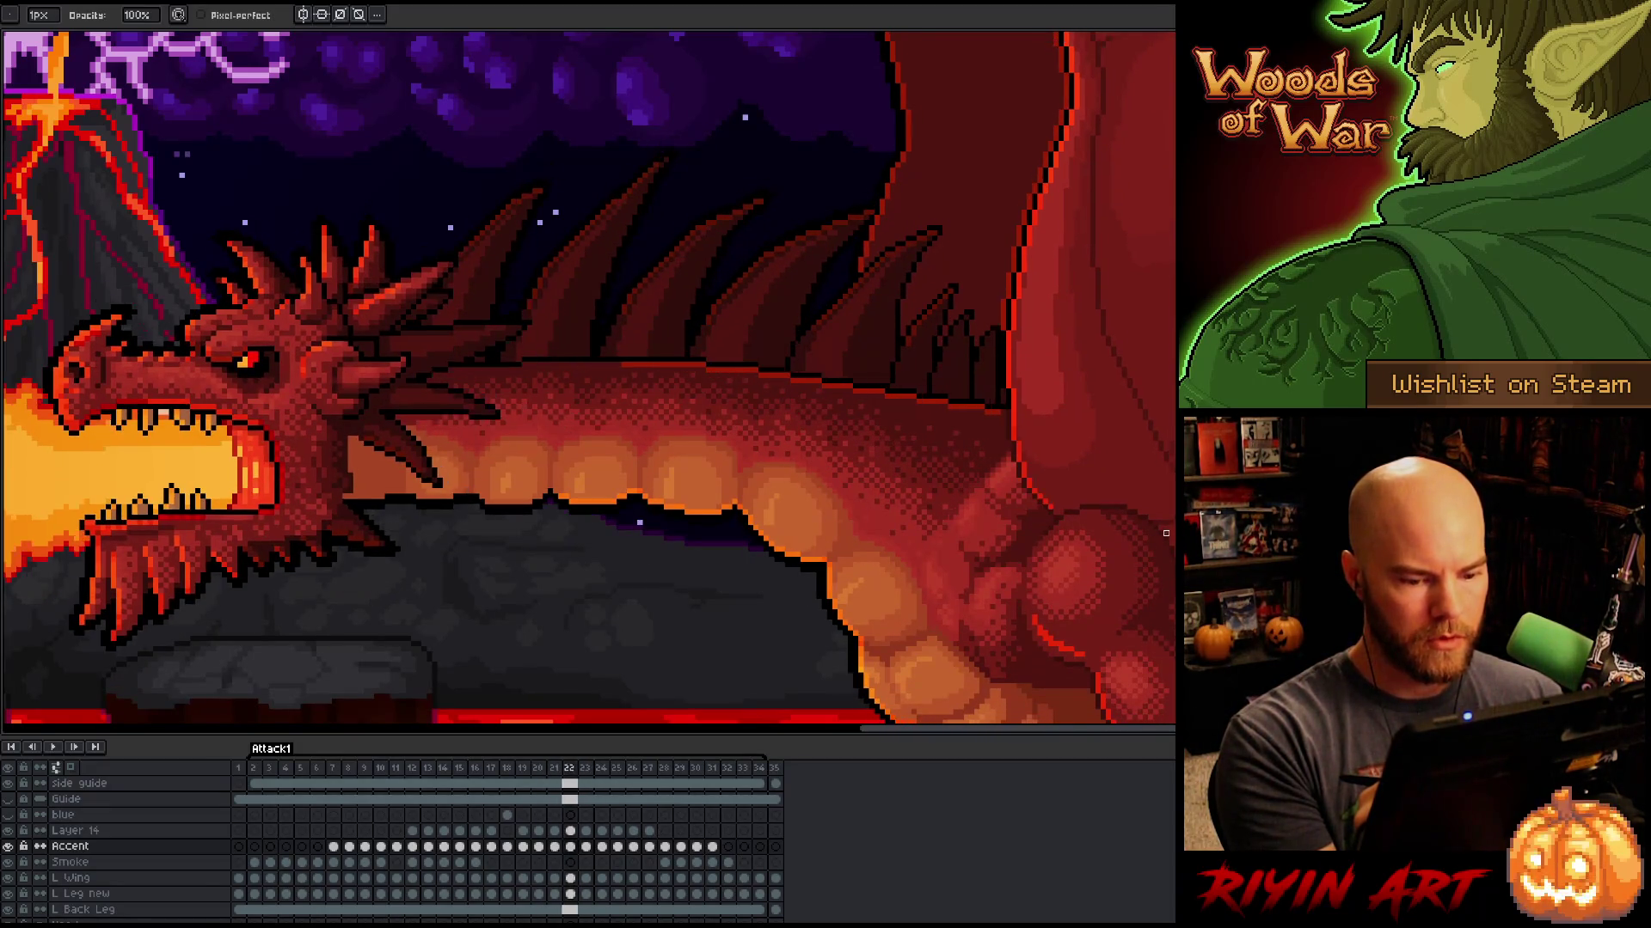
key(e)
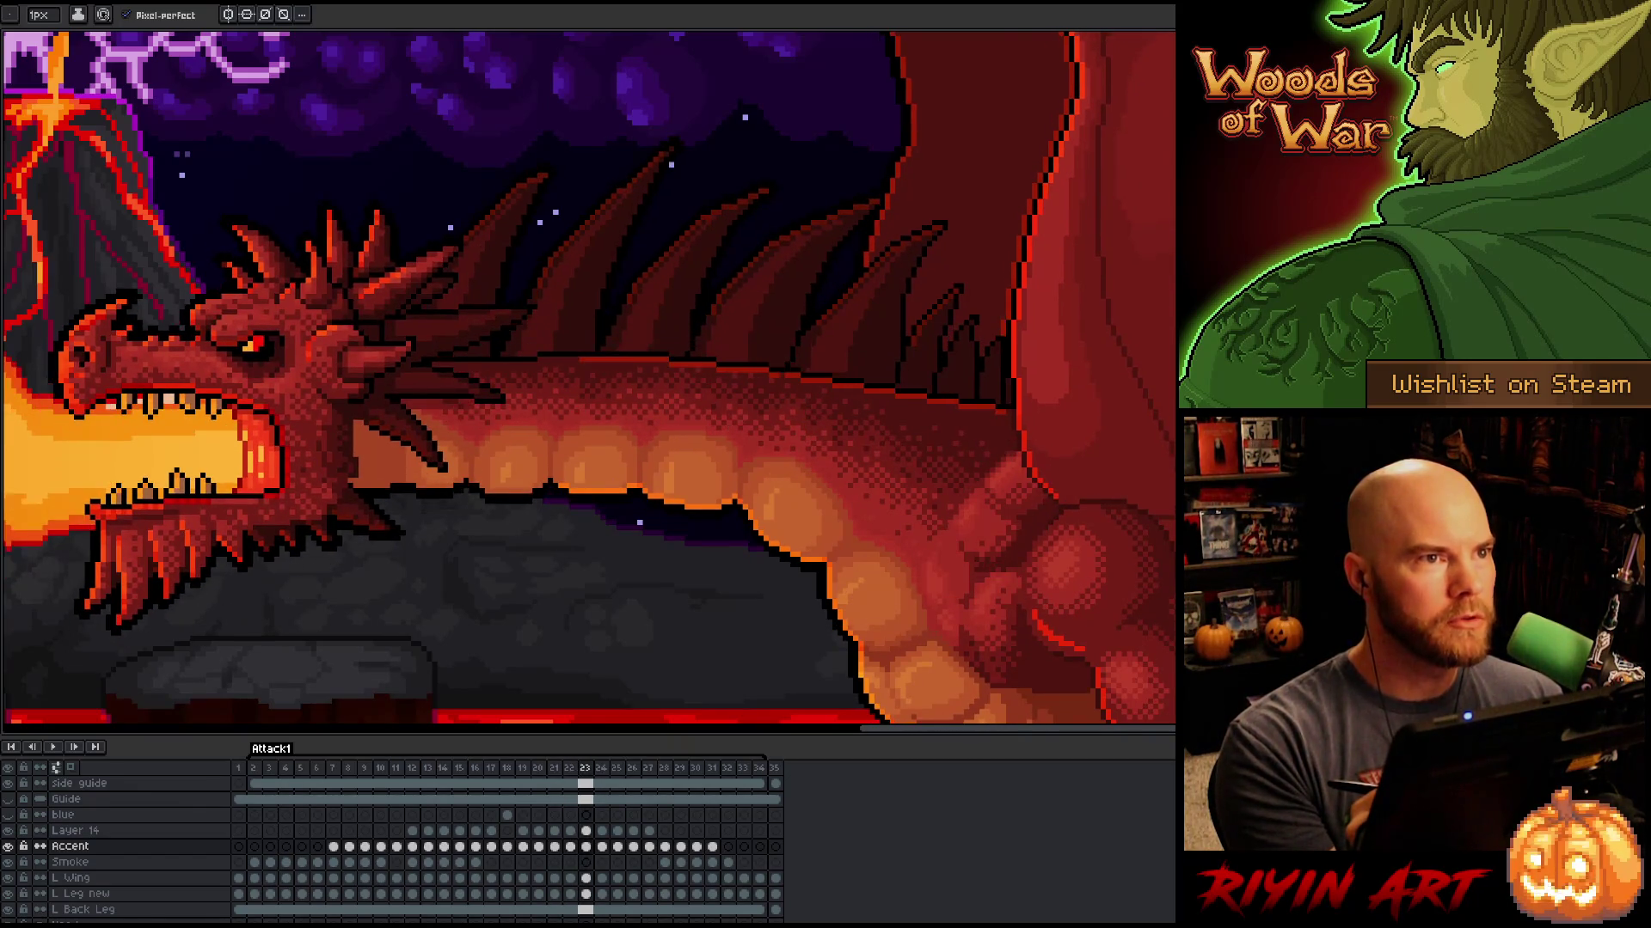
key(Return)
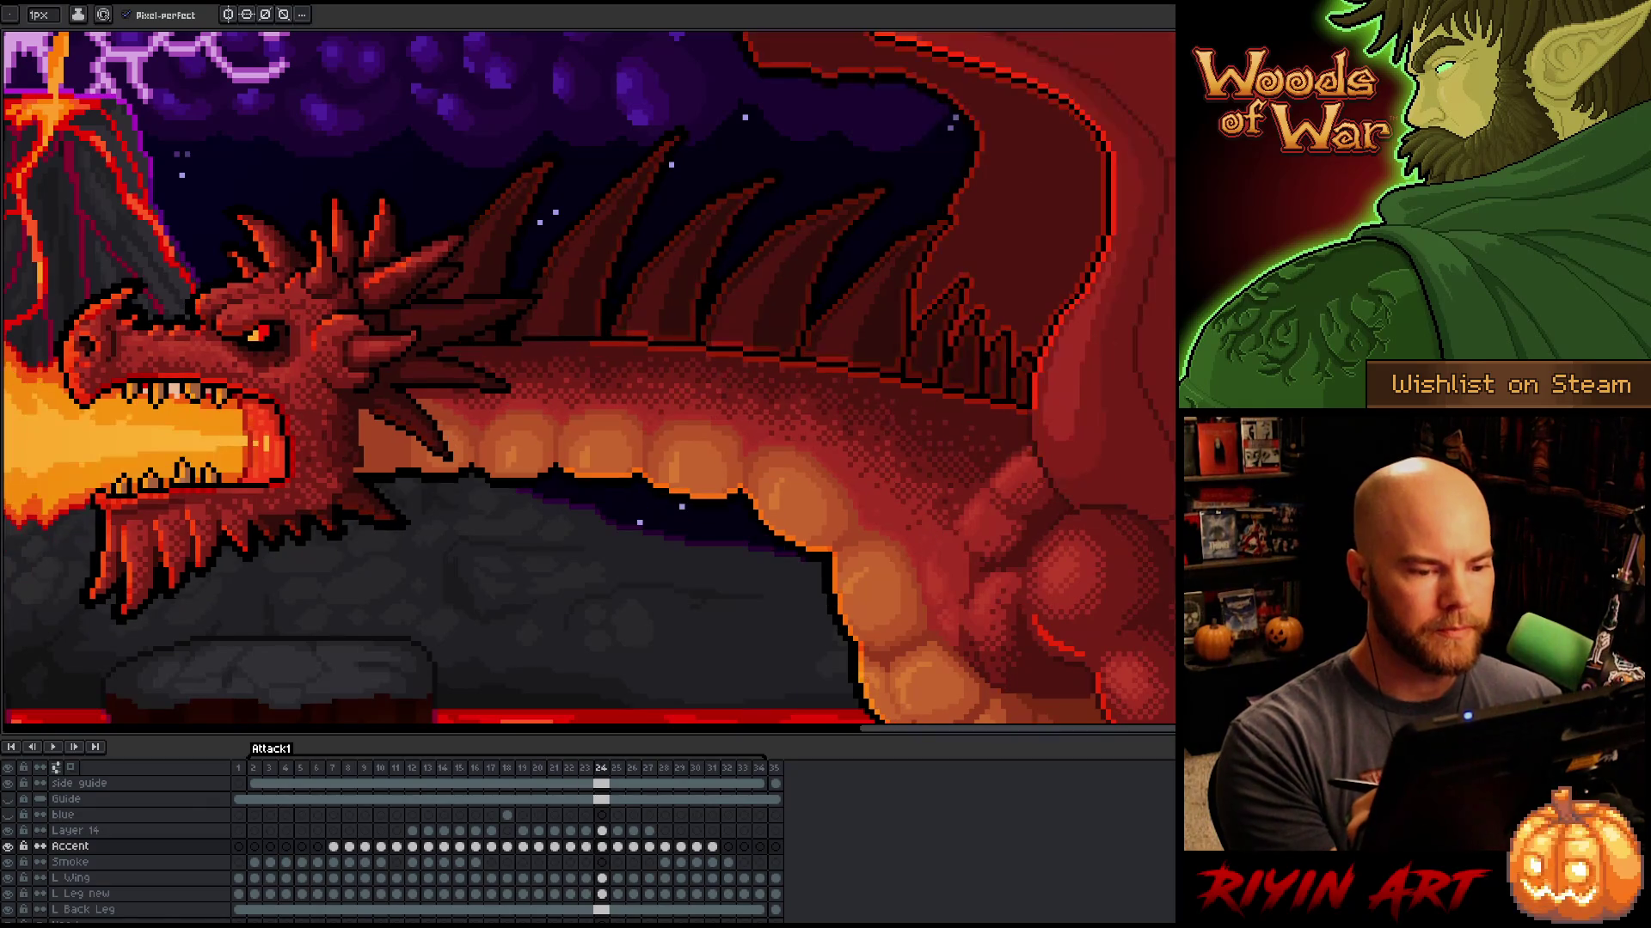
key(e)
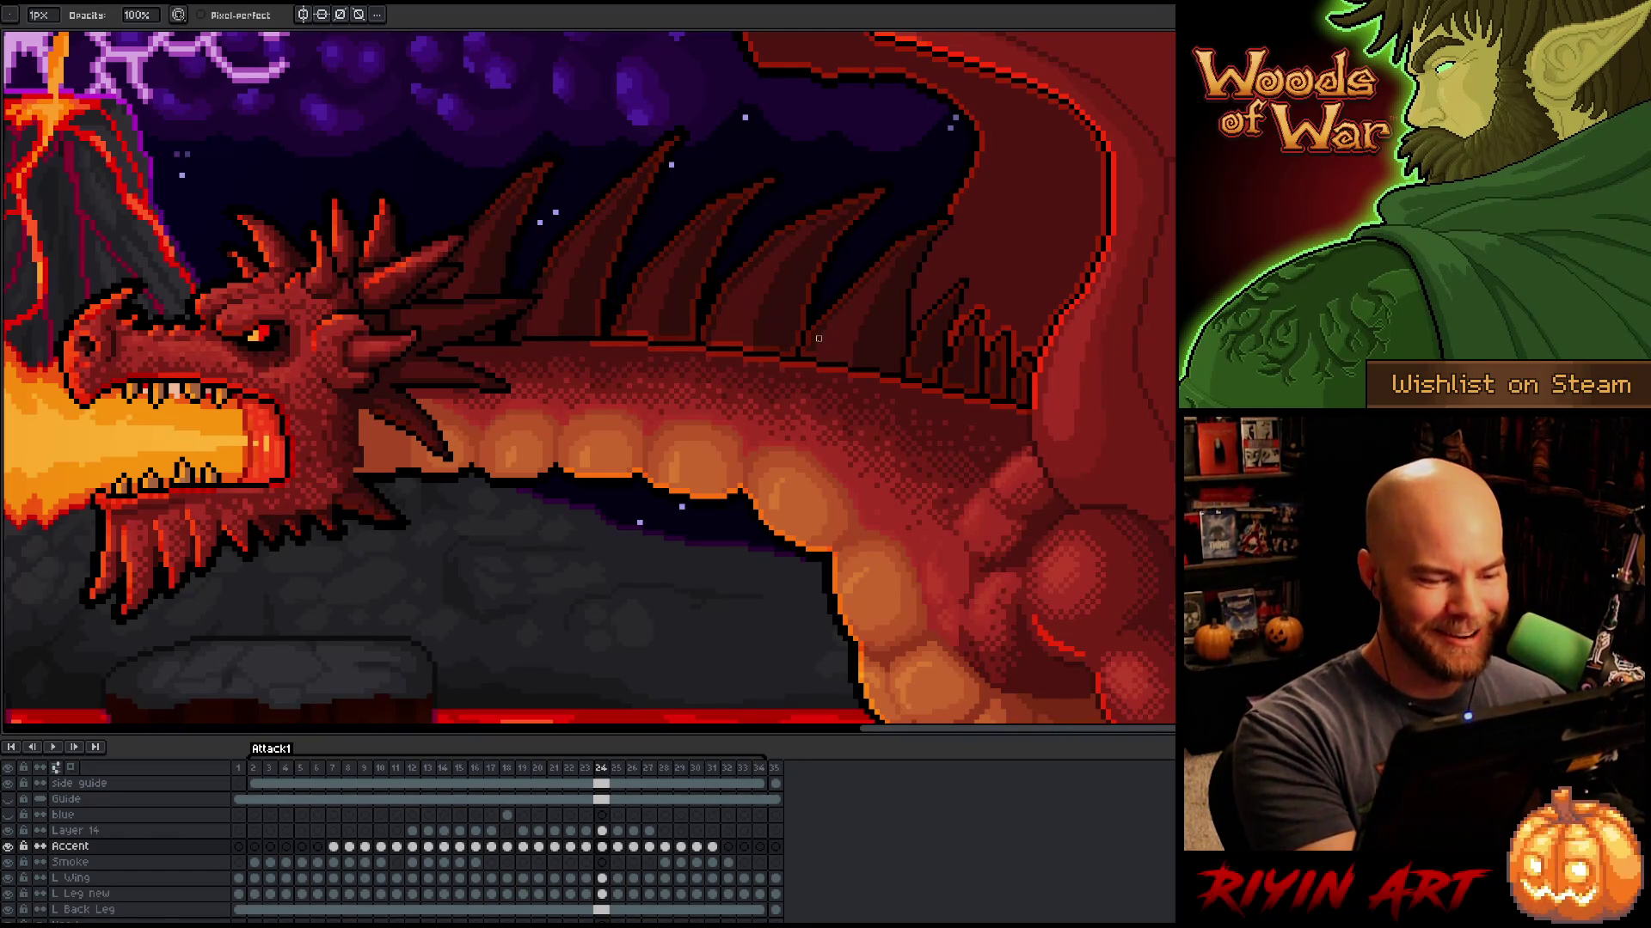
drag(807, 353, 819, 354)
key(comma)
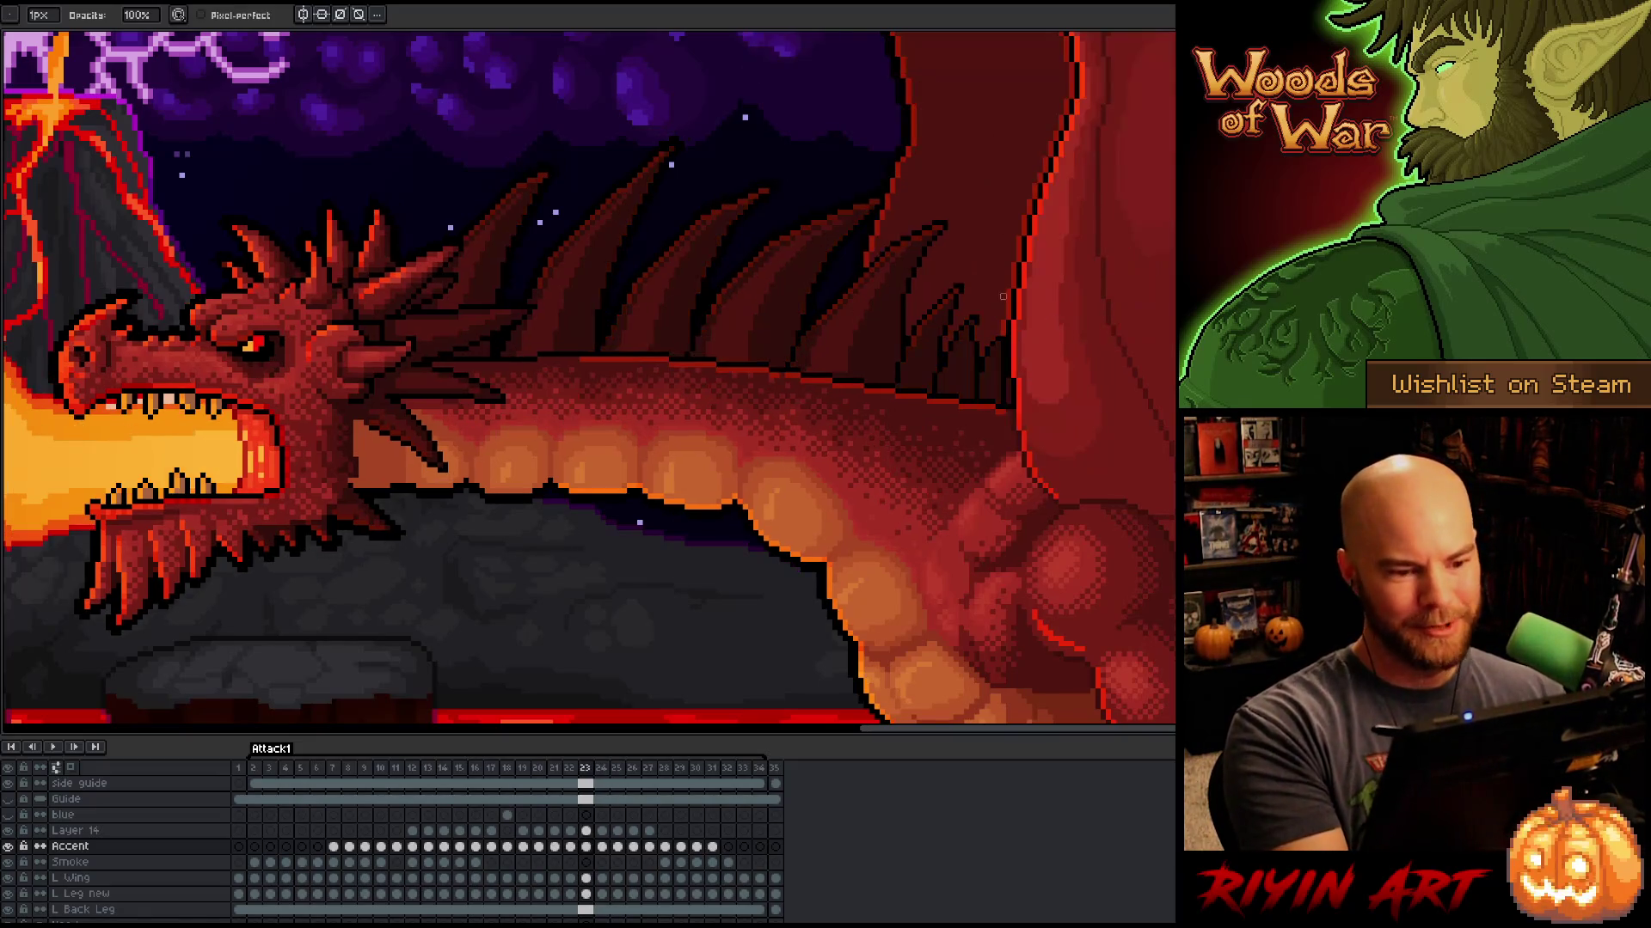
key(period)
key(comma)
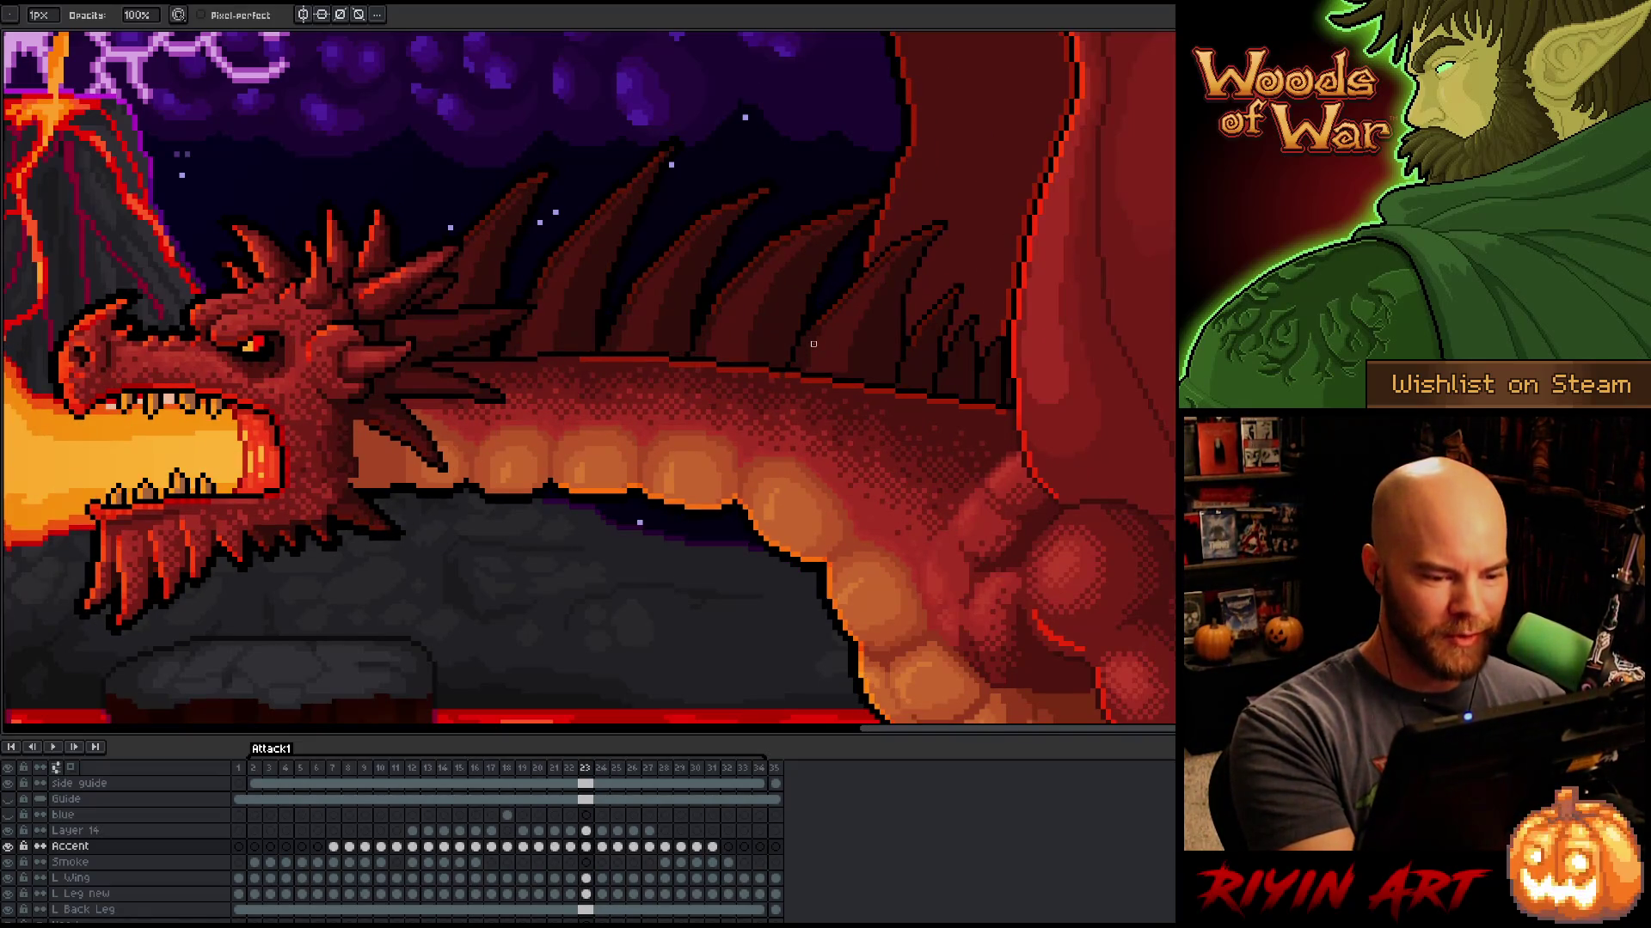
key(period)
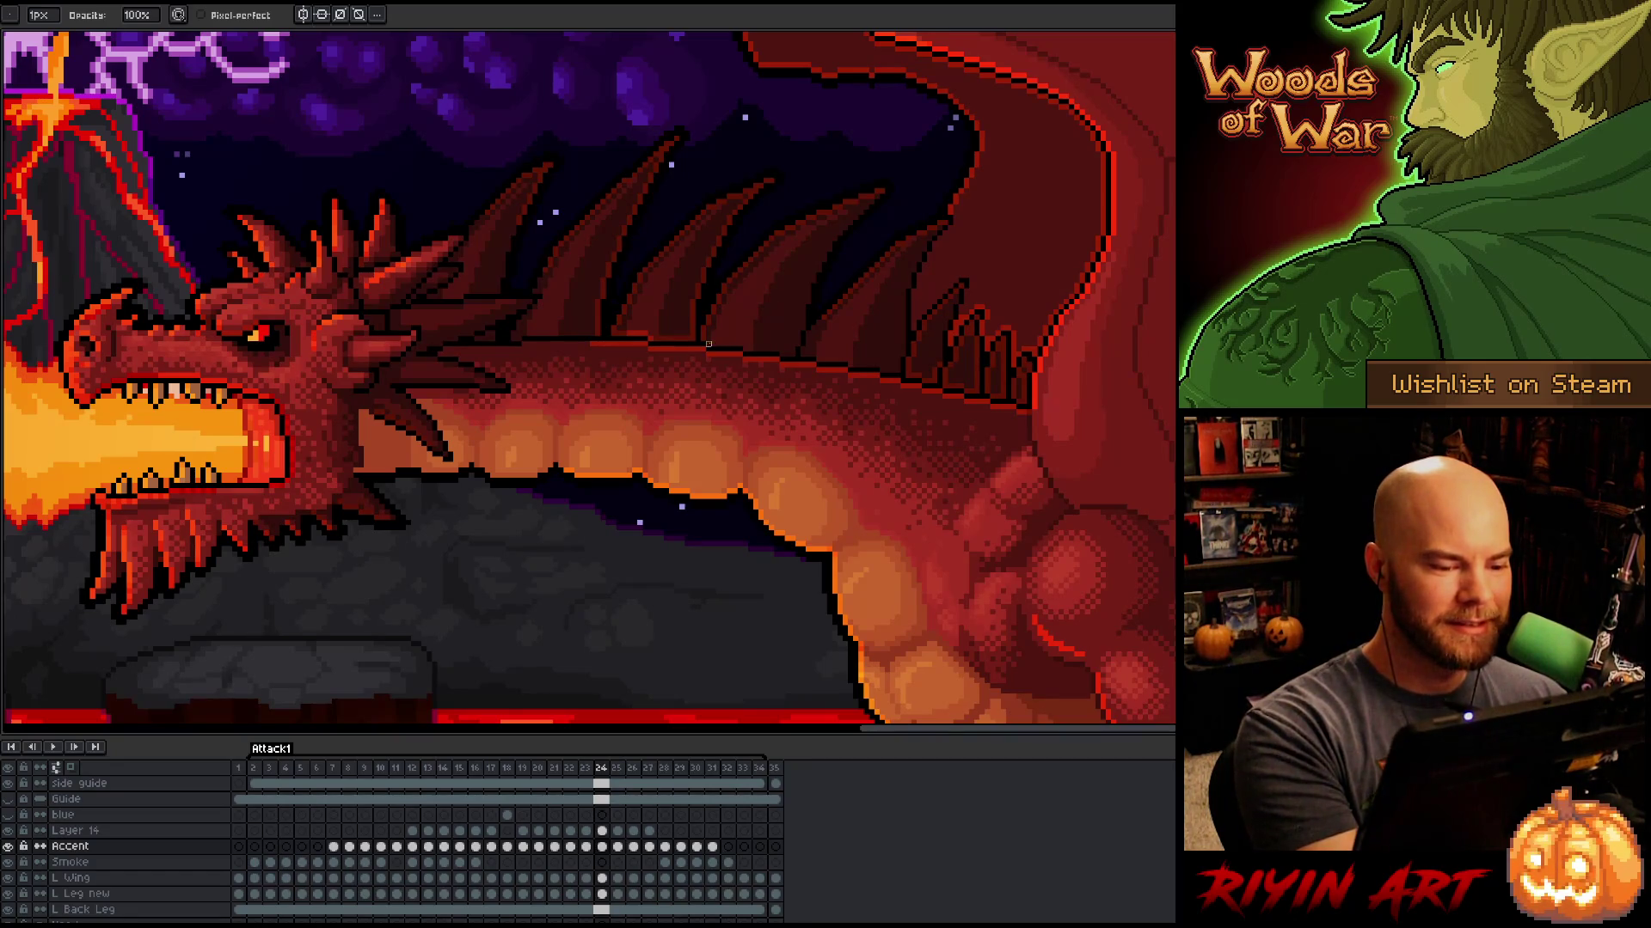
key(comma)
key(period)
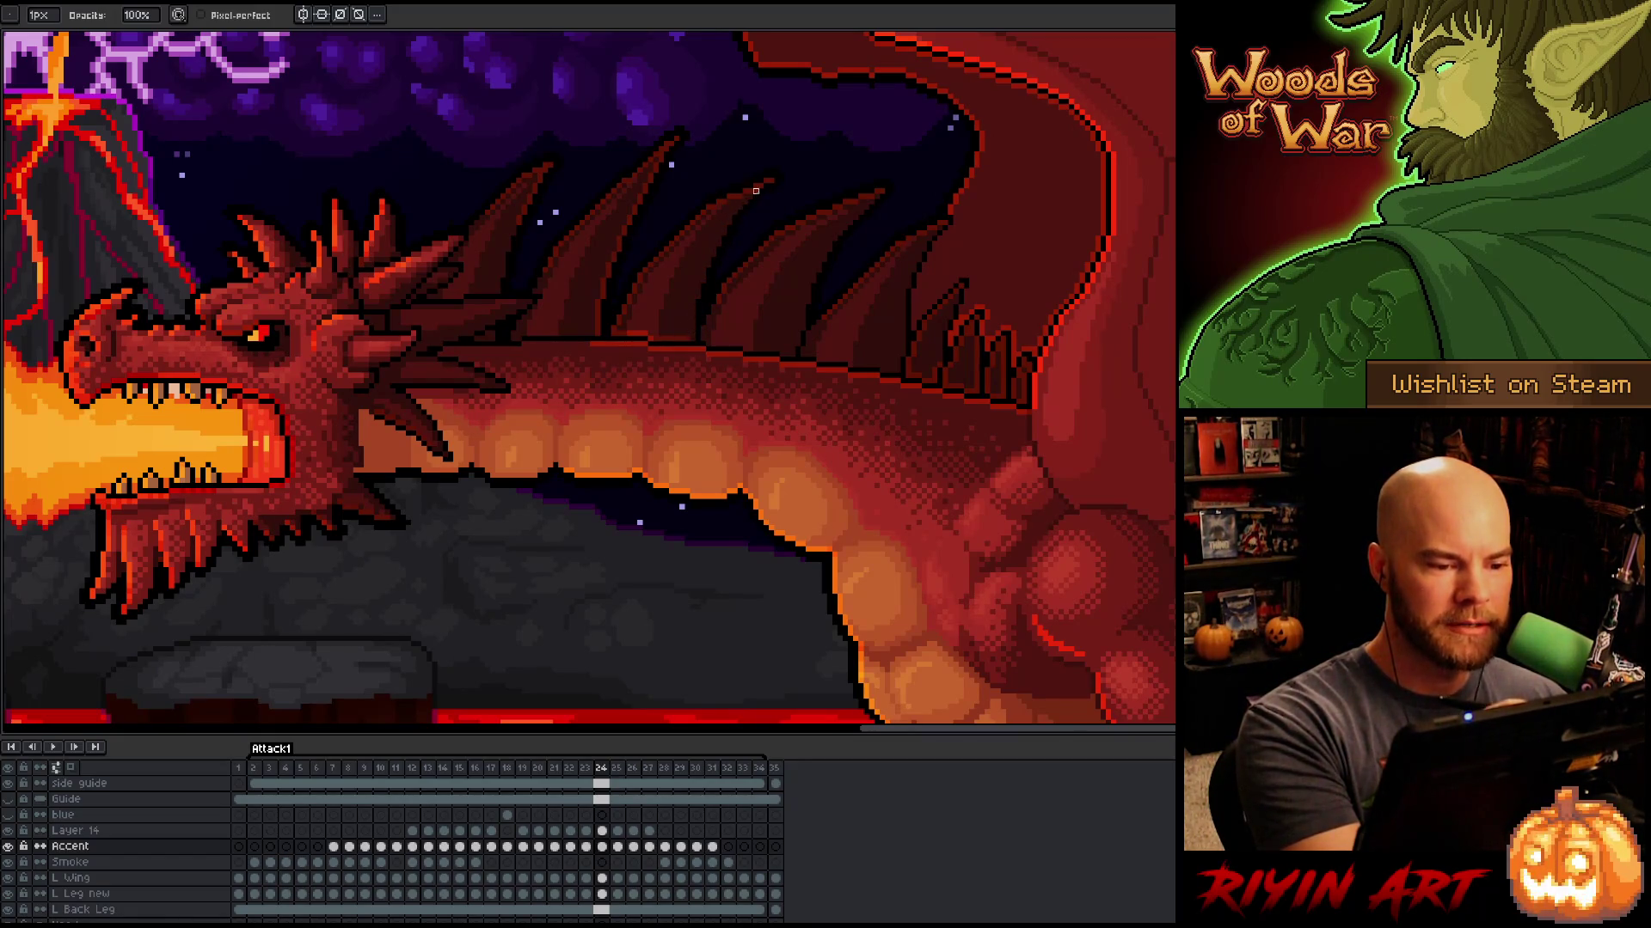
key(comma)
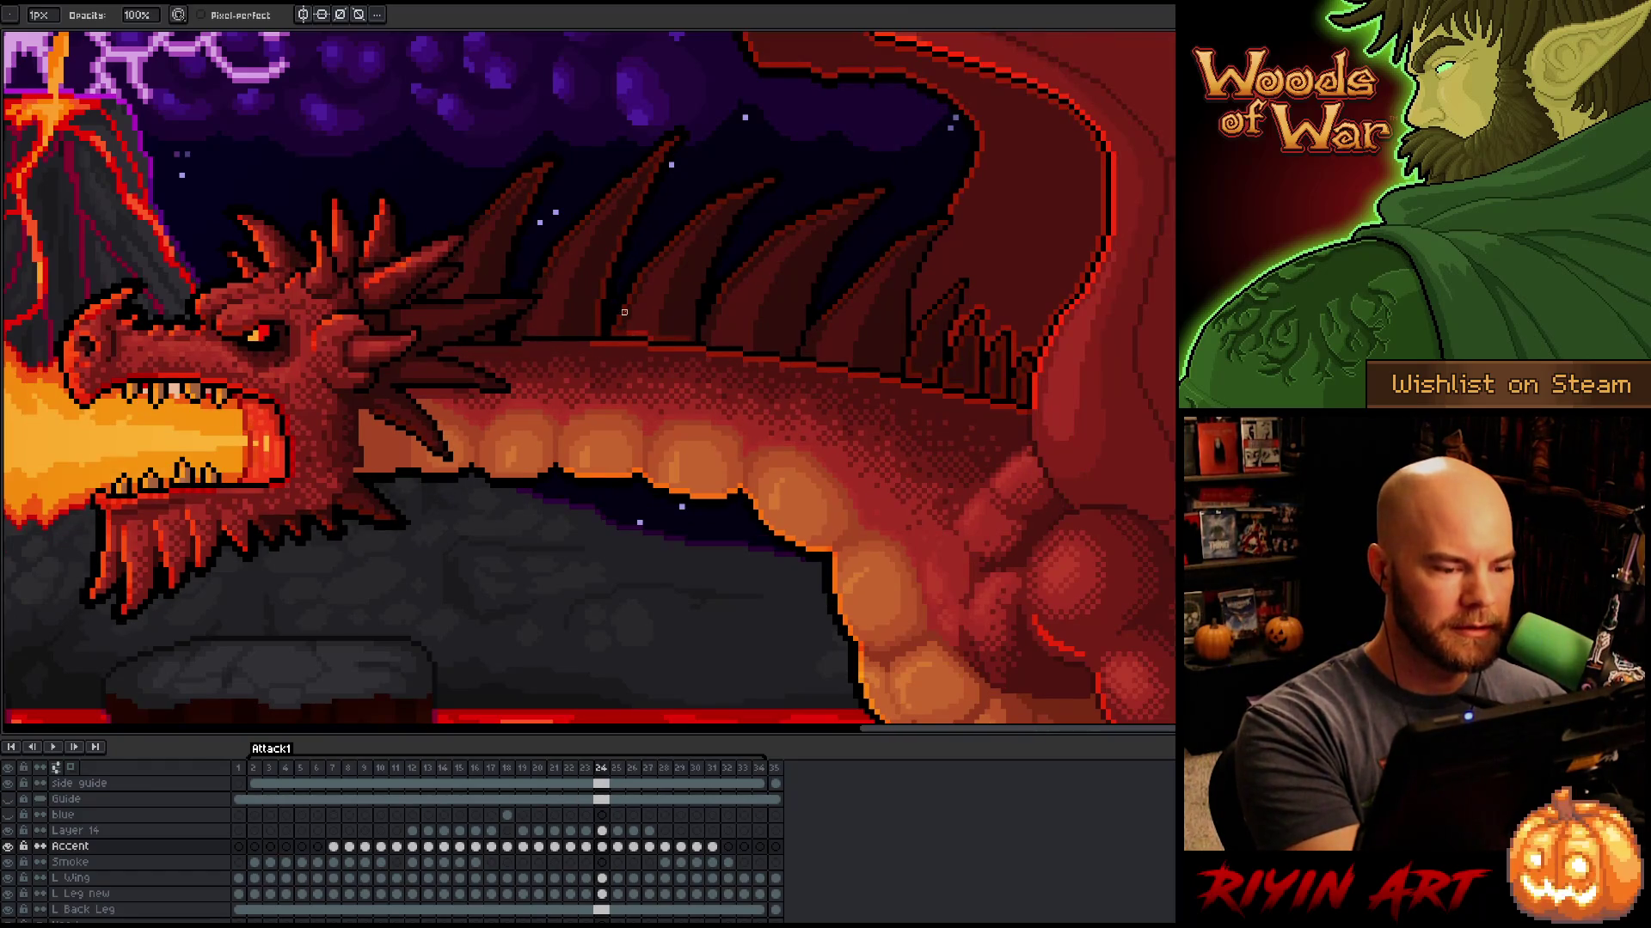
key(Right)
key(Left)
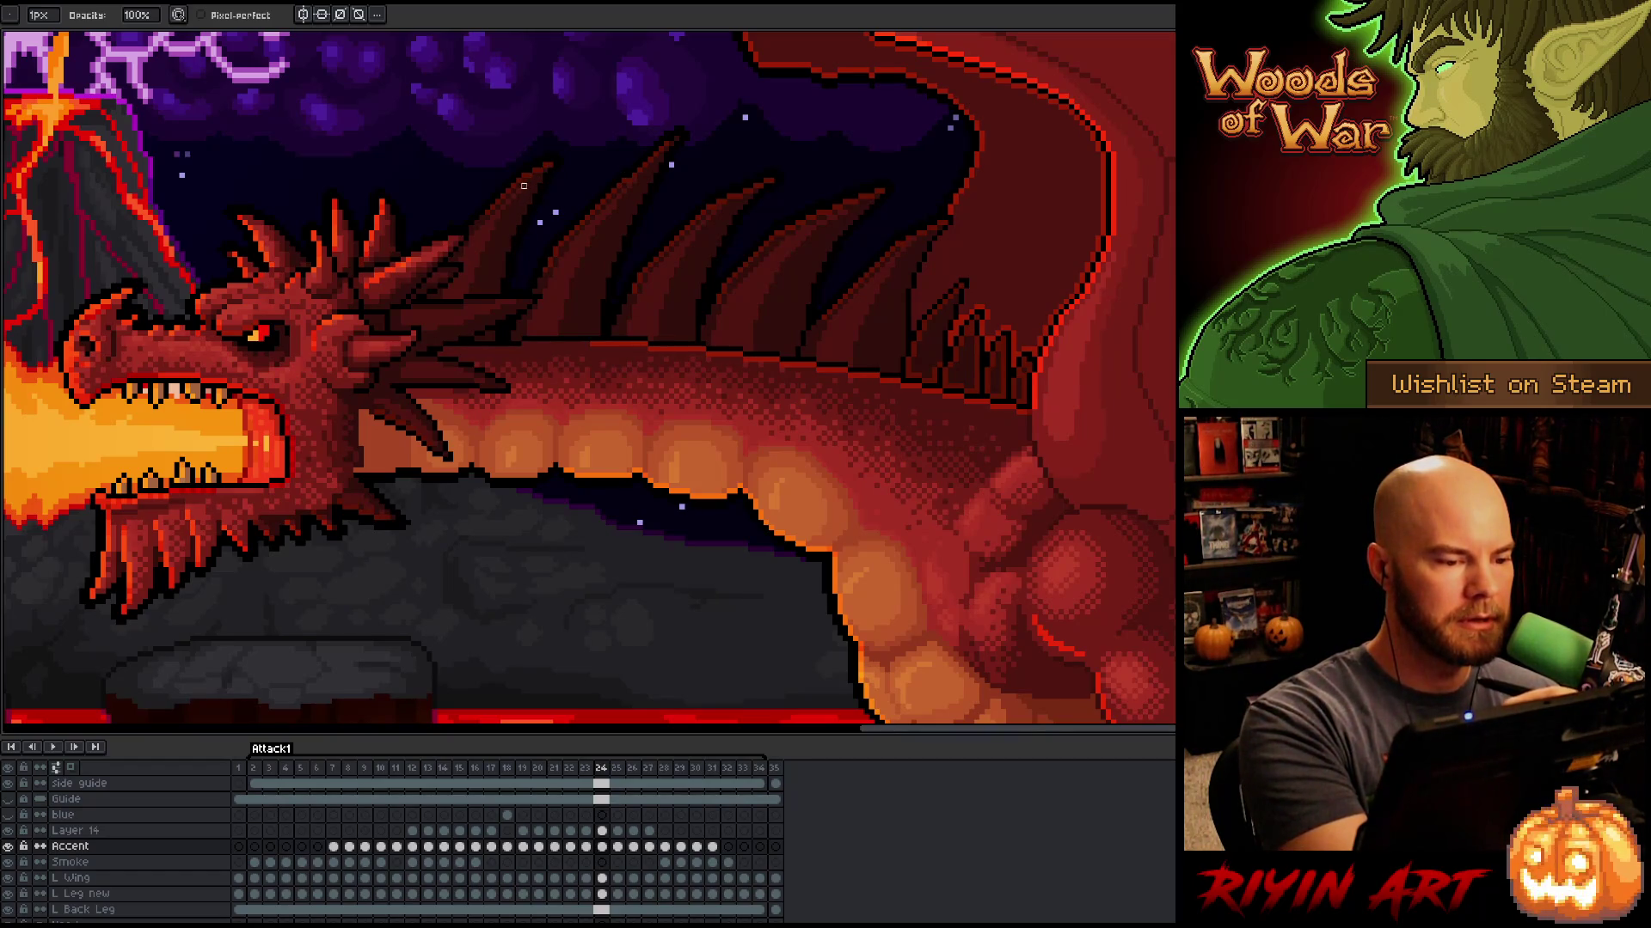
key(e)
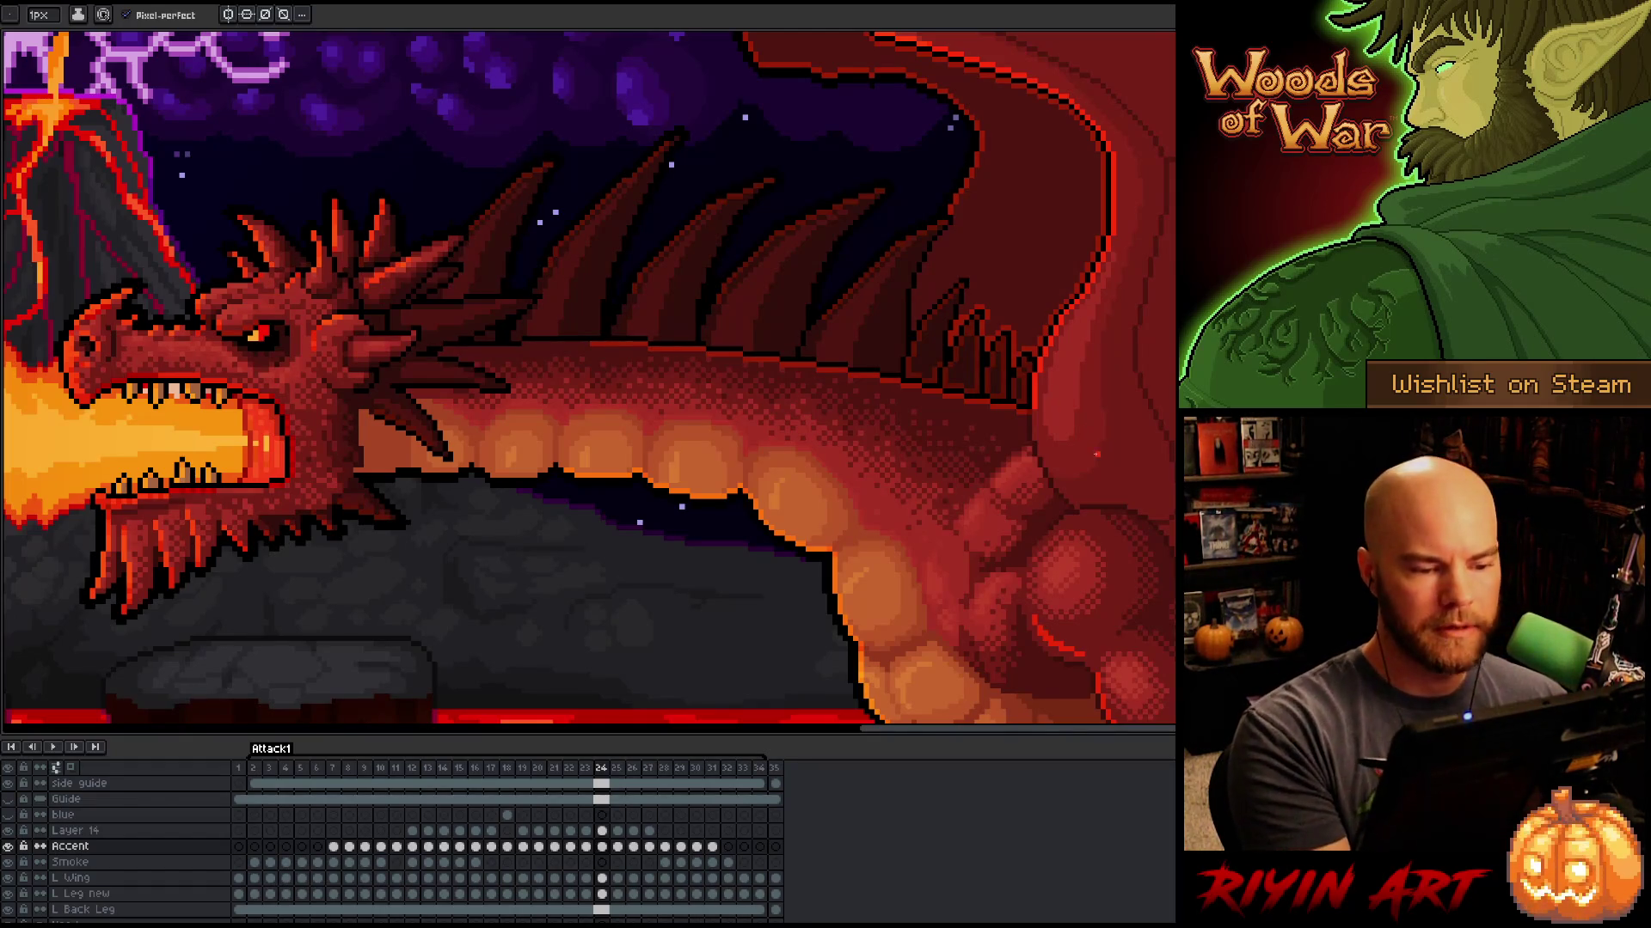
key(b)
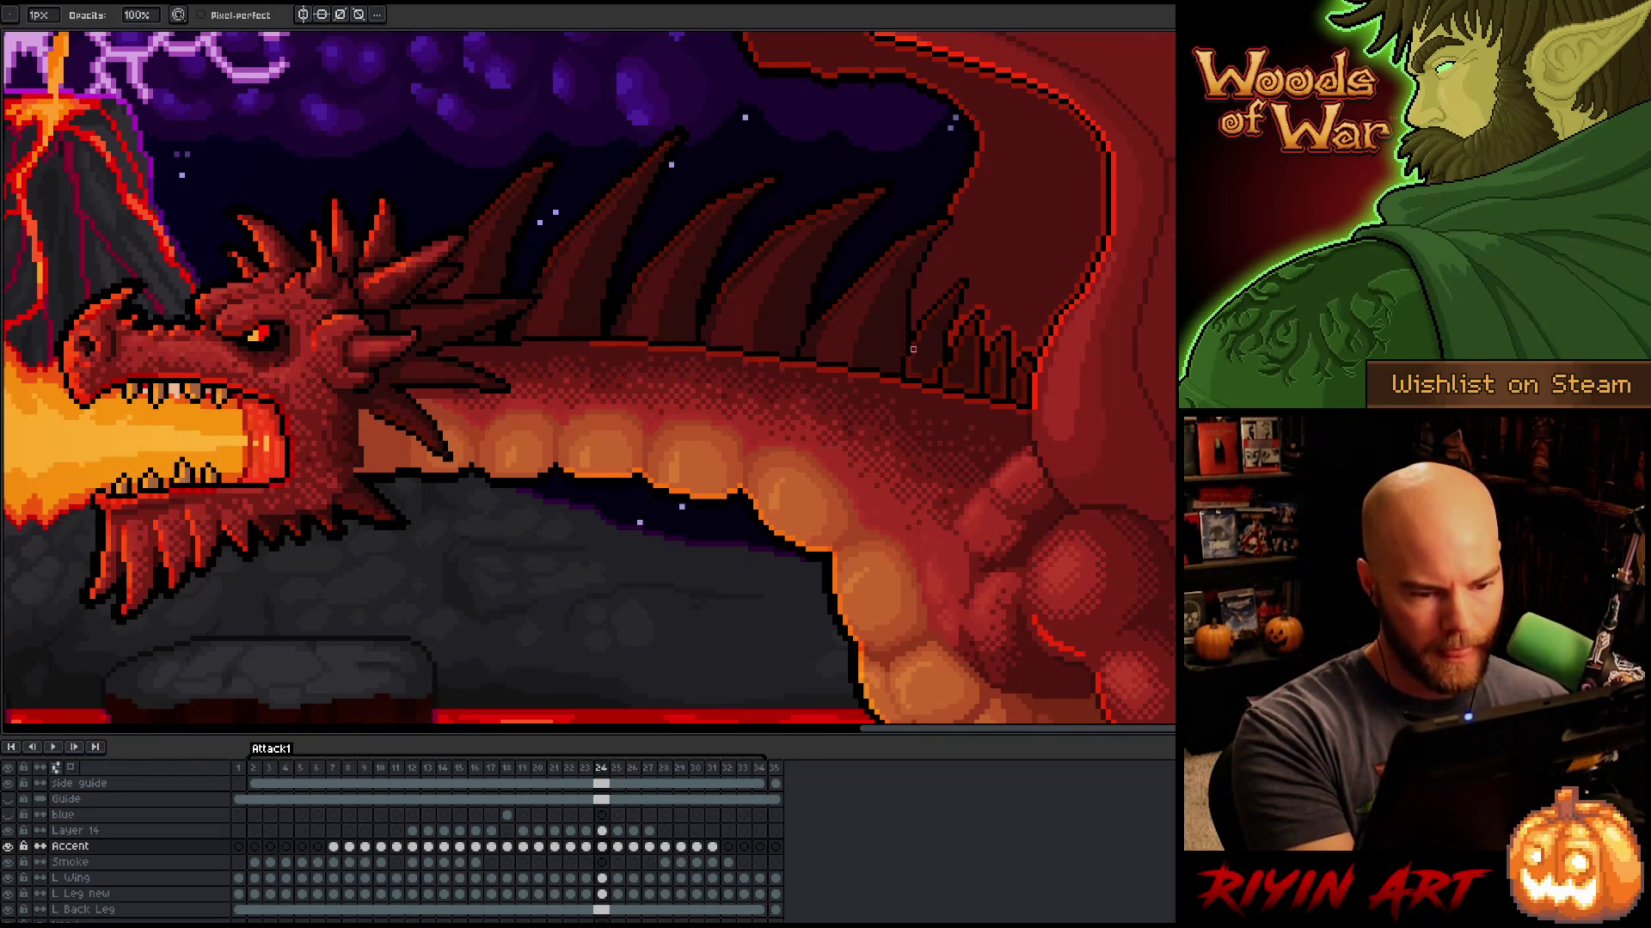
drag(910, 352, 921, 379)
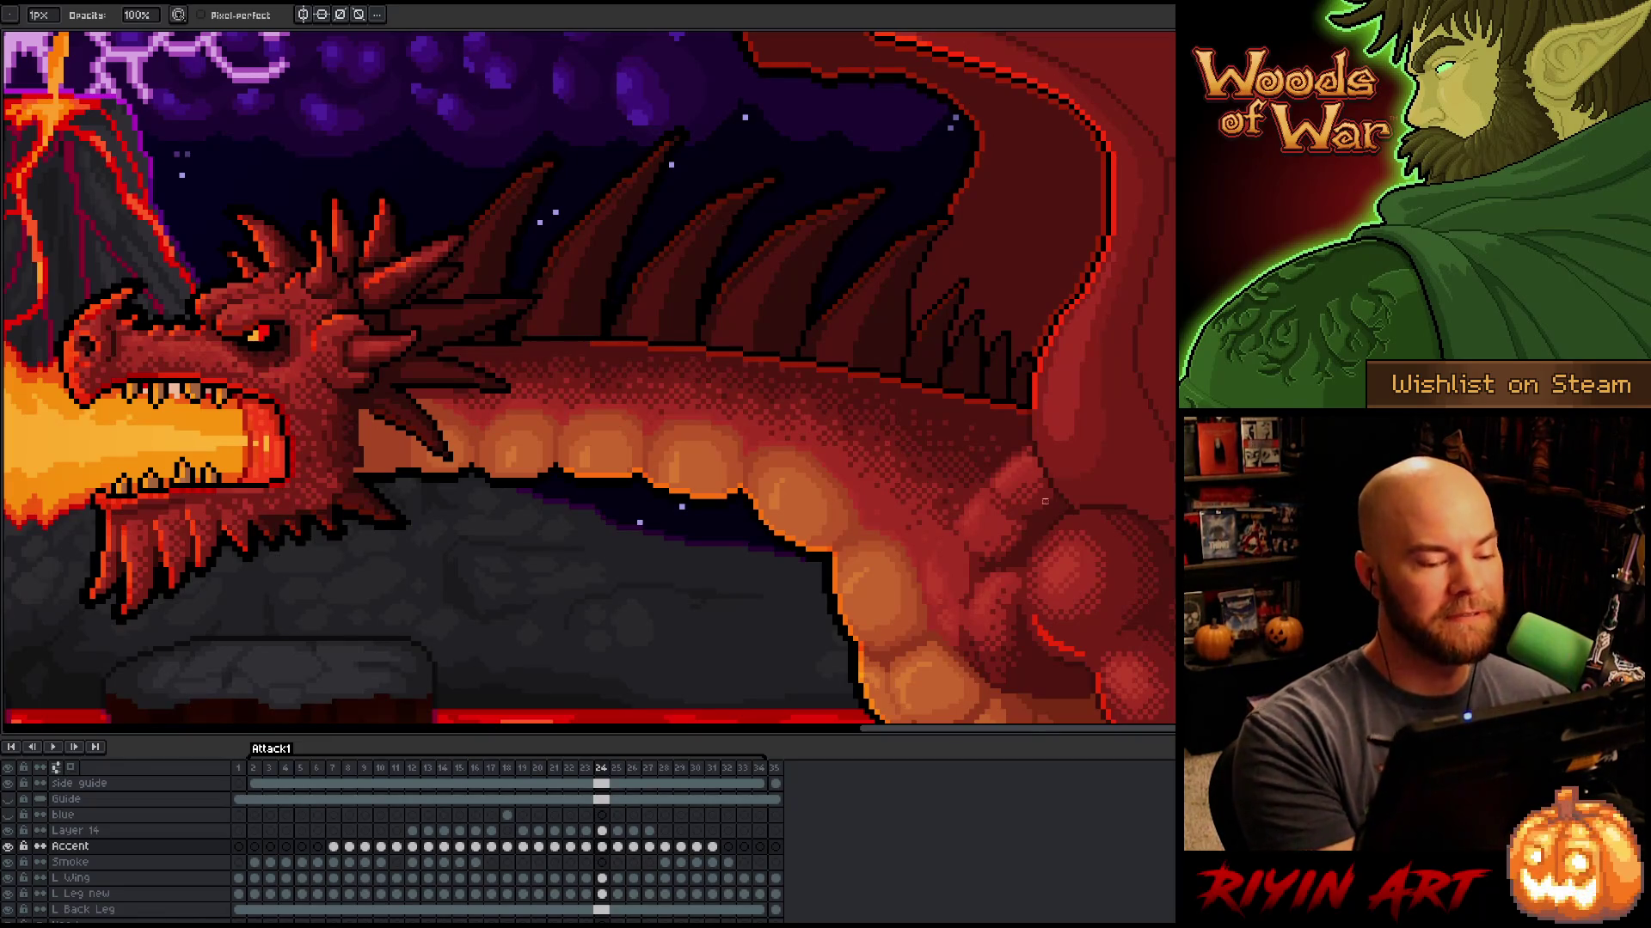
key(Return)
key(Return)
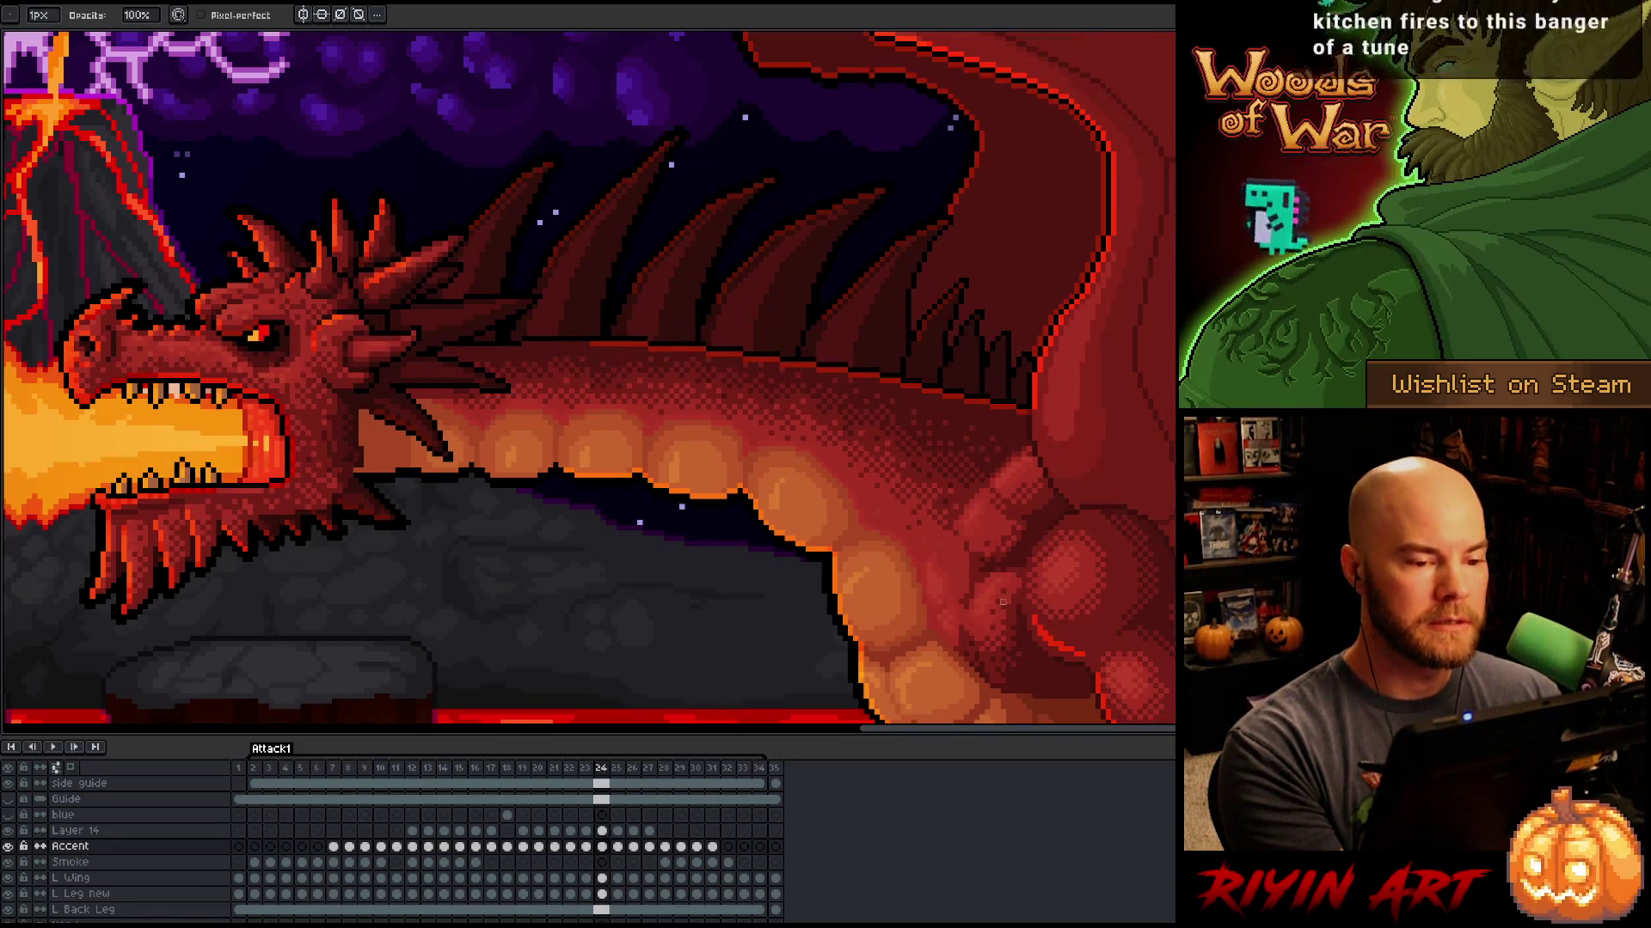
key(Left)
key(Right)
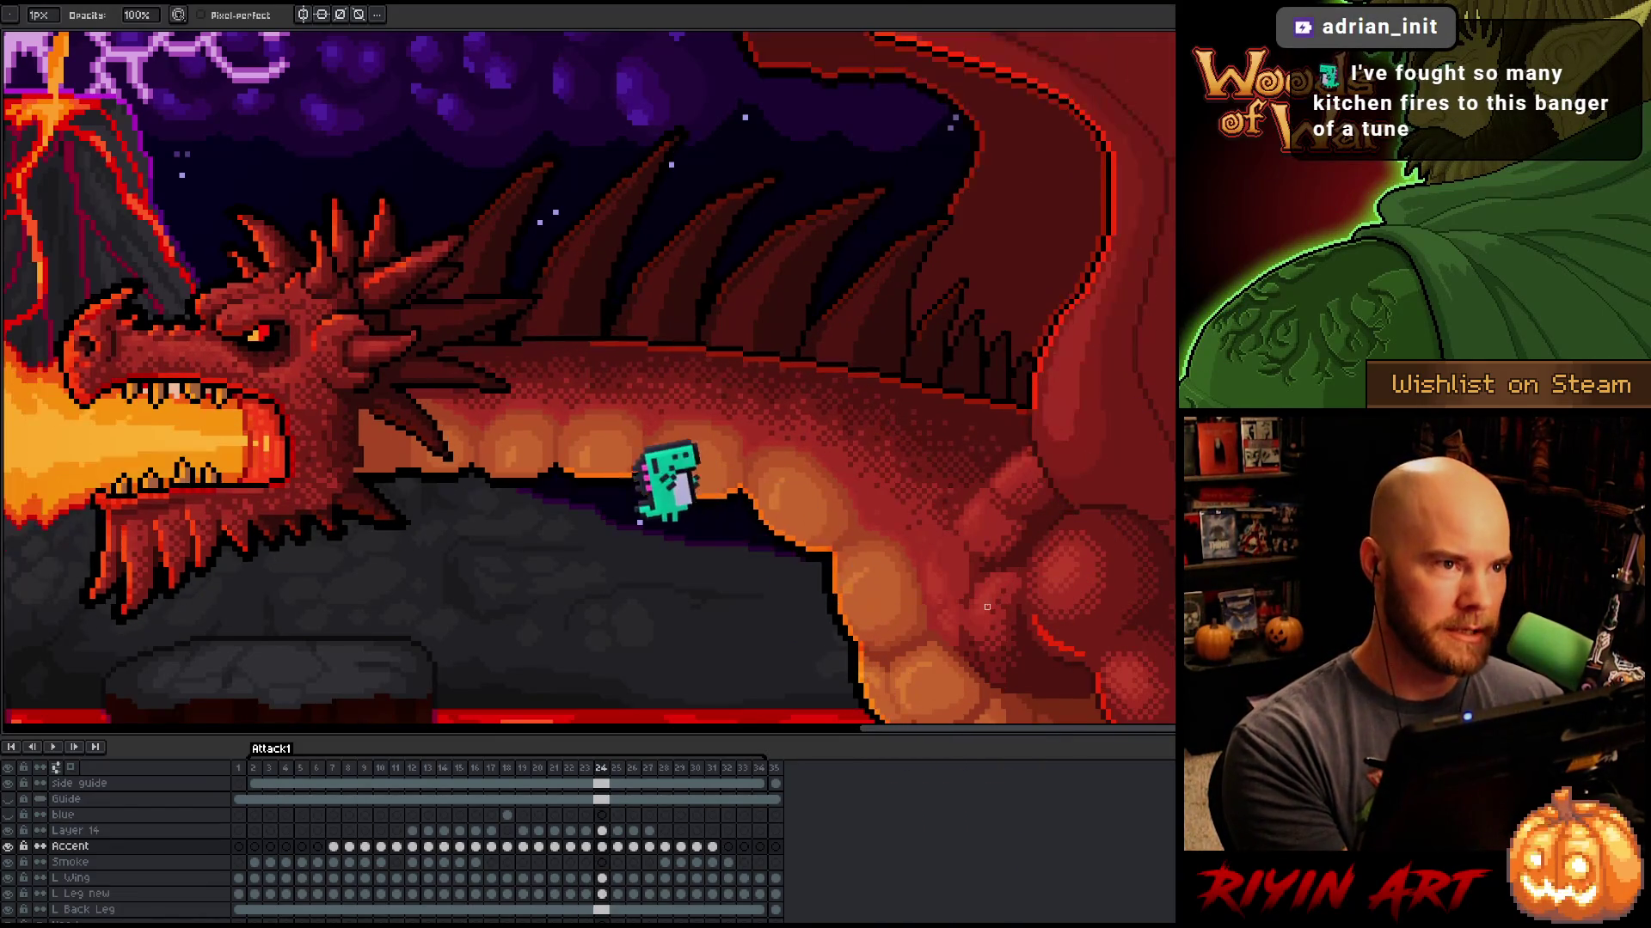
Step: Step back from frame 24 and flick between frames 22 and 23 with the eraser active
key(Left)
key(Right)
key(Left)
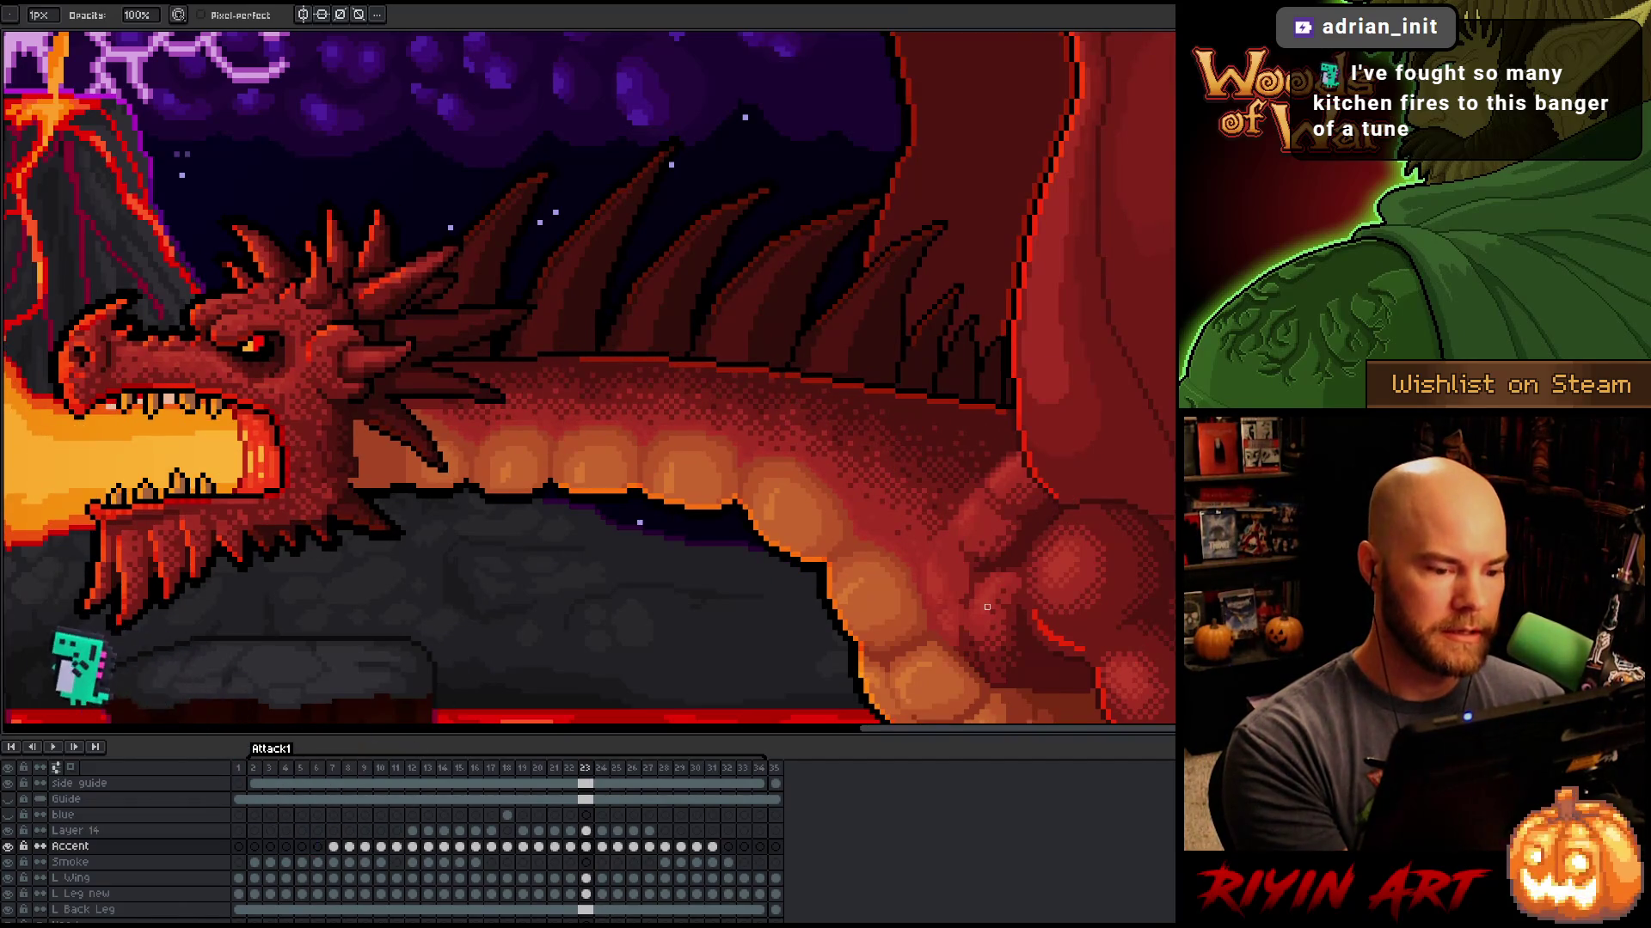
key(e)
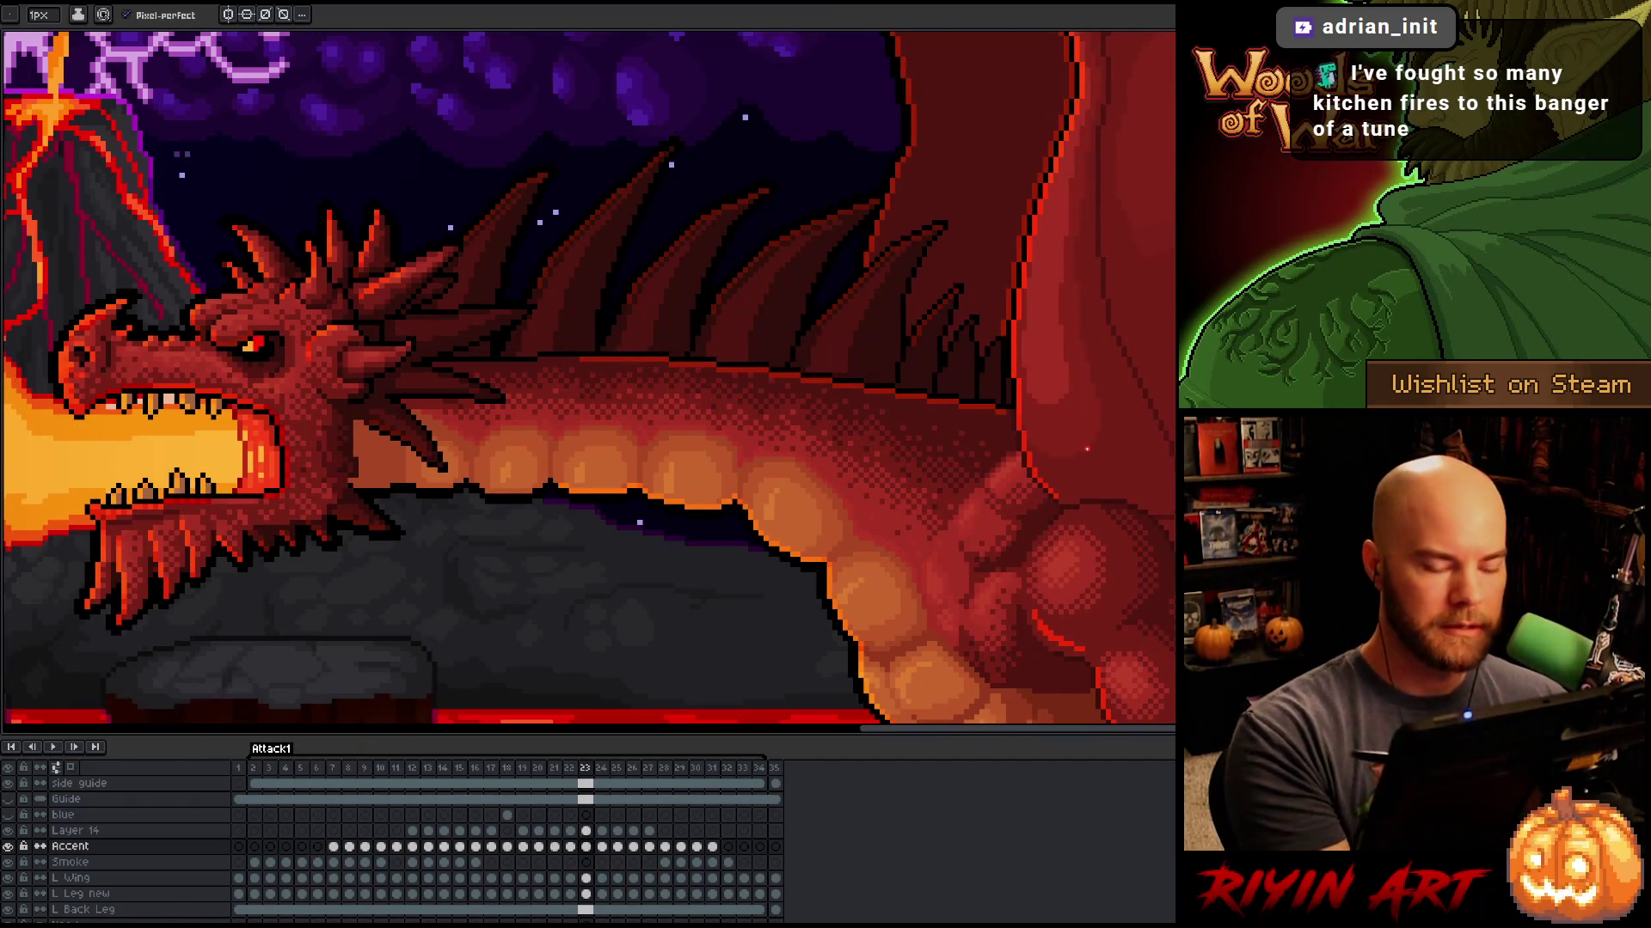
key(Left)
key(Right)
key(Left)
key(Right)
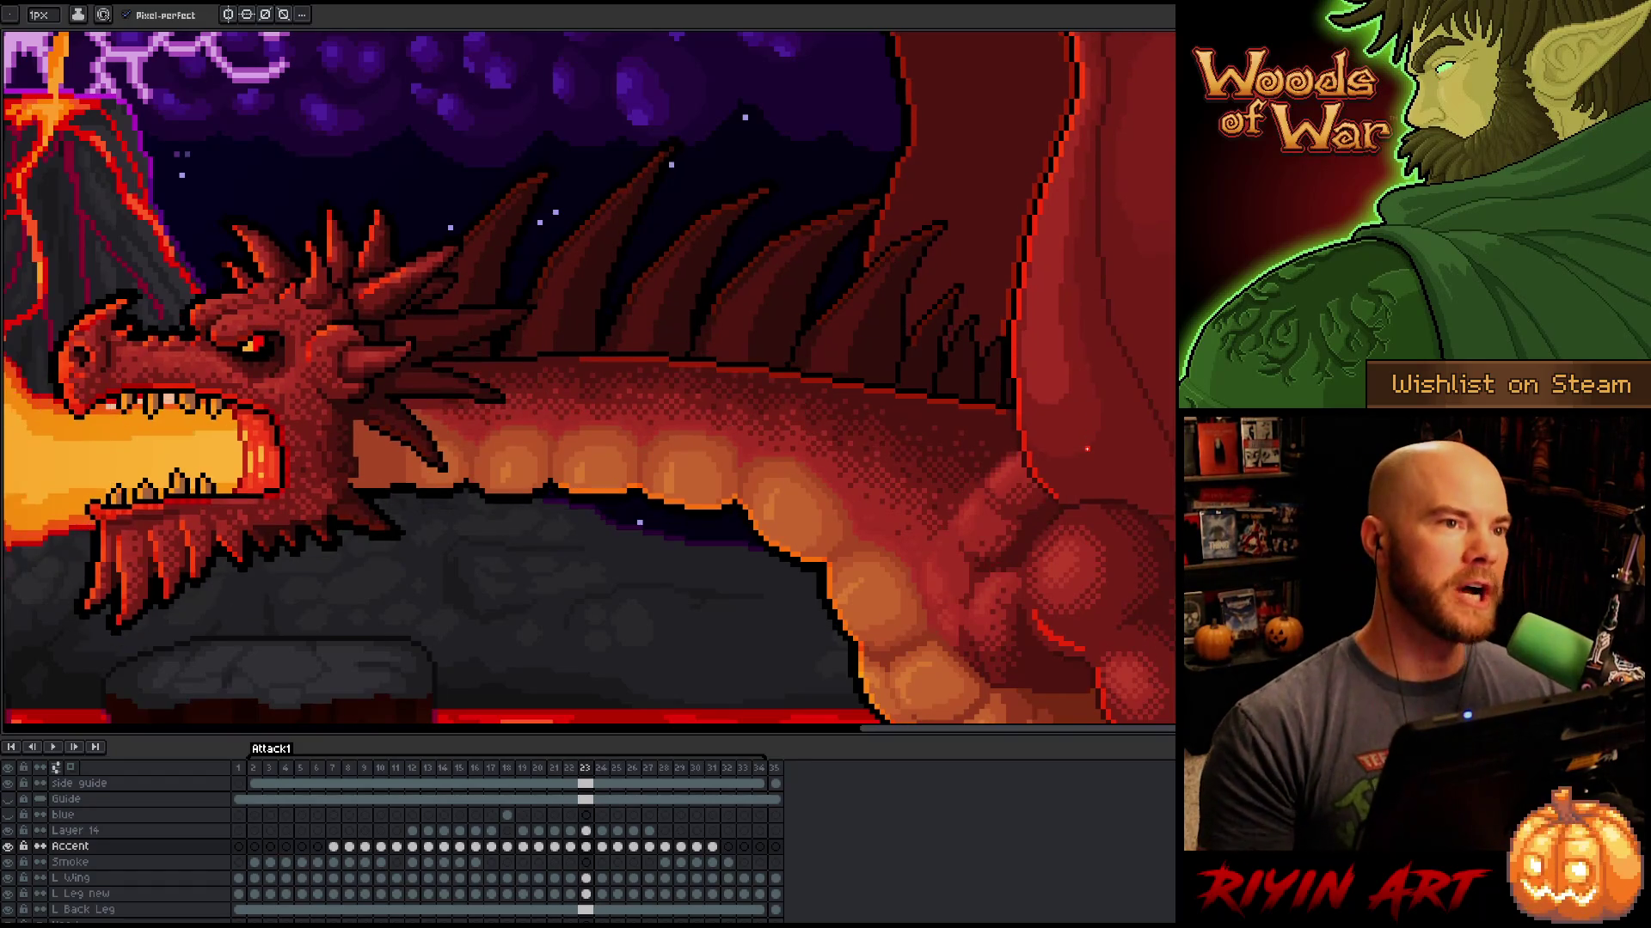
key(Left)
key(Right)
key(Left)
key(Right)
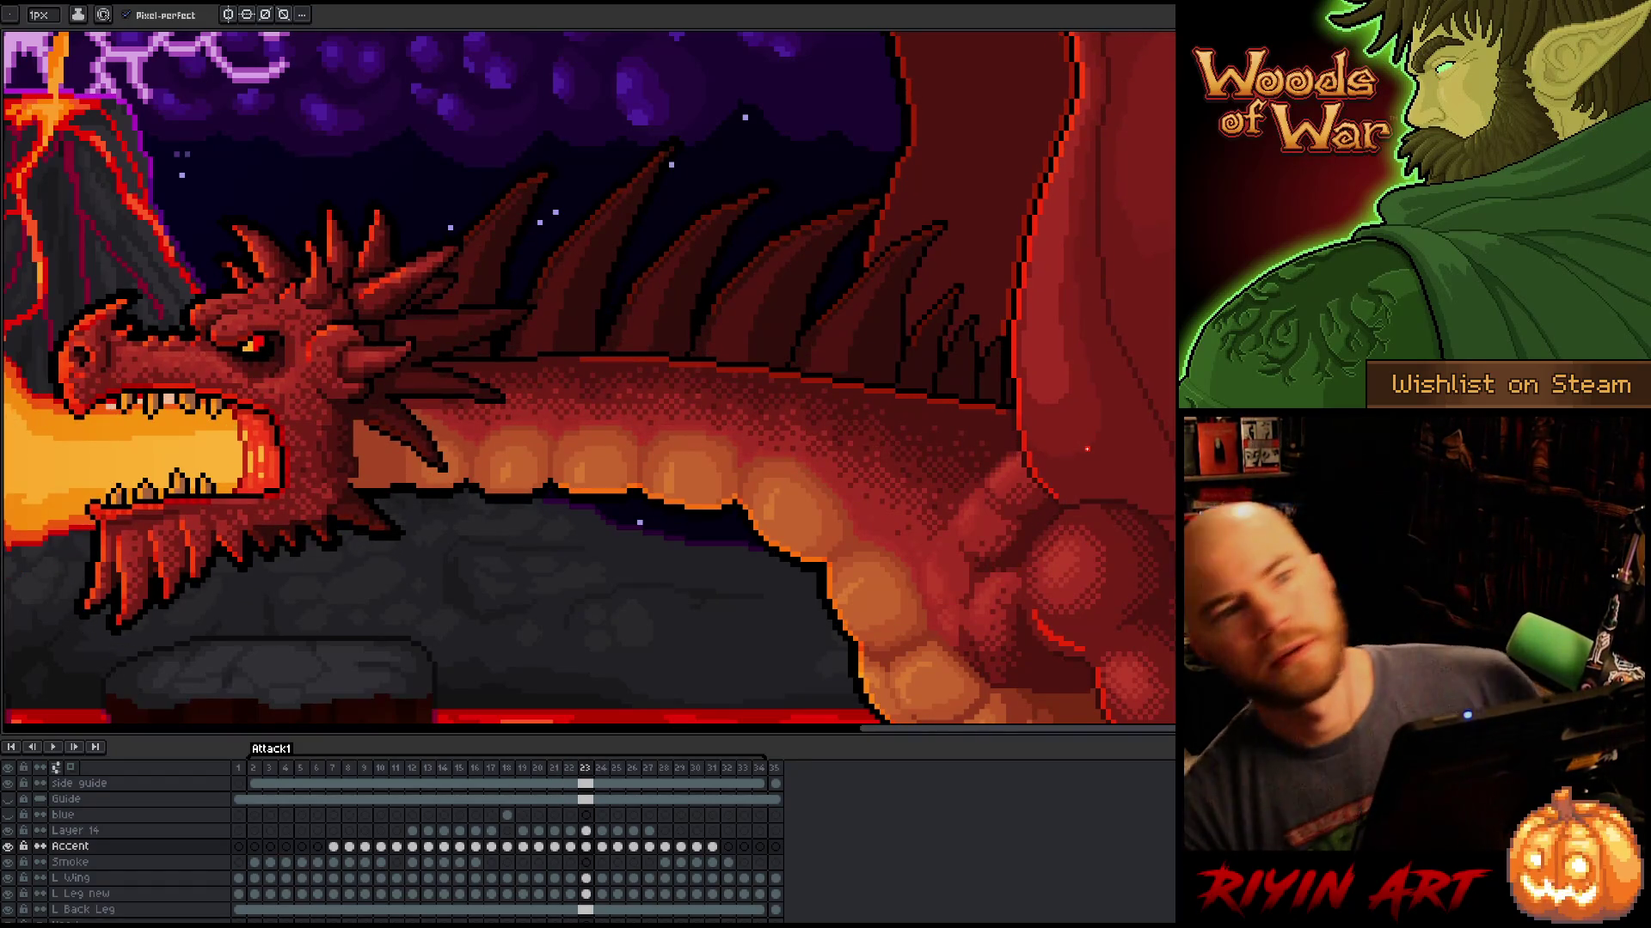
key(Left)
key(Right)
key(Left)
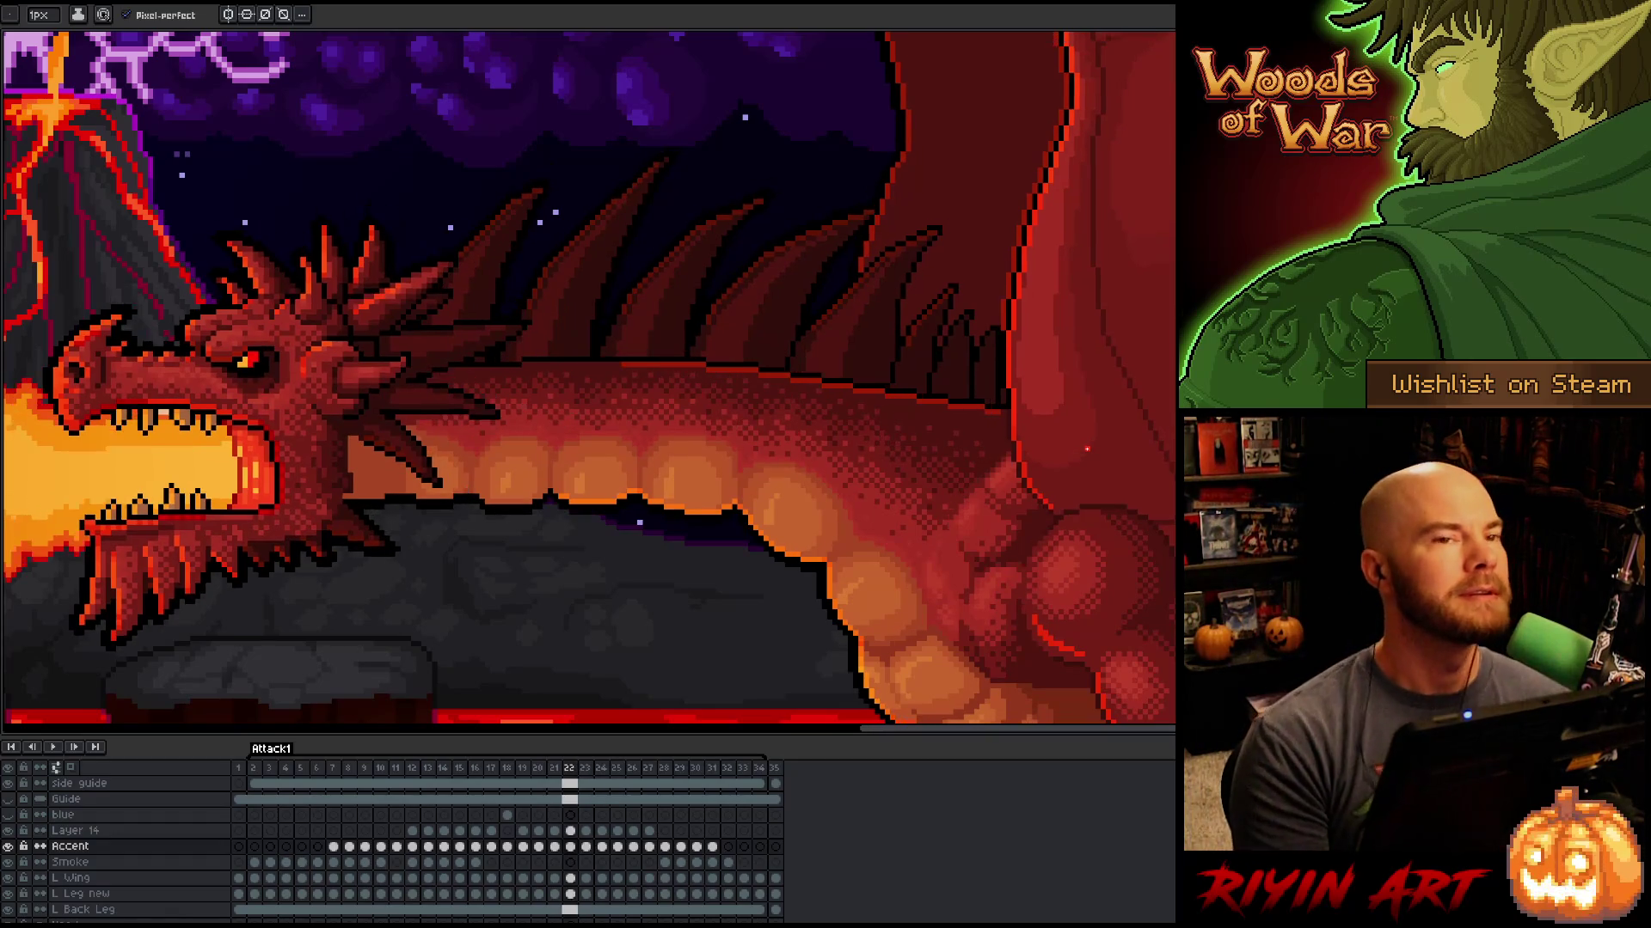
key(Right)
Step: With the pencil selected, compare frames 22 and 23 again and finish on frame 23
key(Left)
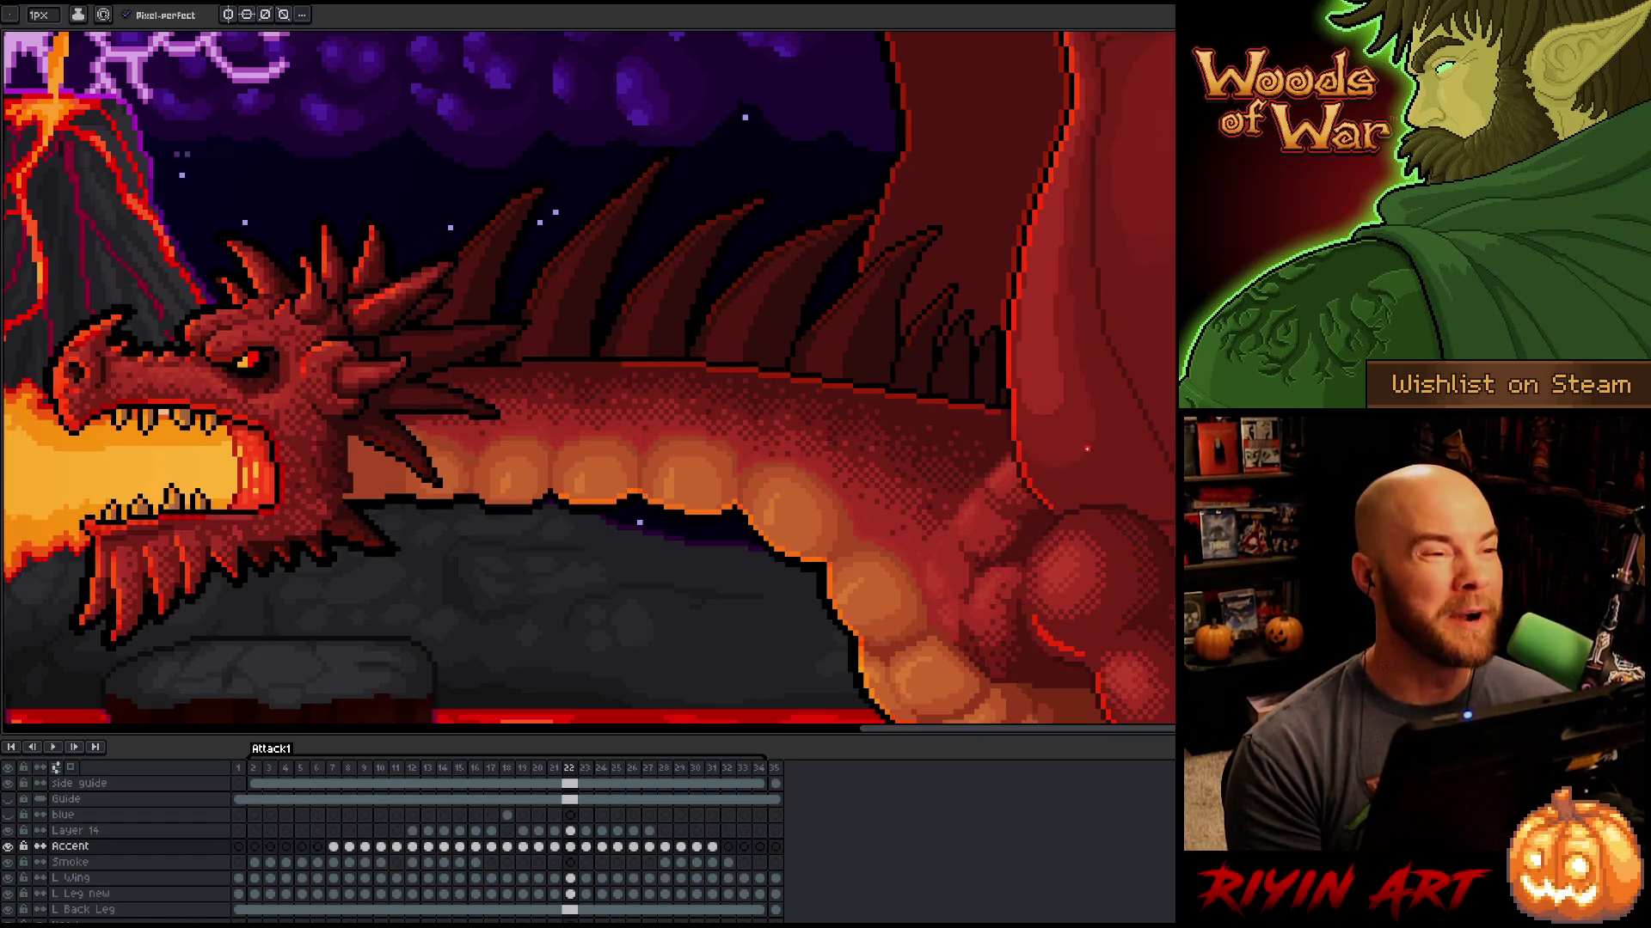
key(Right)
key(Left)
key(Right)
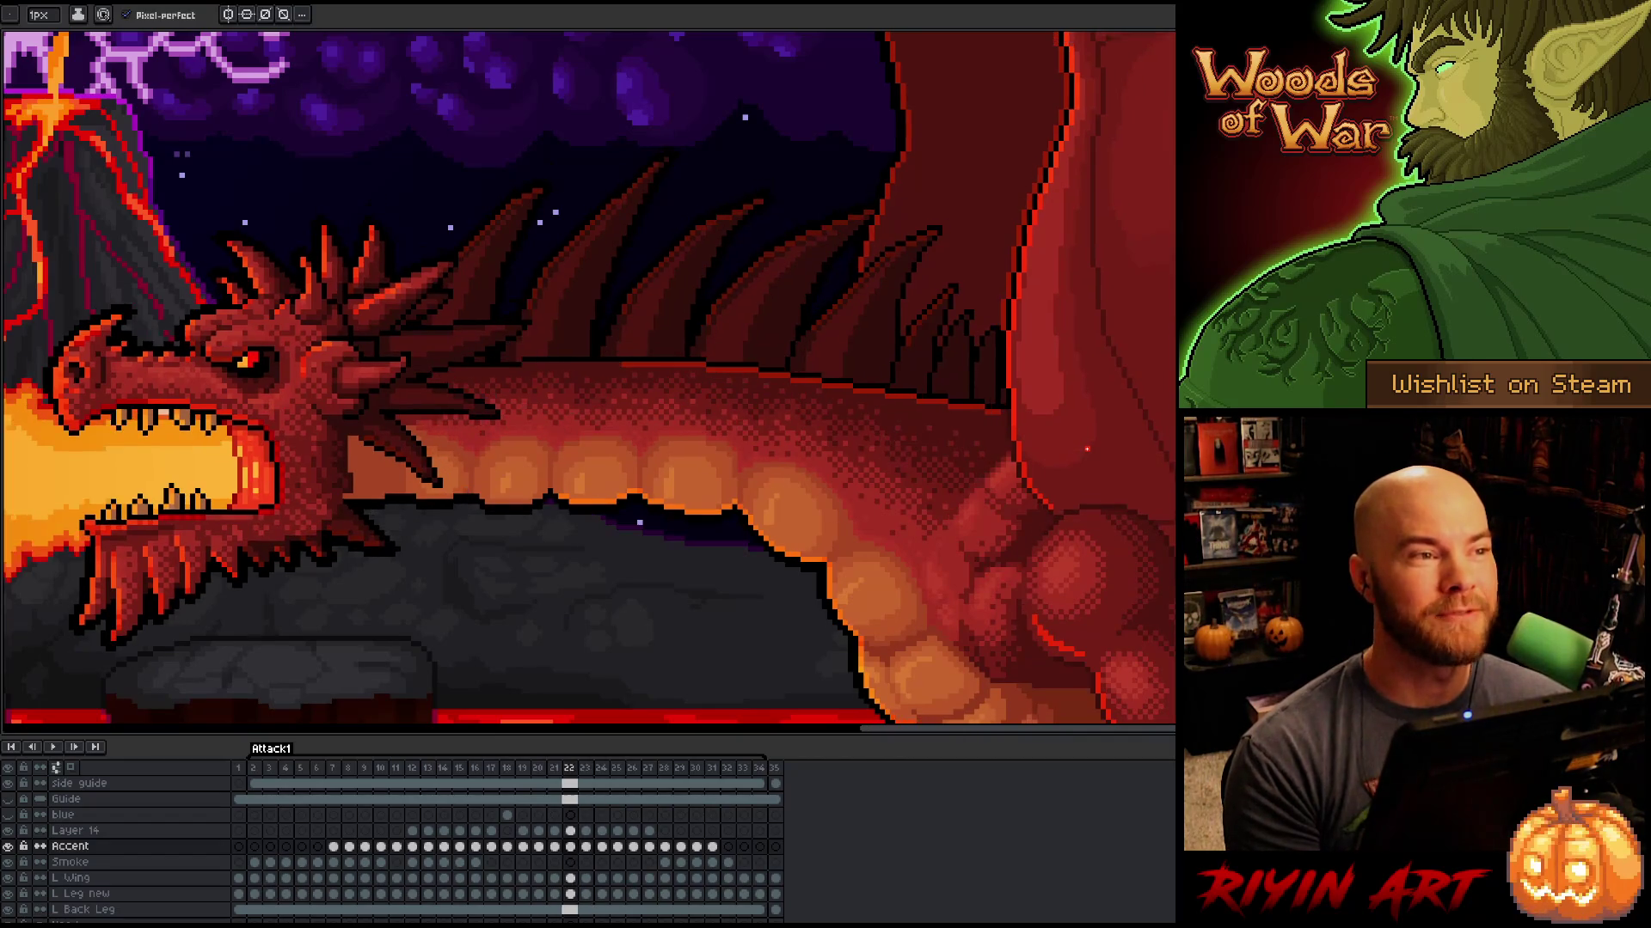
key(Left)
key(Right)
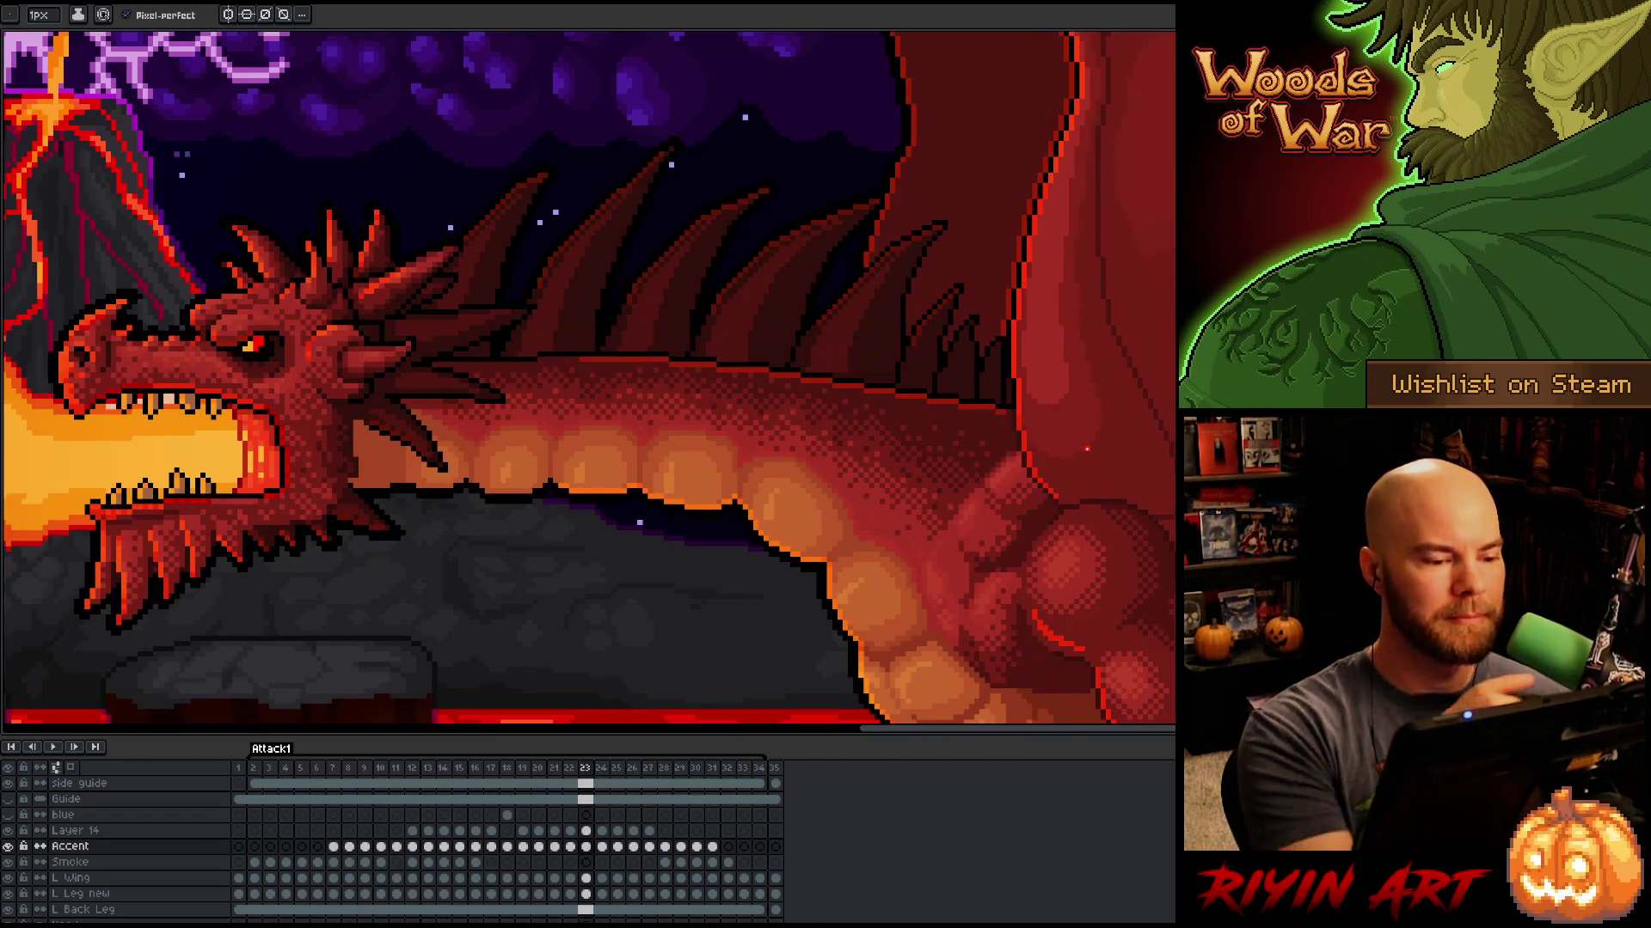
key(b)
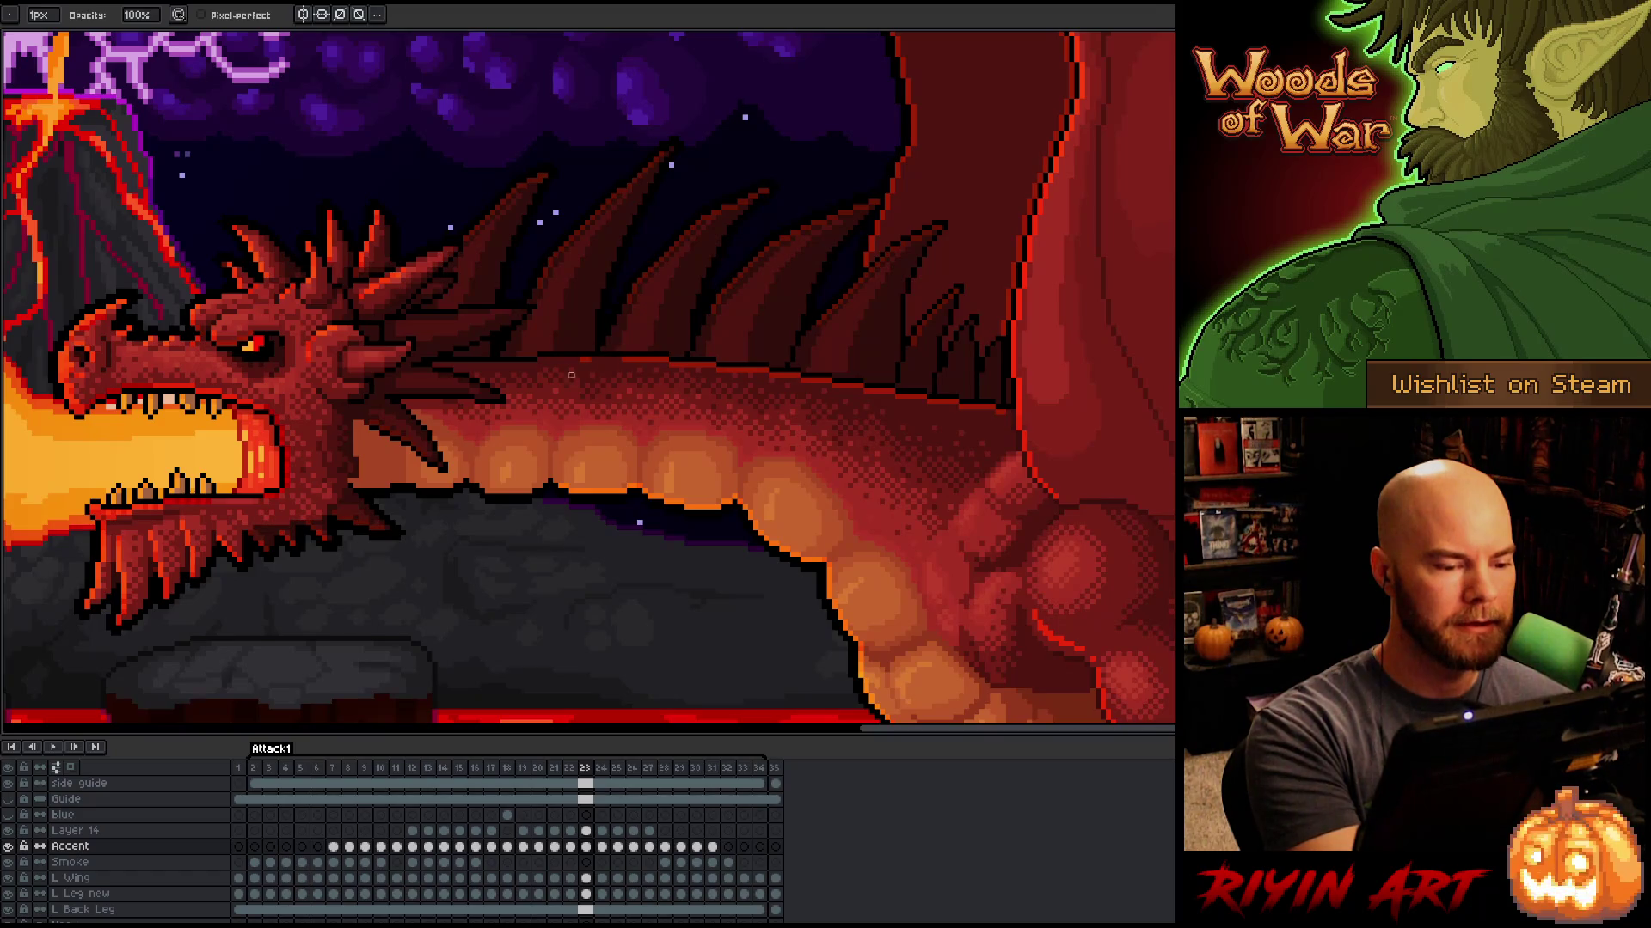
key(Left)
key(Right)
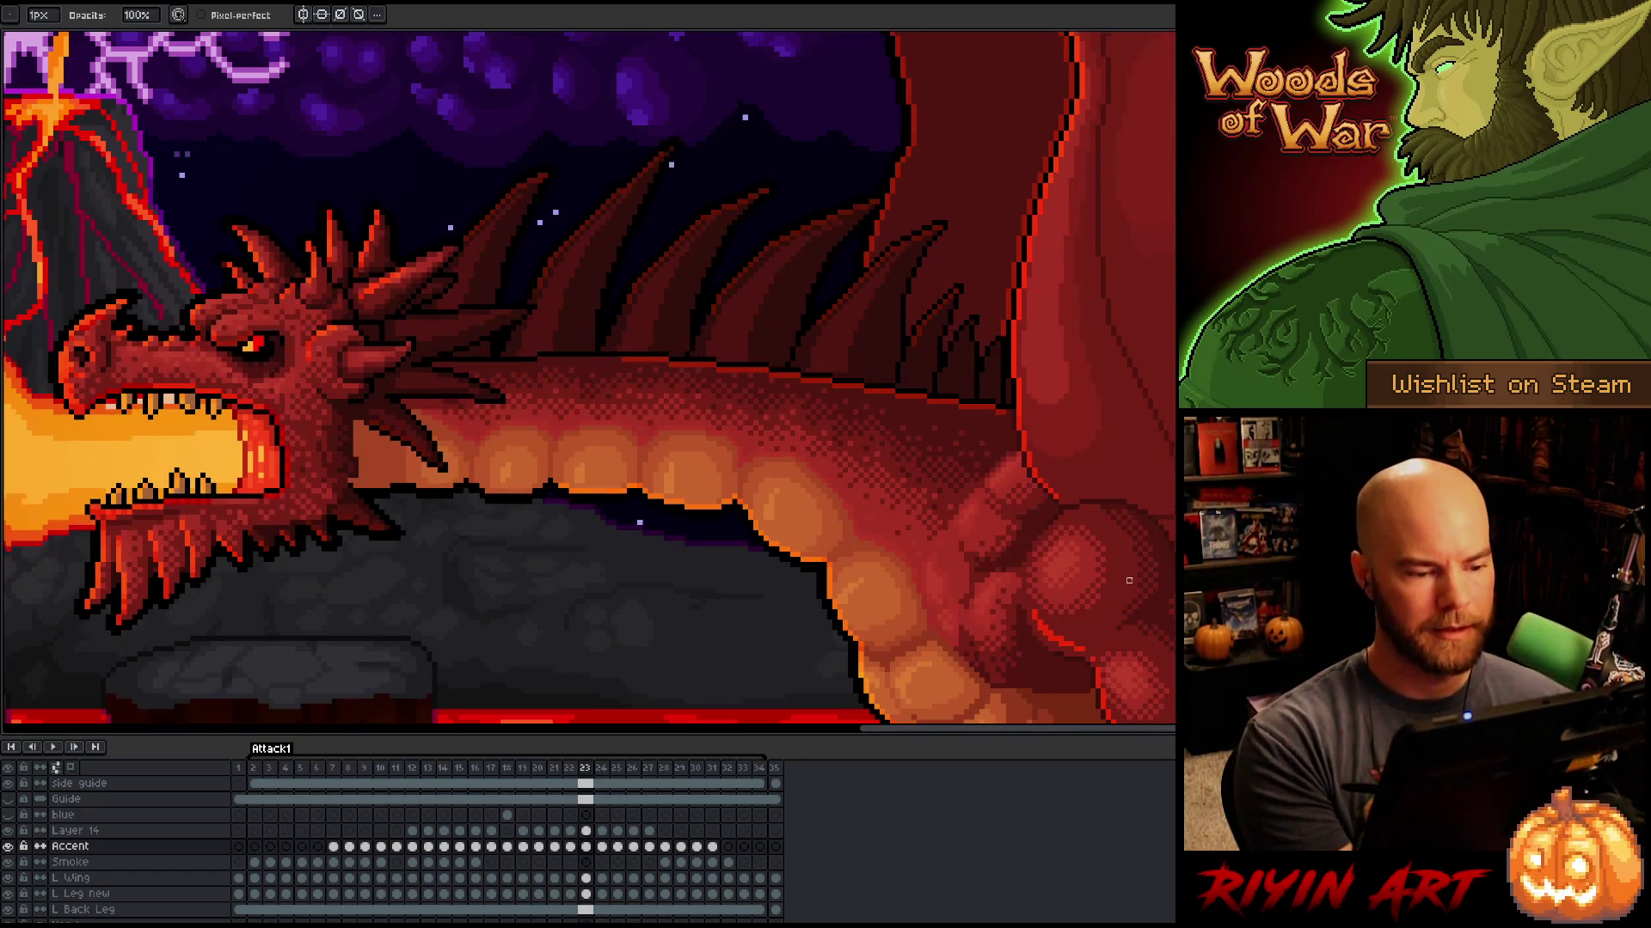
key(Left)
key(Right)
key(Left)
key(Right)
key(Left)
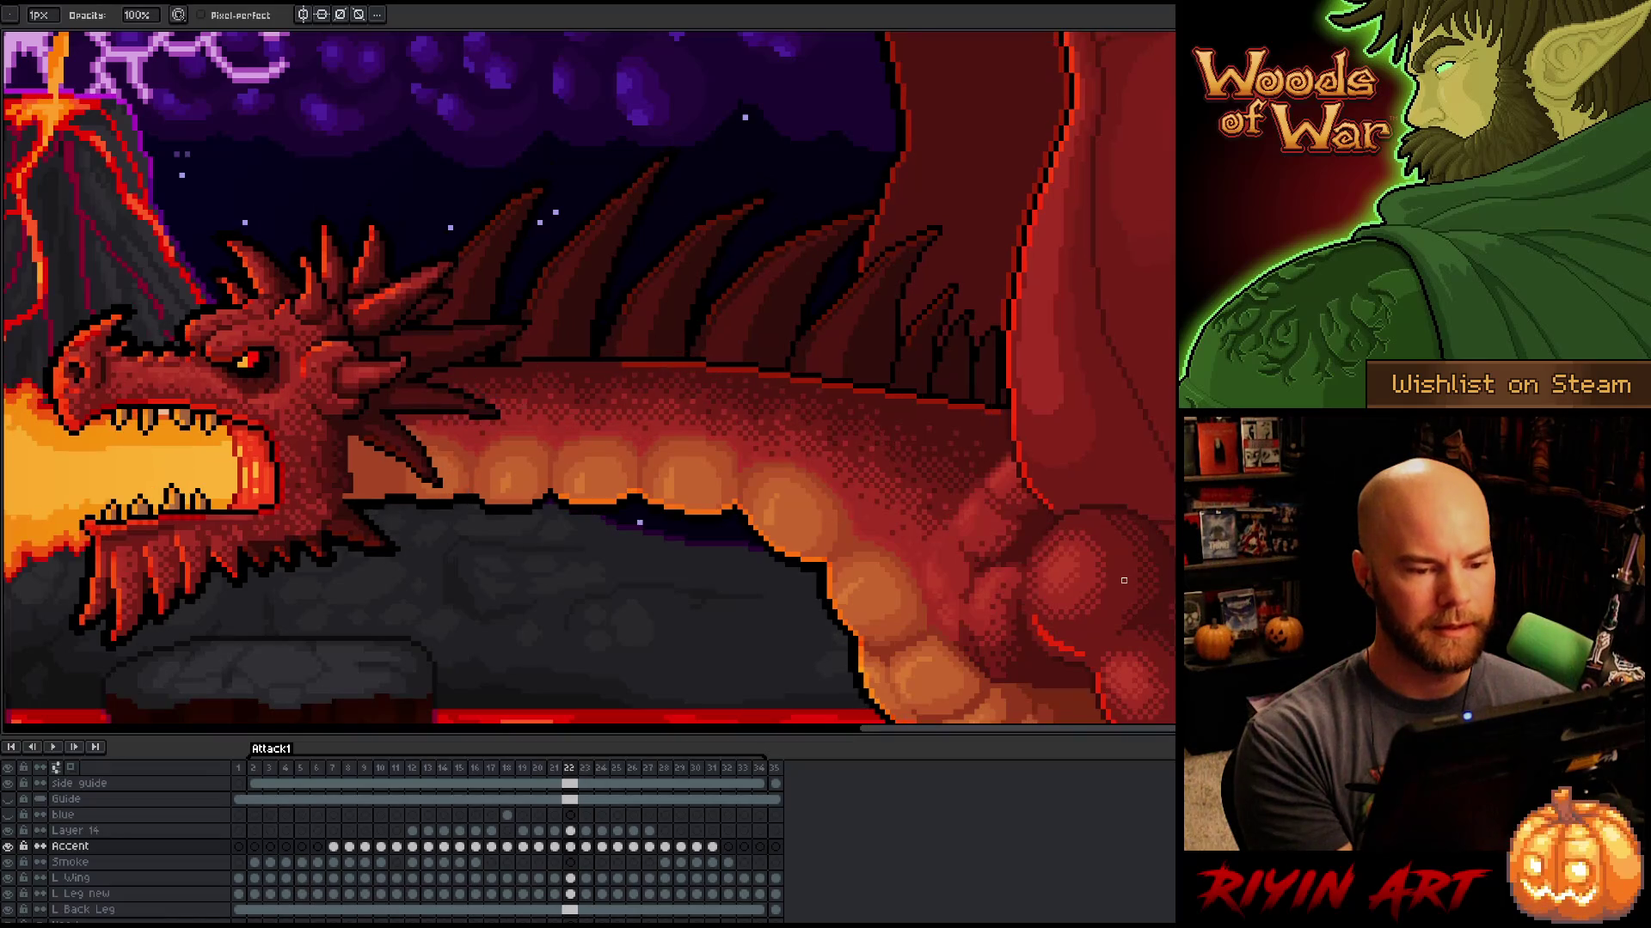
key(Right)
key(Left)
key(Right)
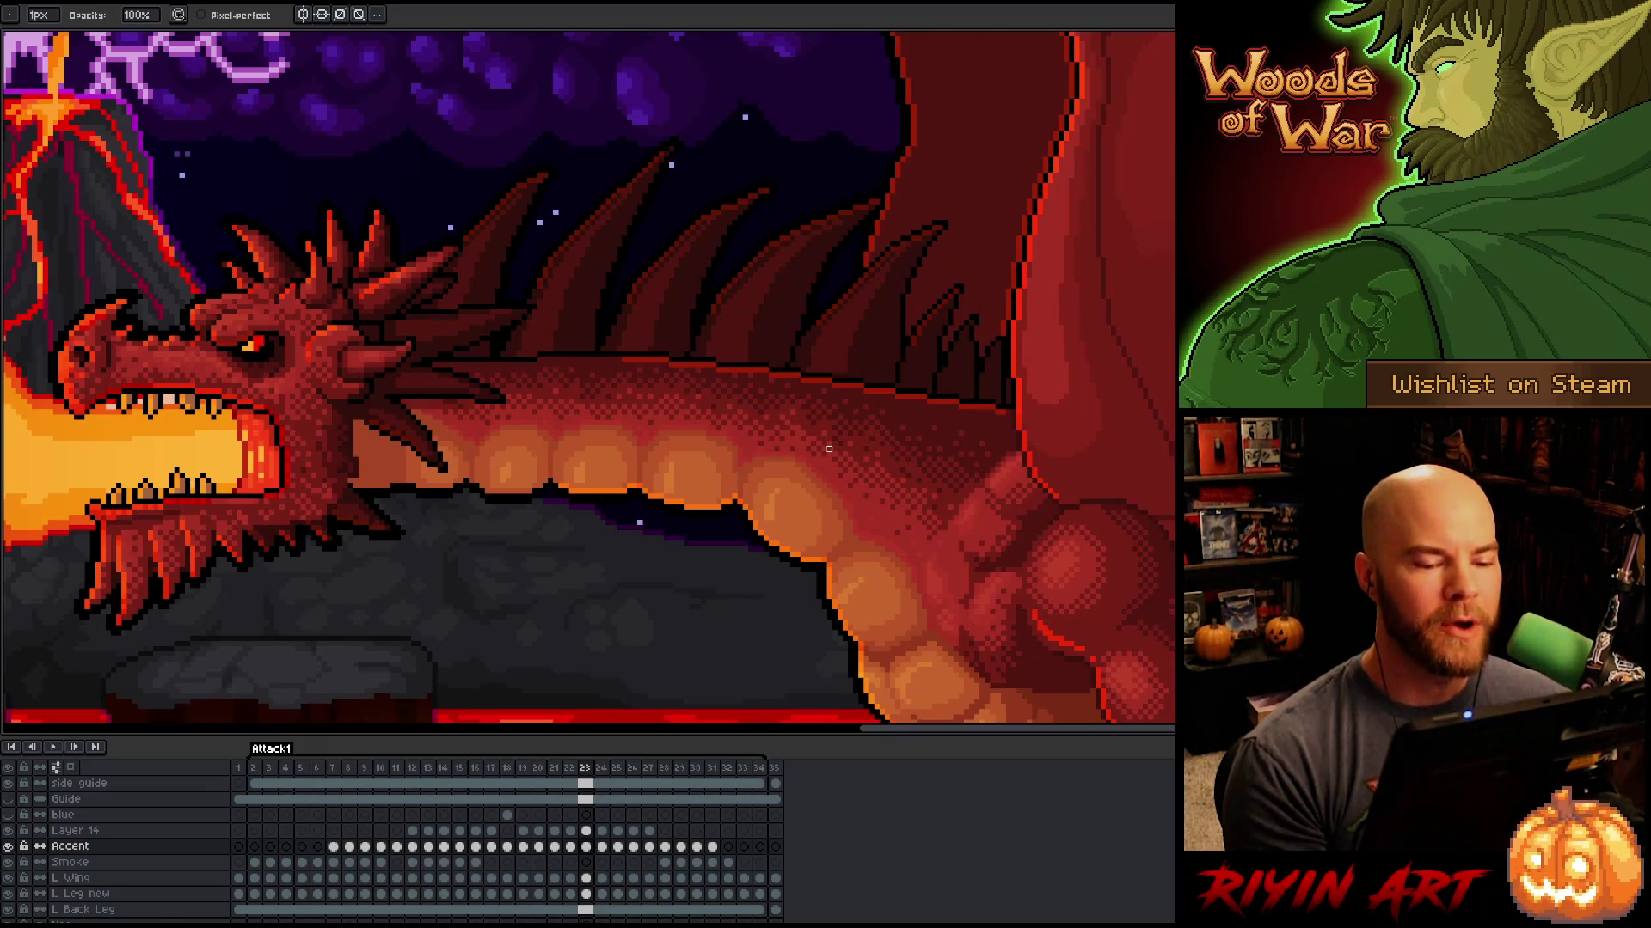
Step: Flip repeatedly between frames 22 and 23 to compare the dragon's poses
key(Left)
key(Right)
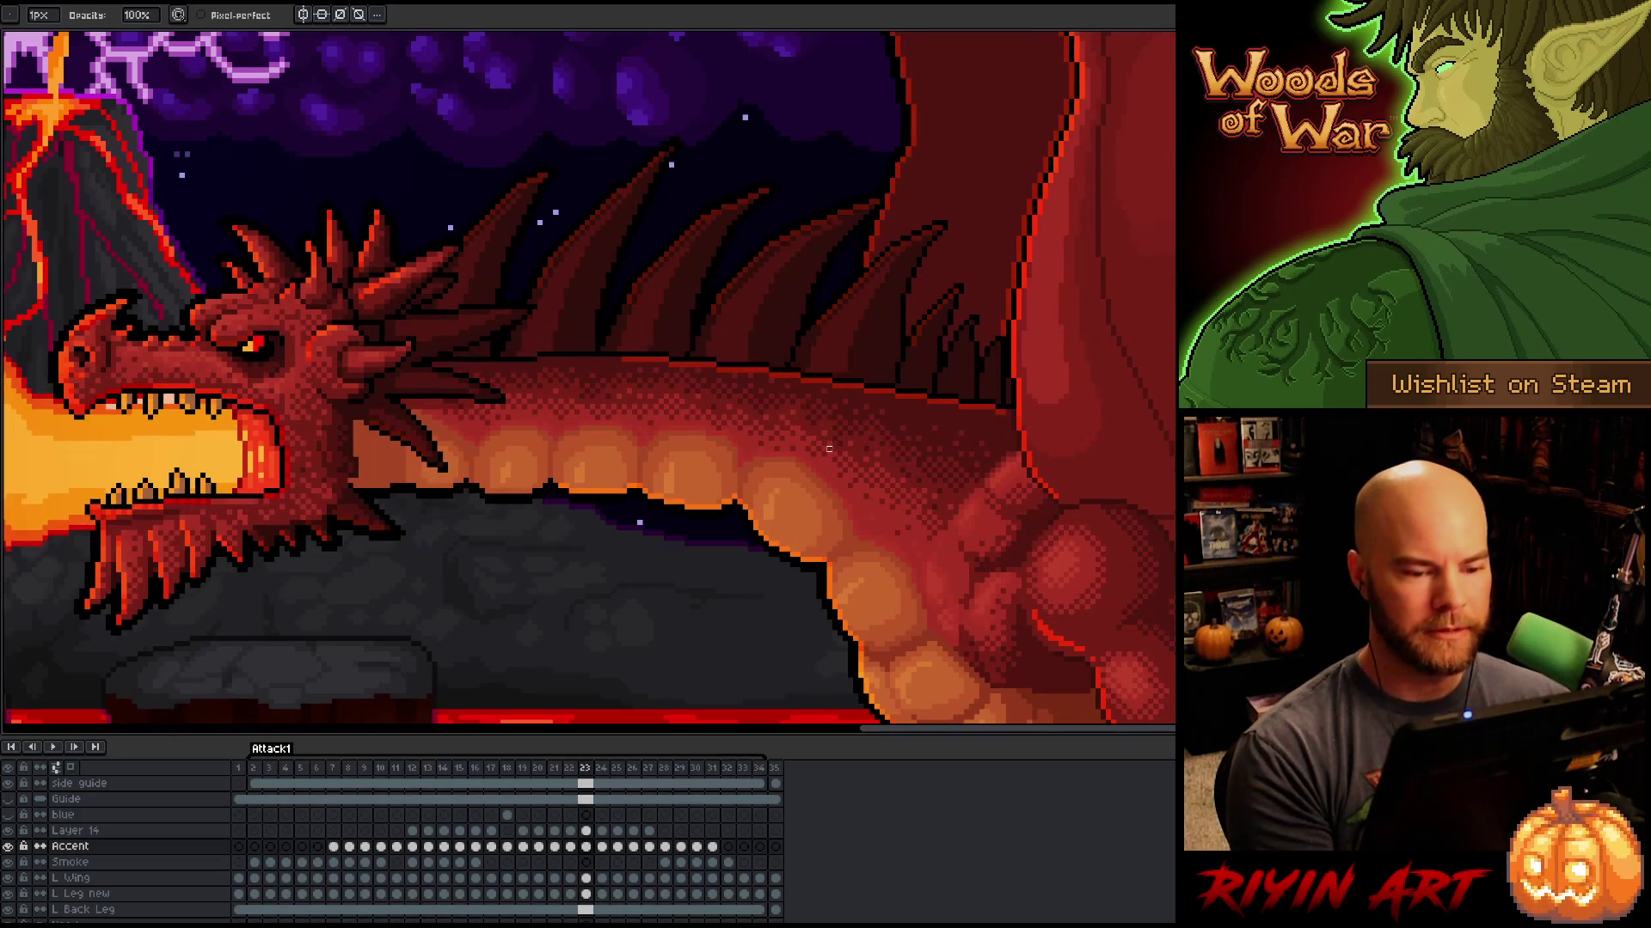
key(Left)
key(Right)
key(Left)
key(Right)
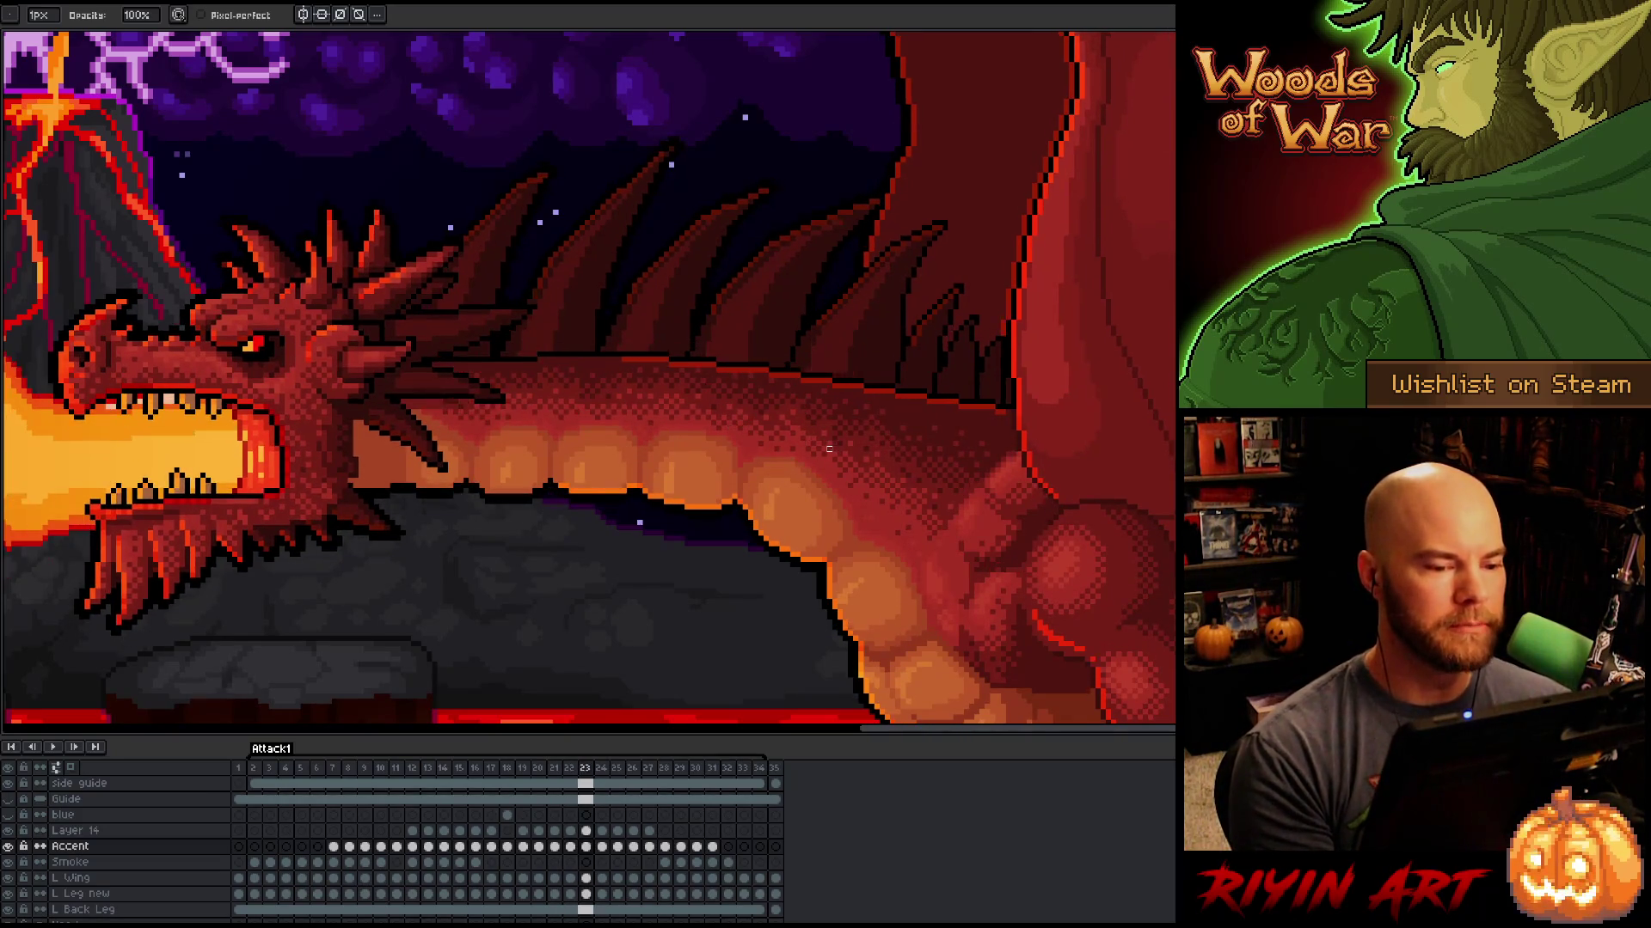
key(Left)
key(Right)
key(Left)
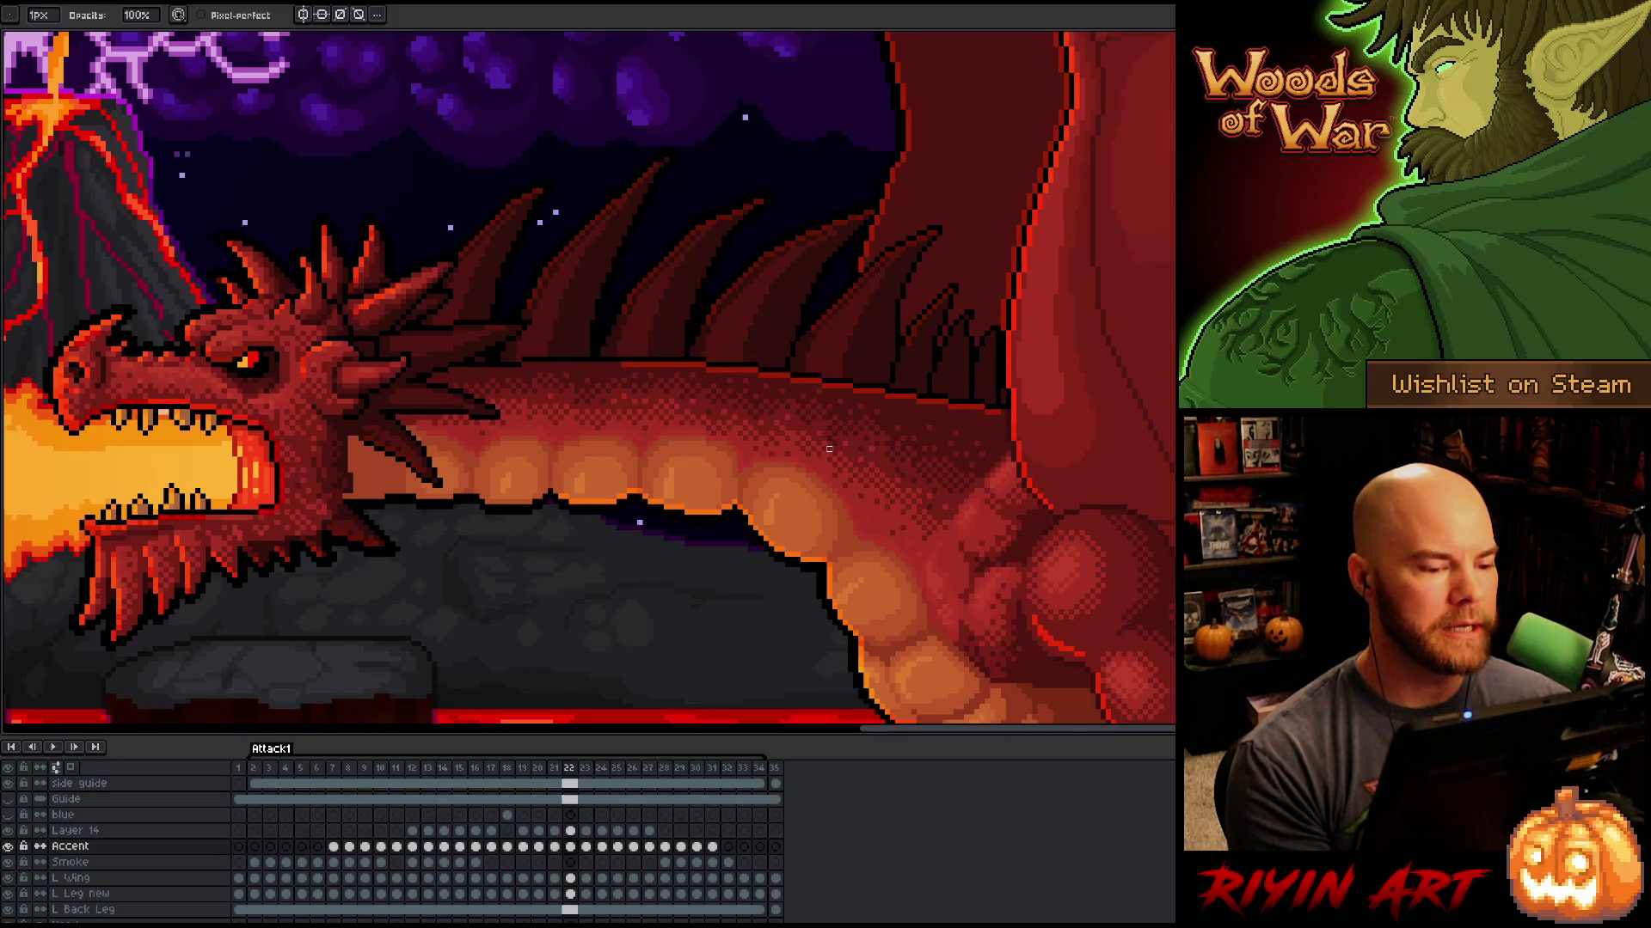
key(Right)
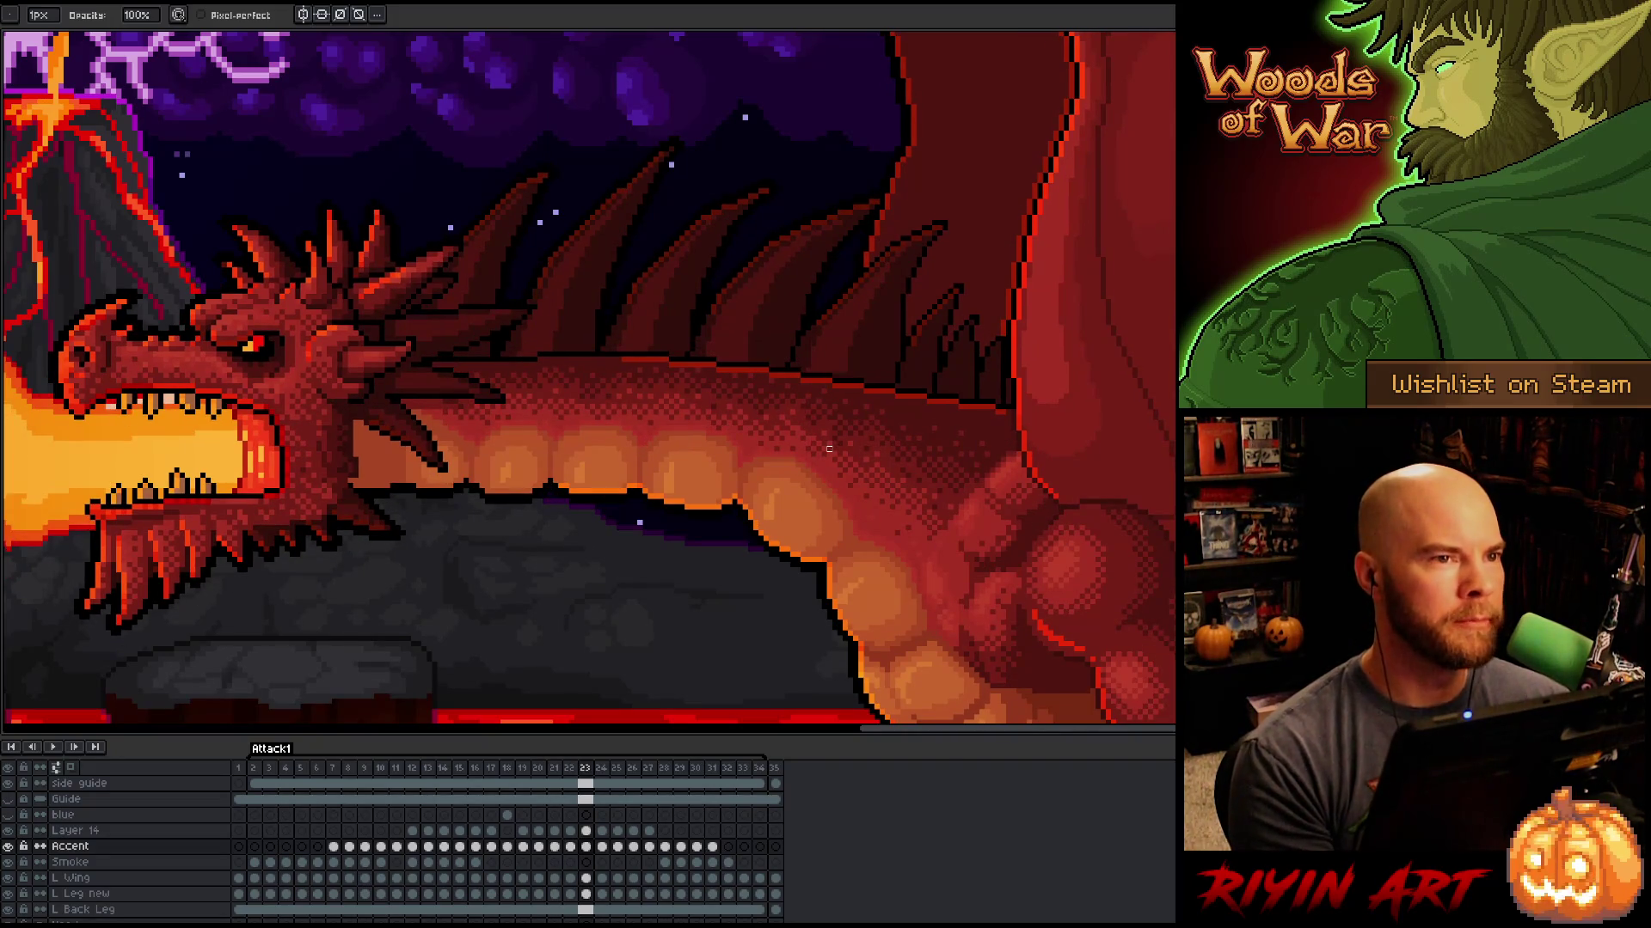
key(Left)
key(Right)
key(Left)
key(Right)
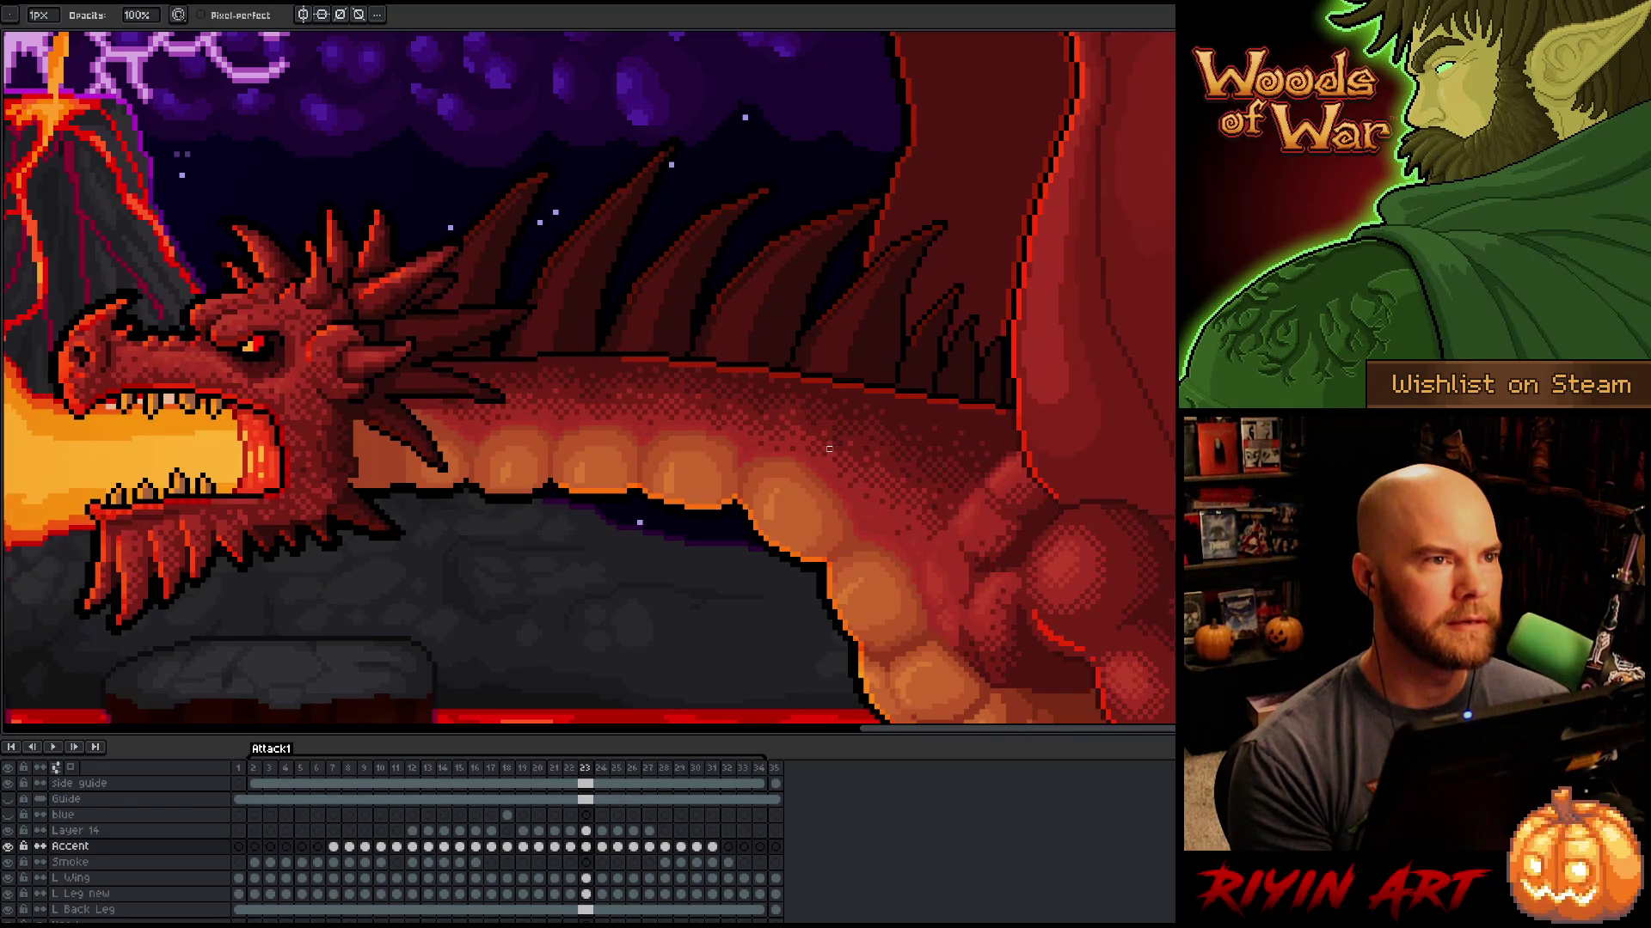
key(Left)
key(Right)
key(Left)
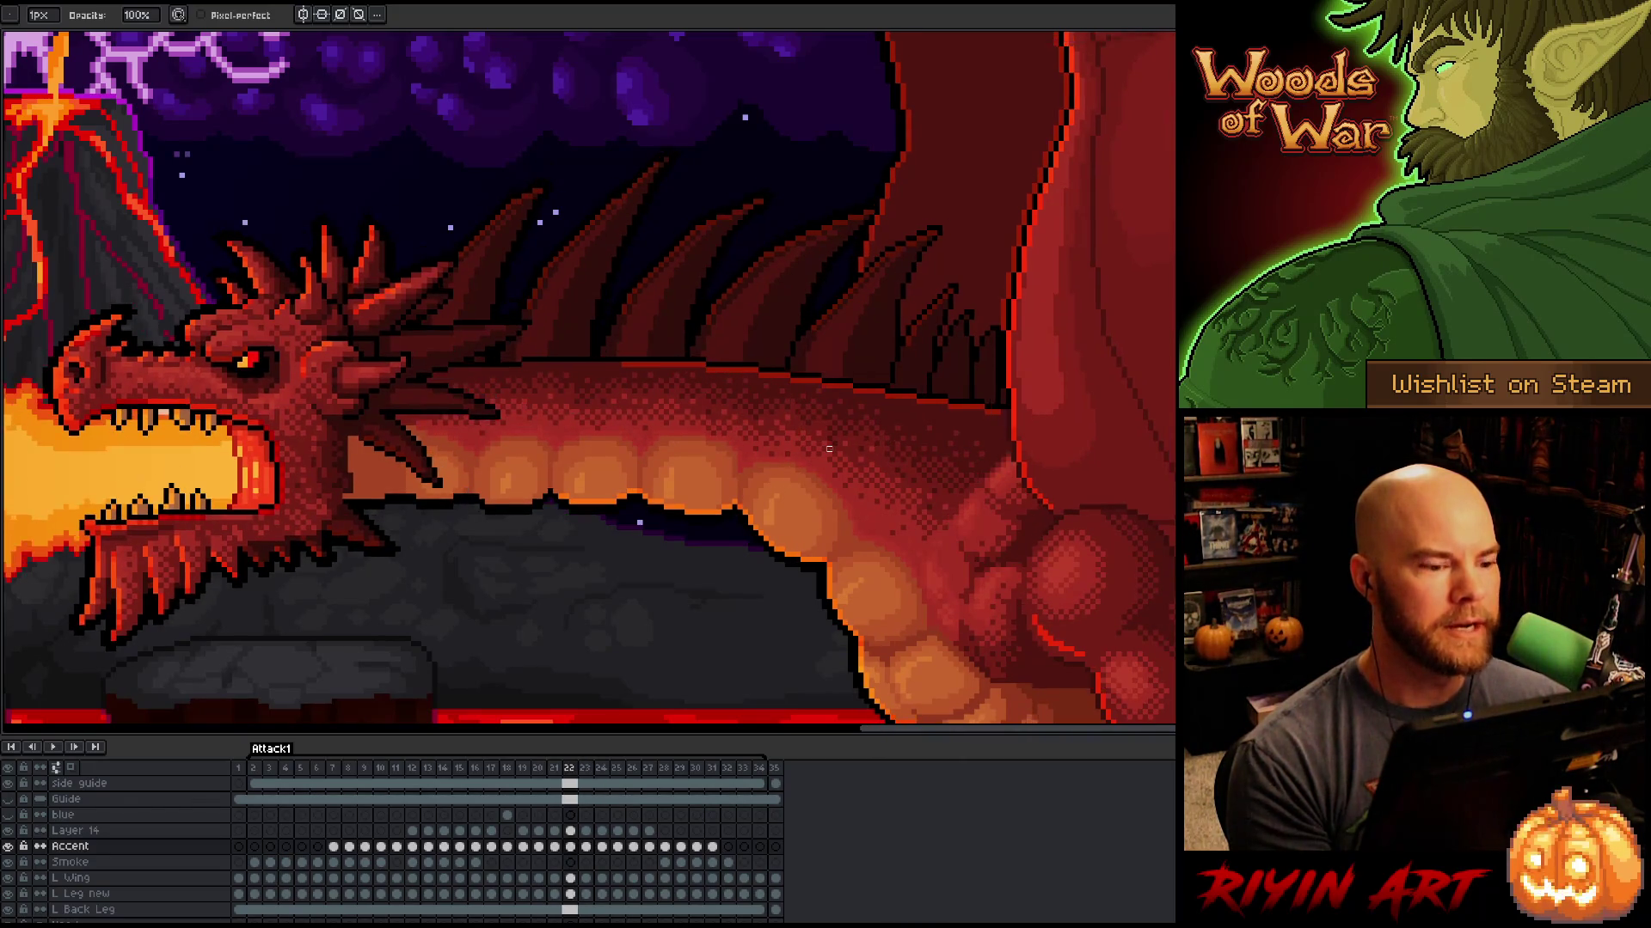
key(Right)
key(Left)
key(Right)
key(Left)
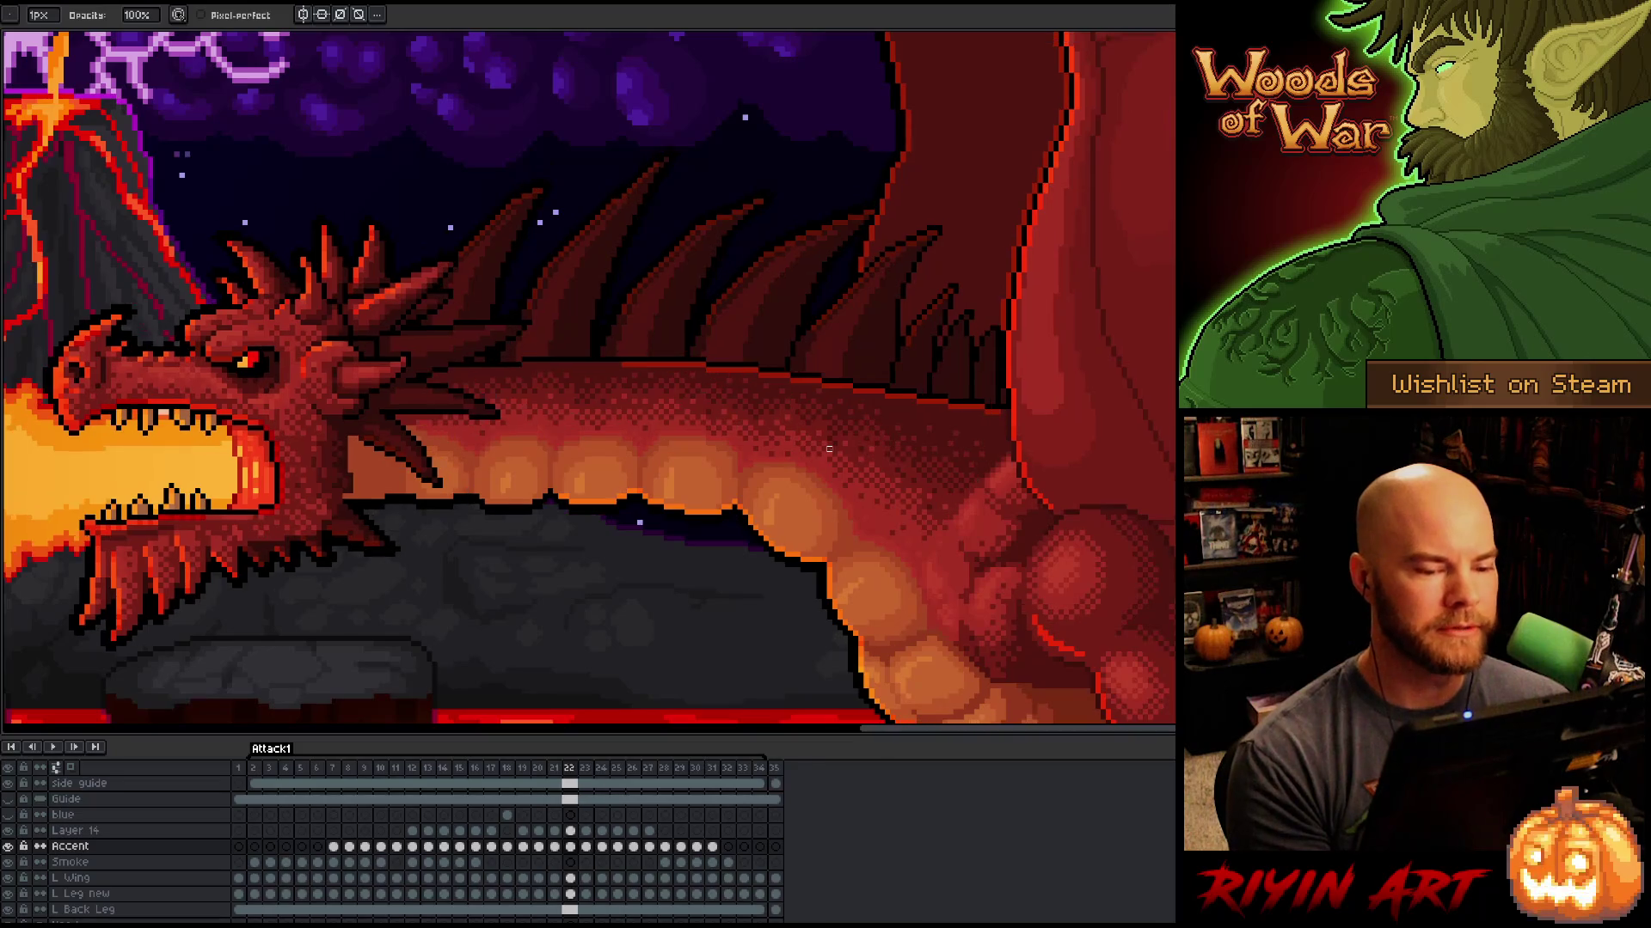
key(Right)
key(Left)
key(Right)
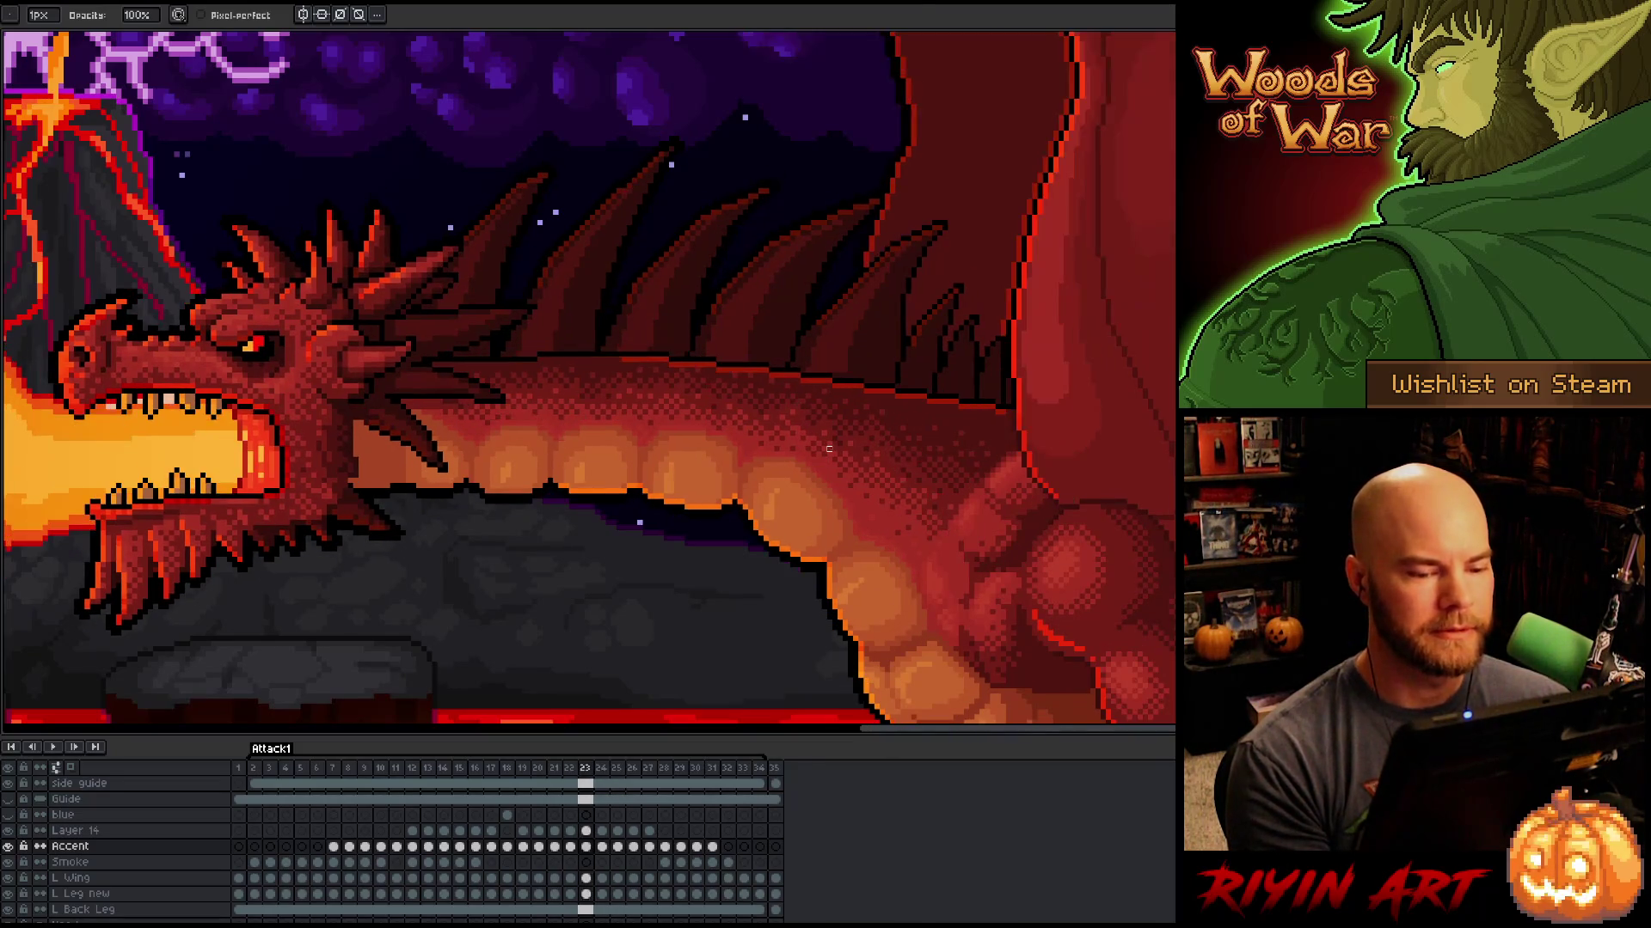
key(Left)
key(Right)
Step: Compare frames 23 and 24 back and forth, ending on frame 24
key(Right)
key(Left)
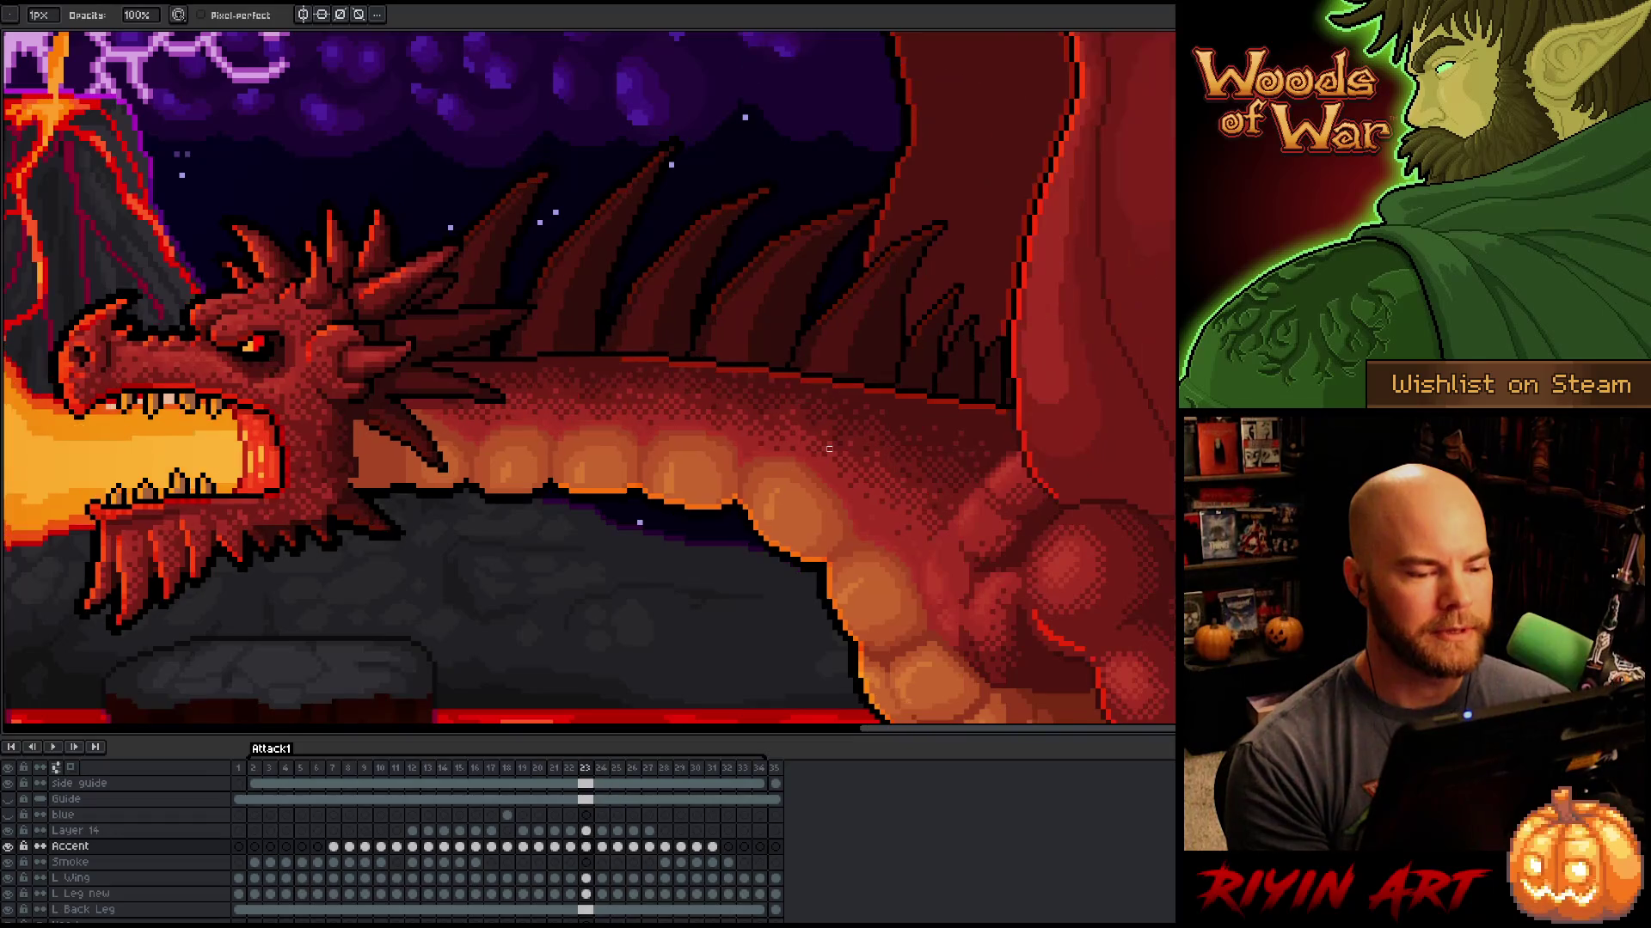
key(Right)
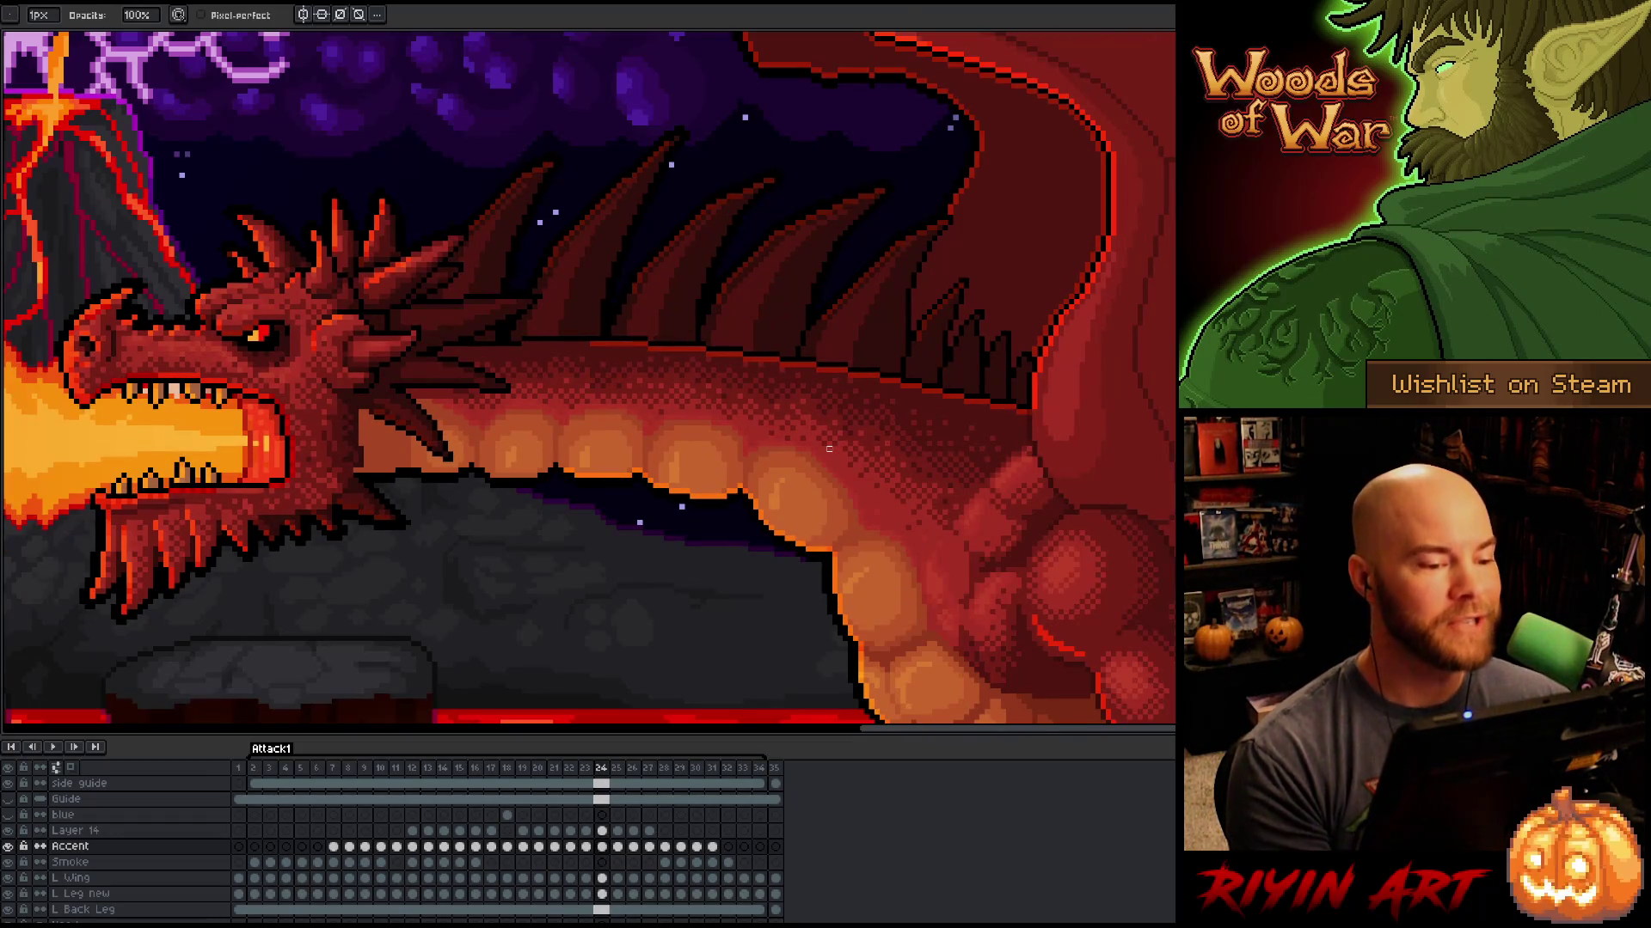
key(Left)
key(Right)
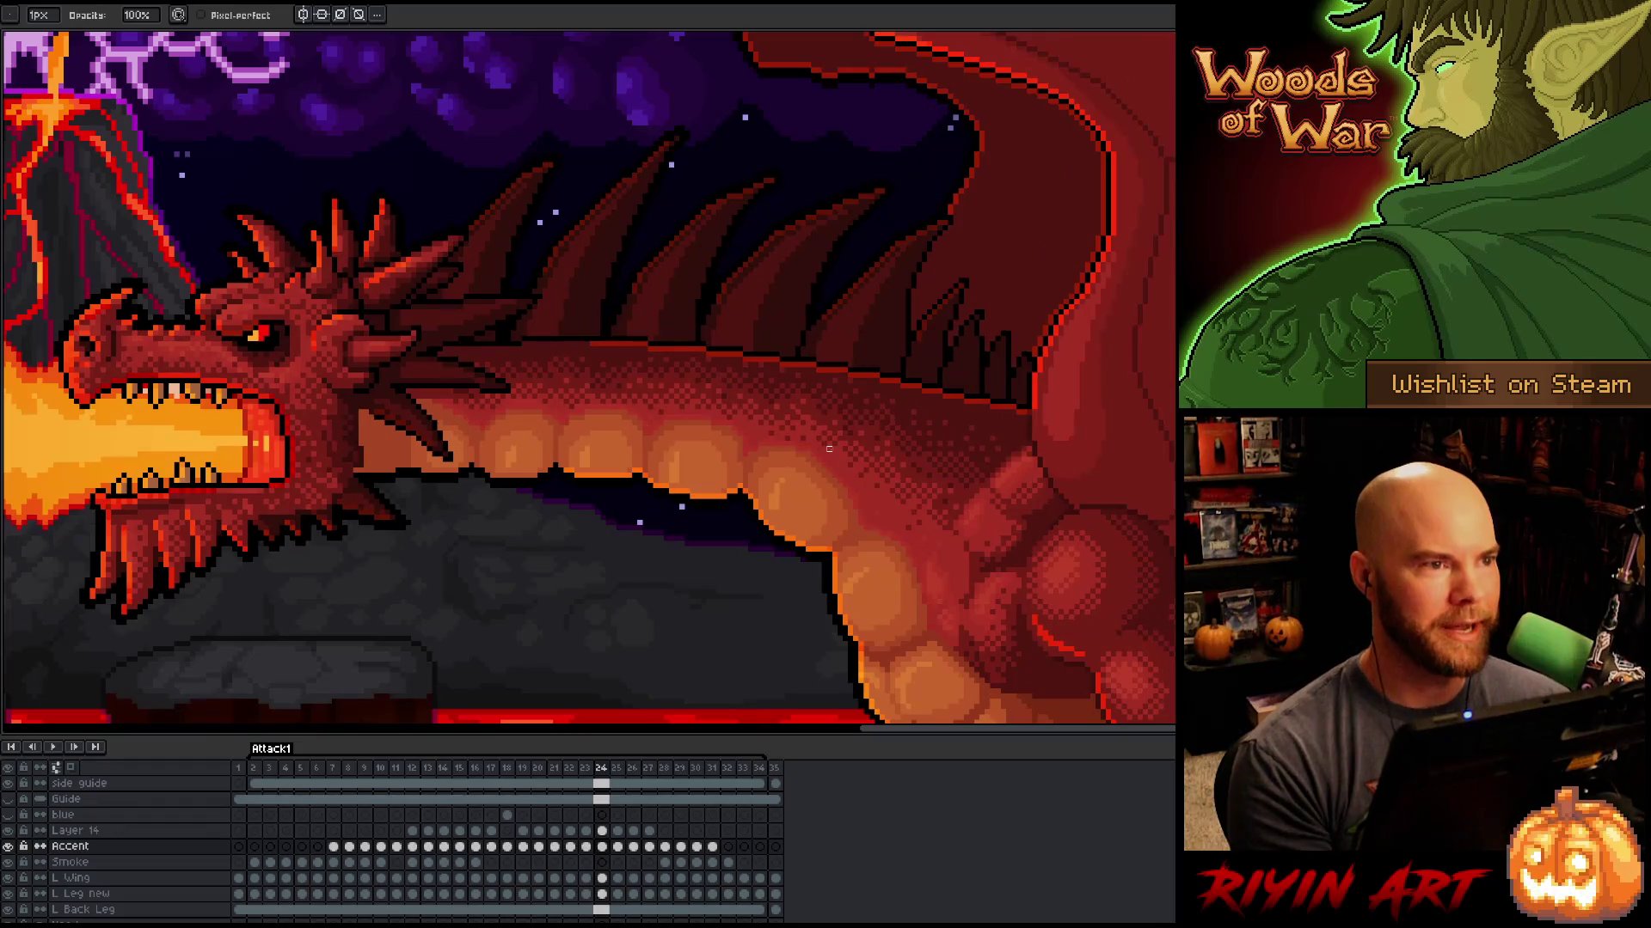
key(Left)
key(Right)
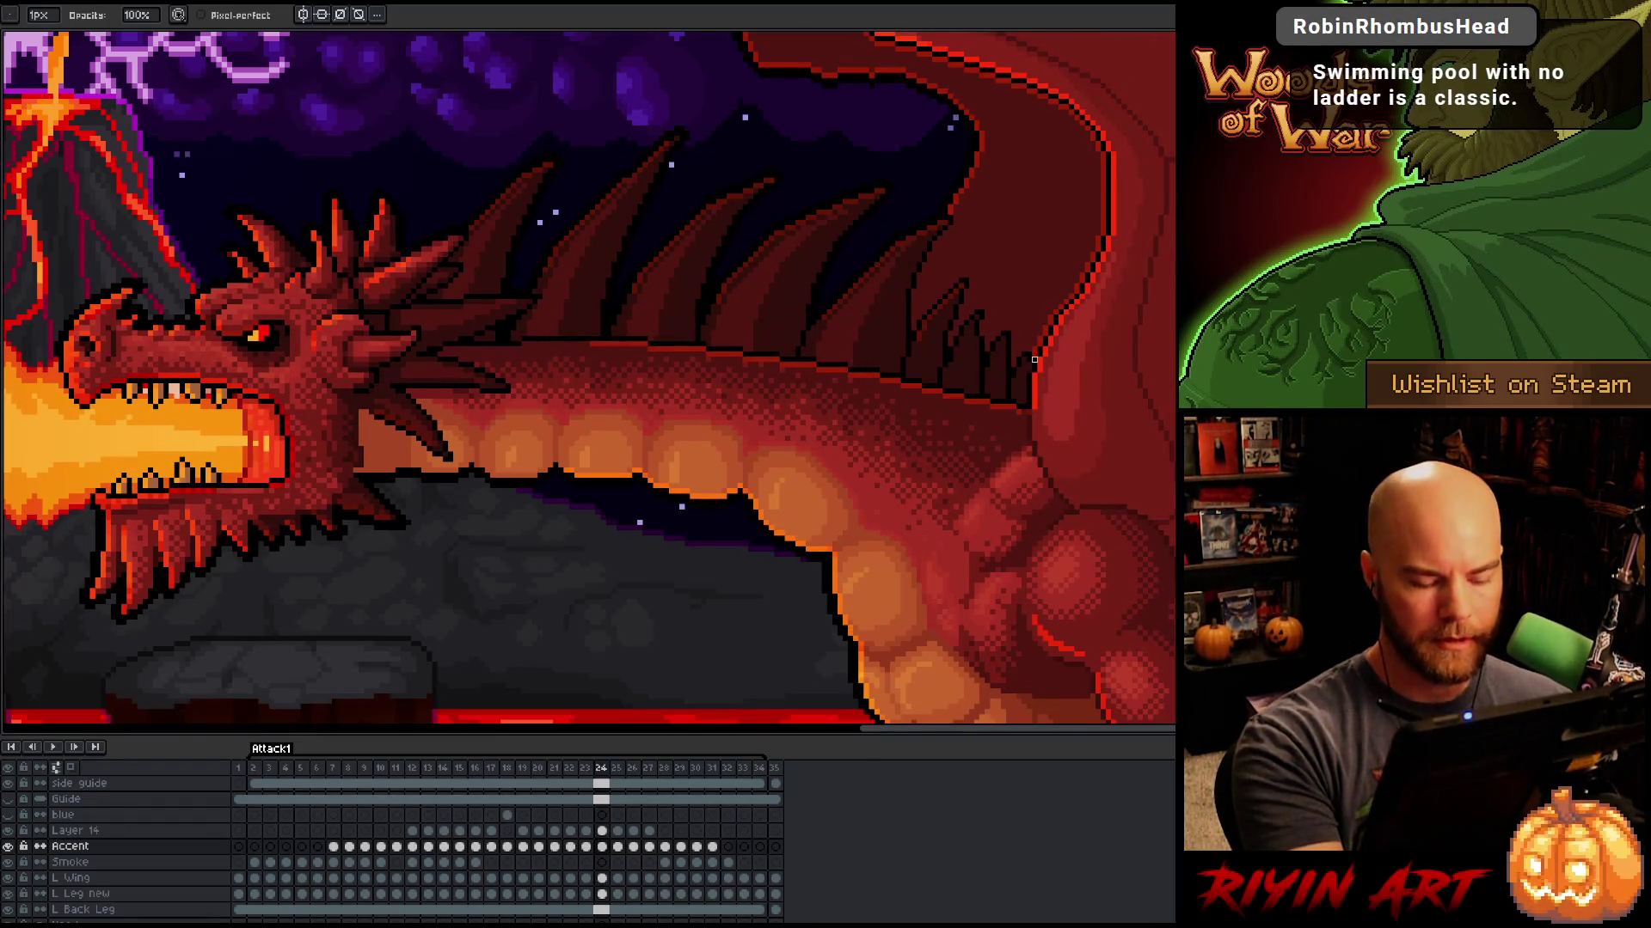
key(Left)
key(Right)
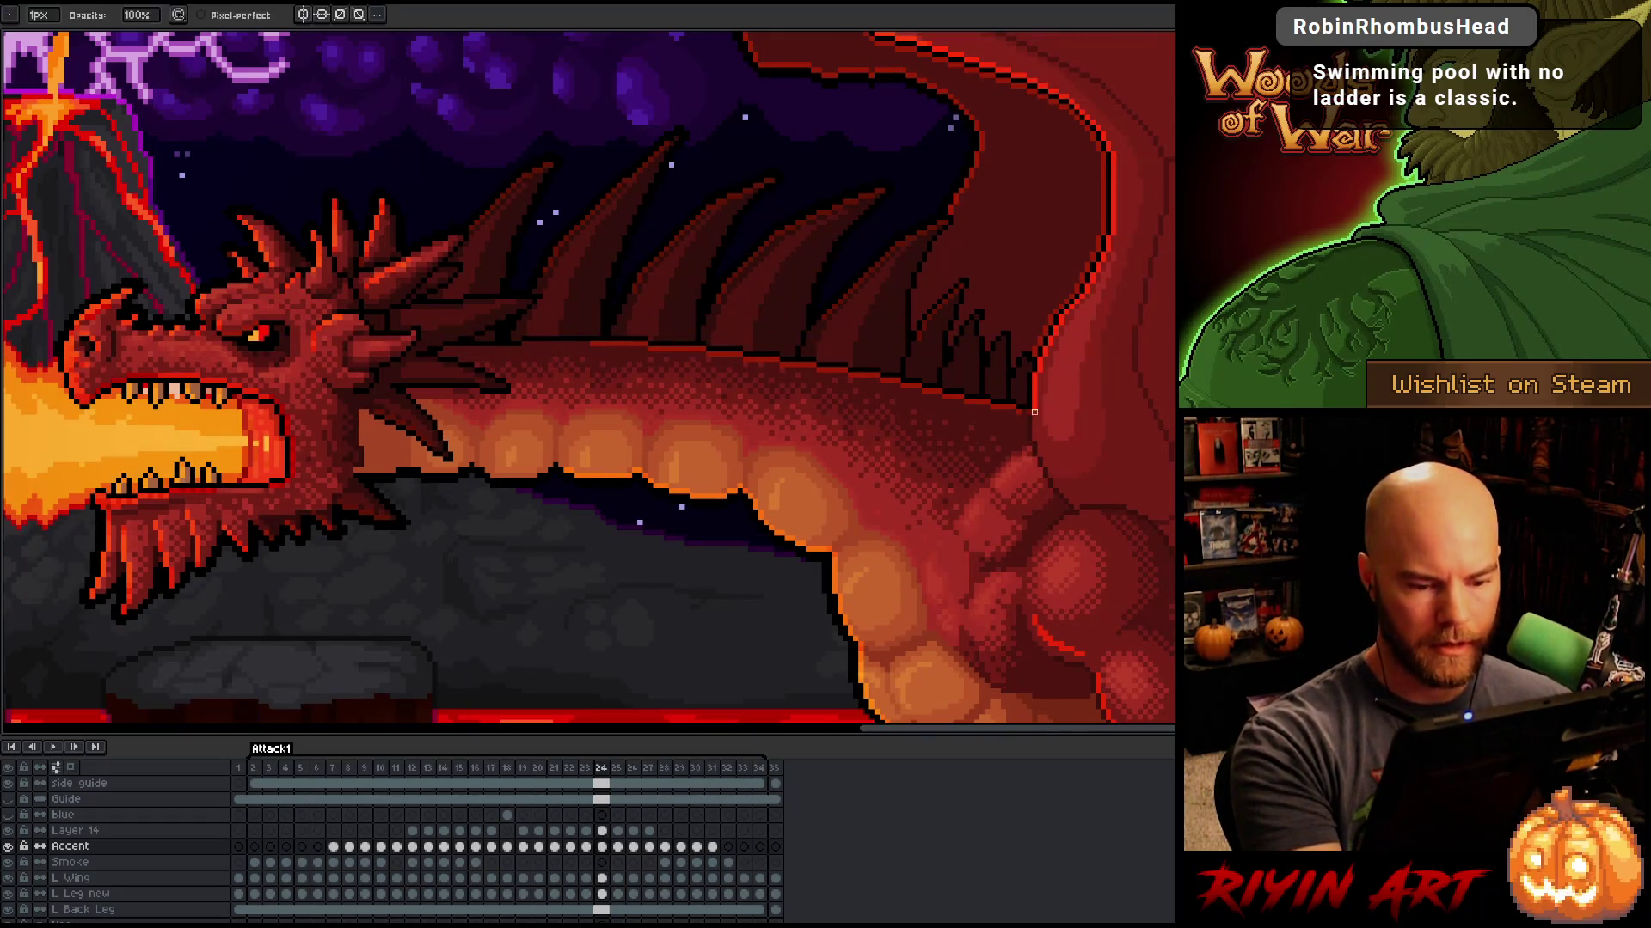
Step: Save the dragon animation file with Ctrl+S and return to the pencil
key(v)
key(b)
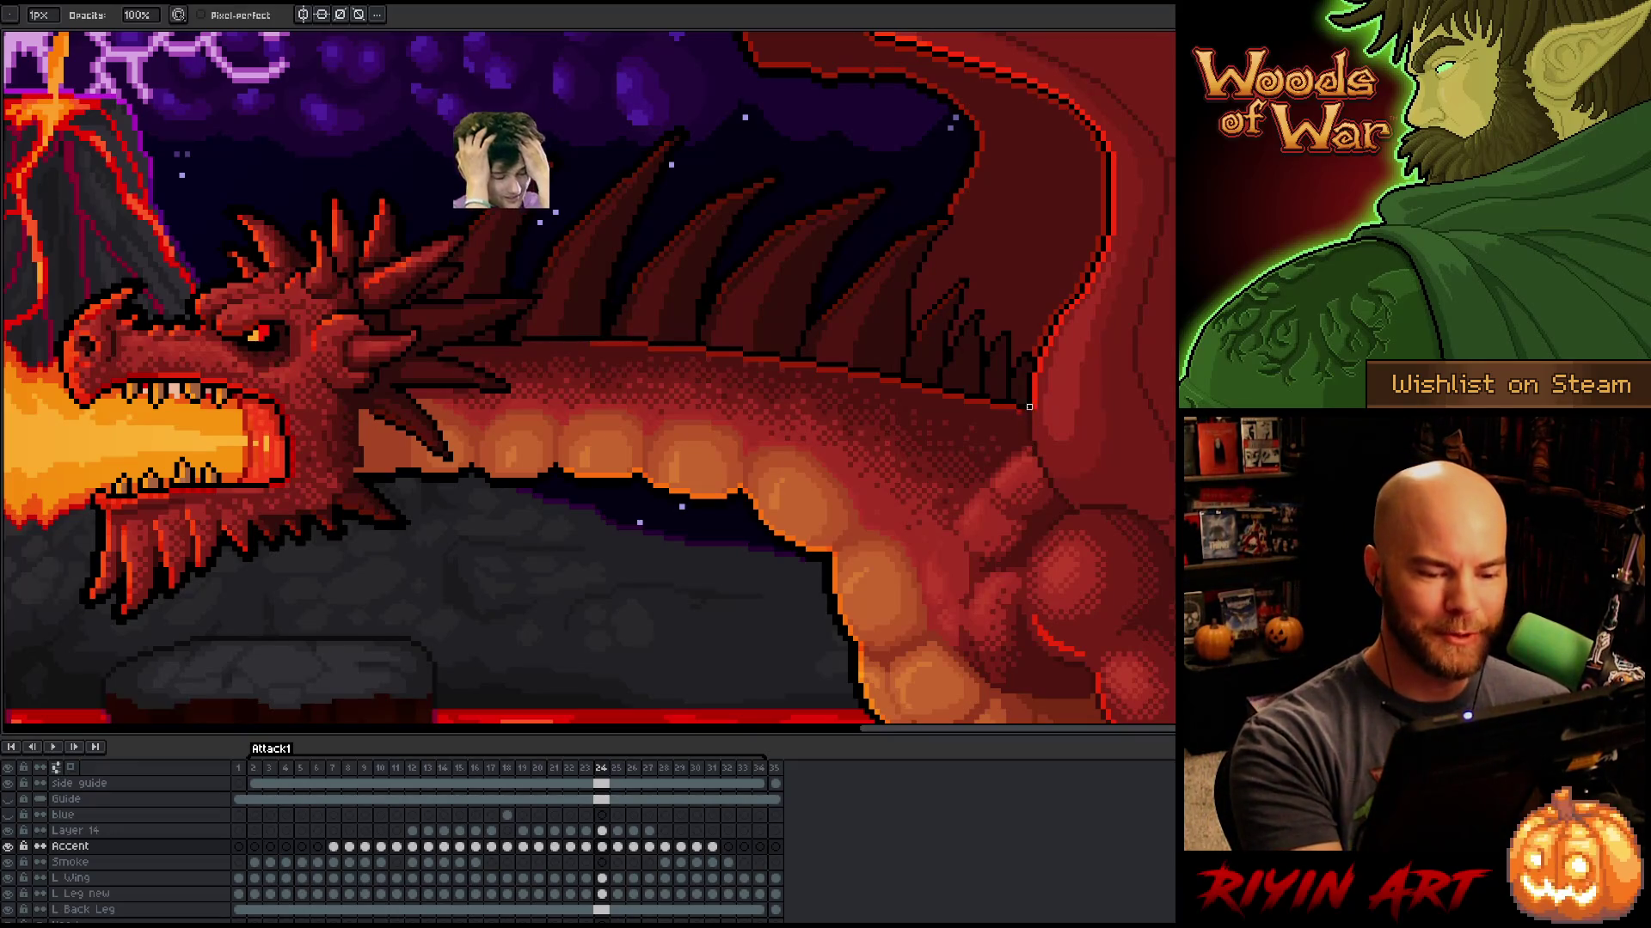
key(v)
key(ctrl+s)
key(b)
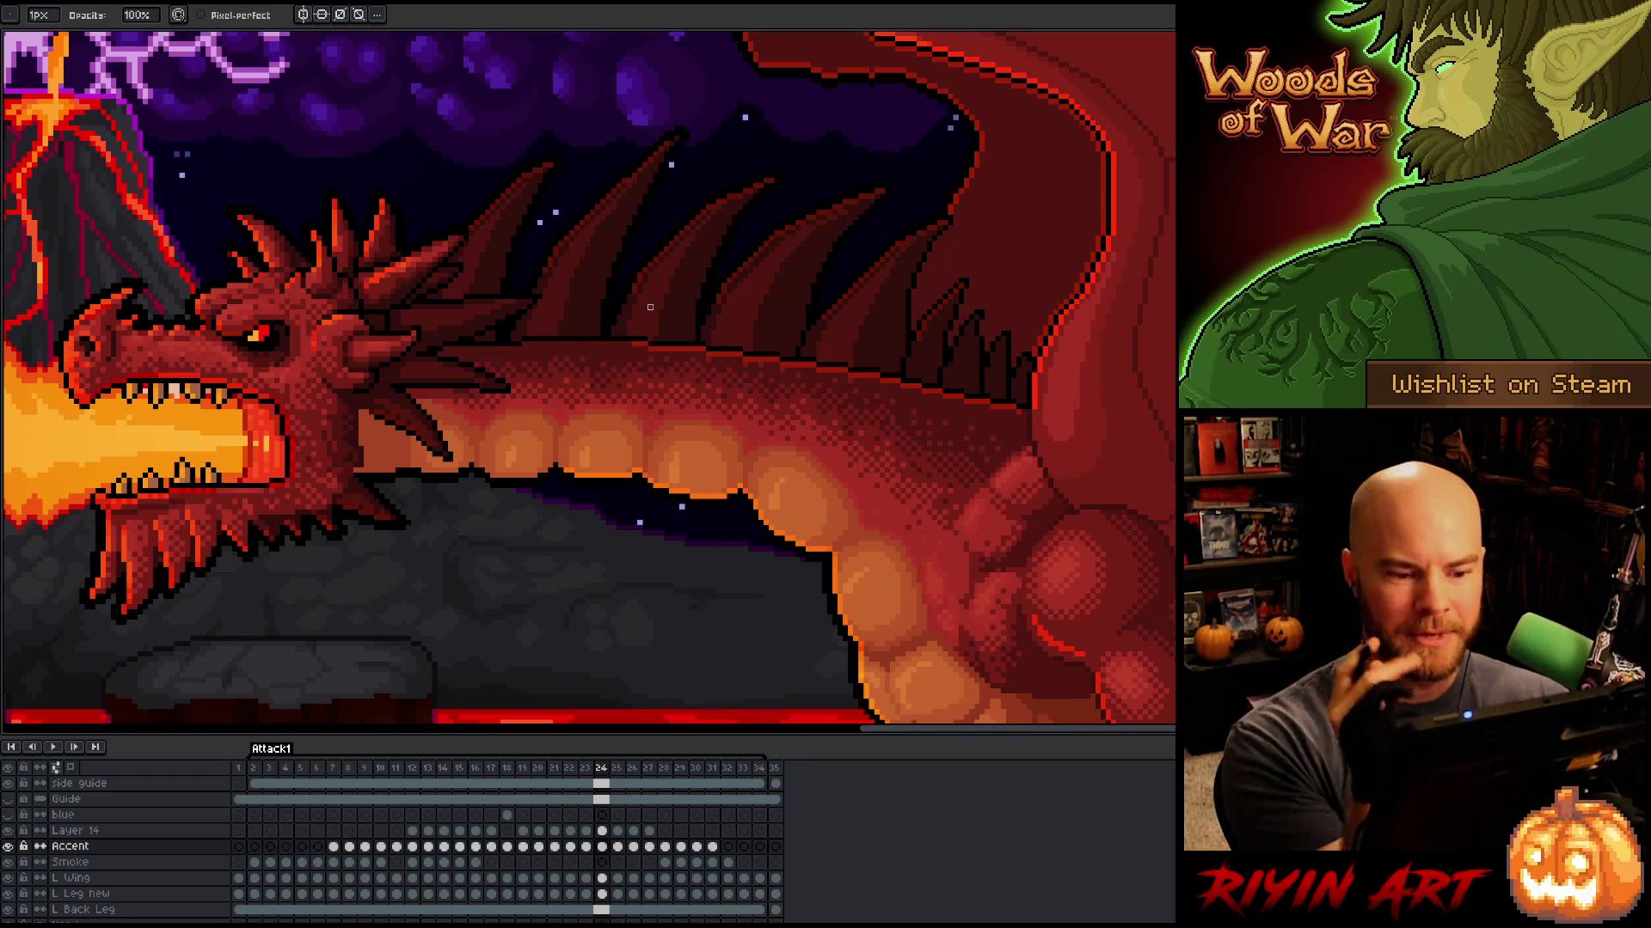
Step: Recheck frames 23 and 24, then advance to frame 25 with the eraser ready
key(e)
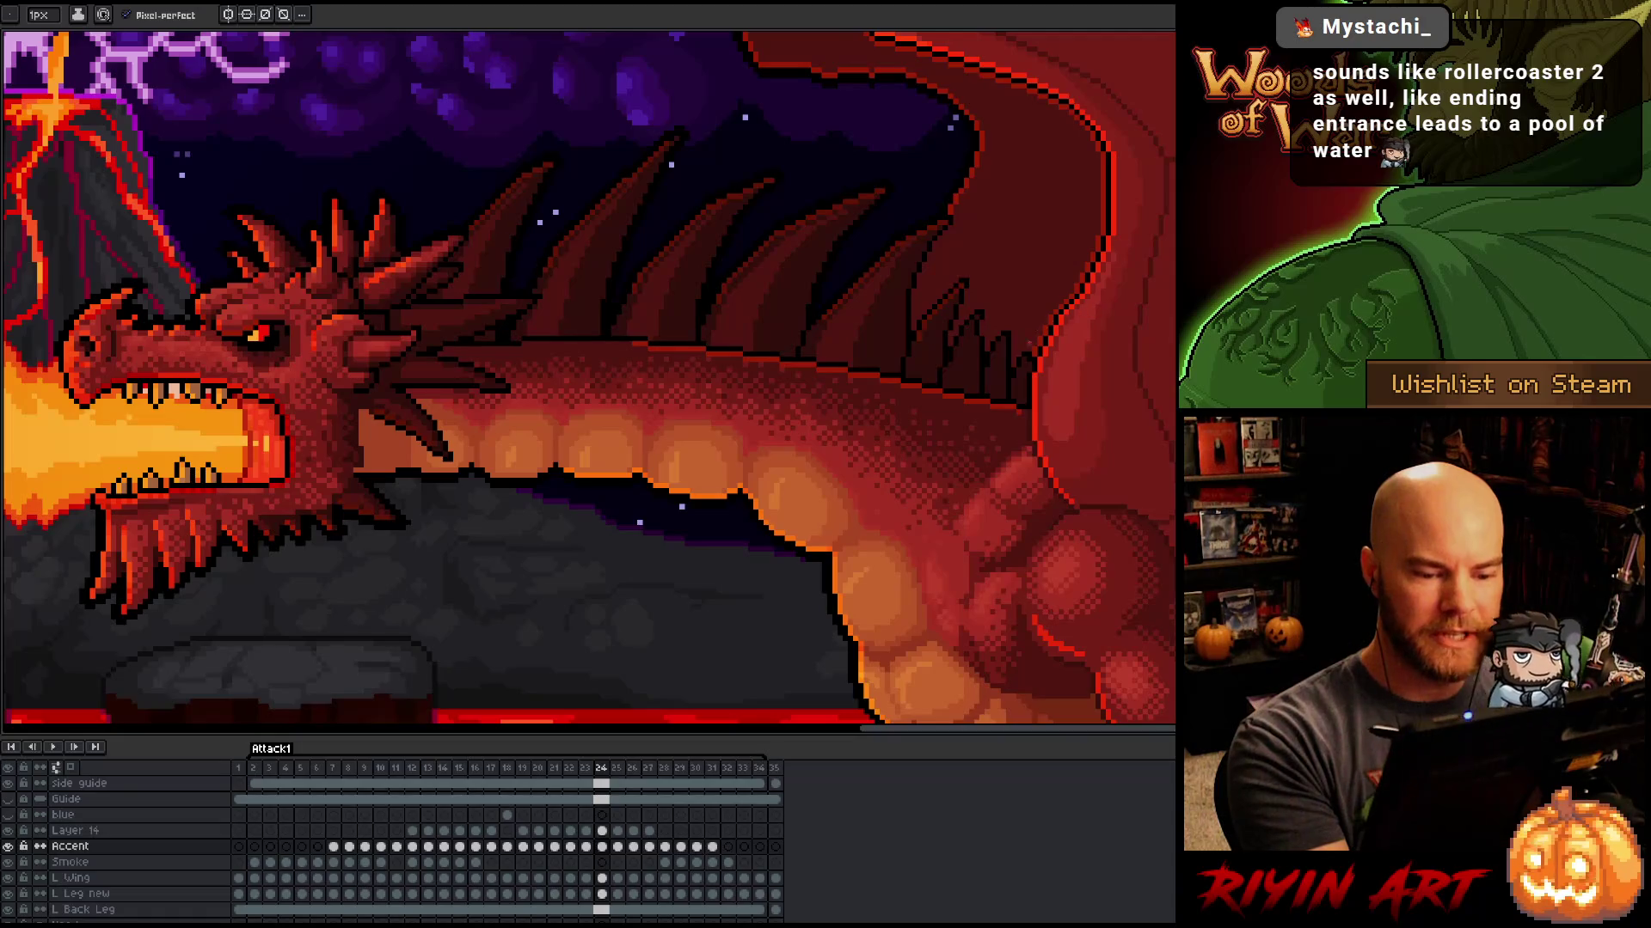
key(comma)
key(period)
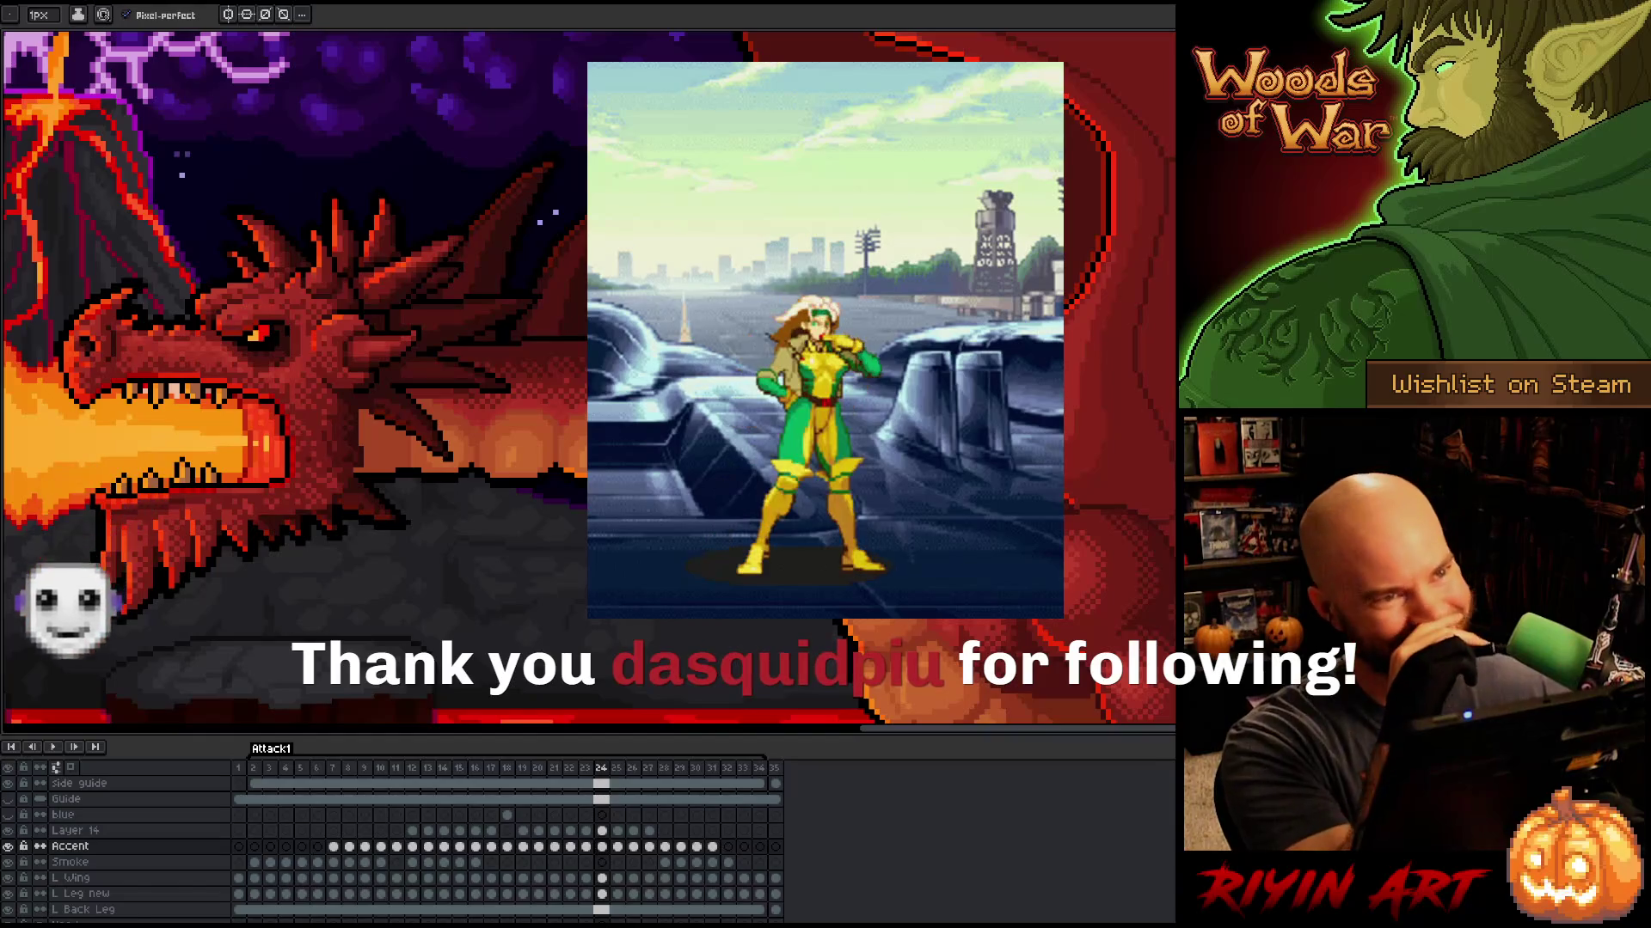
key(comma)
key(period)
key(comma)
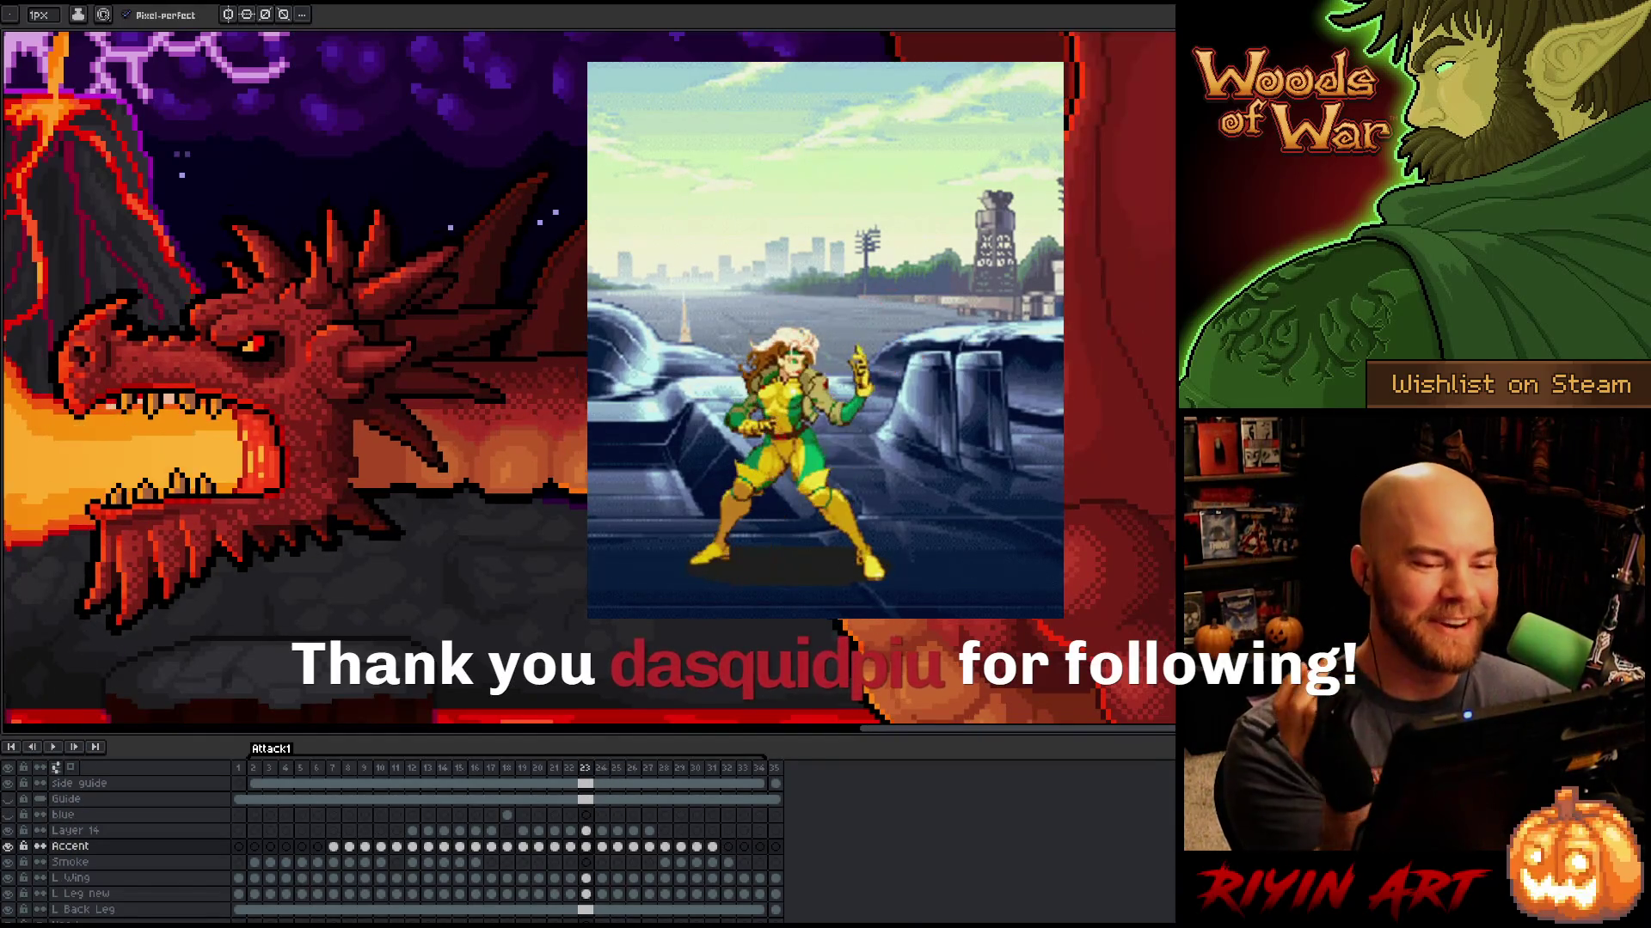
key(period)
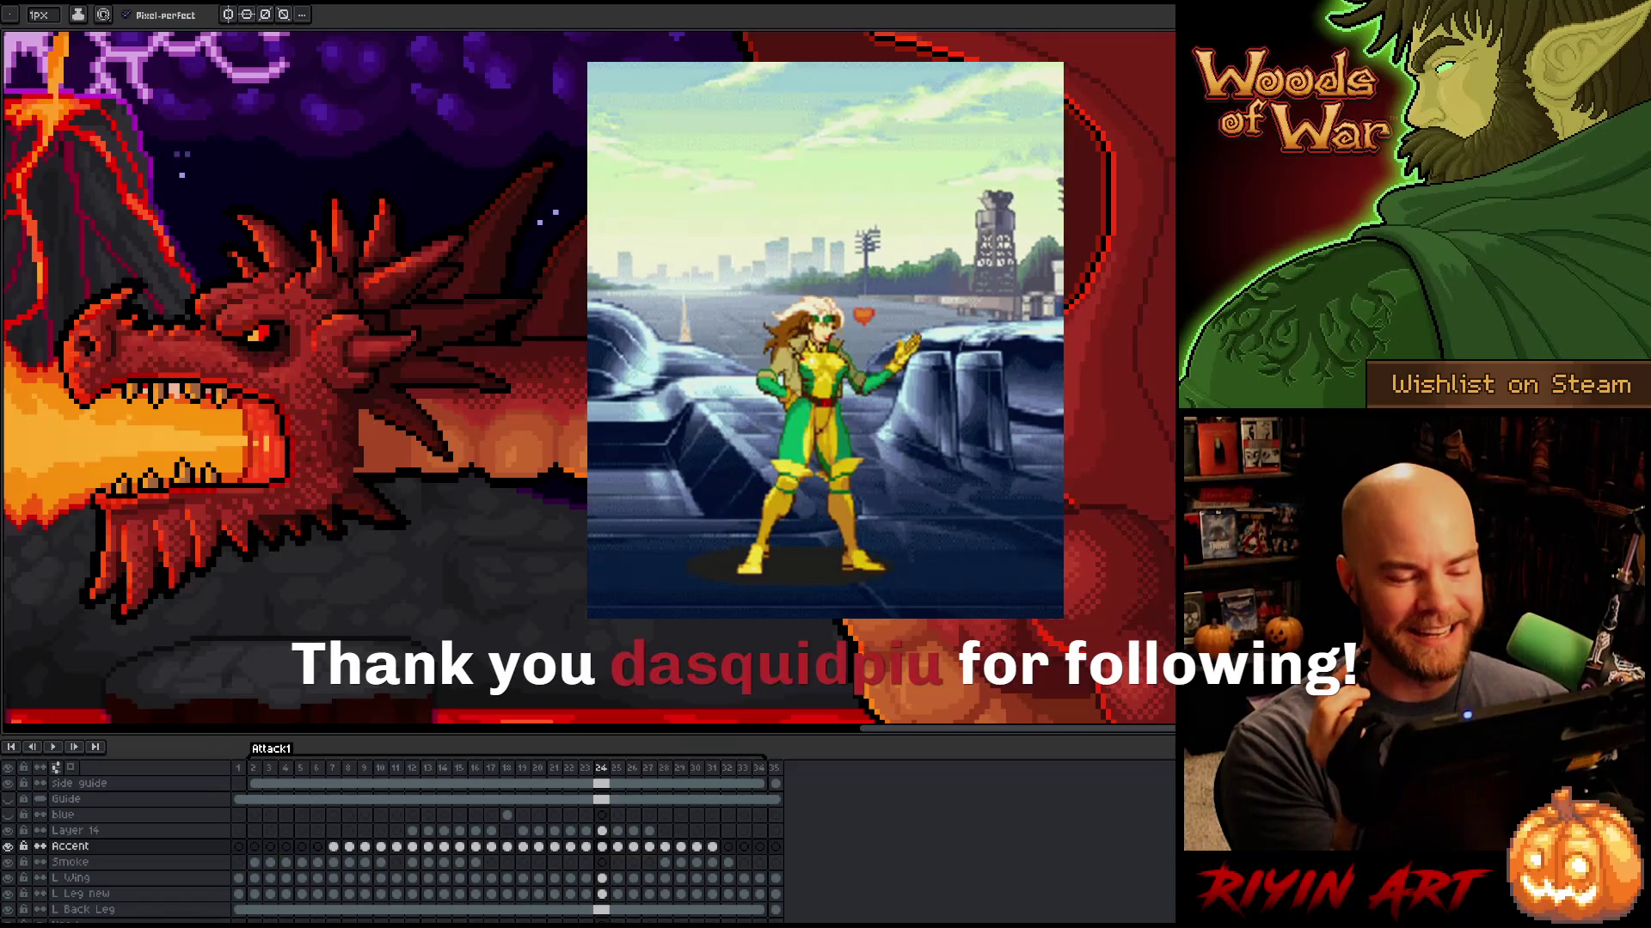
key(period)
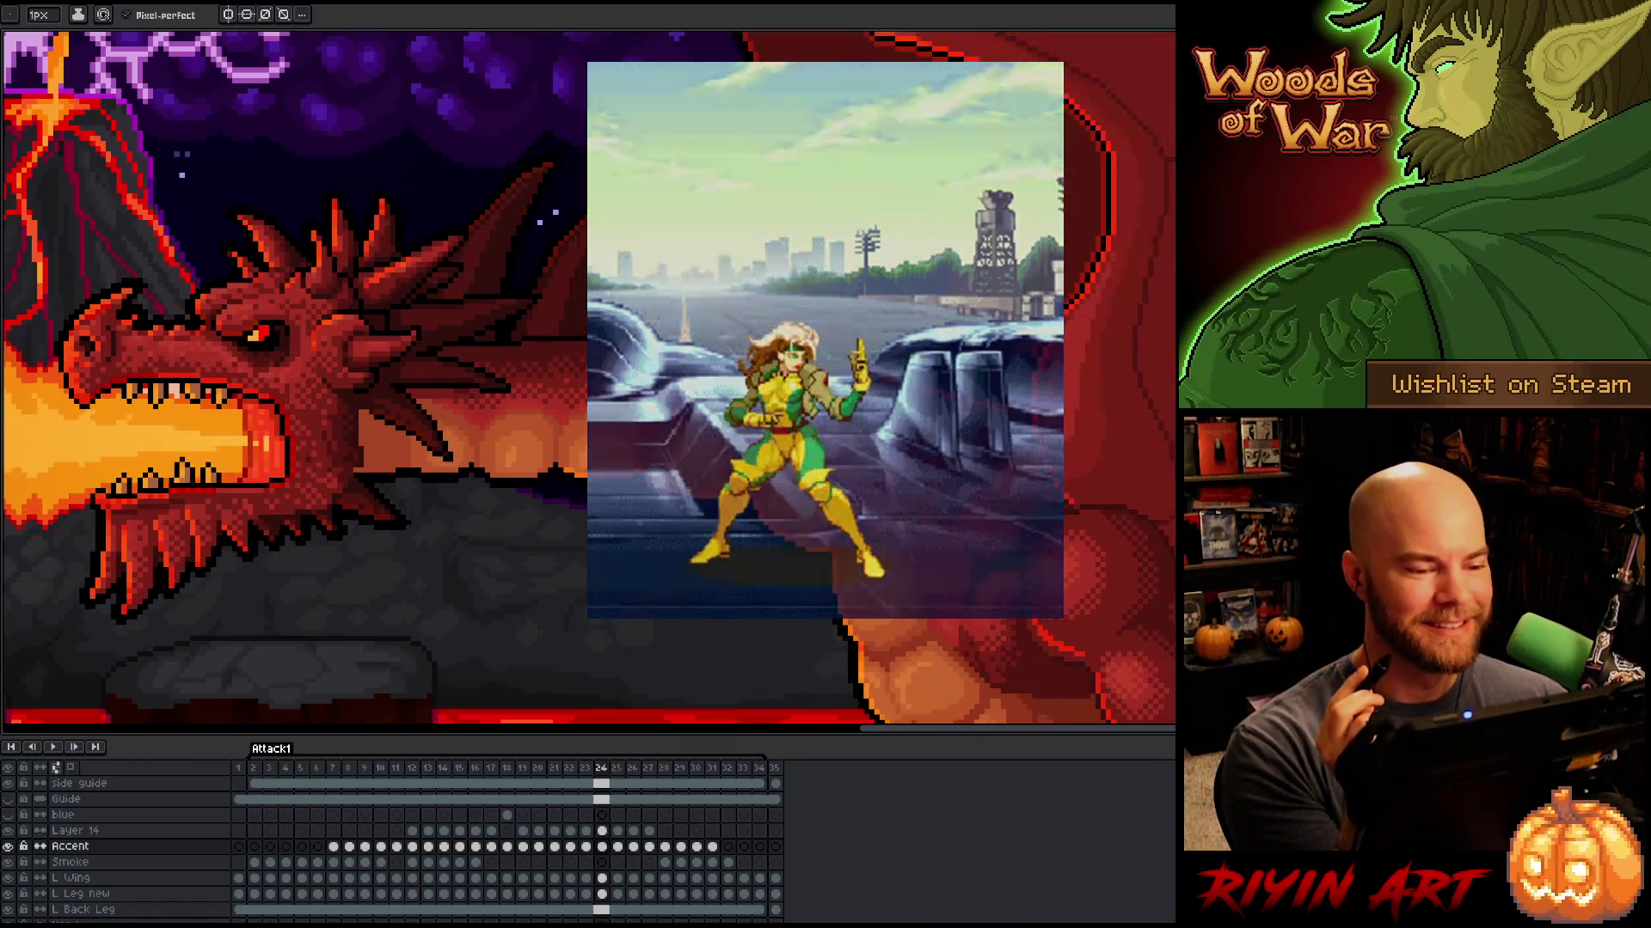
key(e)
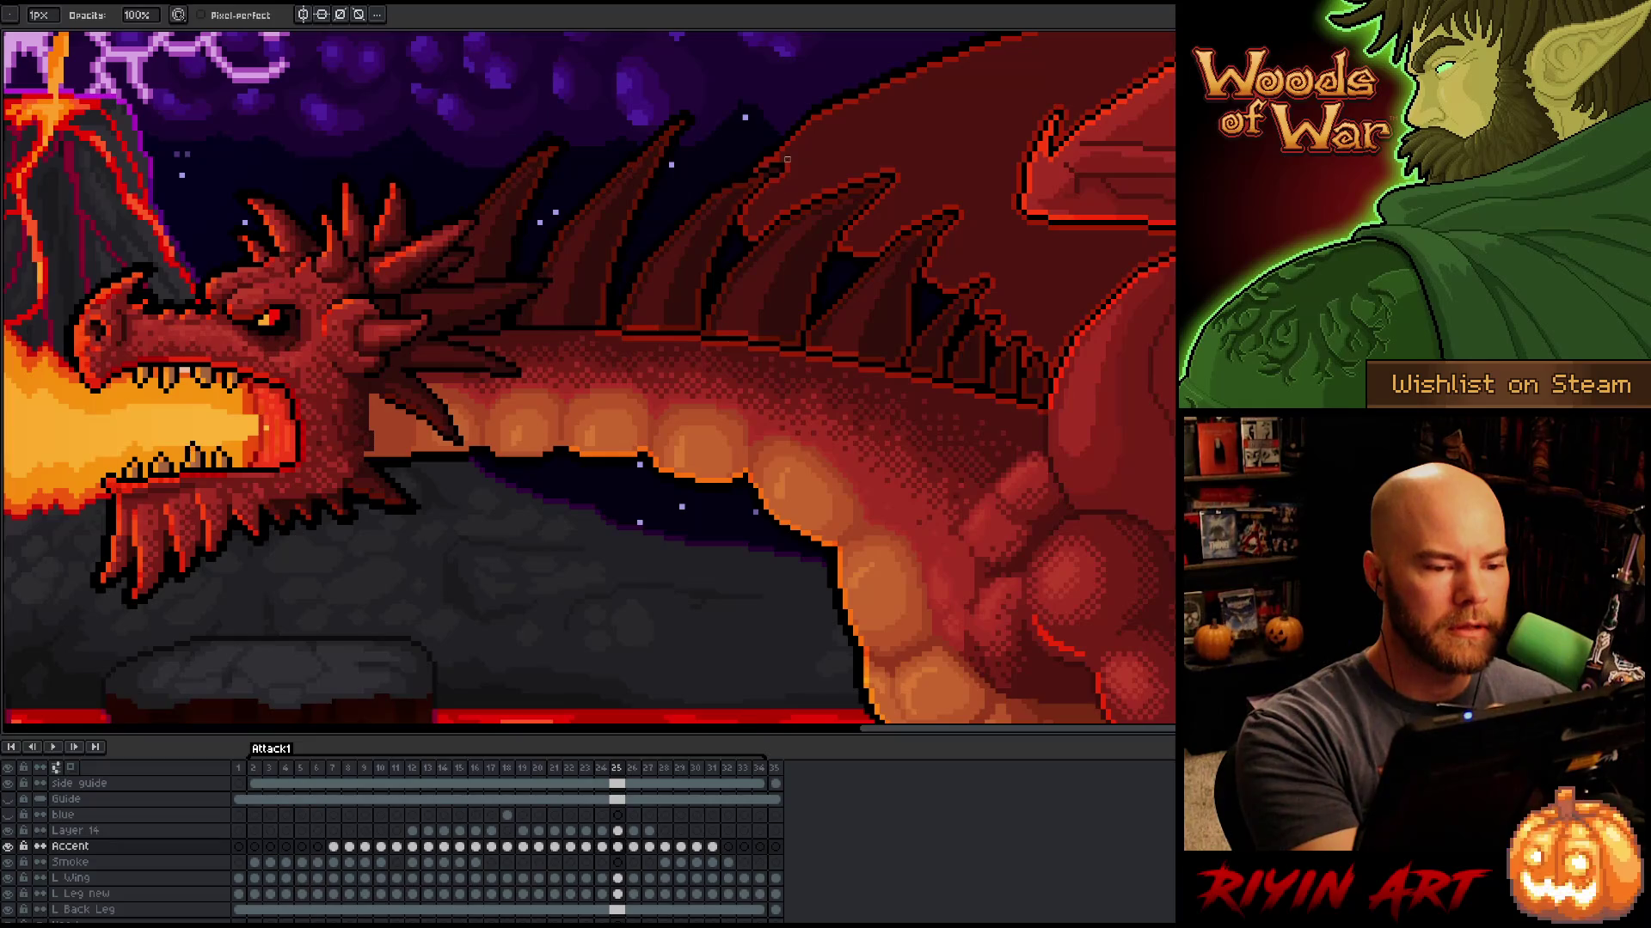
Step: Erase the light pixels along the edge of a back spine on frame 25
key(b)
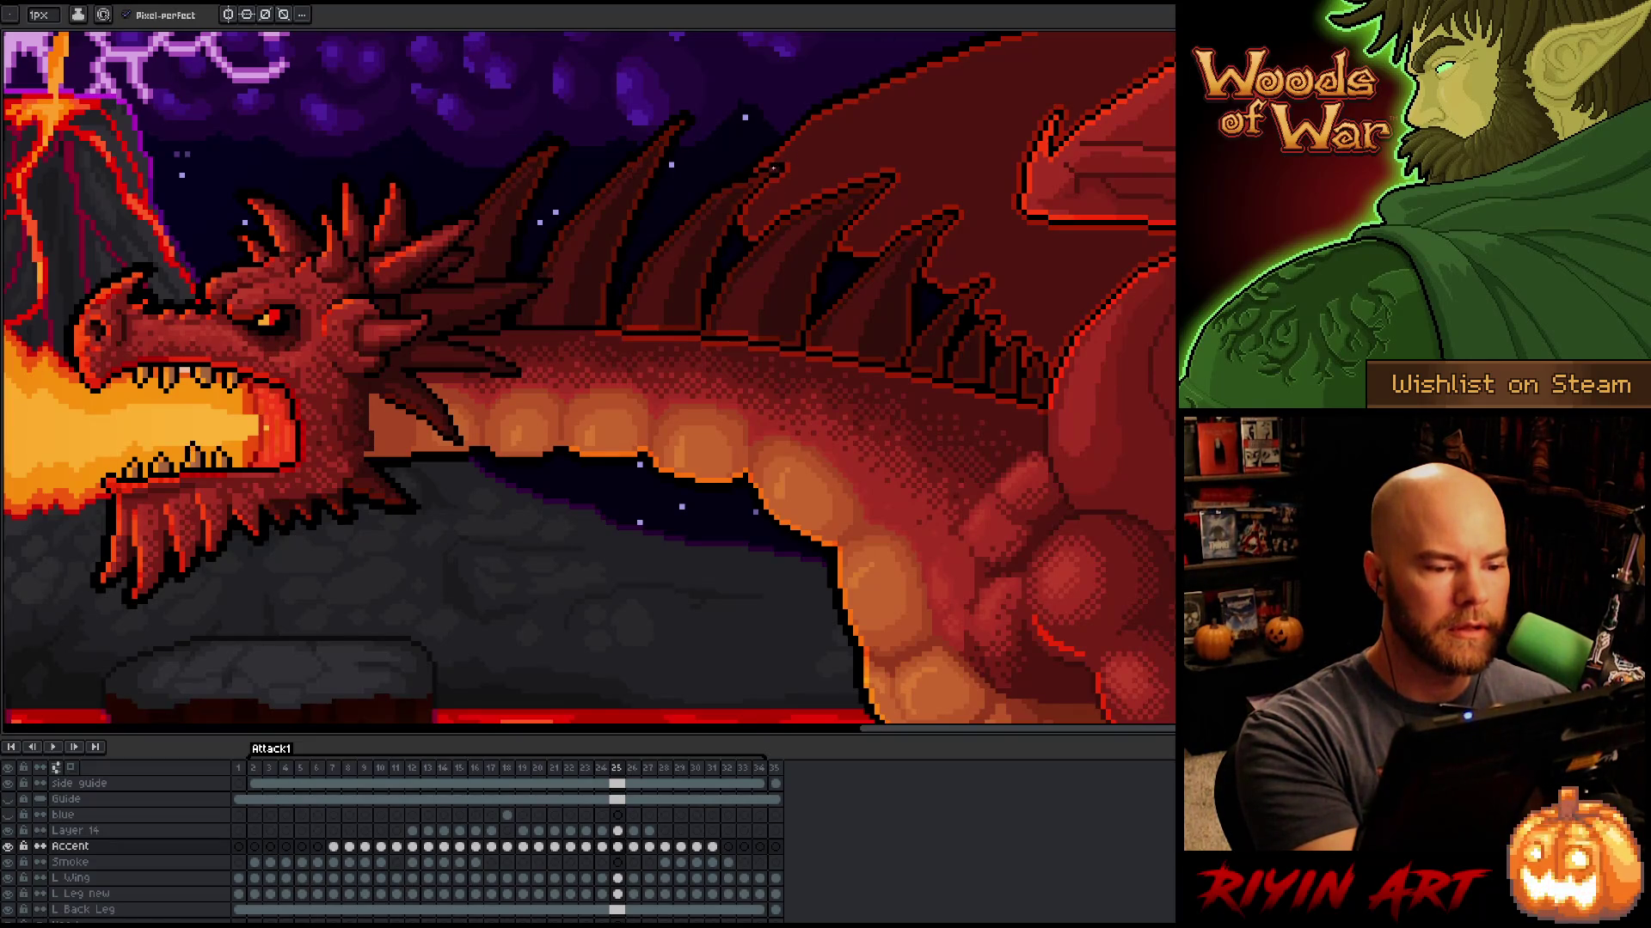
key(e)
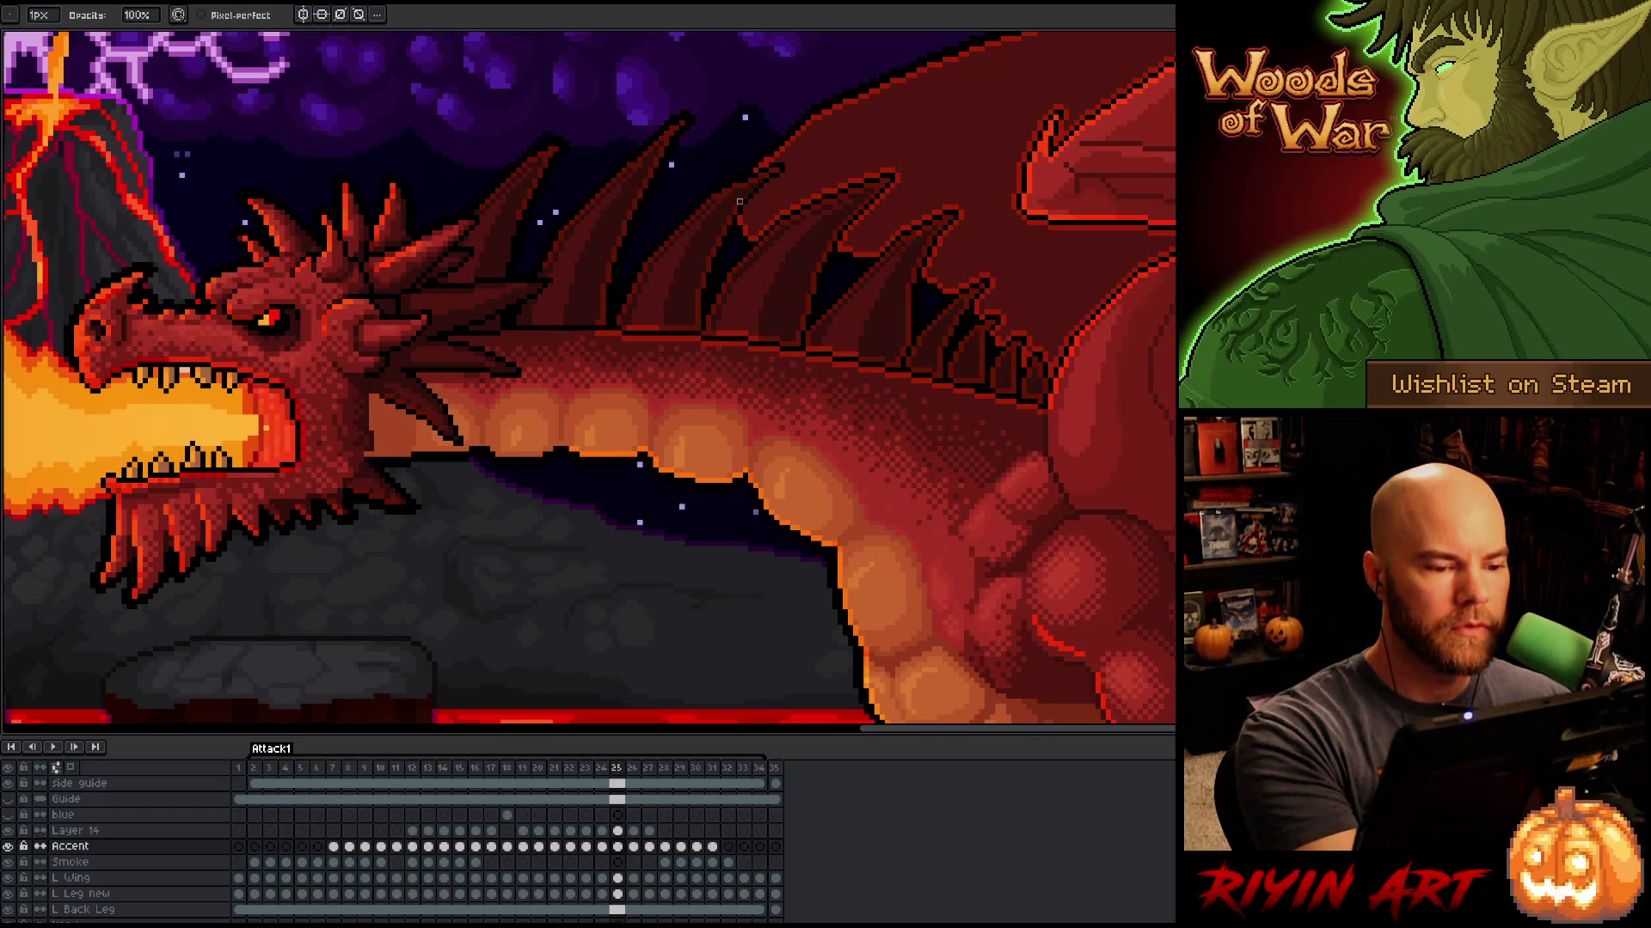
mouse_move(739, 201)
mouse_down()
mouse_move(692, 328)
mouse_move(624, 323)
mouse_move(614, 258)
mouse_move(650, 175)
mouse_up()
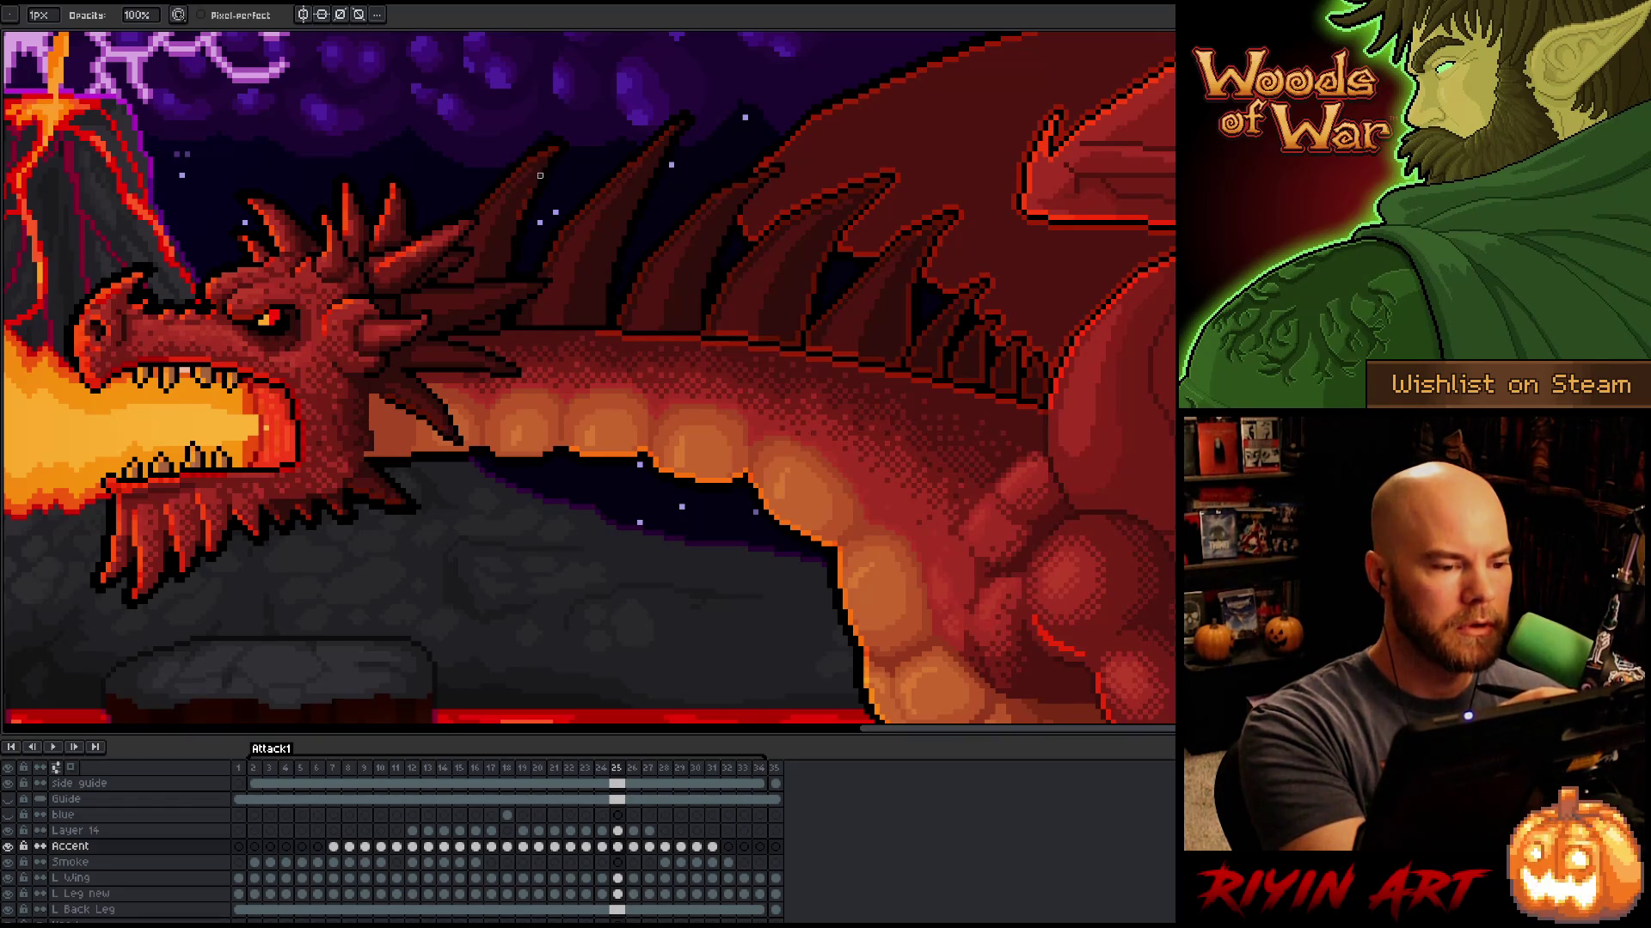
Step: Darken a small patch on the spine edge with the pencil
key(e)
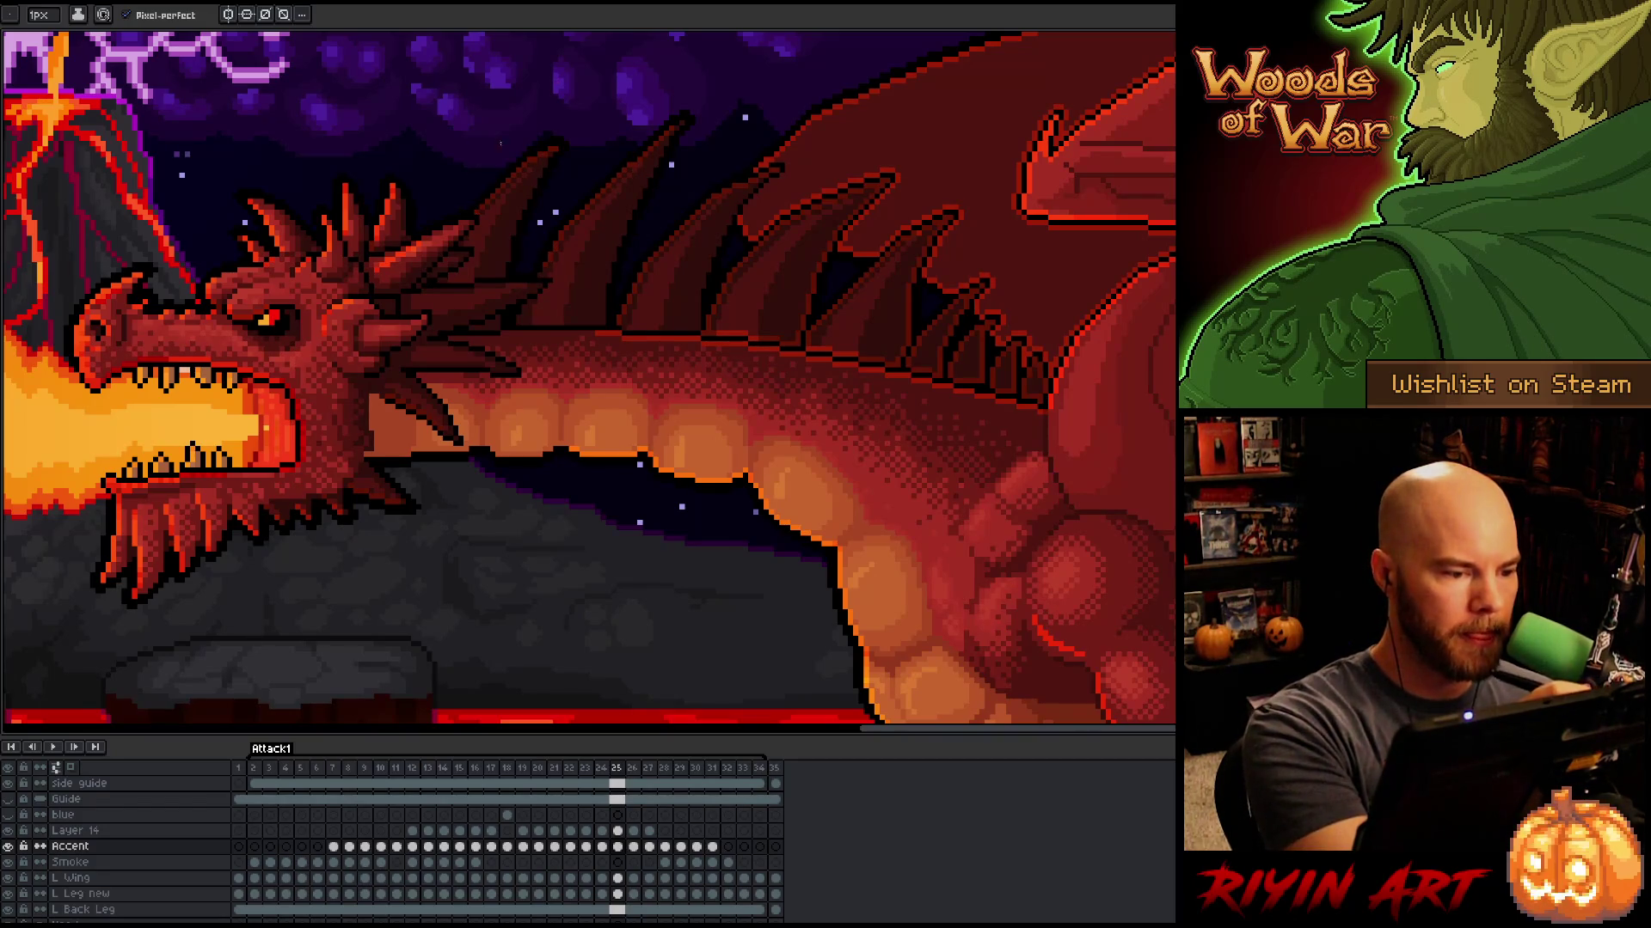
key(ctrl+j)
key(Escape)
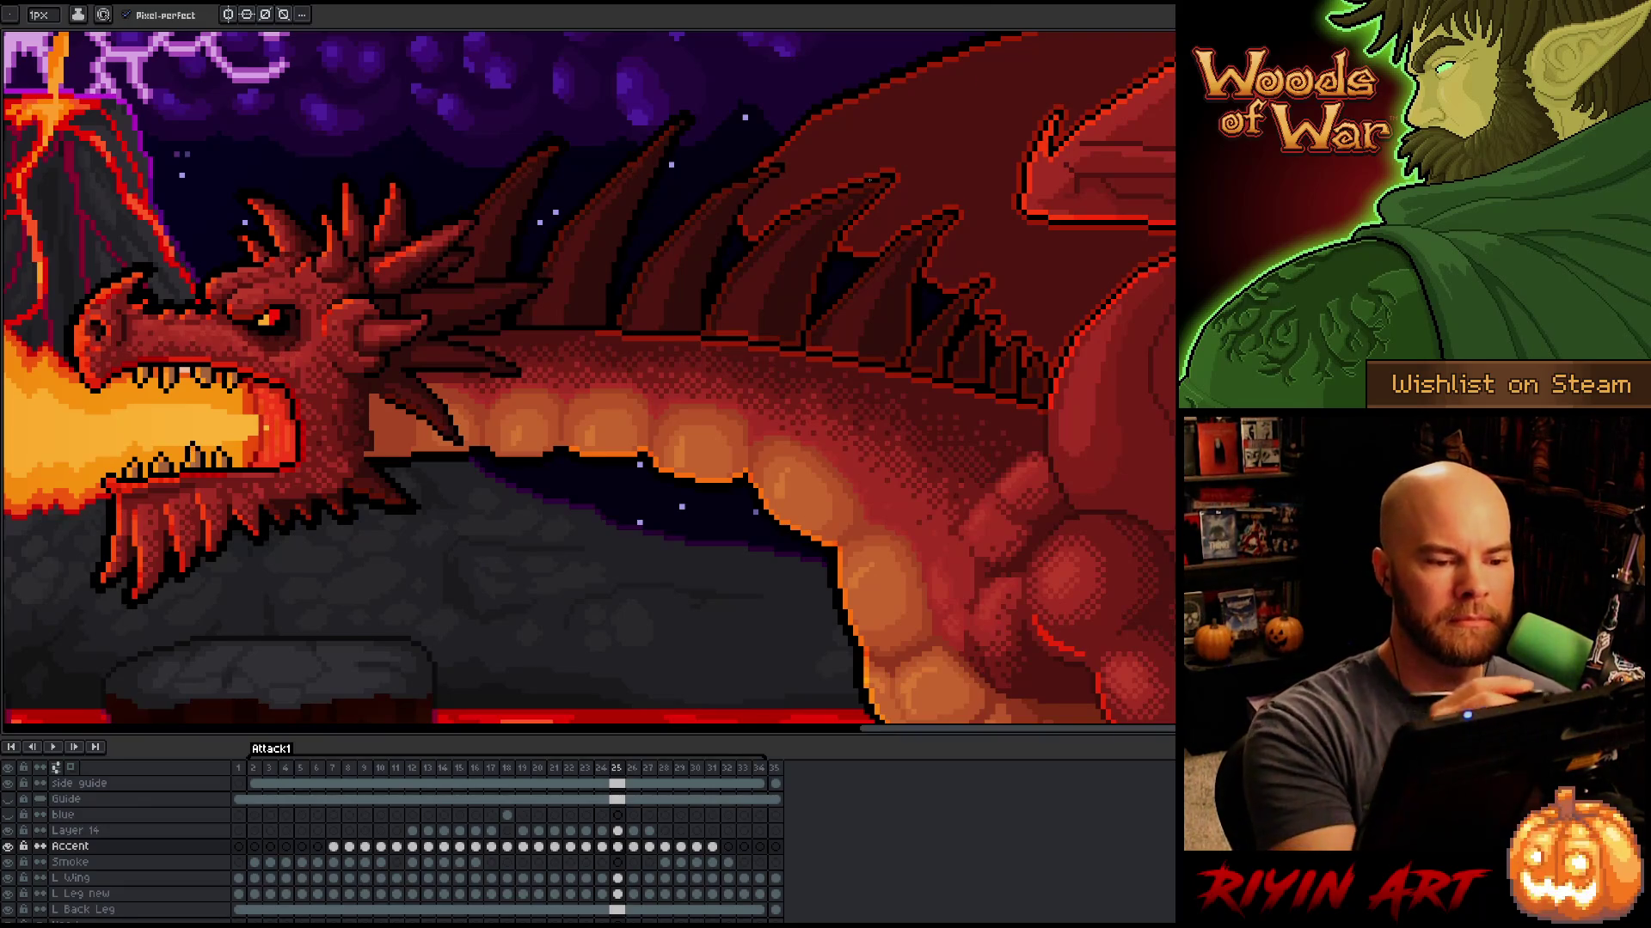
key(b)
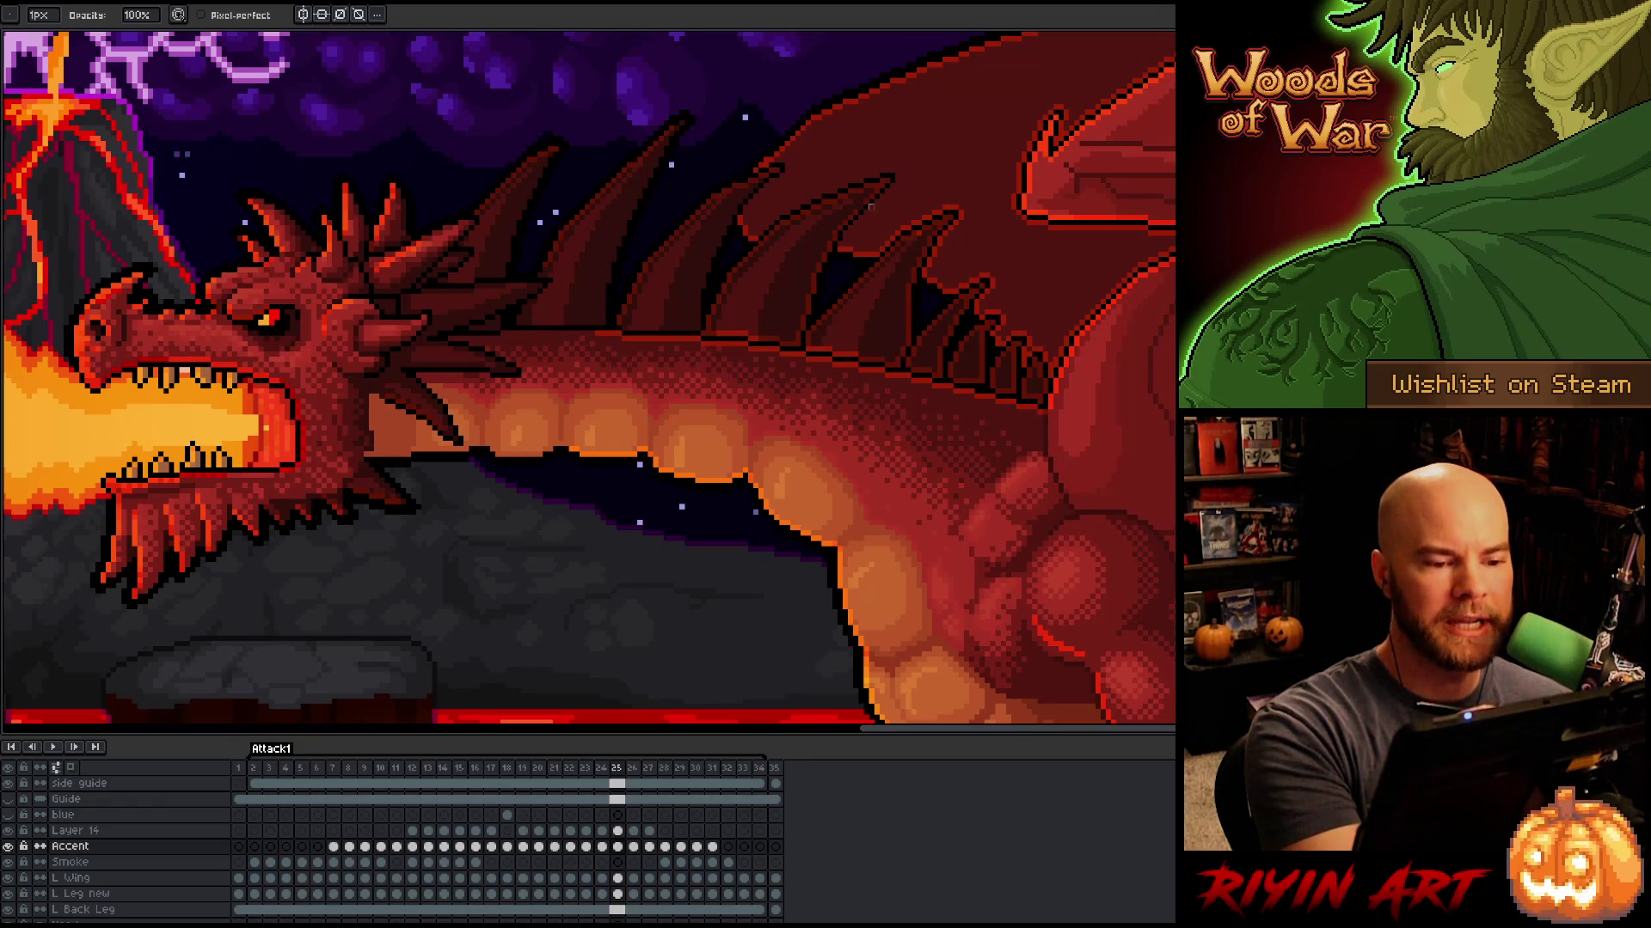
drag(886, 184, 870, 198)
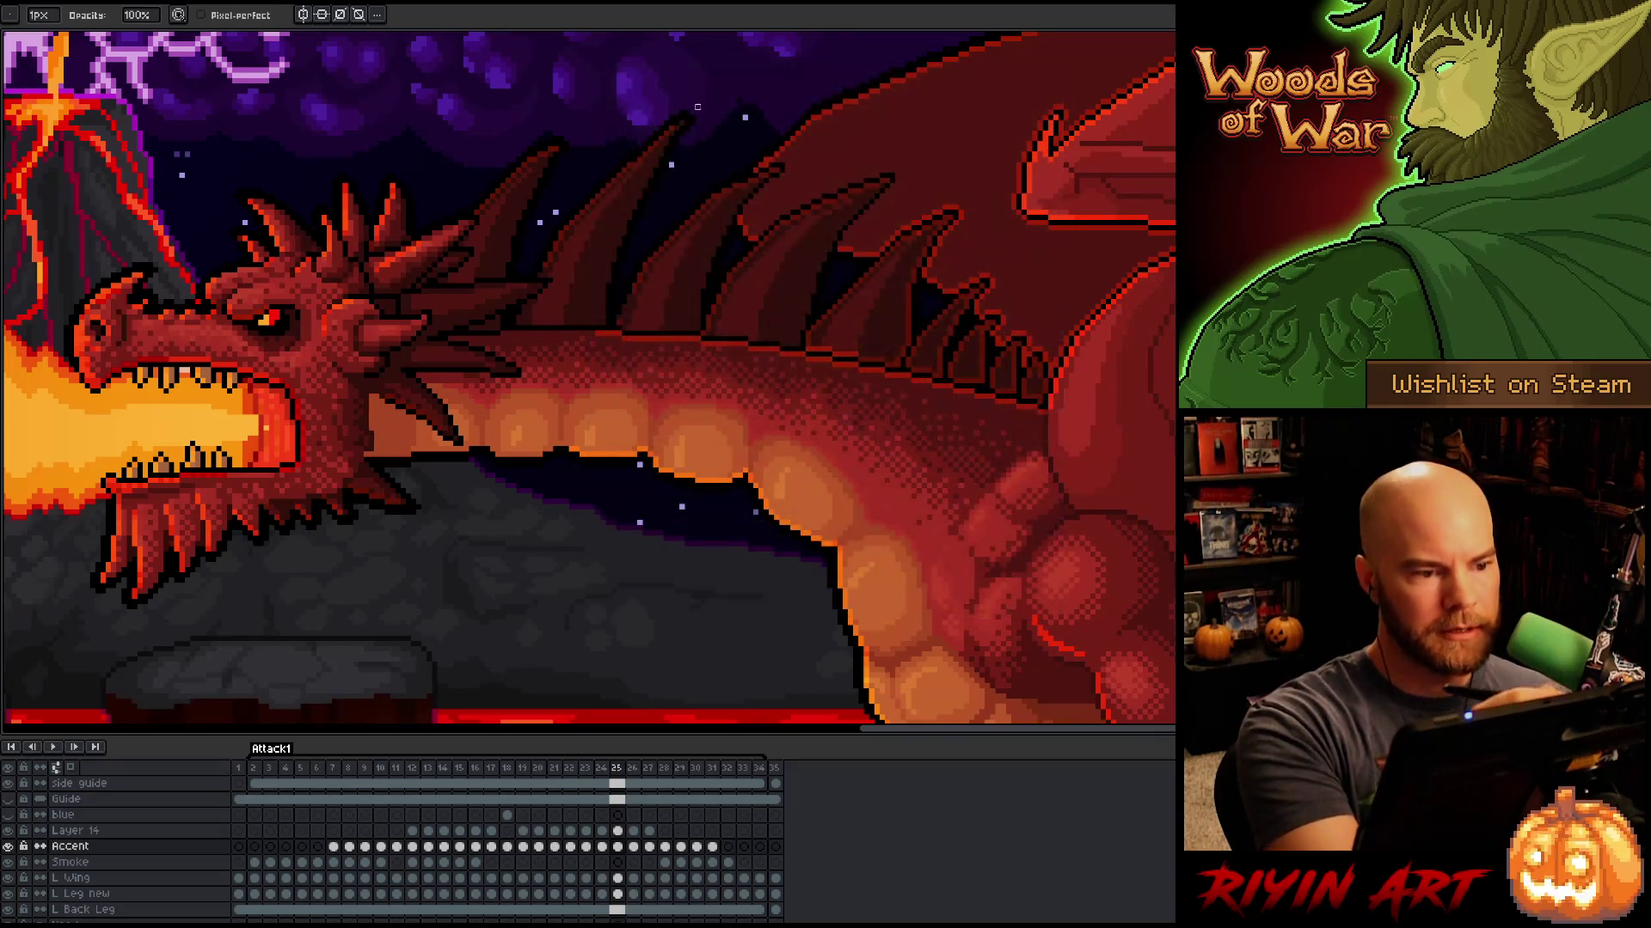
key(e)
key(comma)
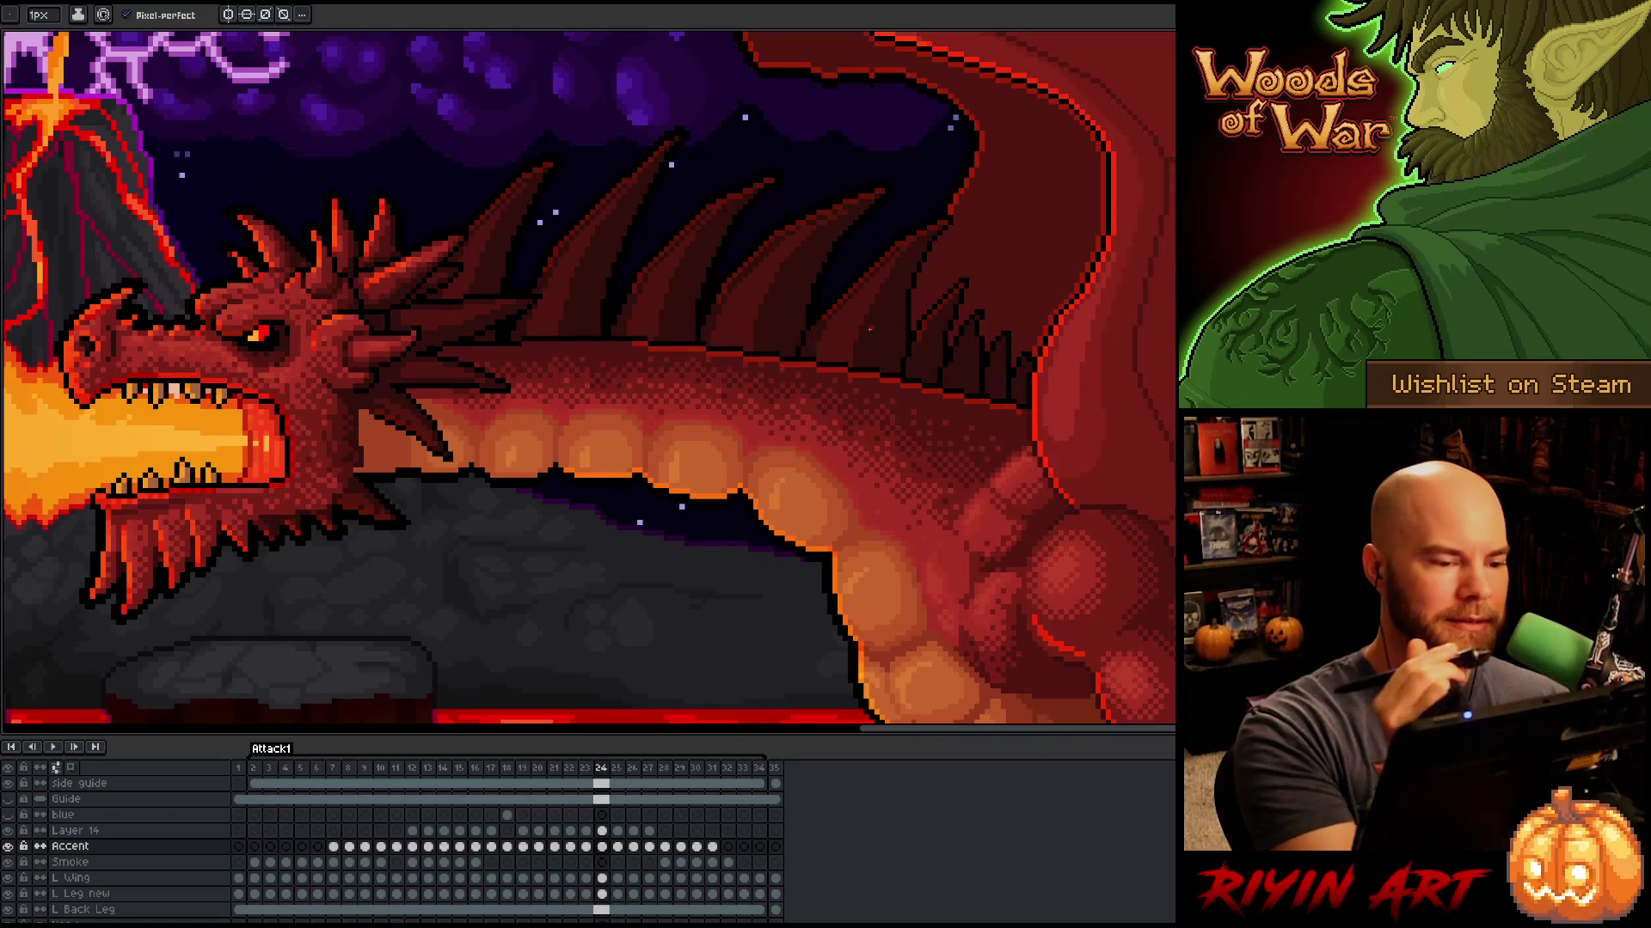
key(period)
key(comma)
key(period)
key(comma)
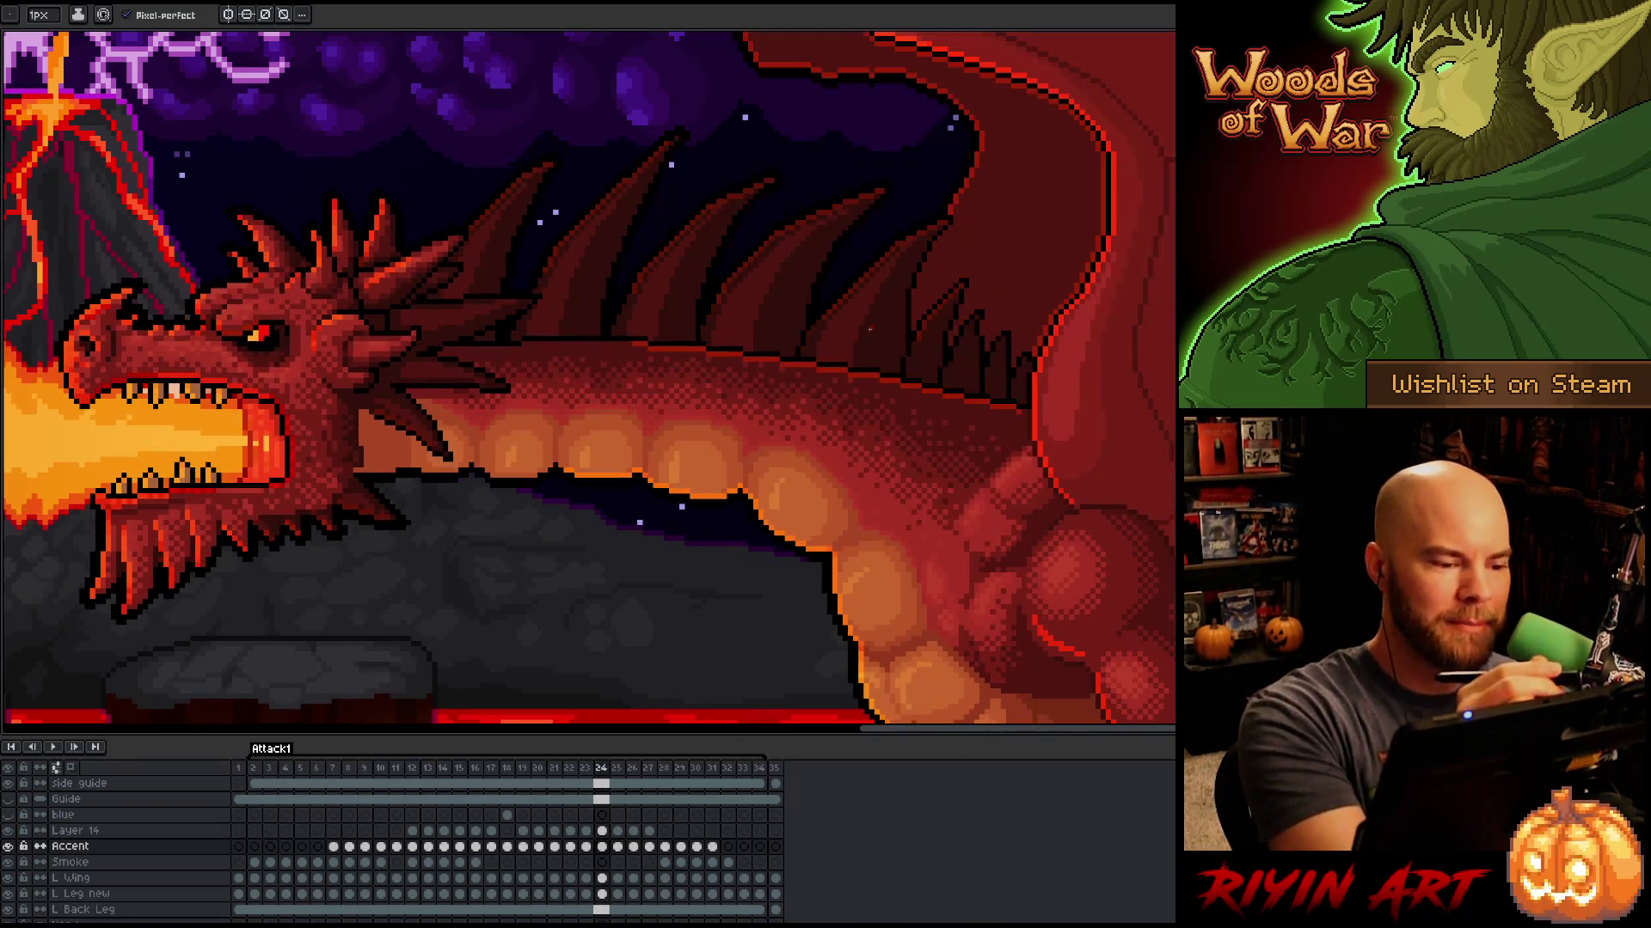
key(period)
key(comma)
key(period)
key(comma)
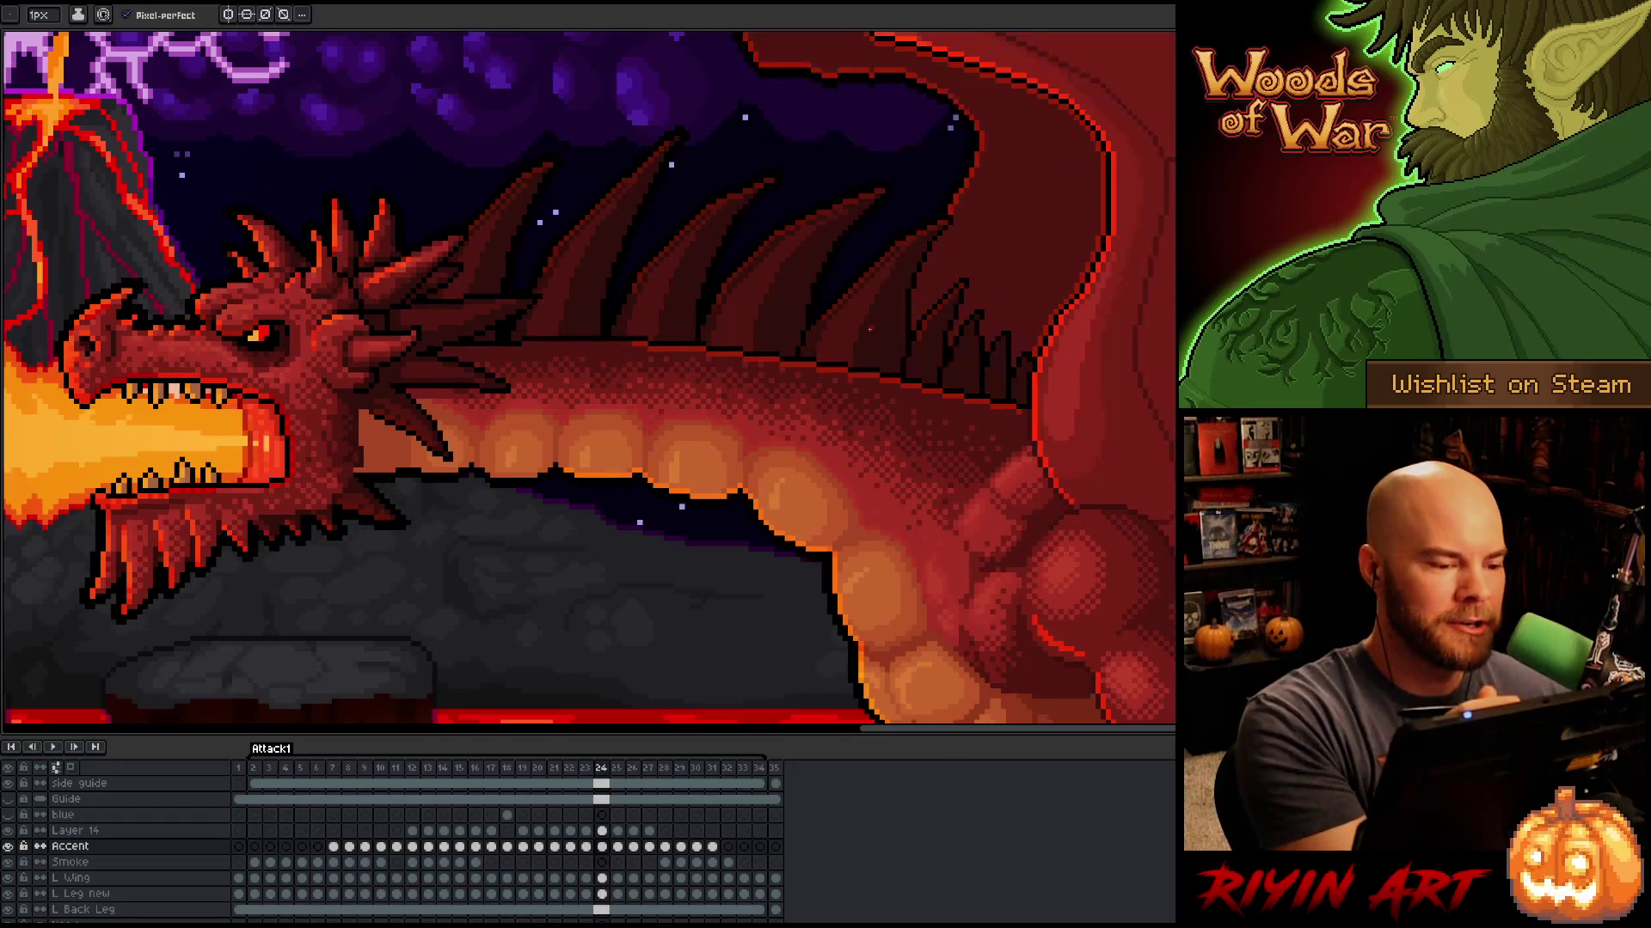
key(period)
key(b)
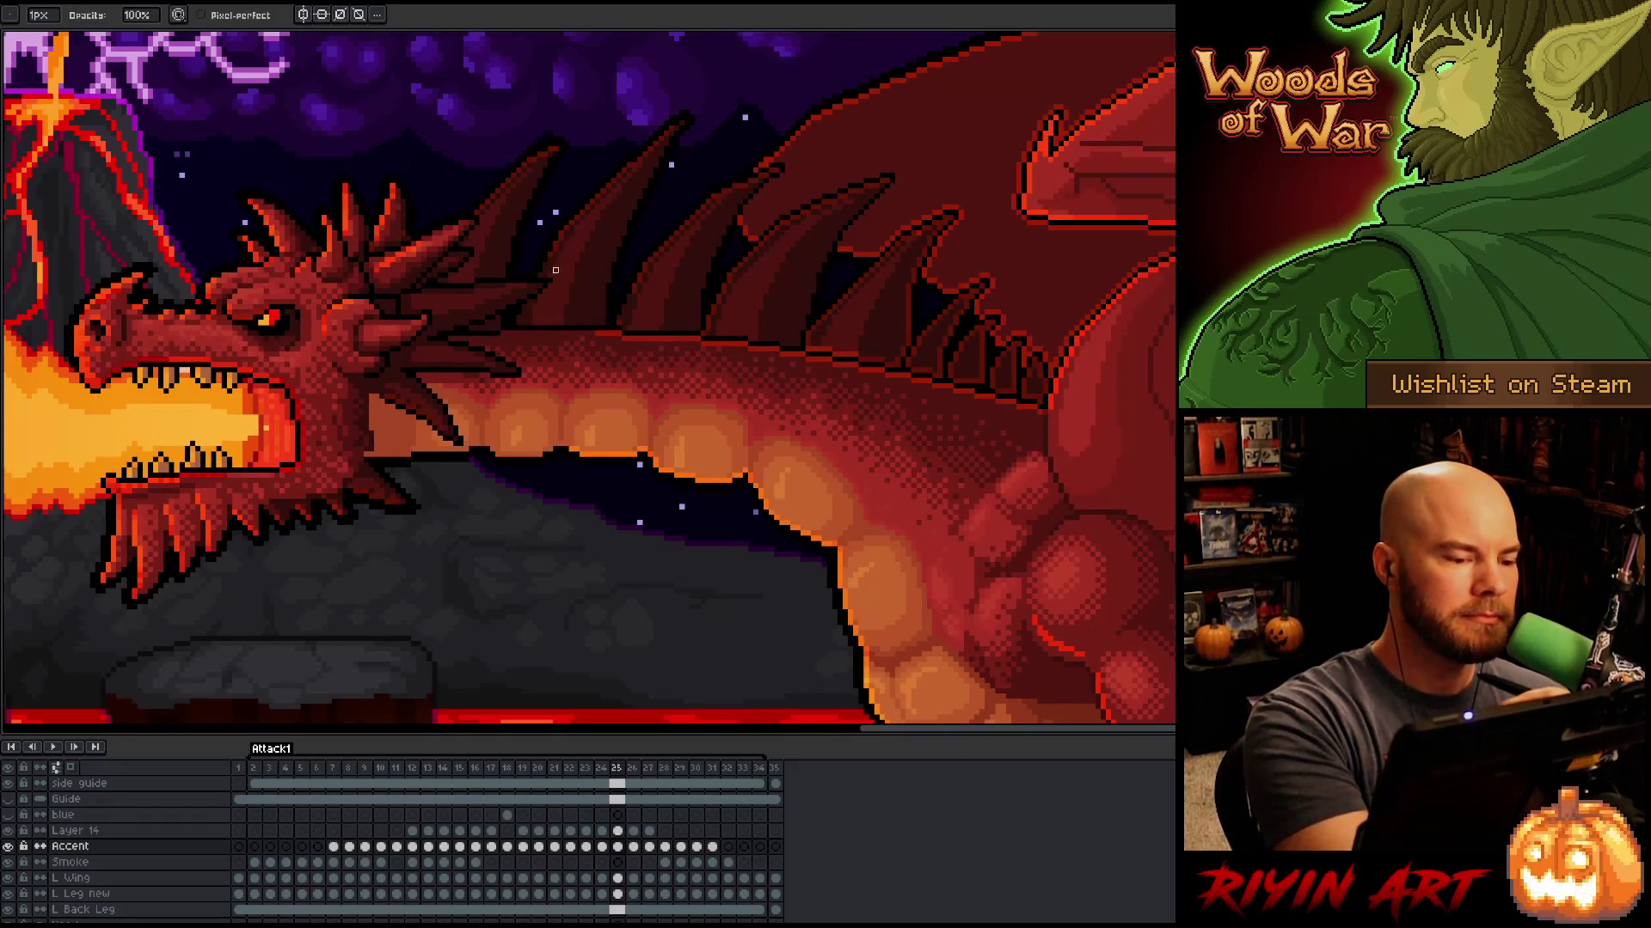
key(comma)
key(period)
key(comma)
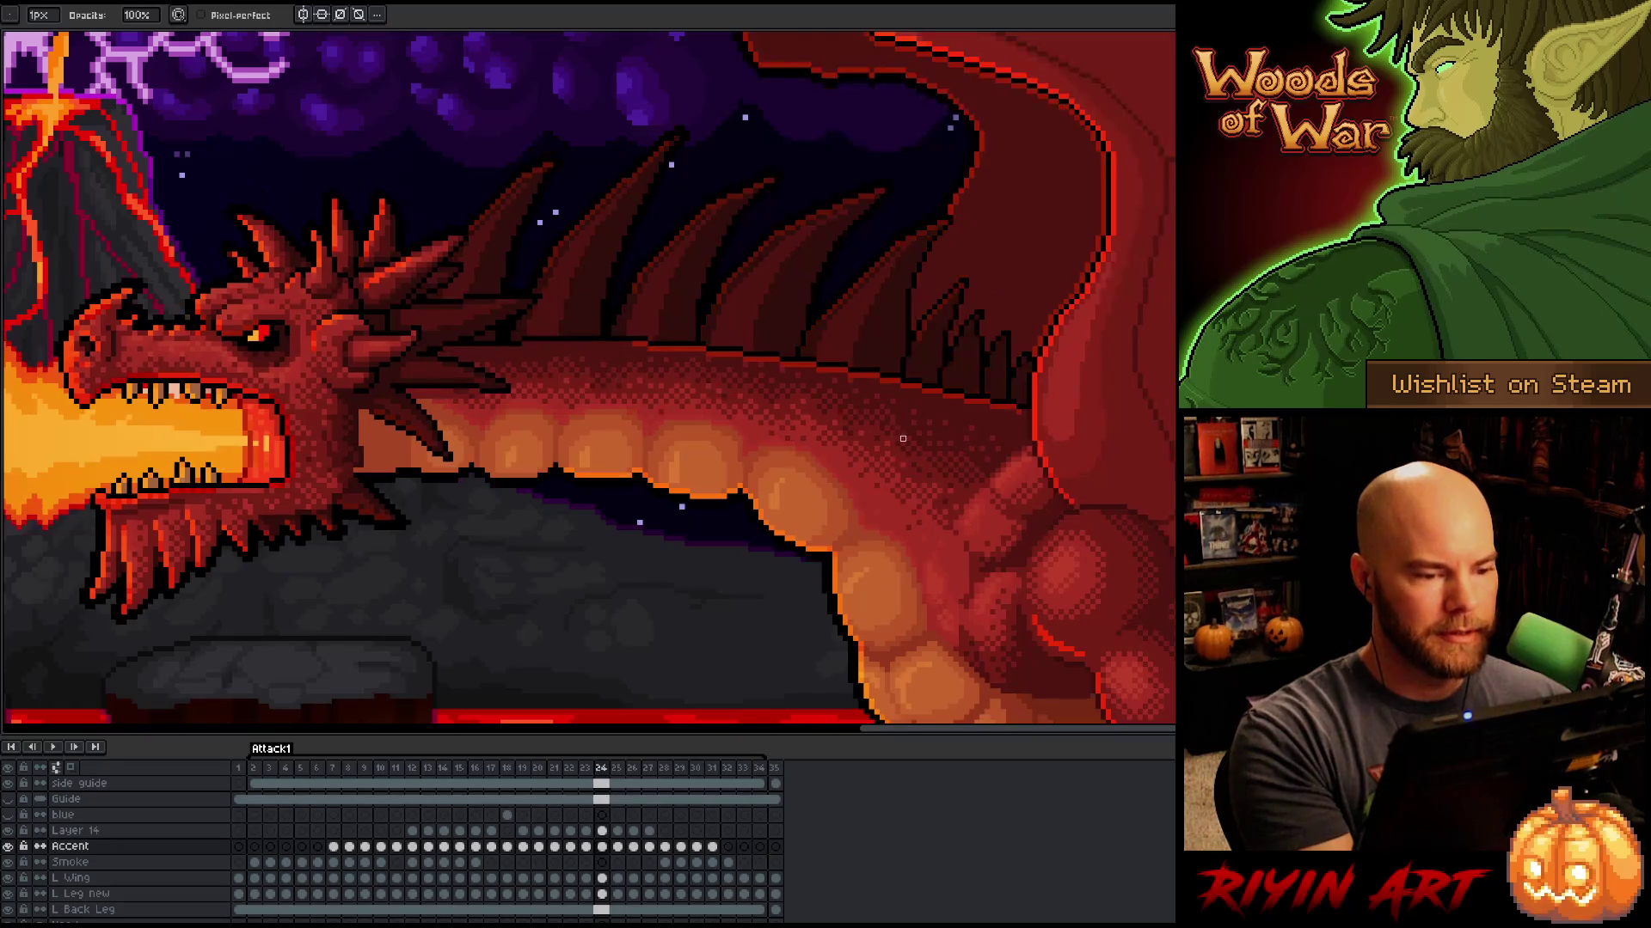
key(period)
key(comma)
key(period)
key(comma)
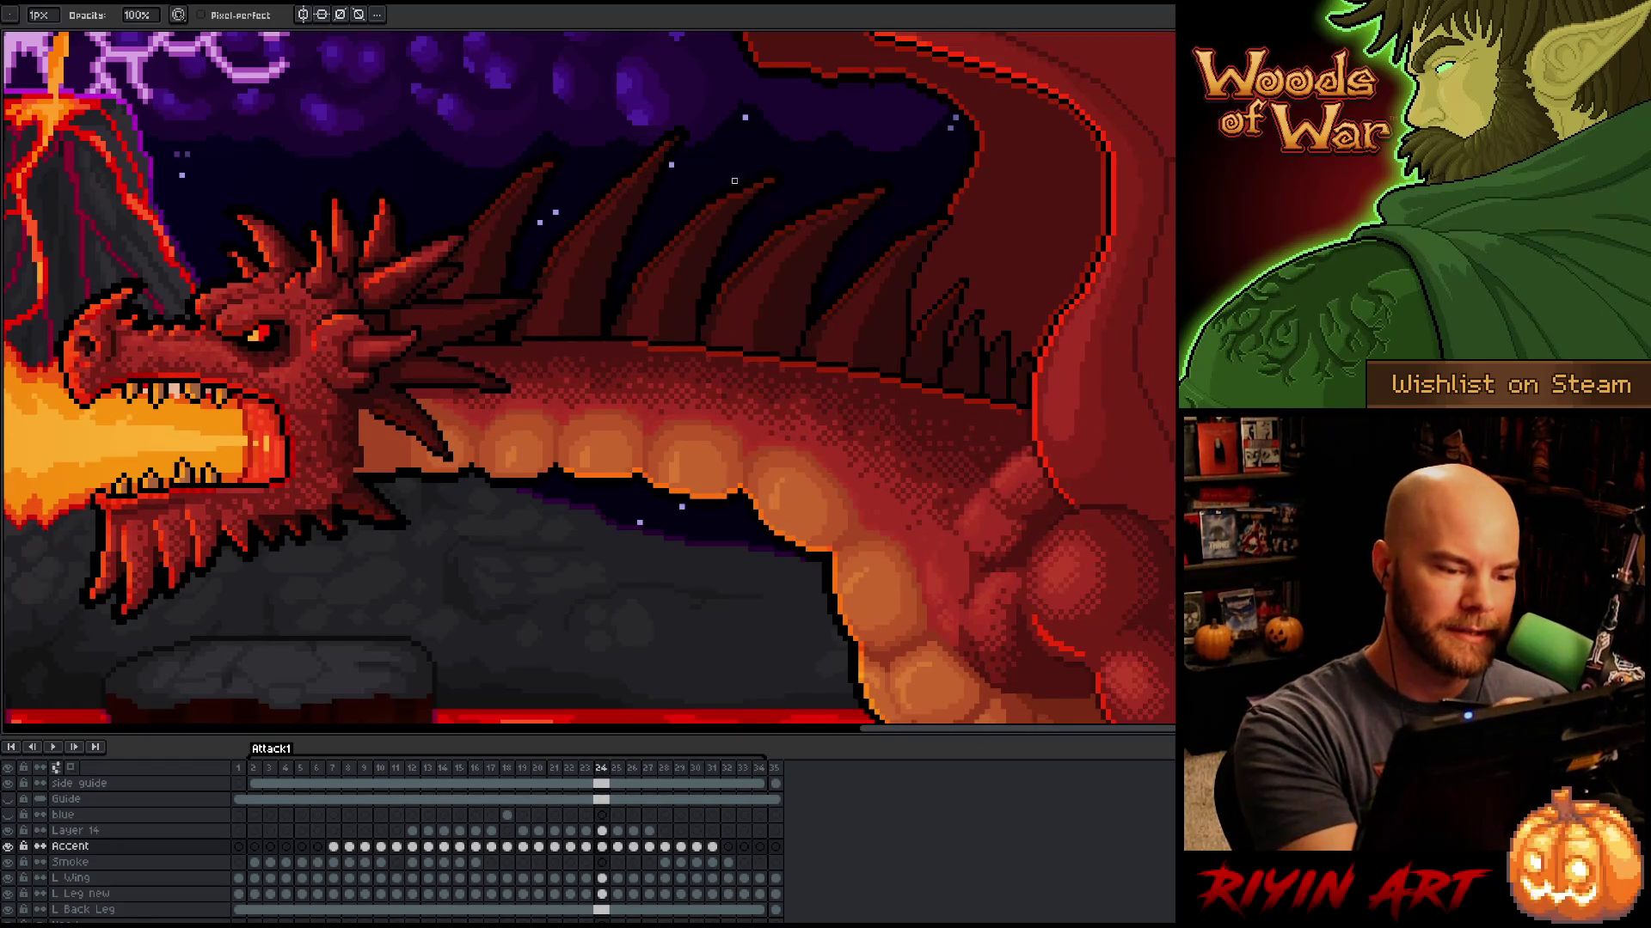
key(period)
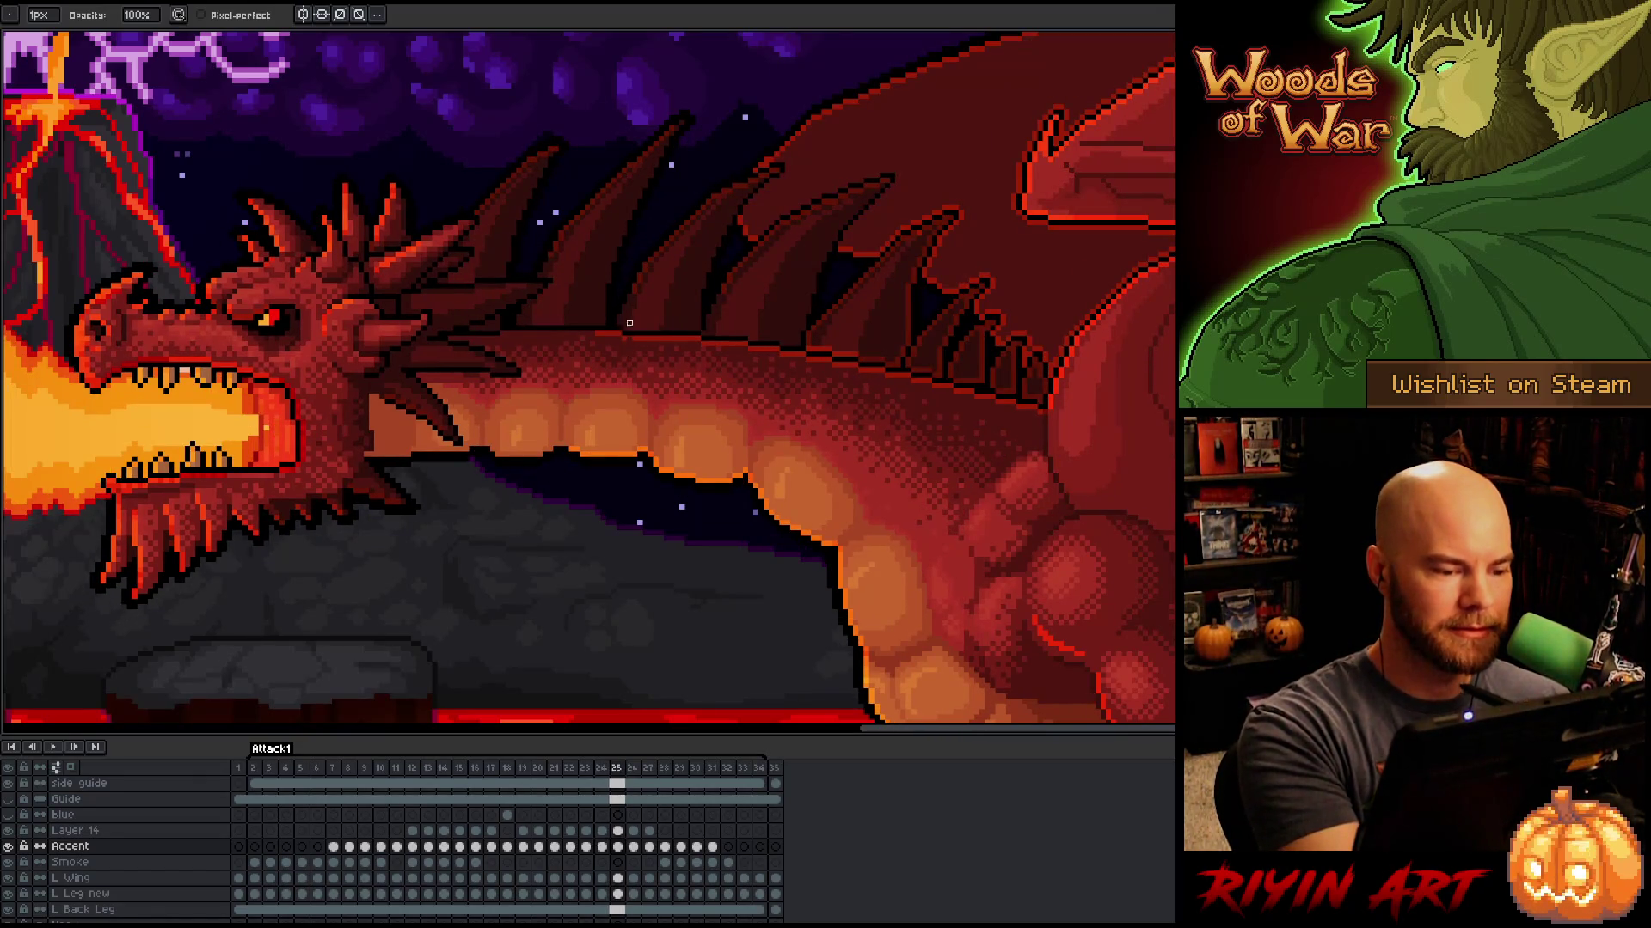
key(Left)
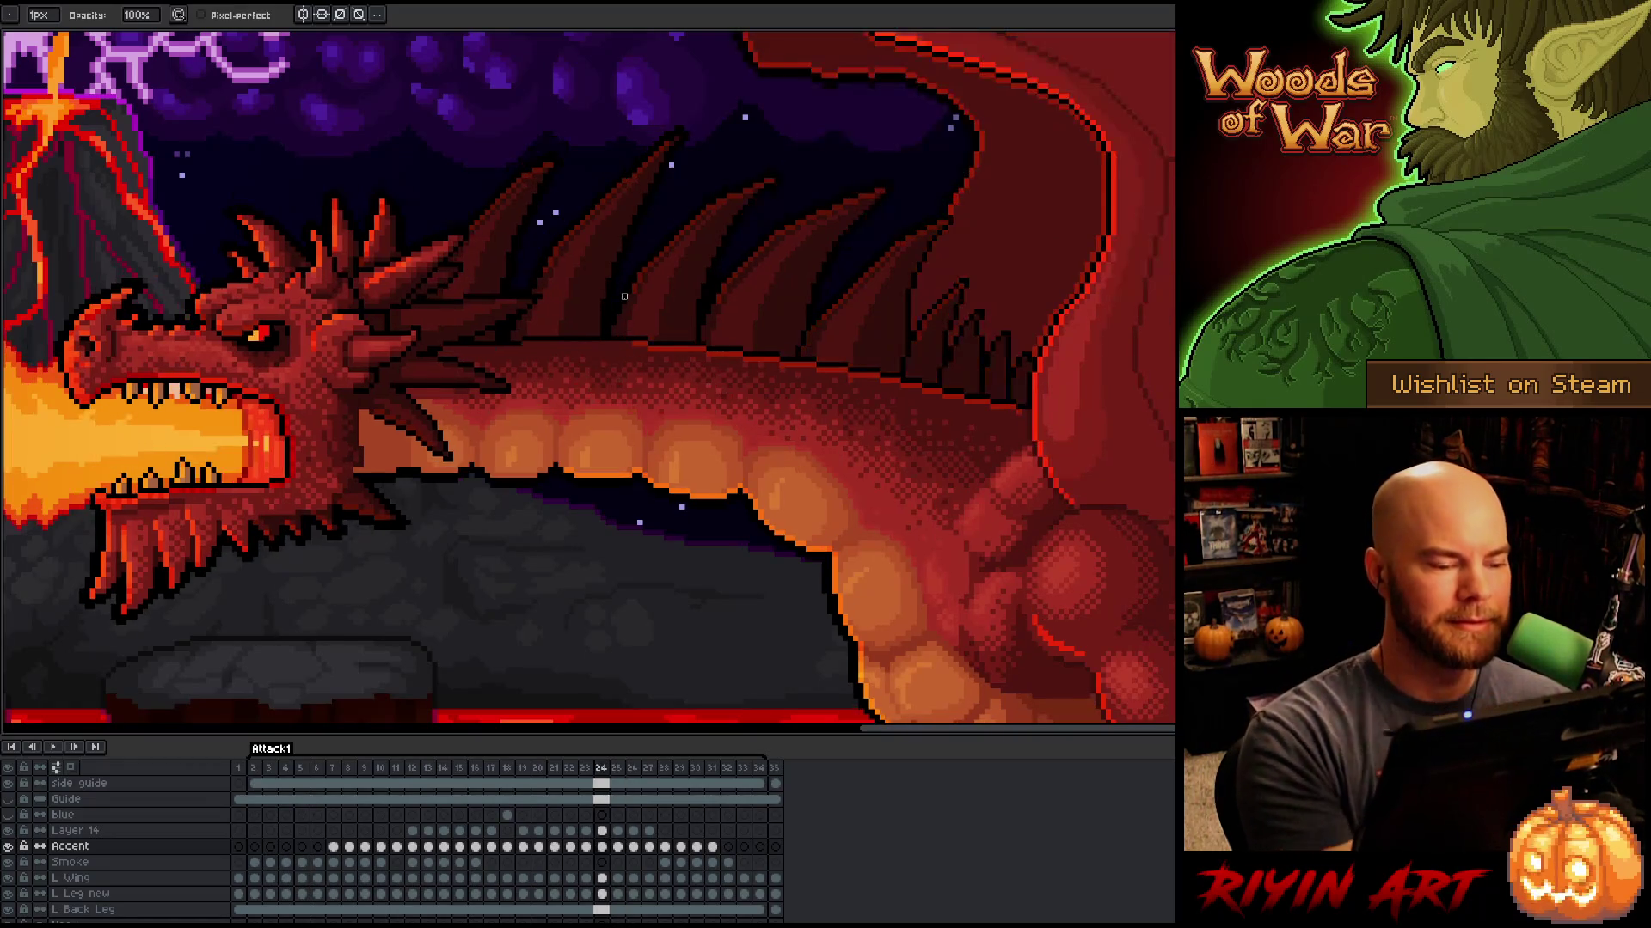
key(Right)
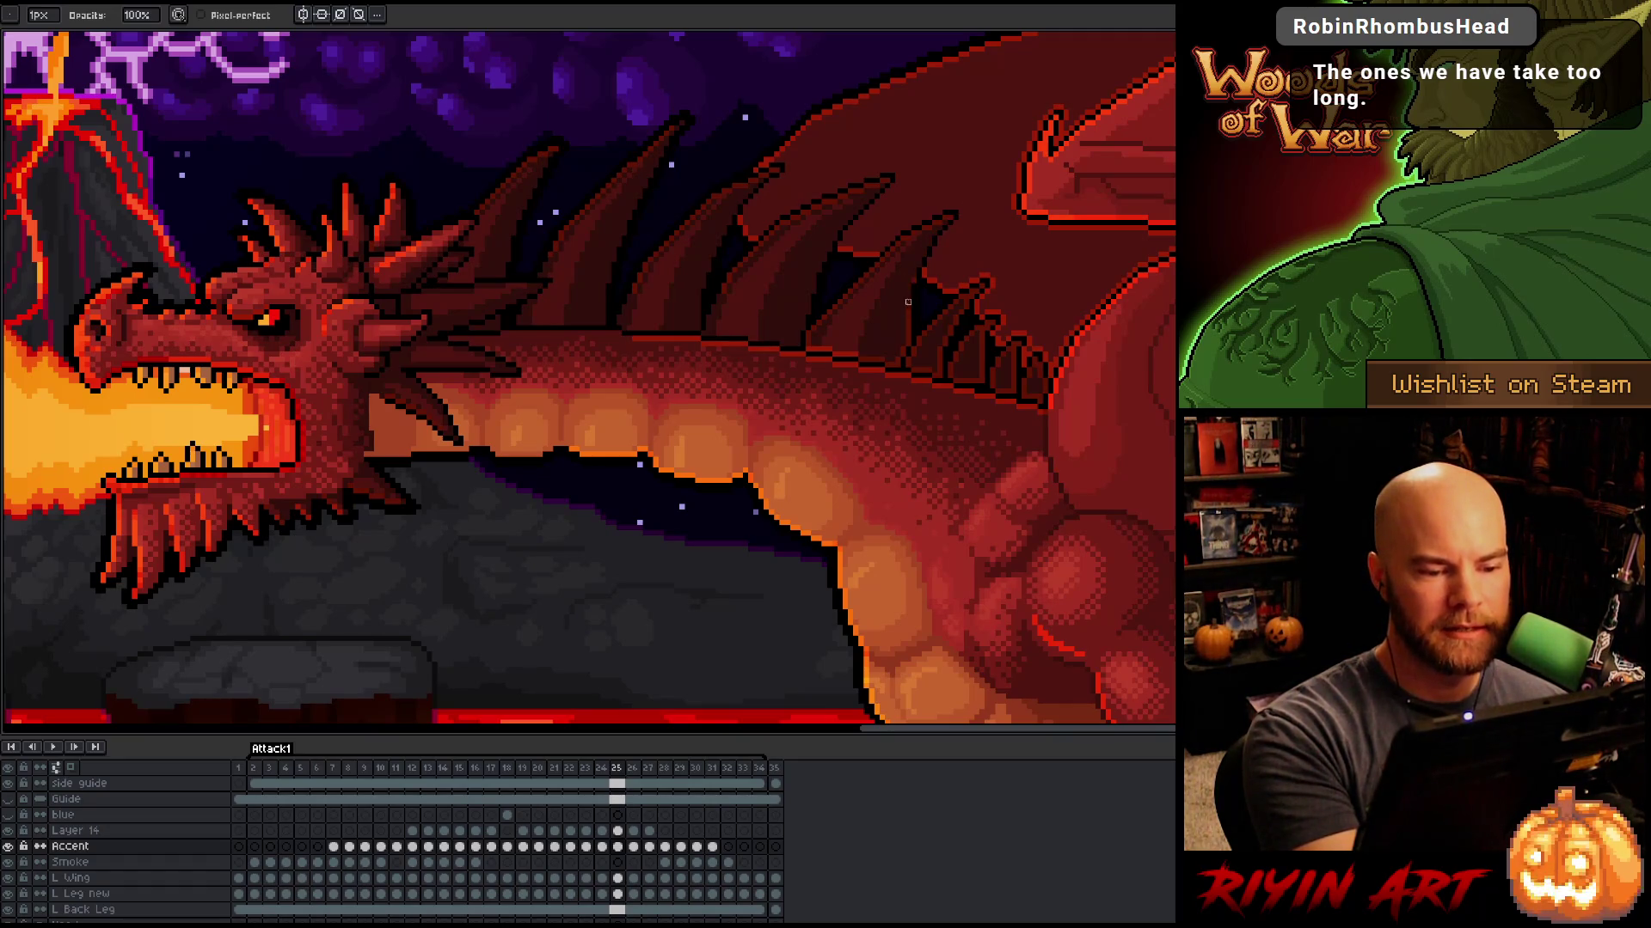
Step: Flip repeatedly between frames 24 and 25 to check the back spines, finishing on frame 24
key(Left)
key(Right)
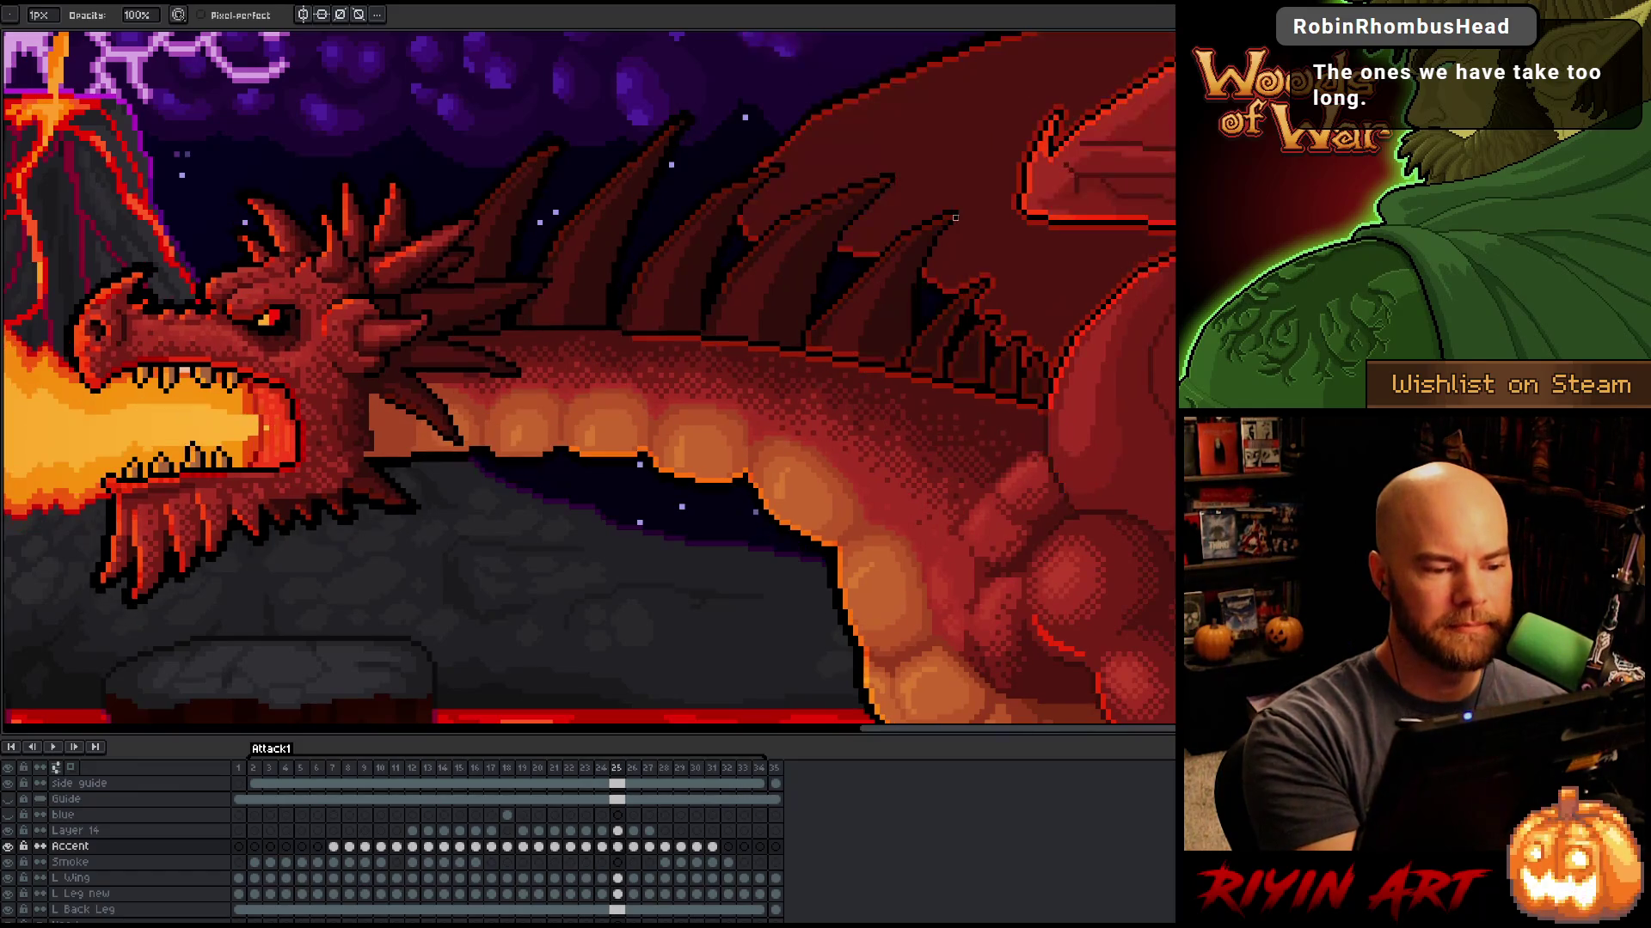
key(Left)
key(Right)
key(Left)
key(Right)
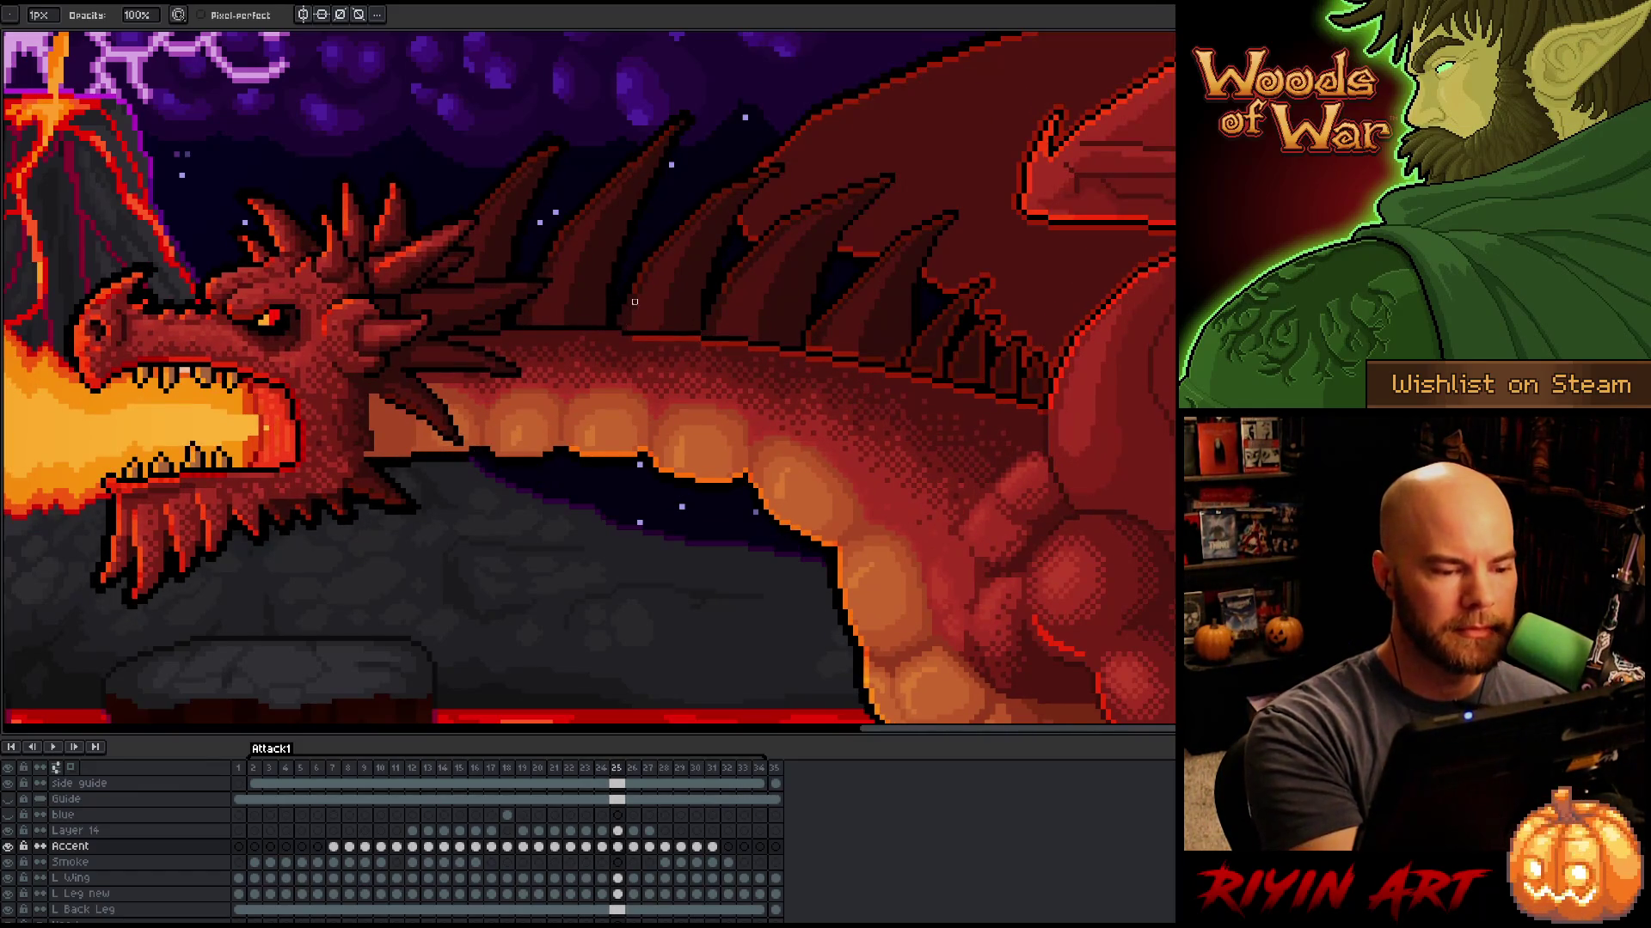
key(Left)
key(Right)
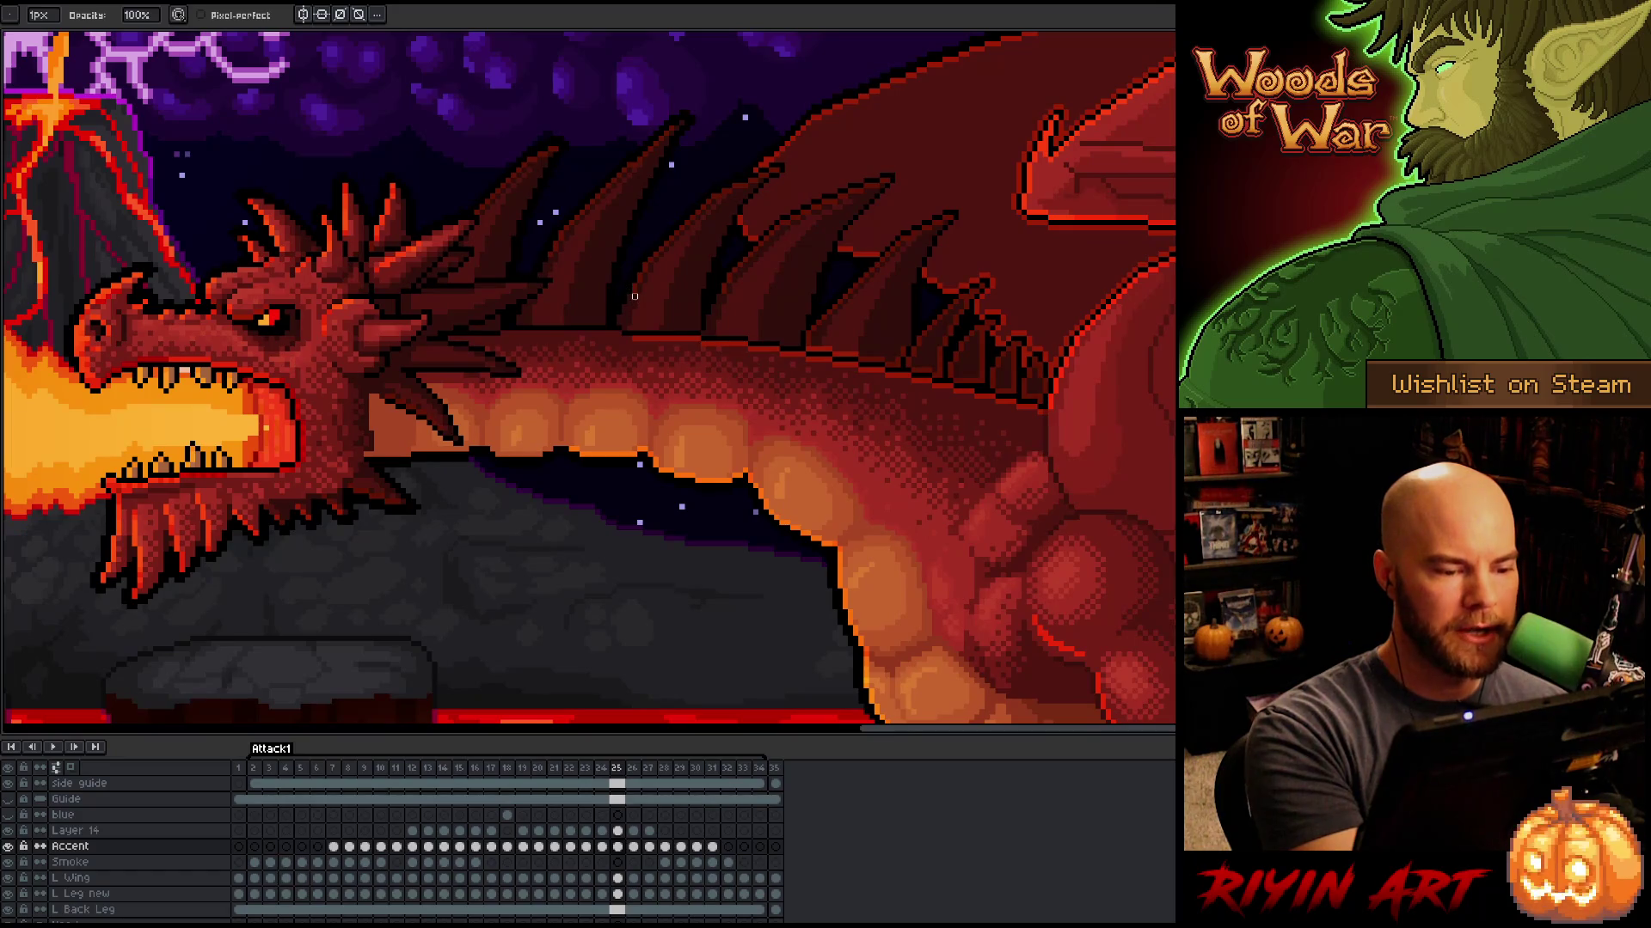
key(Left)
key(Right)
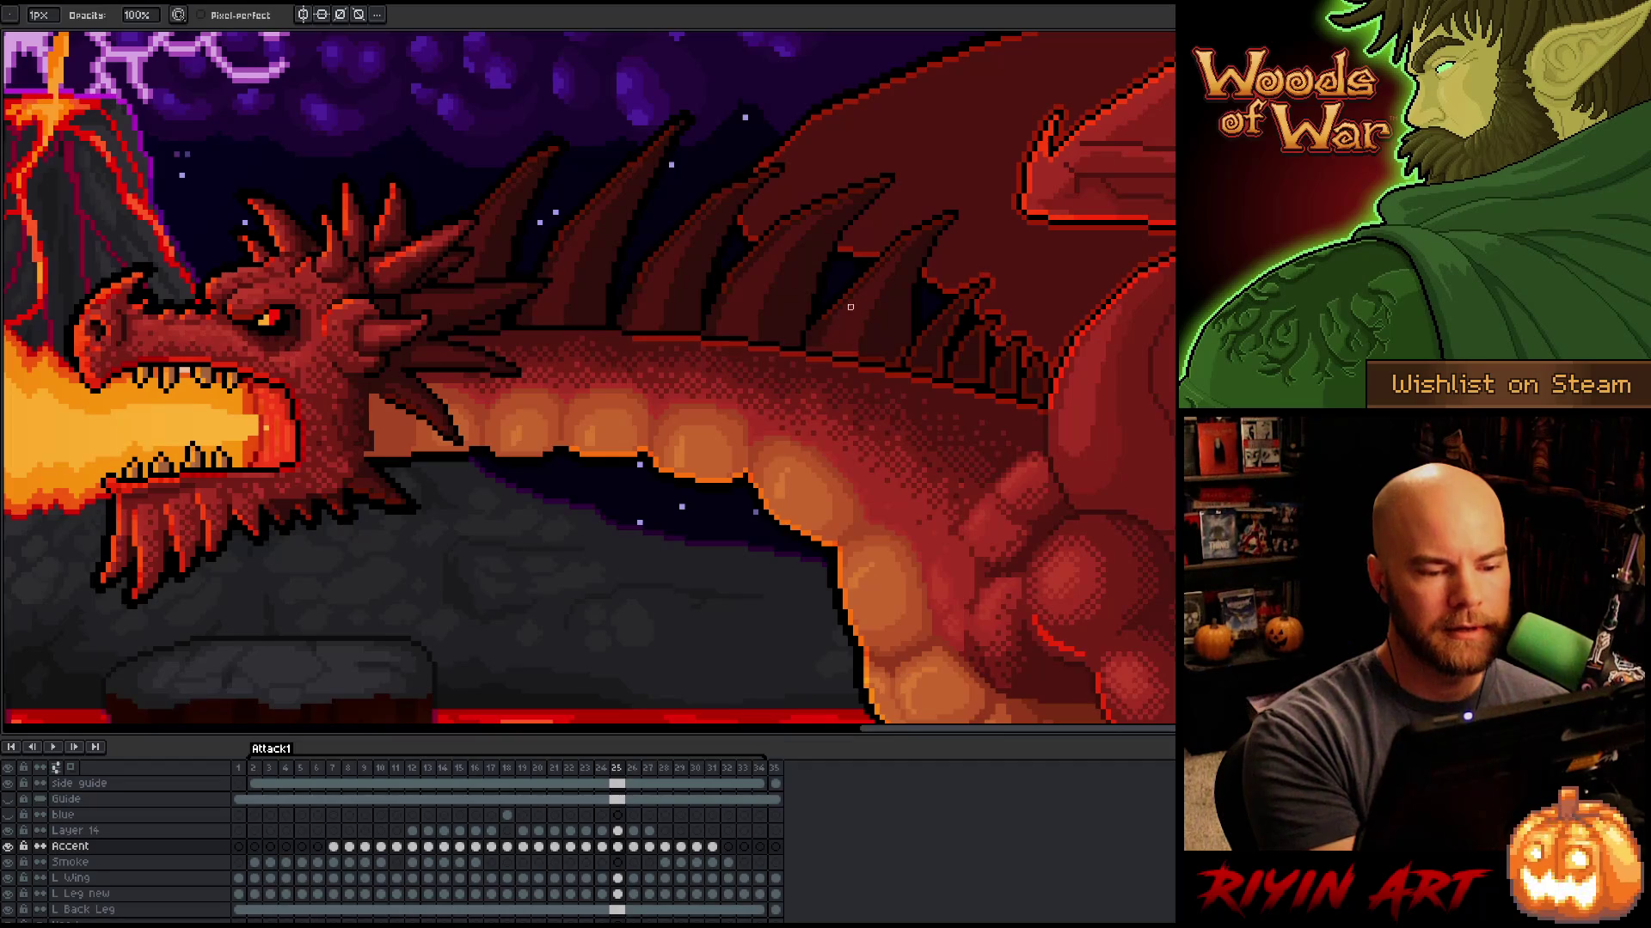
key(Left)
key(Right)
key(Left)
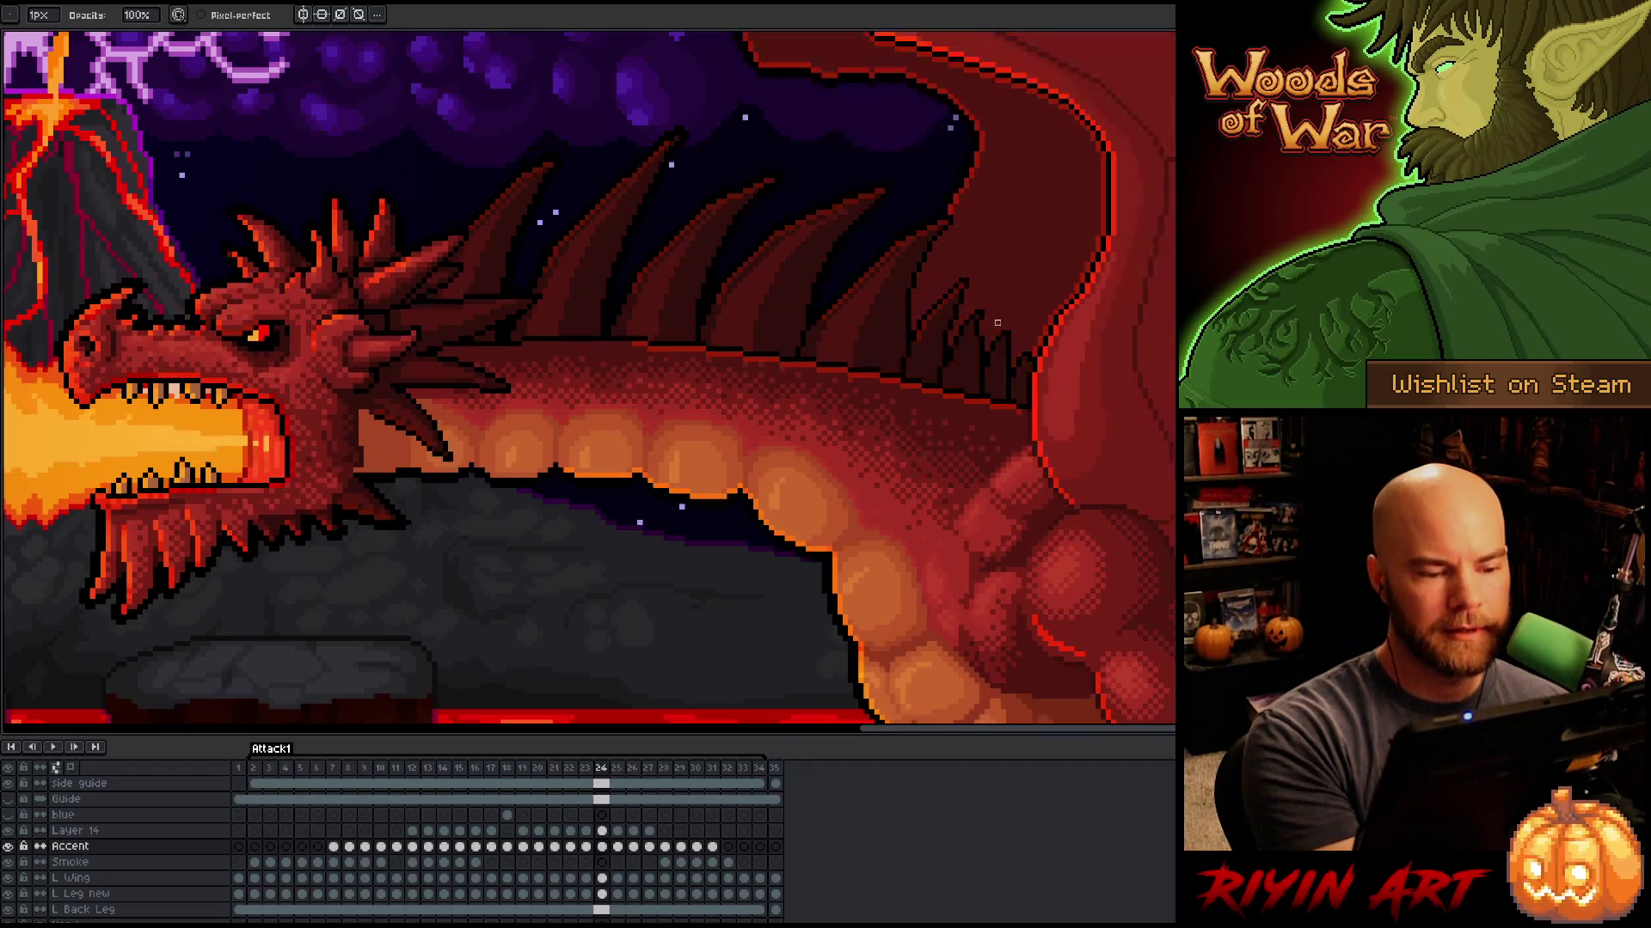
key(Right)
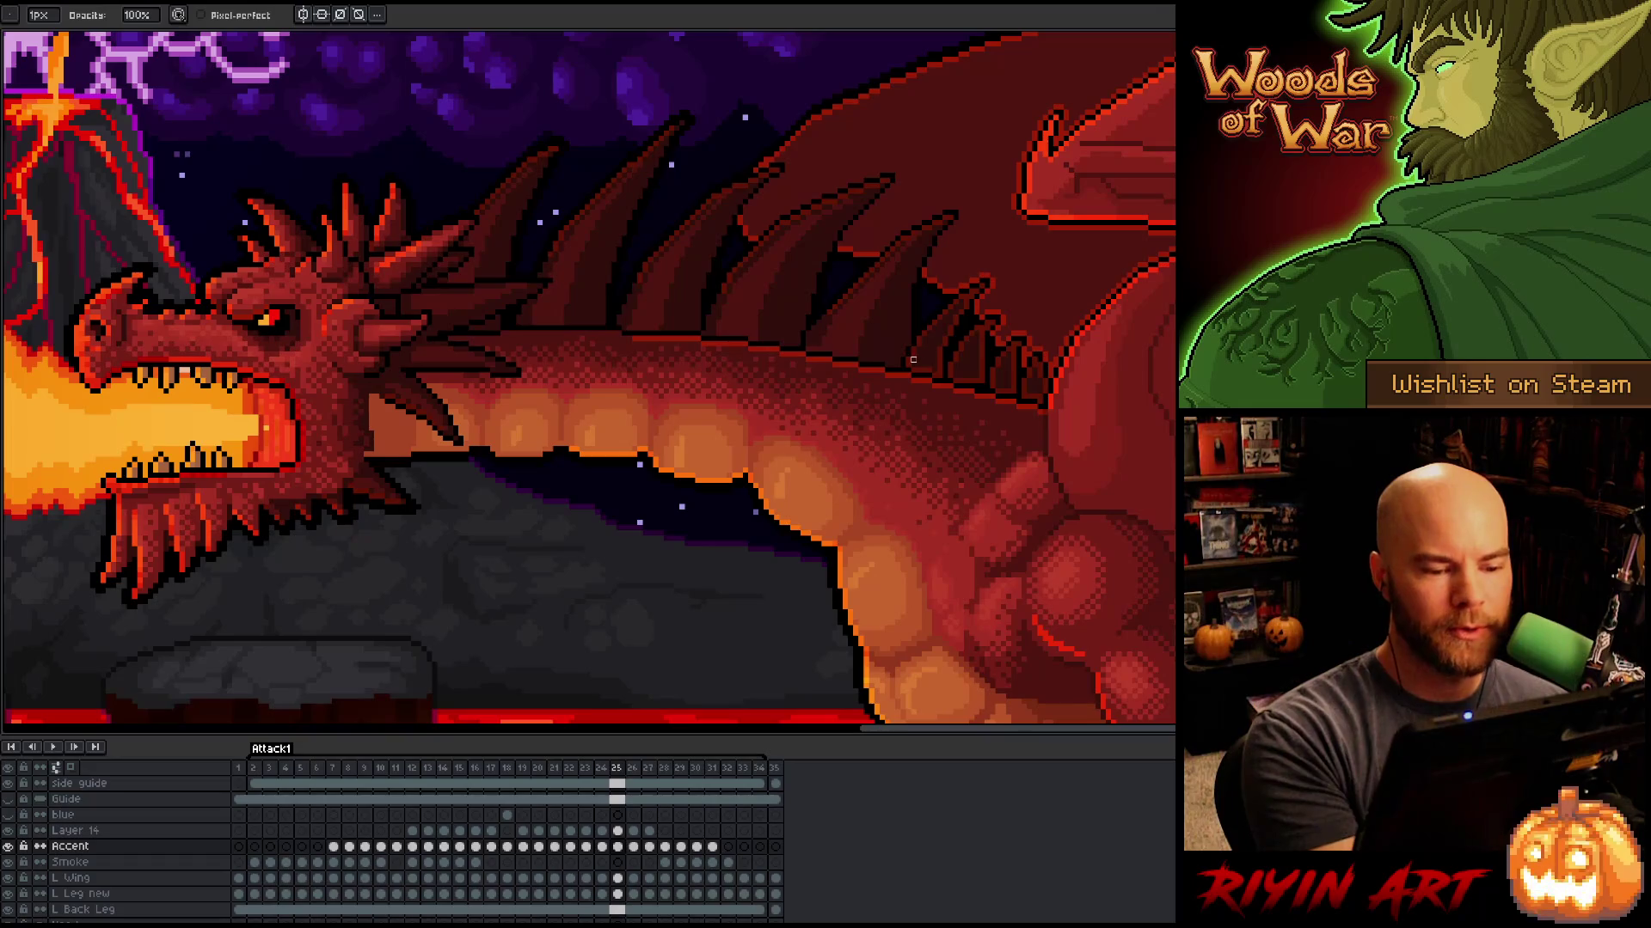
key(Left)
key(Right)
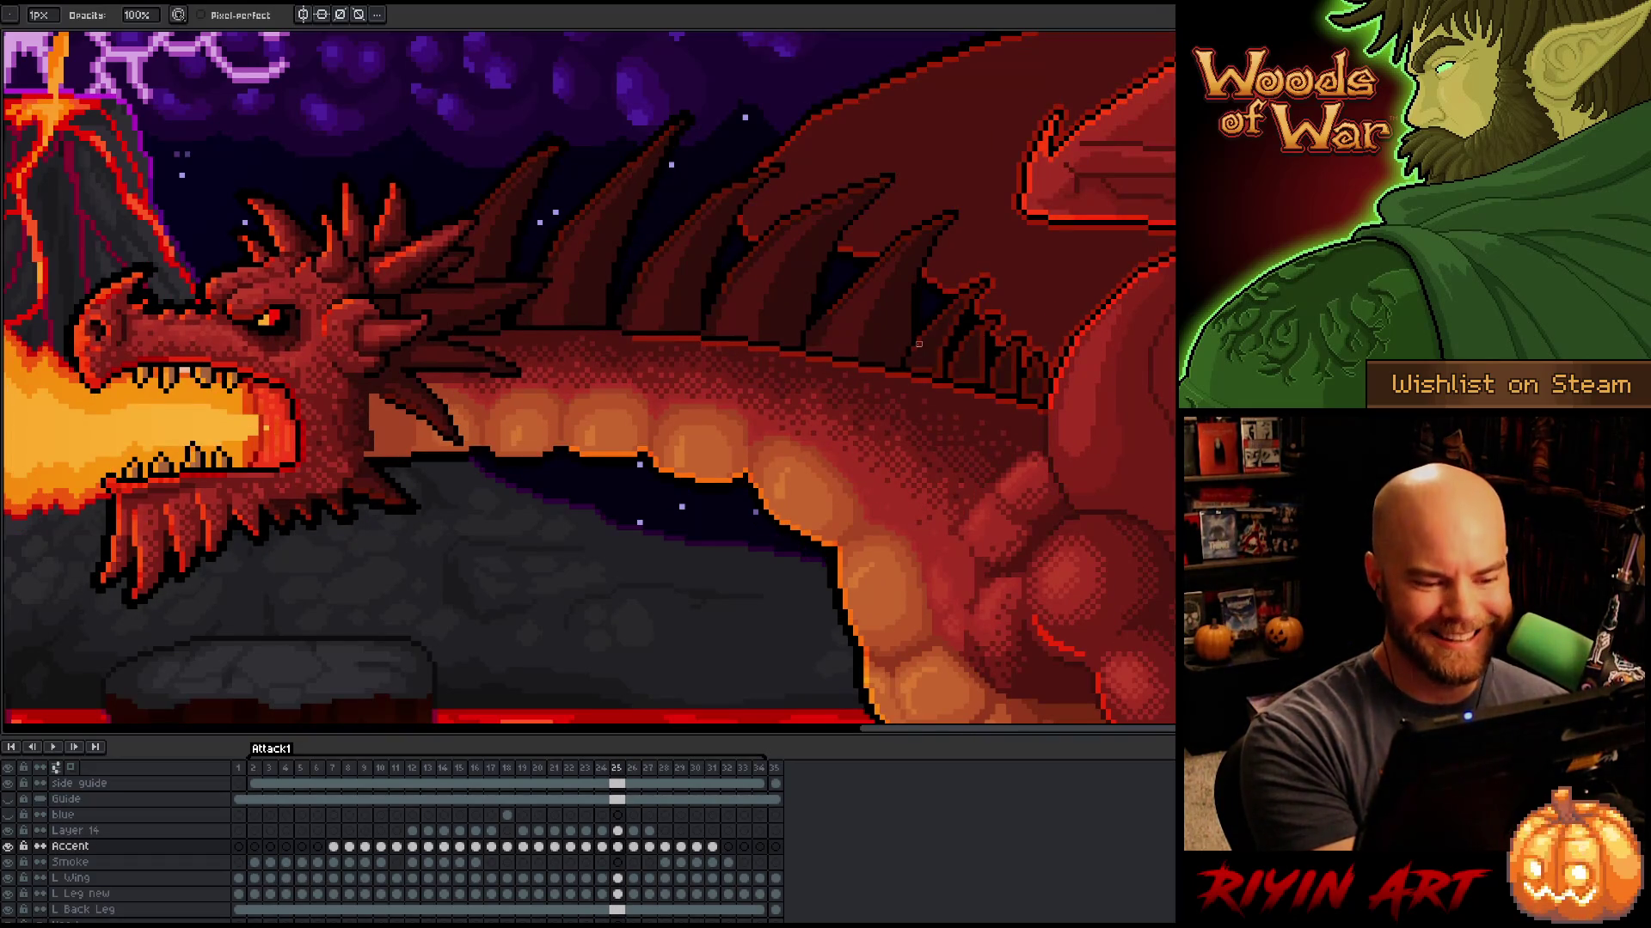
key(Left)
key(Right)
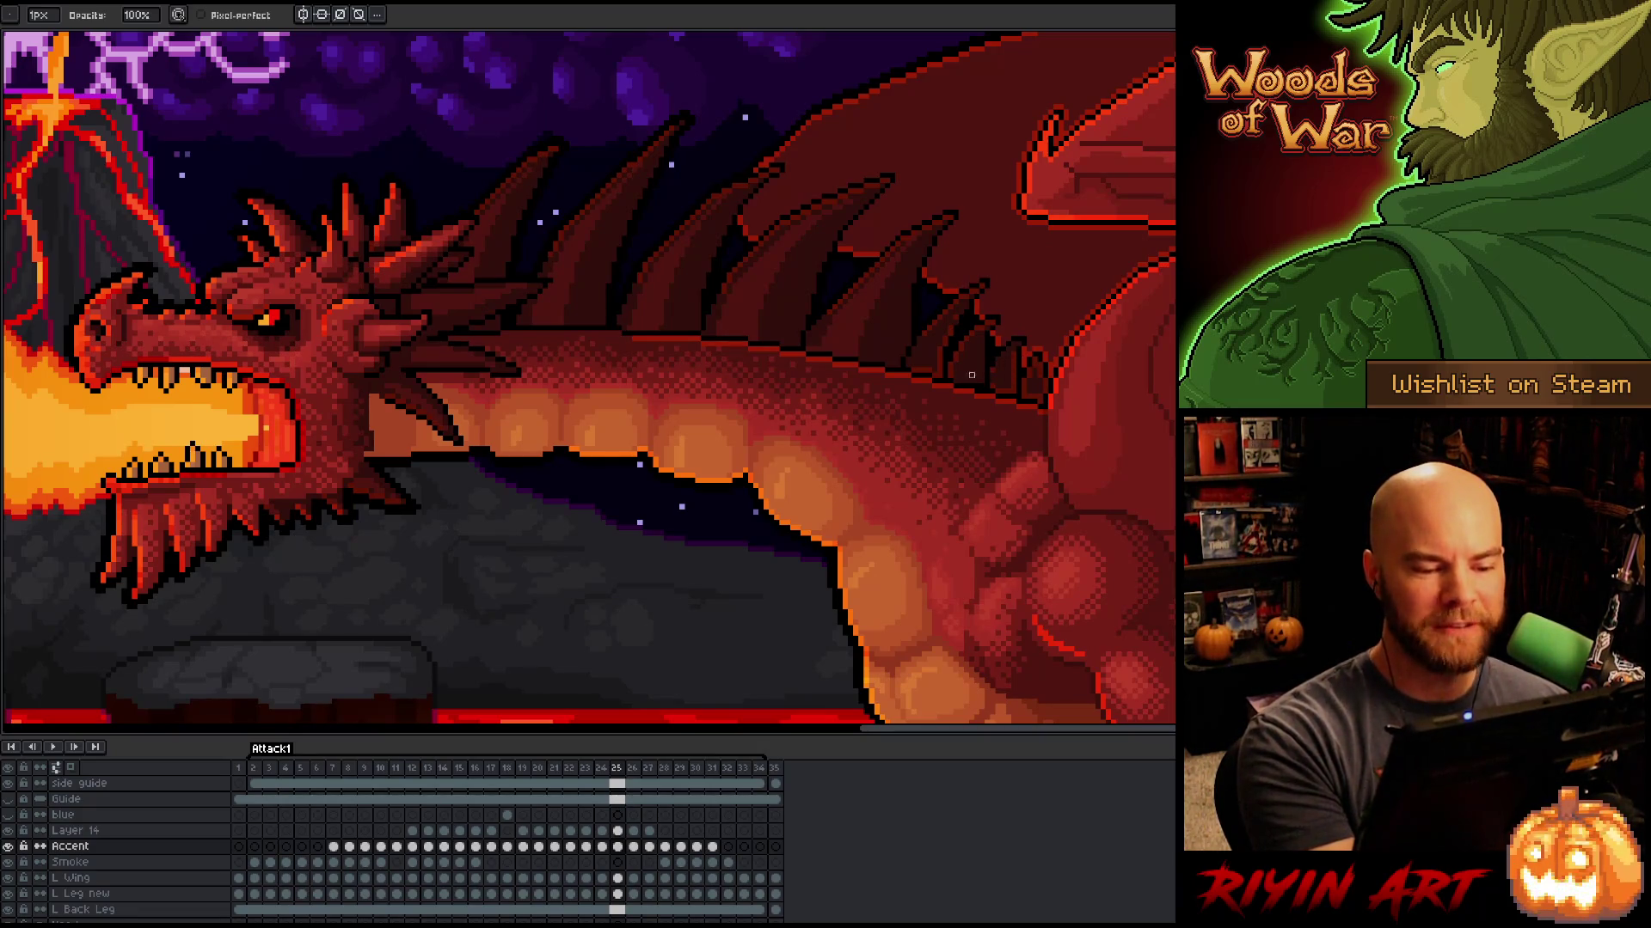
key(Right)
key(Left)
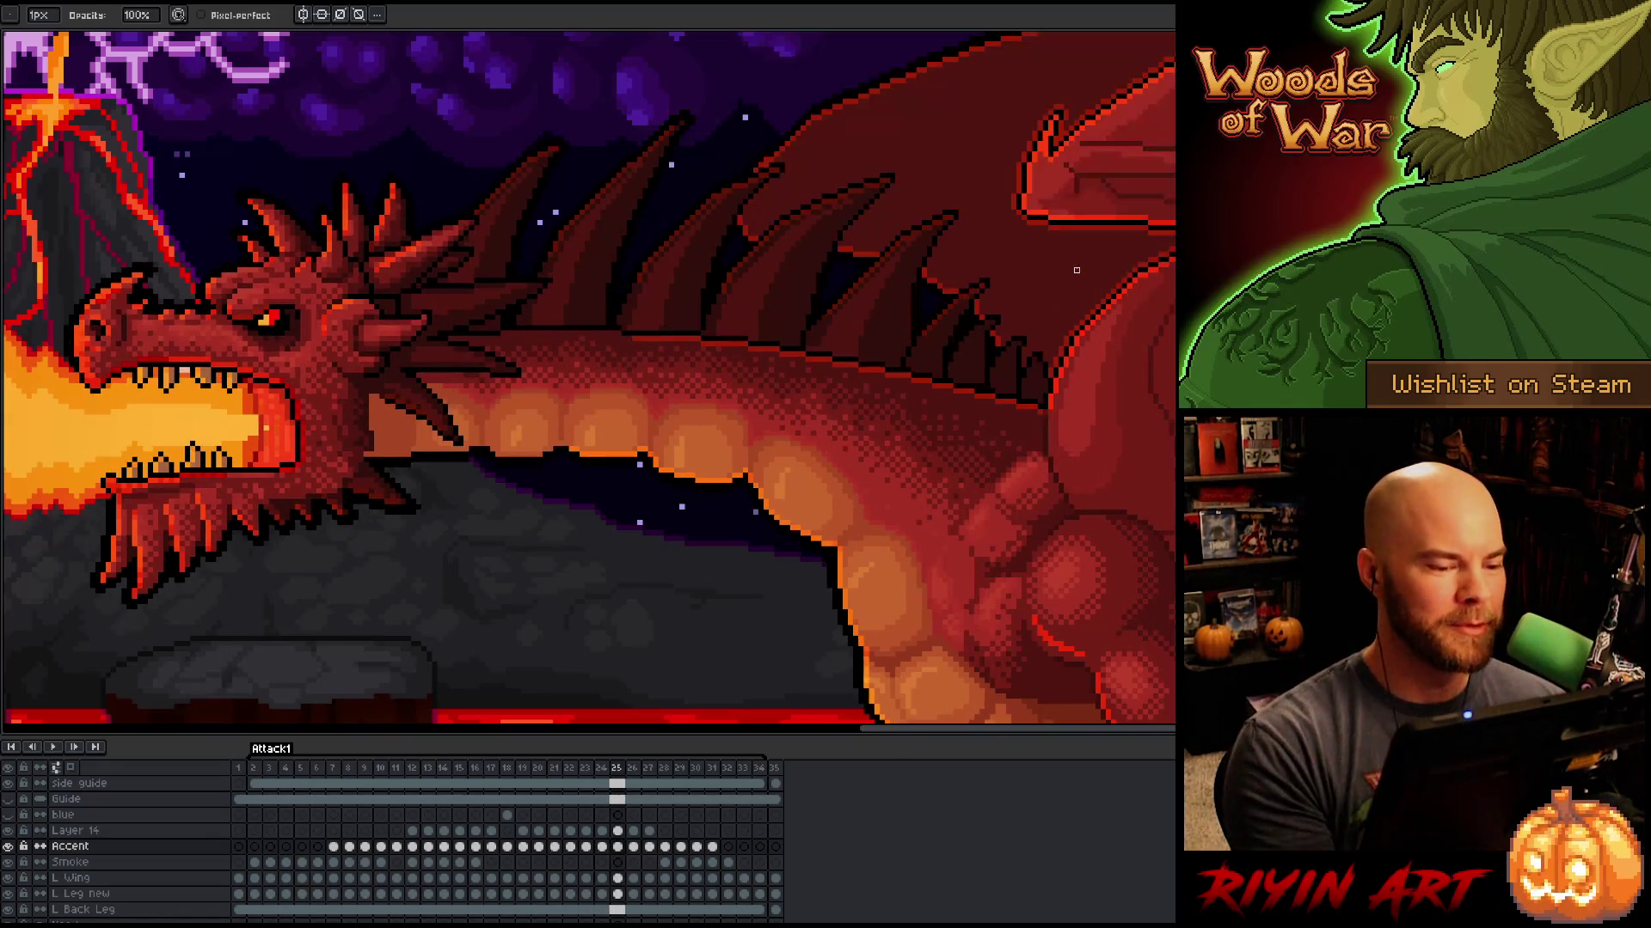
key(Left)
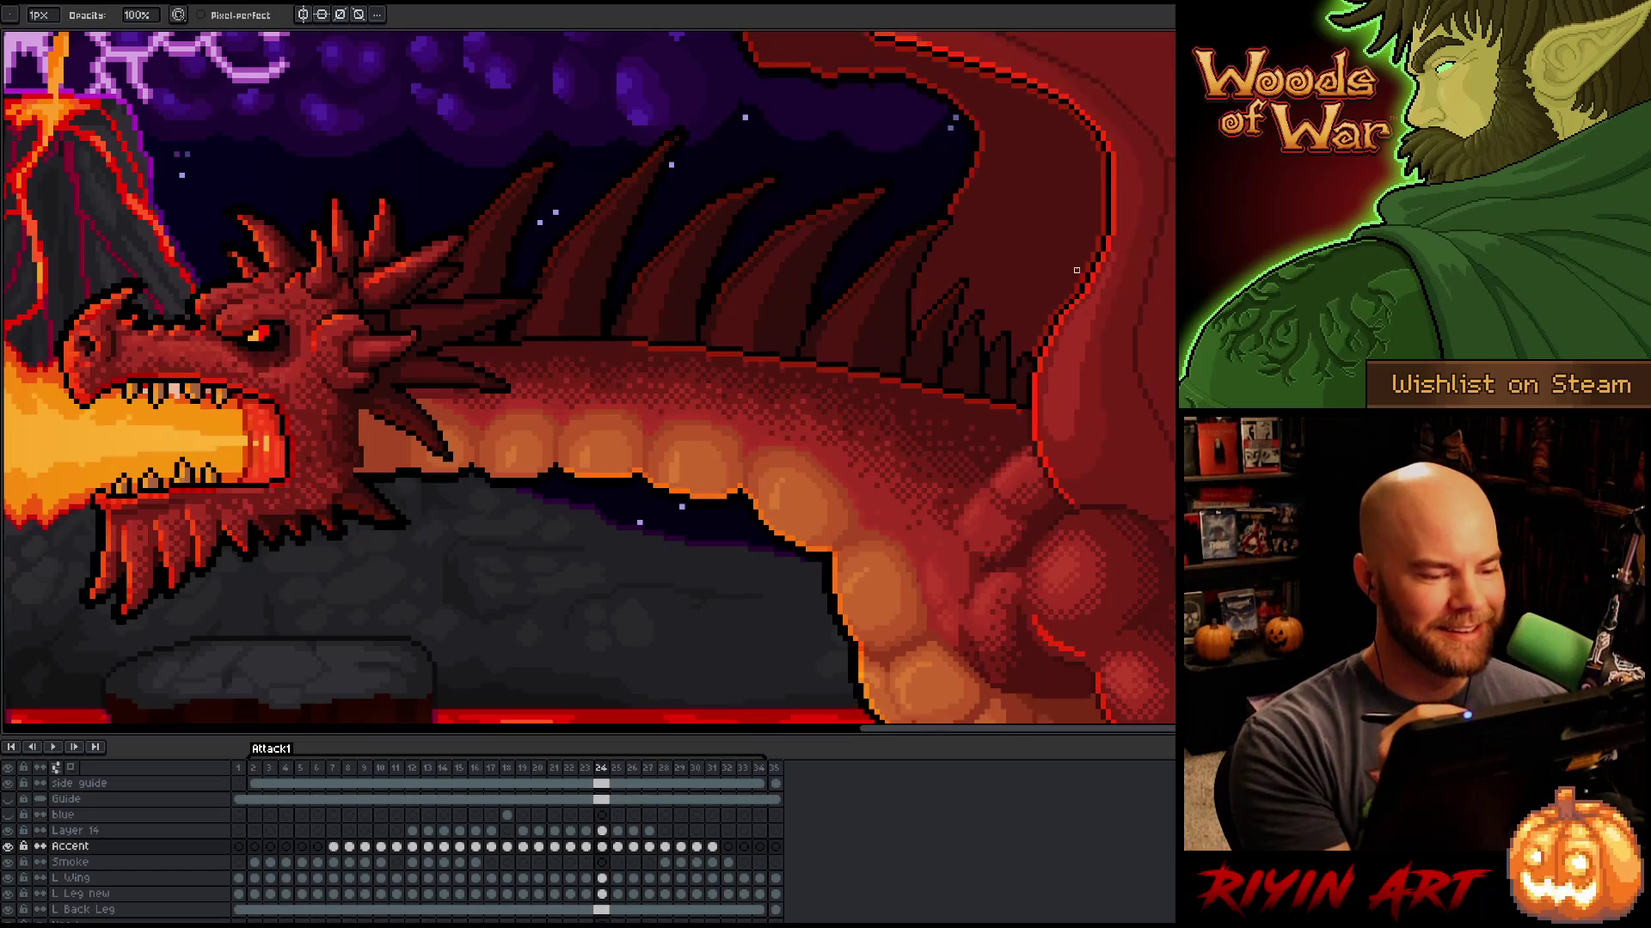
Step: Flip between frames 24 and 25, settle on frame 25, and toggle between eraser and pencil
key(Right)
key(Left)
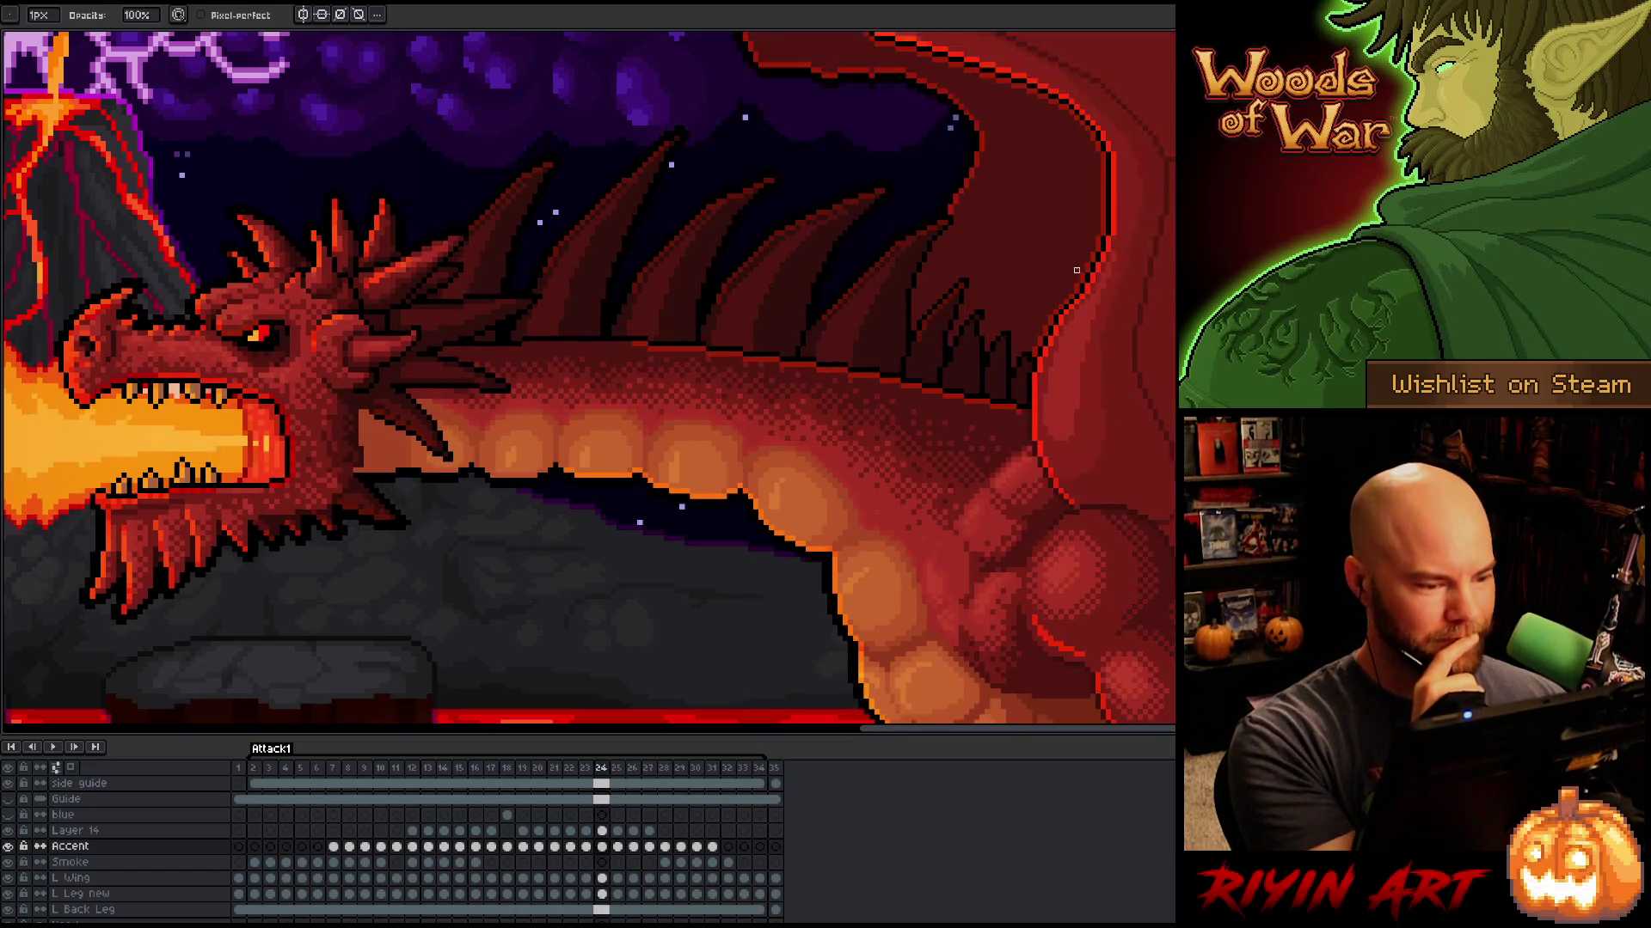
key(Right)
key(Left)
key(Right)
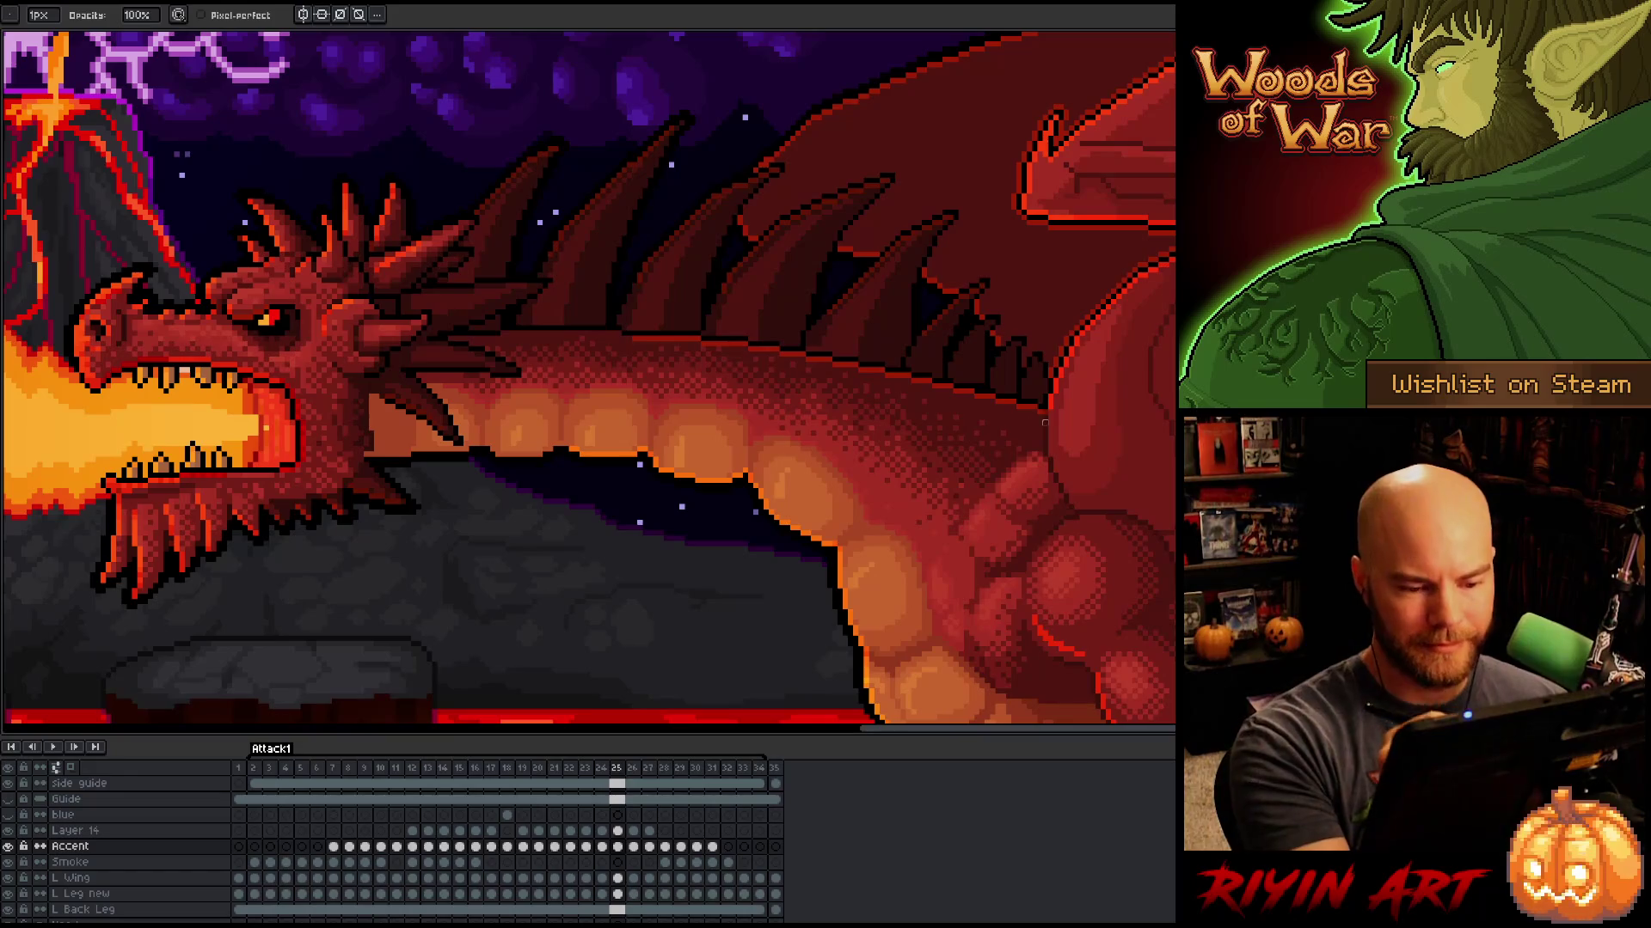
key(e)
key(b)
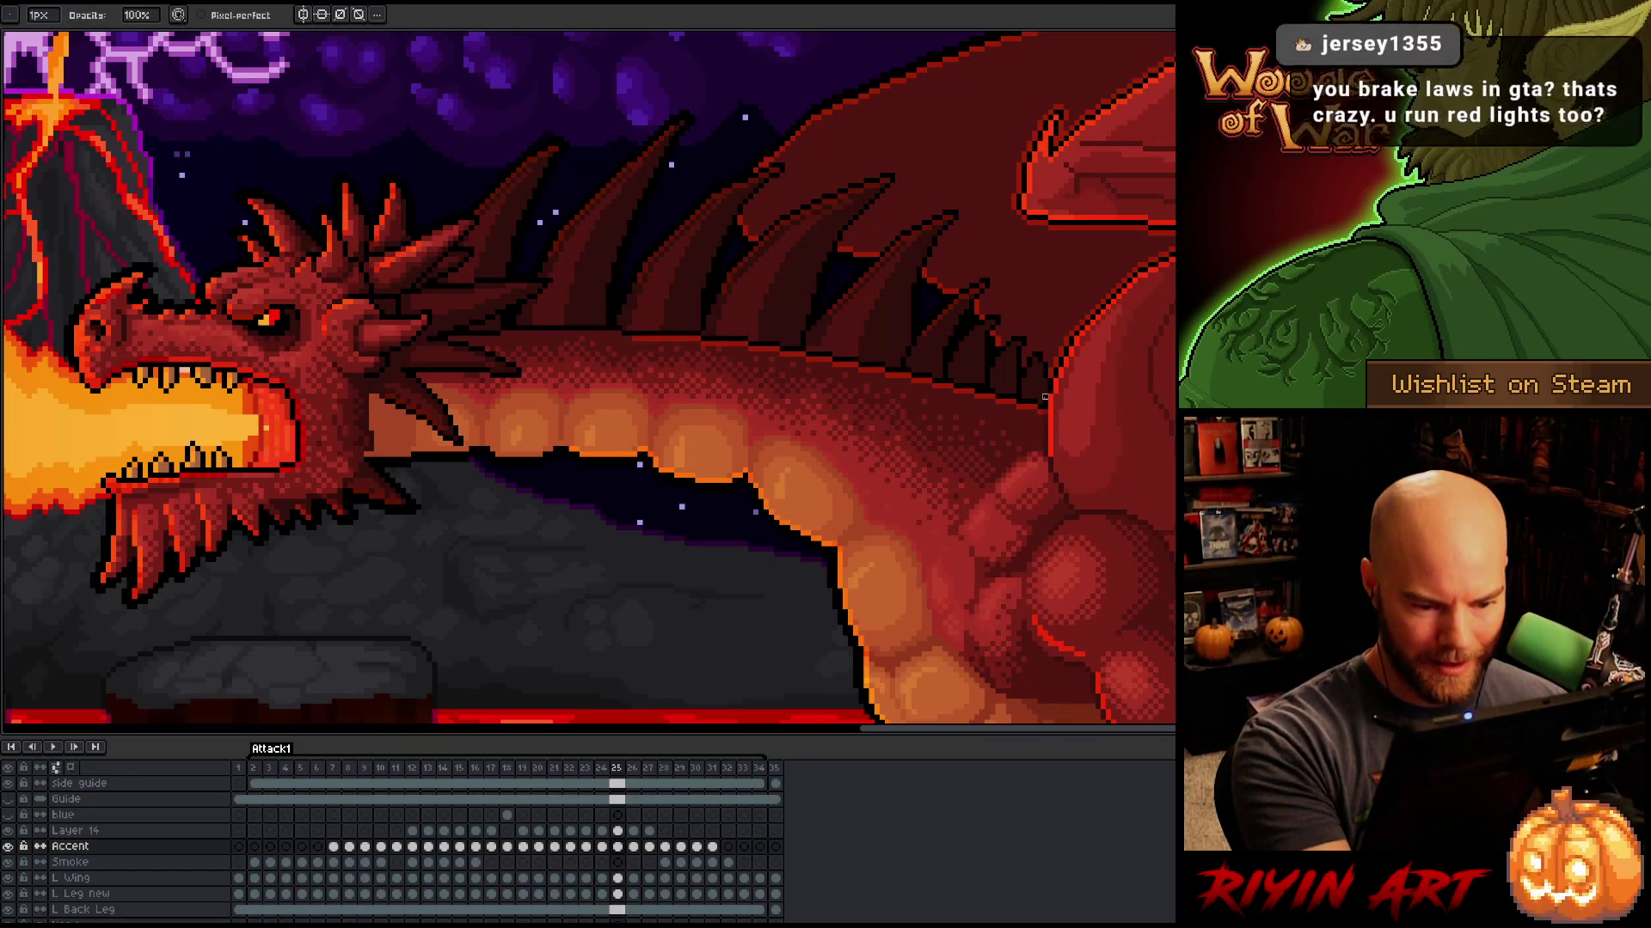
key(e)
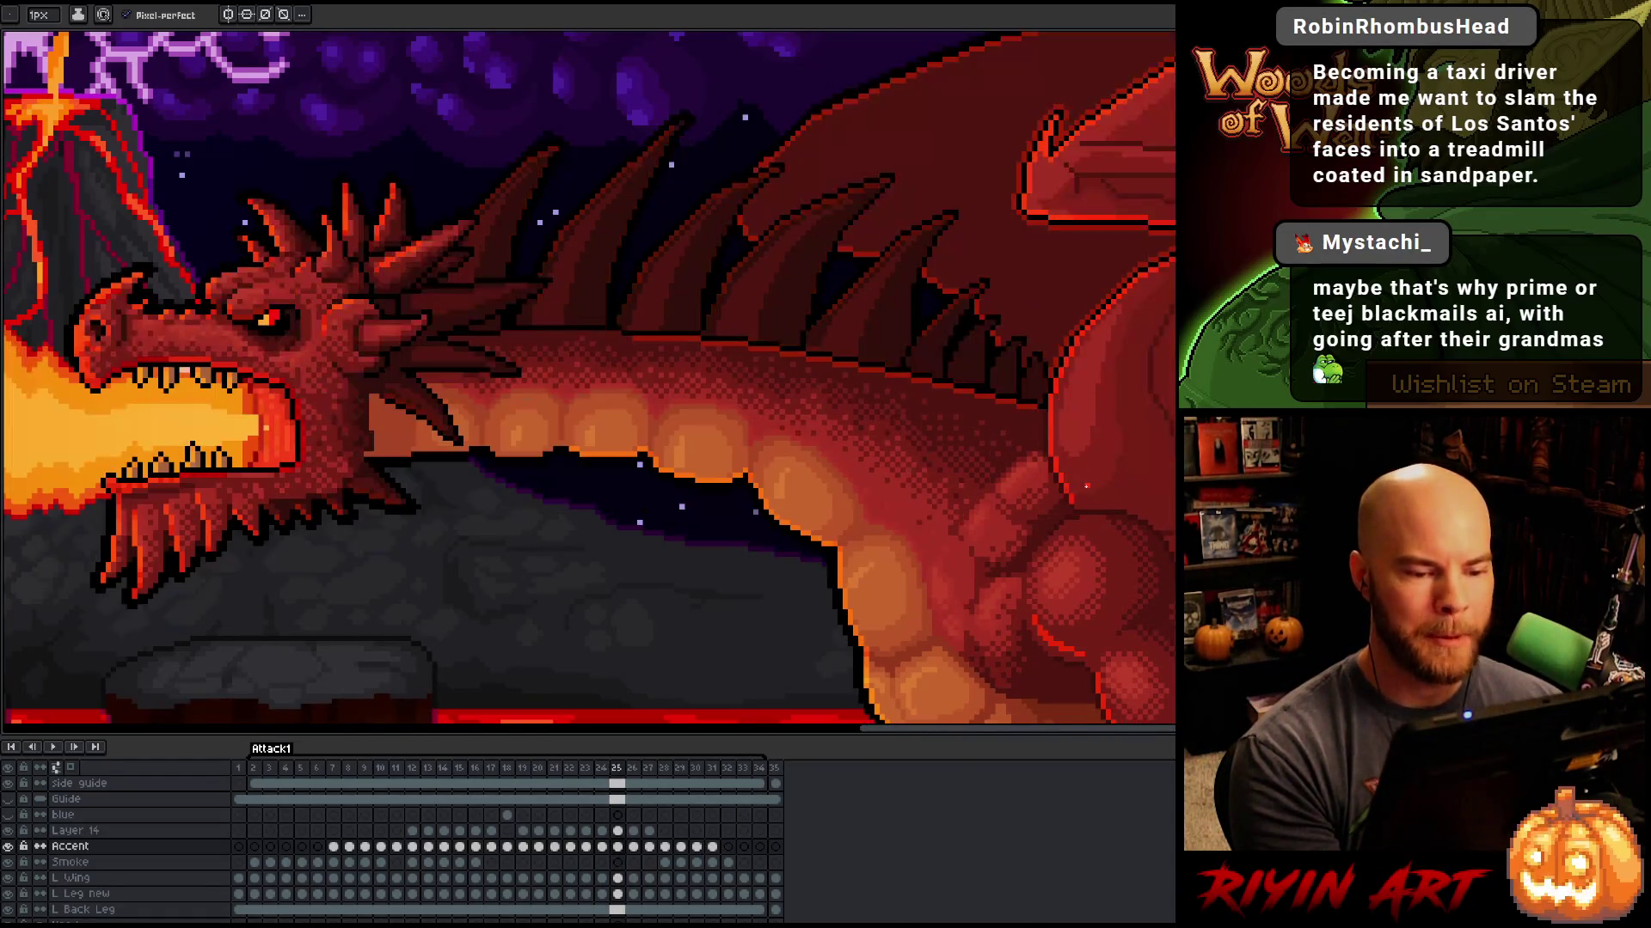
key(e)
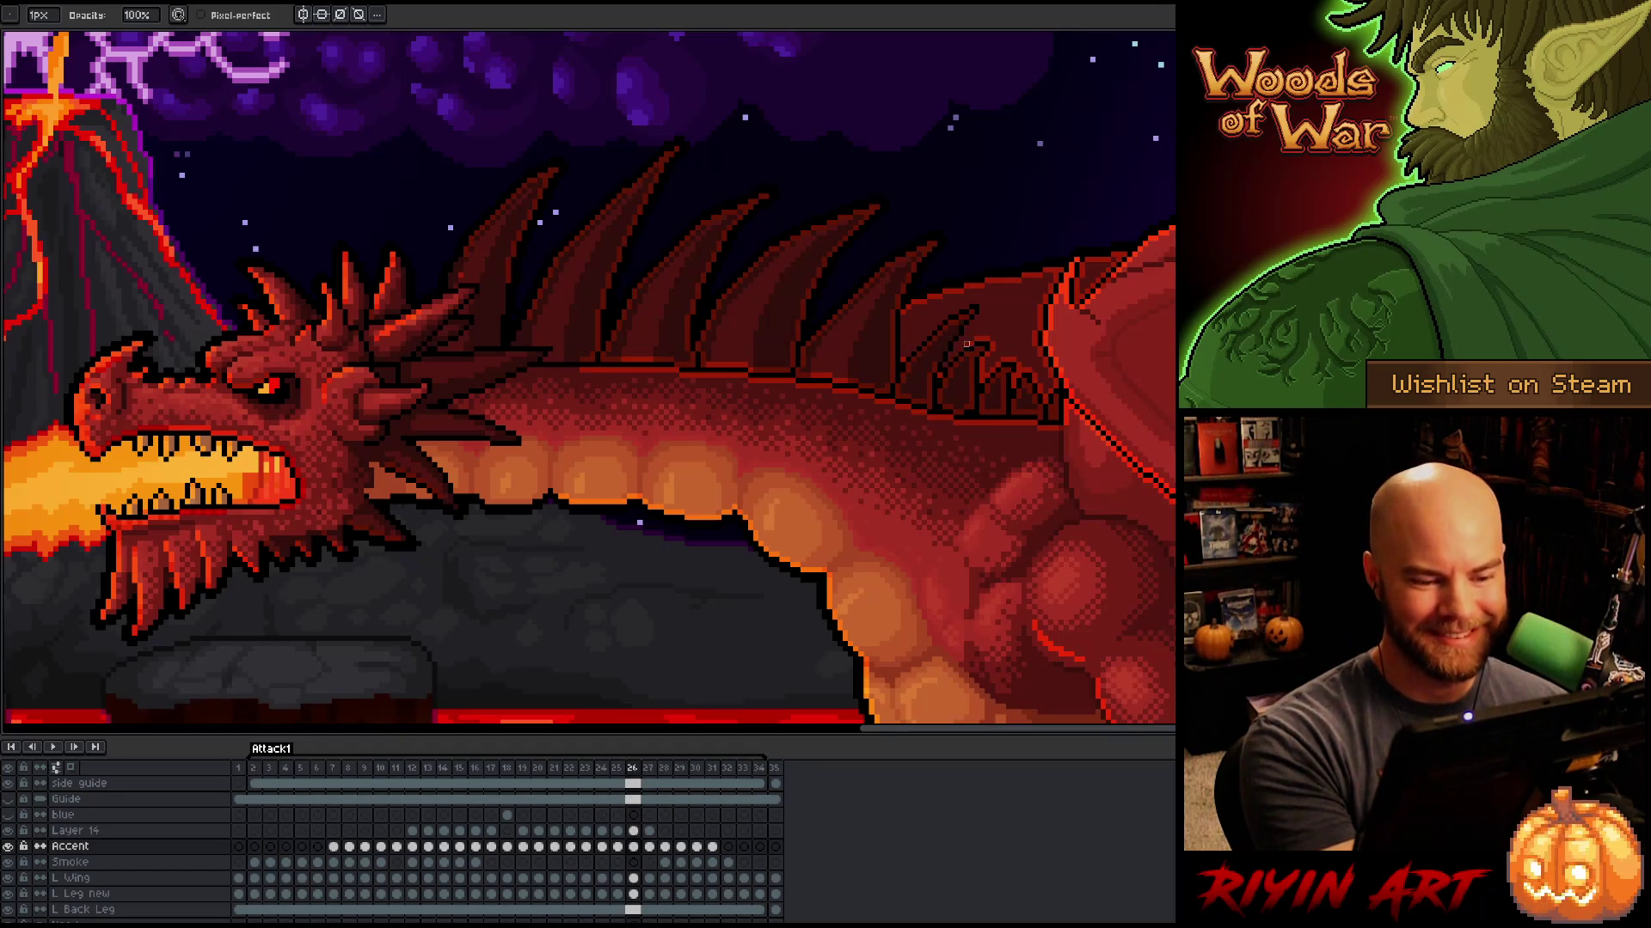
key(Return)
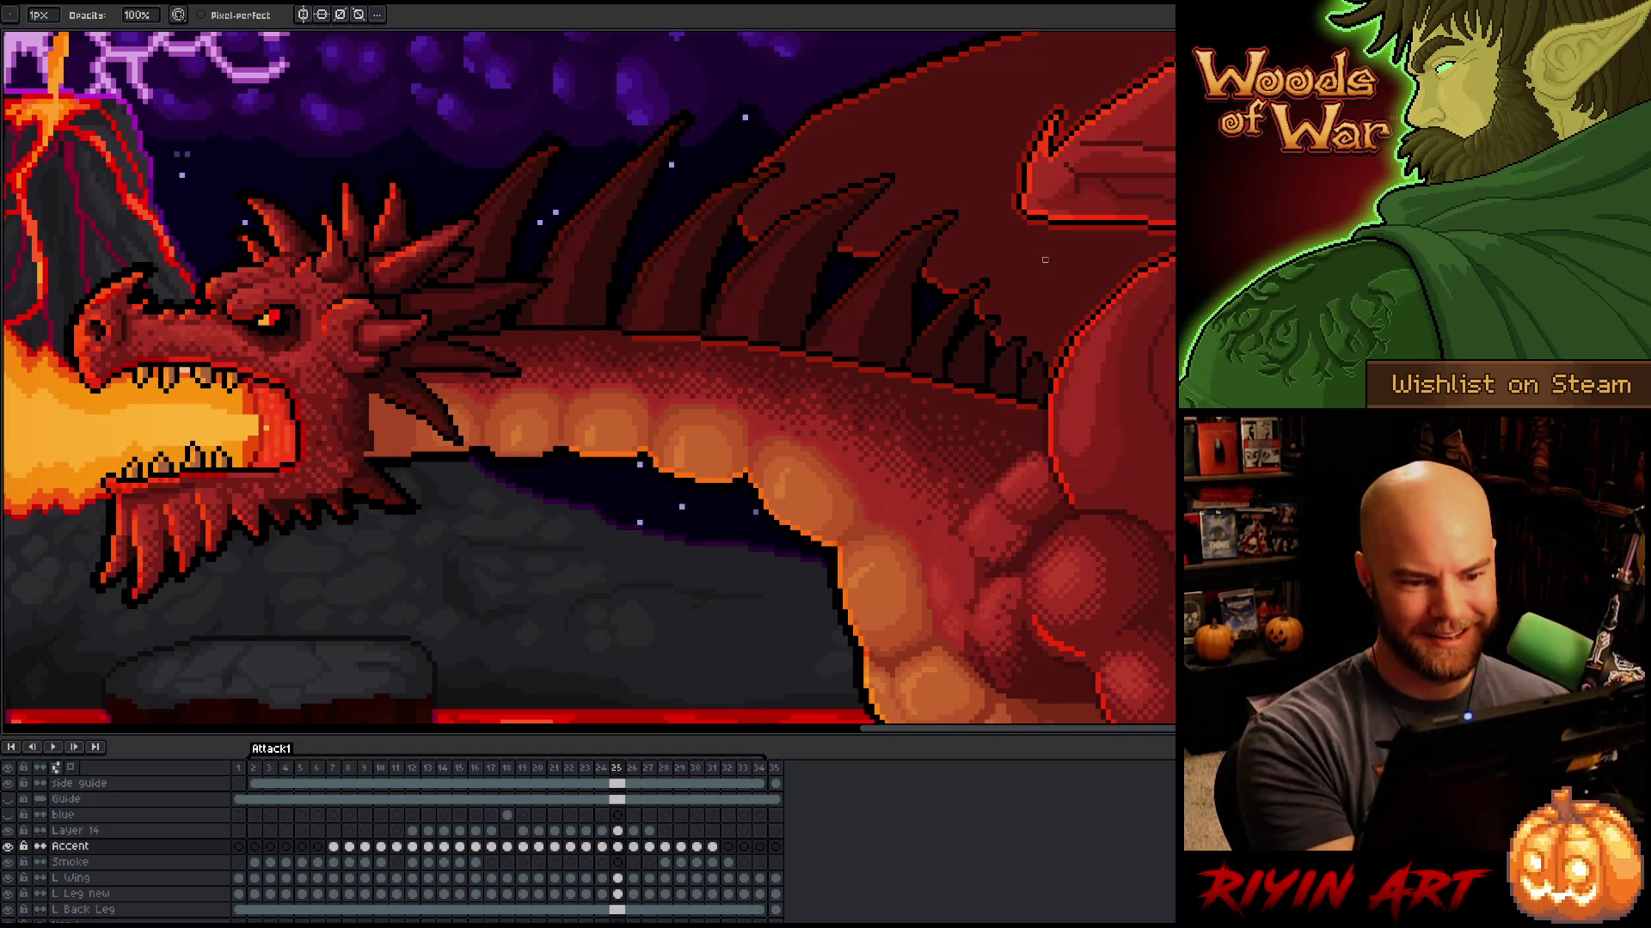
key(Return)
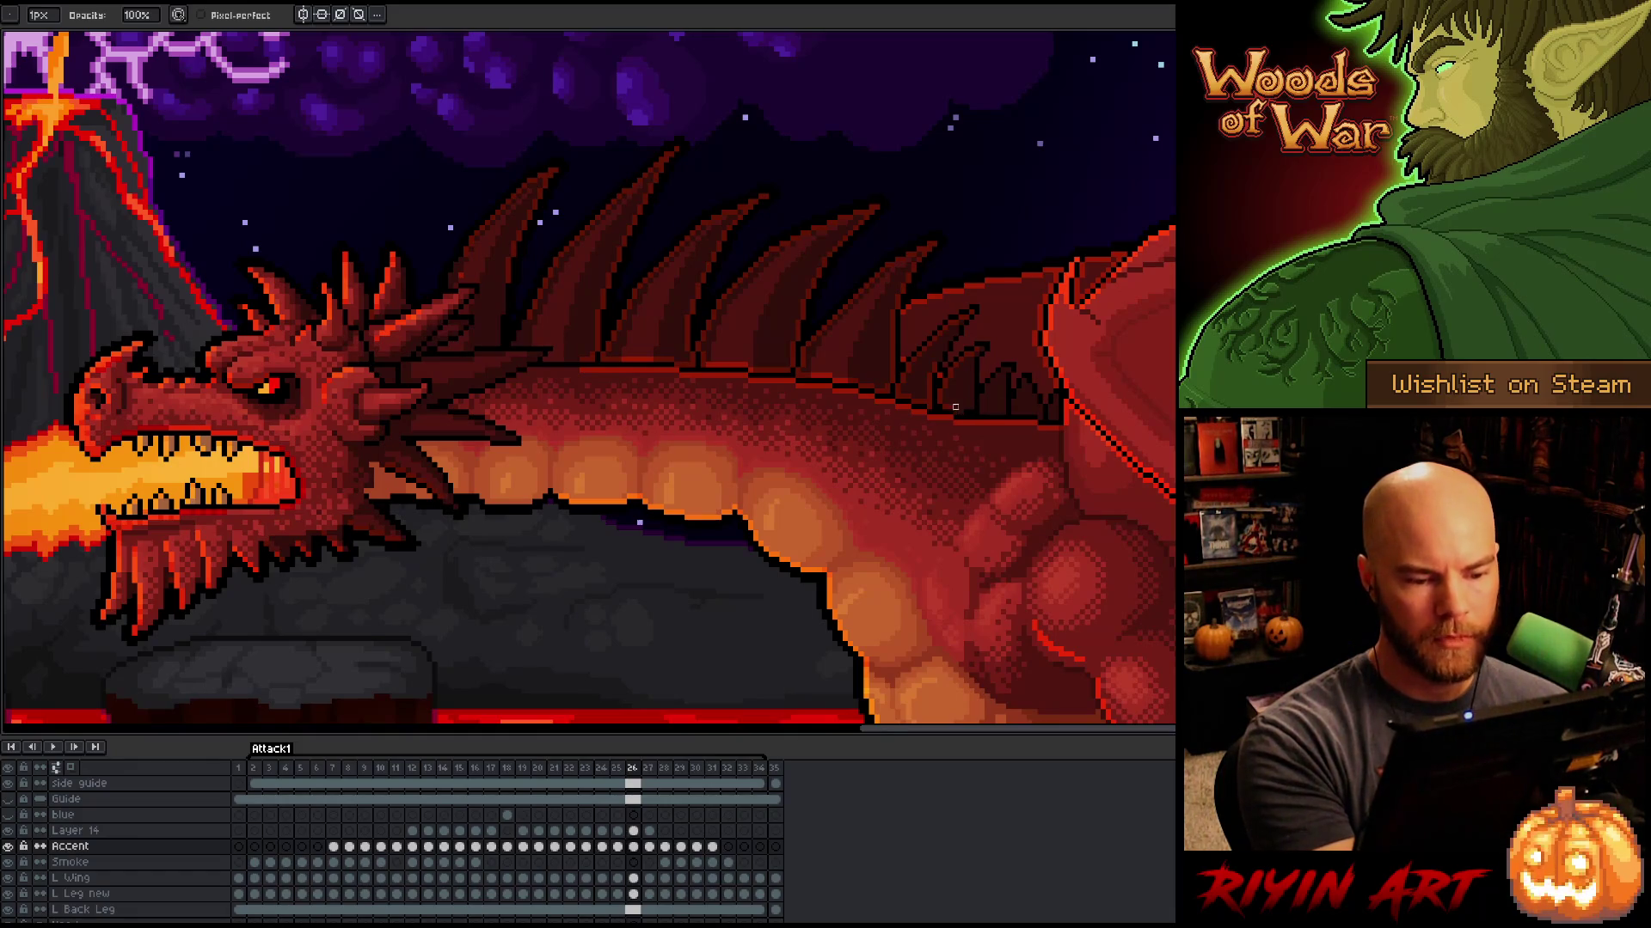
key(Left)
key(Right)
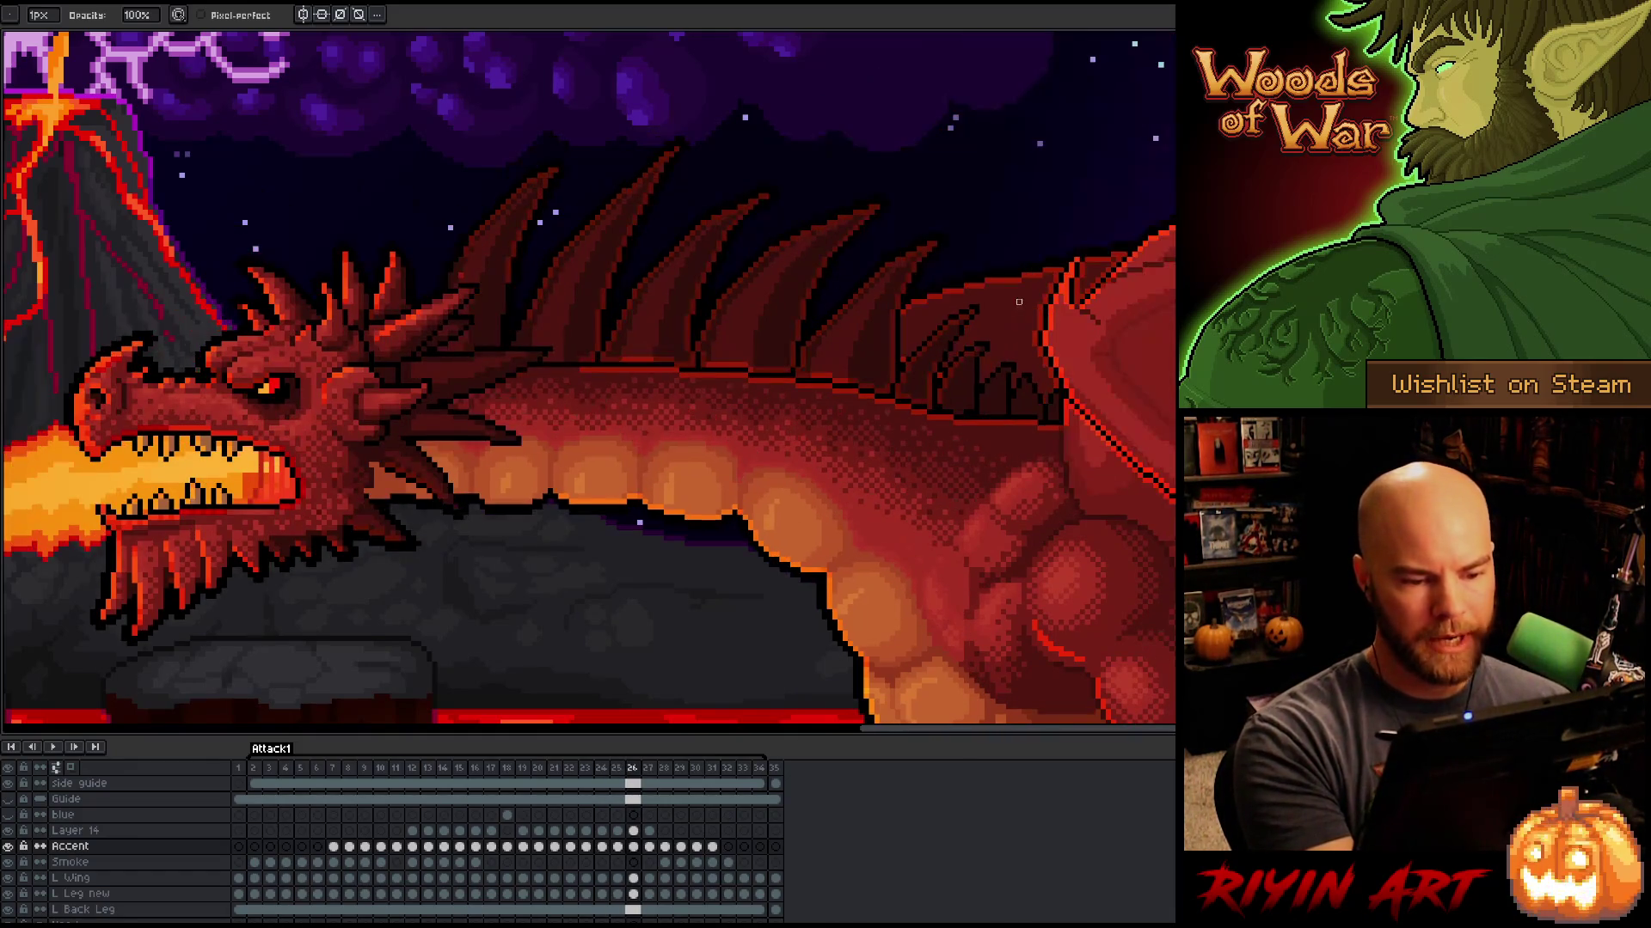
key(Left)
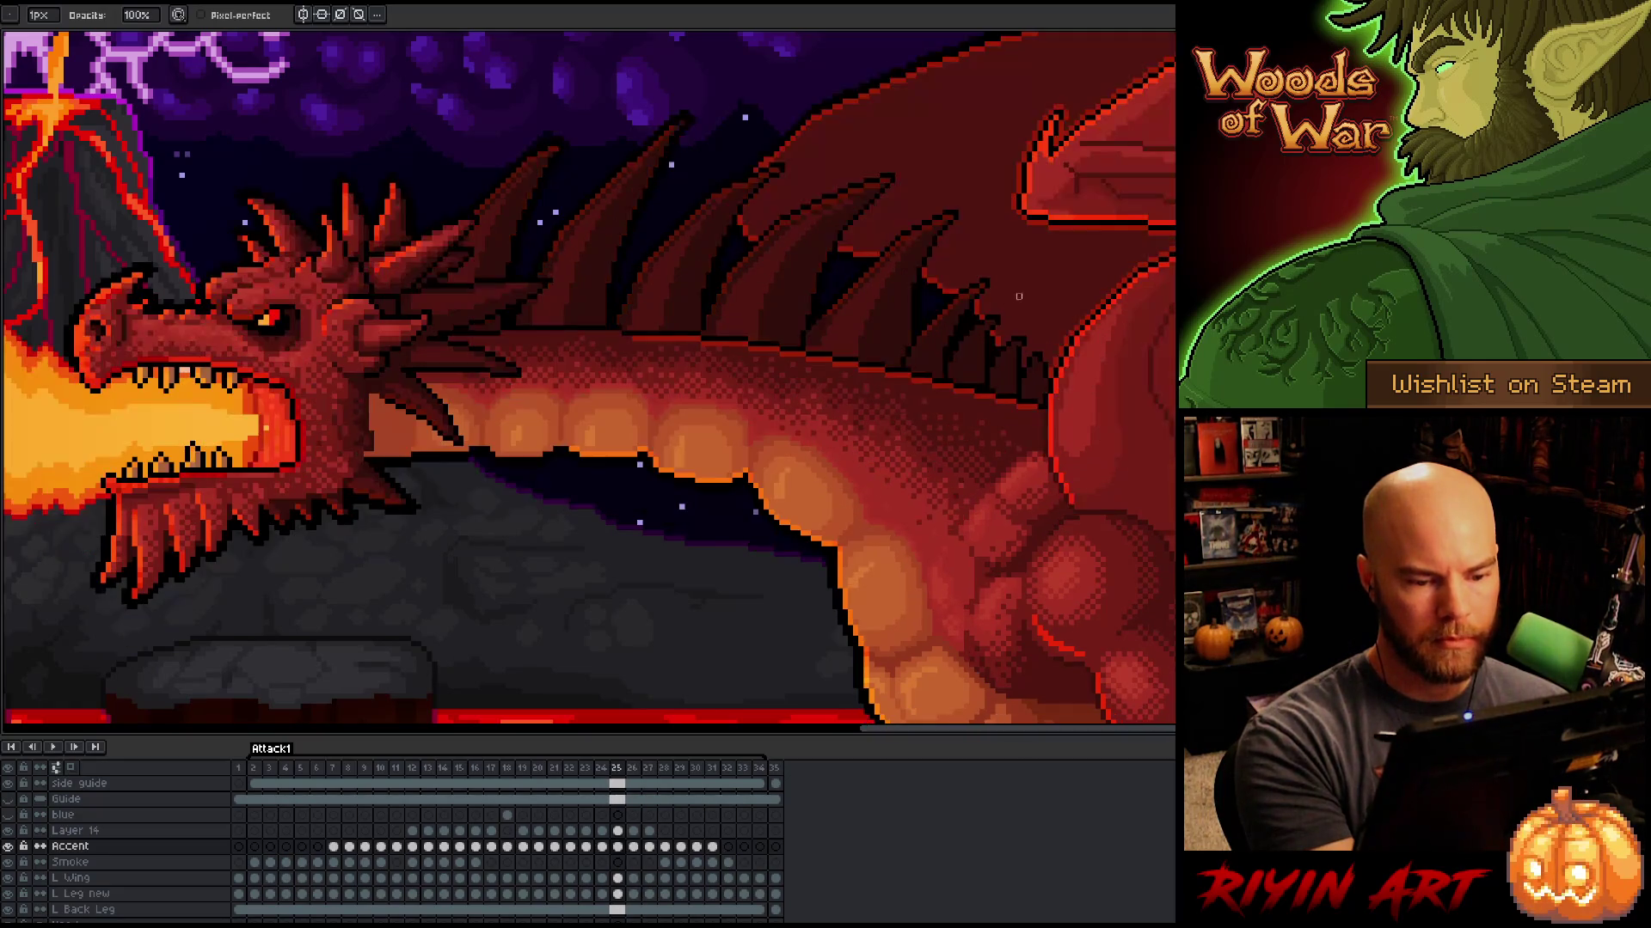
key(Right)
key(Left)
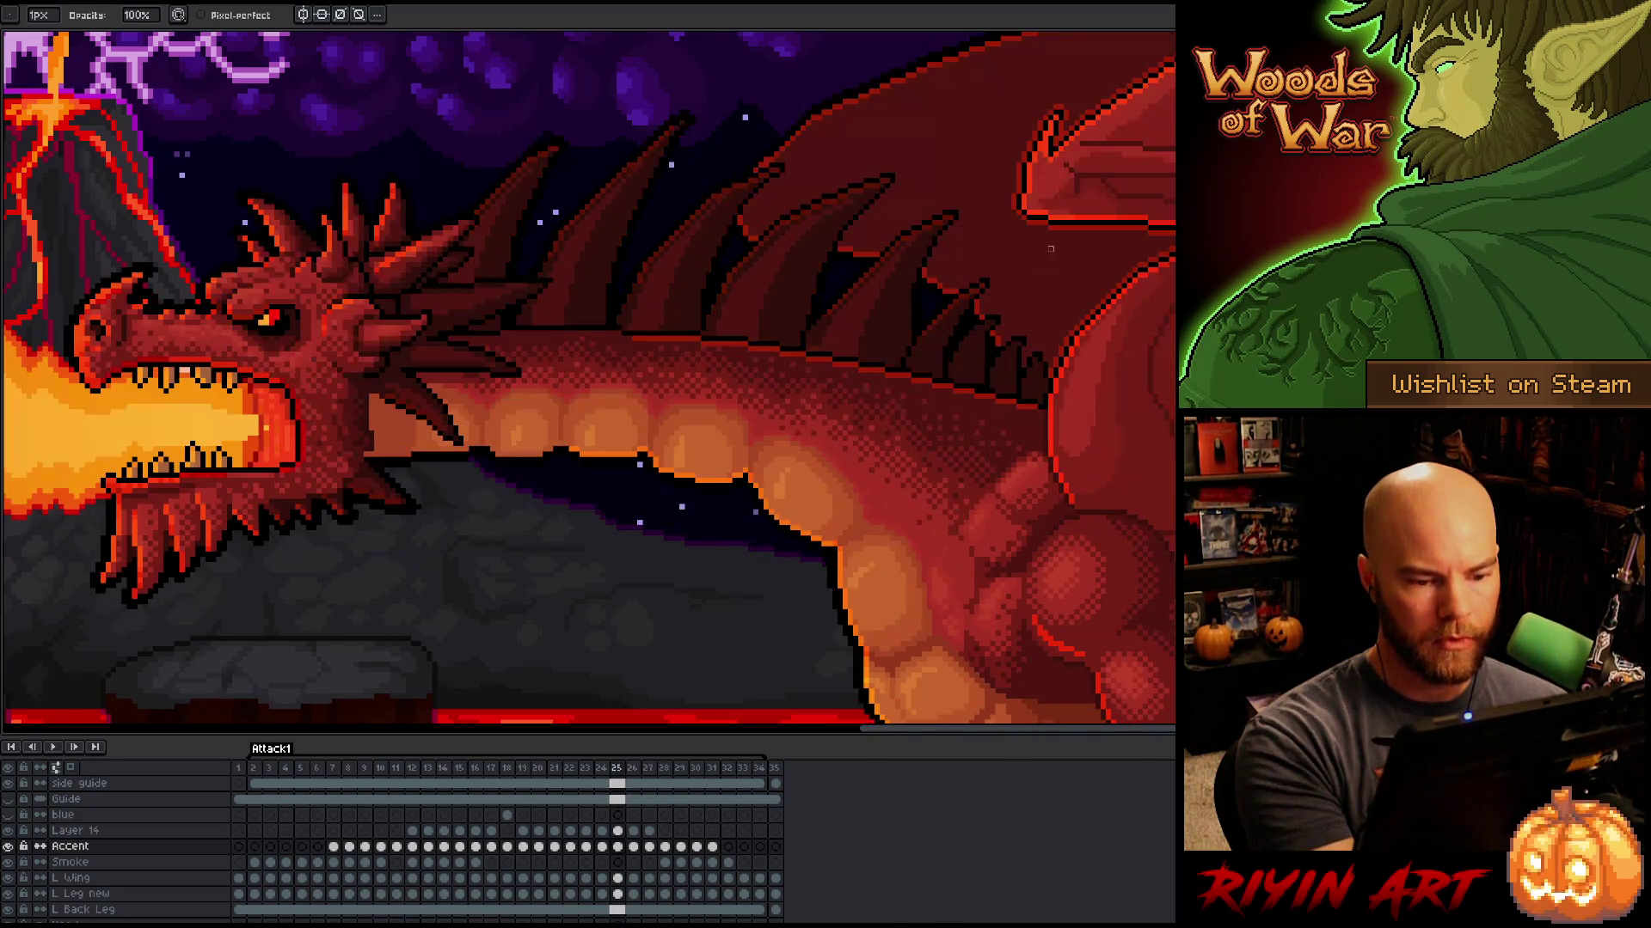
key(Right)
key(Left)
key(Right)
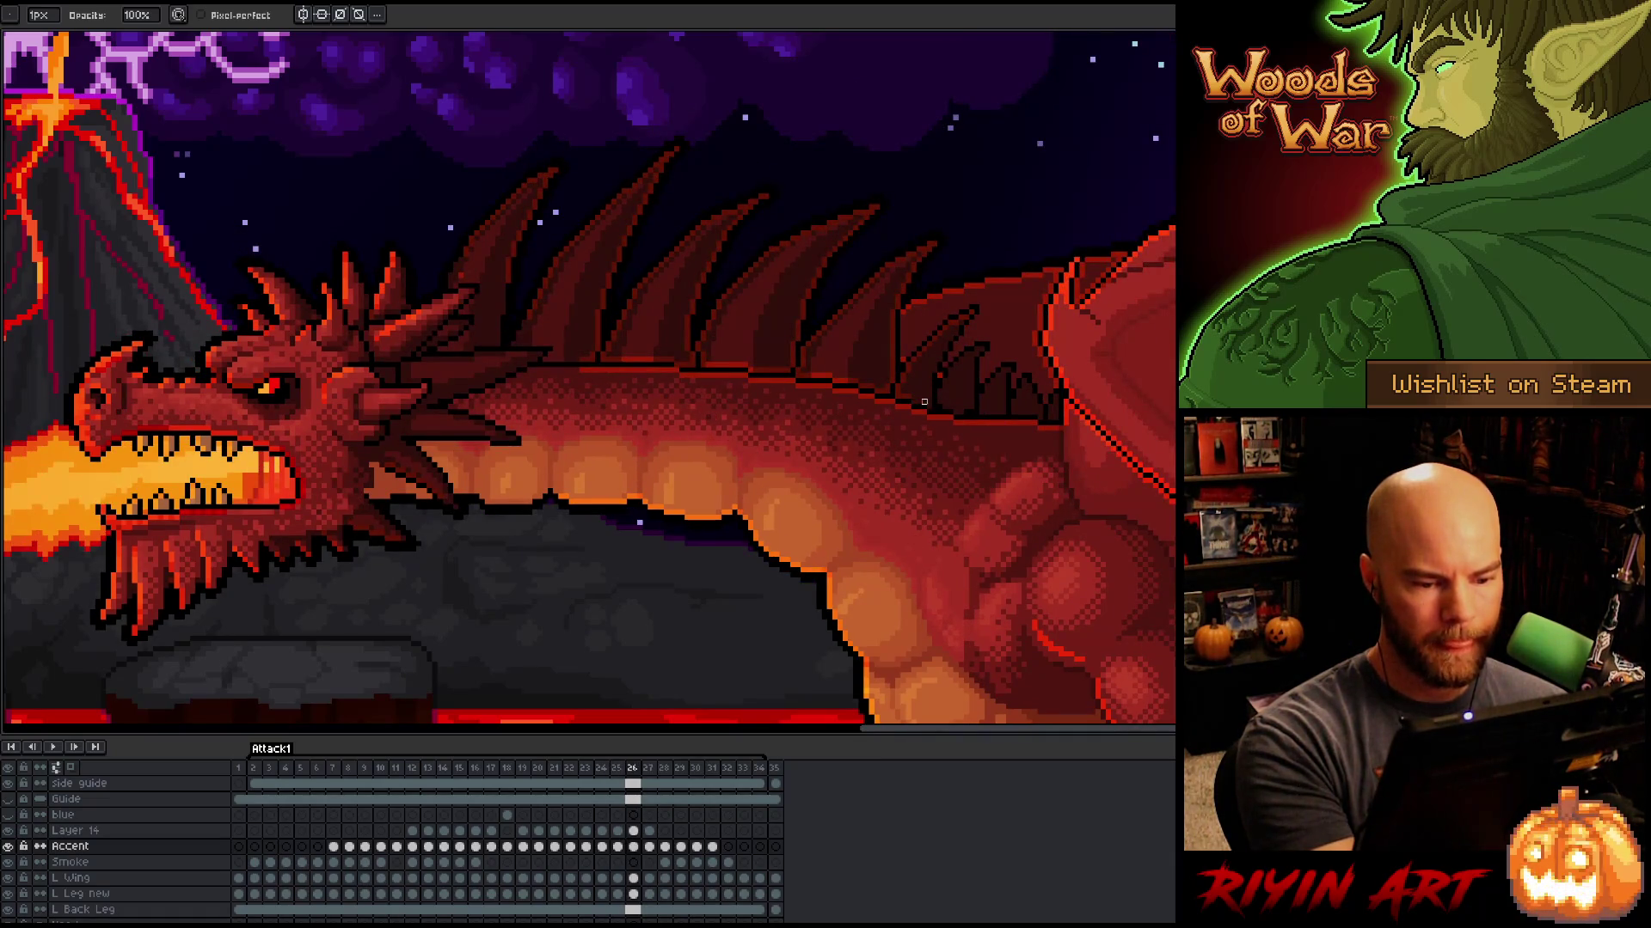
key(Left)
key(Right)
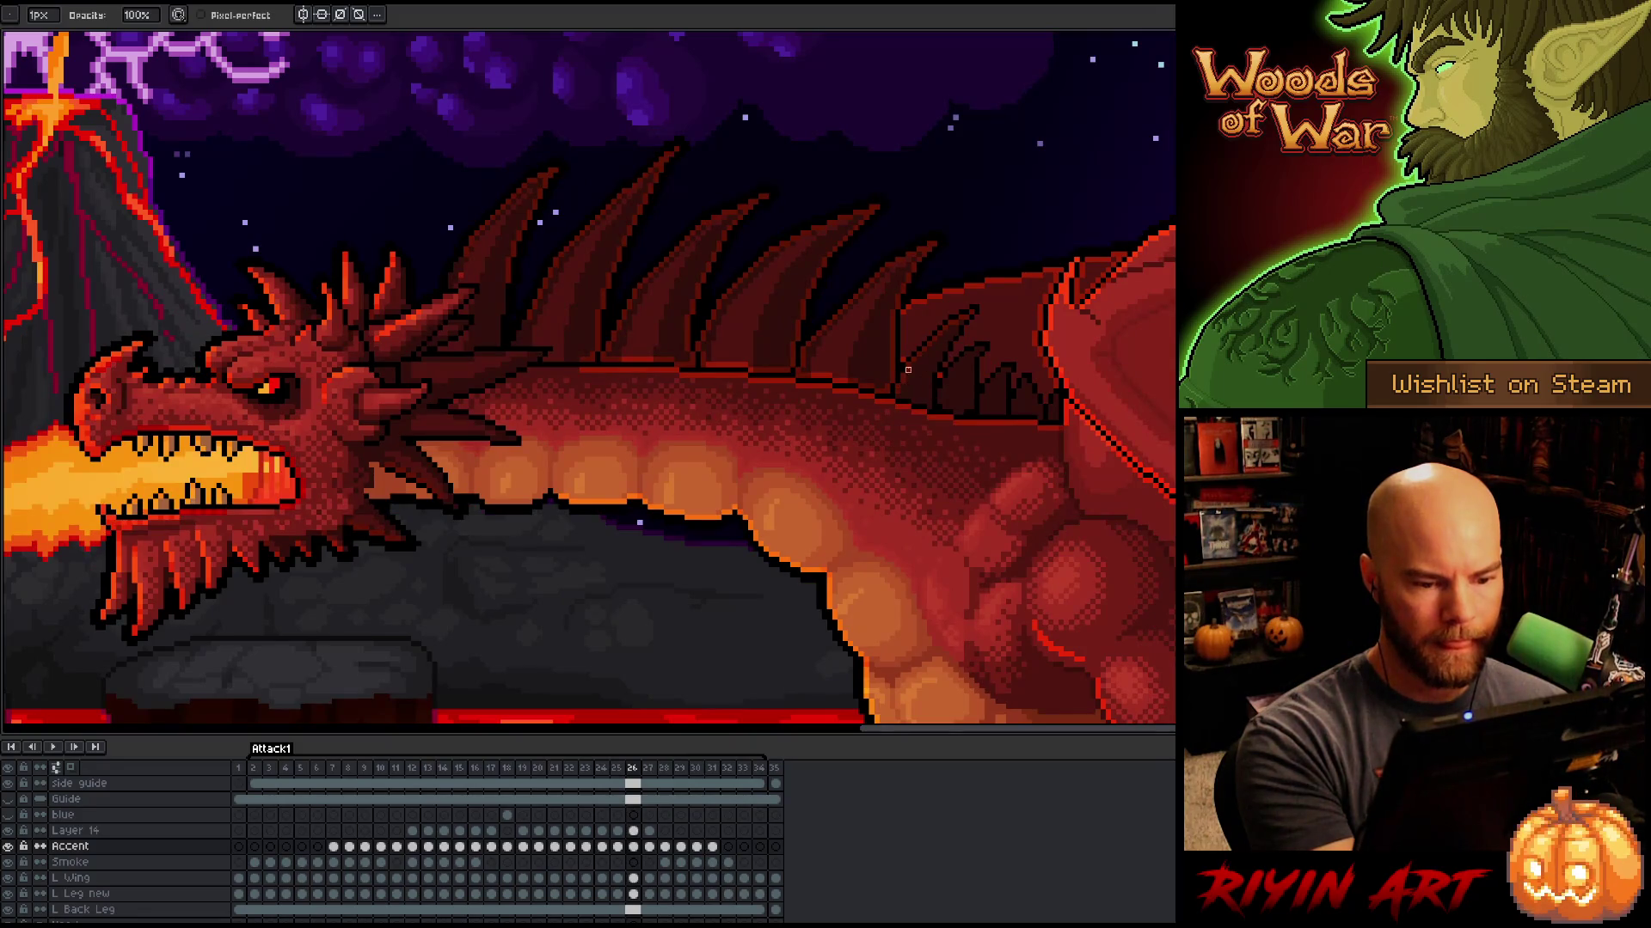
key(Left)
key(Right)
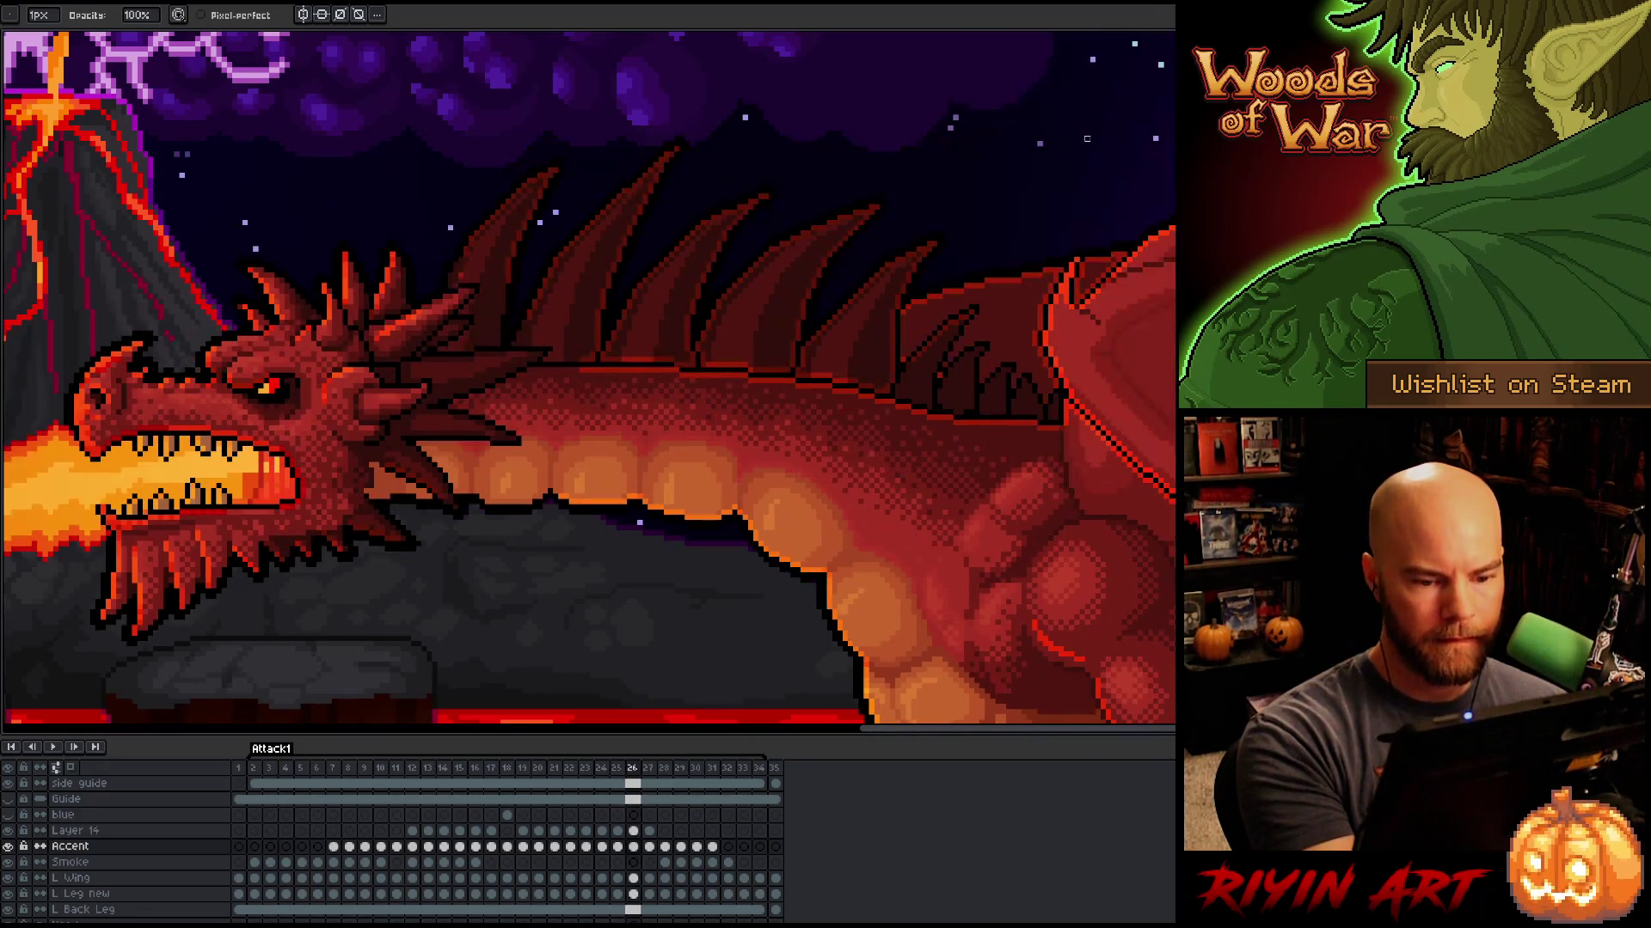
key(e)
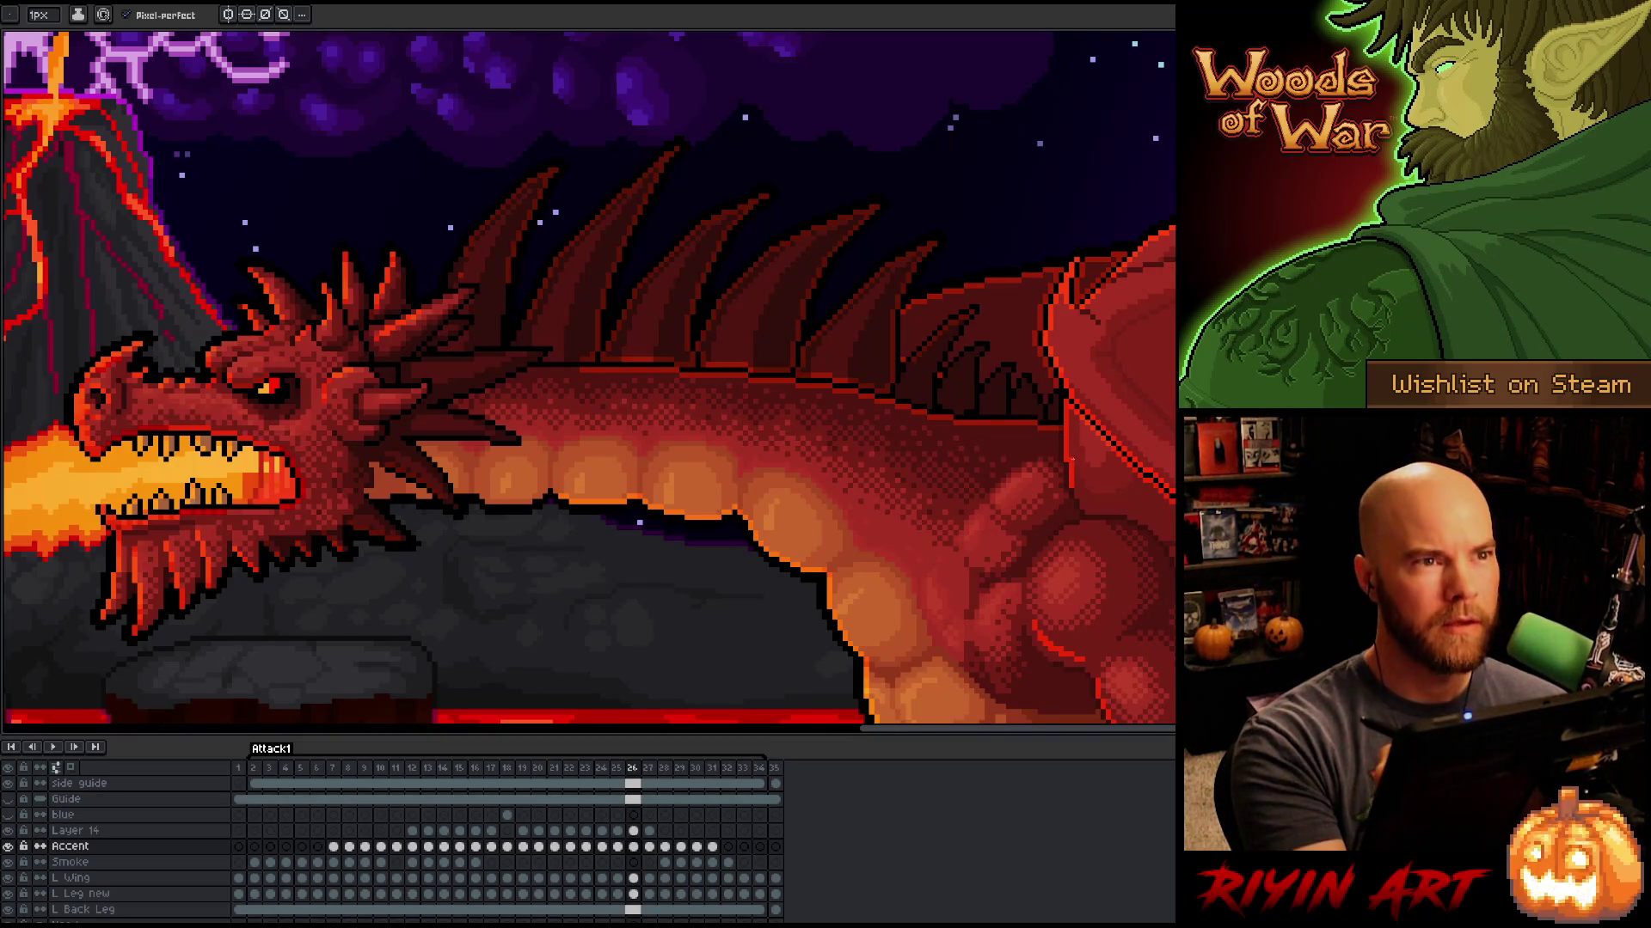
key(space)
mouse_move(1100, 498)
mouse_down()
mouse_move(966, 464)
mouse_move(1046, 457)
mouse_move(1038, 479)
mouse_up()
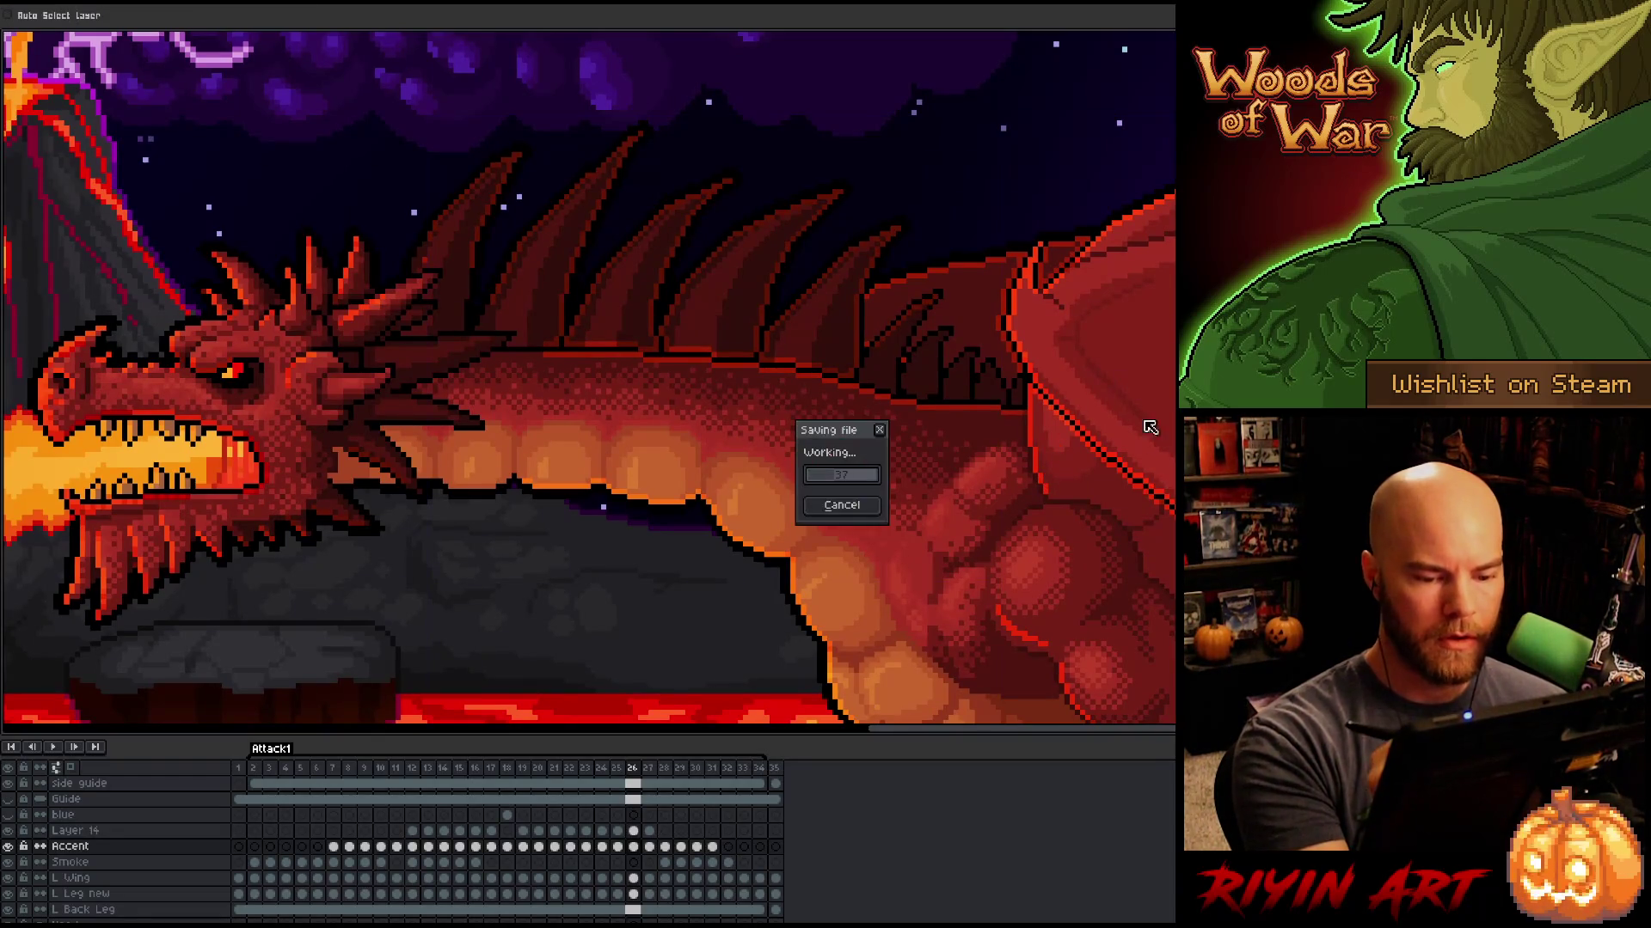
Step: Draw a short vertical dark outline stroke along the dragon's back edge with the pencil
key(b)
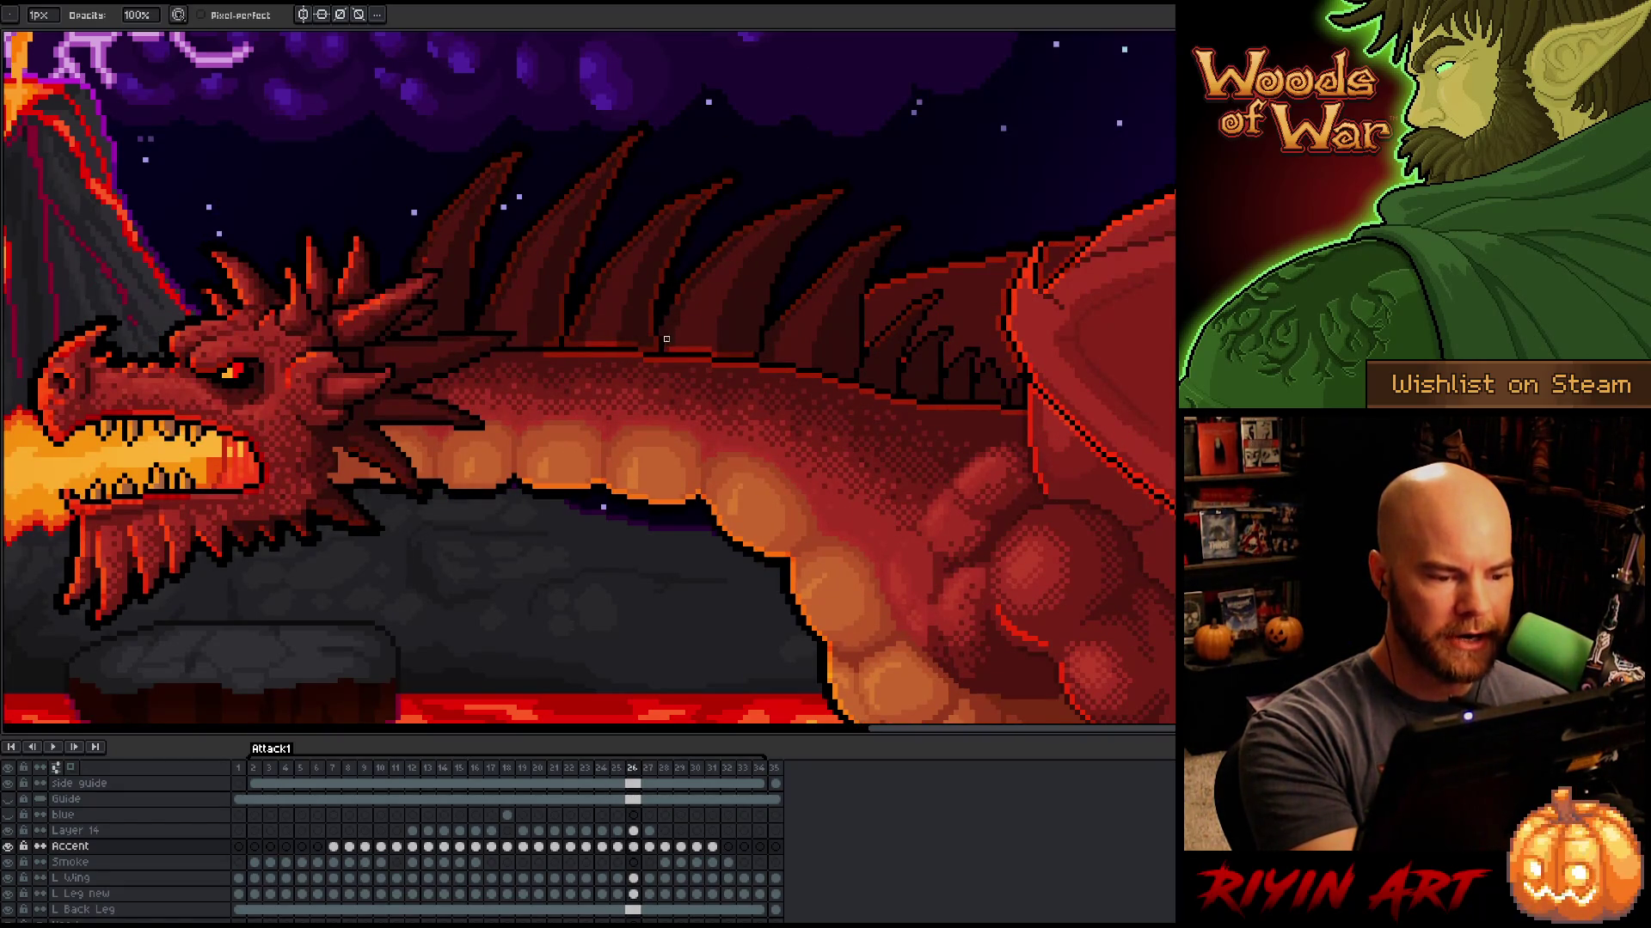
mouse_move(668, 348)
mouse_down()
mouse_move(740, 354)
mouse_move(654, 337)
mouse_move(668, 258)
mouse_up()
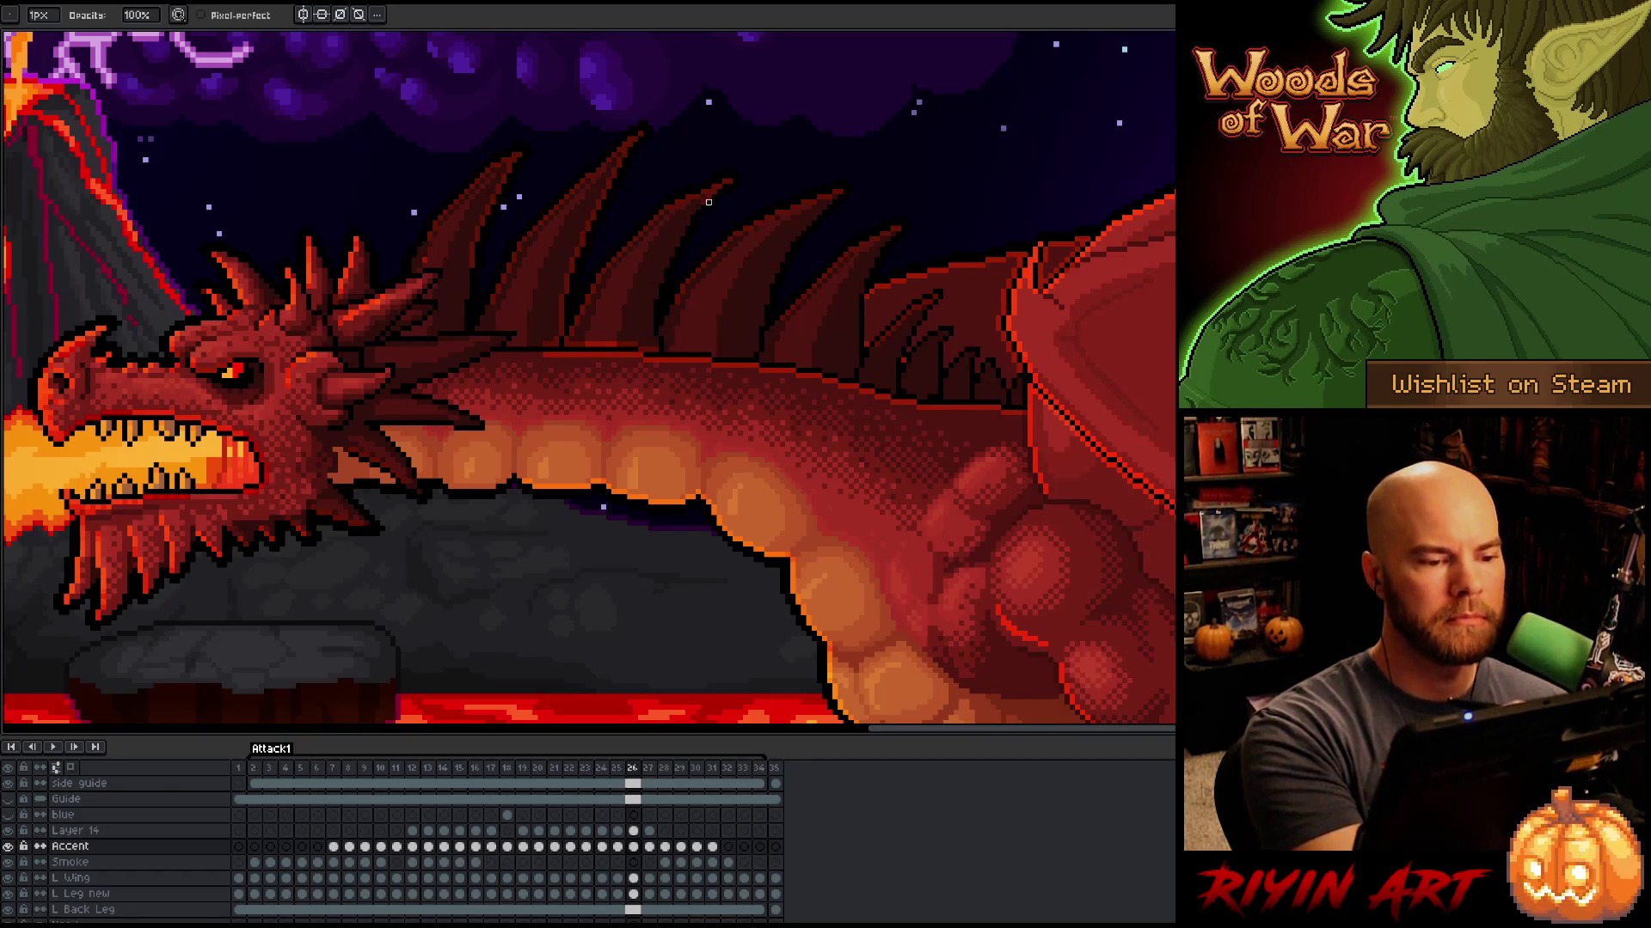
key(Left)
key(Right)
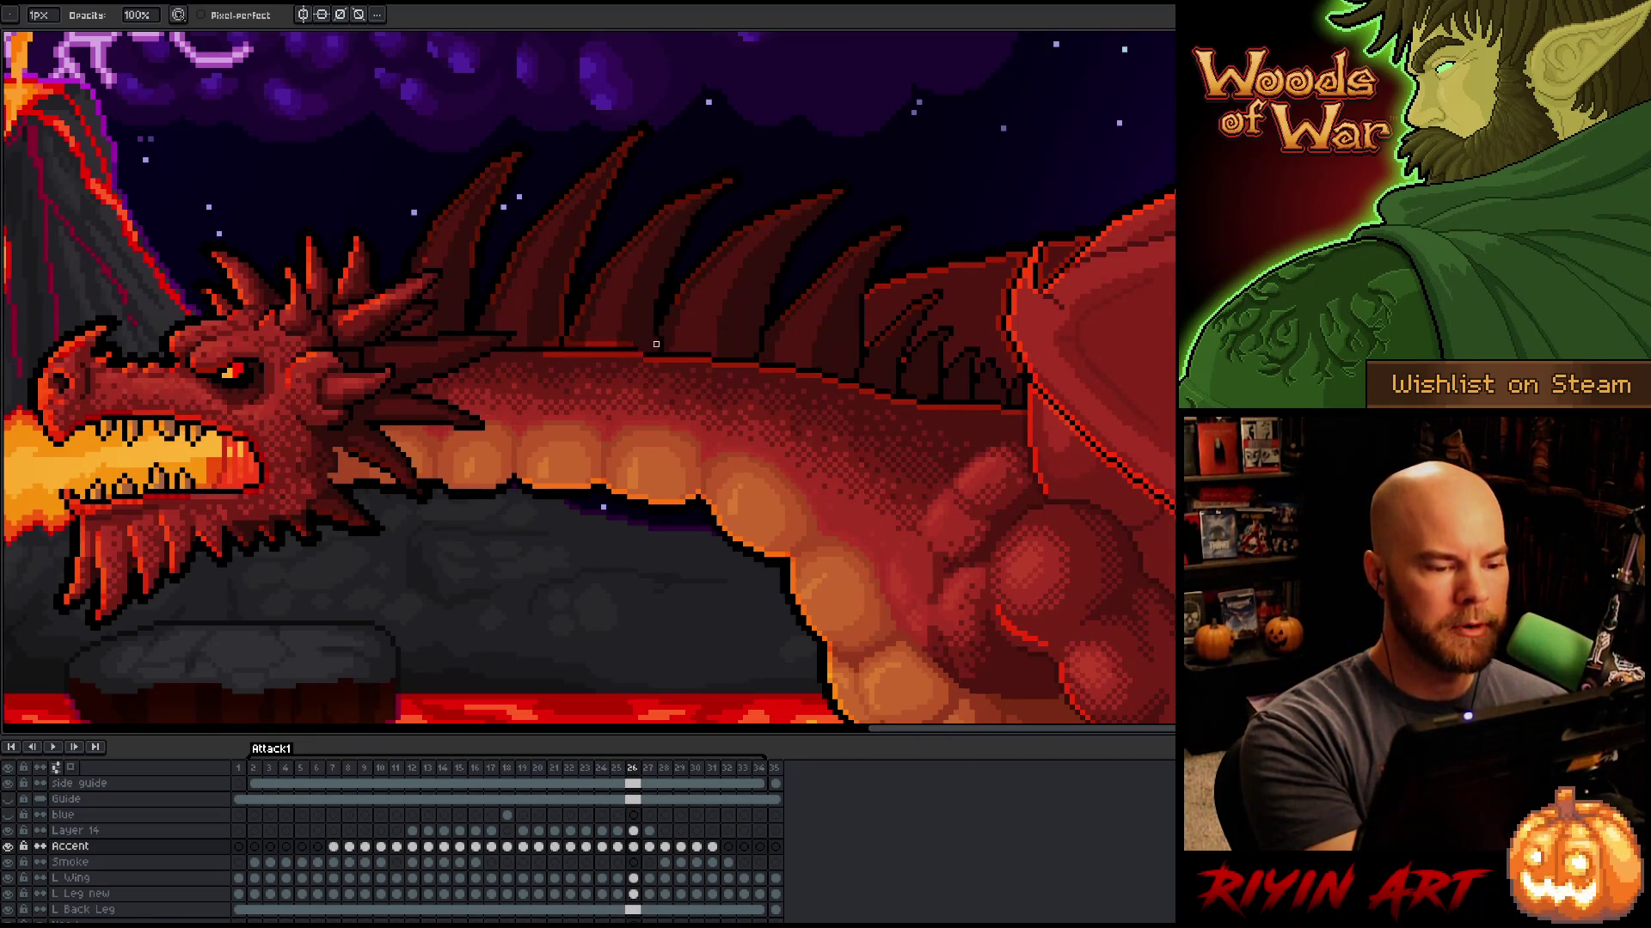
key(Left)
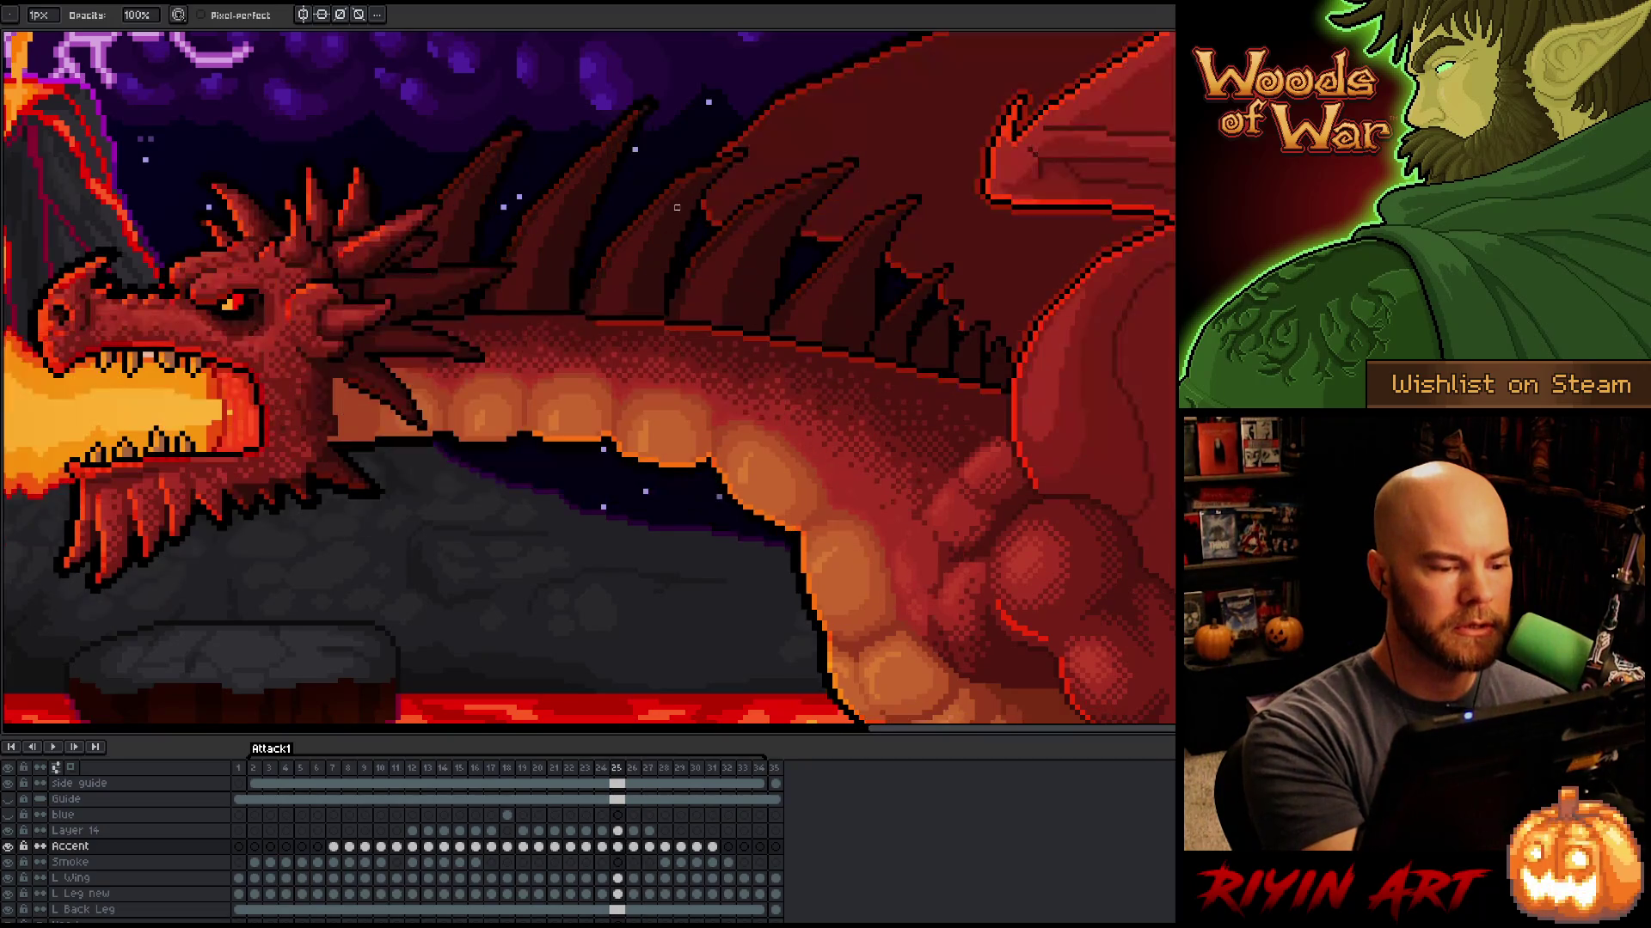
key(Right)
key(Left)
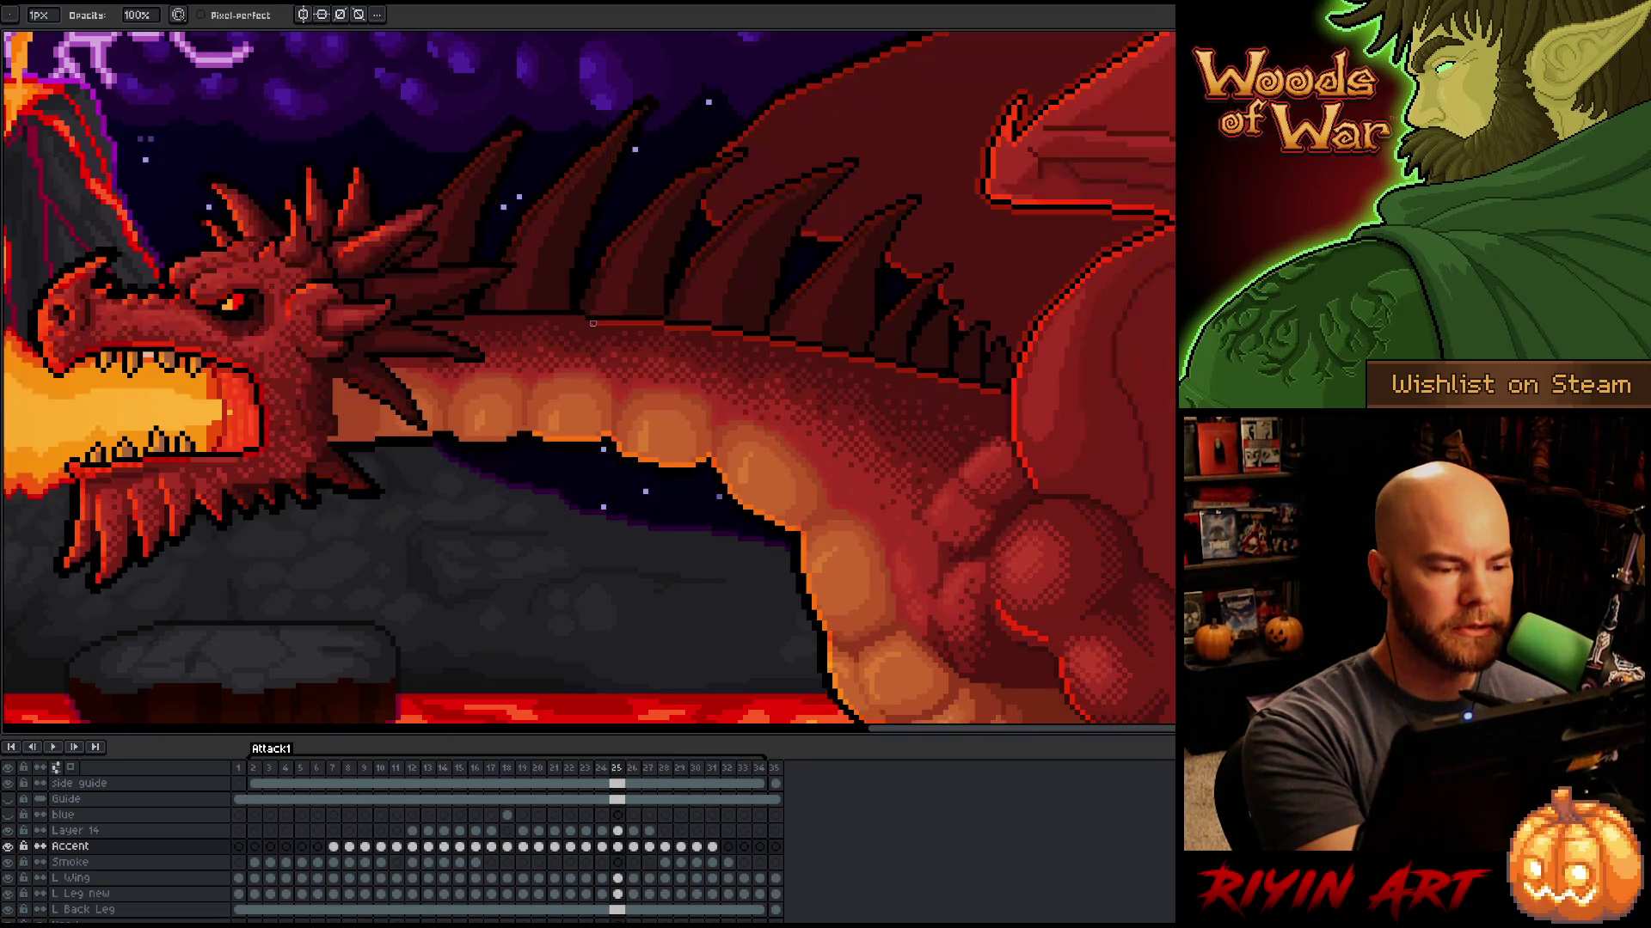
key(Right)
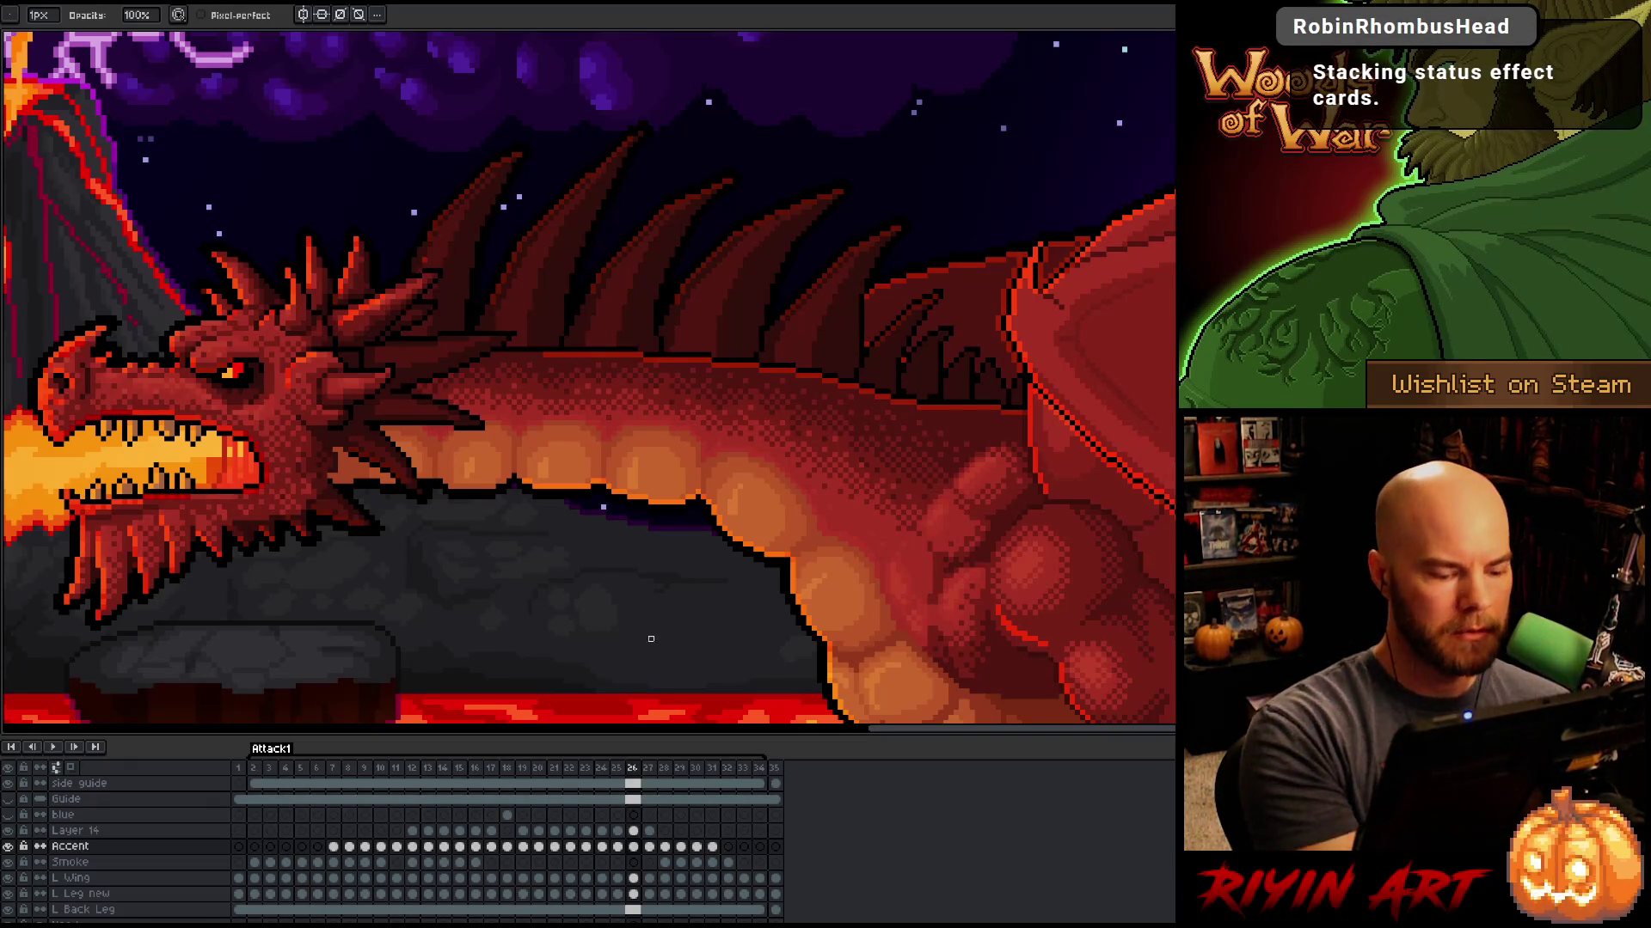
key(Up)
key(Down)
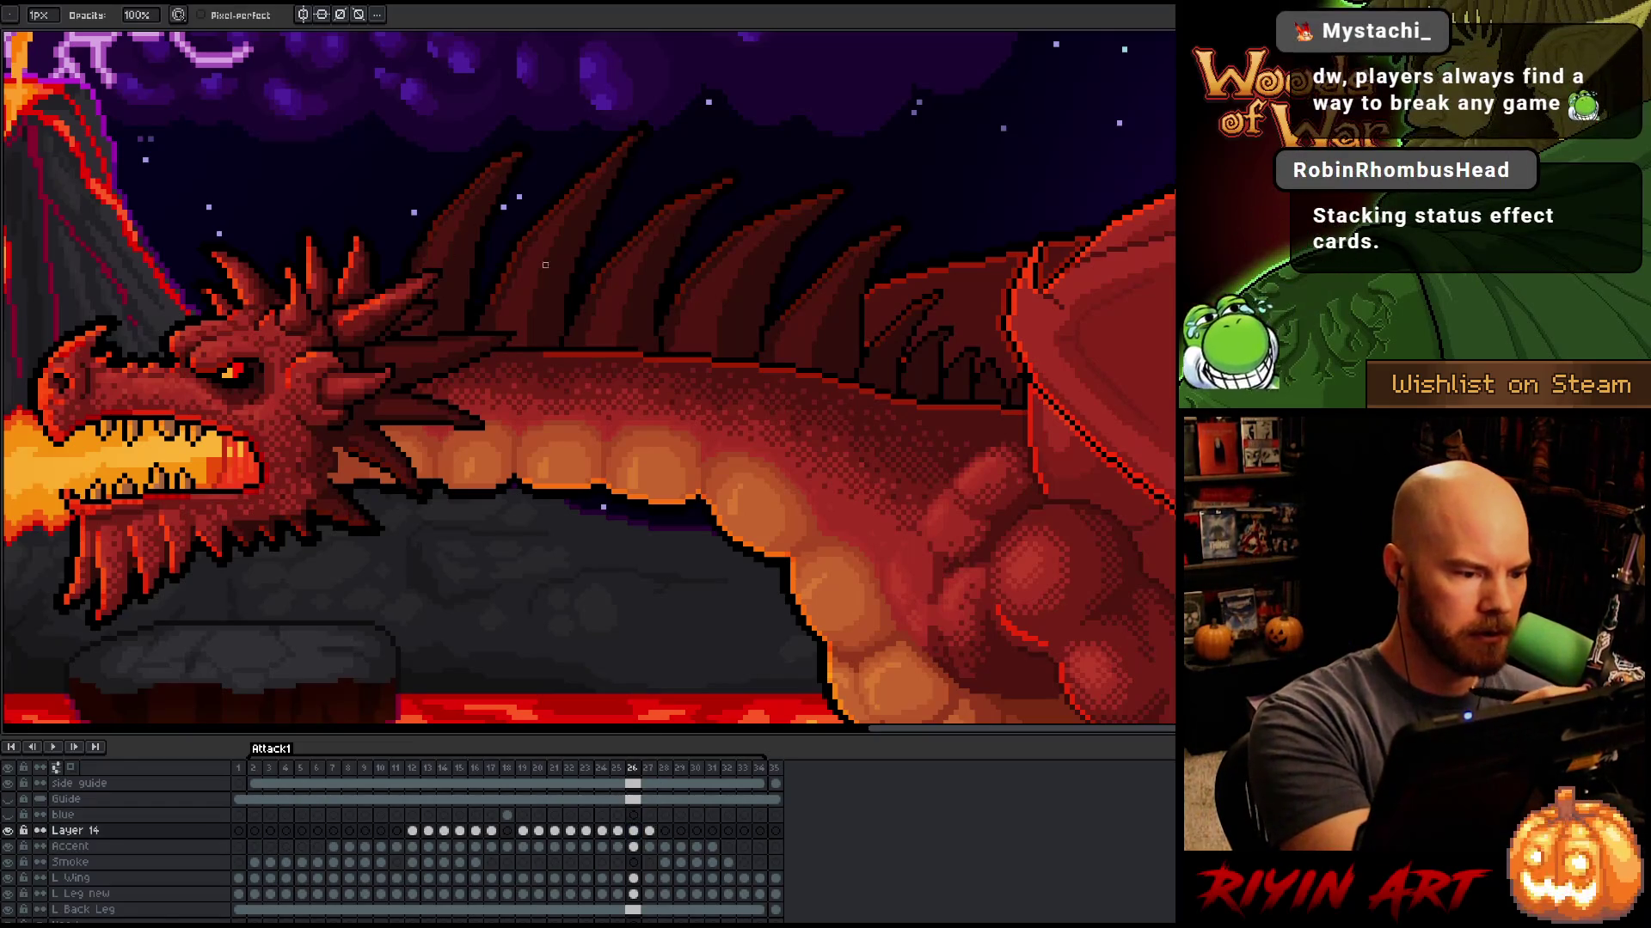
key(e)
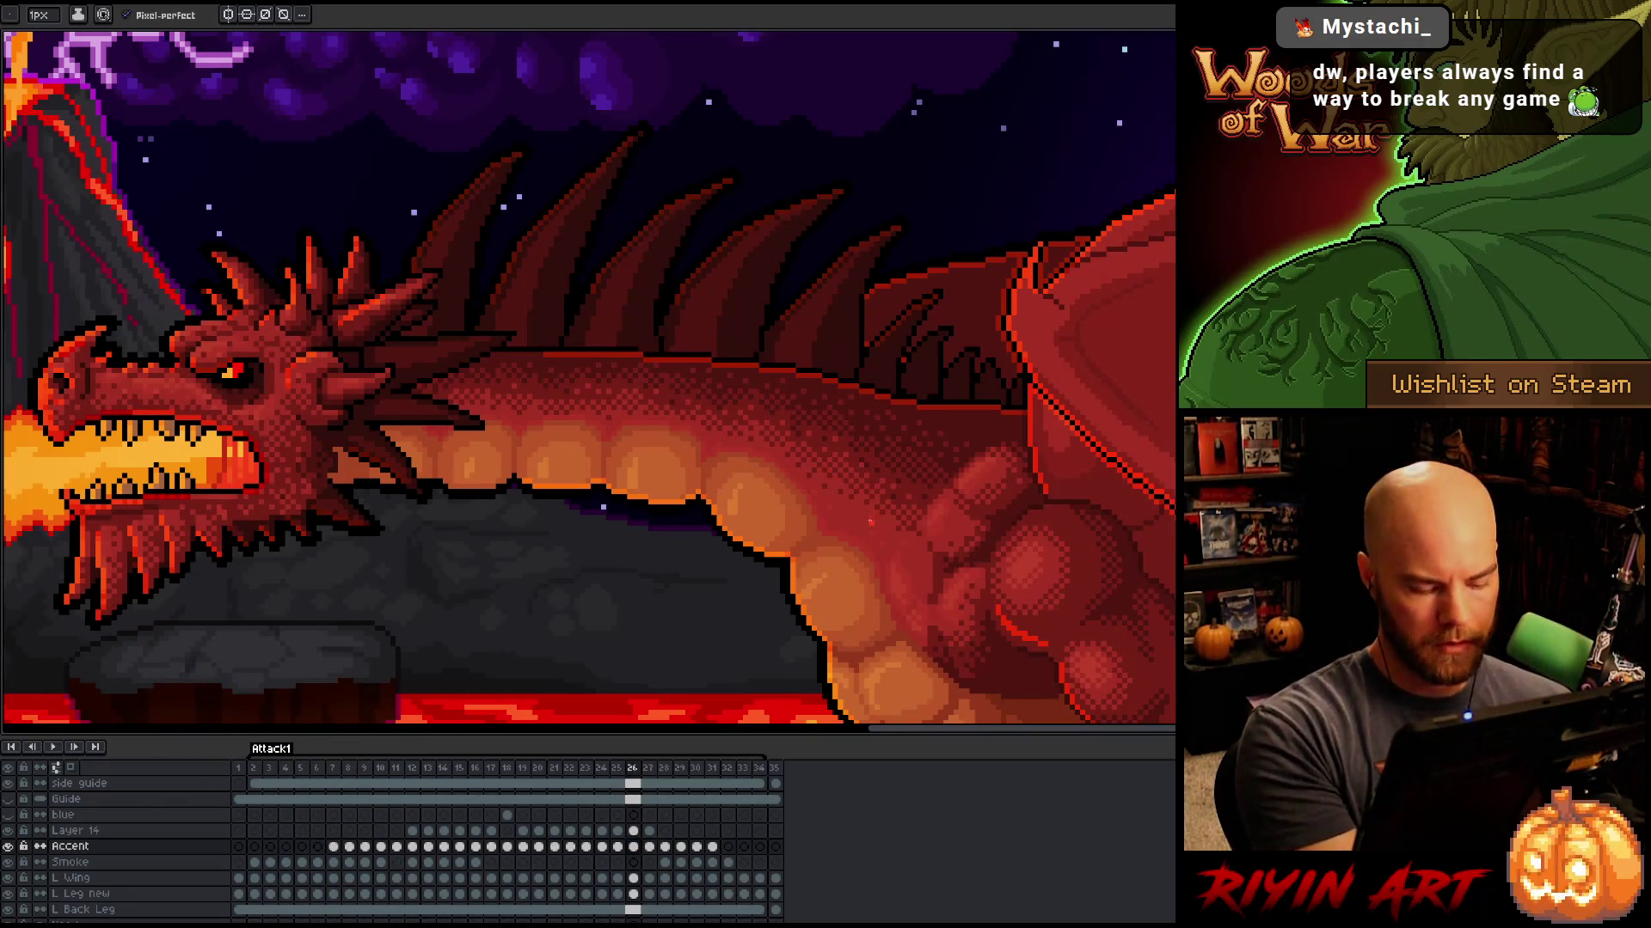
key(comma)
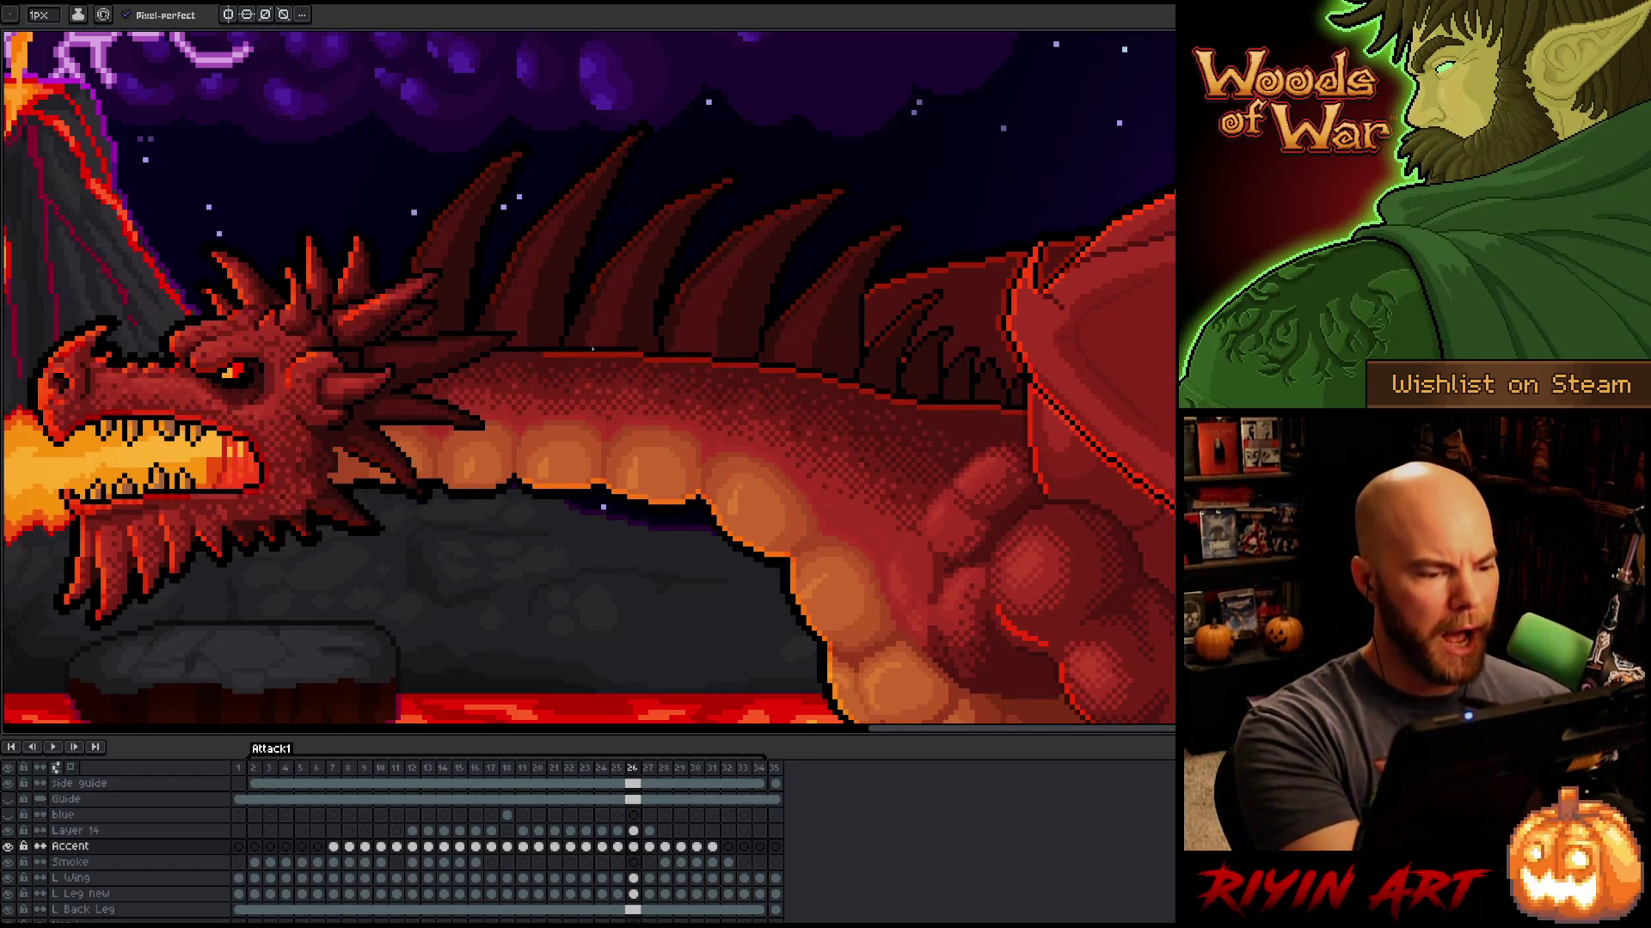
key(e)
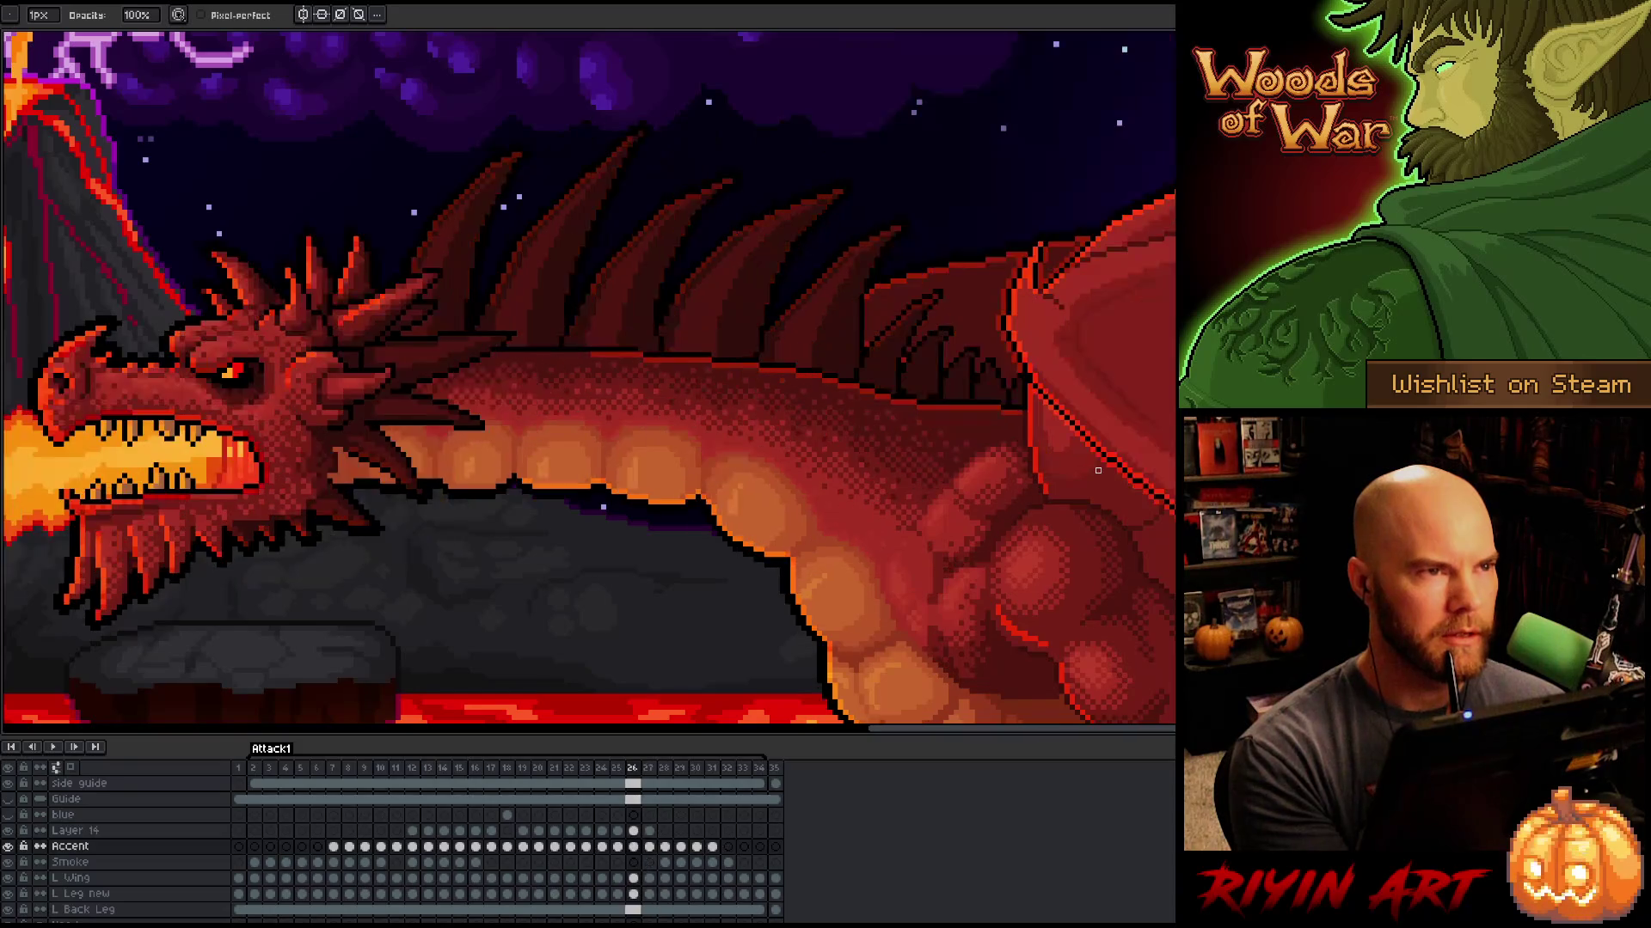
key(Left)
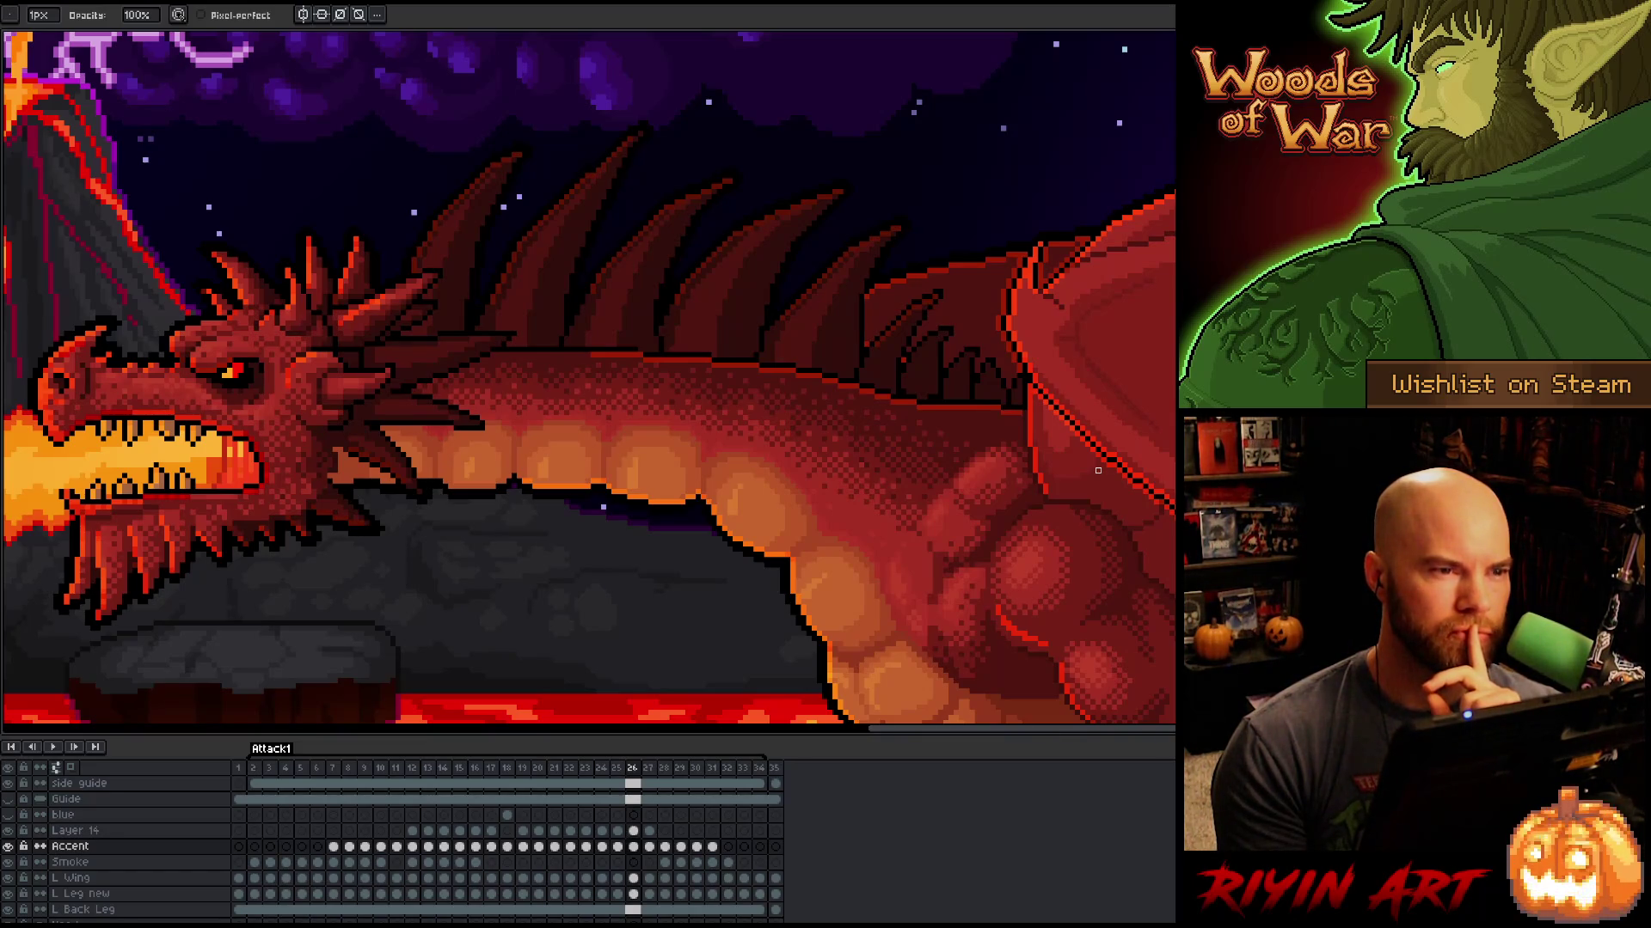
Step: Flip back and forth between frames 25 and 26 four times to compare the spines
key(Left)
key(Right)
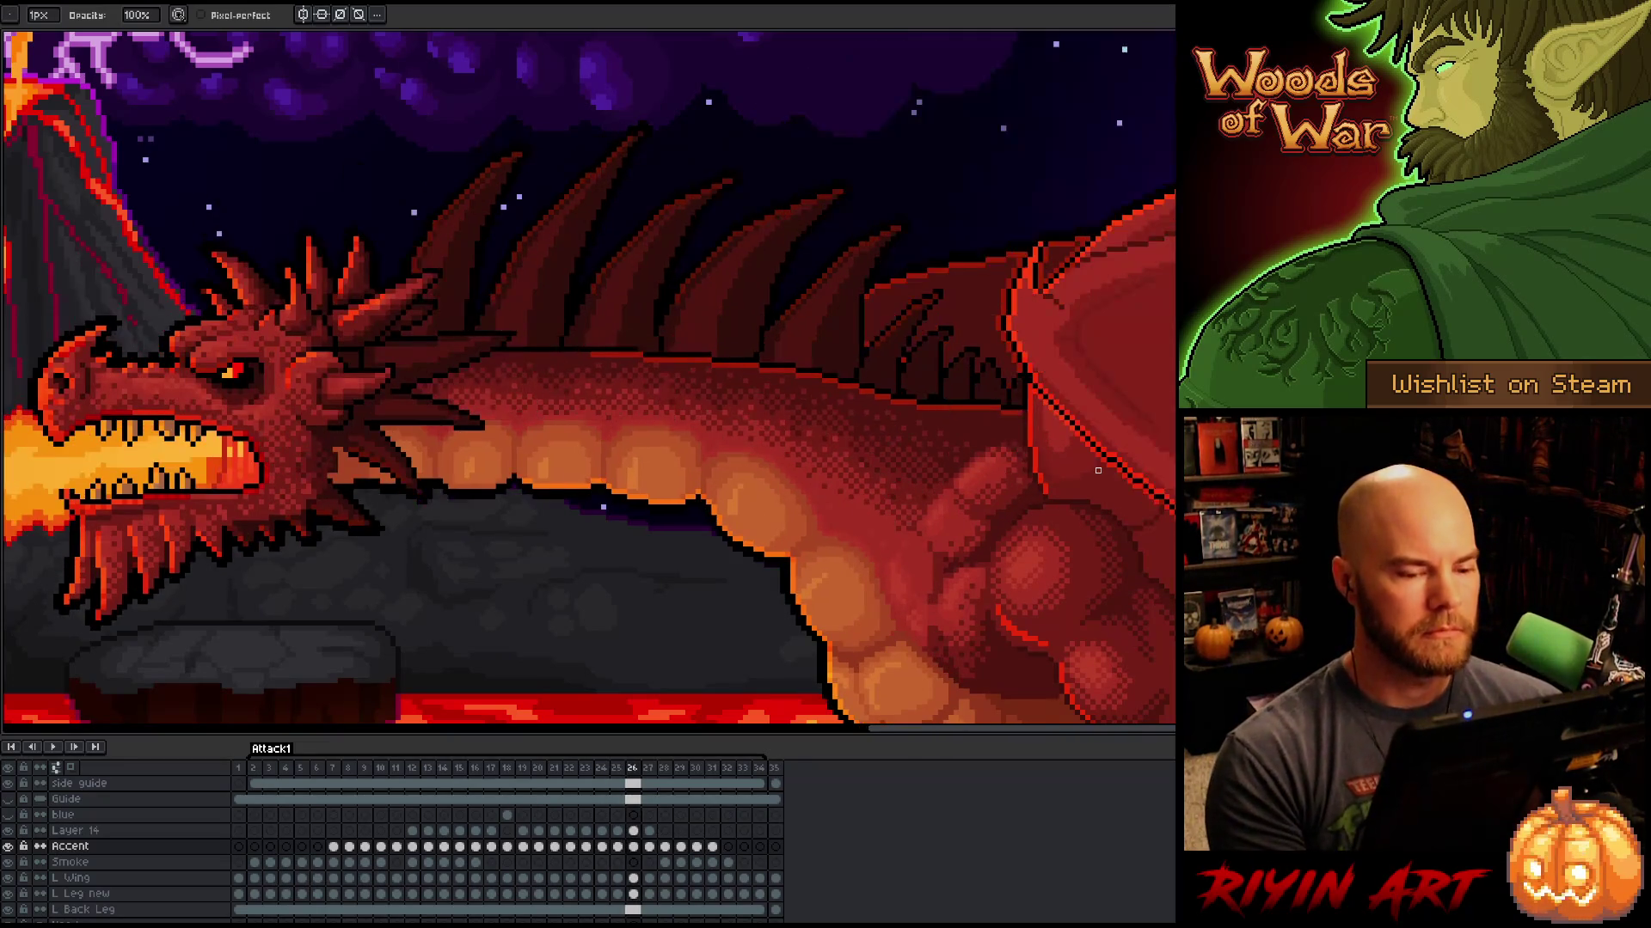
key(Left)
key(Right)
key(Left)
key(Right)
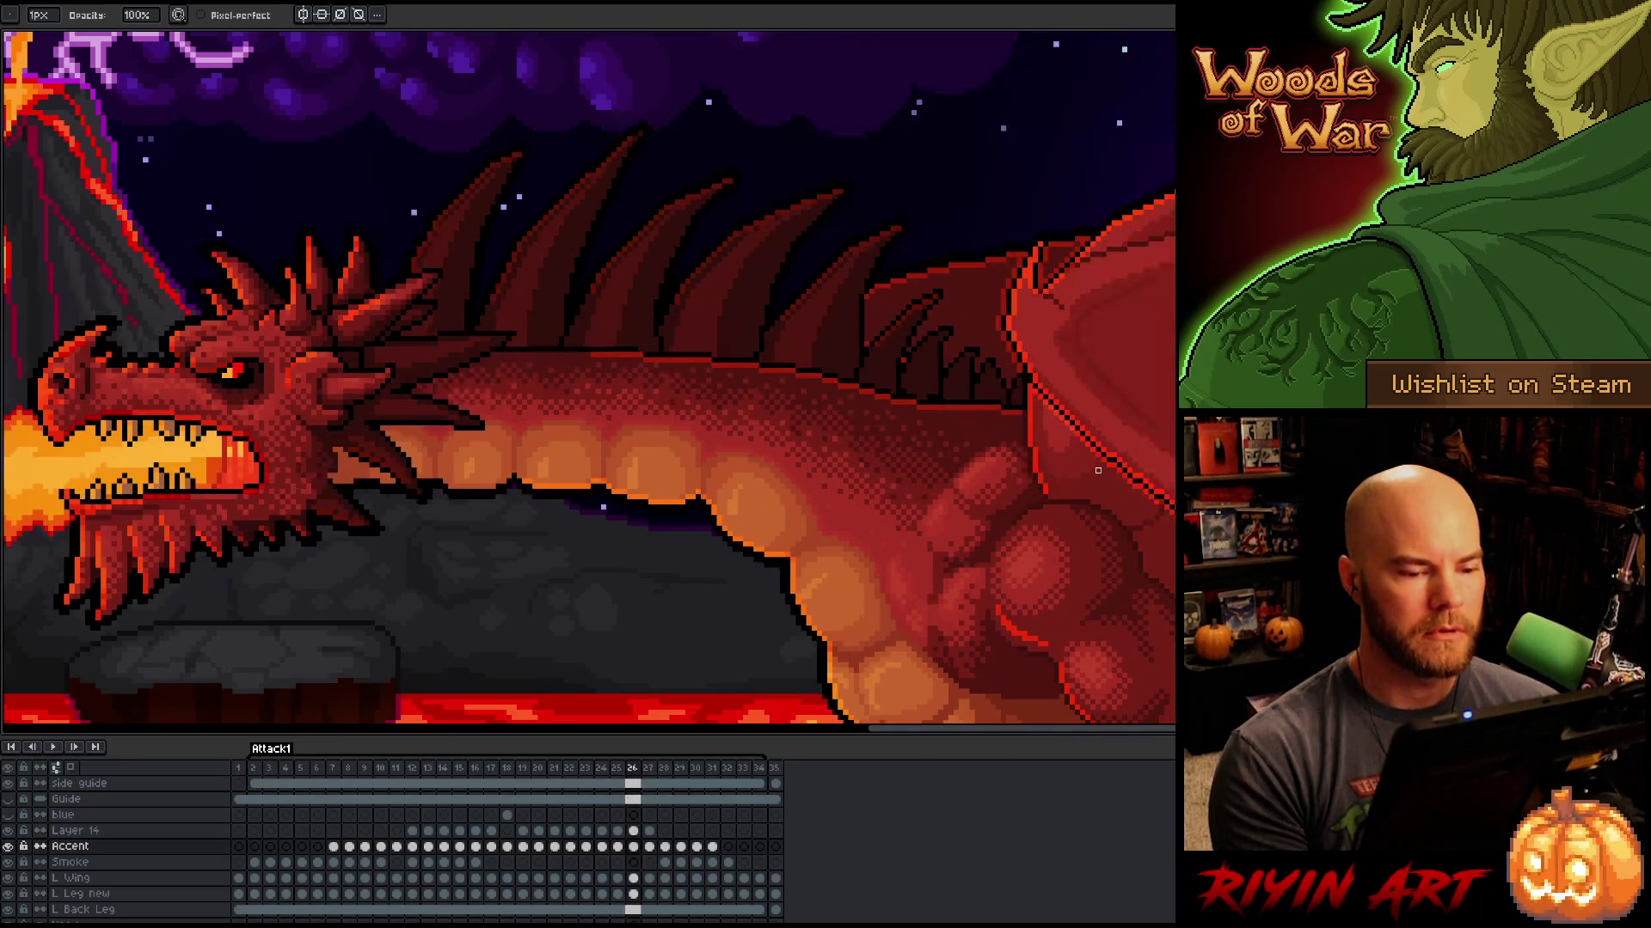
key(Left)
key(Right)
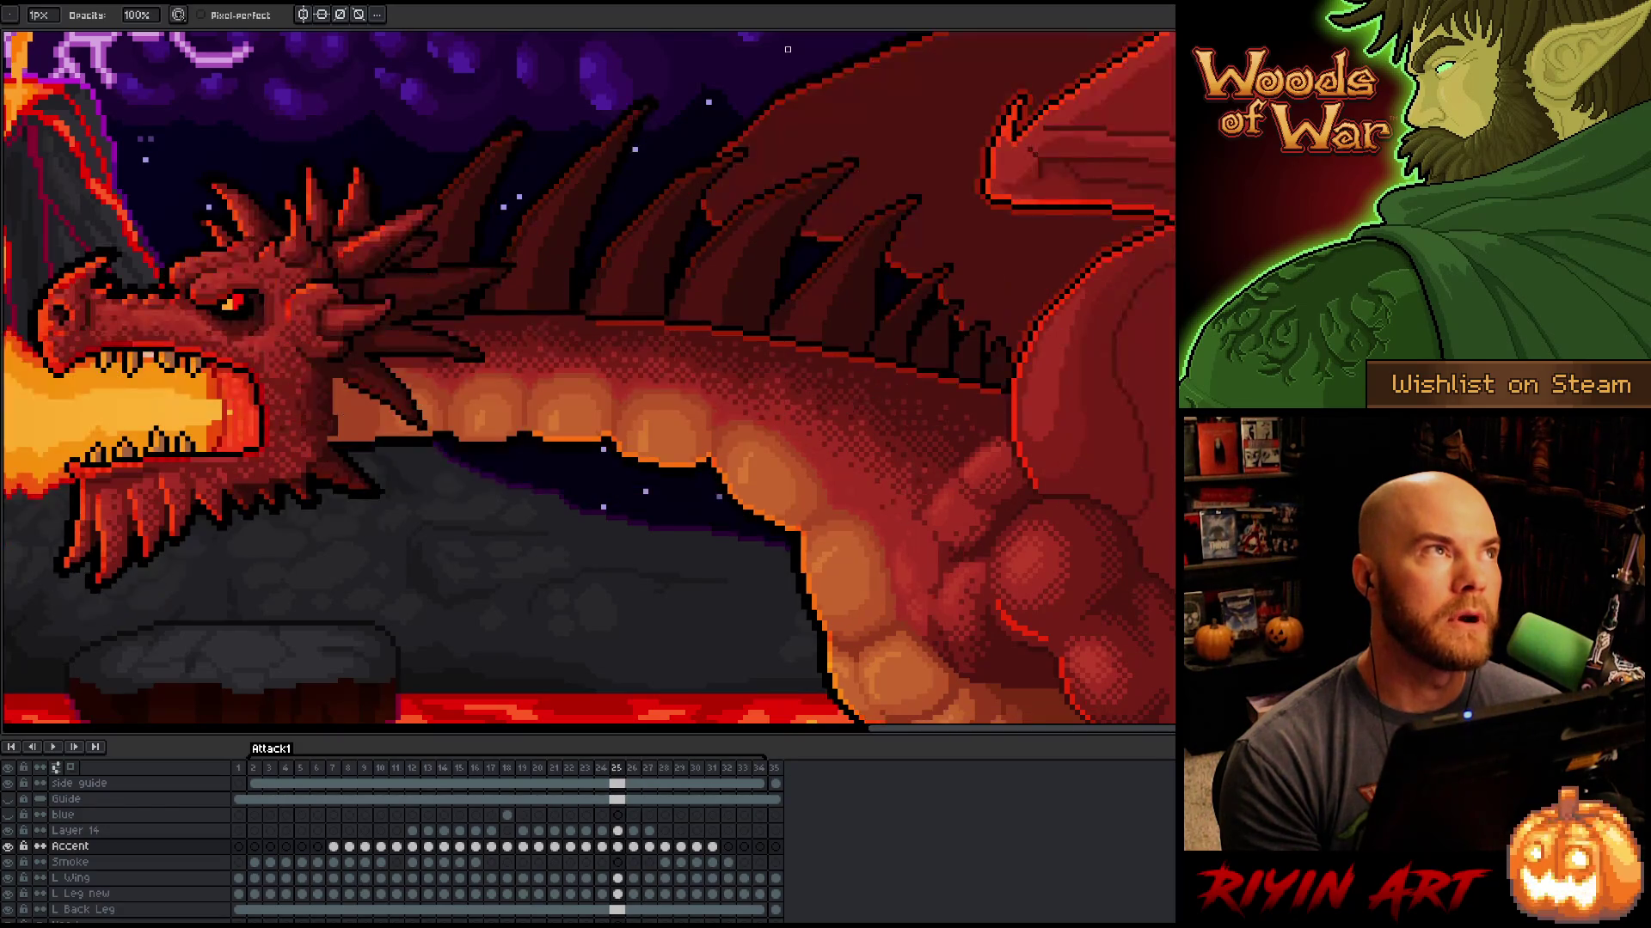
Step: Flick between frames 25 and 26 twice, ending on frame 26
key(Left)
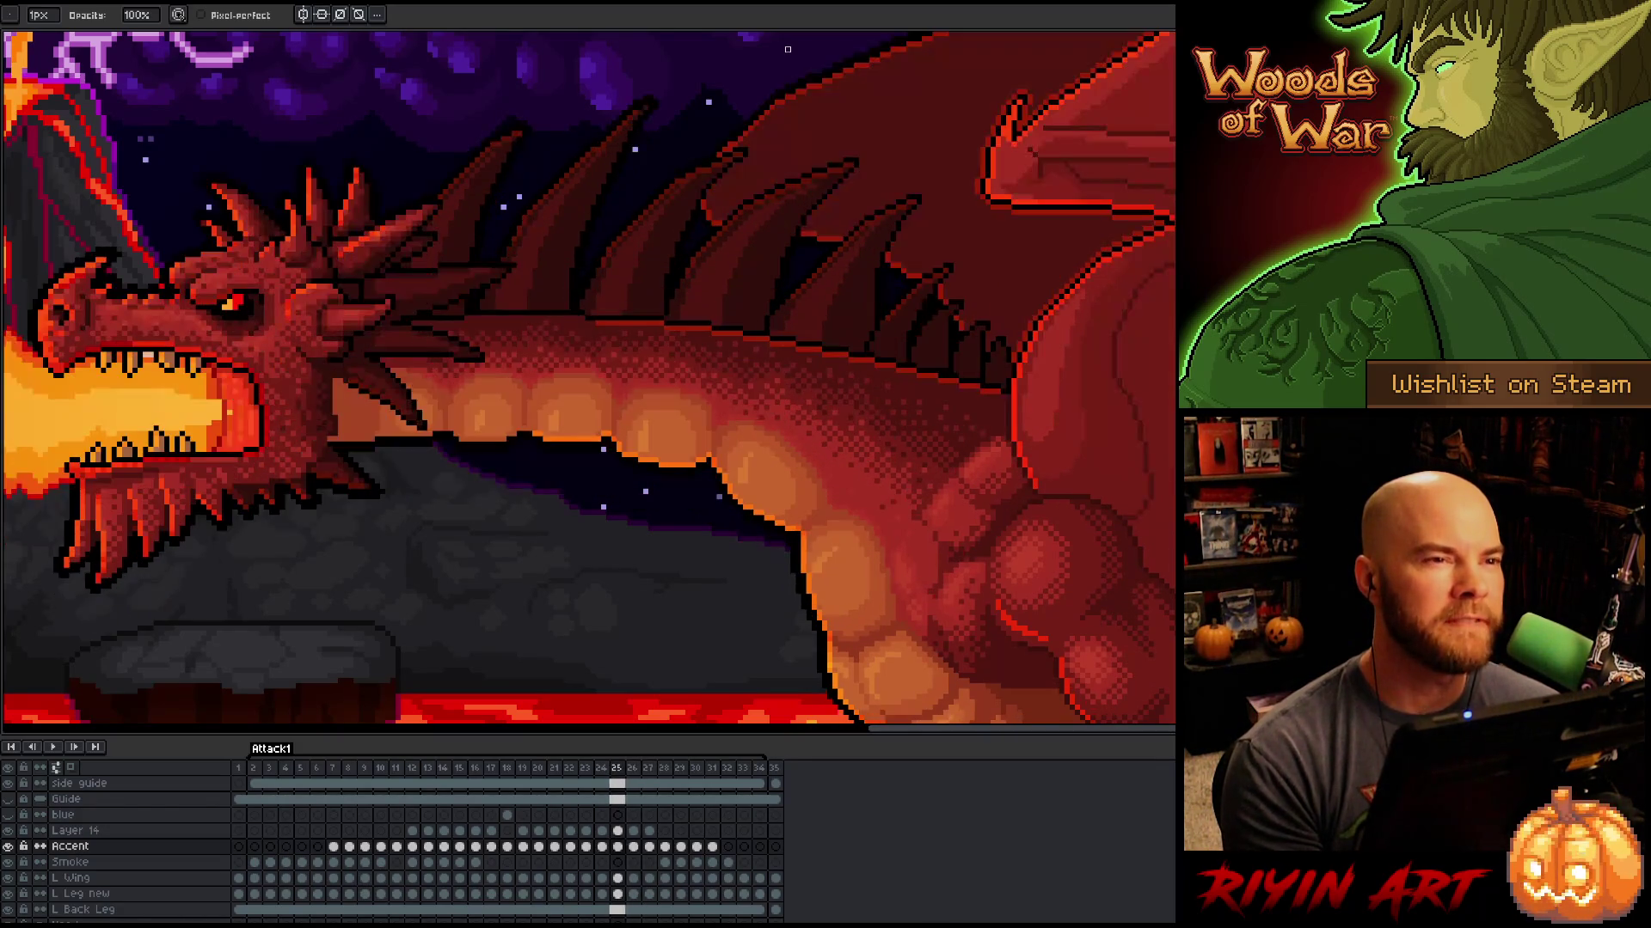
key(Right)
key(Left)
key(Right)
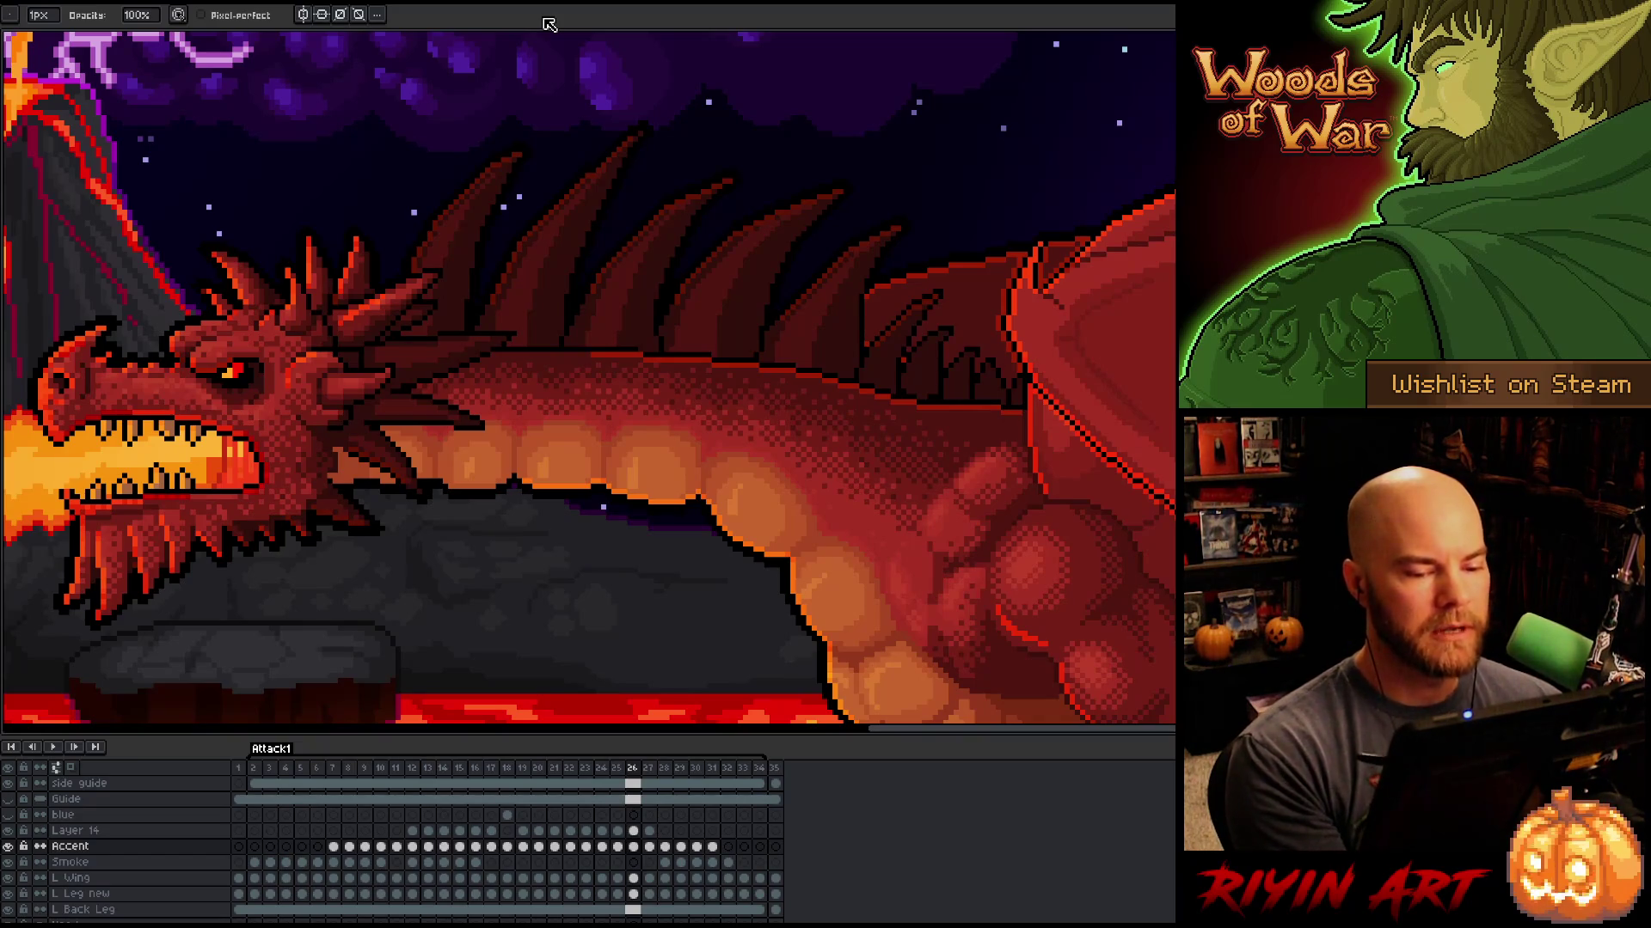
key(Left)
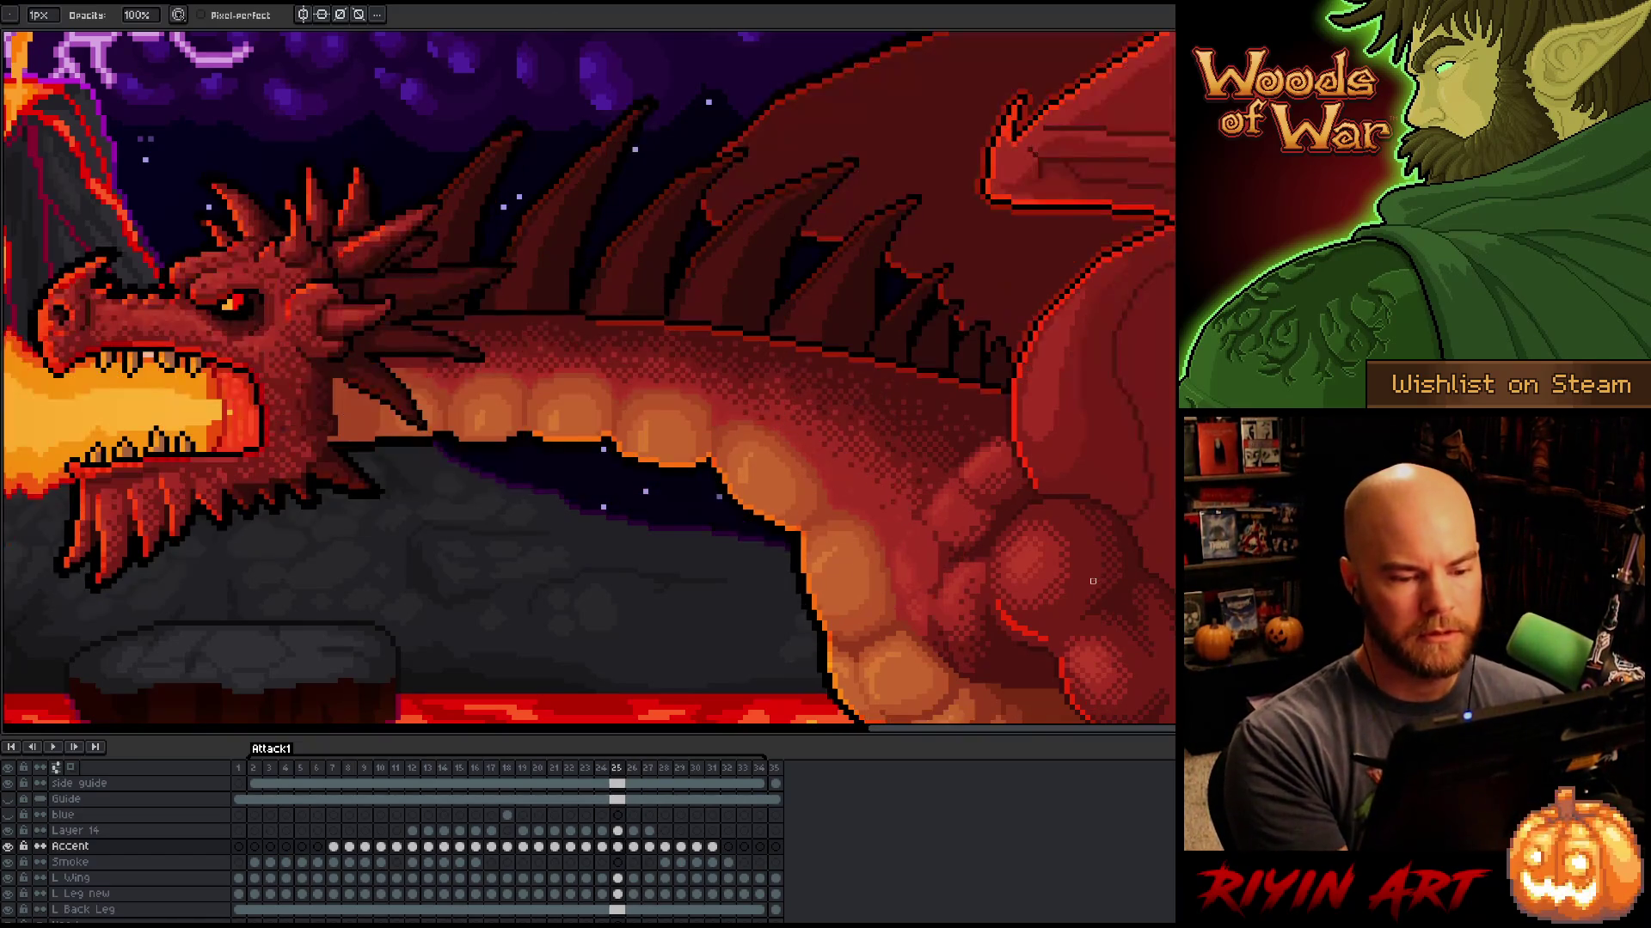
key(Right)
key(Left)
key(Right)
key(Left)
key(Right)
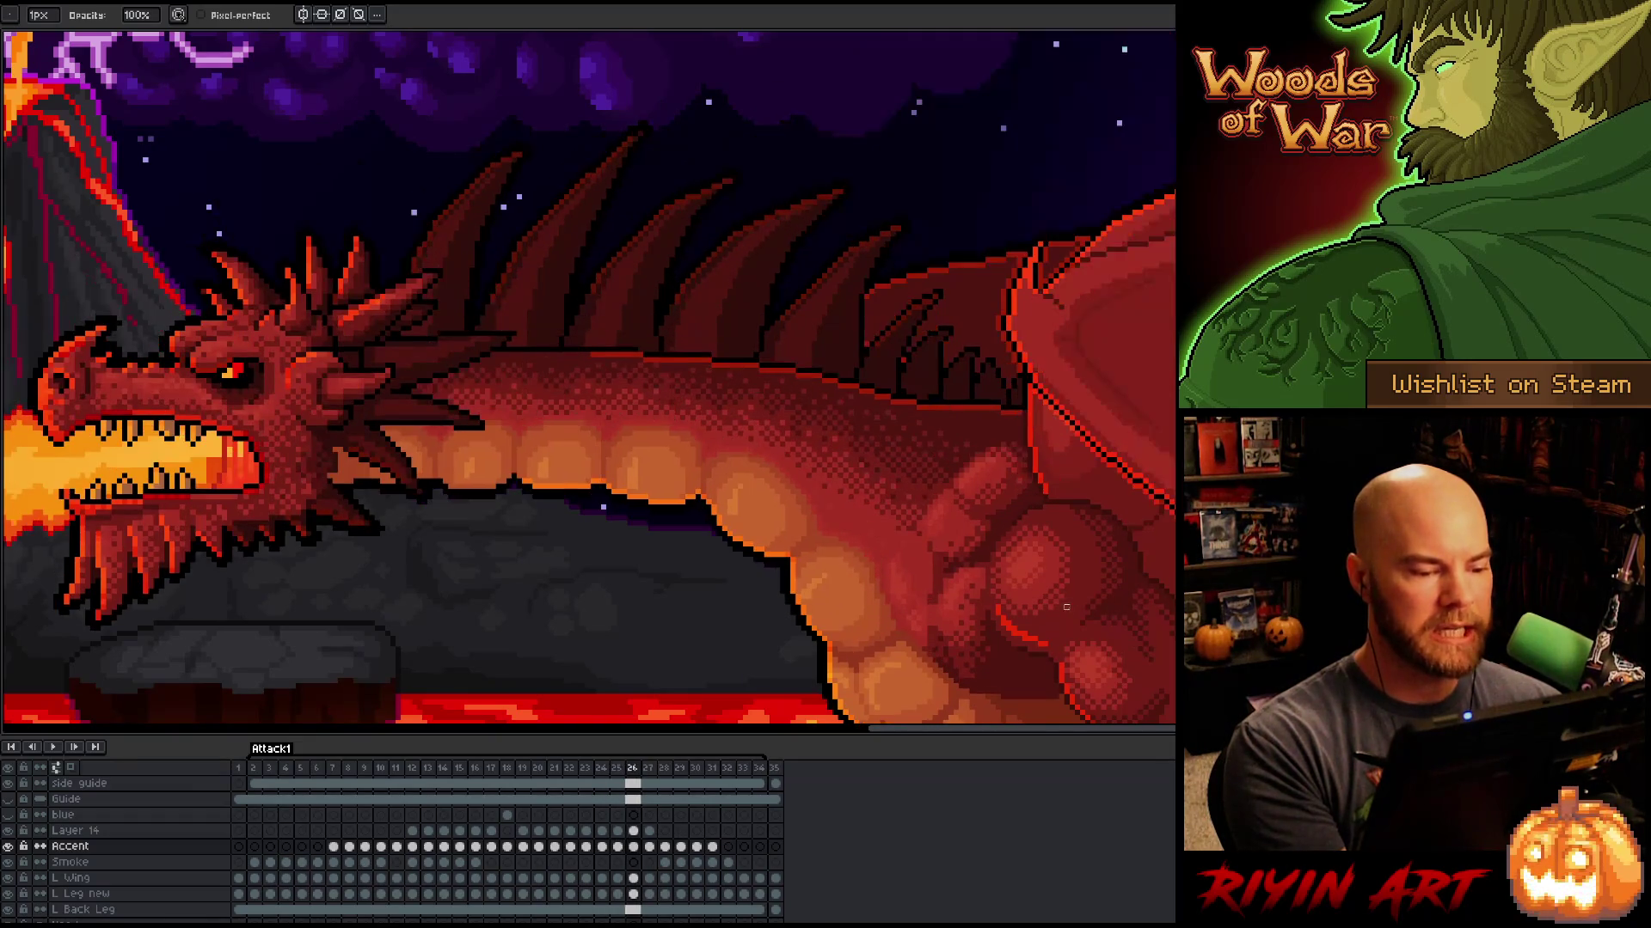
key(Left)
key(Right)
key(Left)
key(Right)
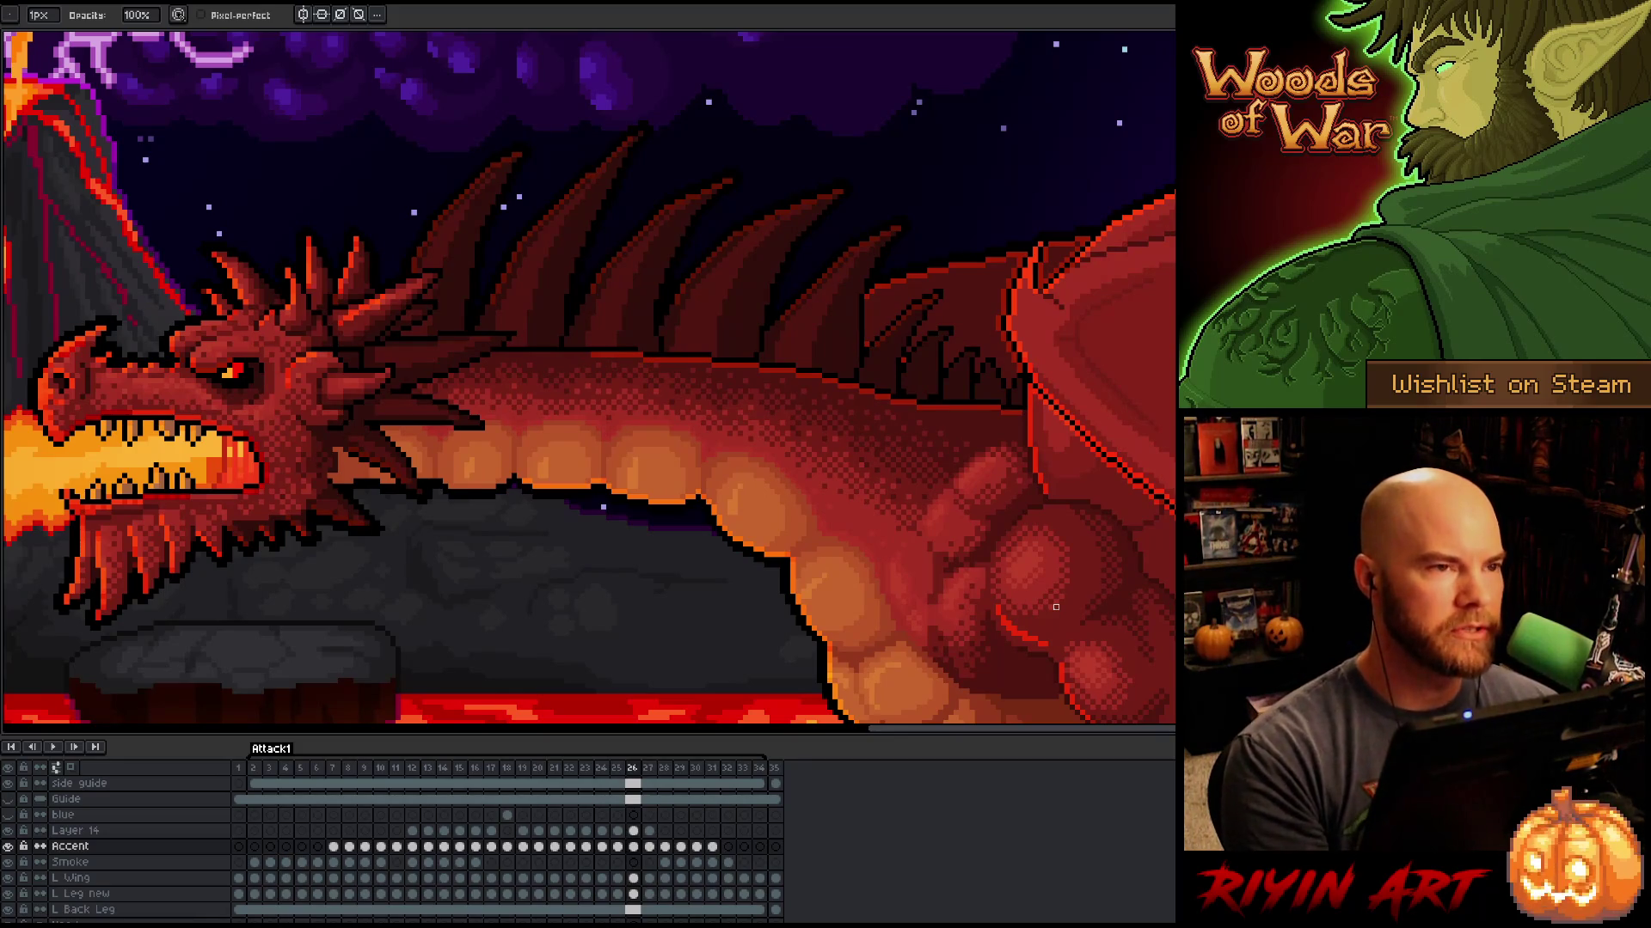
key(Left)
key(Right)
key(Left)
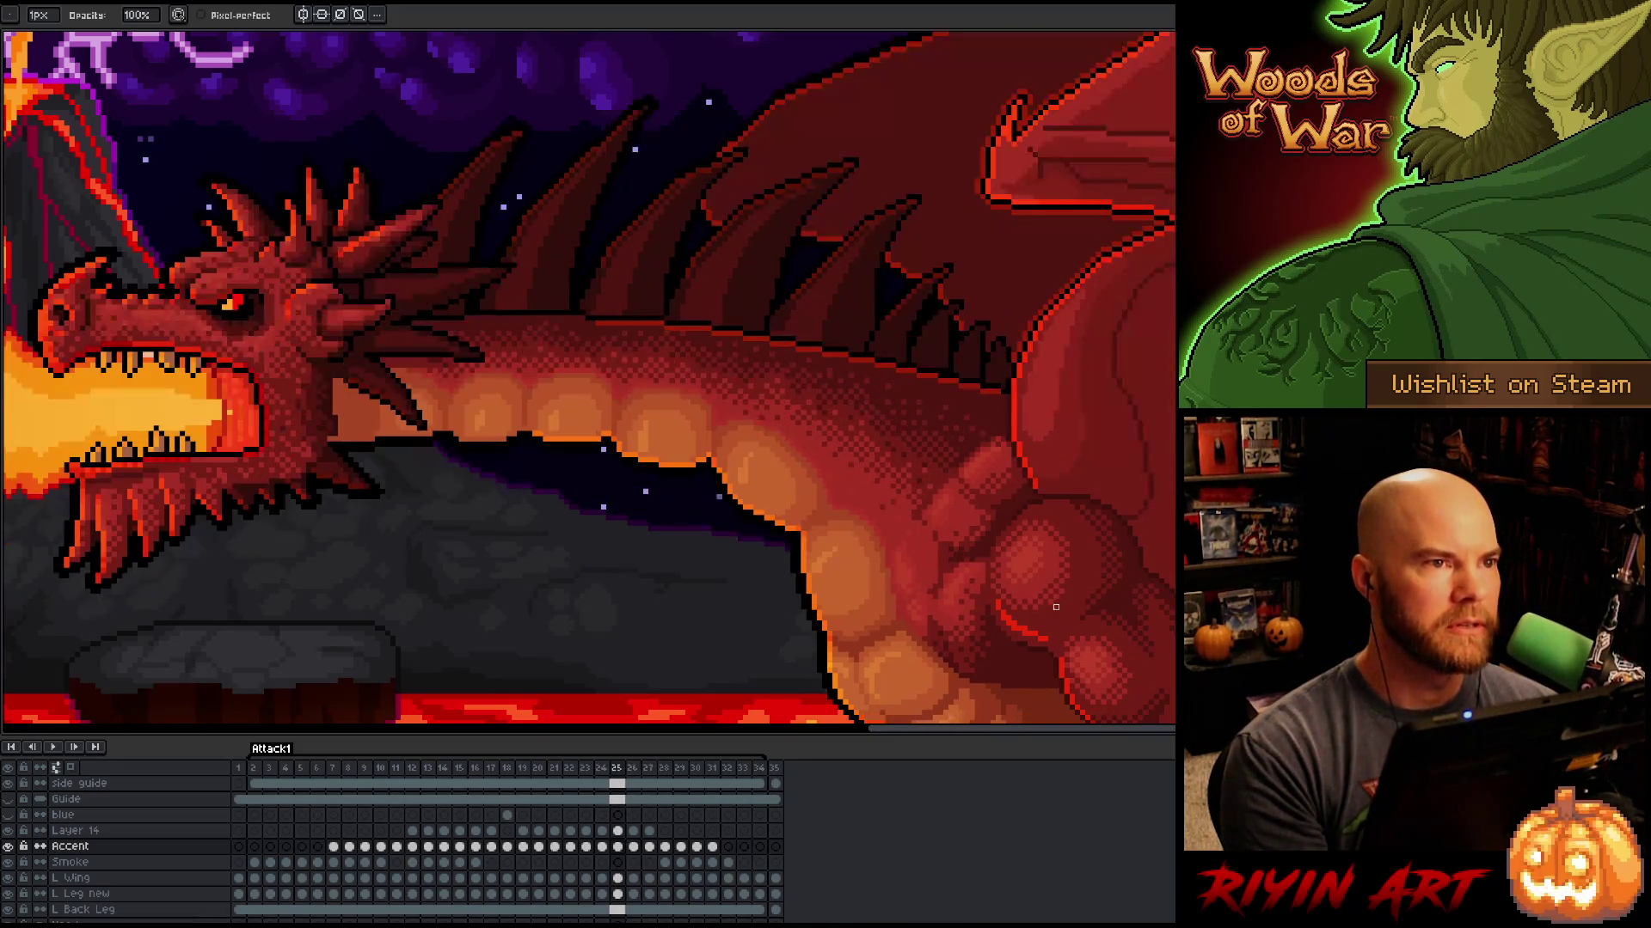
key(Right)
key(Left)
key(Right)
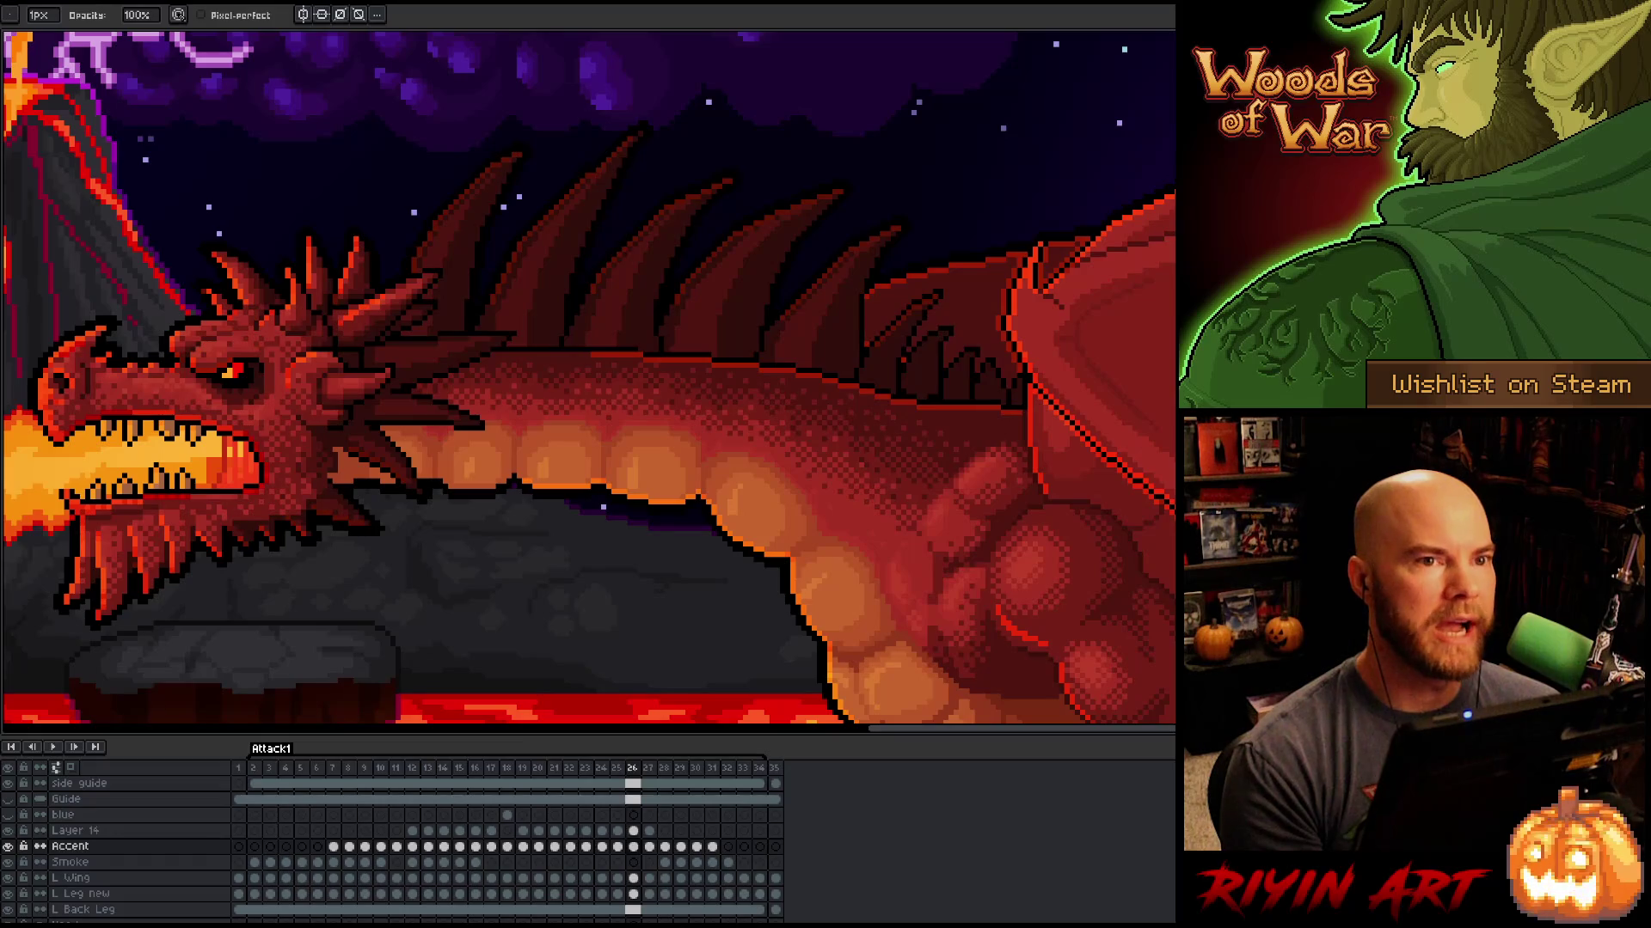
key(minus)
key(minus)
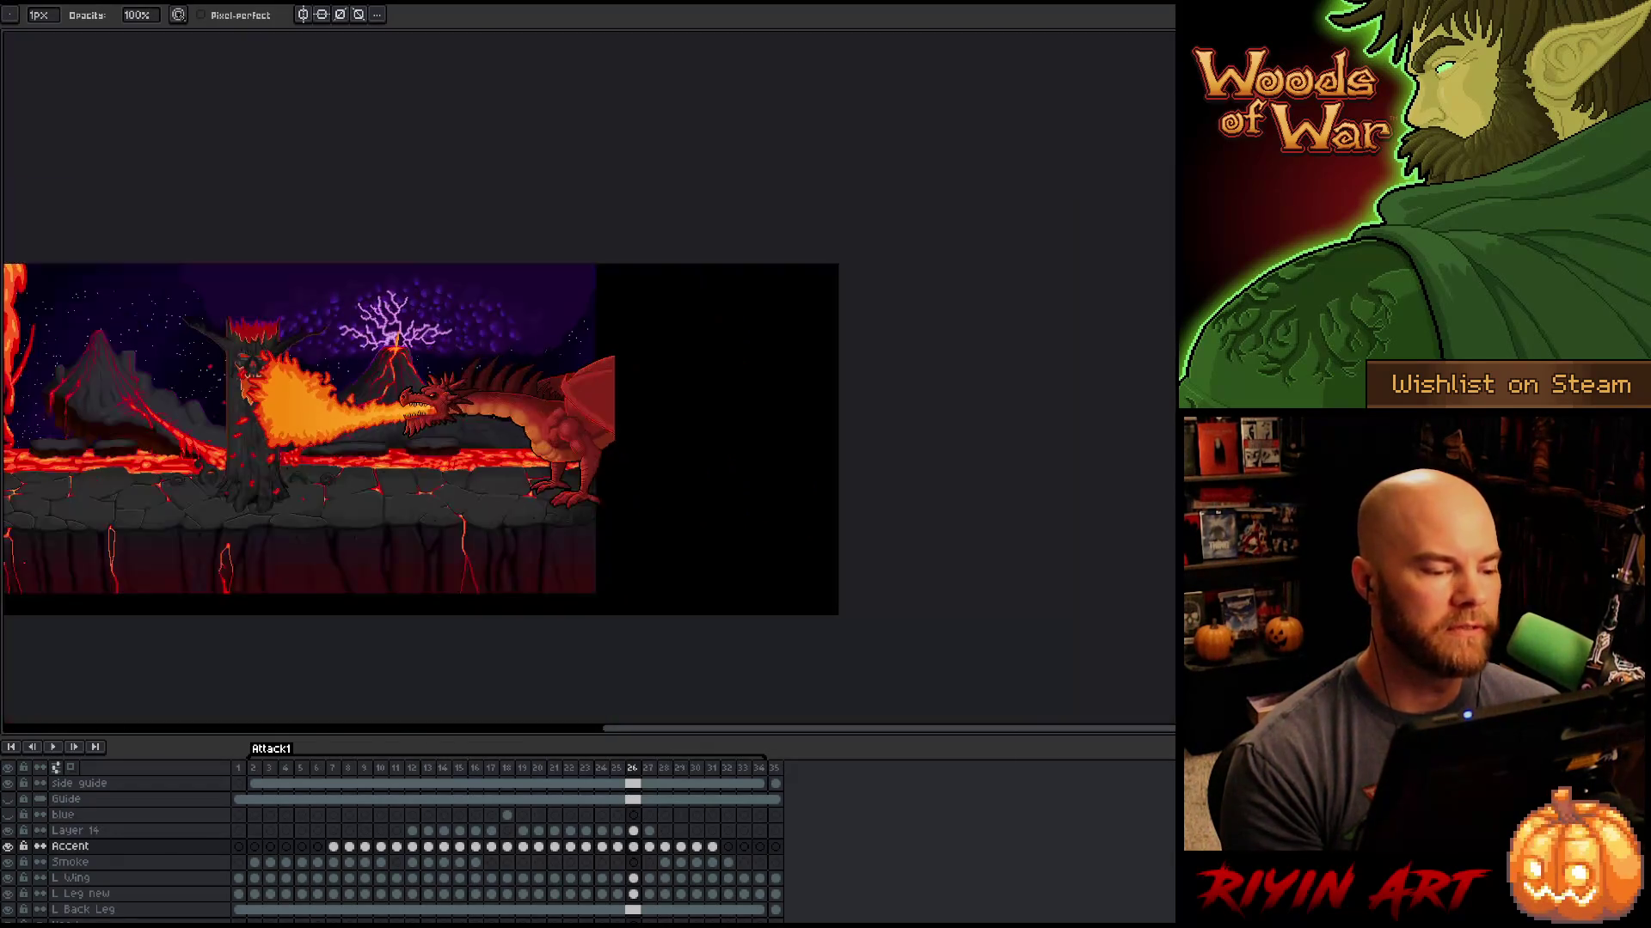
key(plus)
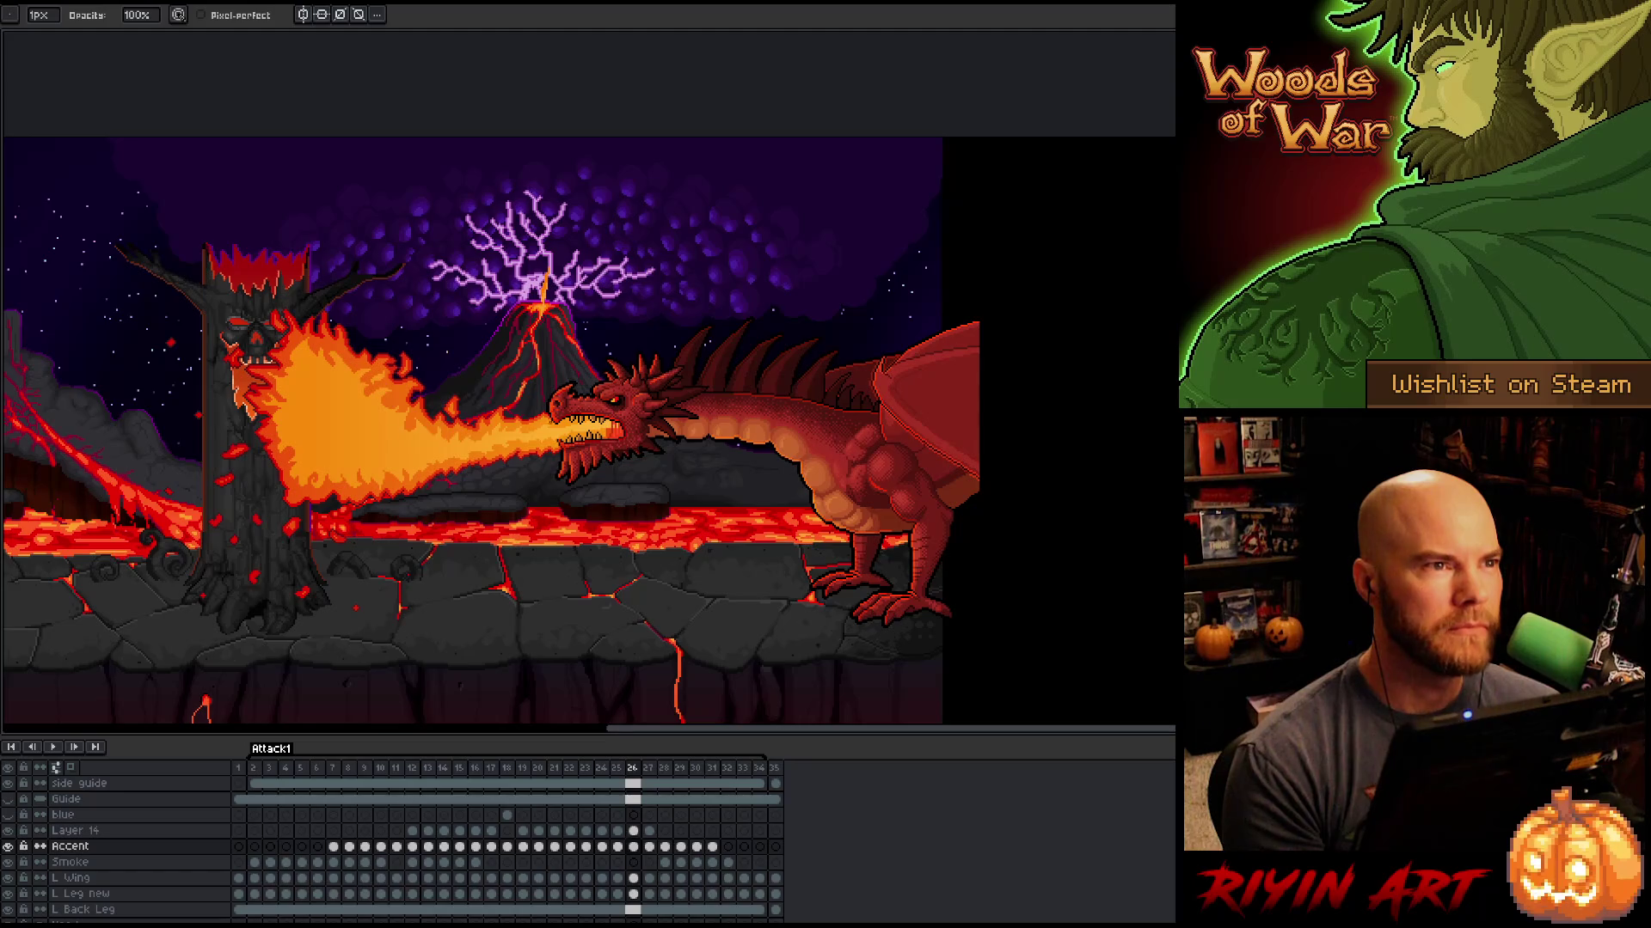
key(plus)
key(plus)
key(minus)
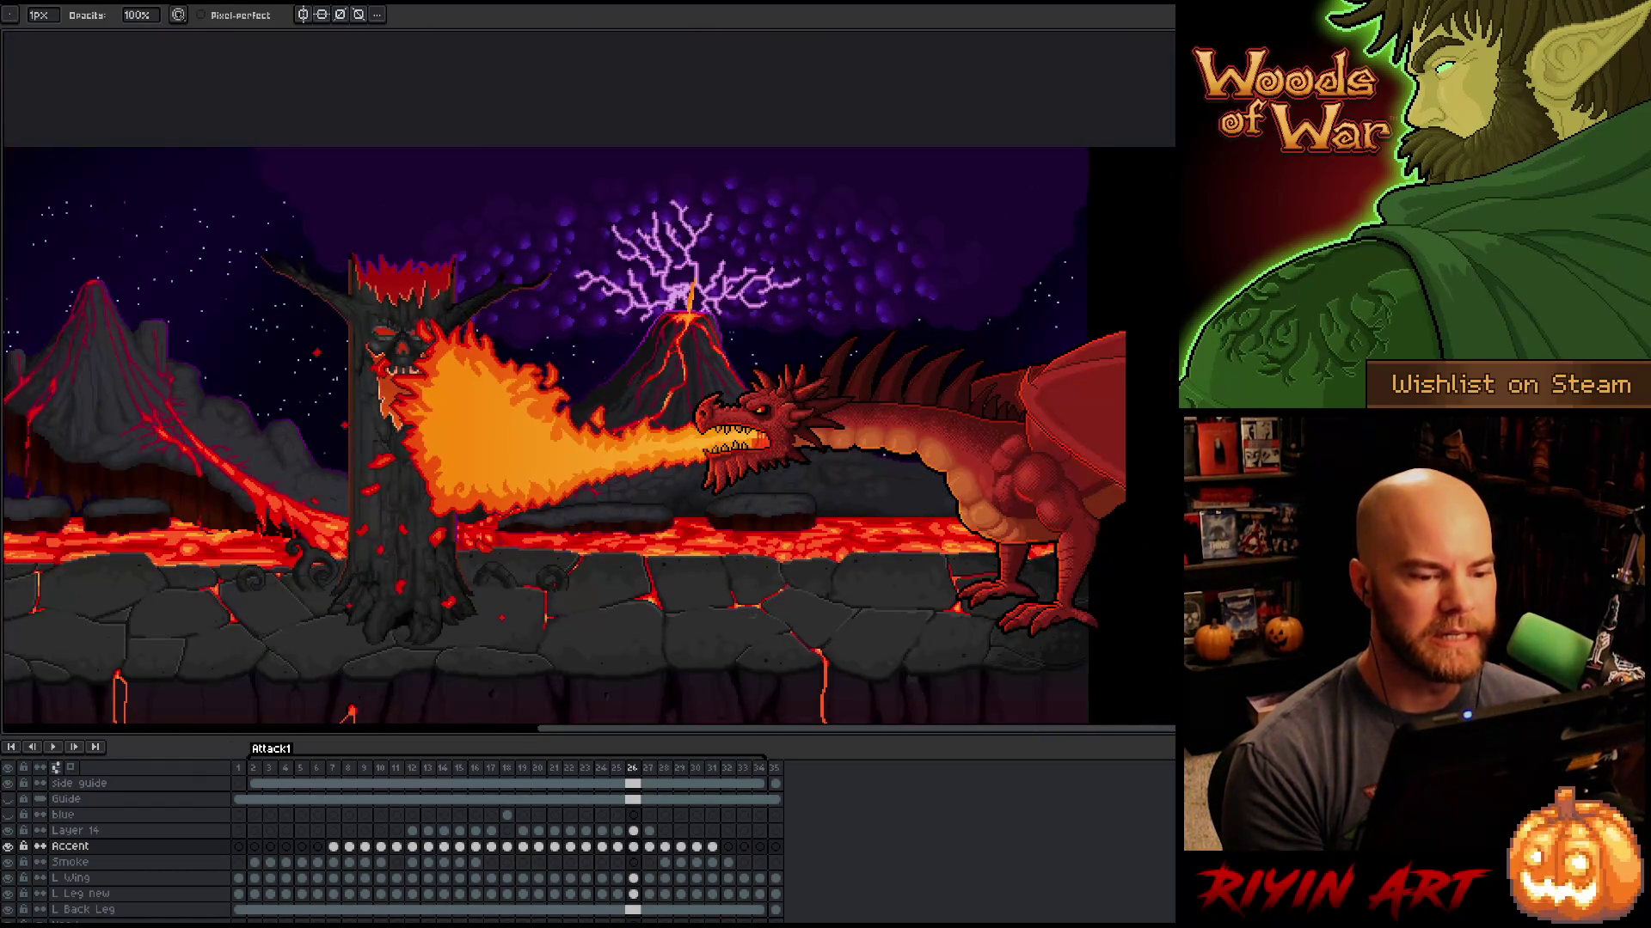
key(plus)
key(plus)
key(minus)
key(plus)
key(plus)
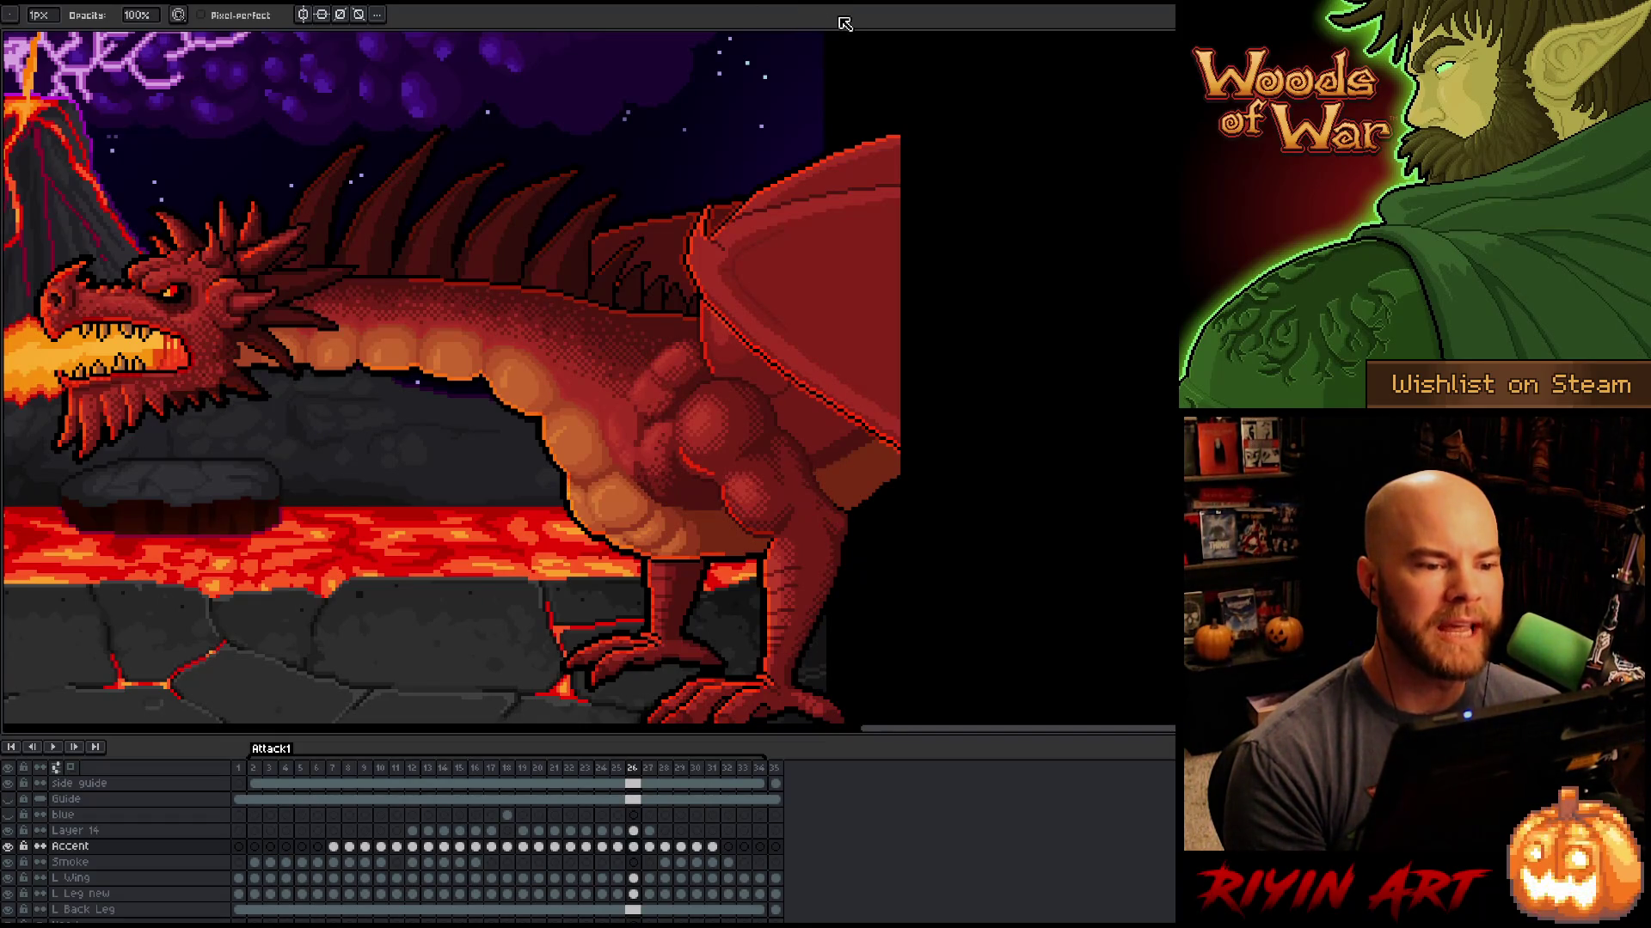
scroll(739, 234, up, 1)
scroll(722, 278, up, 1)
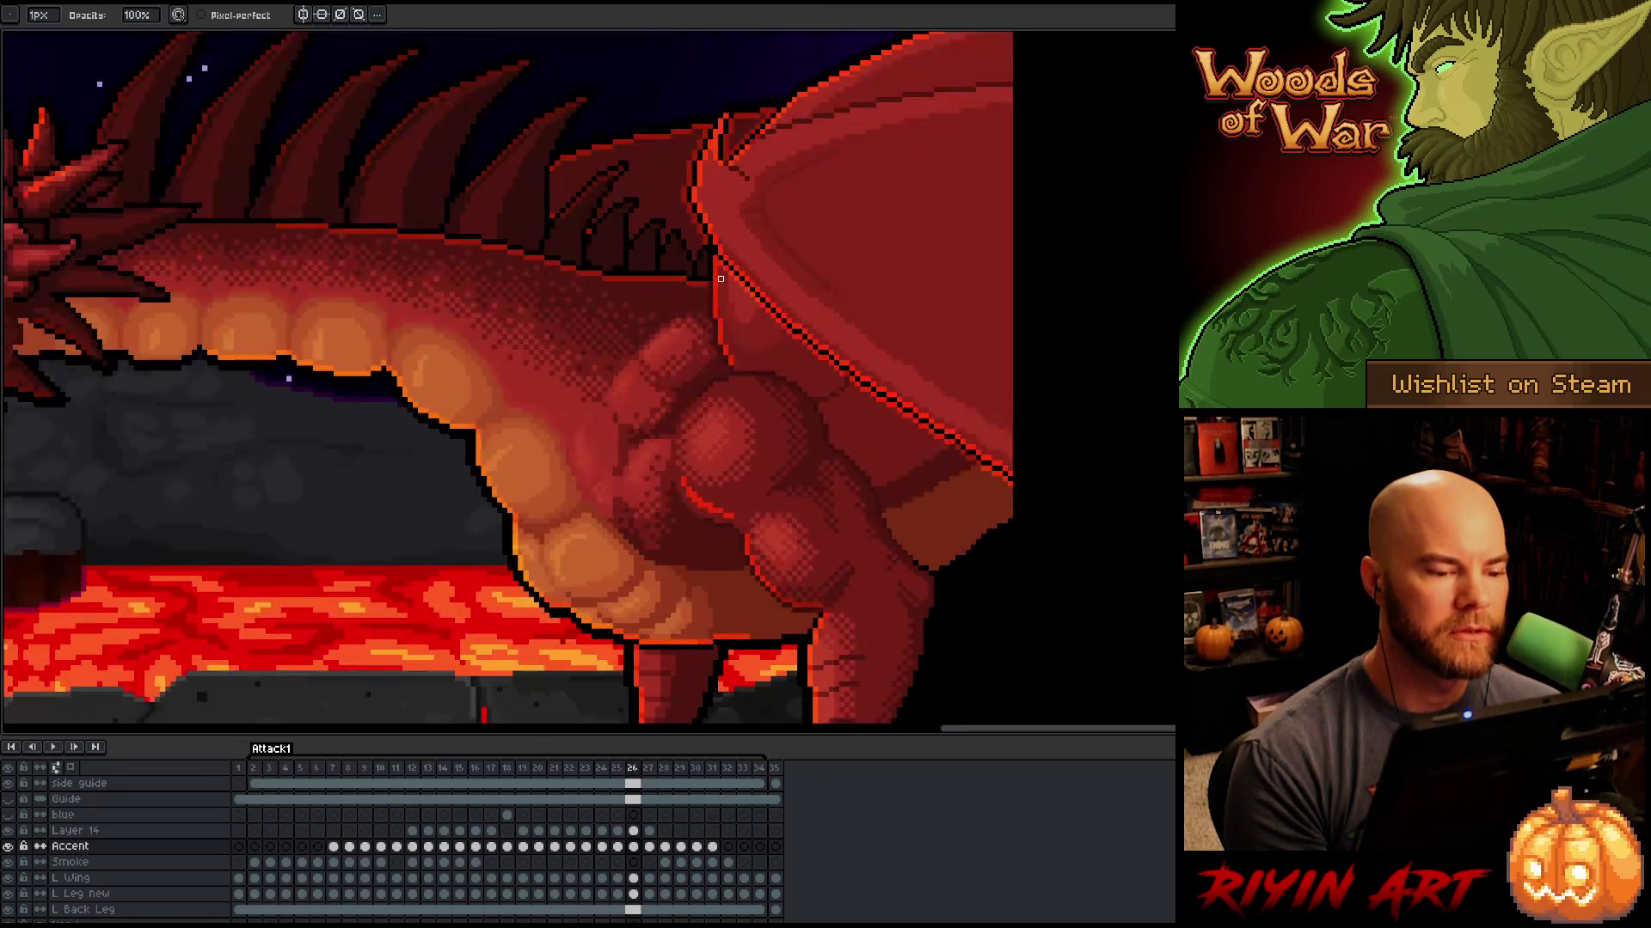
scroll(722, 301, down, 1)
scroll(723, 327, up, 1)
scroll(724, 353, down, 1)
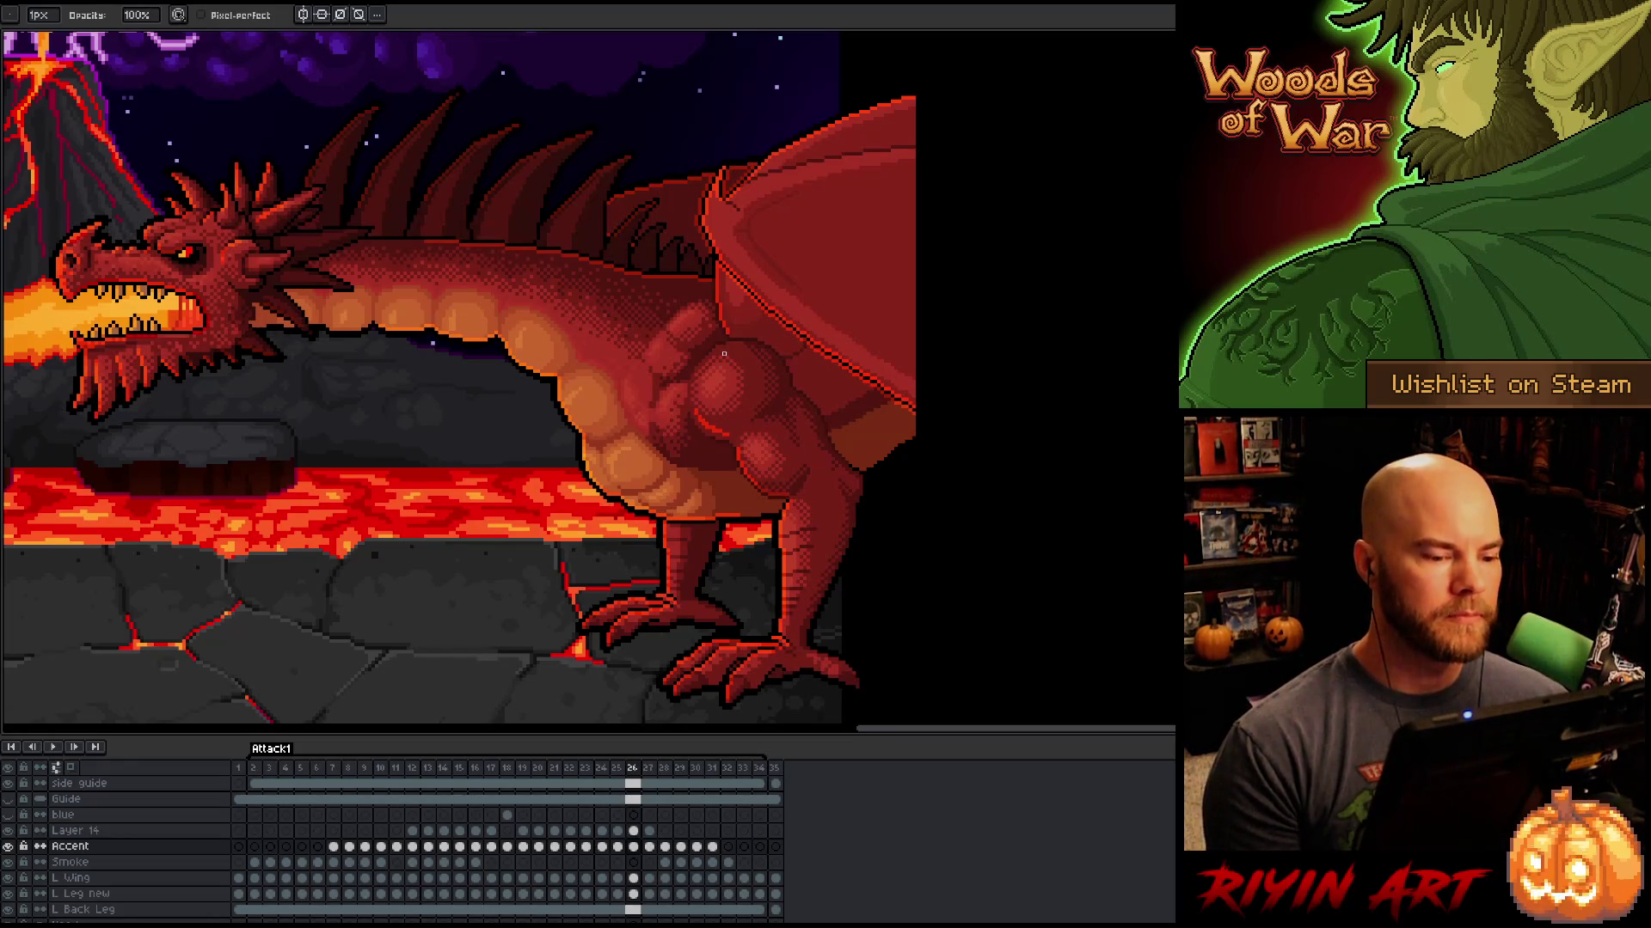
drag(790, 397, 797, 413)
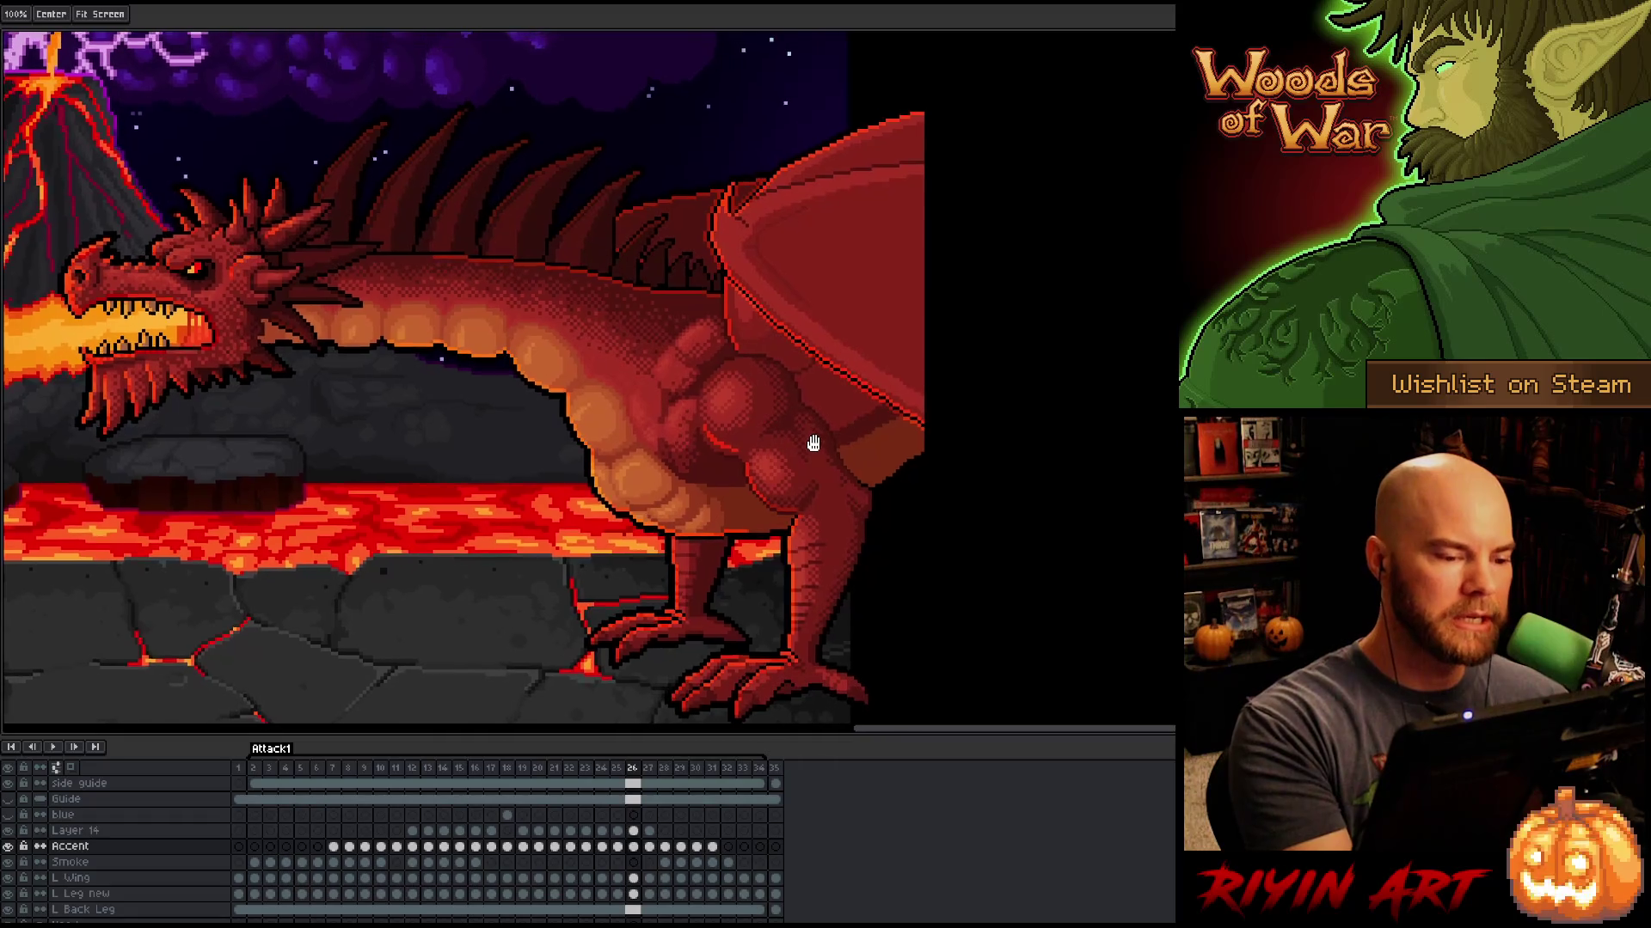
Step: Advance to frame 27, zoom in on the back, and switch to the pencil
key(space)
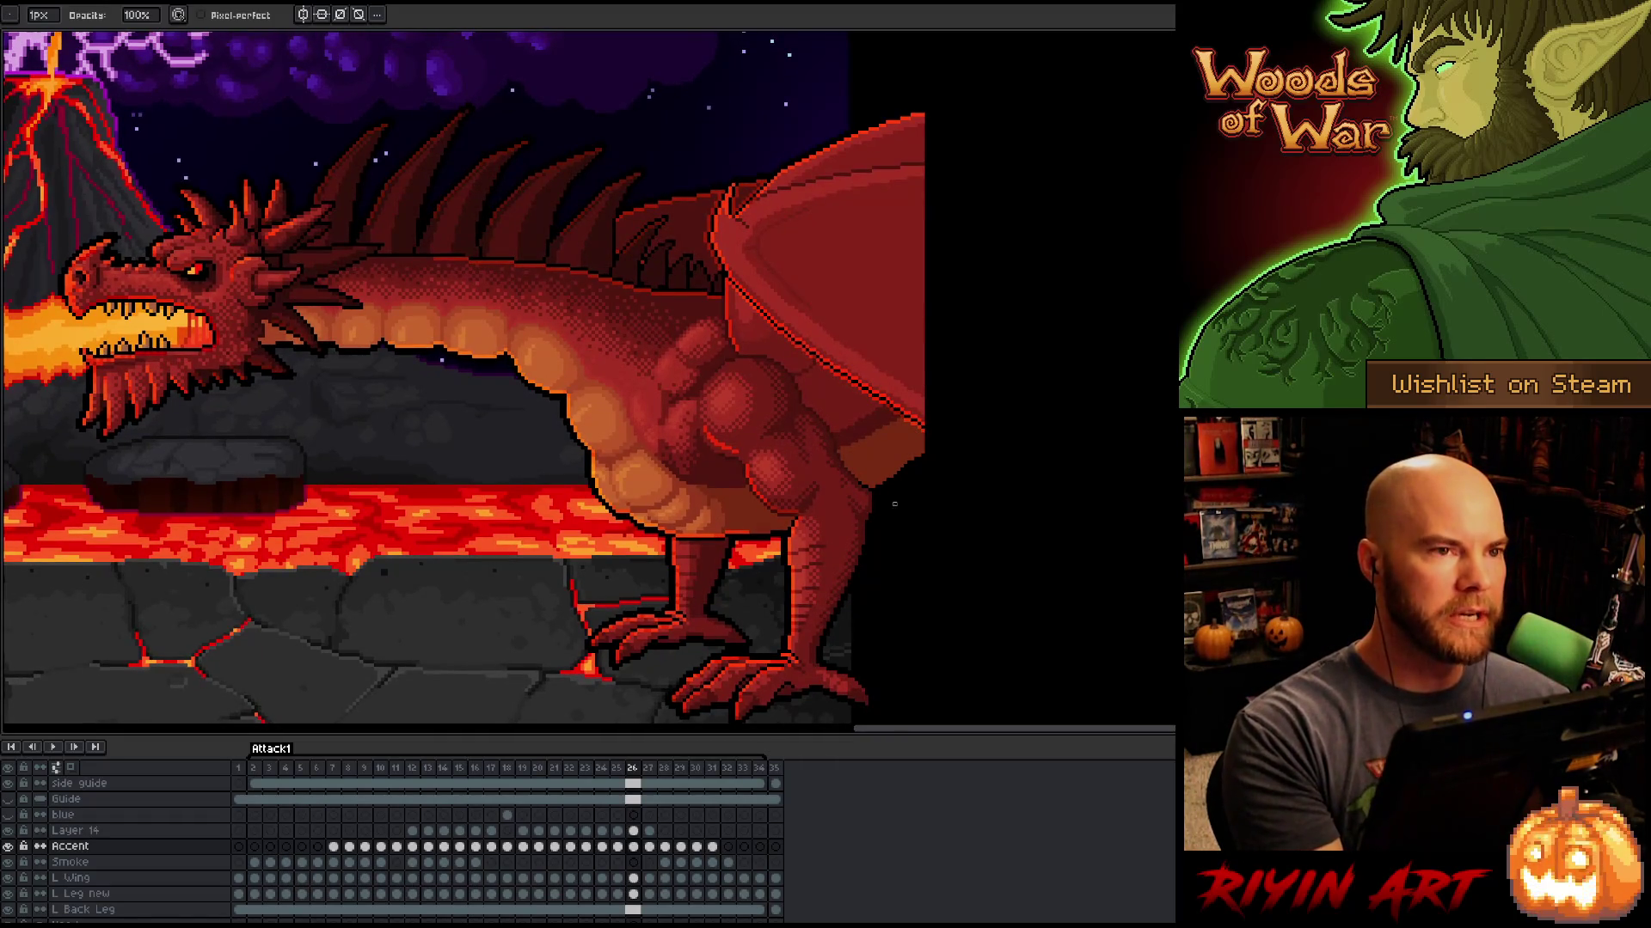
key(e)
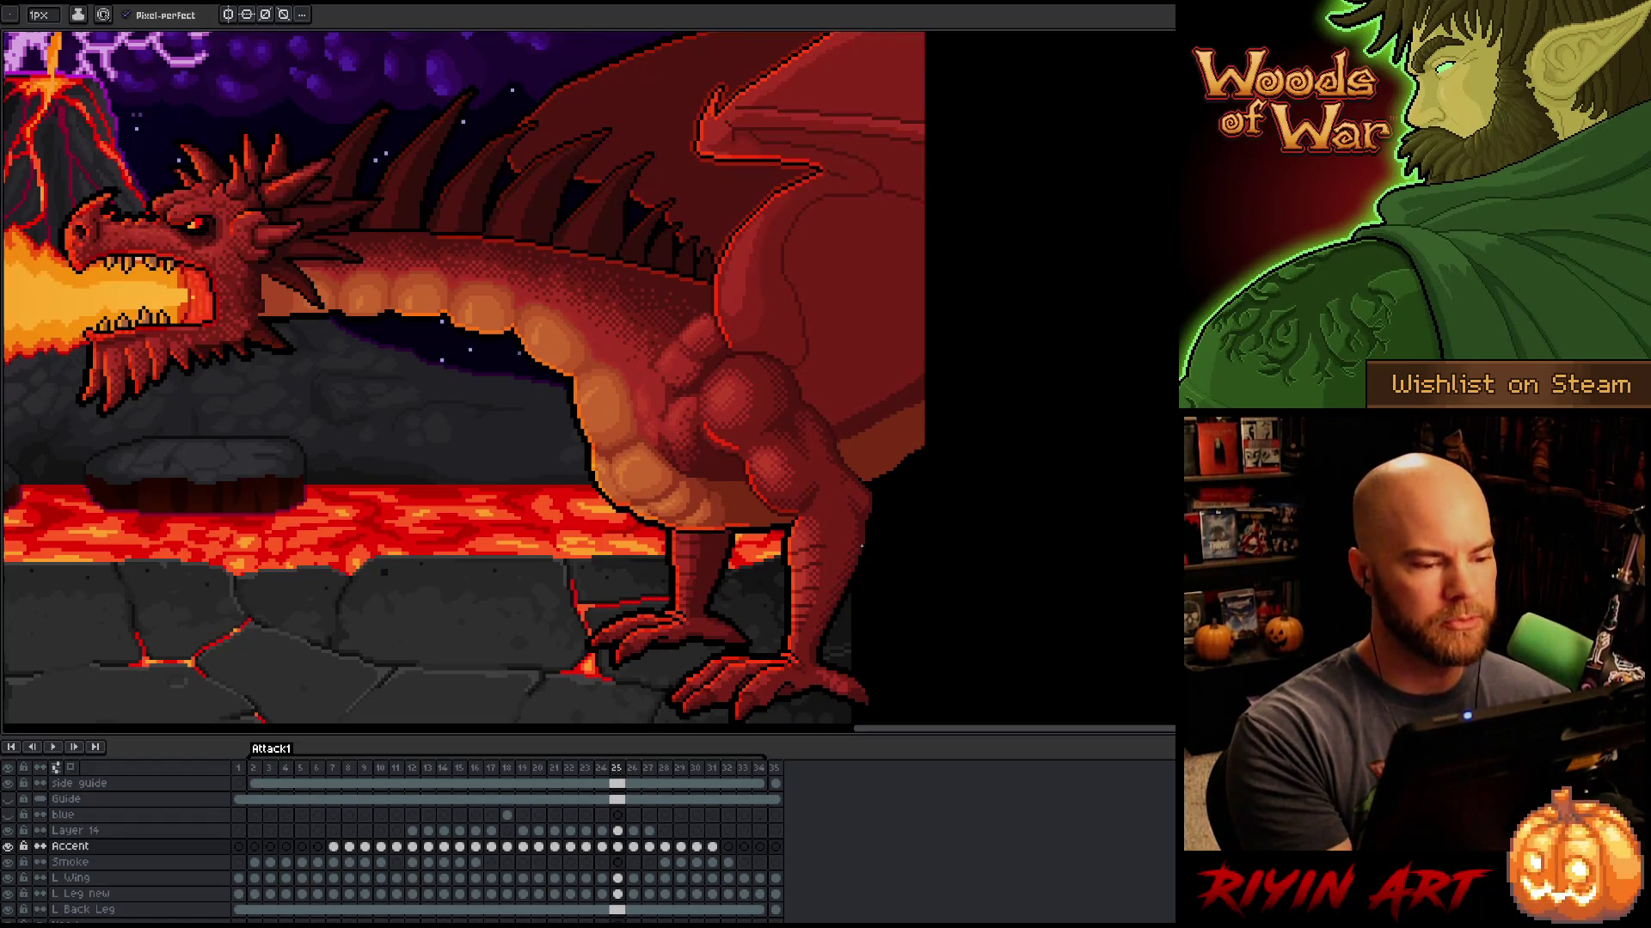
key(Right)
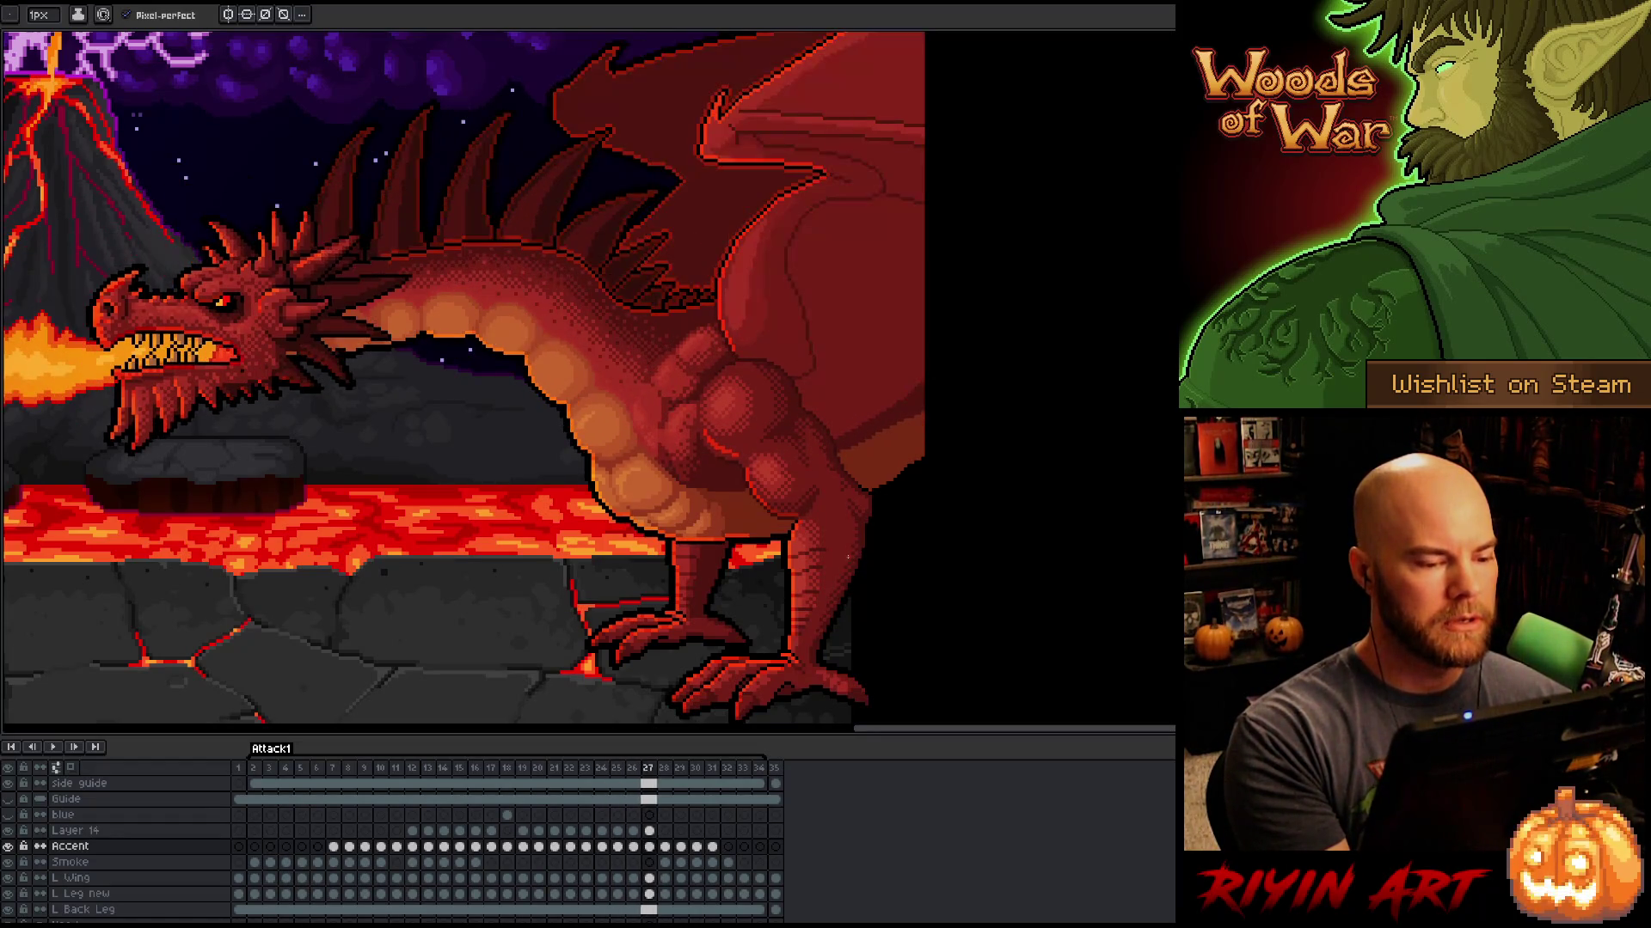
key(Left)
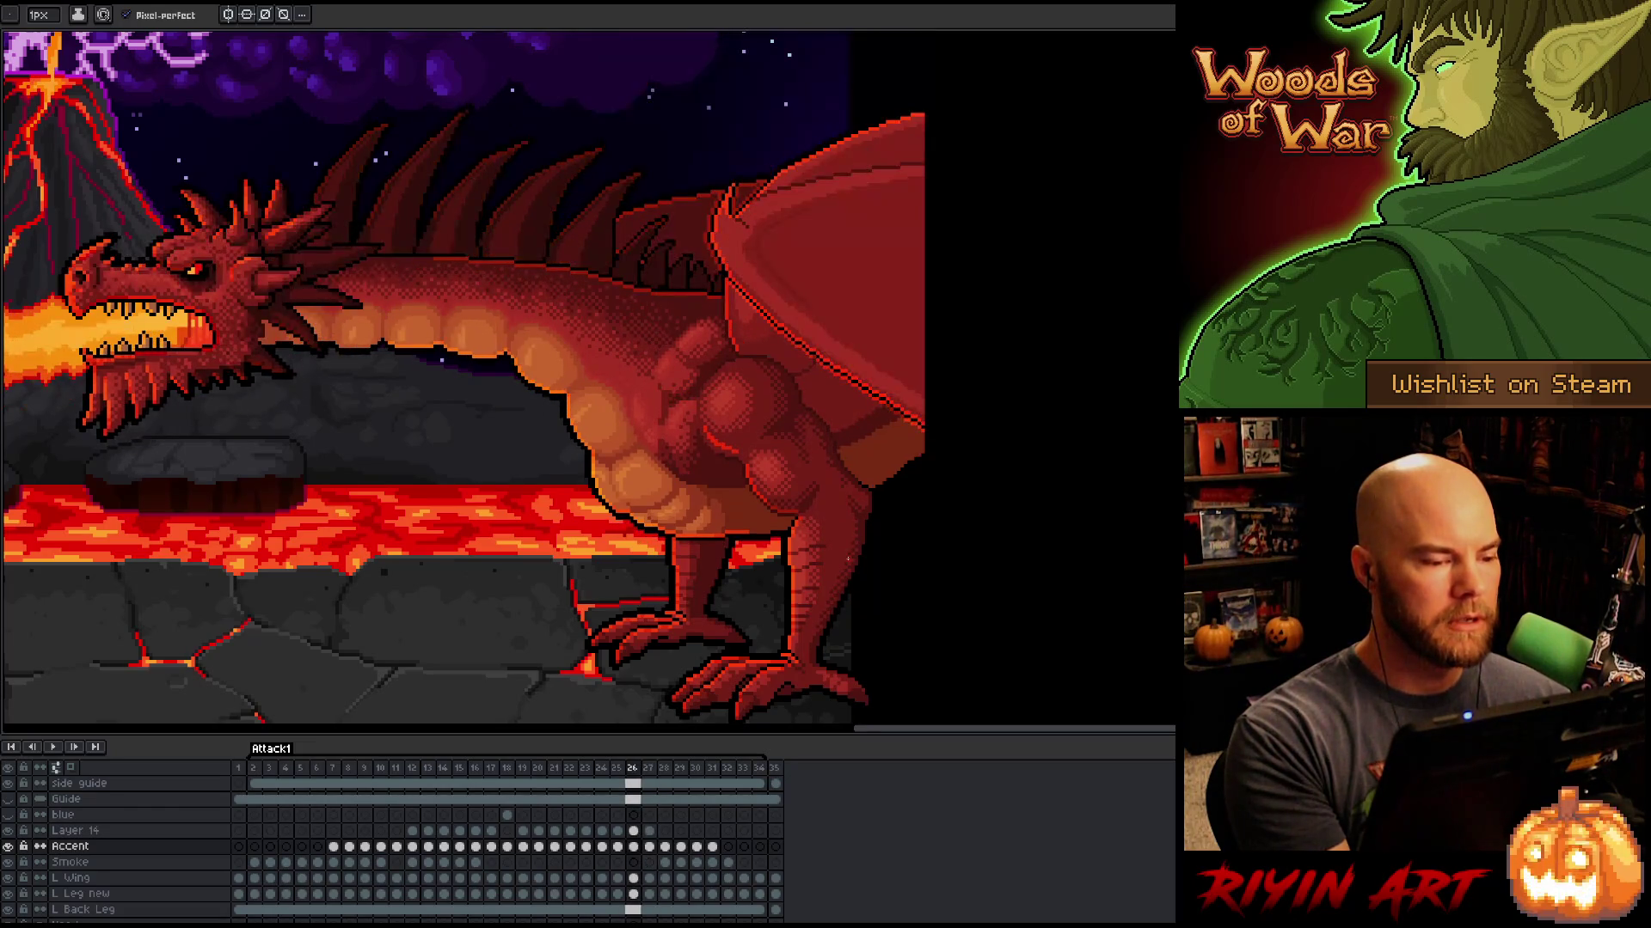
key(Right)
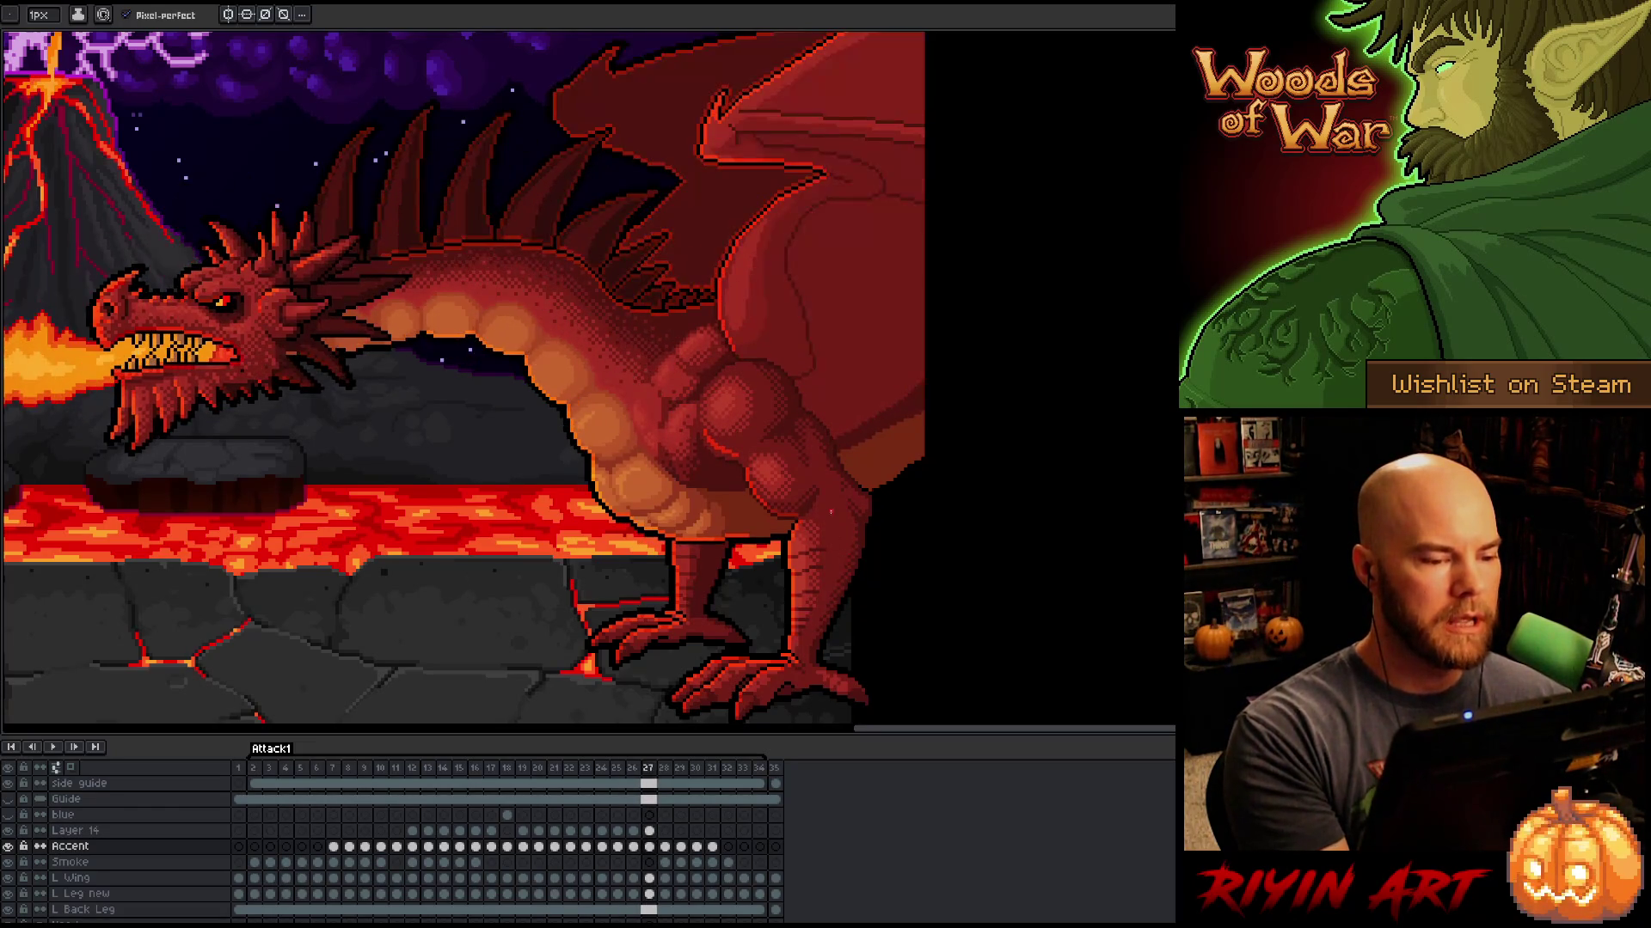
scroll(713, 224, up, 2)
key(b)
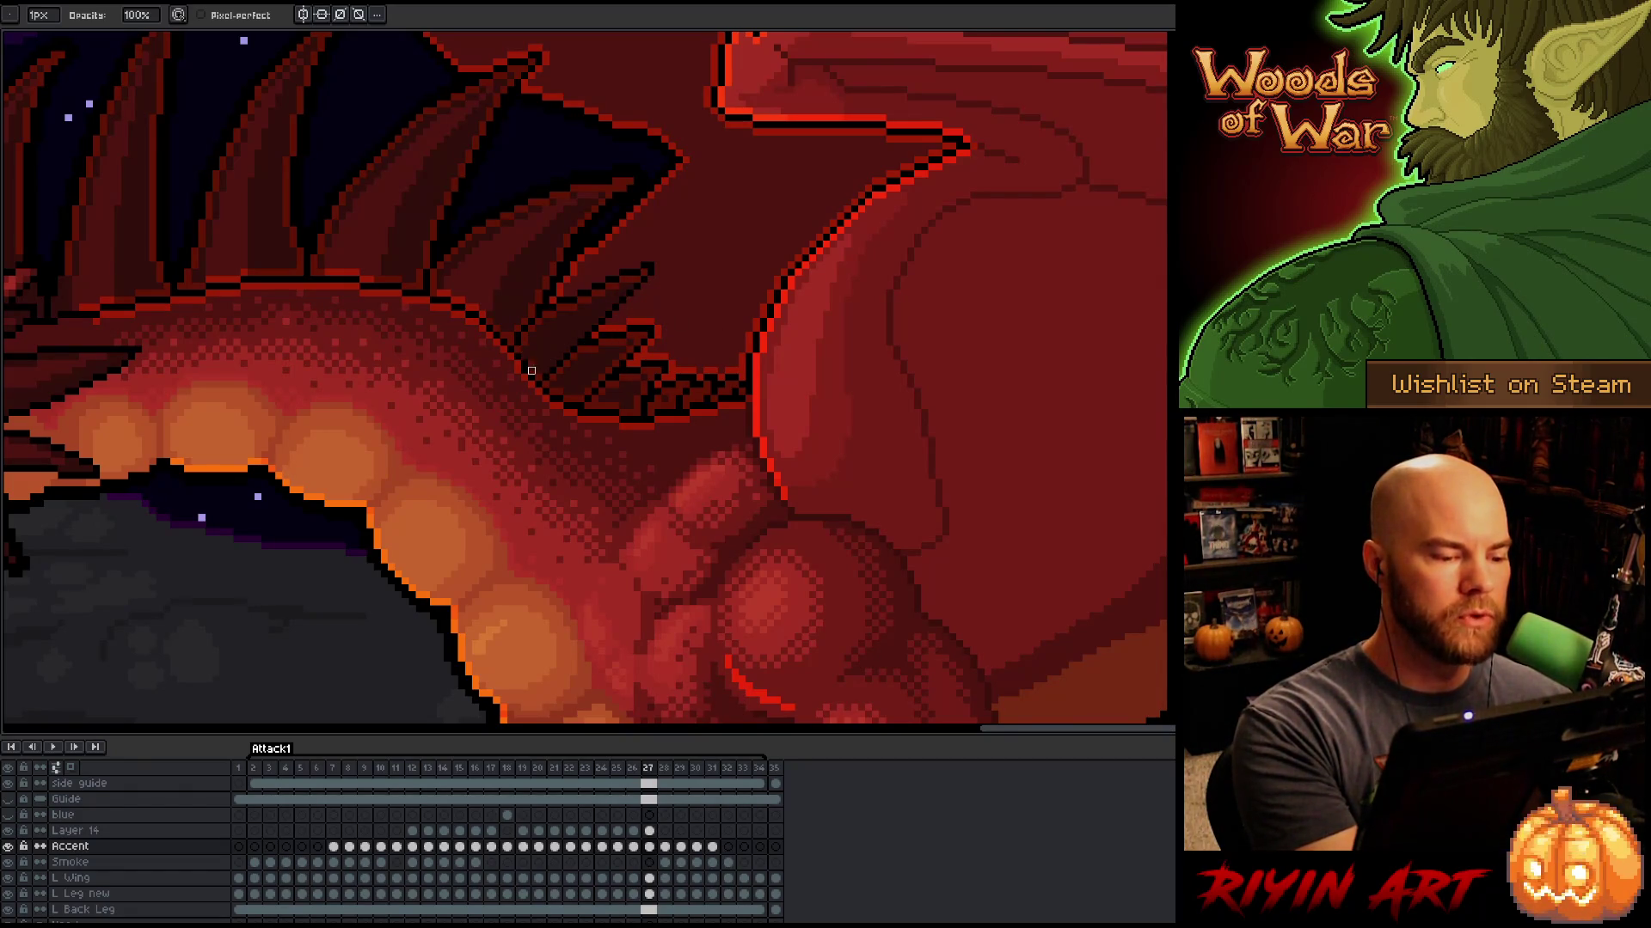
Step: Compare frame 27's spines against frames 26 and 24, then pan toward the back spines
key(Left)
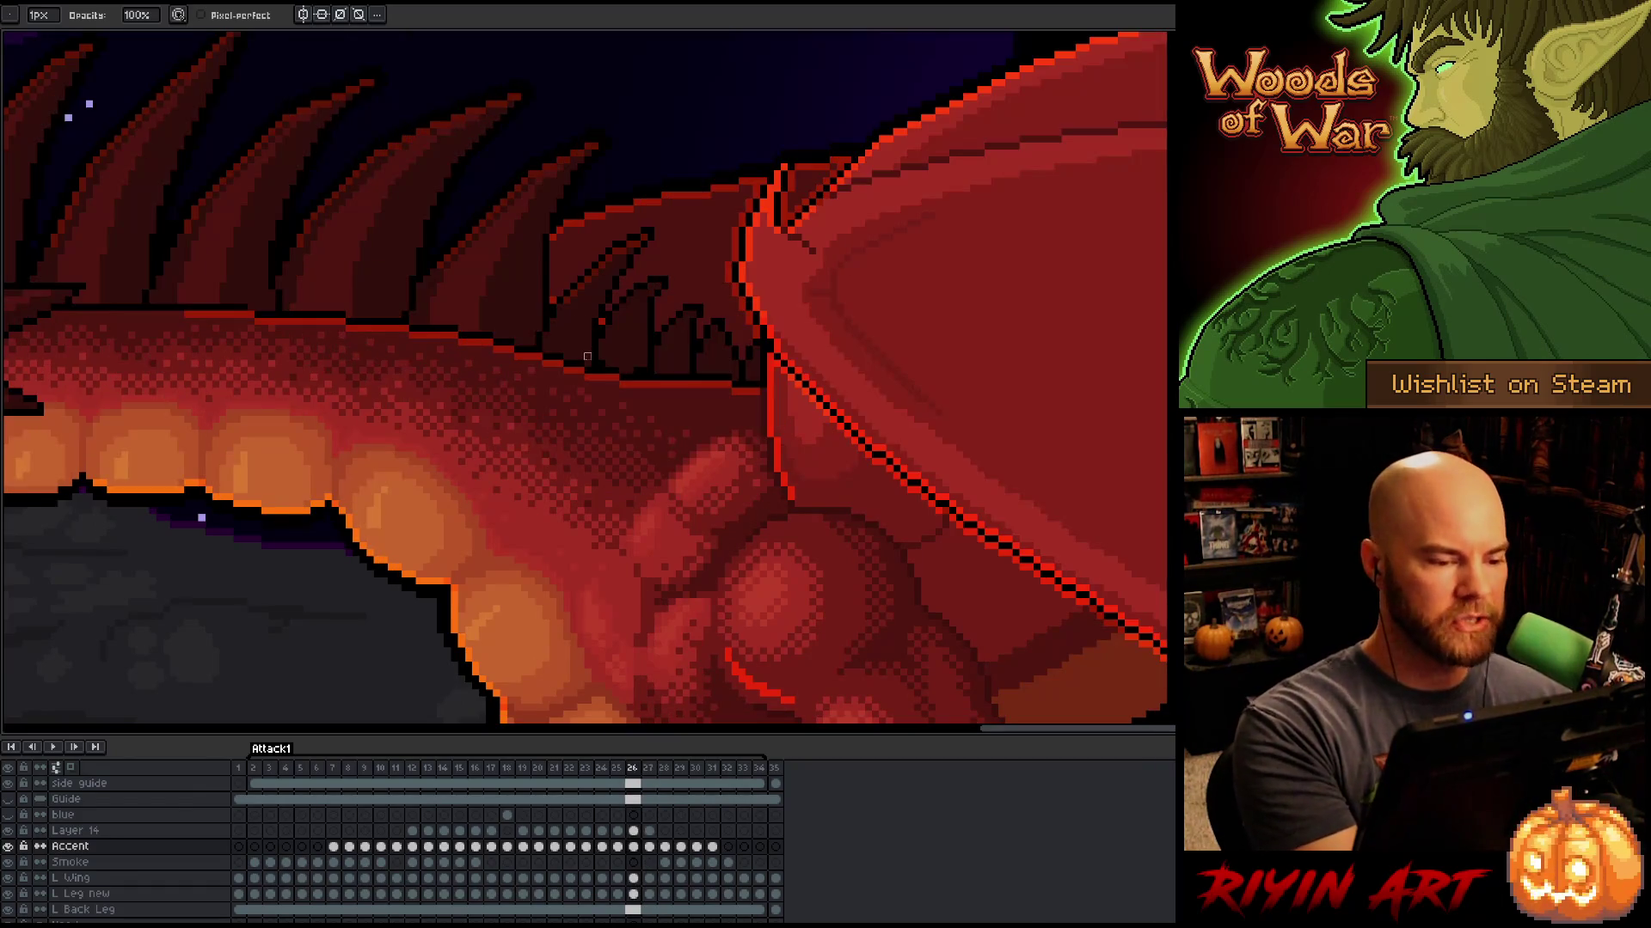
key(Right)
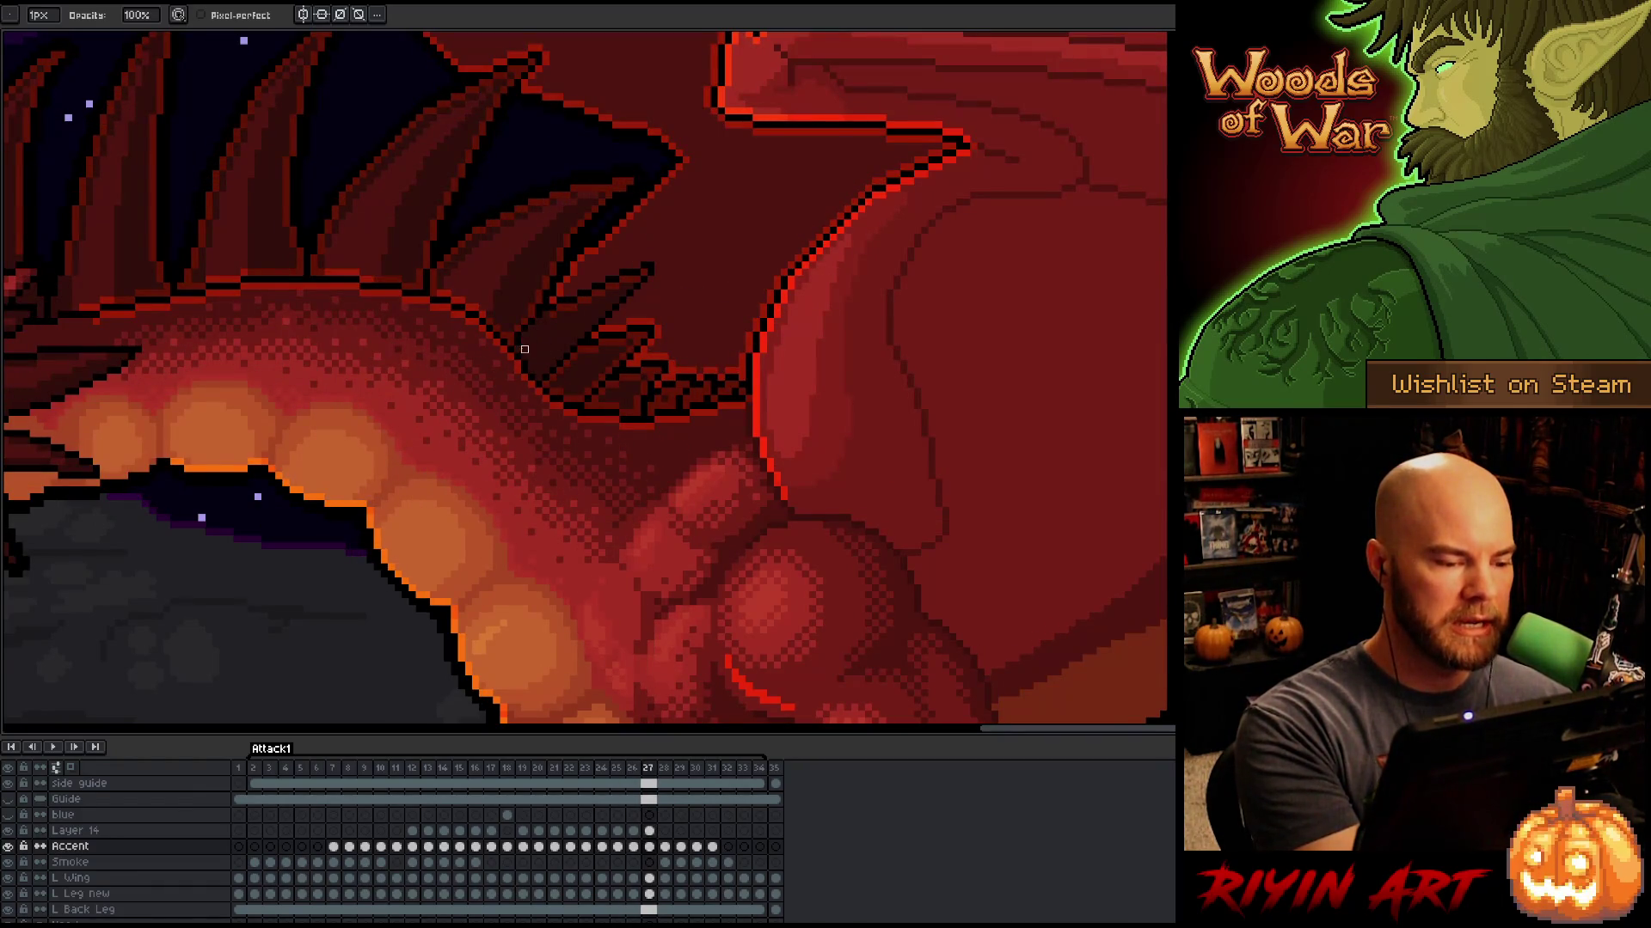
key(Left)
key(Right)
key(Left)
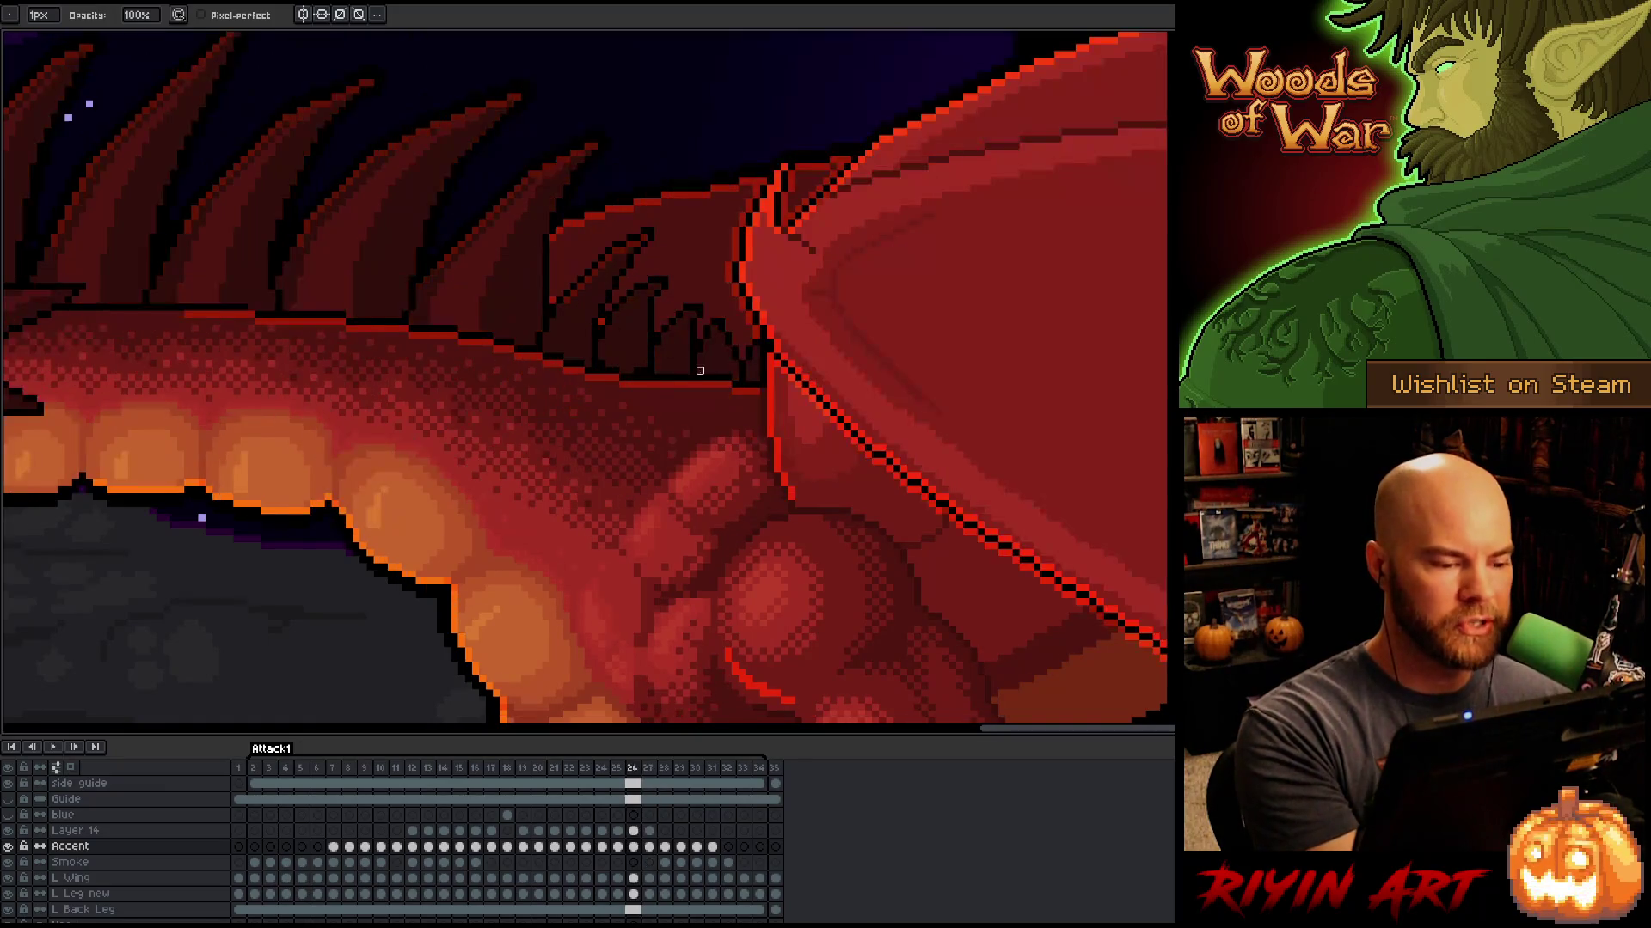
key(Right)
key(Left)
key(Right)
key(Left)
key(Left)
key(Left)
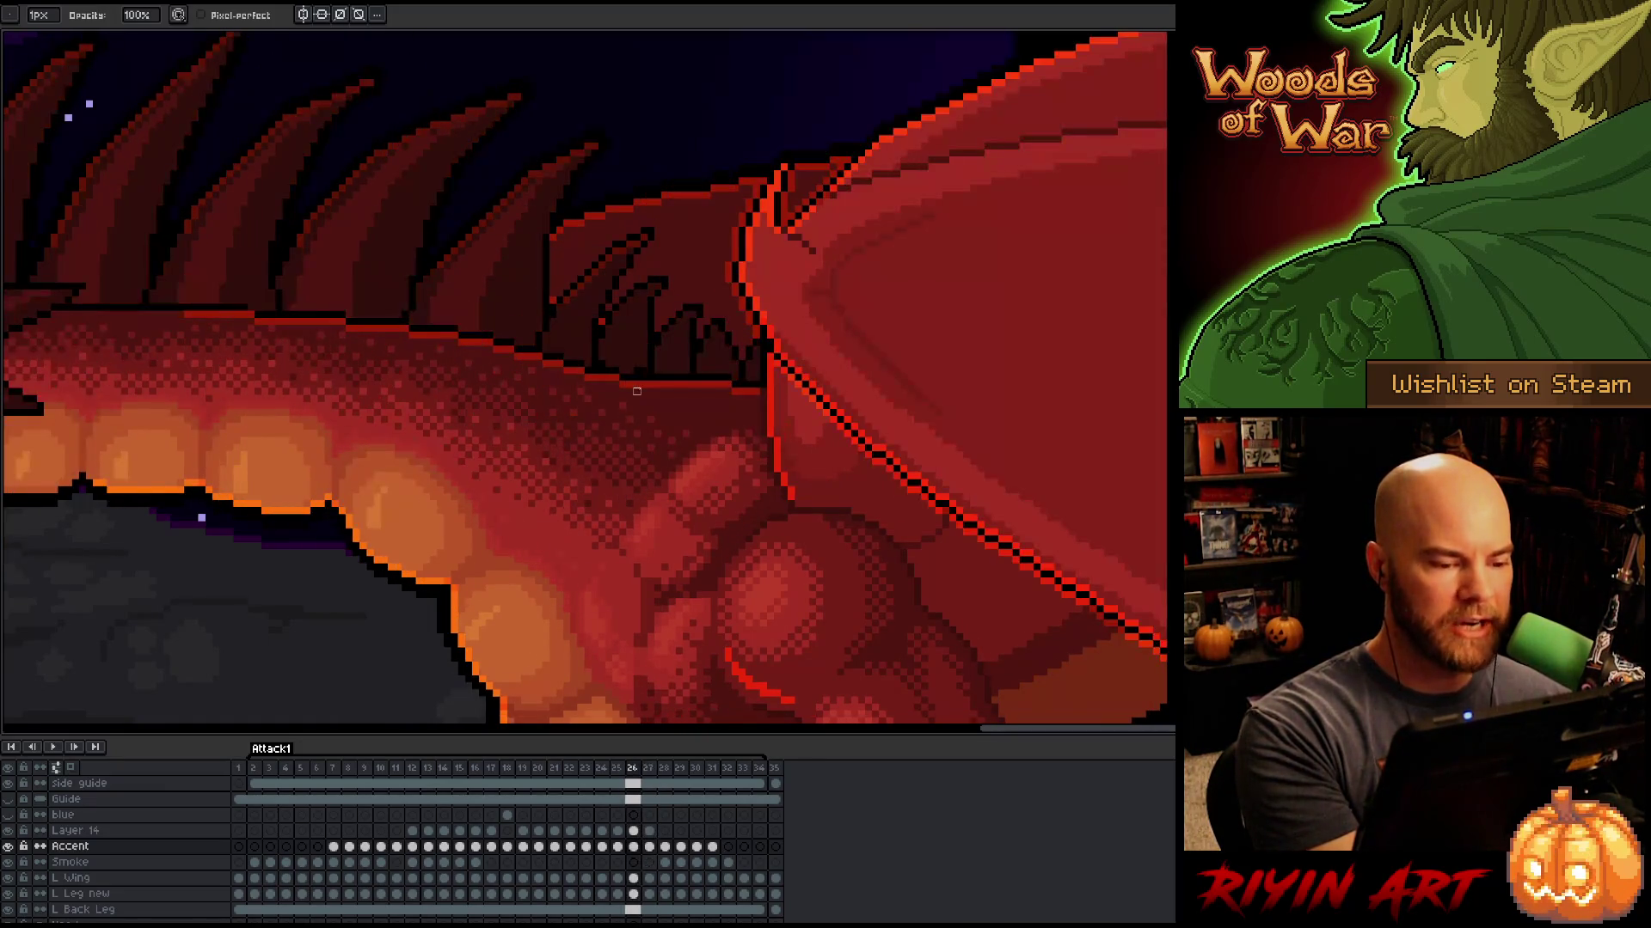
key(Right)
key(Right)
key(Right)
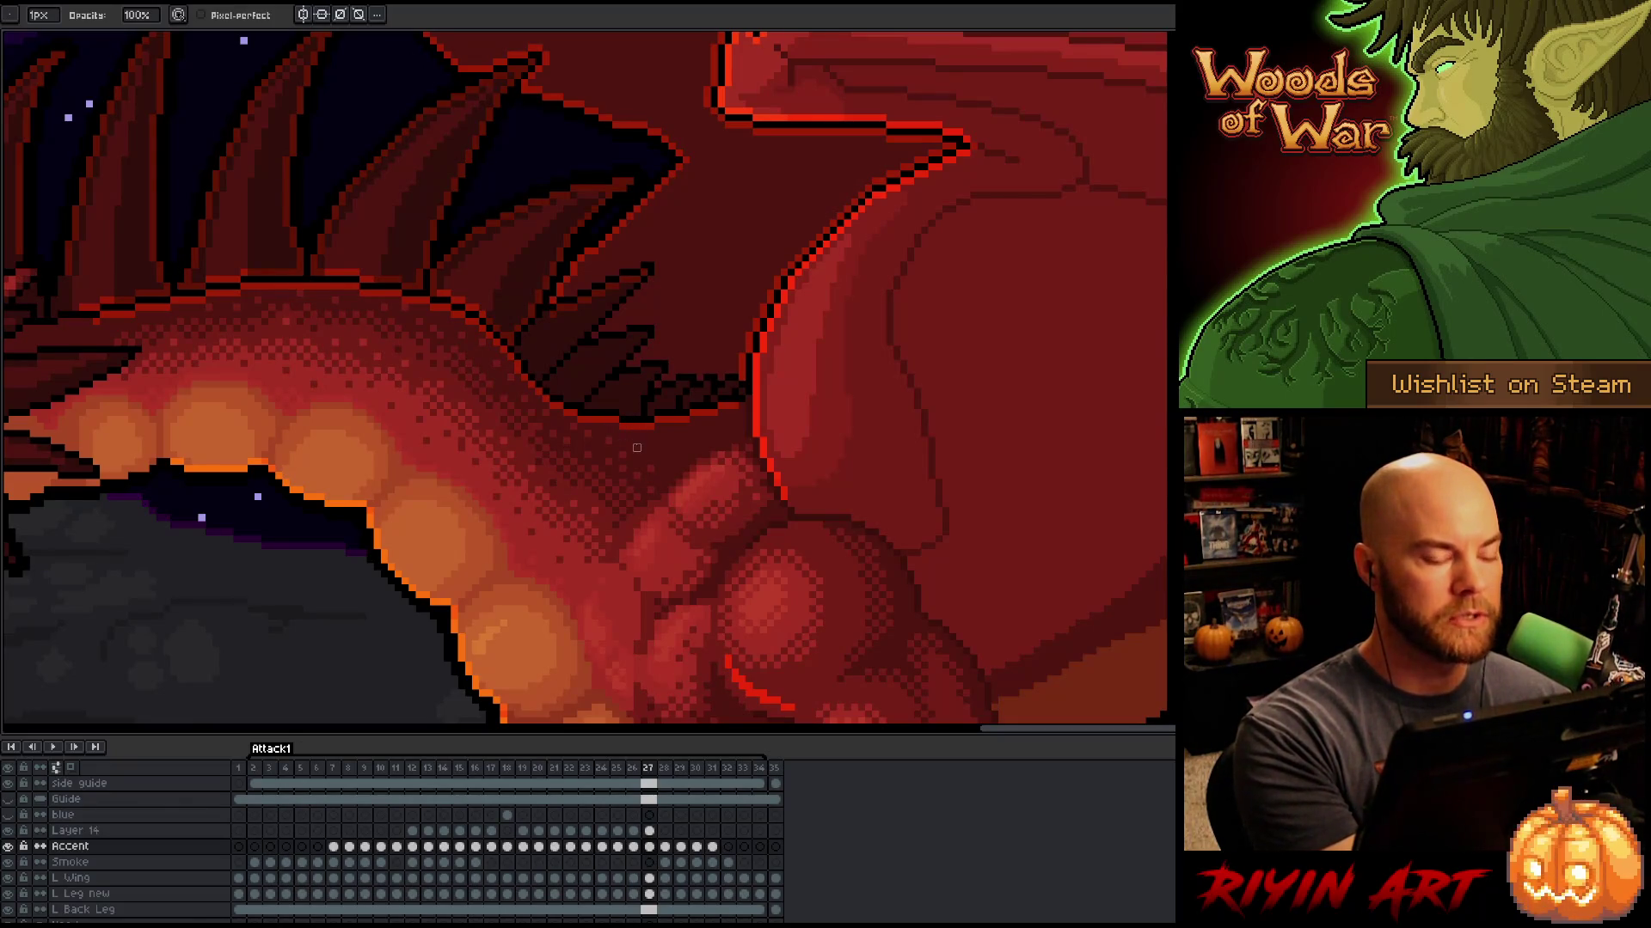
mouse_move(630, 413)
mouse_down()
mouse_move(719, 472)
mouse_move(775, 463)
mouse_up()
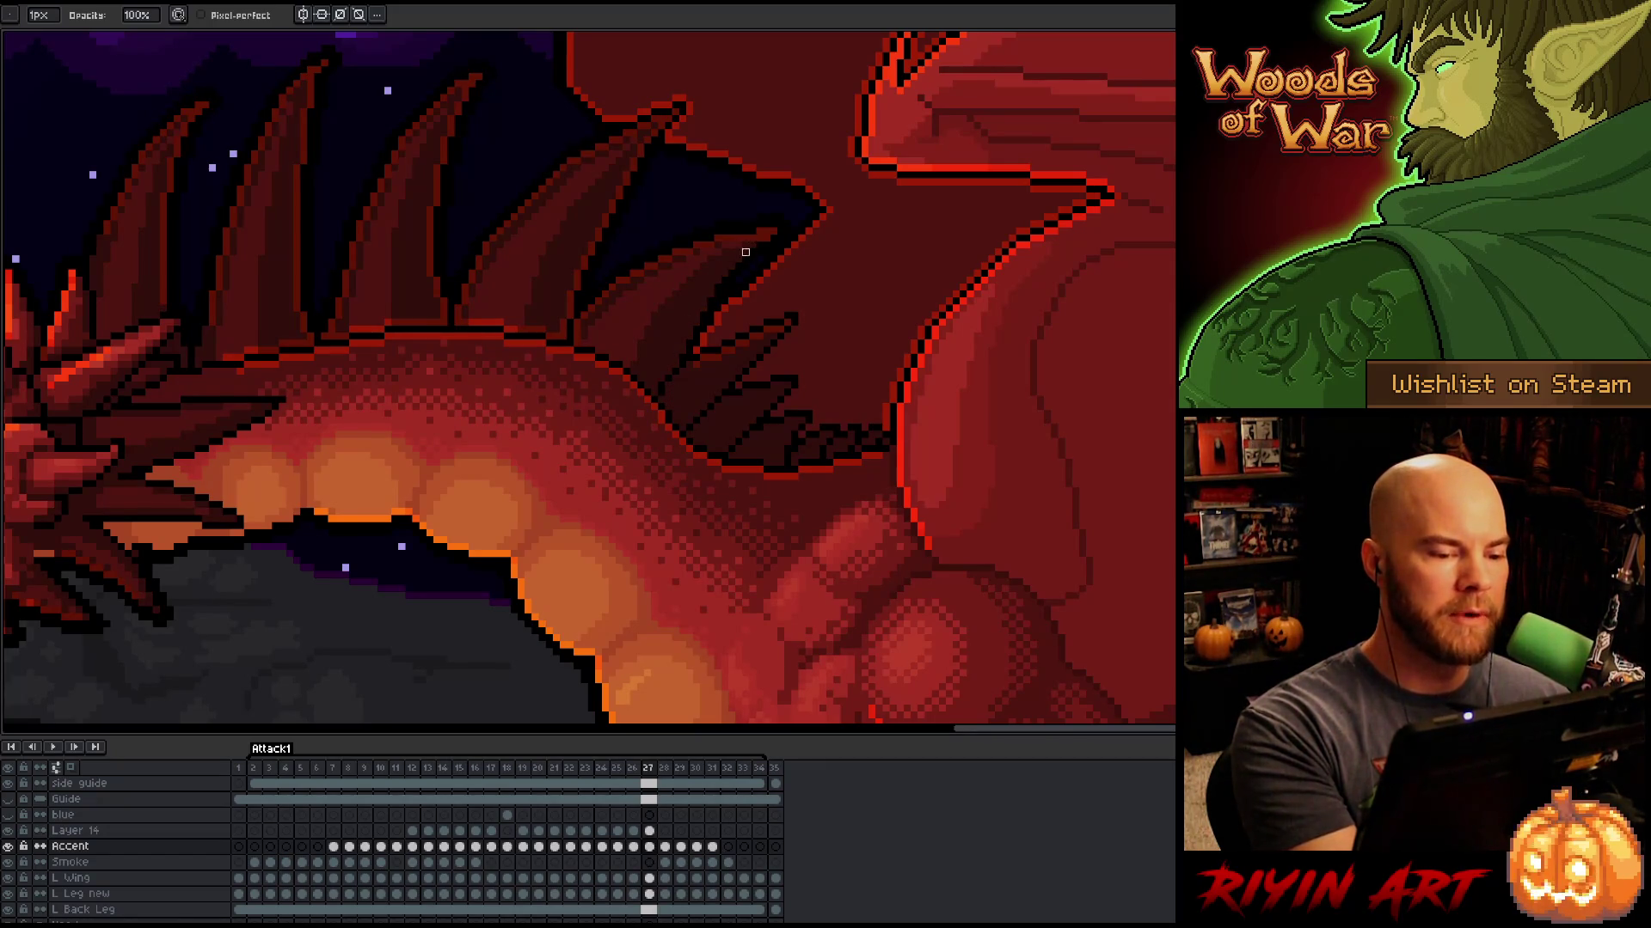
Step: Return to the pencil and flip between frames 26 and 27 to check spine consistency
key(v)
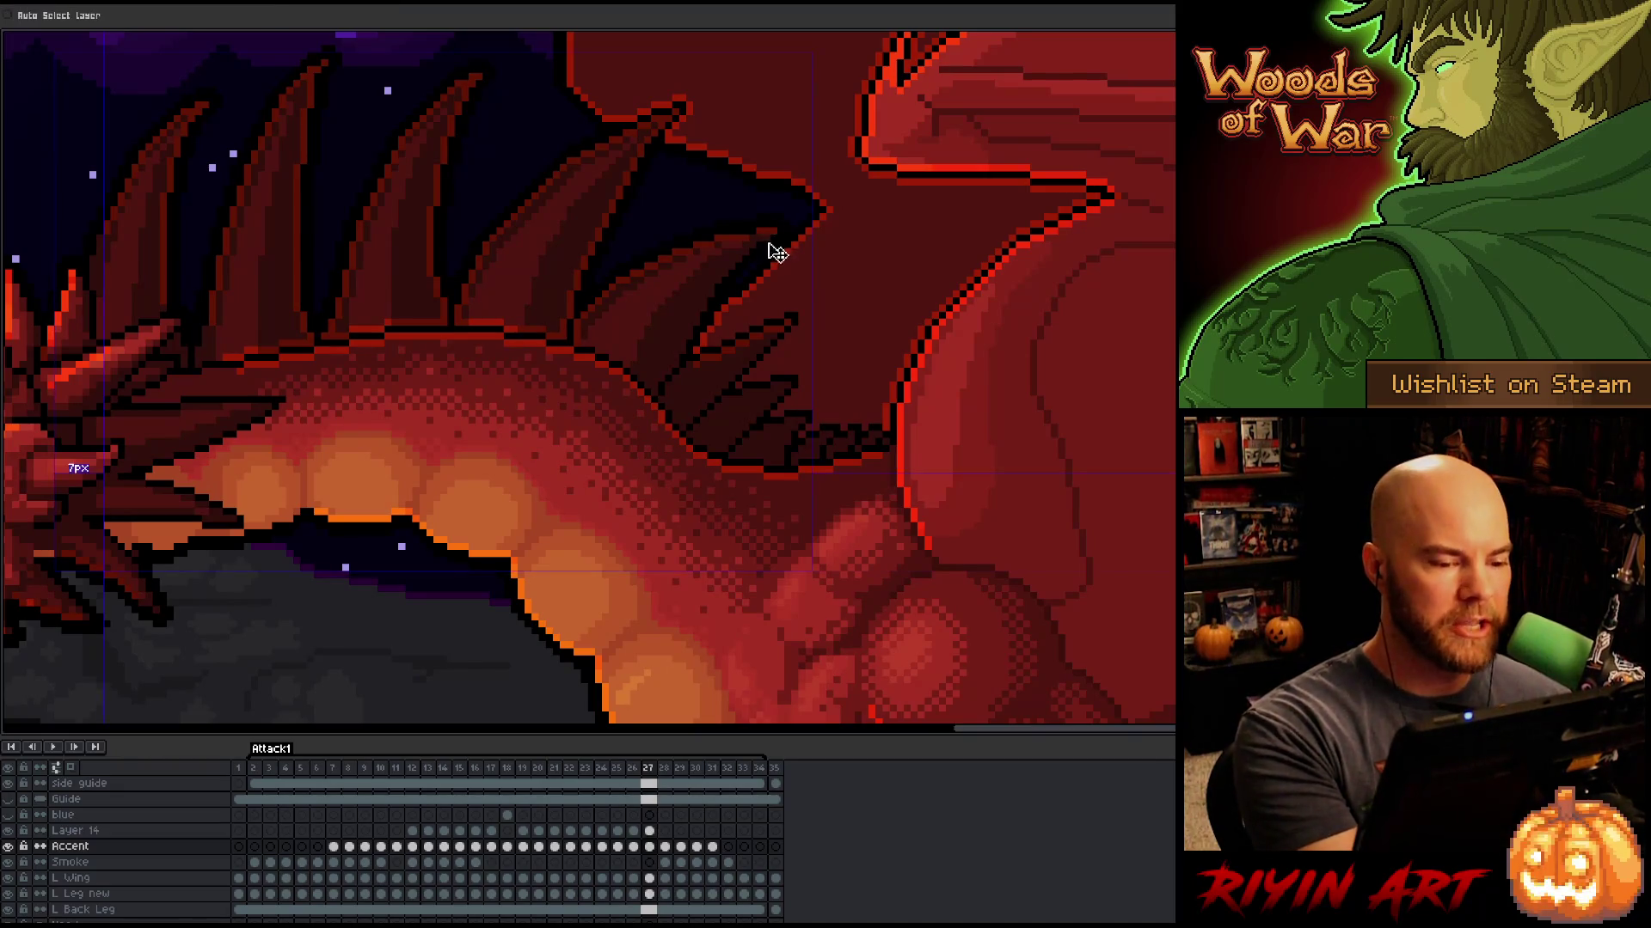
key(b)
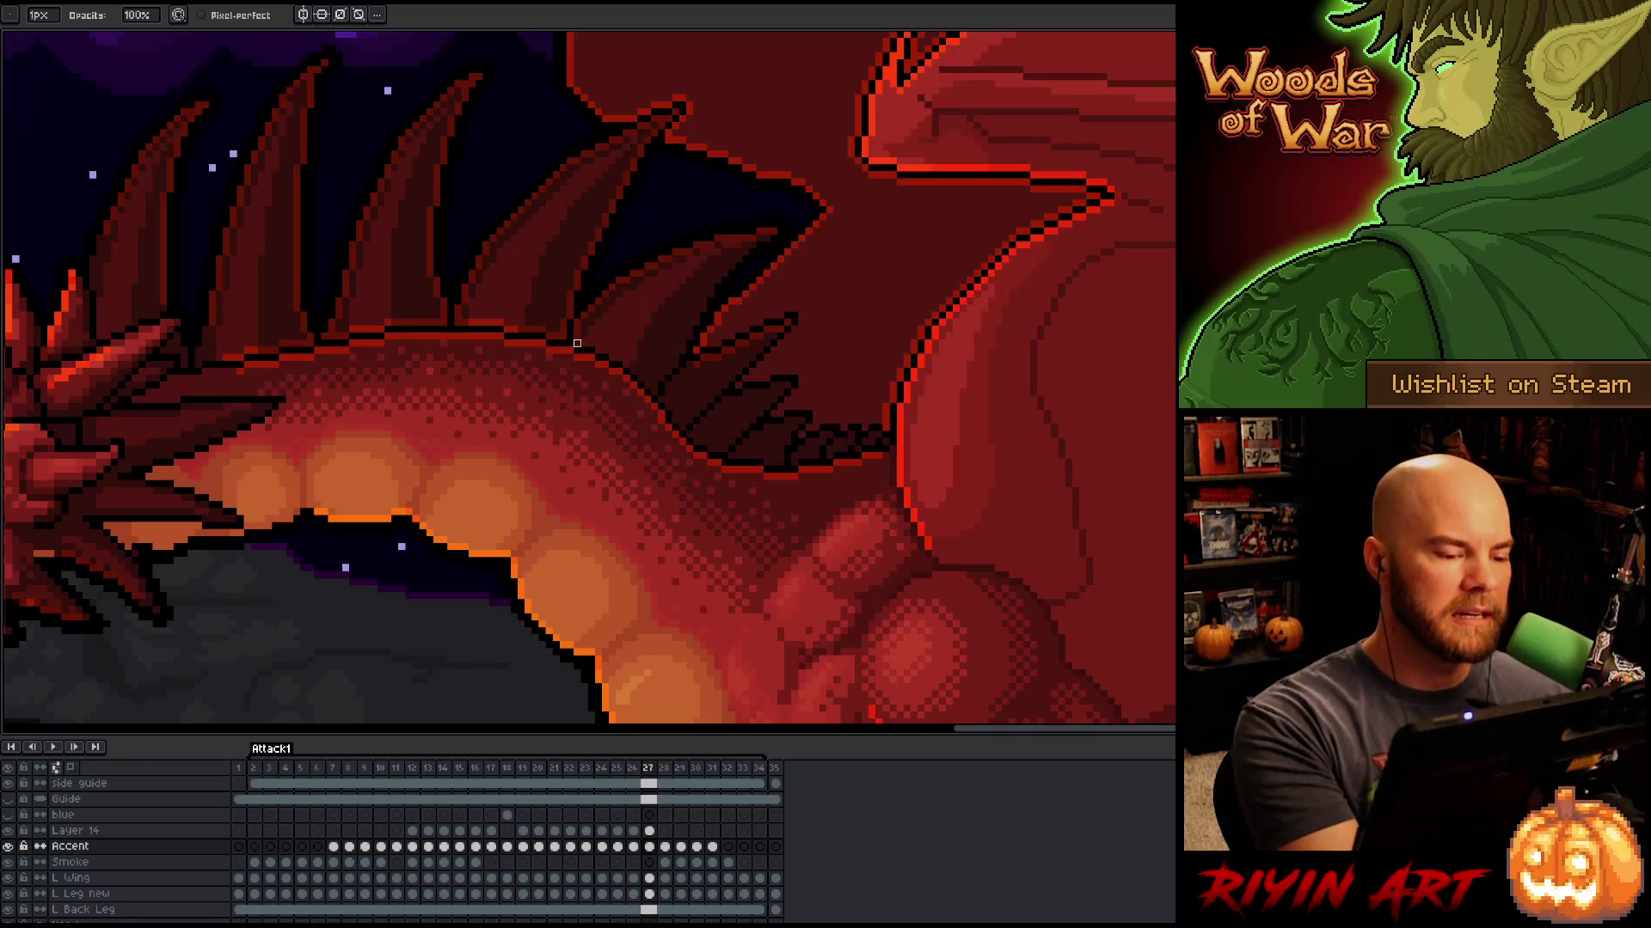
key(Left)
key(Right)
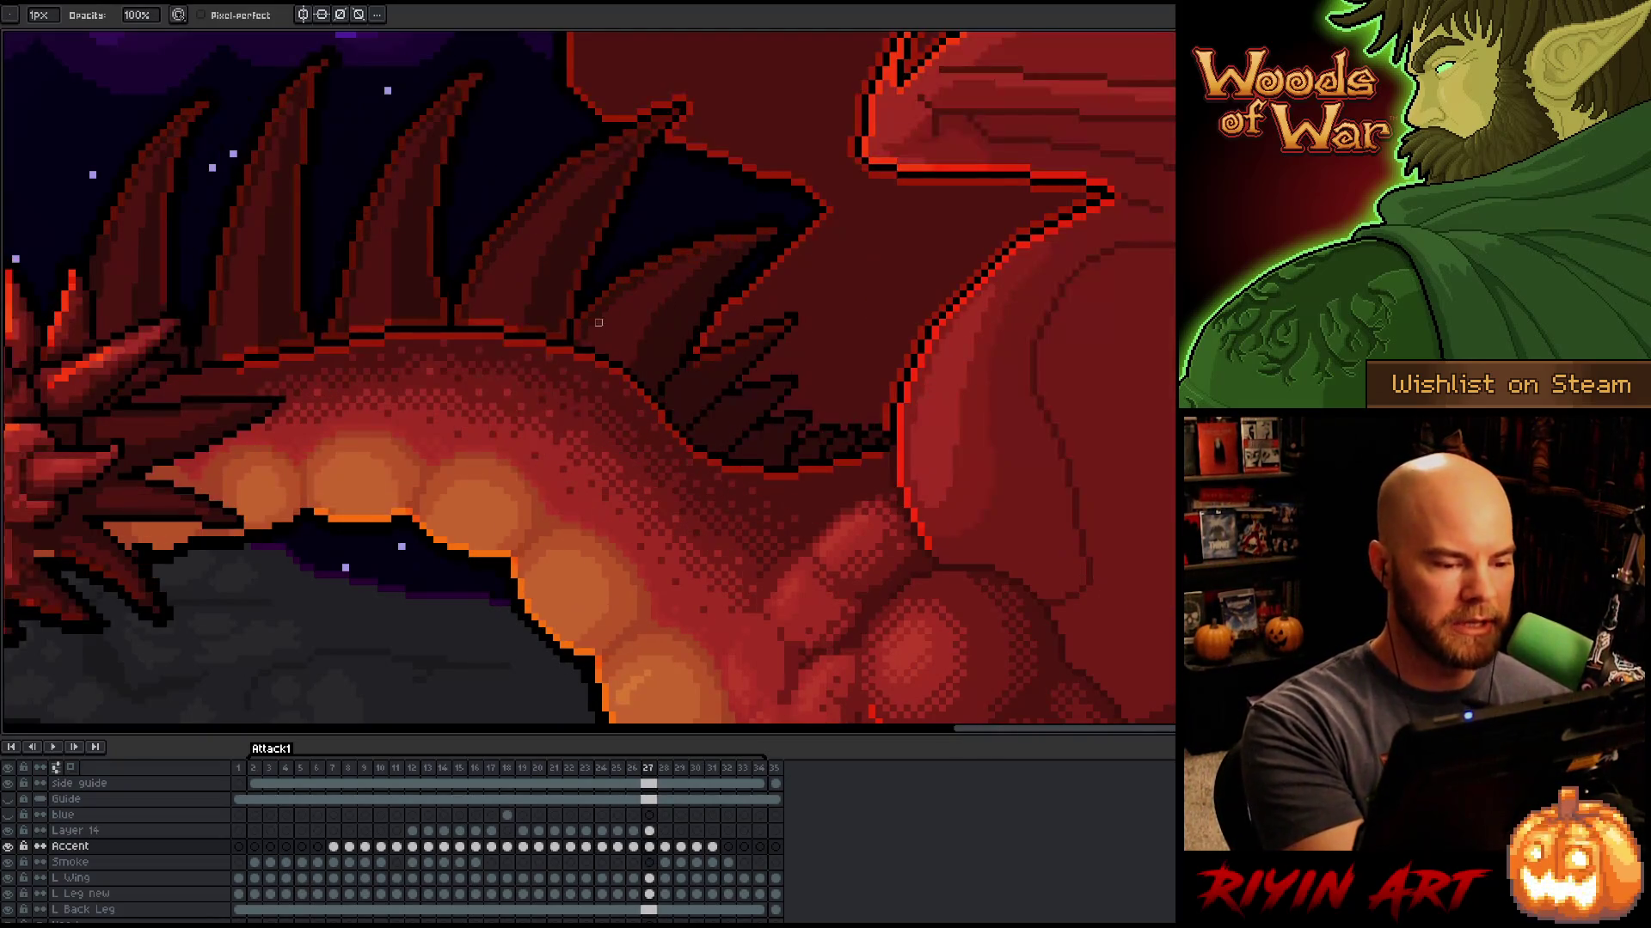
key(Left)
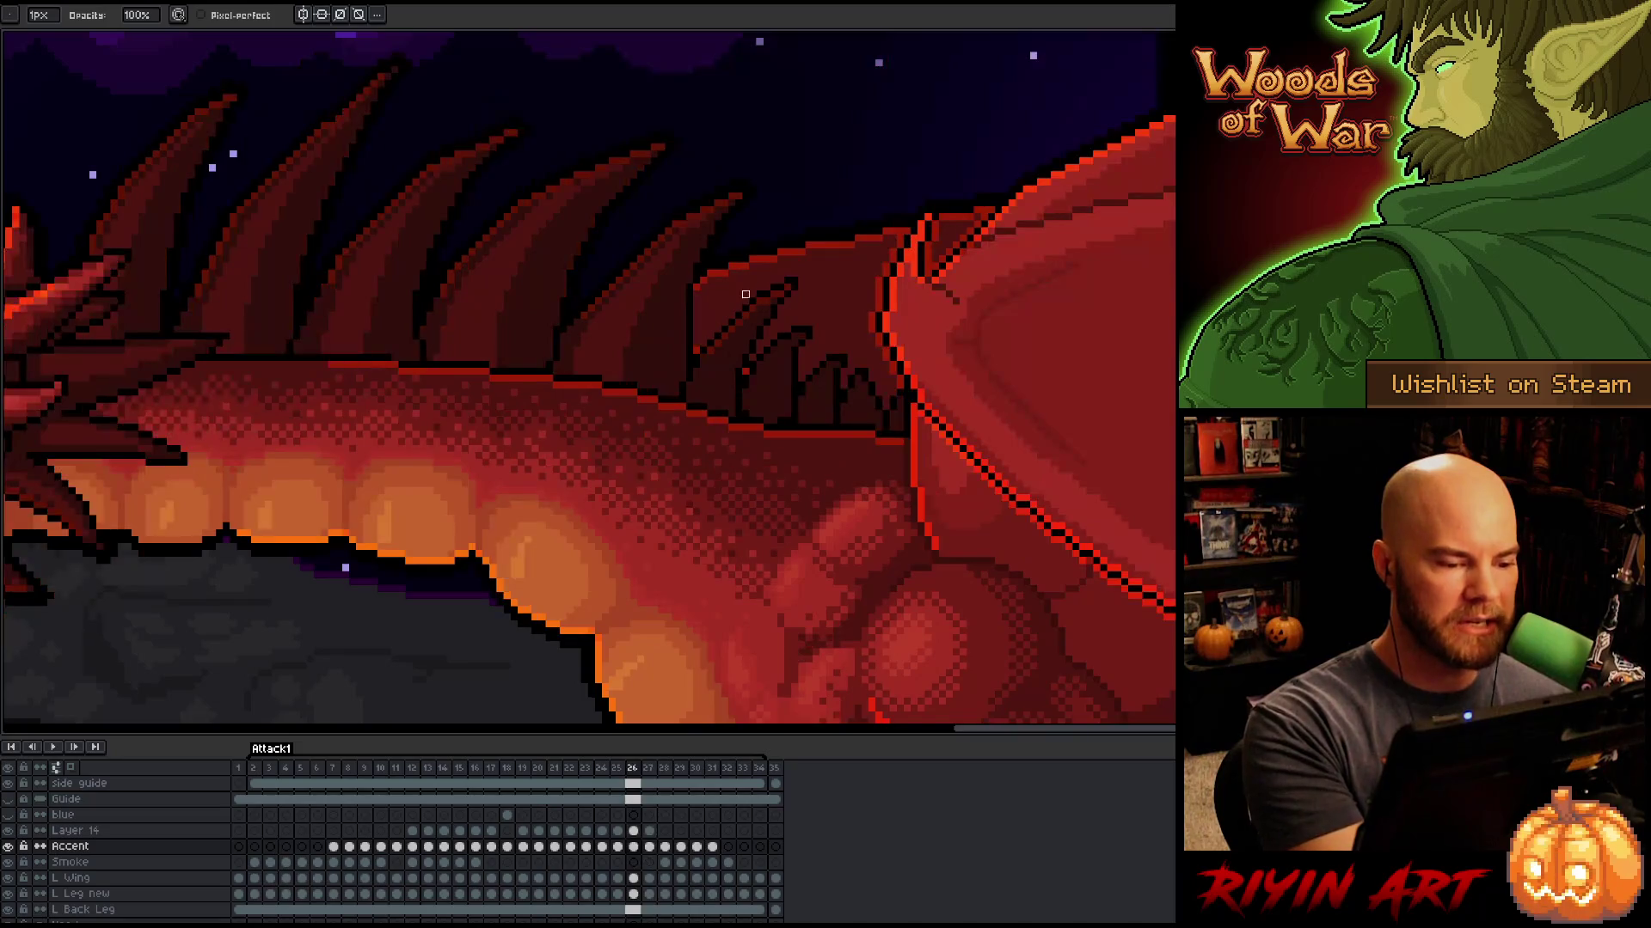
key(Right)
key(Left)
key(Right)
key(Left)
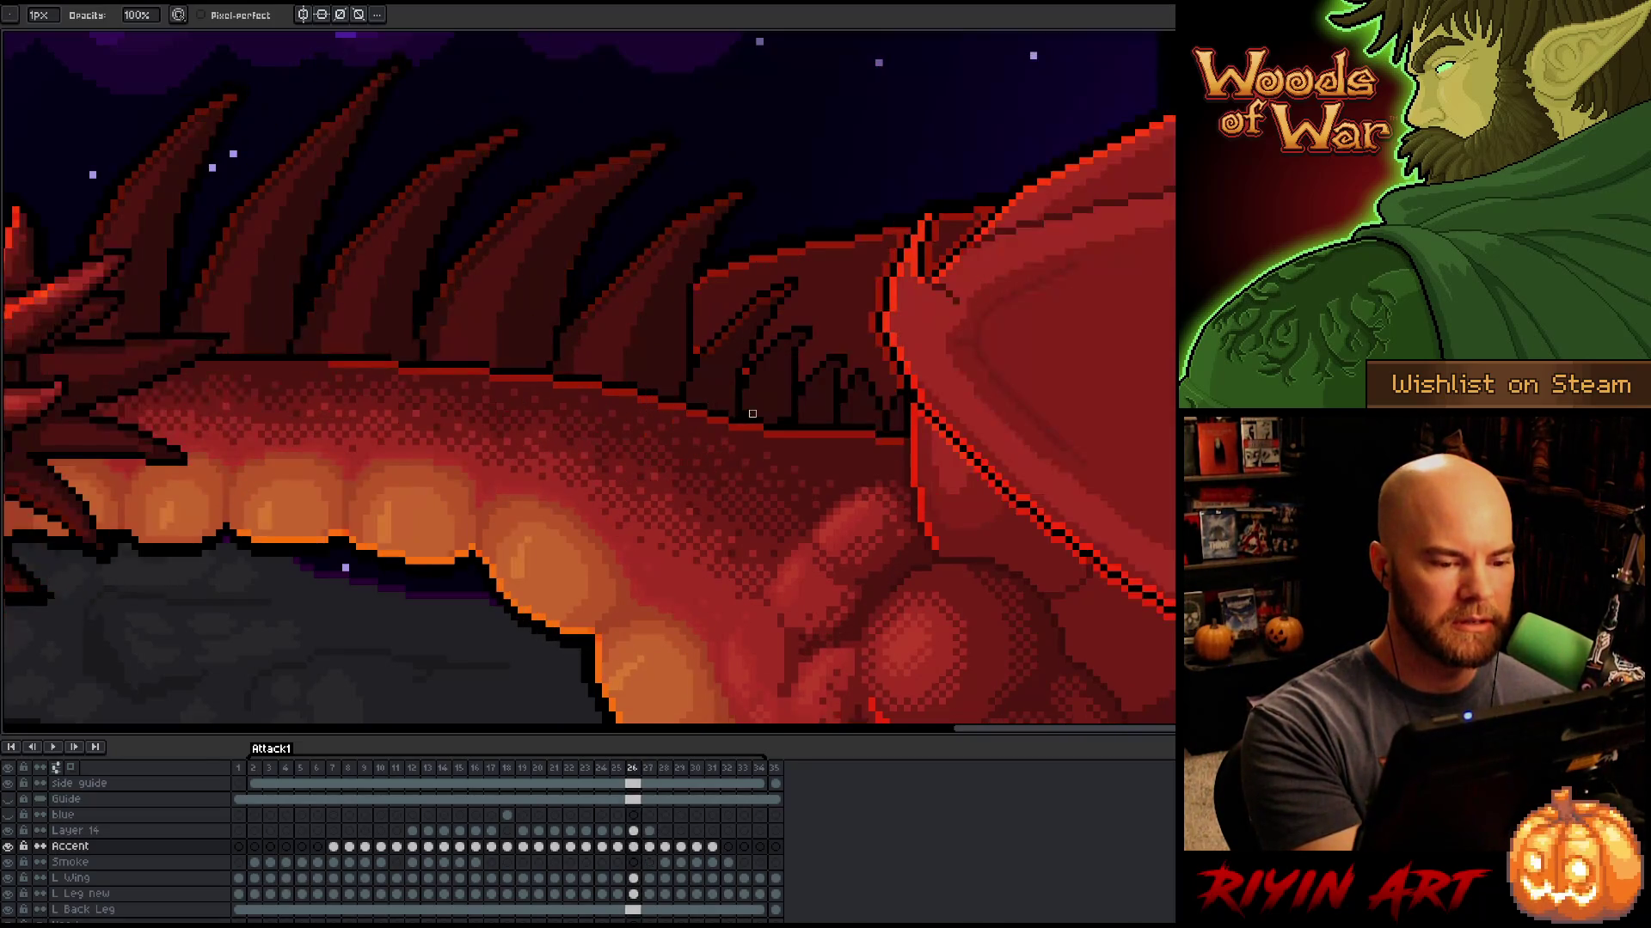
key(Right)
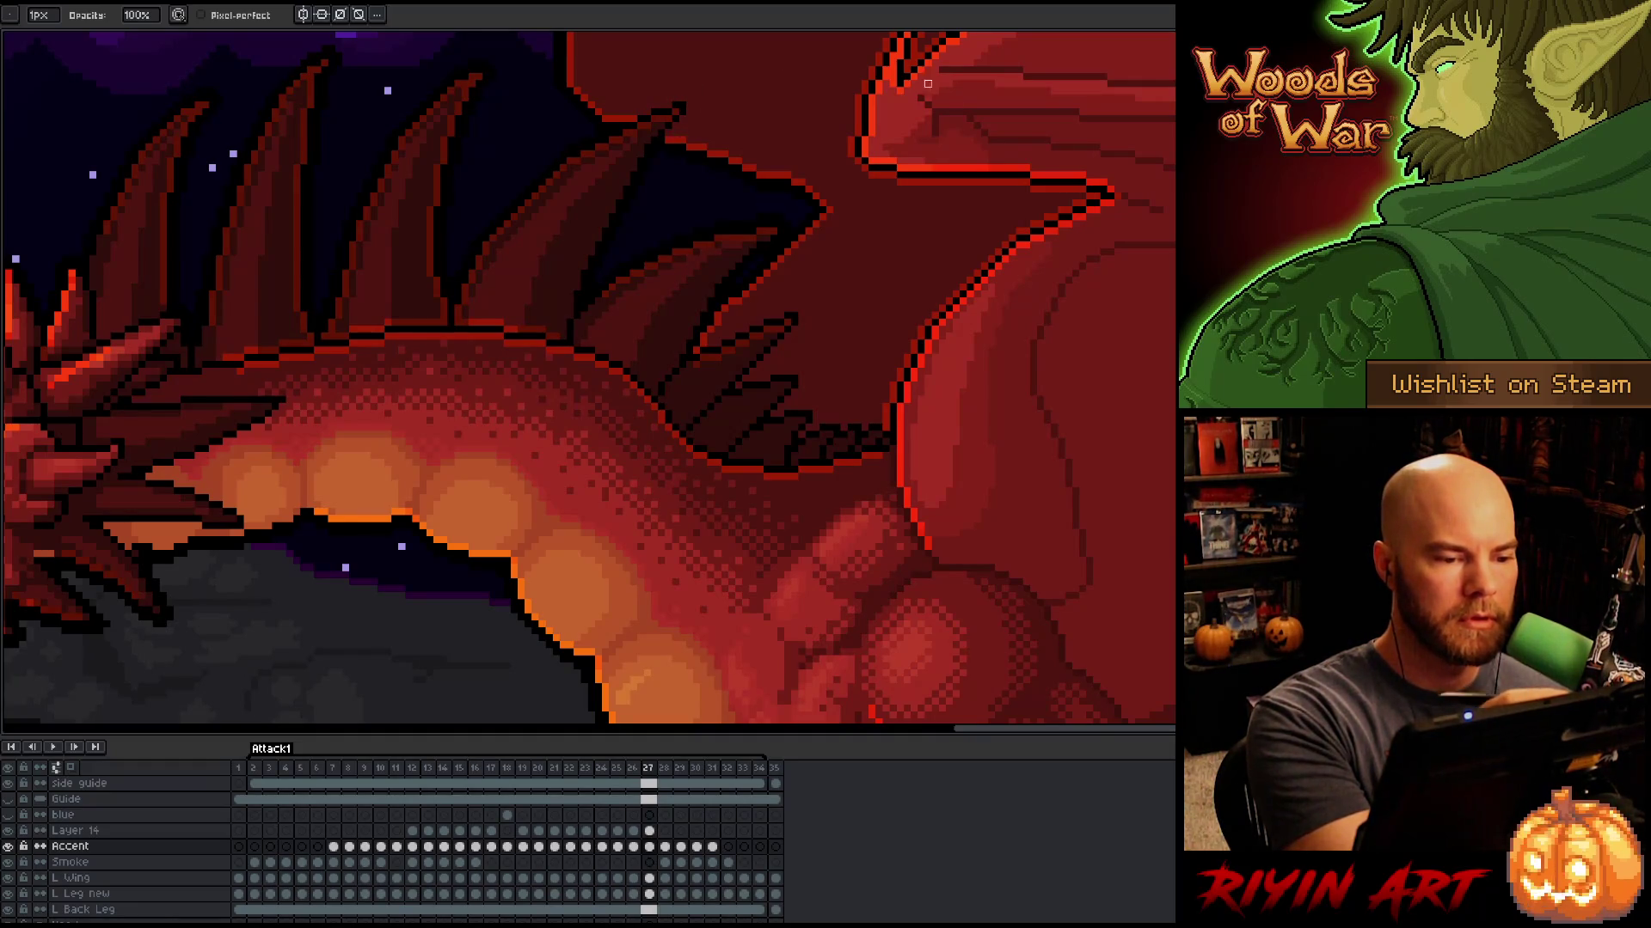
Step: Recheck frames 26 and 27, land on 27, and pan to the head and neck spines
key(Left)
key(Right)
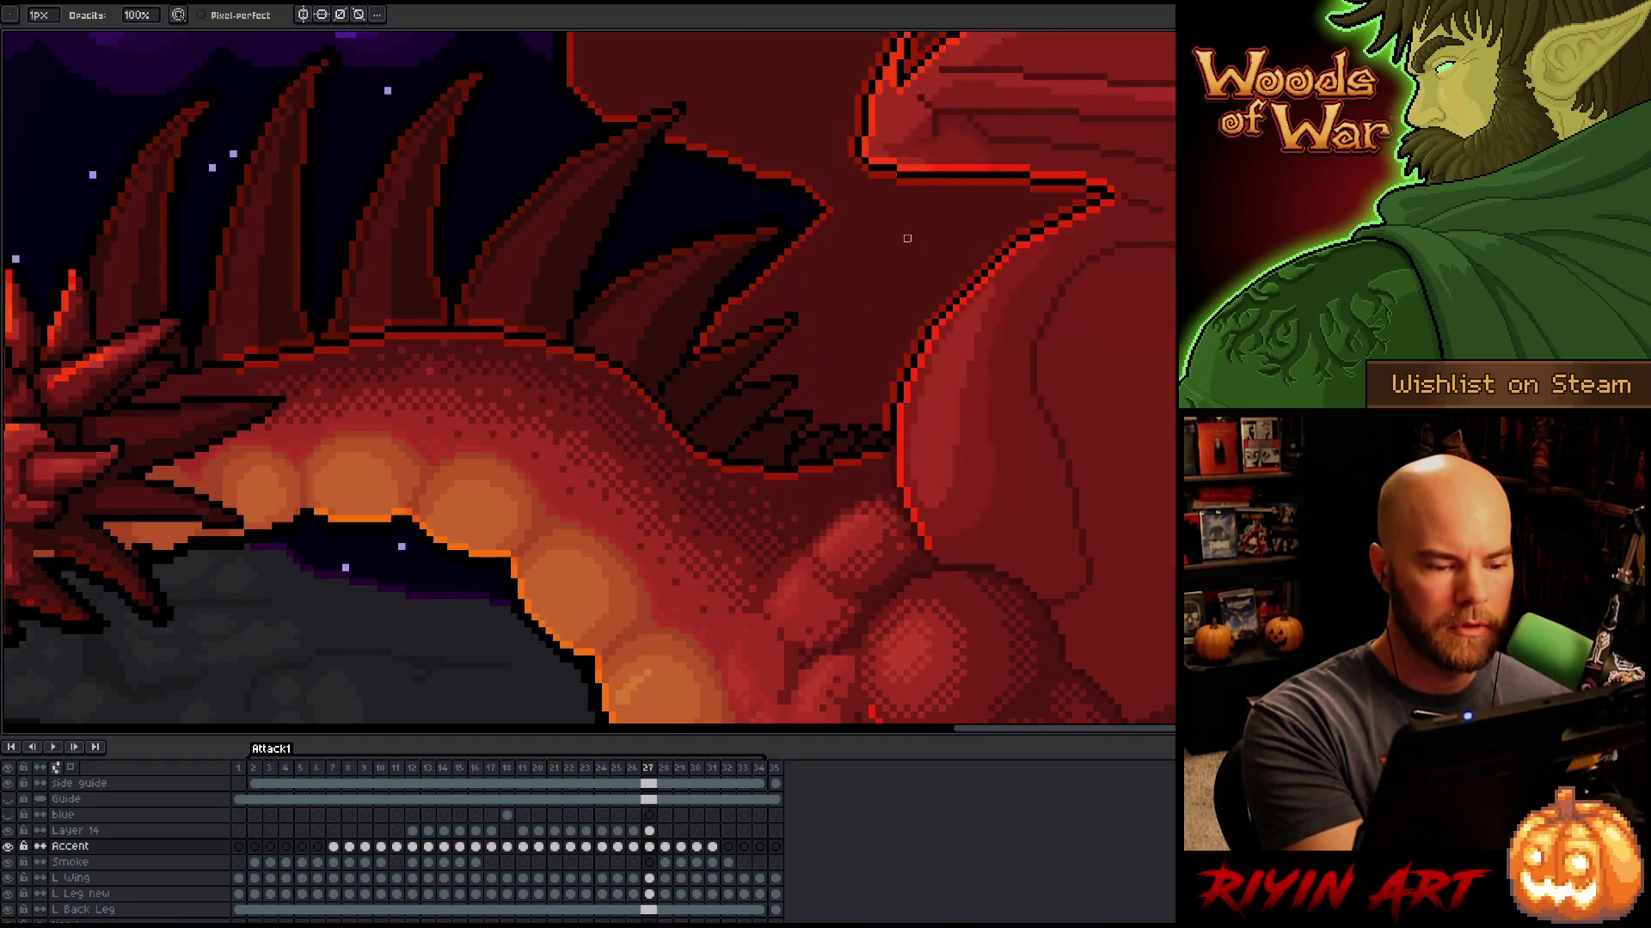
key(Left)
key(Right)
drag(696, 371, 864, 437)
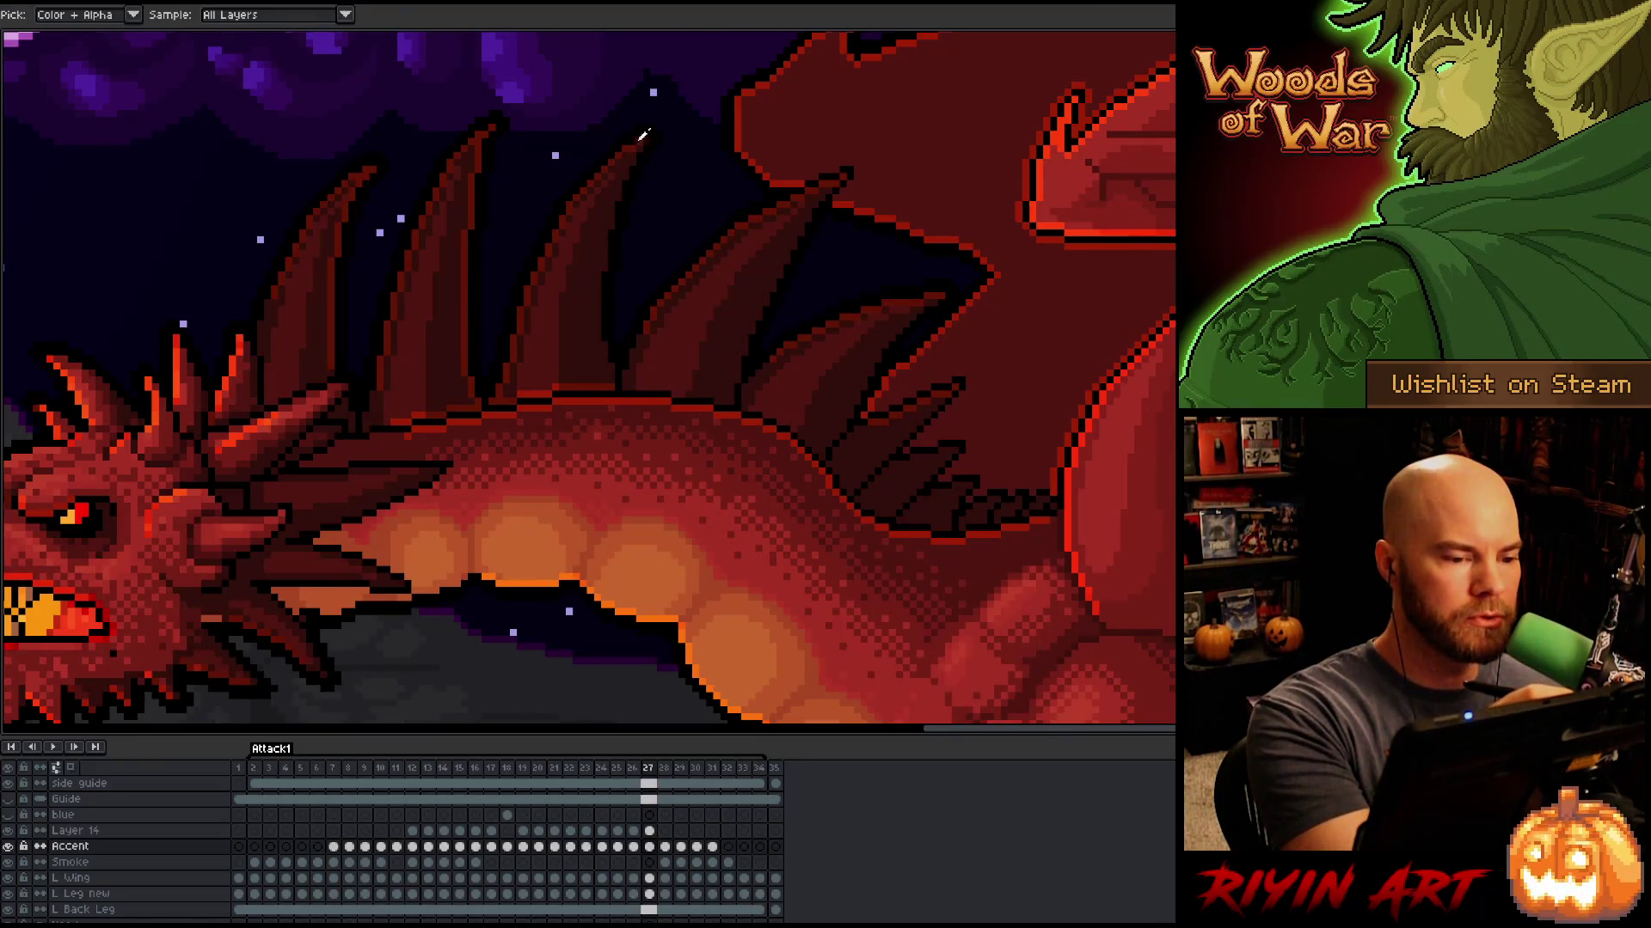
Step: Toggle the timeline and side panels to settle on a larger canvas view
key(Tab)
key(Tab)
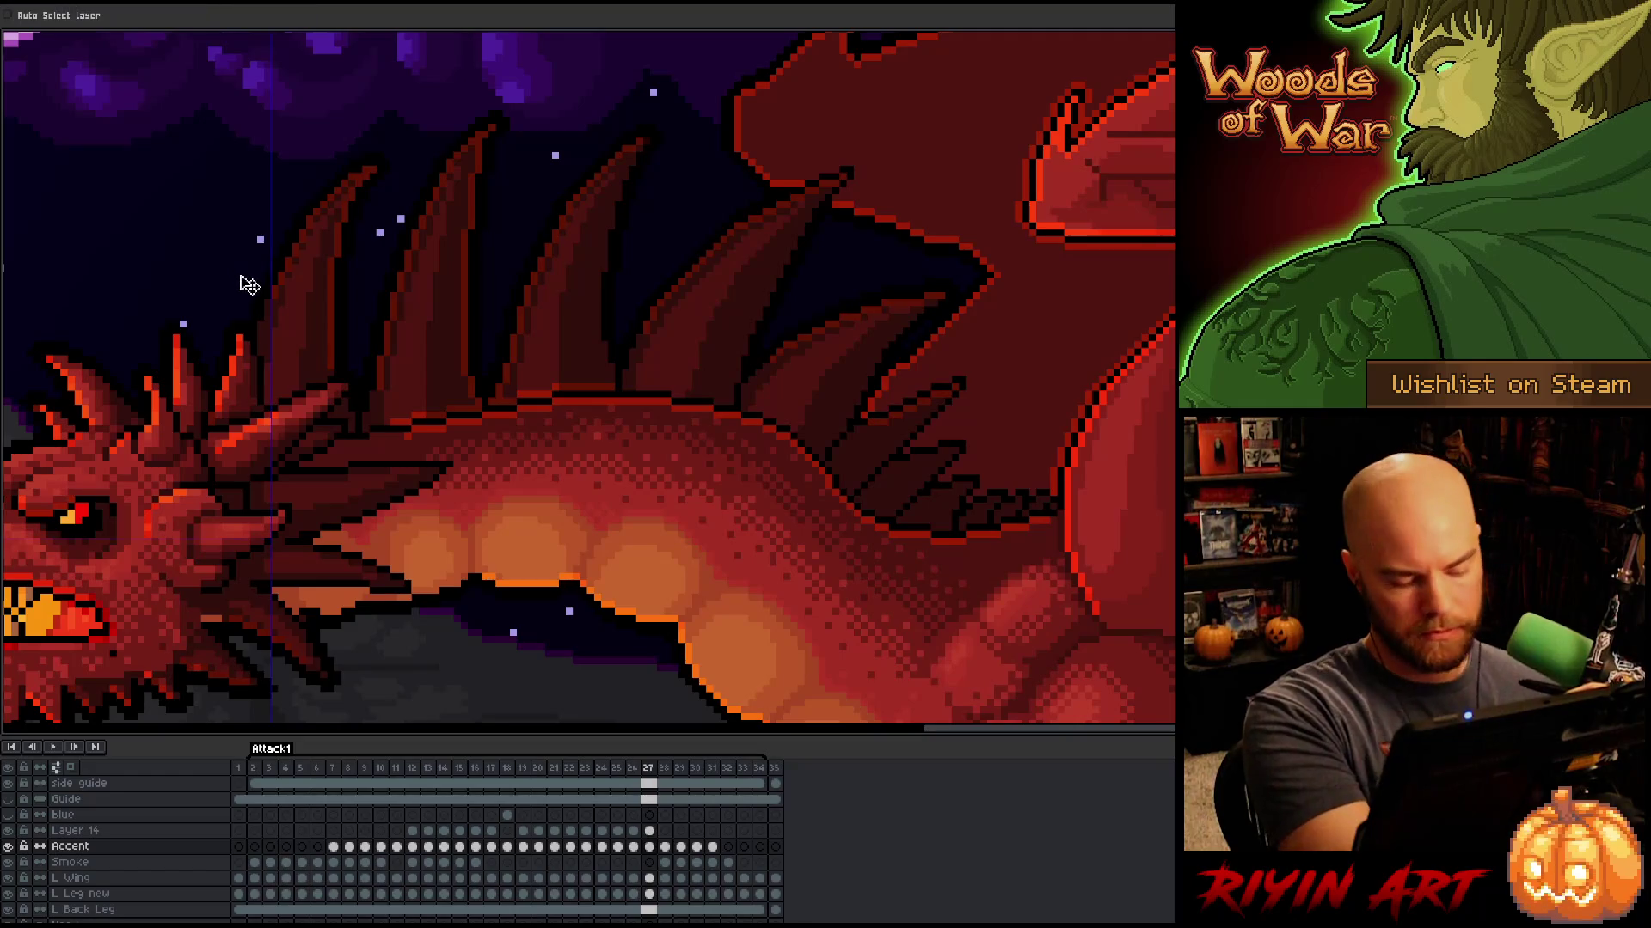
key(Tab)
key(ctrl+f)
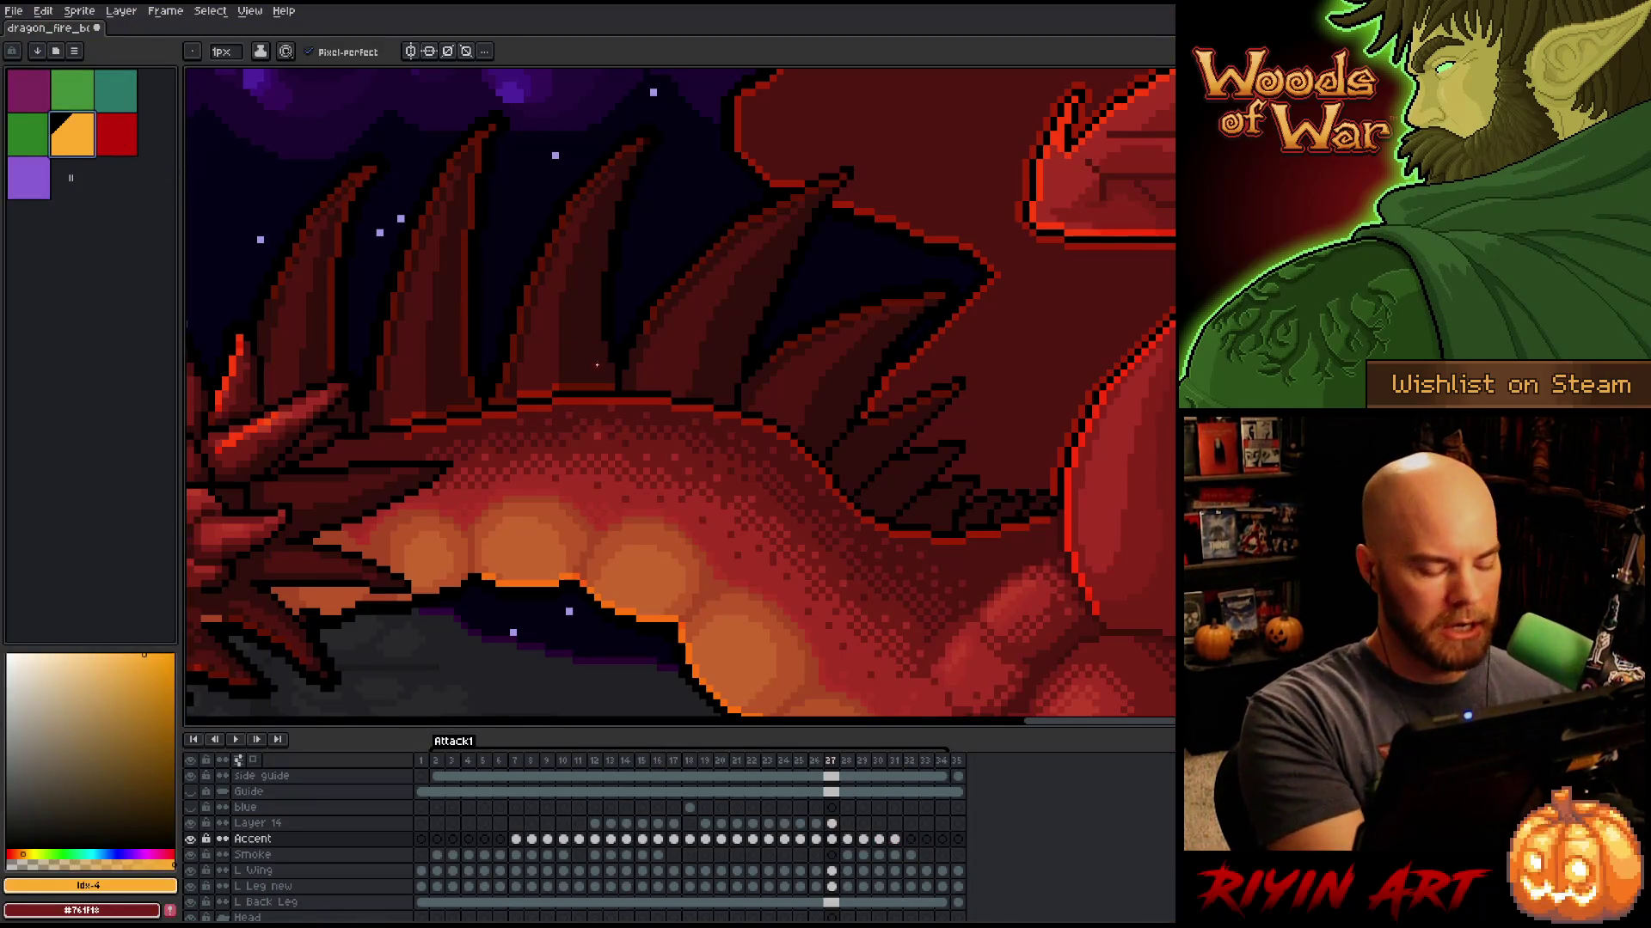
key(ctrl+f)
key(Tab)
key(ctrl+f)
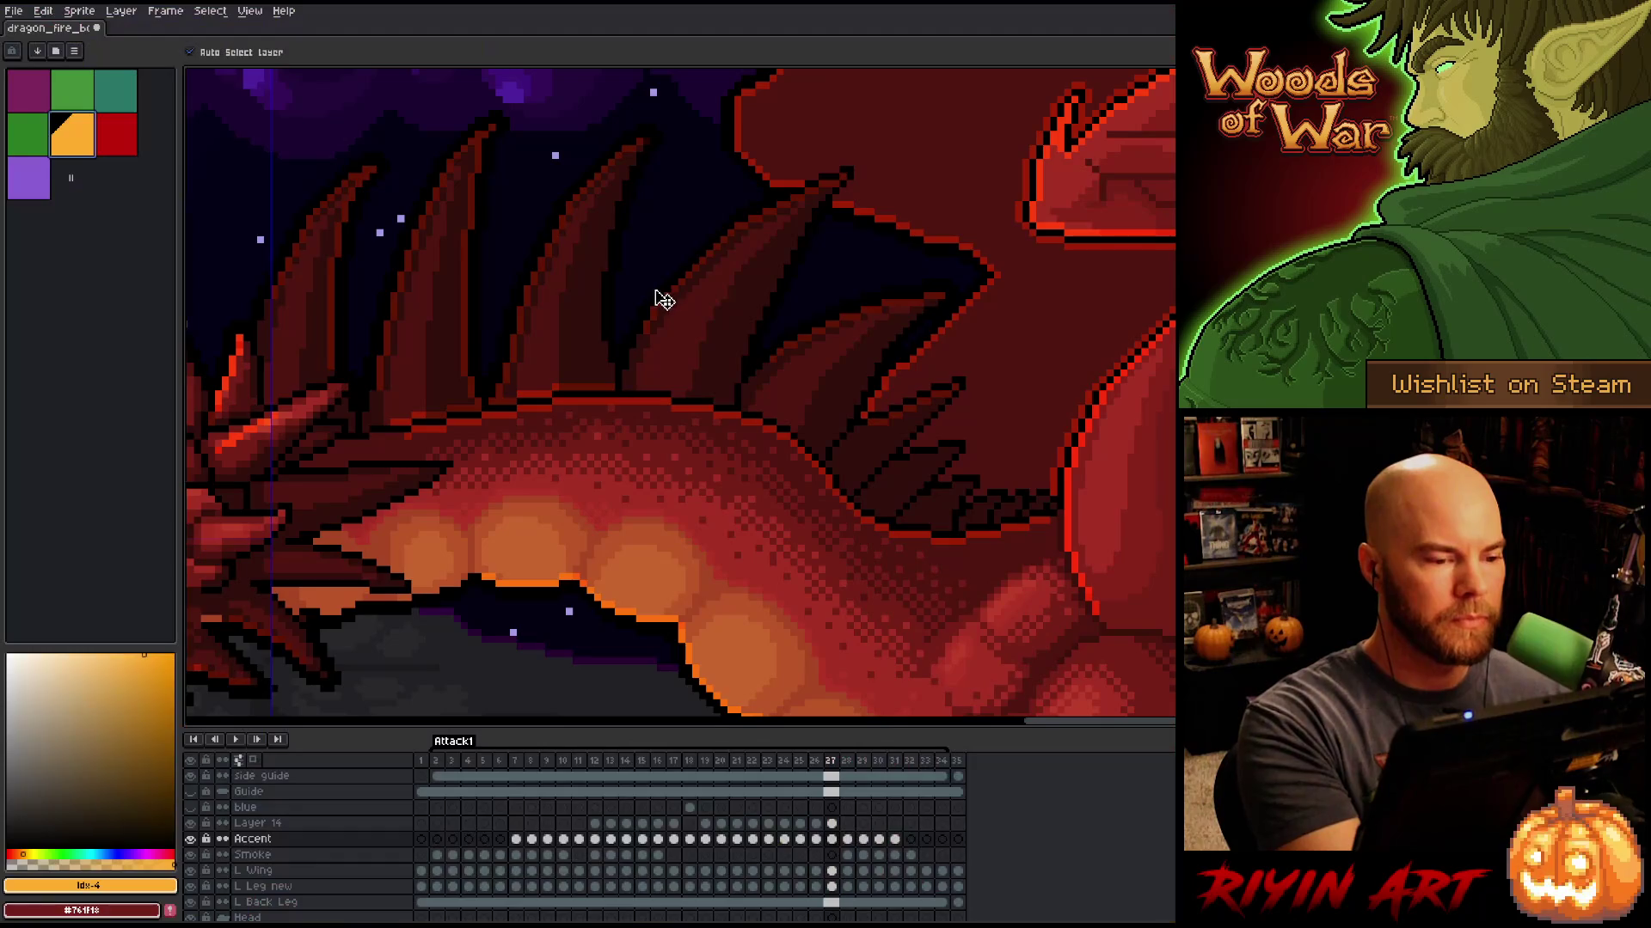
key(Tab)
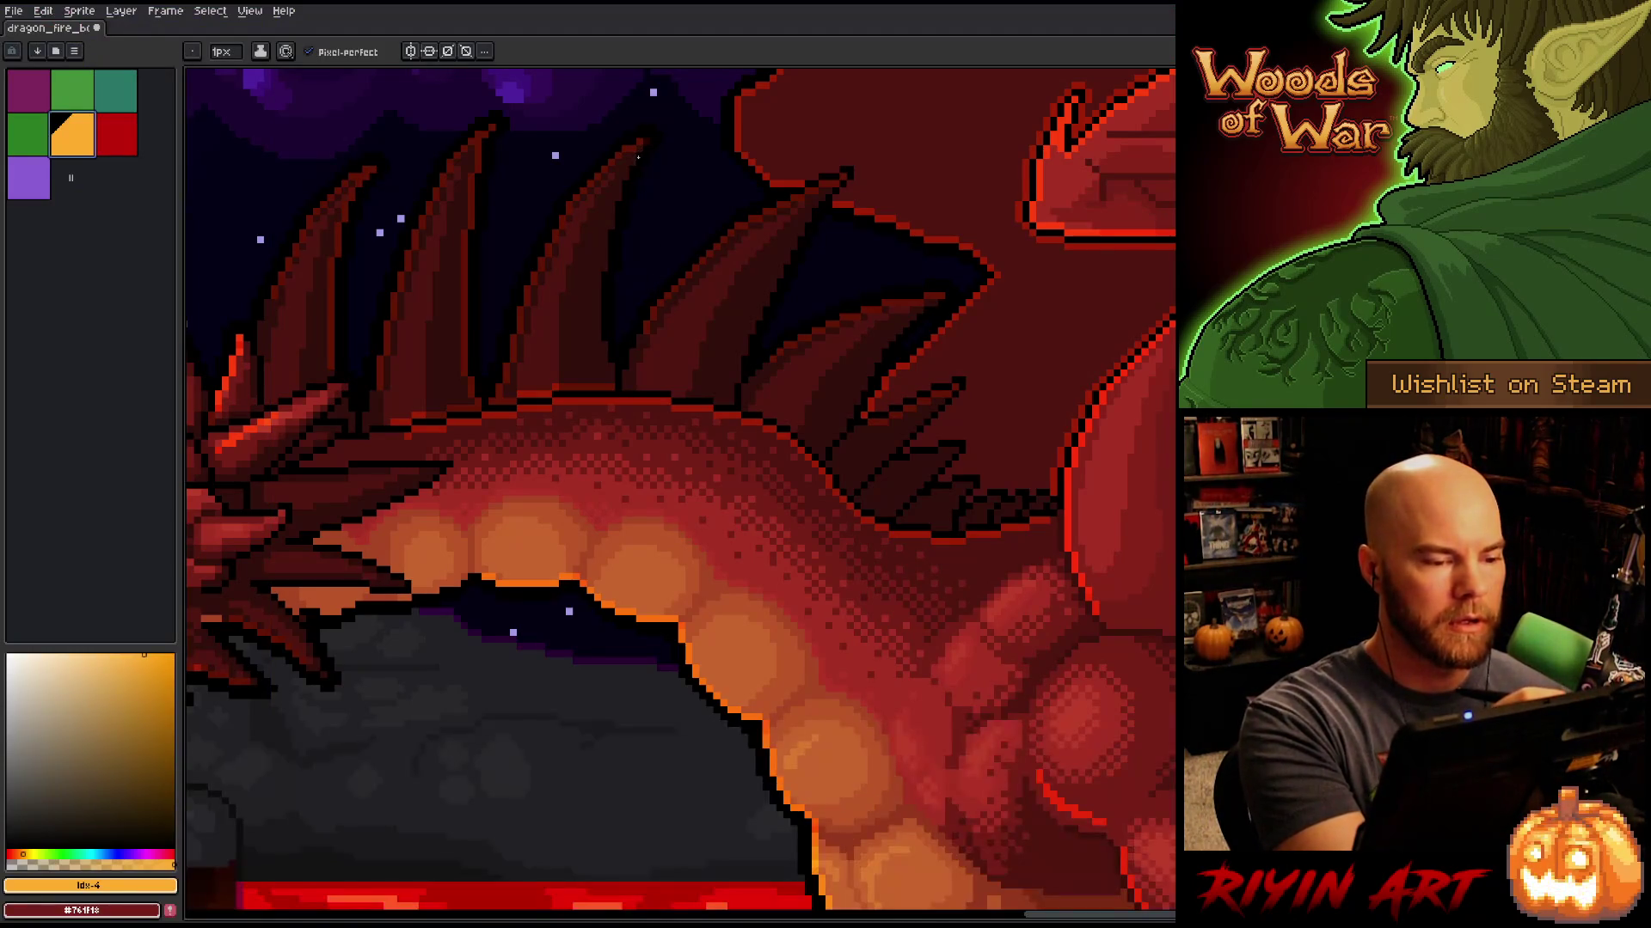
key(Tab)
key(ctrl+f)
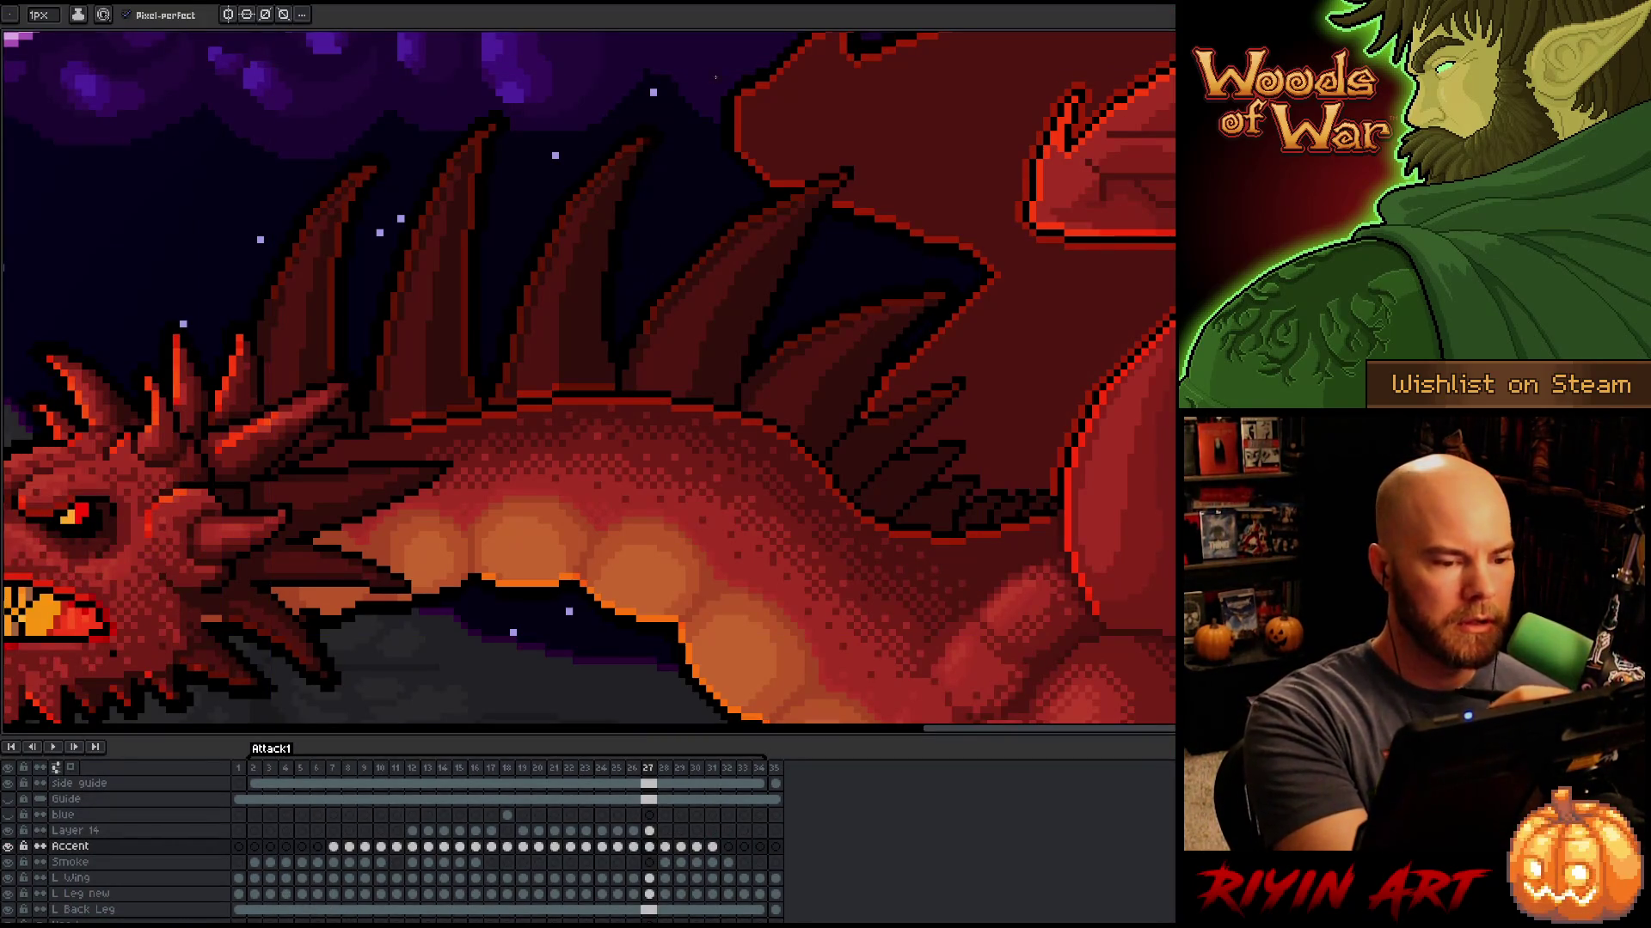
Step: Switch to the eraser and compare spine shapes between frames 26 and 27, ending on 27
key(e)
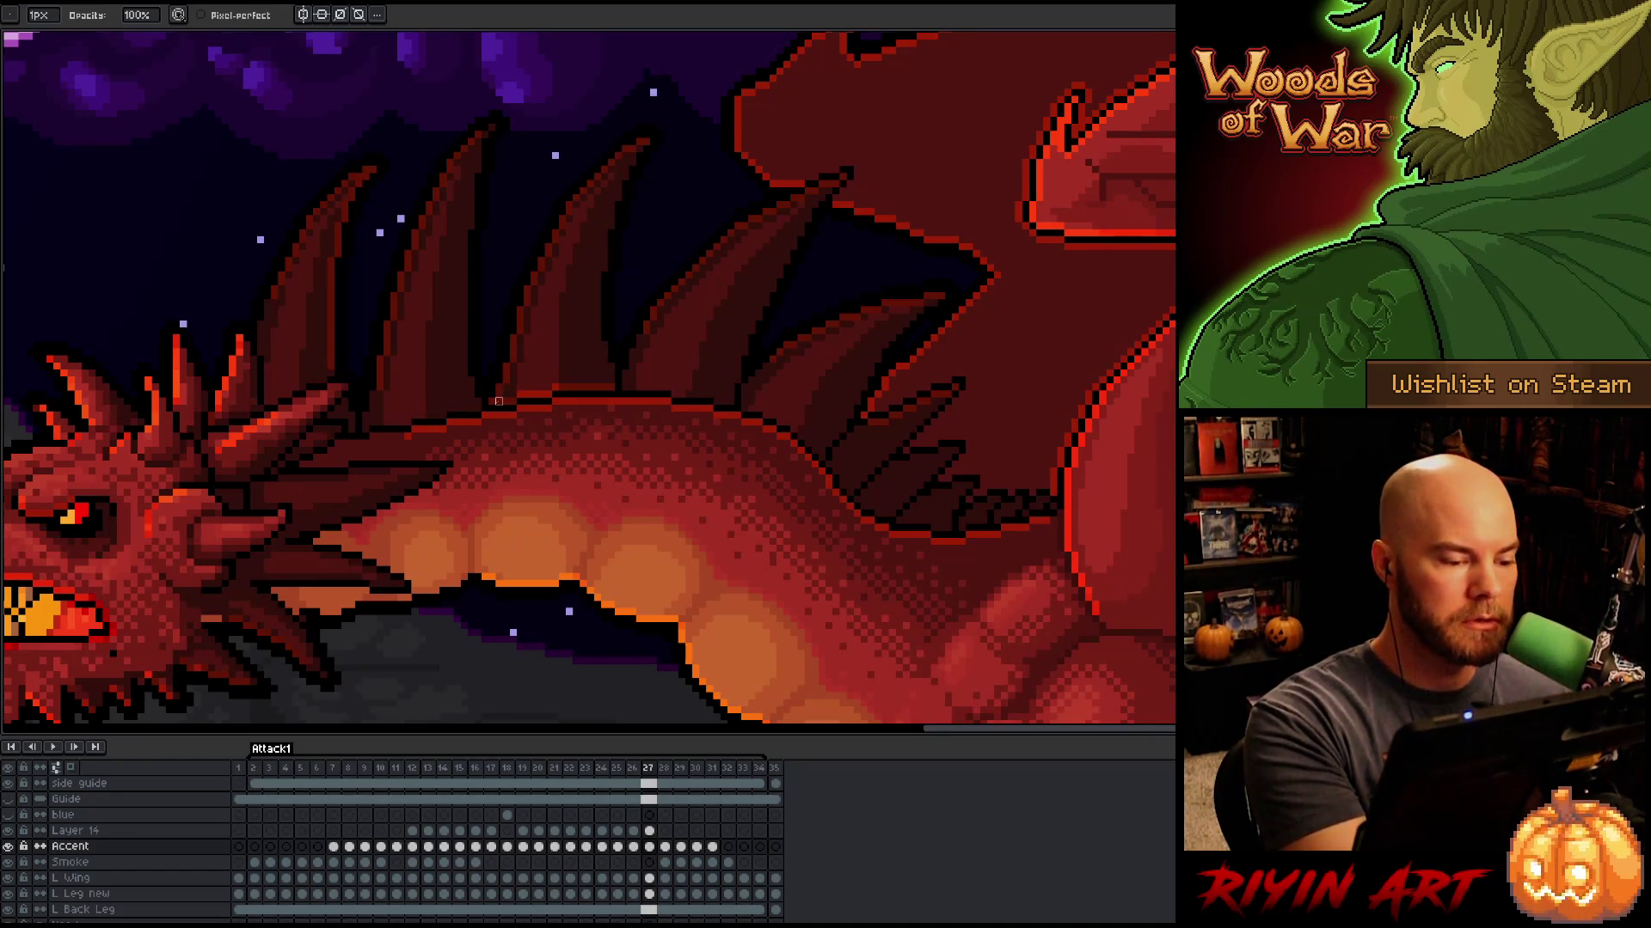
key(Left)
key(Right)
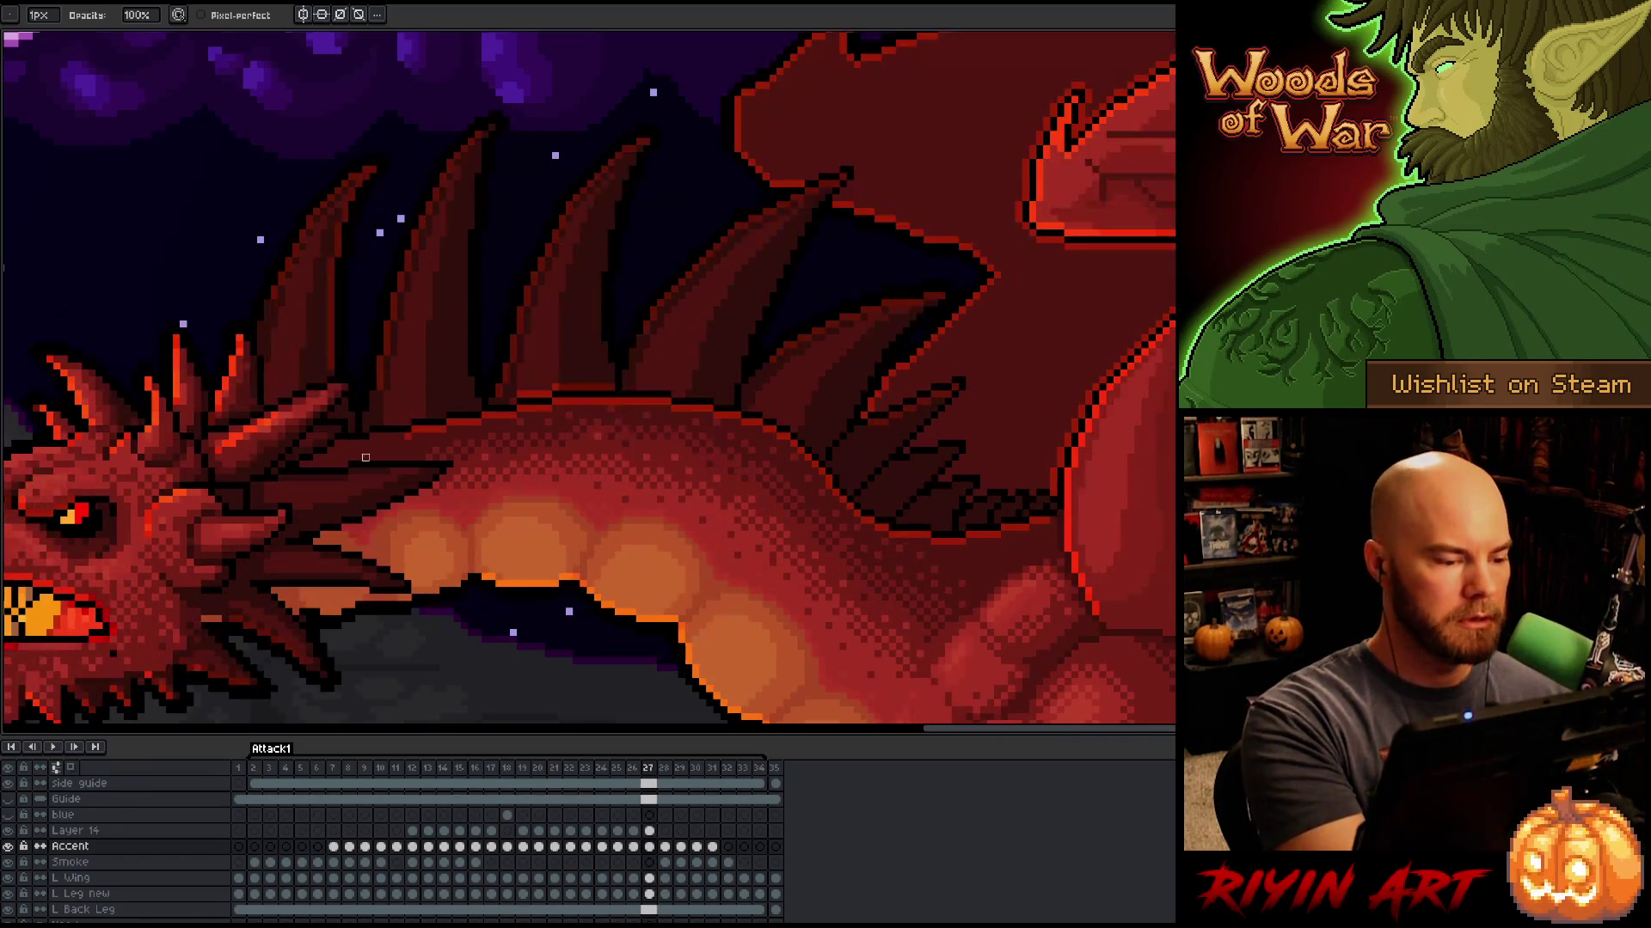
key(Left)
key(Right)
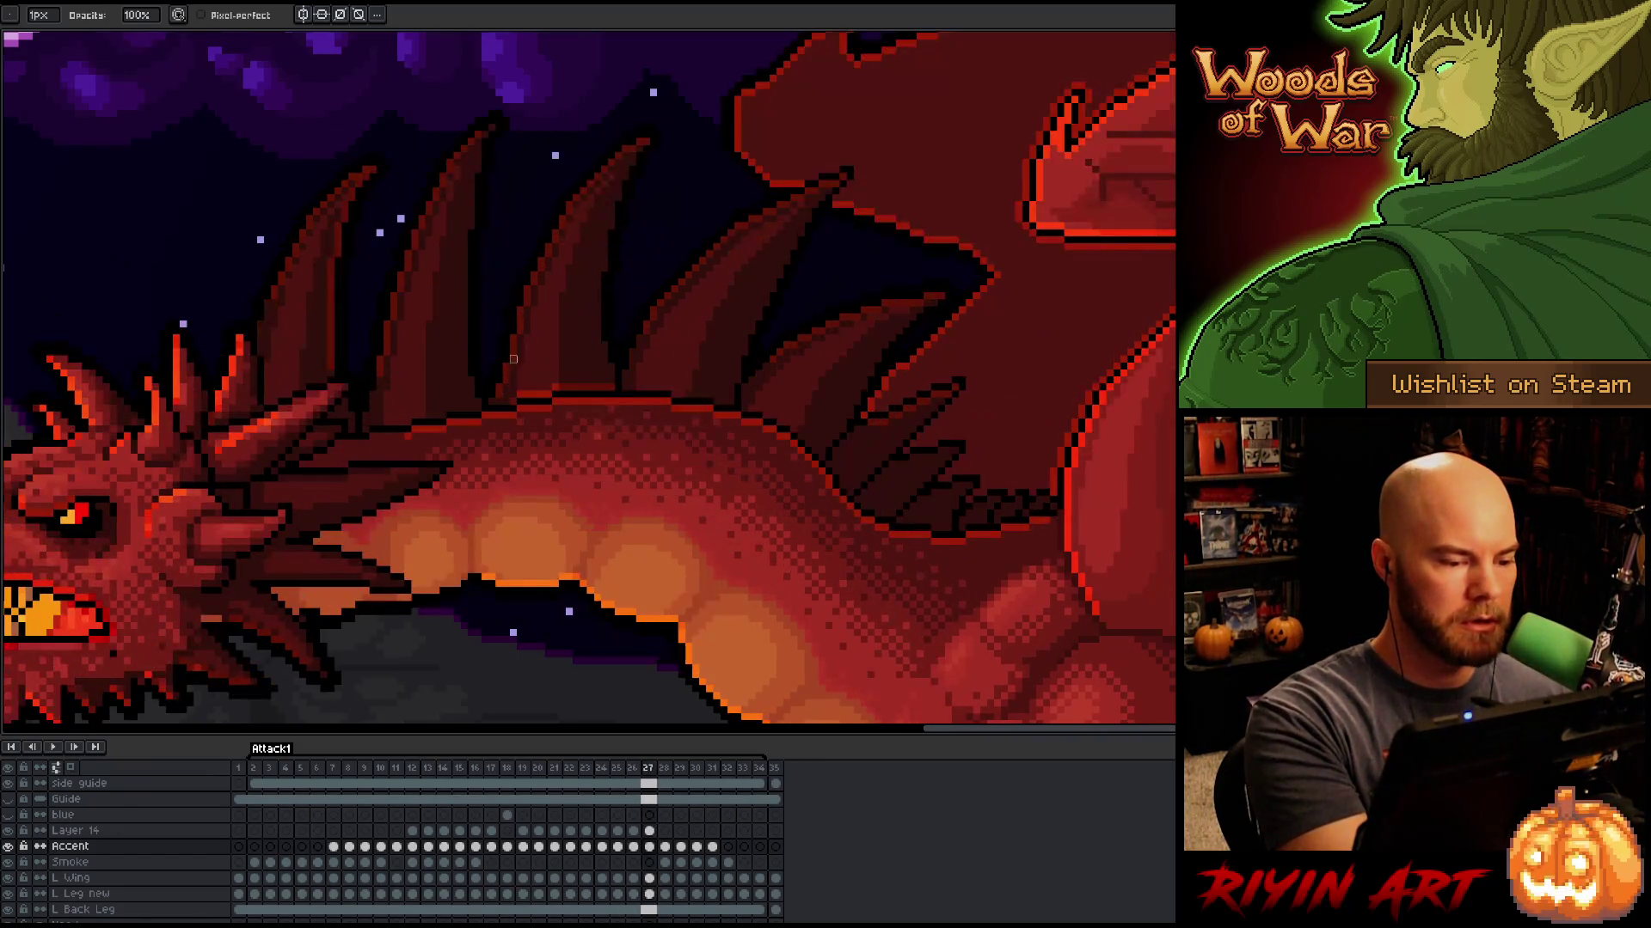
key(Left)
key(Right)
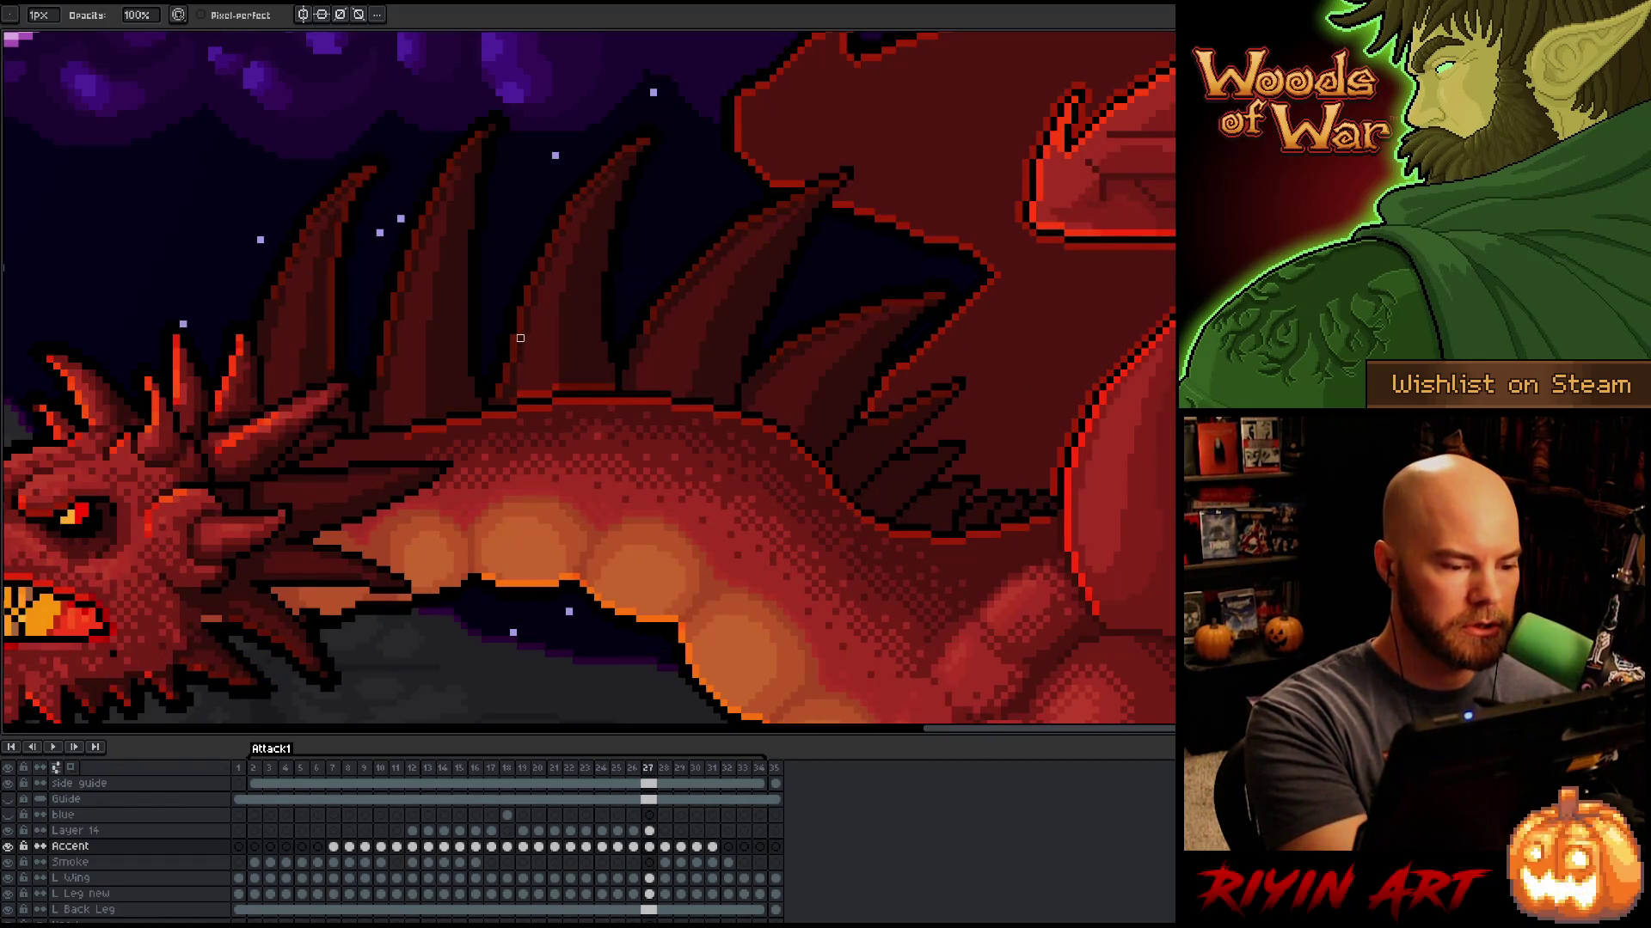
key(Left)
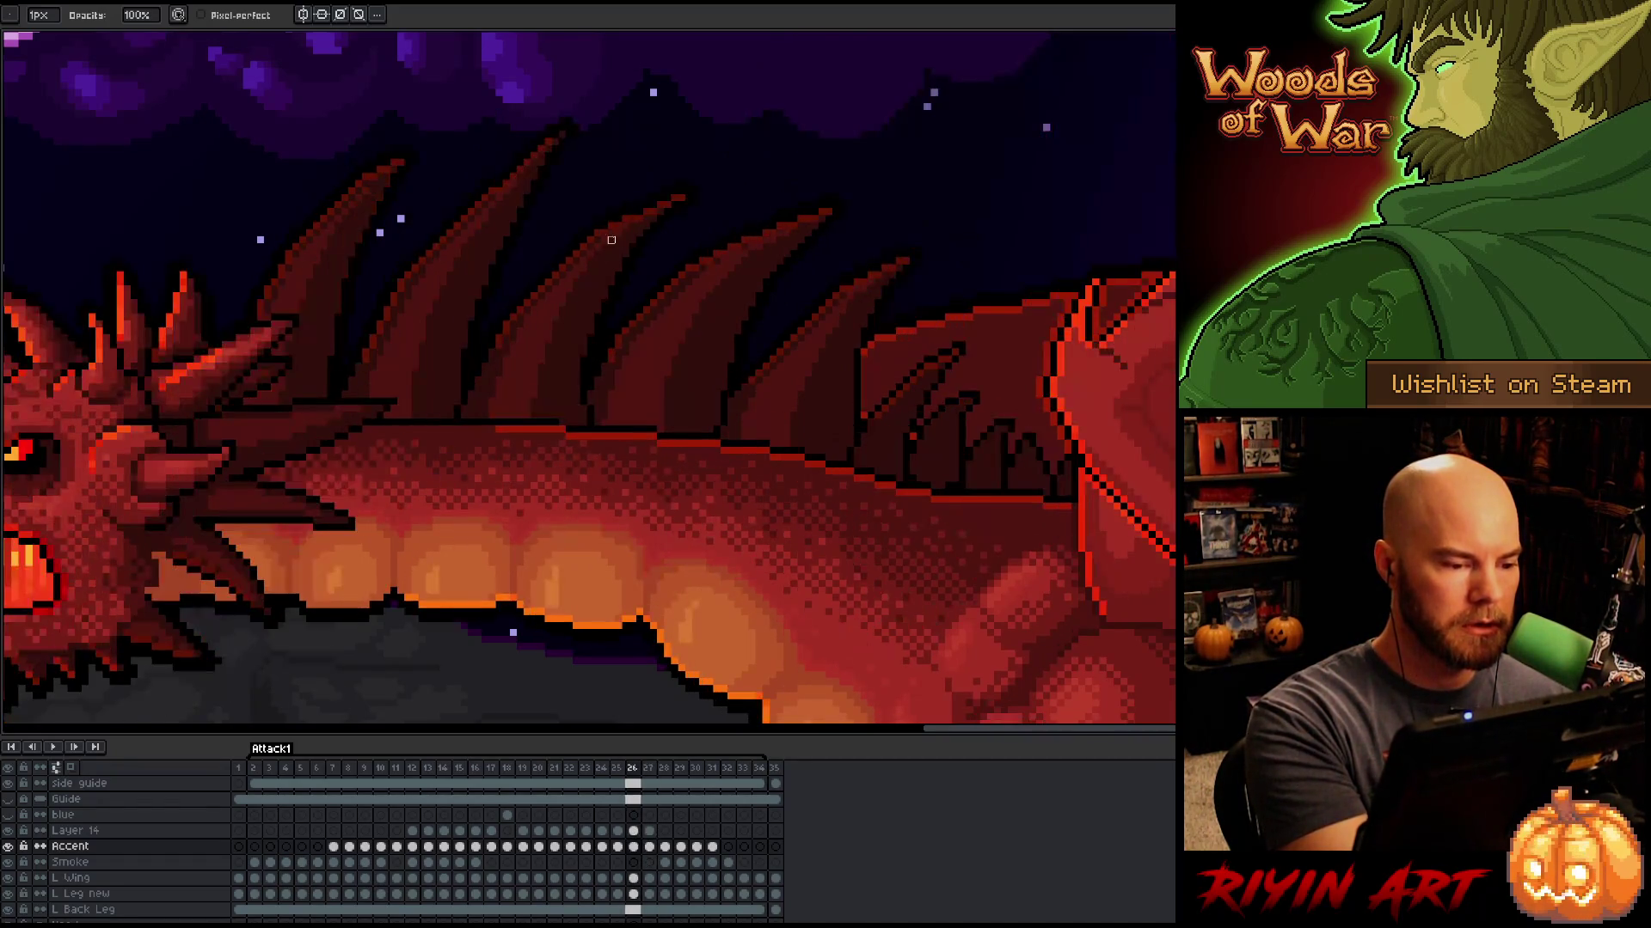
key(Right)
key(Left)
key(Right)
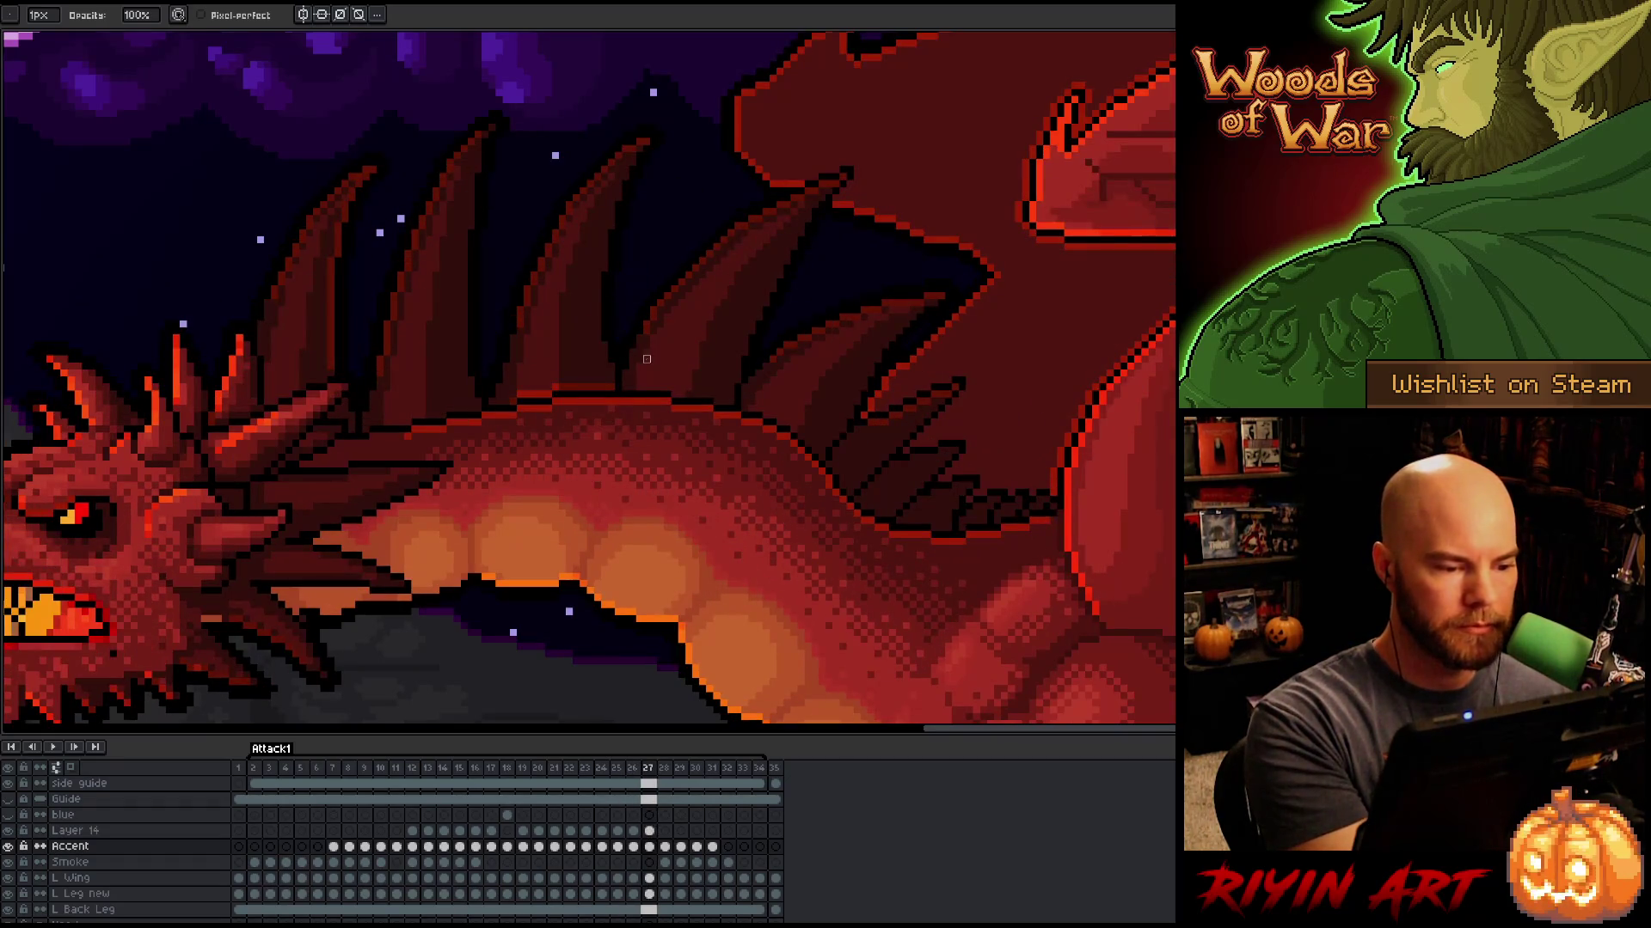
key(Left)
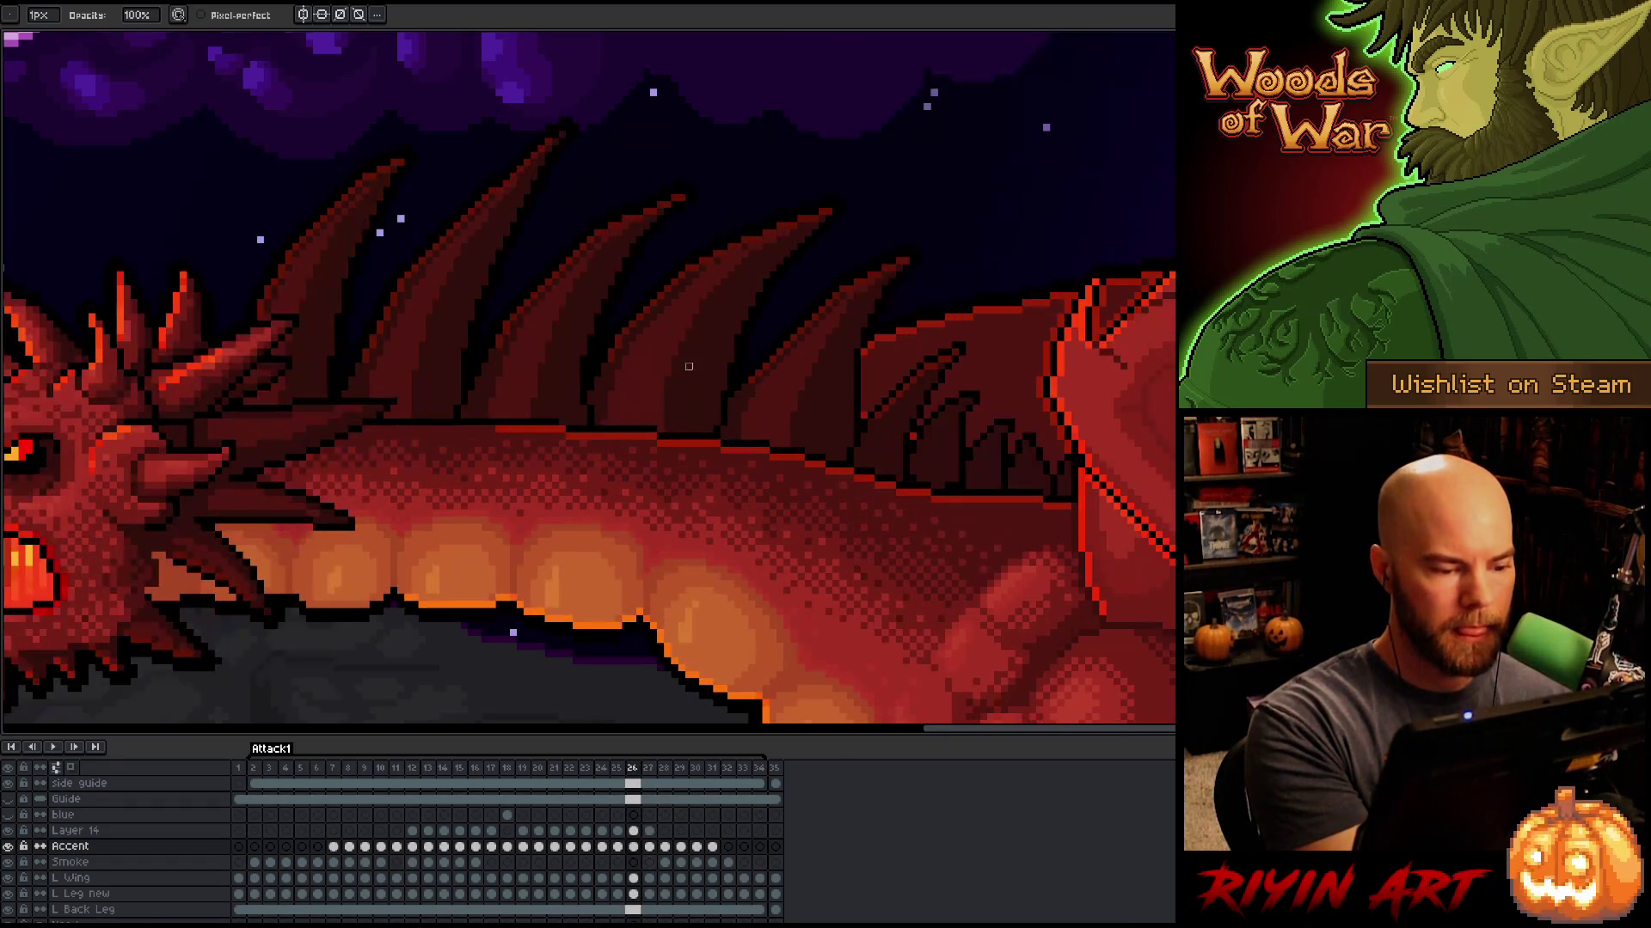
key(Right)
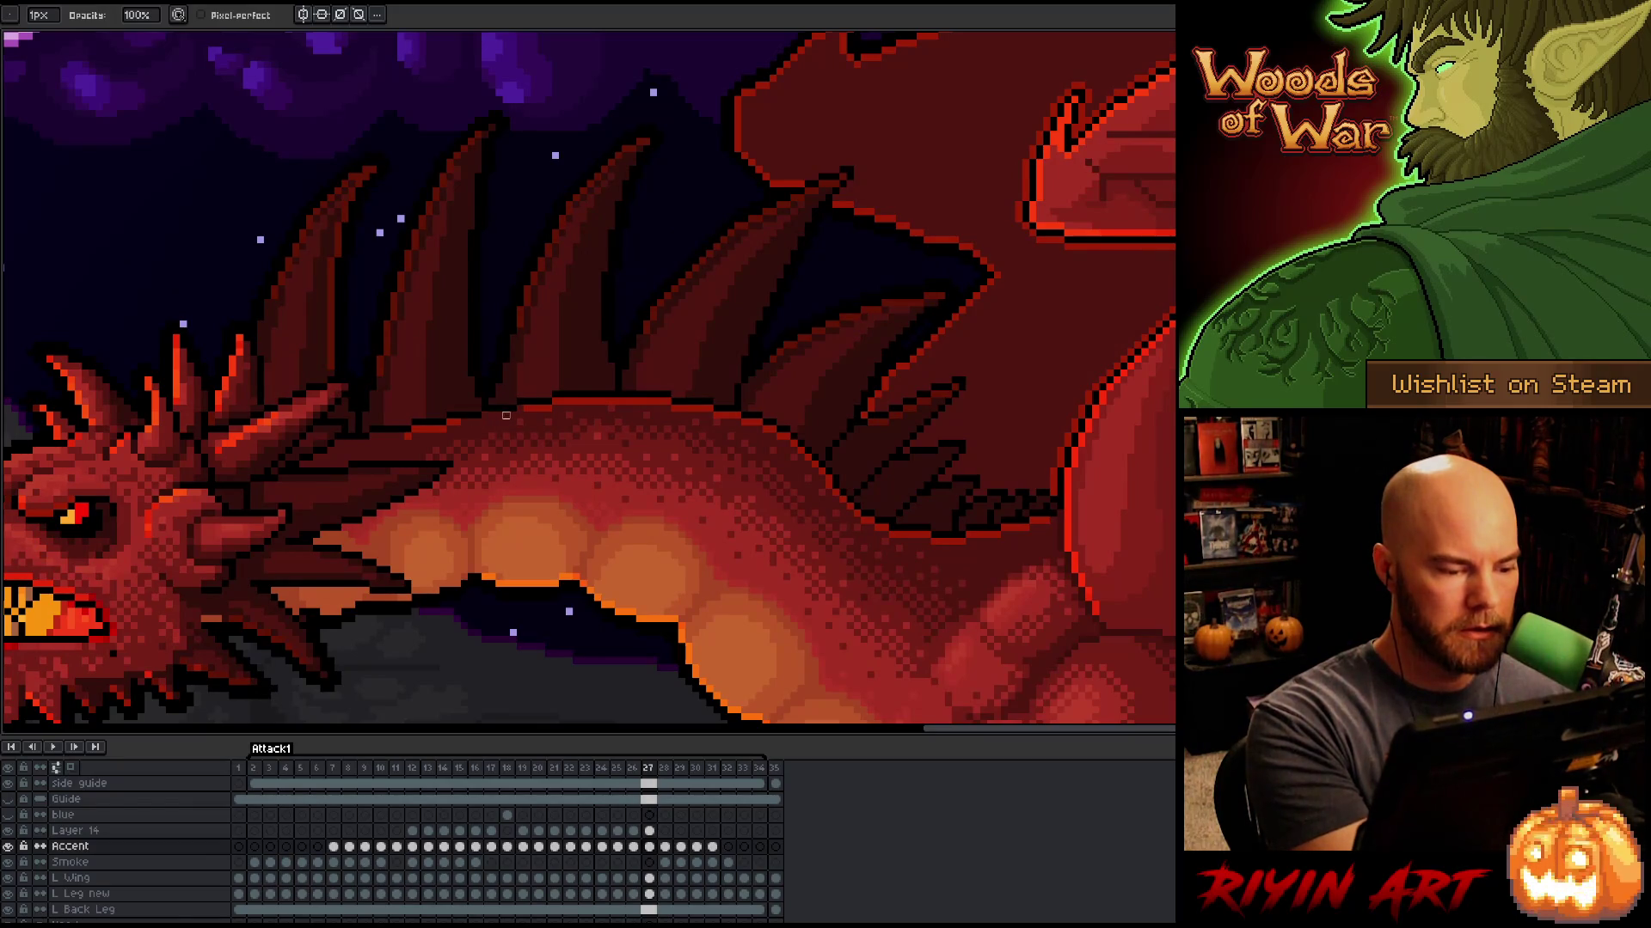
key(Left)
key(Right)
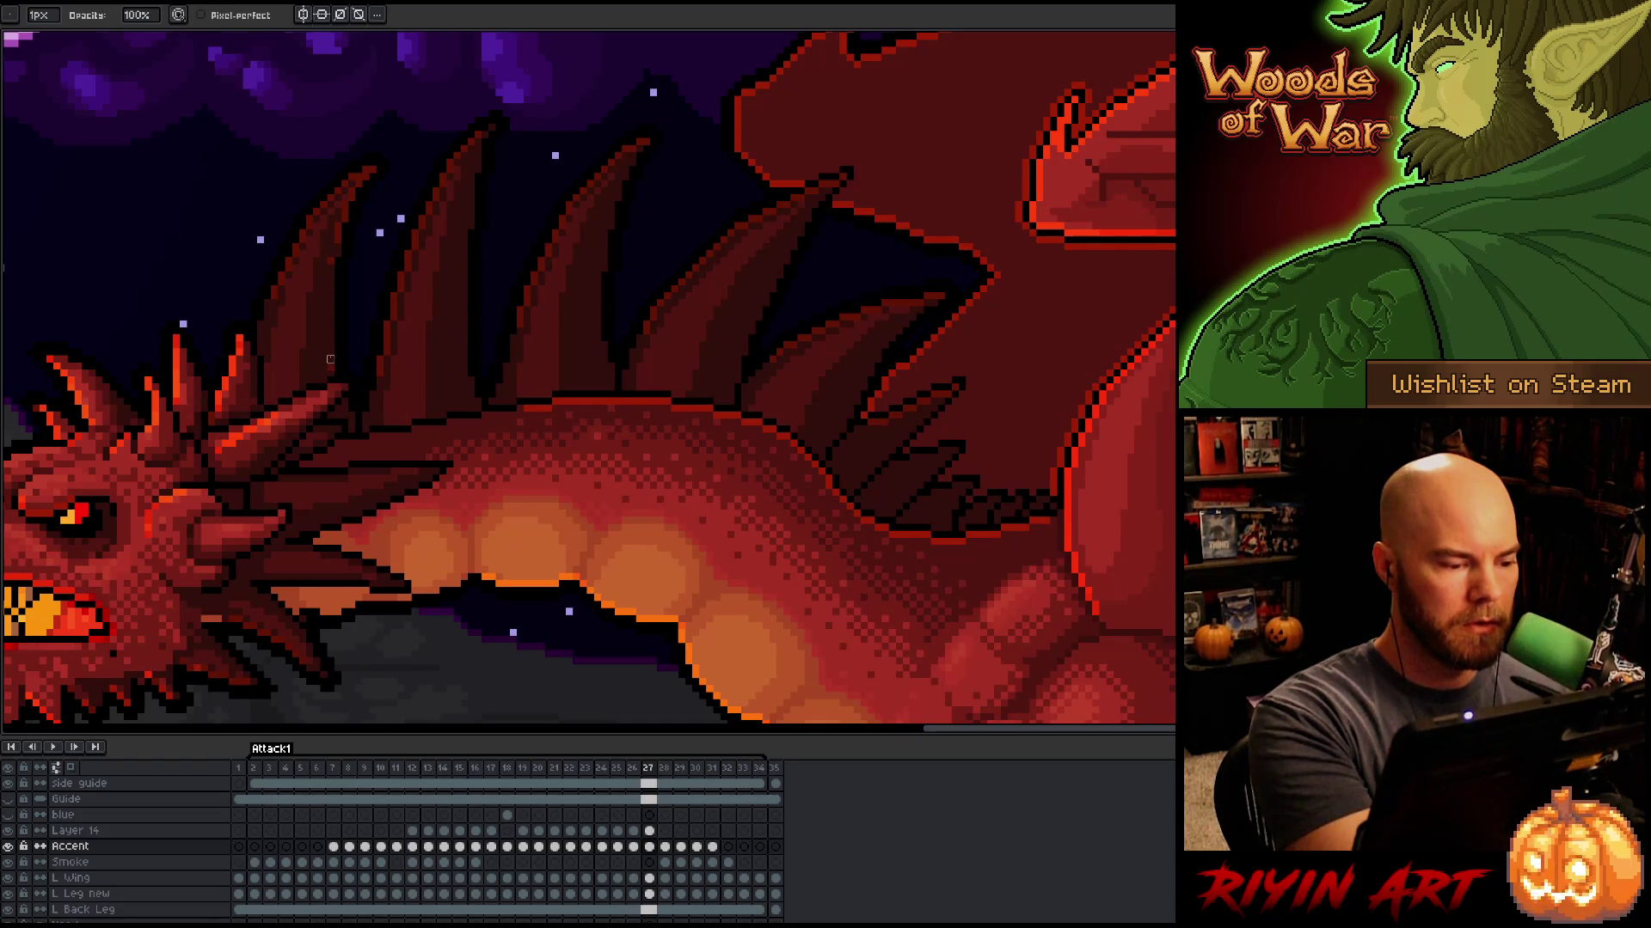
Step: Make the Accent layer active on frame 27, clear the cel selection, and pick the eraser
click(649, 833)
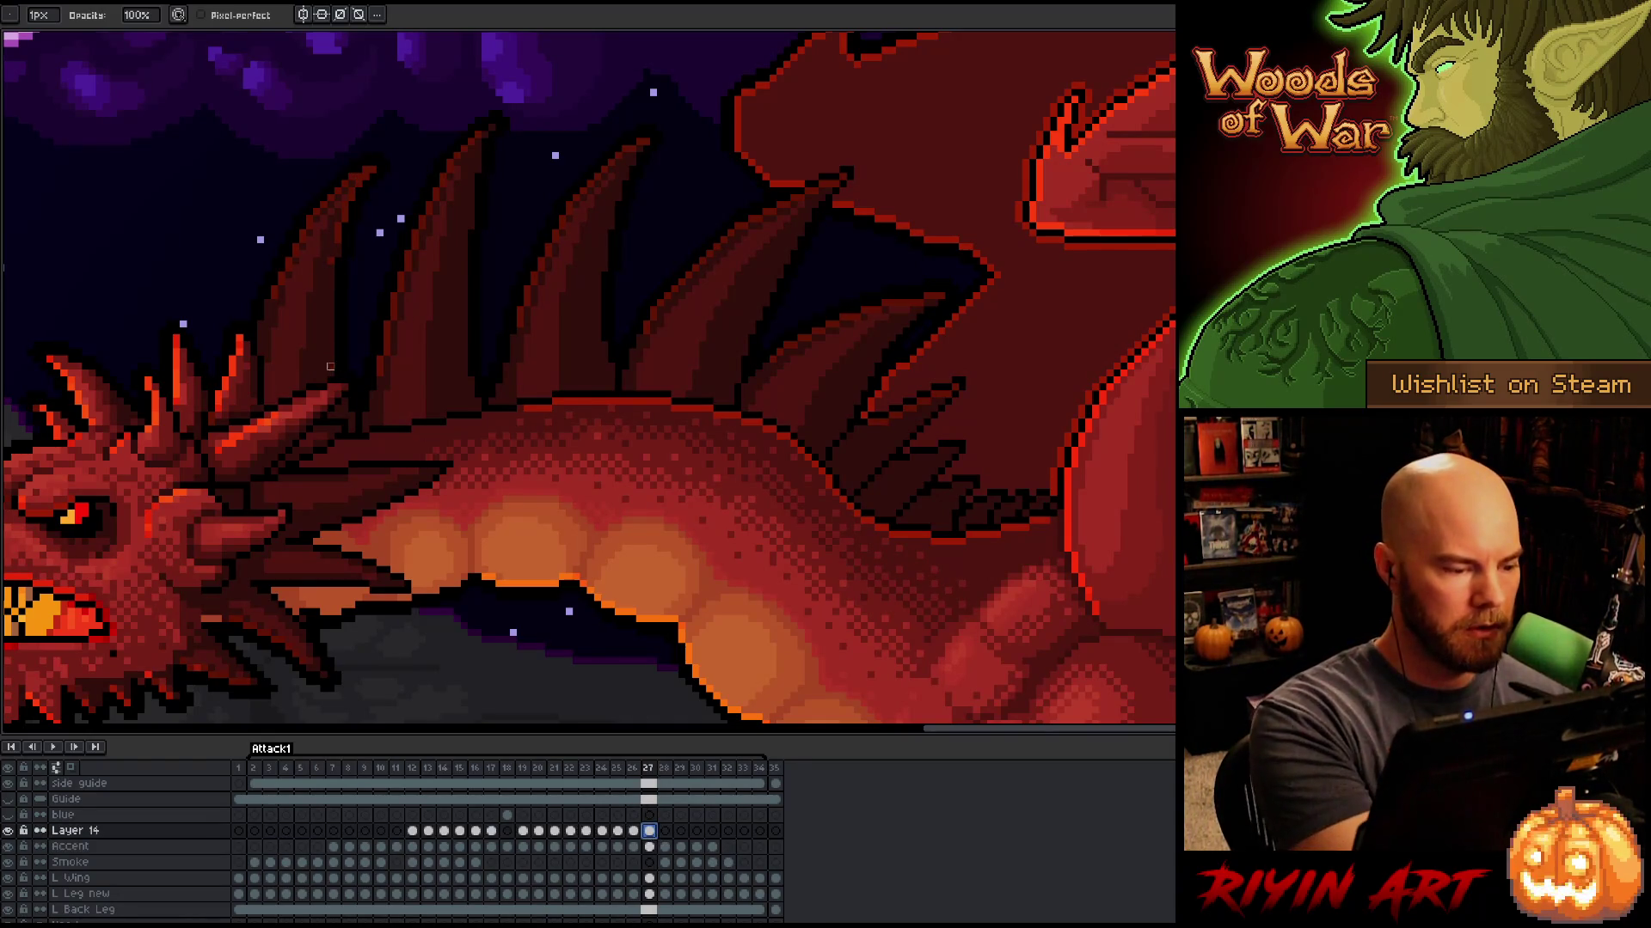
click(651, 848)
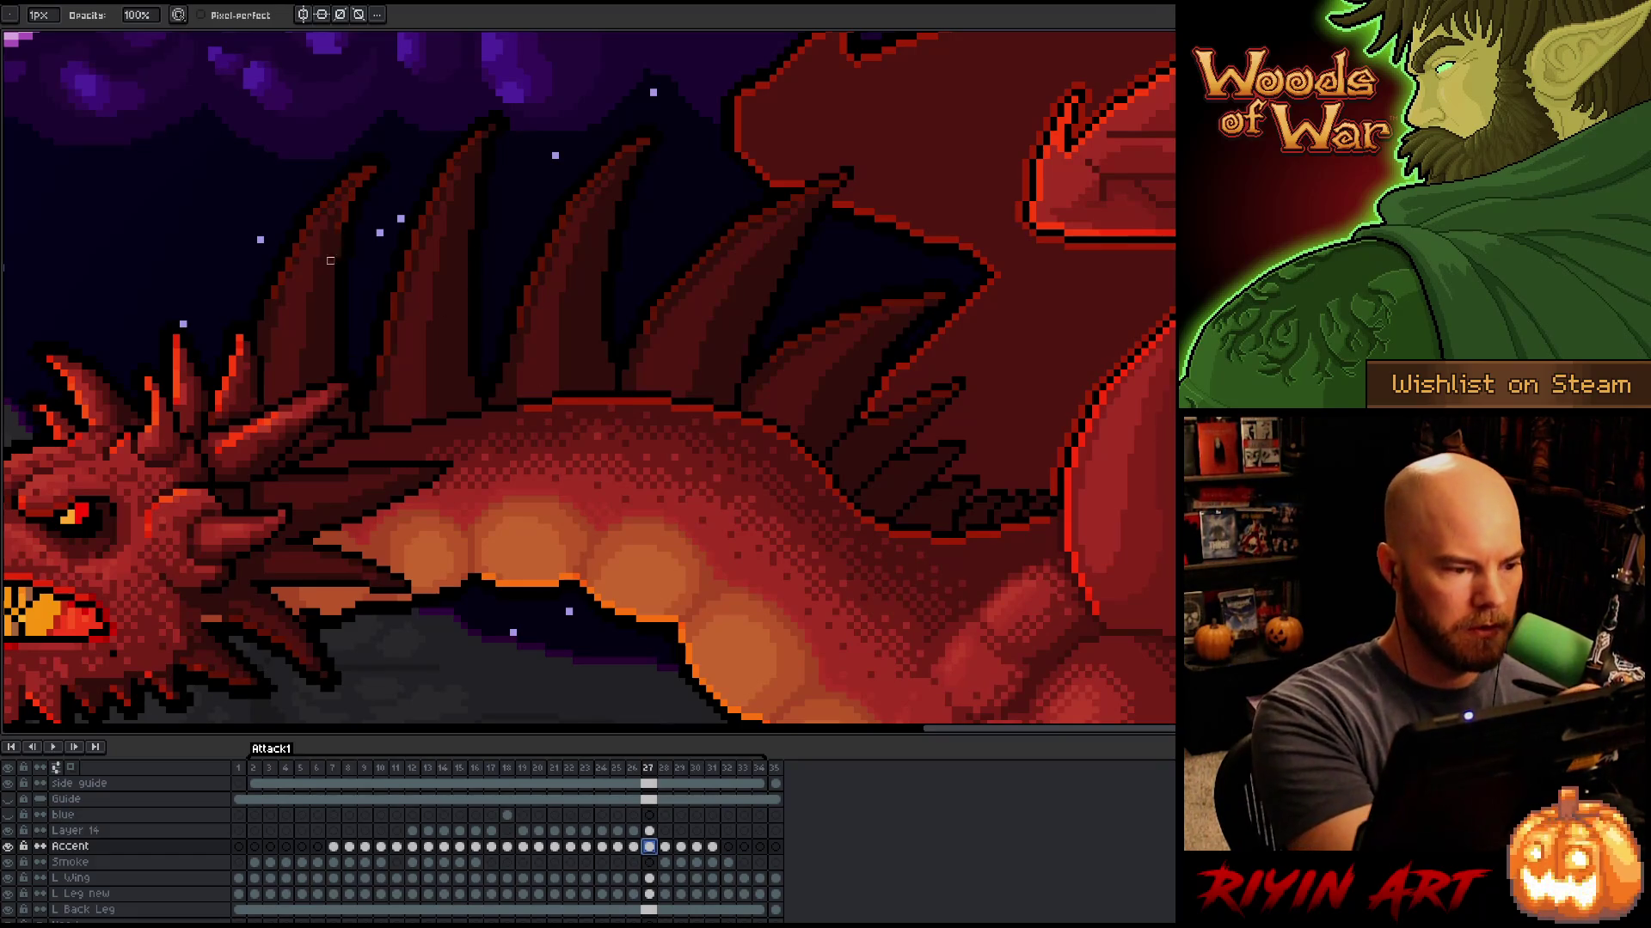
click(369, 172)
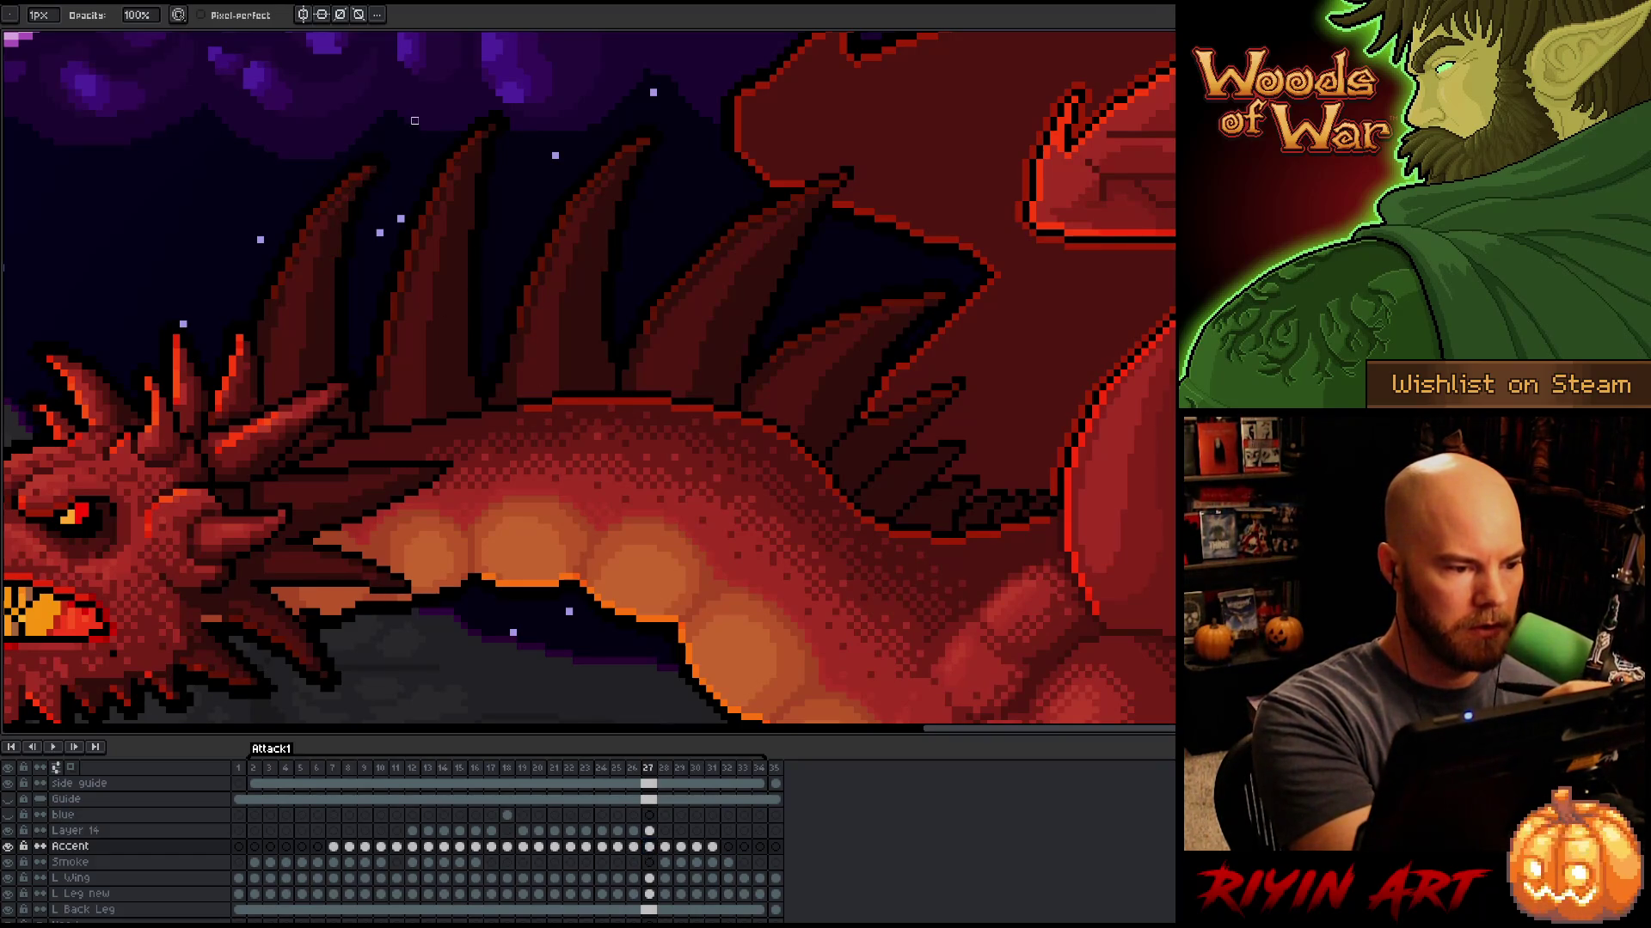
key(e)
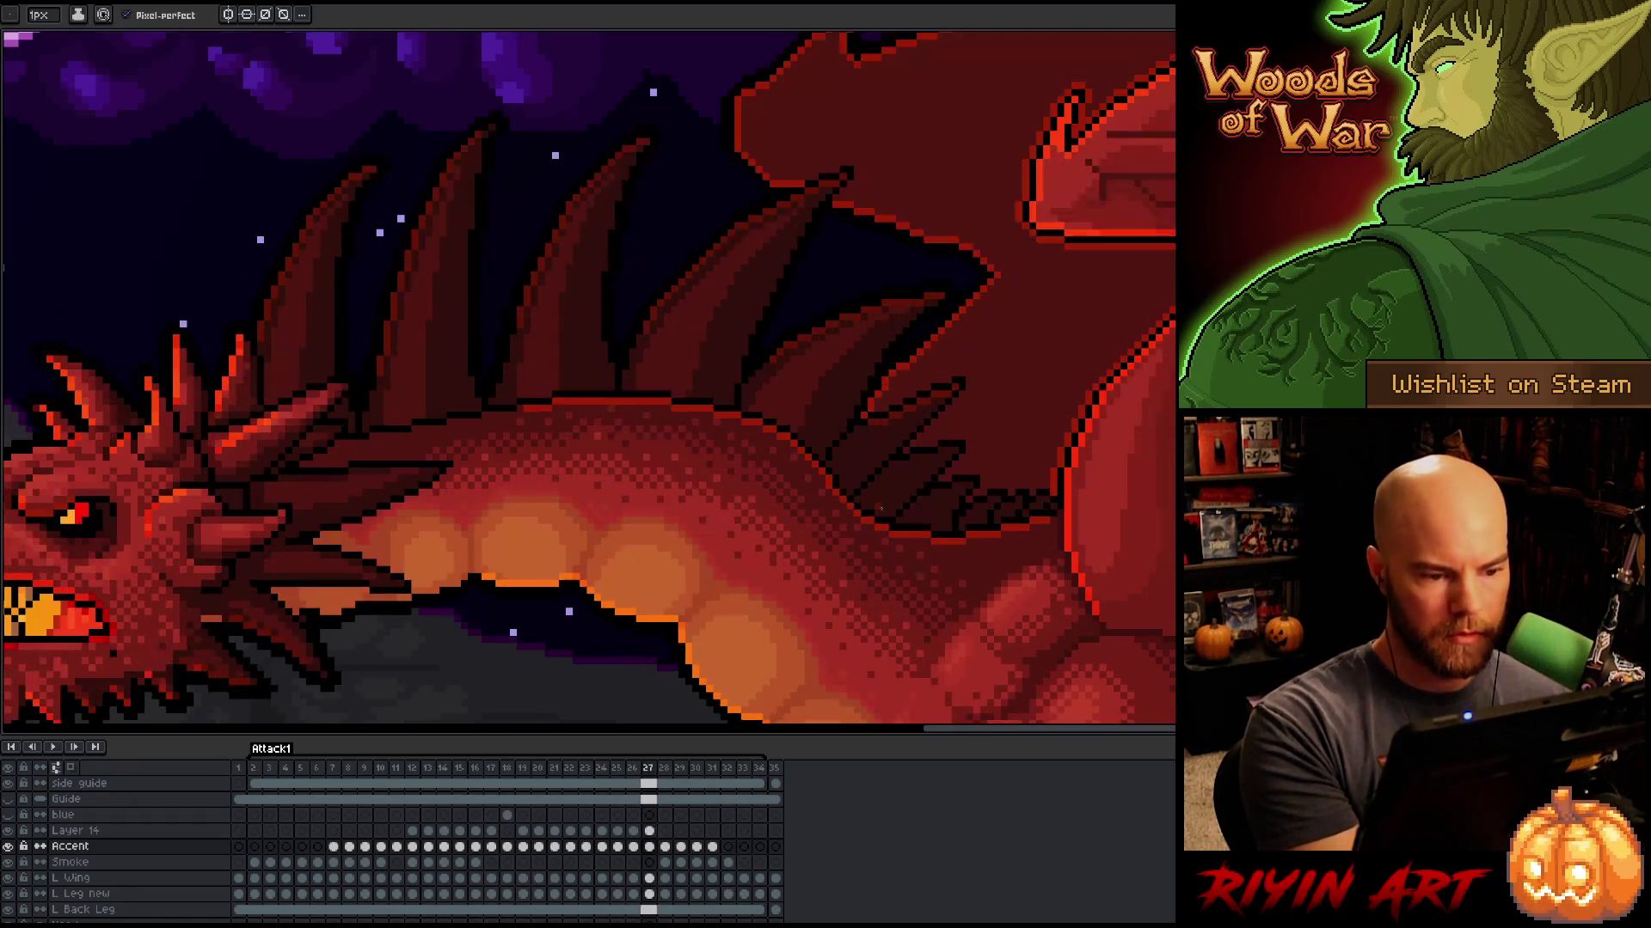
Step: Compare the spines between frames 26 and 27 repeatedly, landing on frame 27
key(comma)
key(Return)
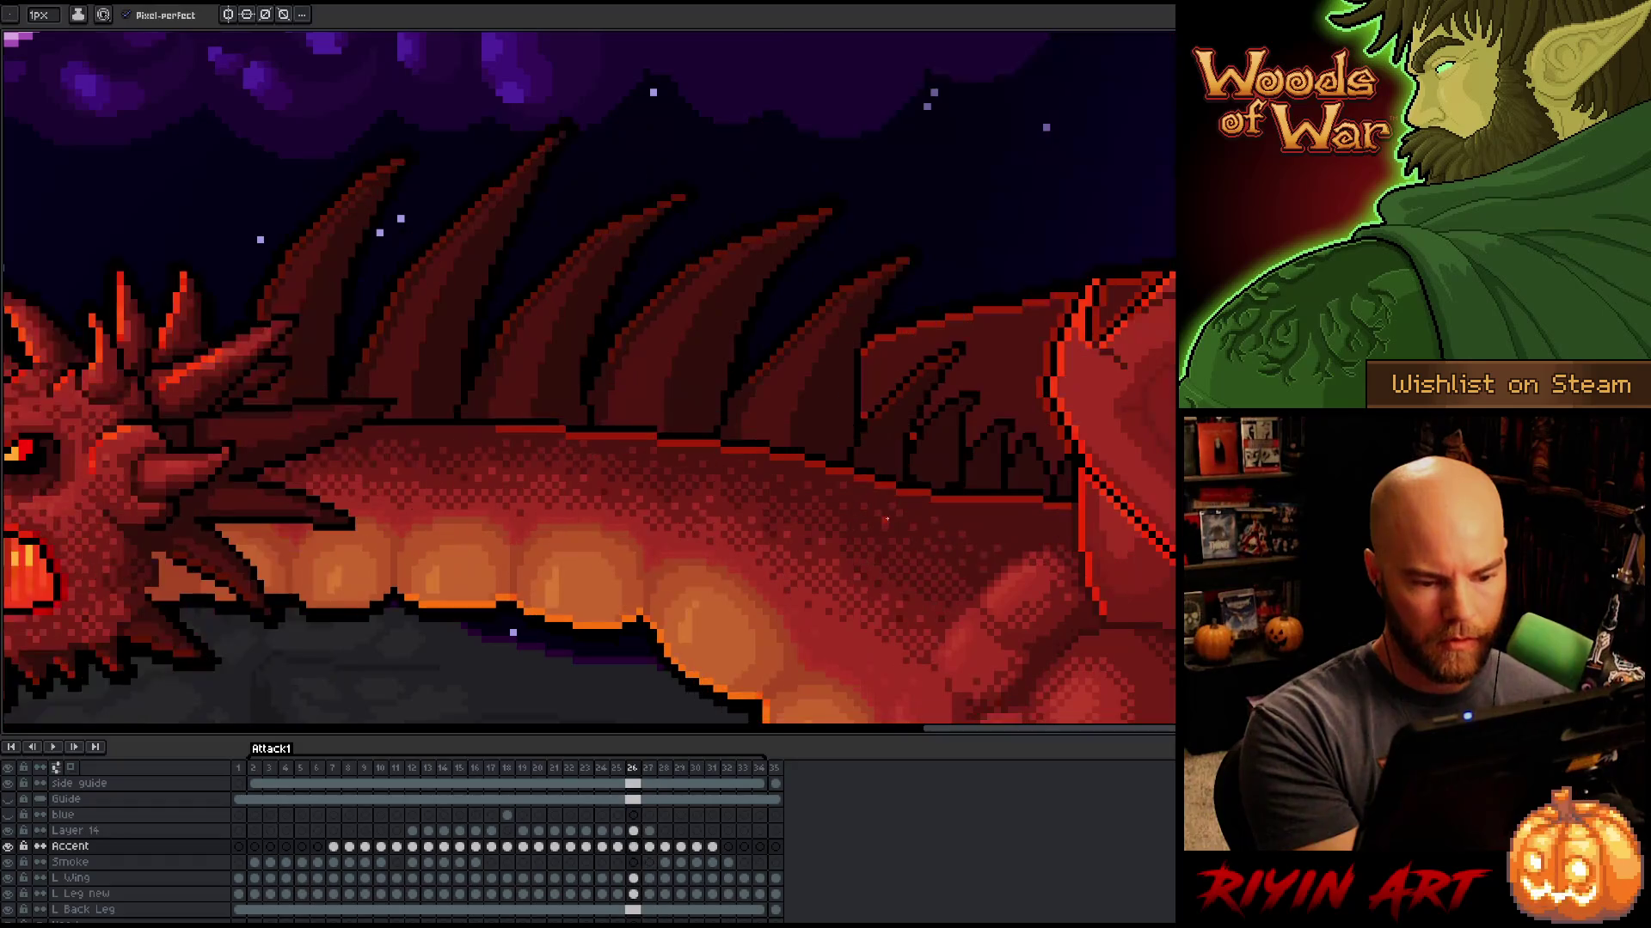
key(Return)
key(comma)
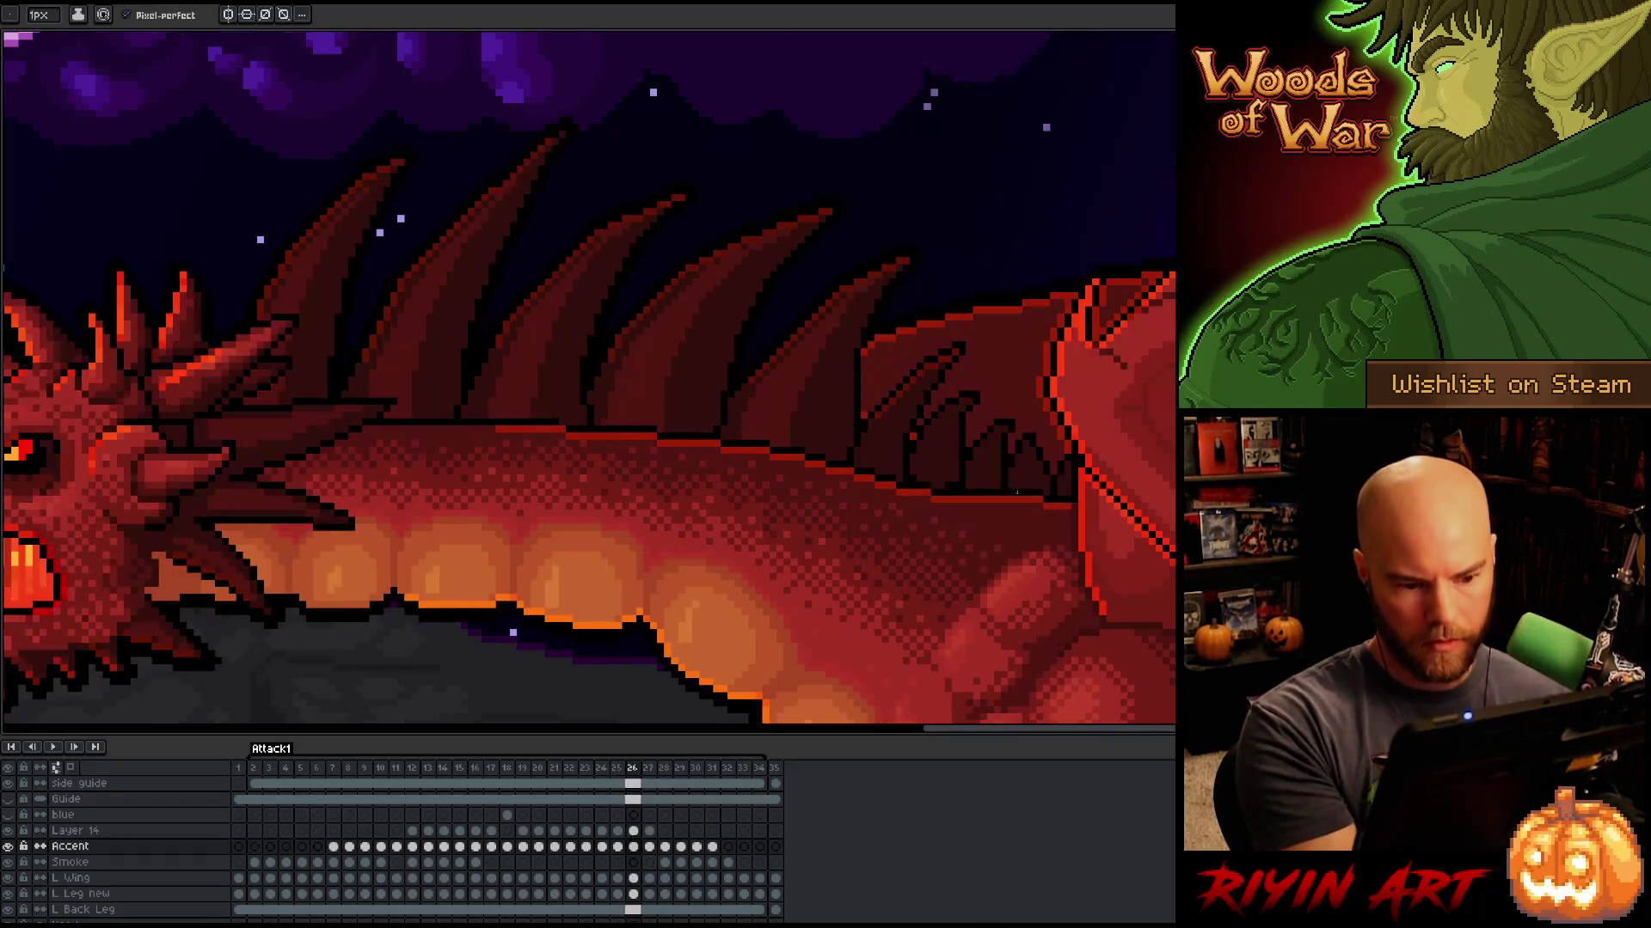
key(period)
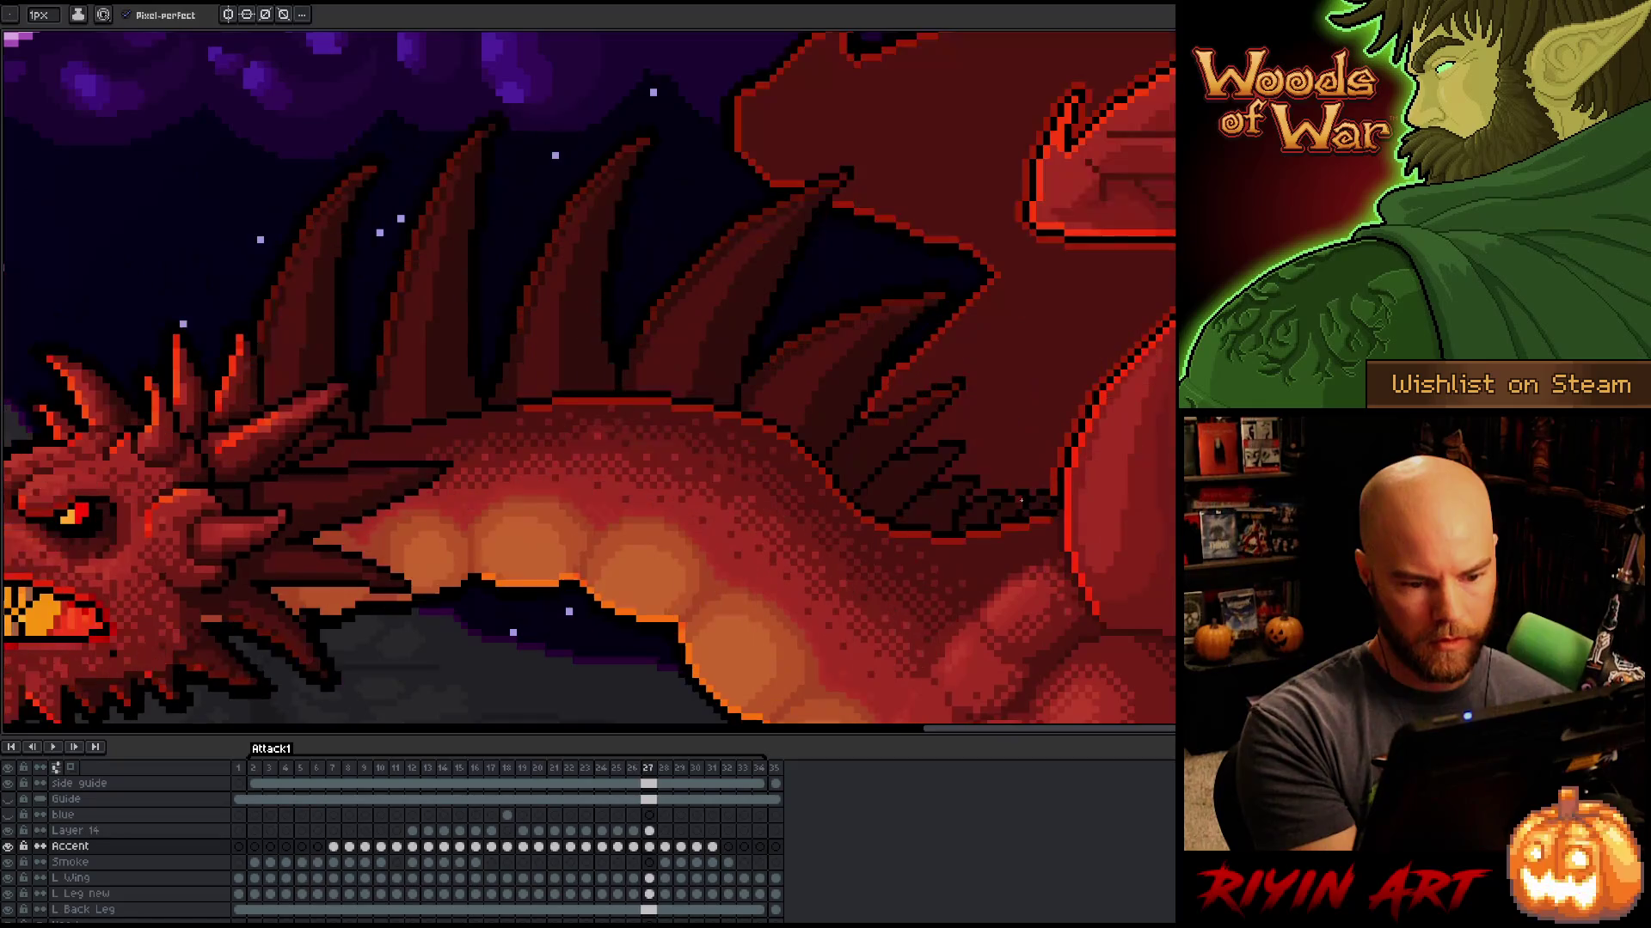
key(Return)
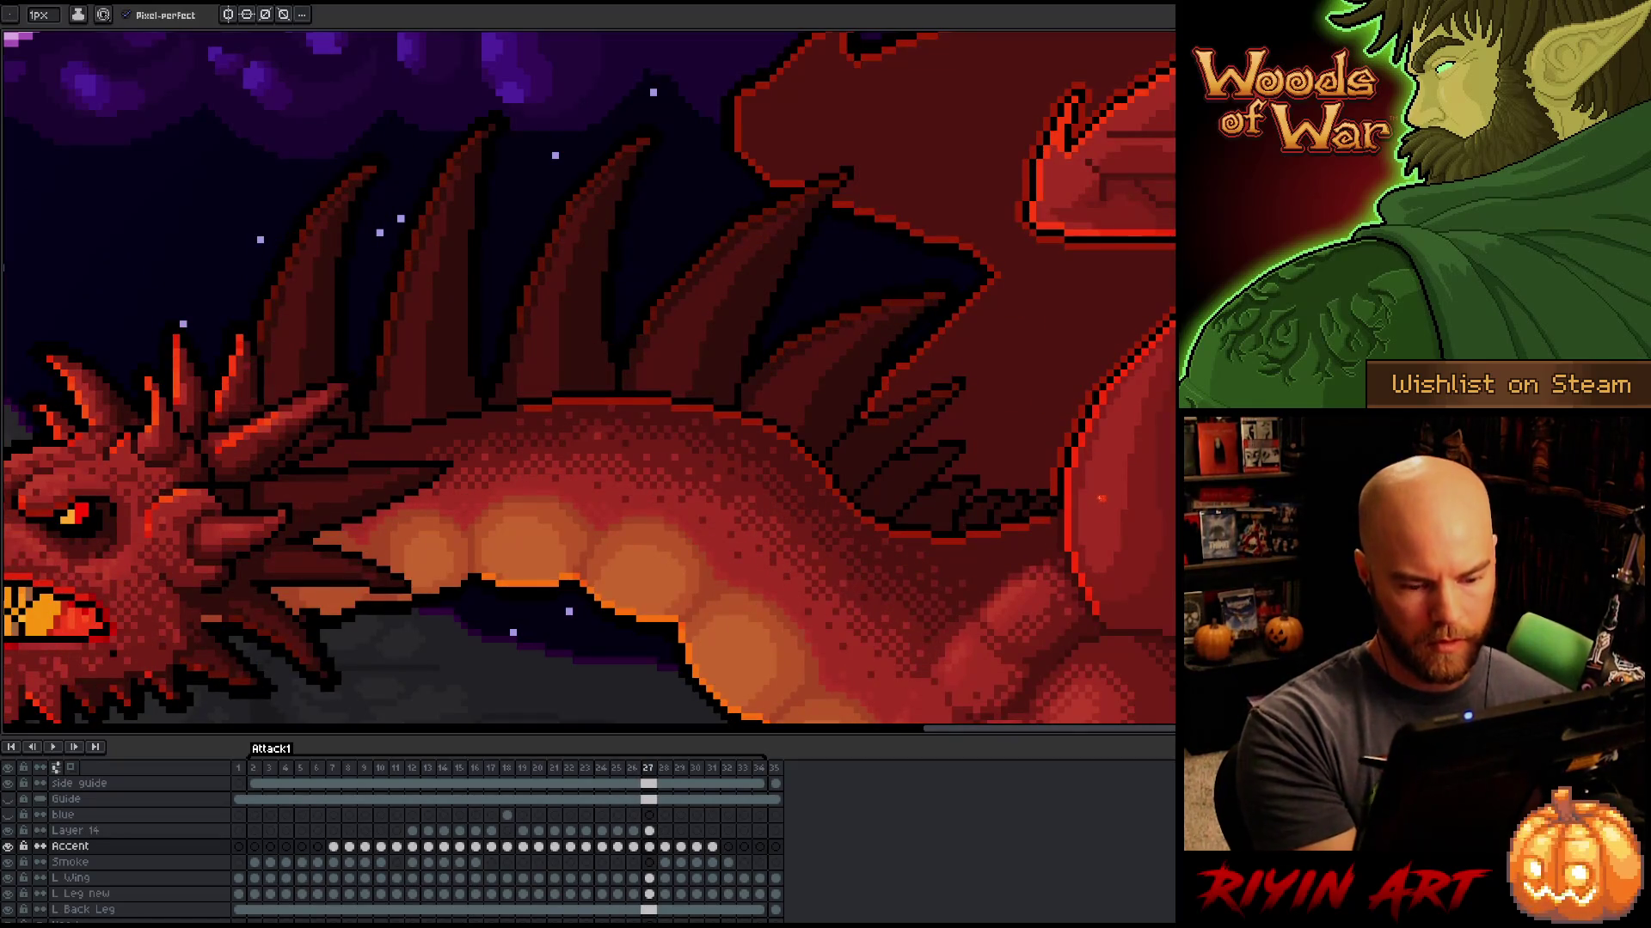
key(Return)
key(comma)
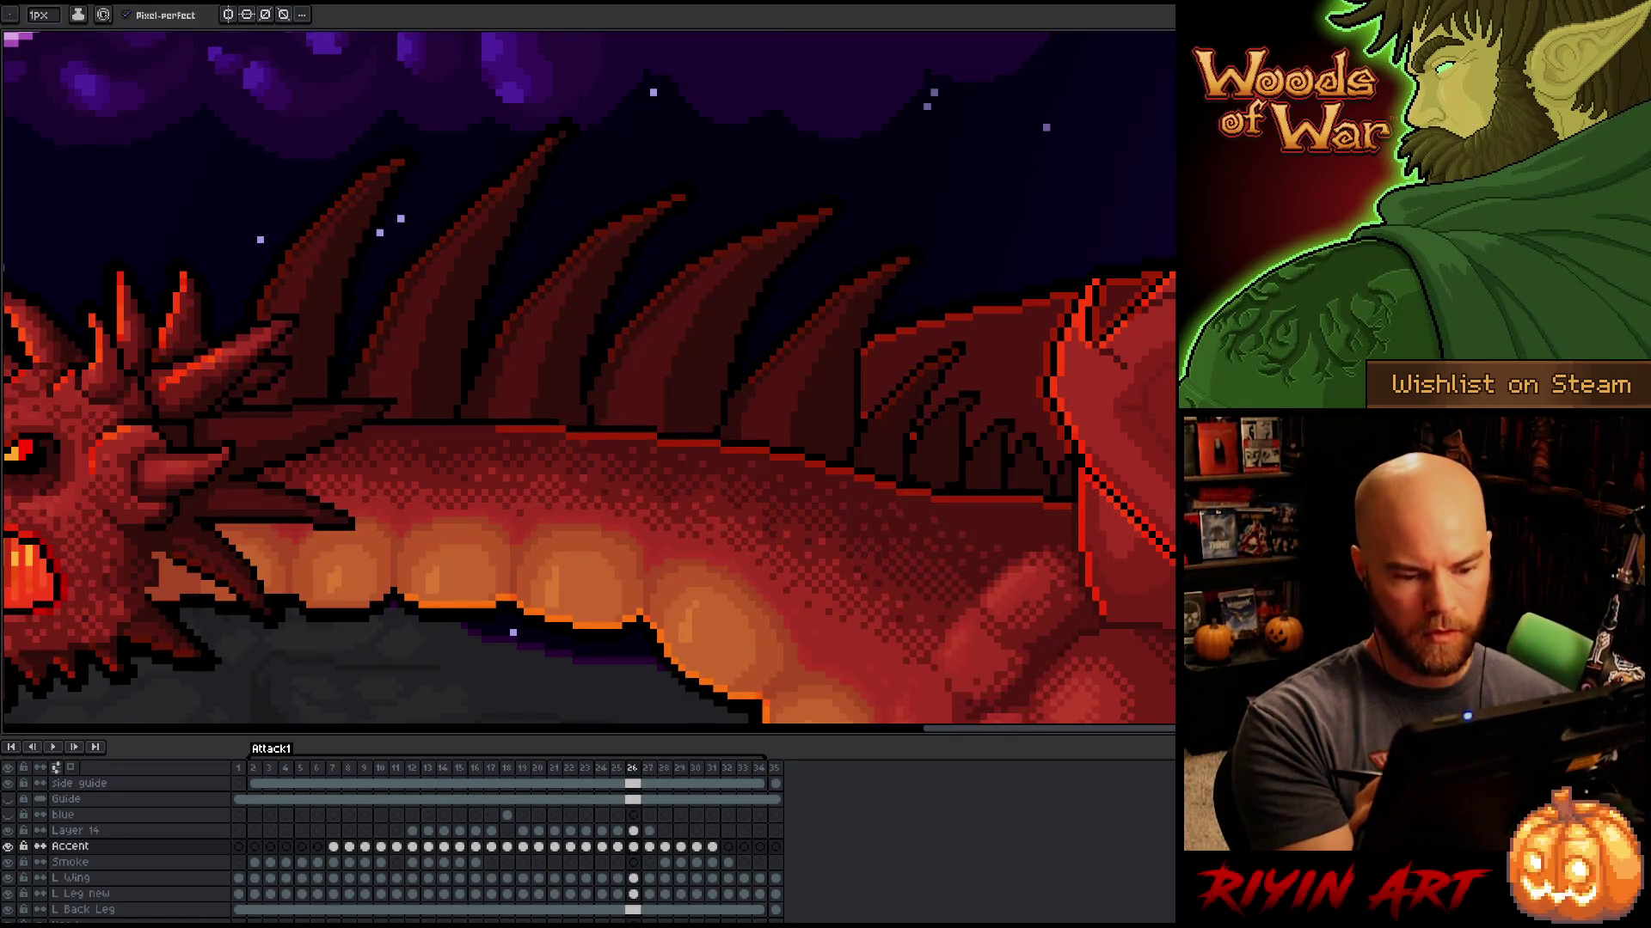
key(period)
key(comma)
key(period)
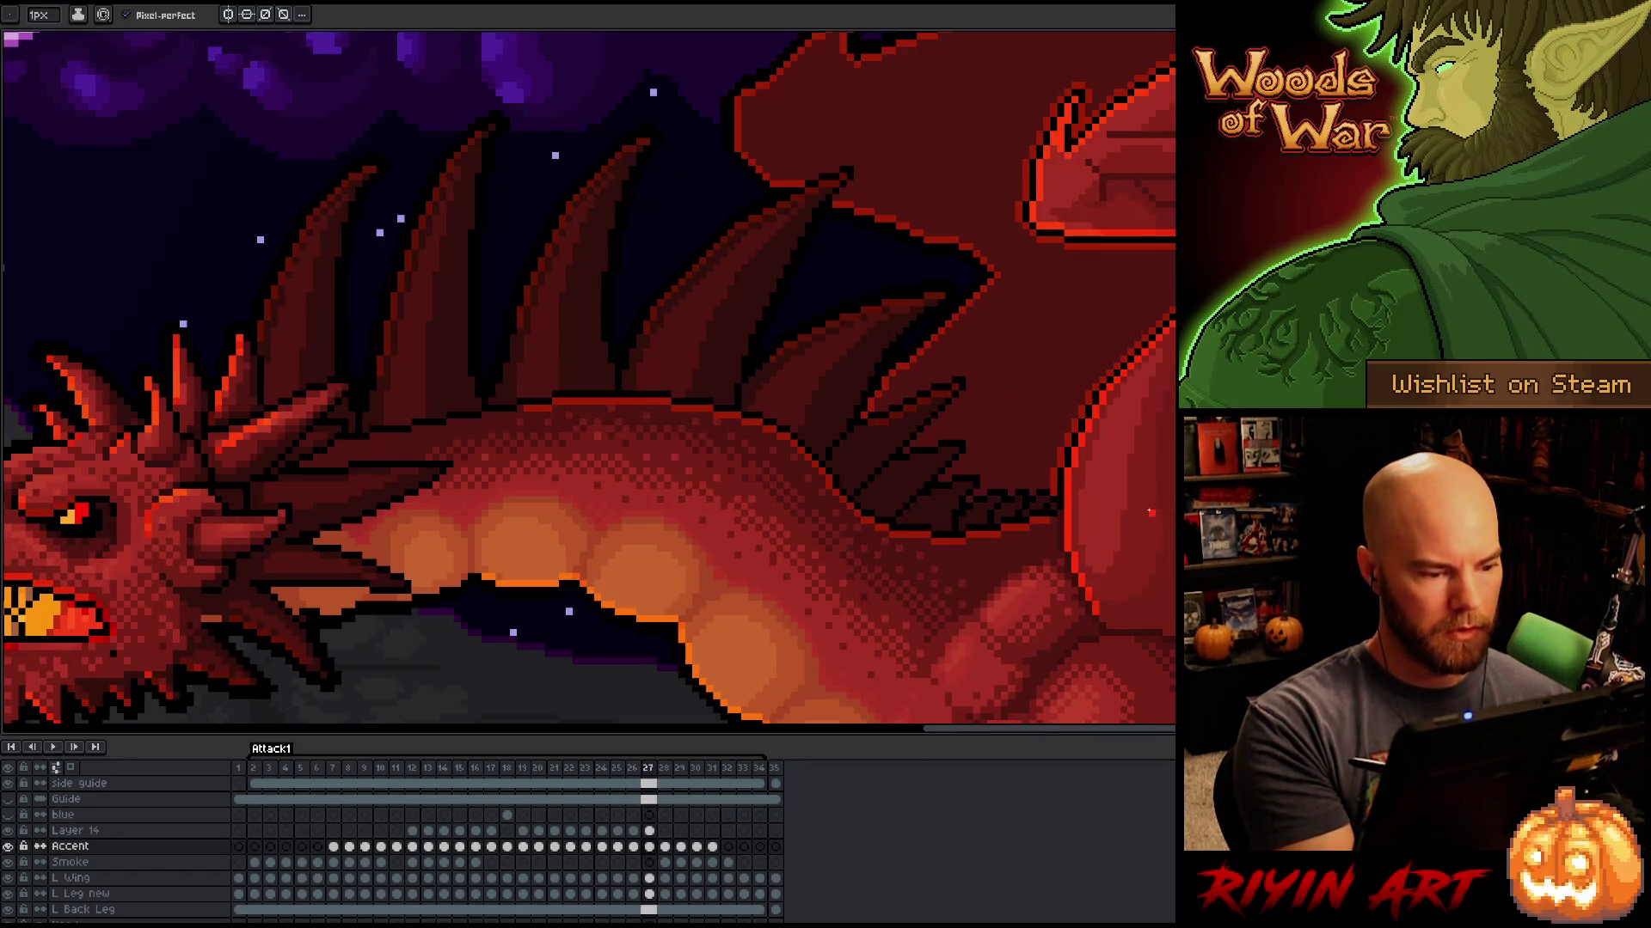
key(comma)
key(period)
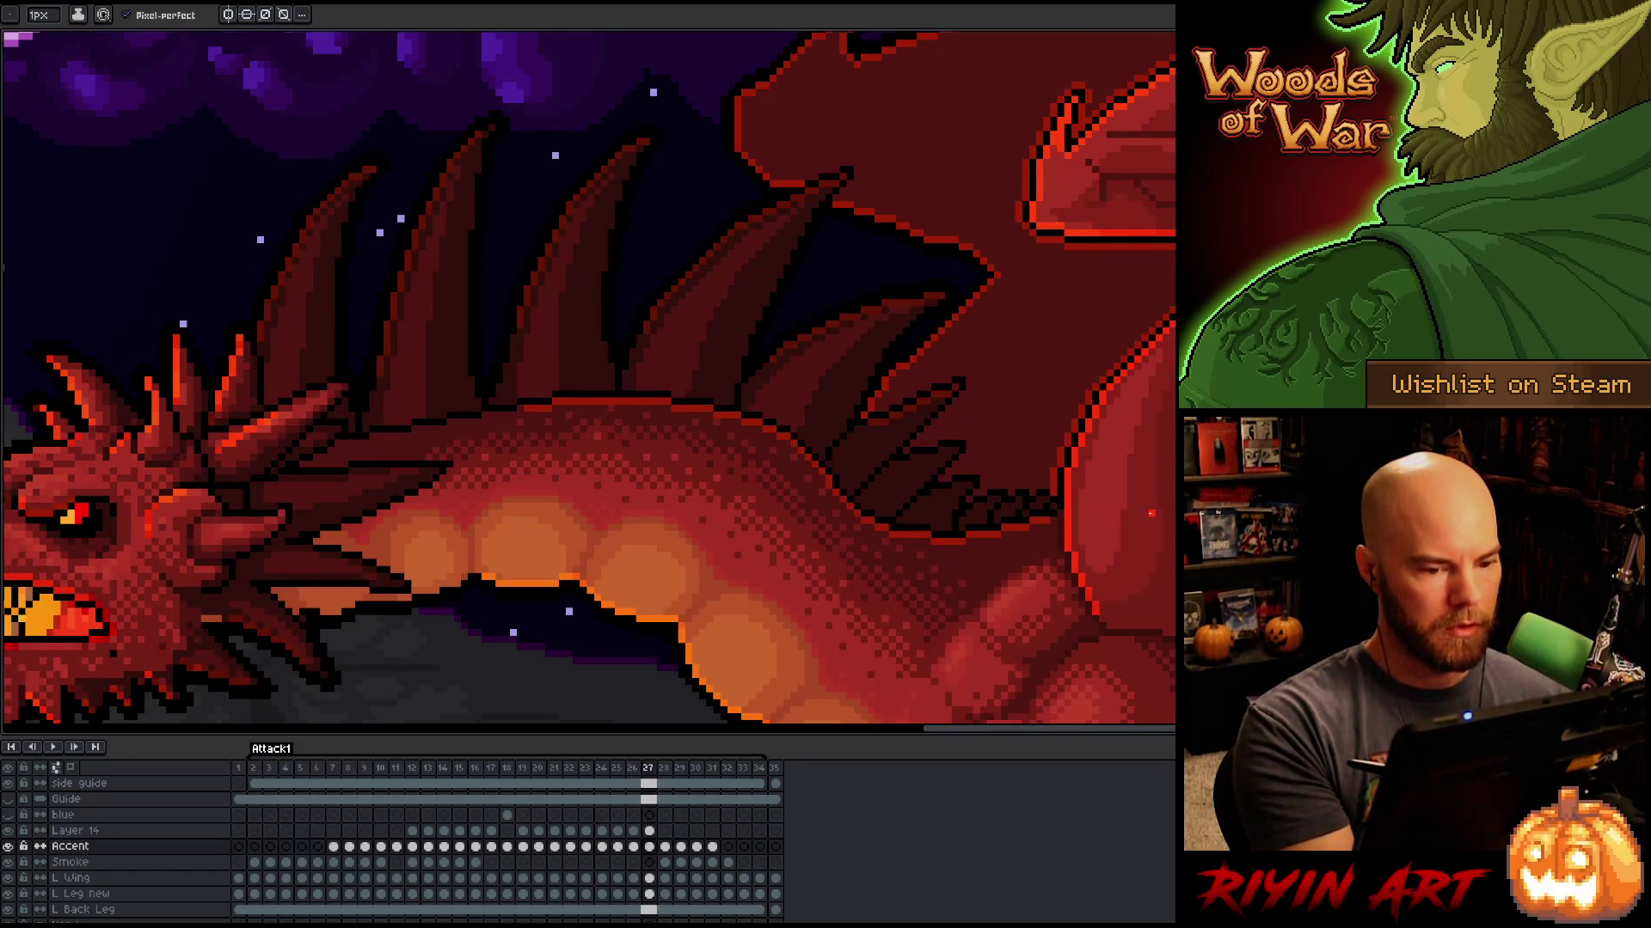
Step: Move to frame 28 and check its spines against frames 27 and 29
key(period)
key(period)
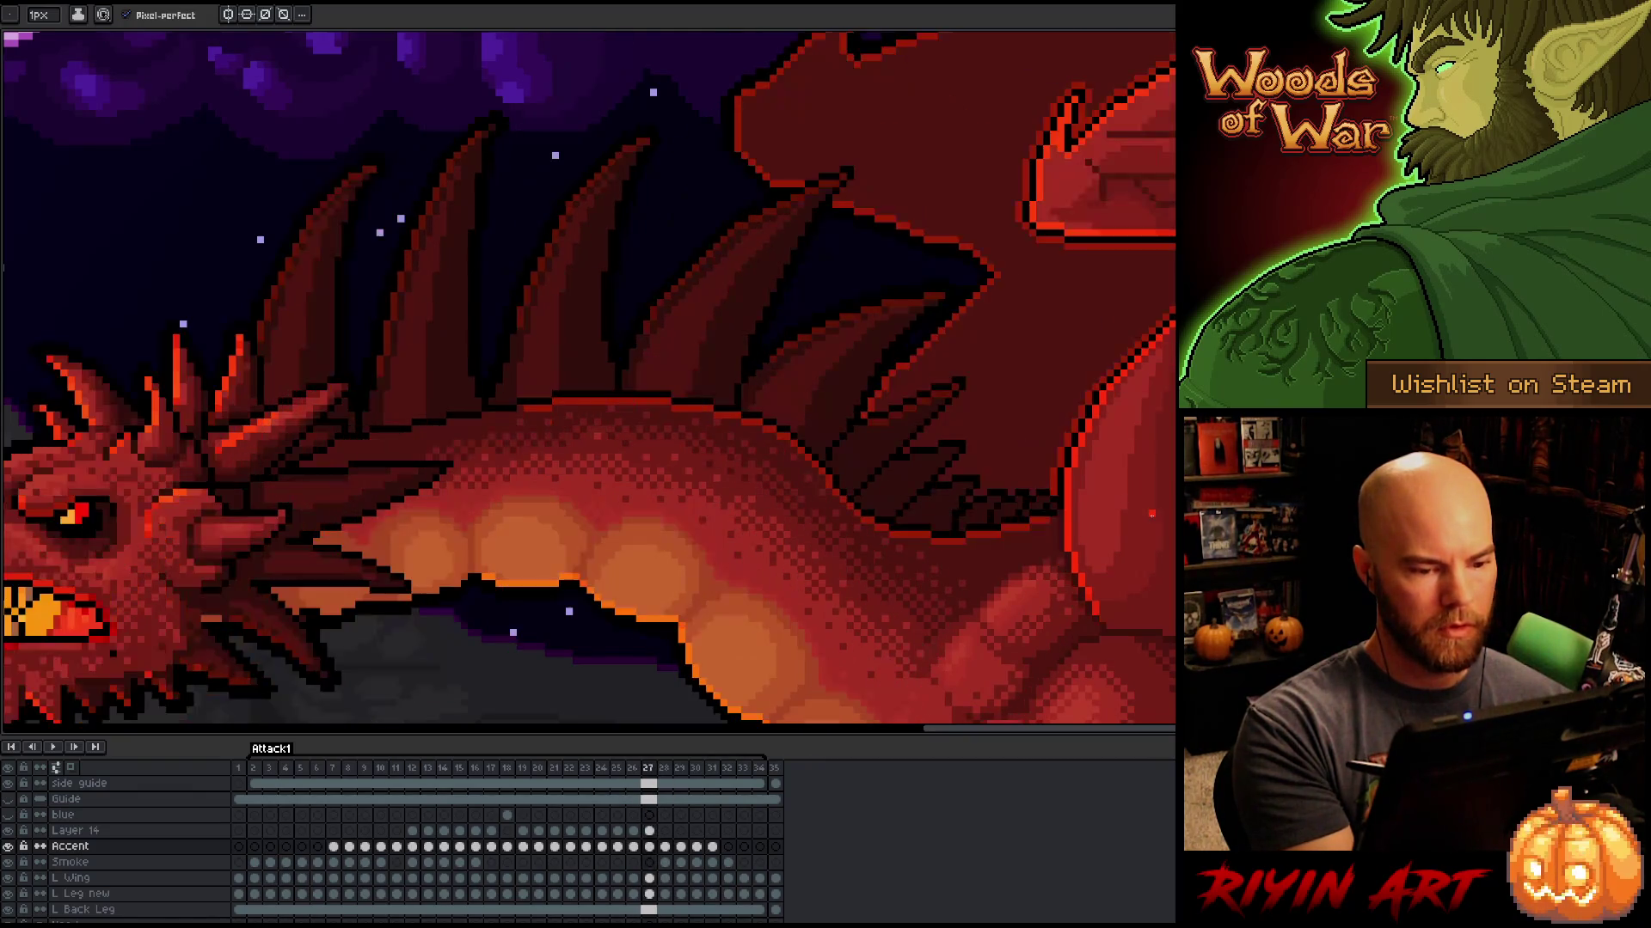
key(comma)
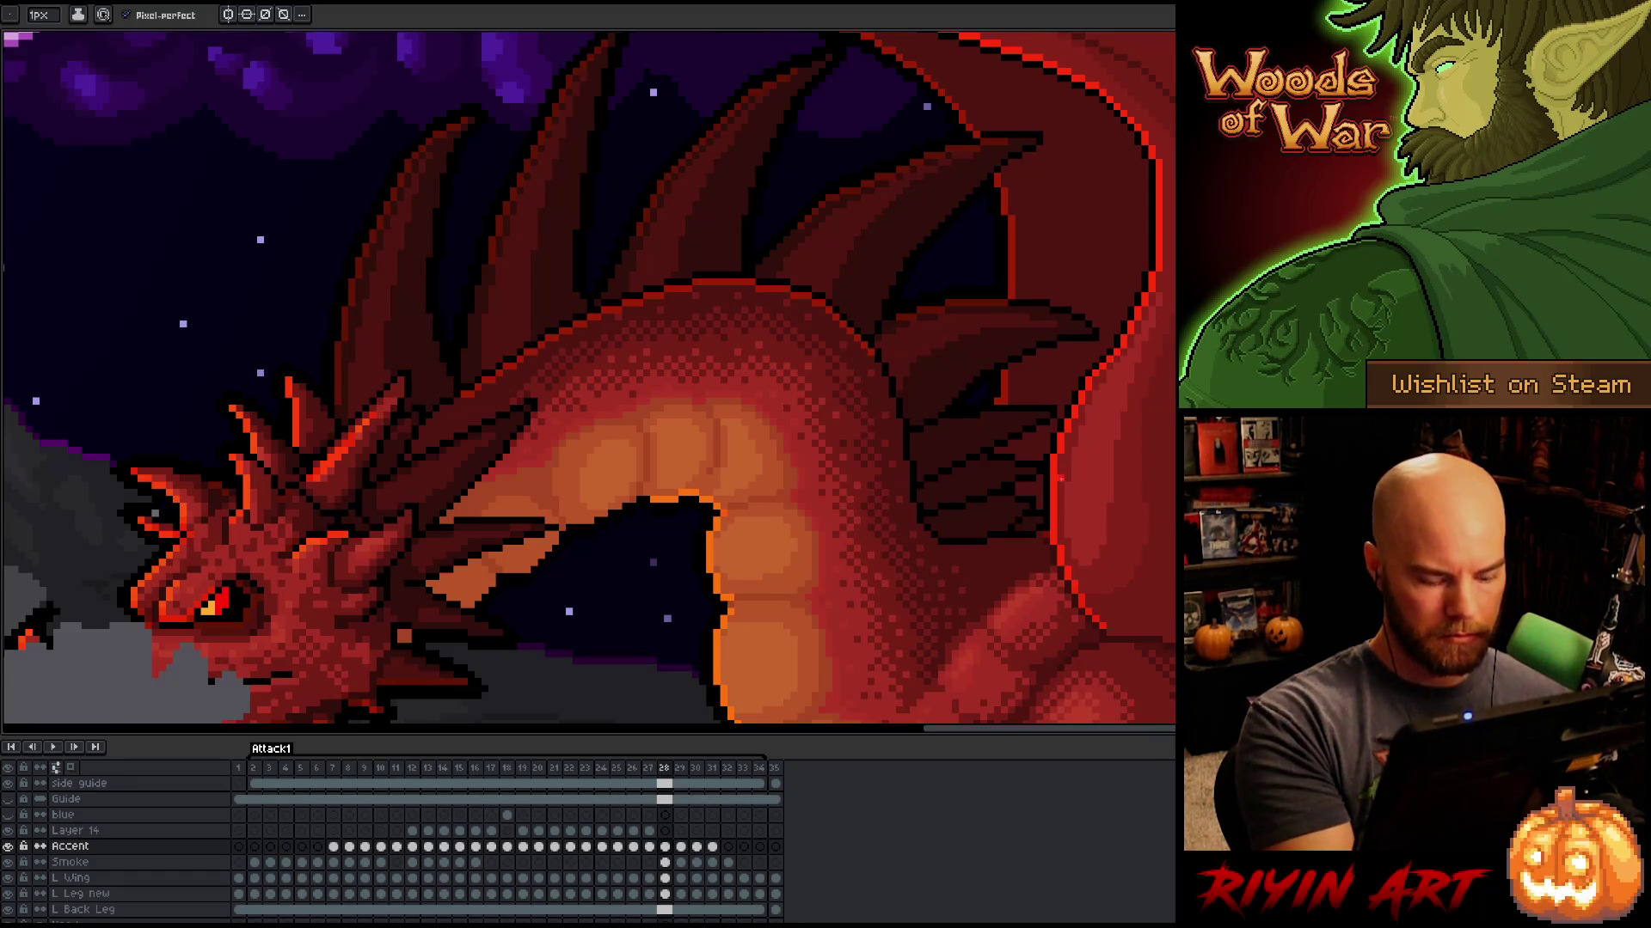
key(period)
key(comma)
key(comma)
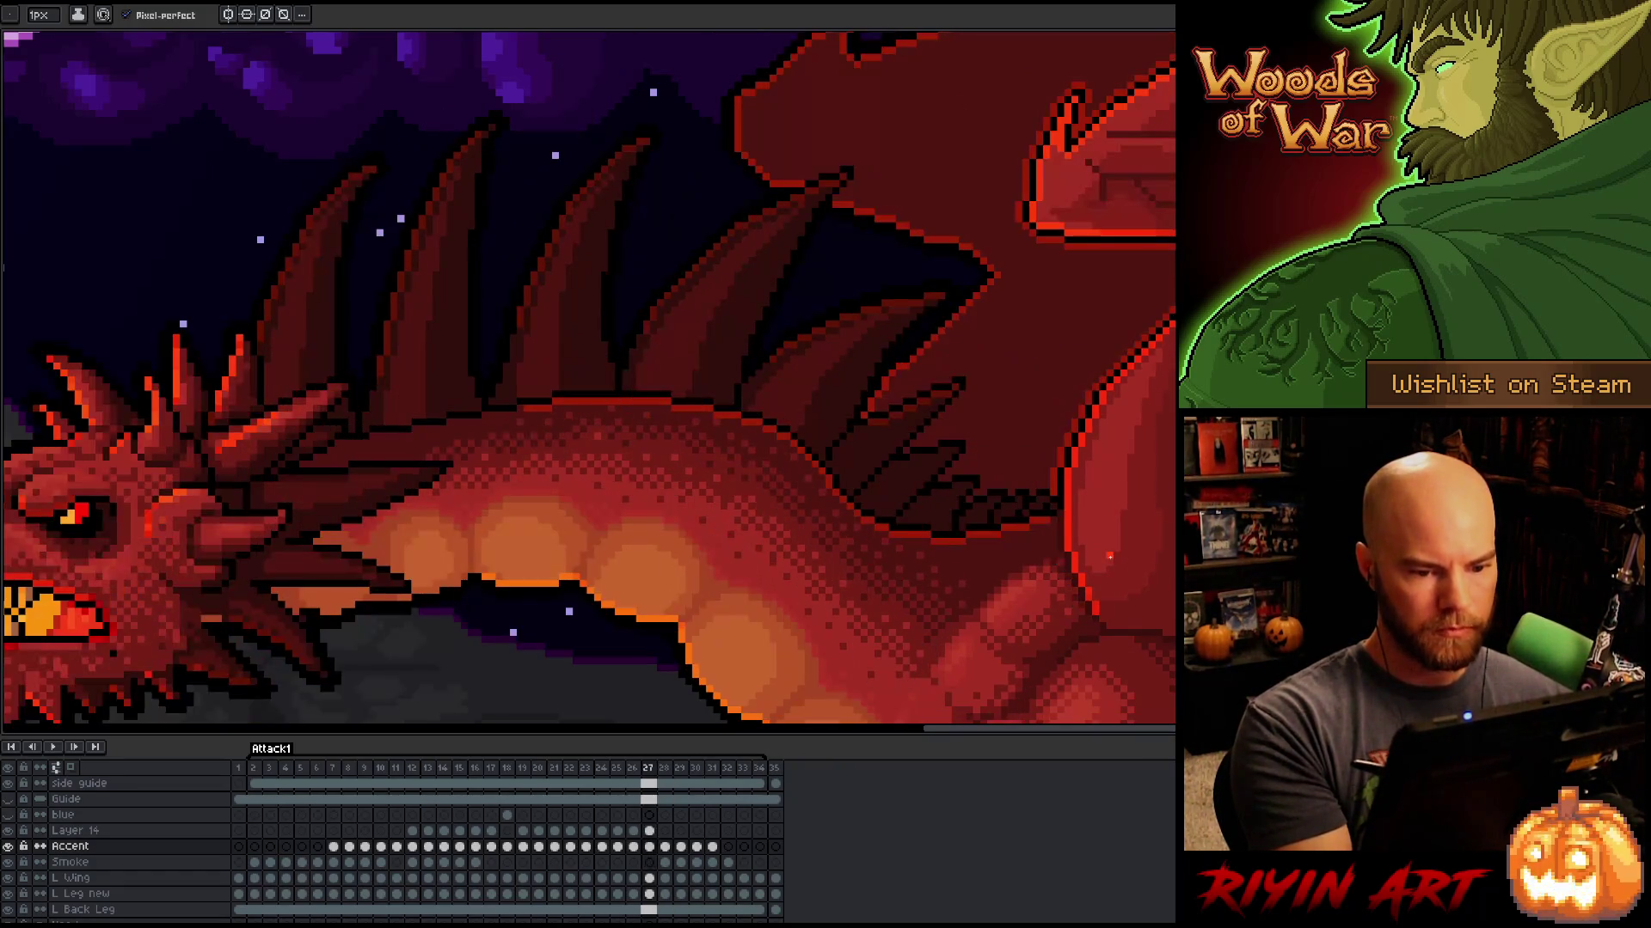
key(period)
key(comma)
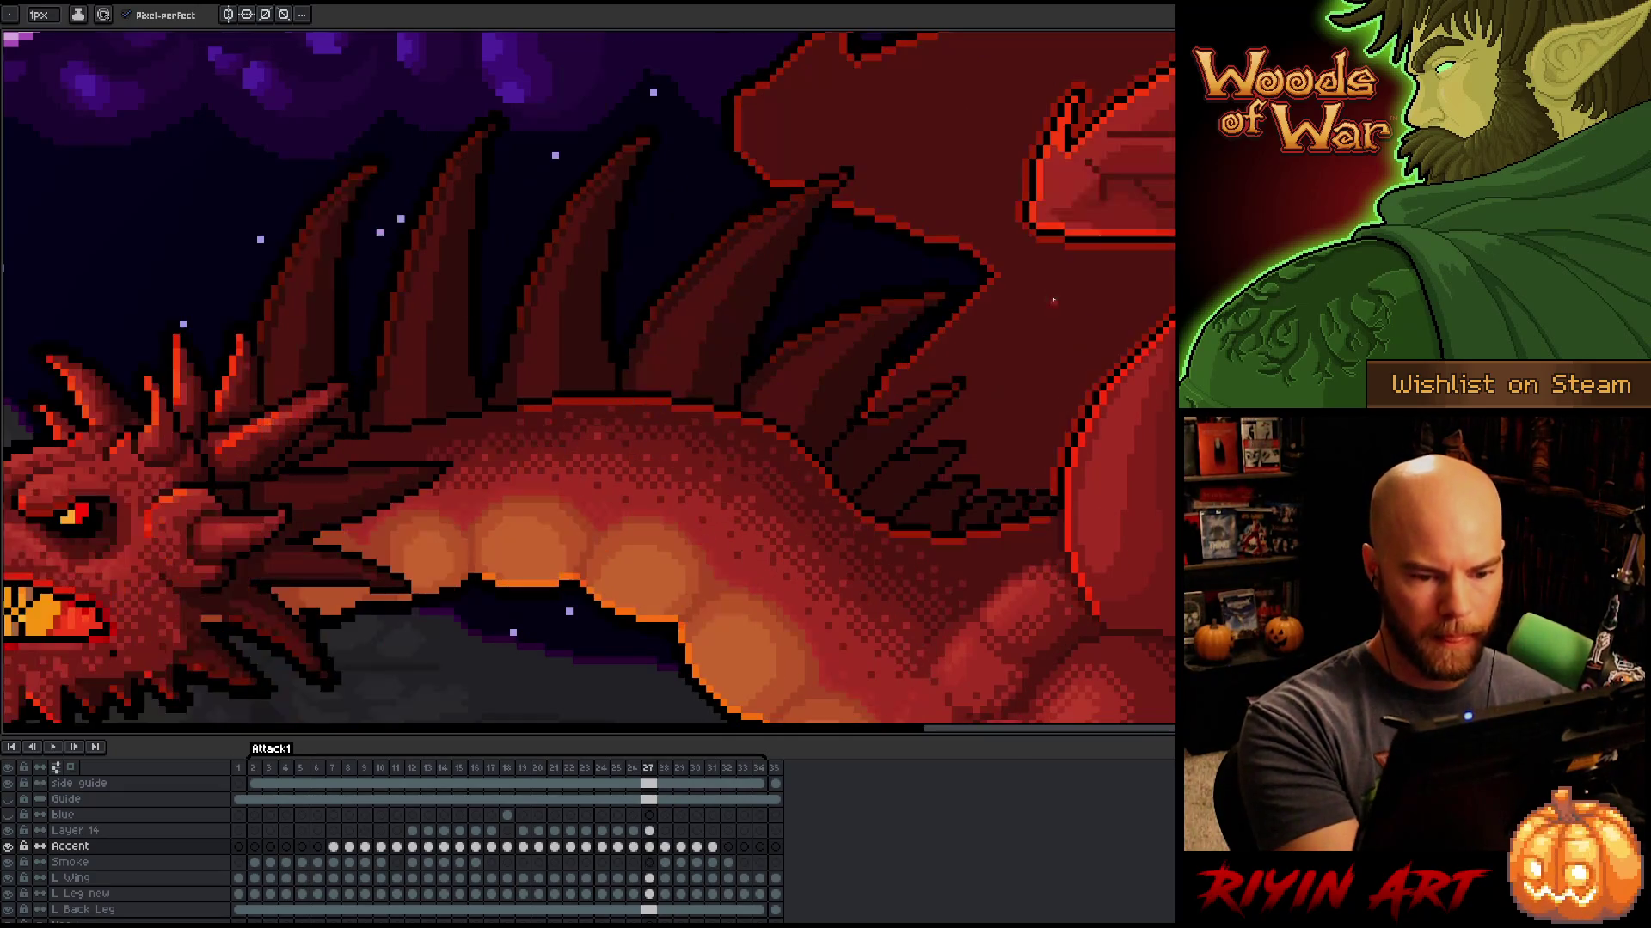
key(period)
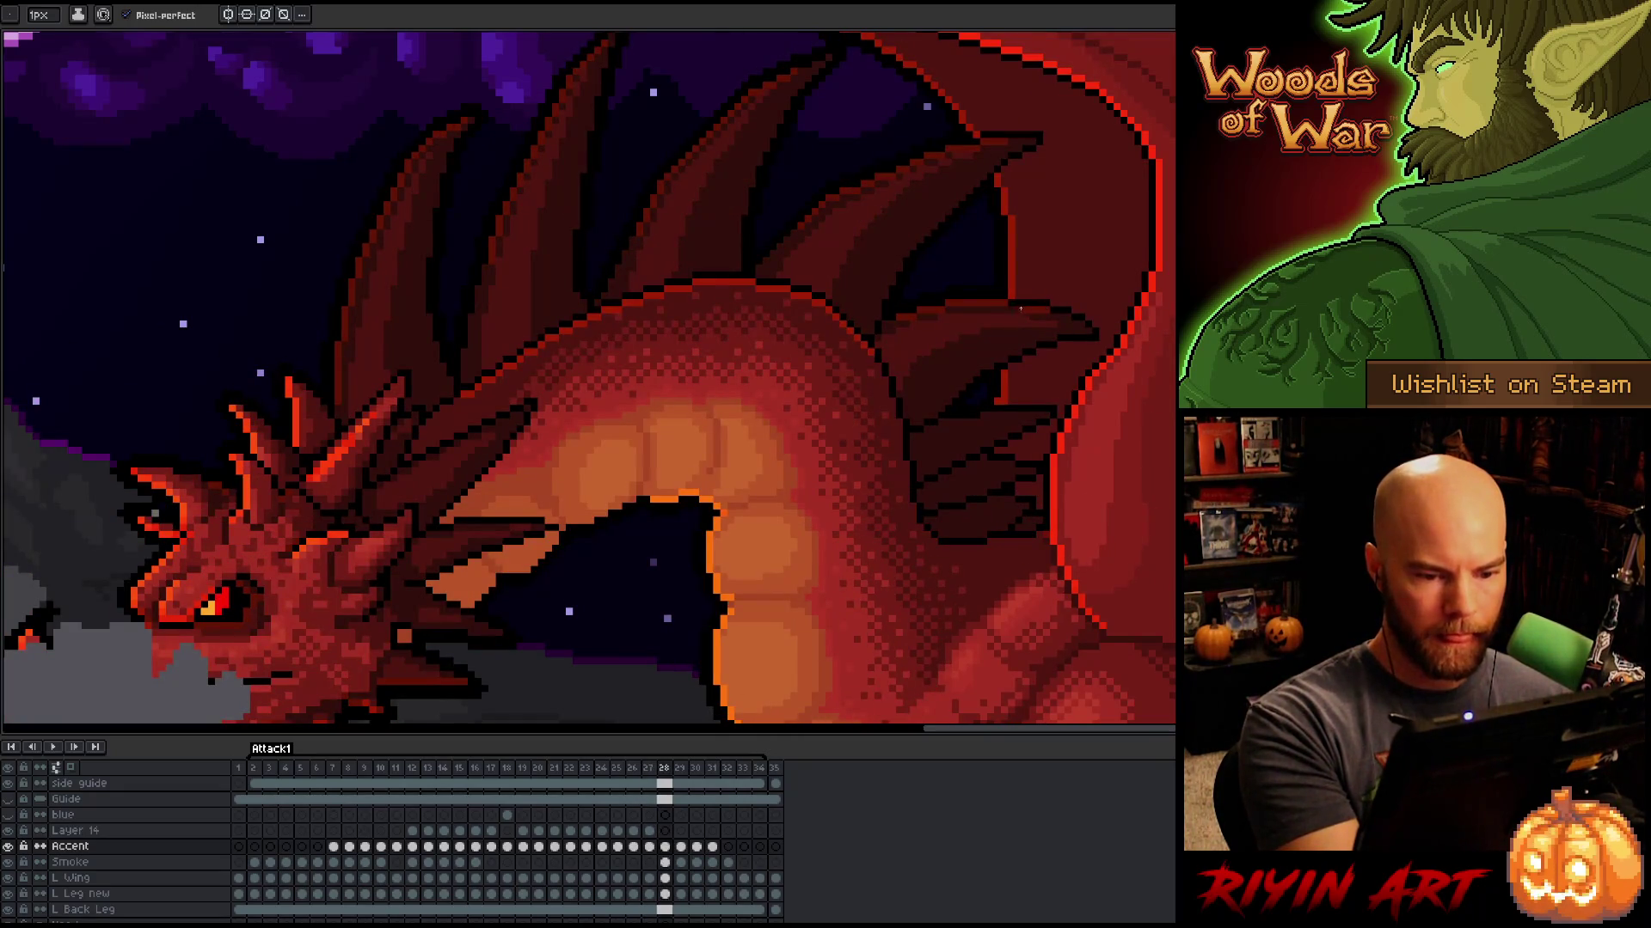
key(comma)
key(period)
key(comma)
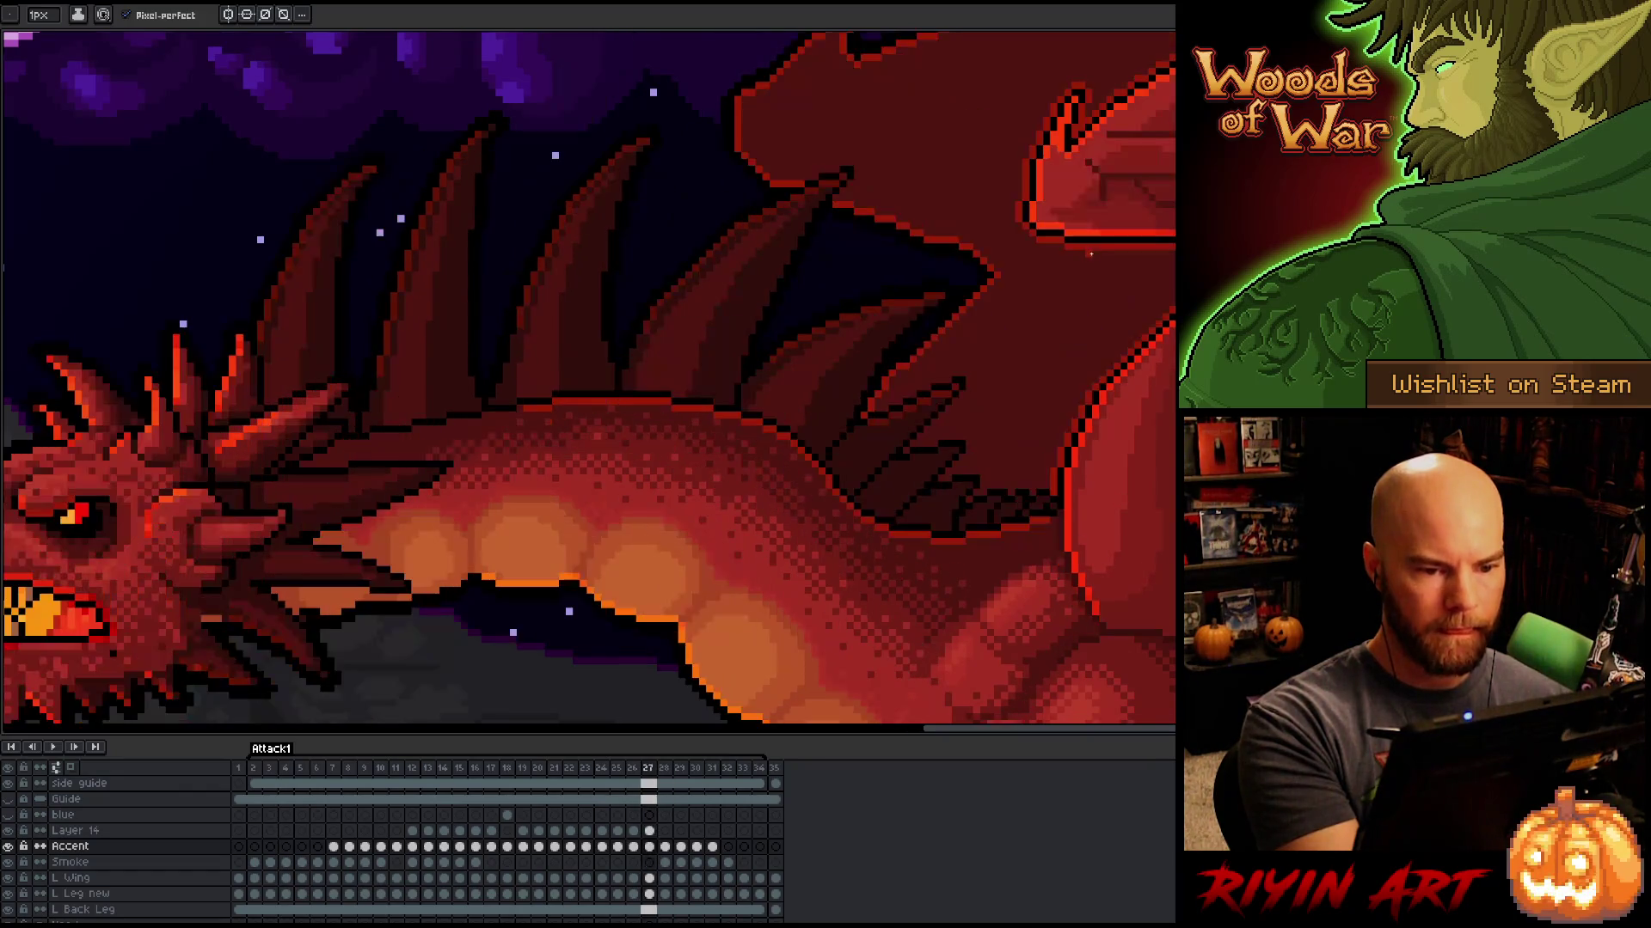
key(period)
key(comma)
key(period)
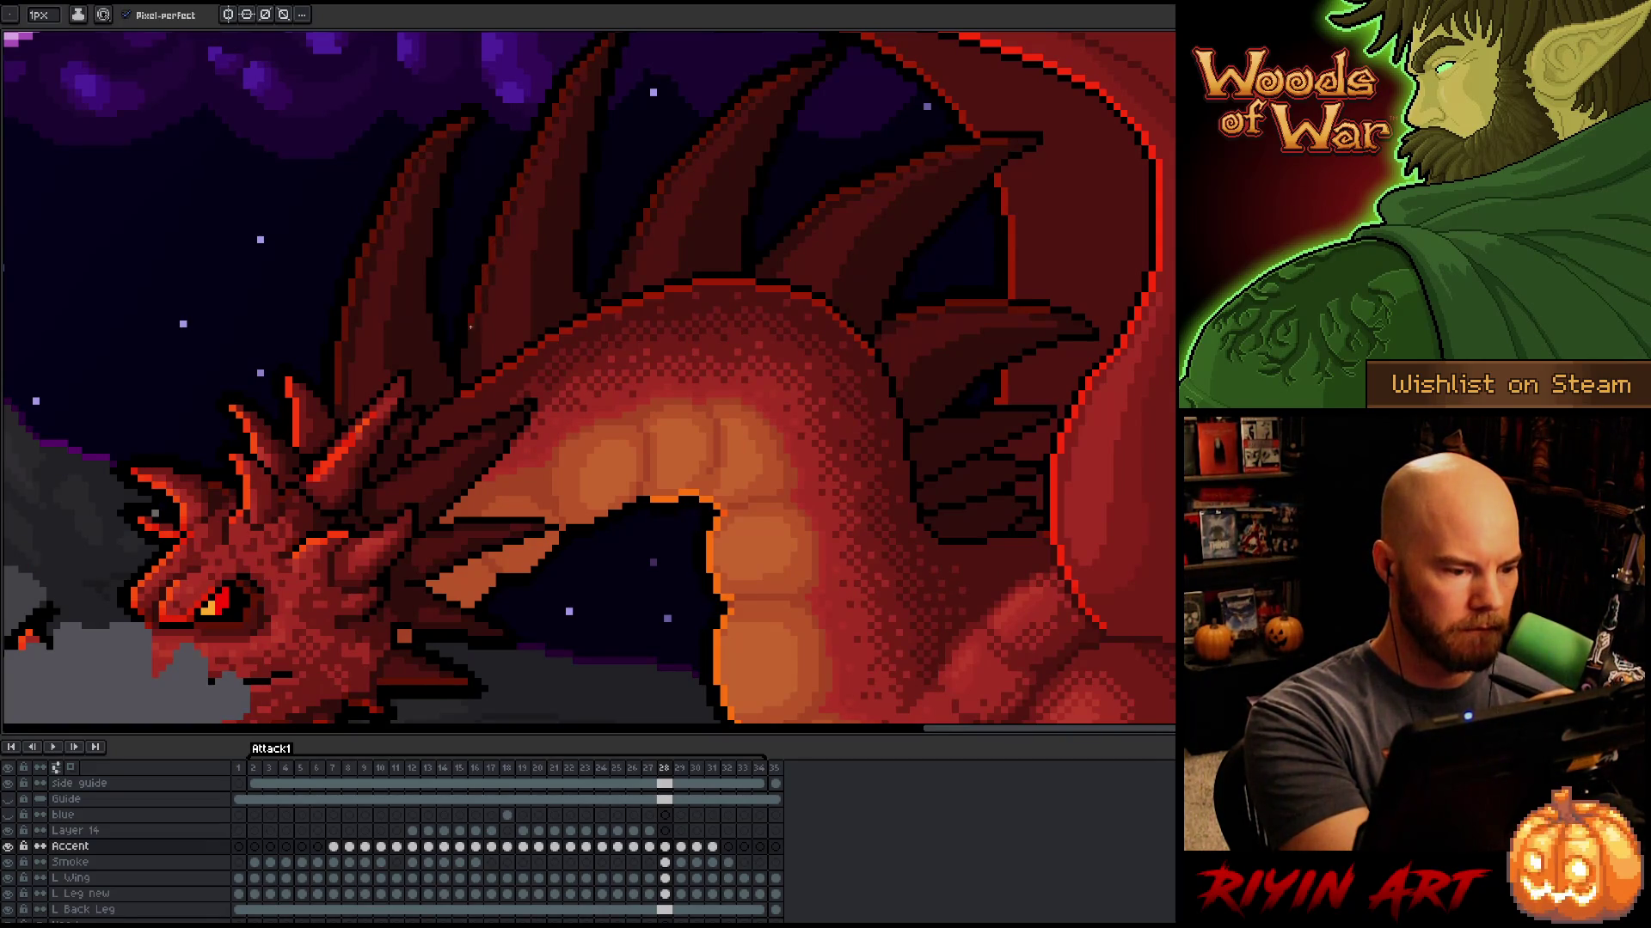
Step: Compare frames 27 and 28 again, then pan to show more of the dragon's back
key(comma)
key(period)
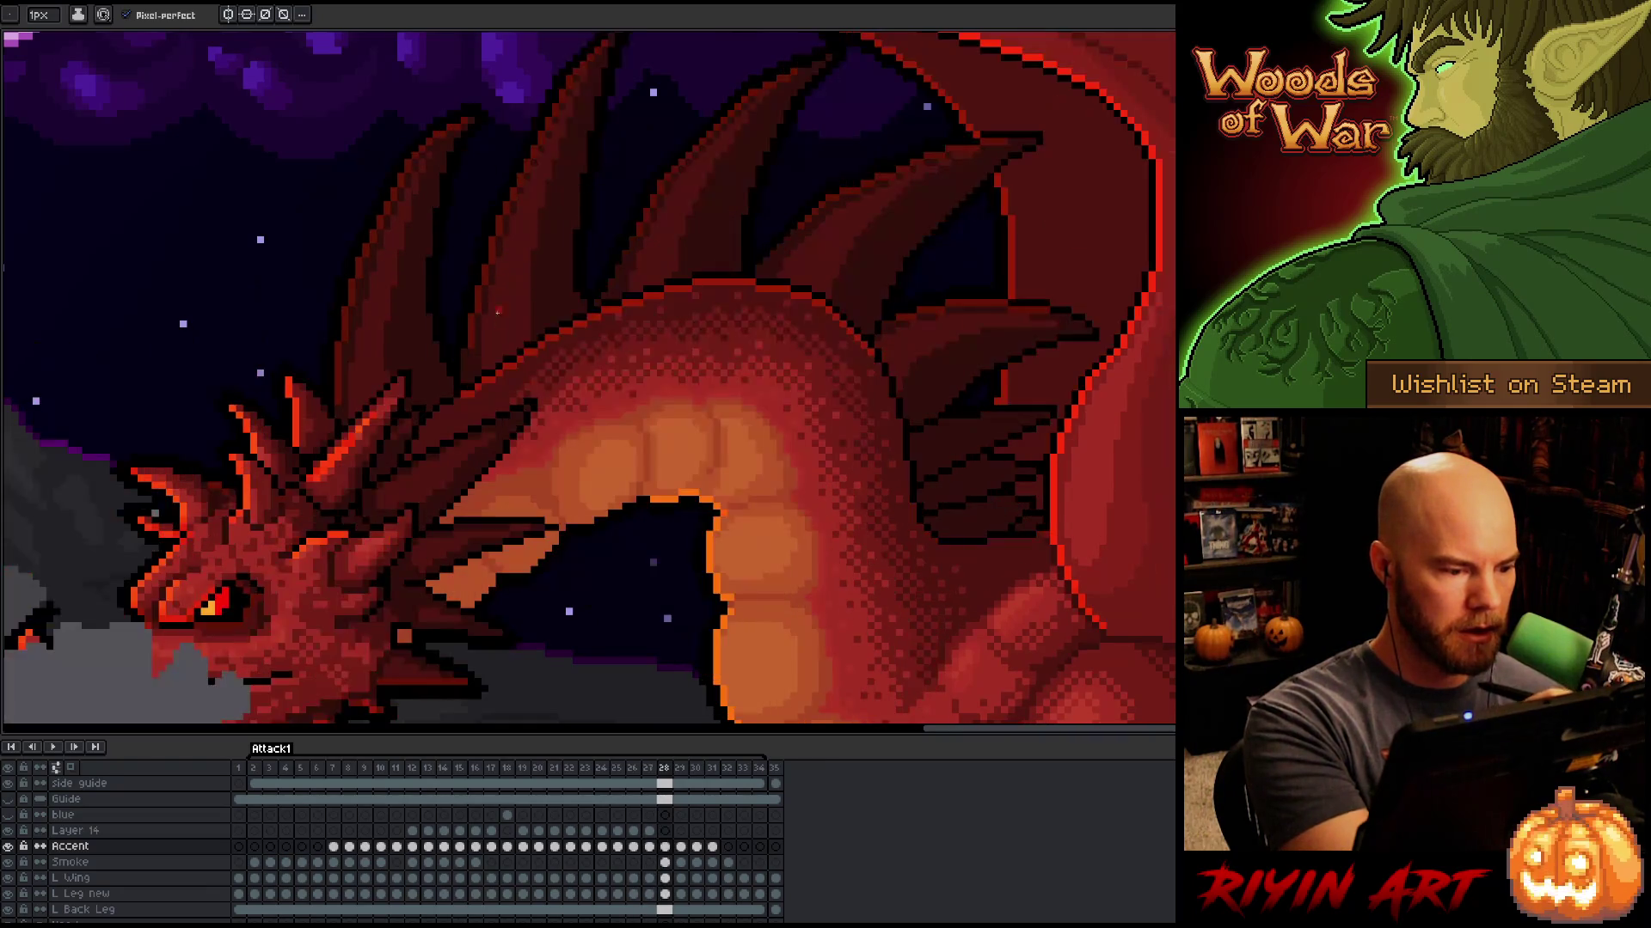
key(comma)
key(period)
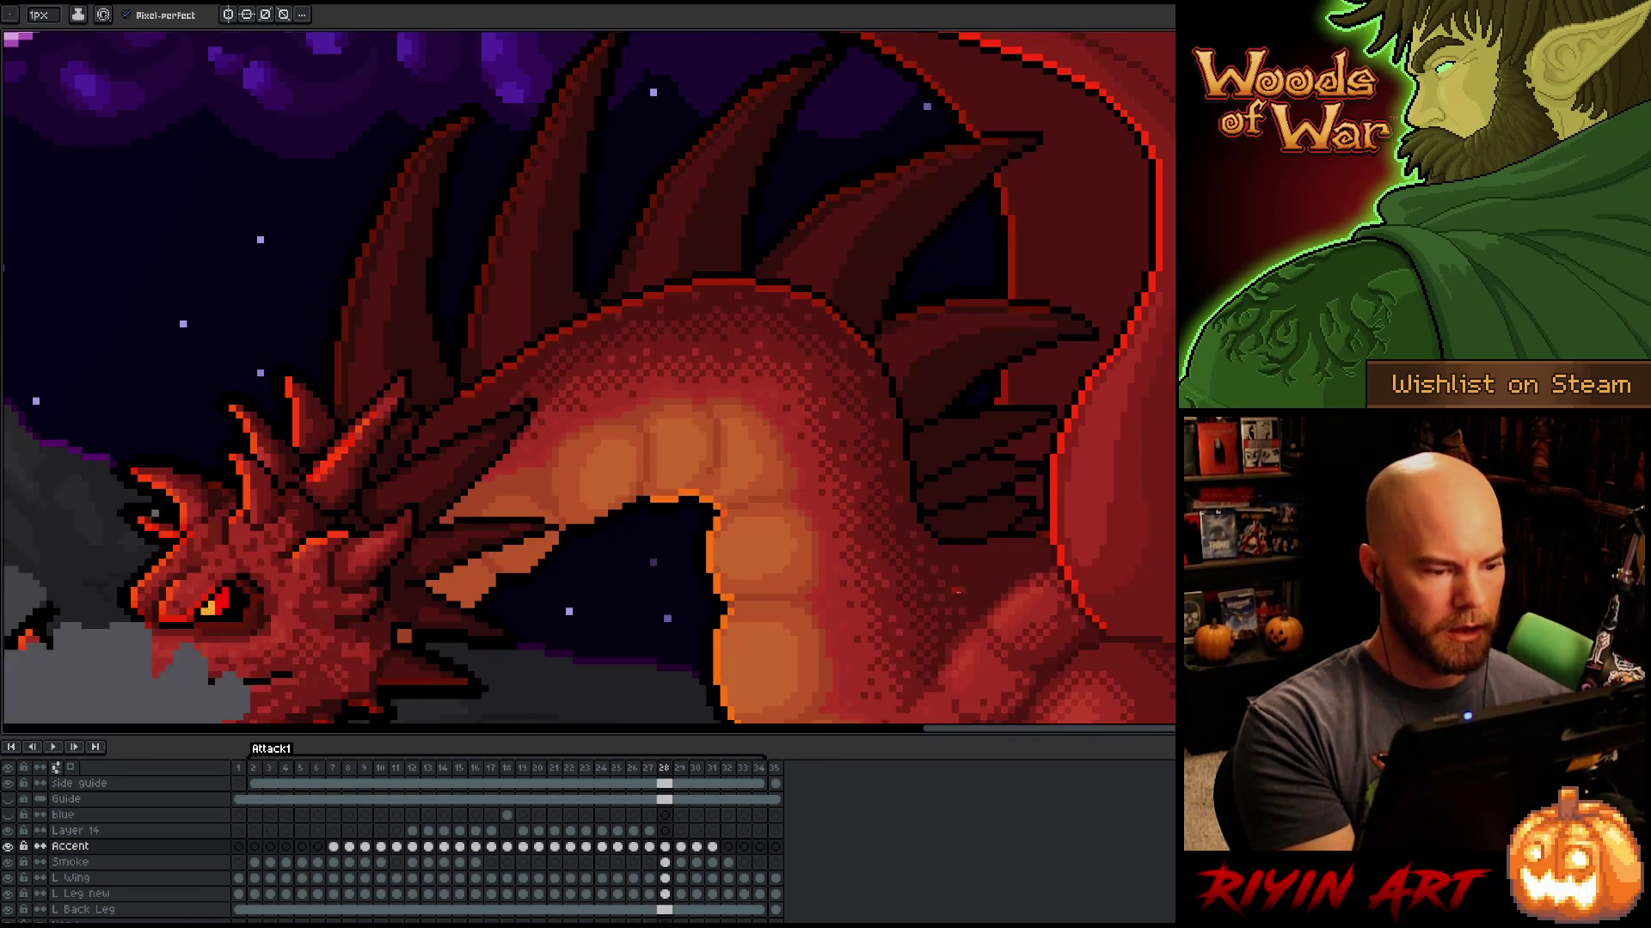
key(comma)
key(period)
key(comma)
key(period)
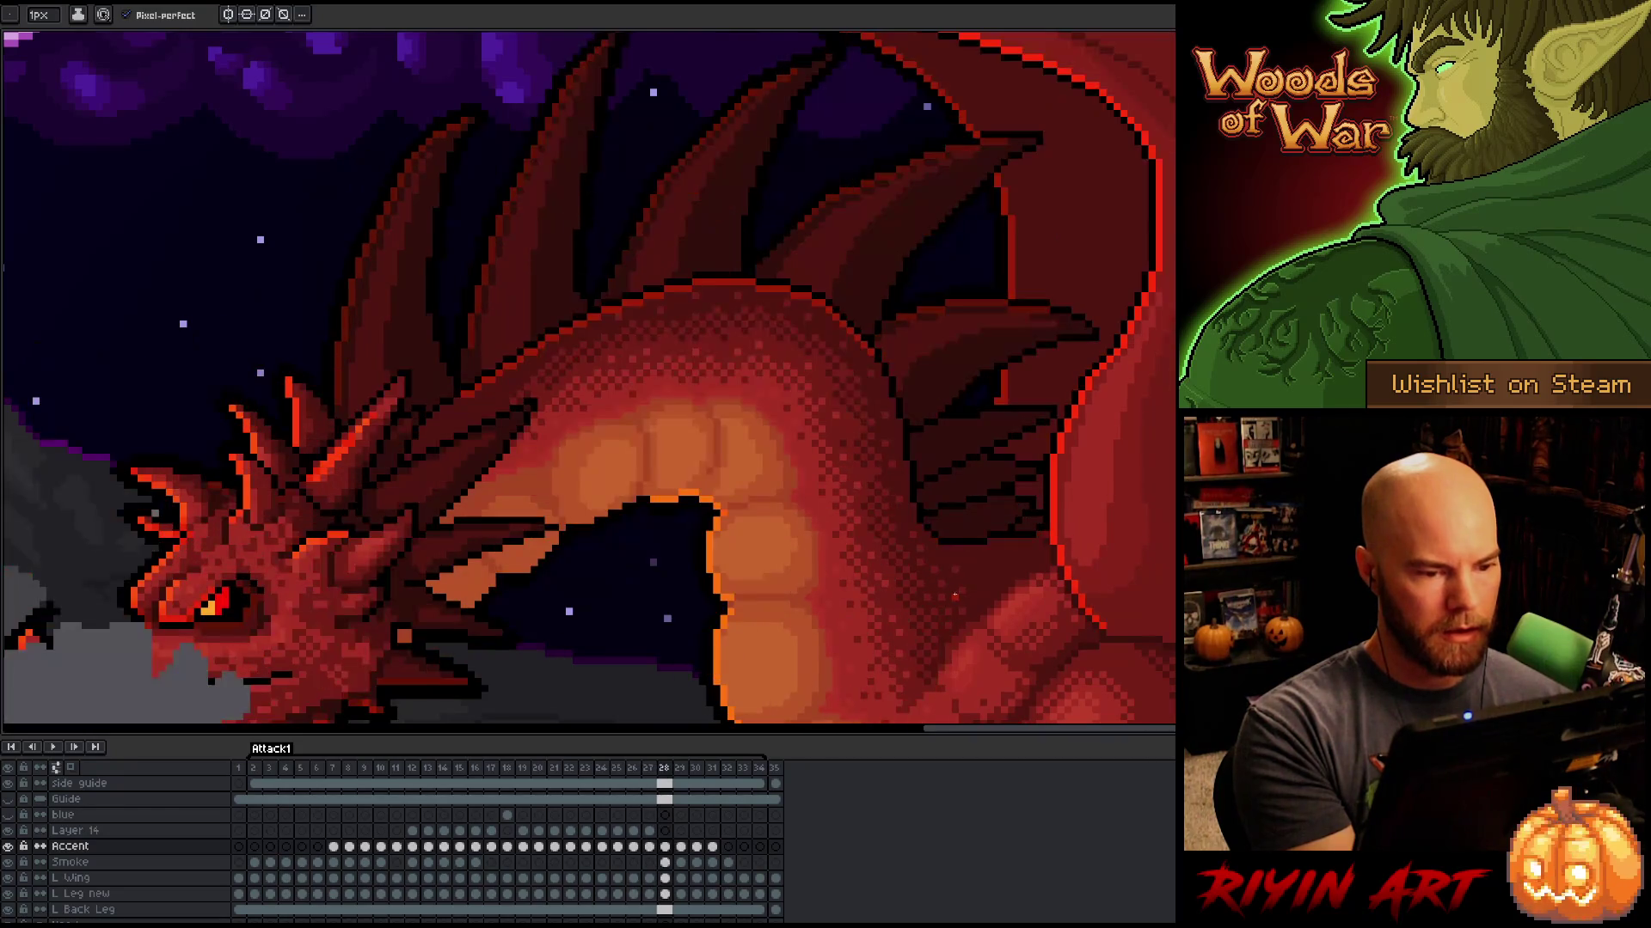
key(comma)
key(period)
drag(956, 496, 931, 561)
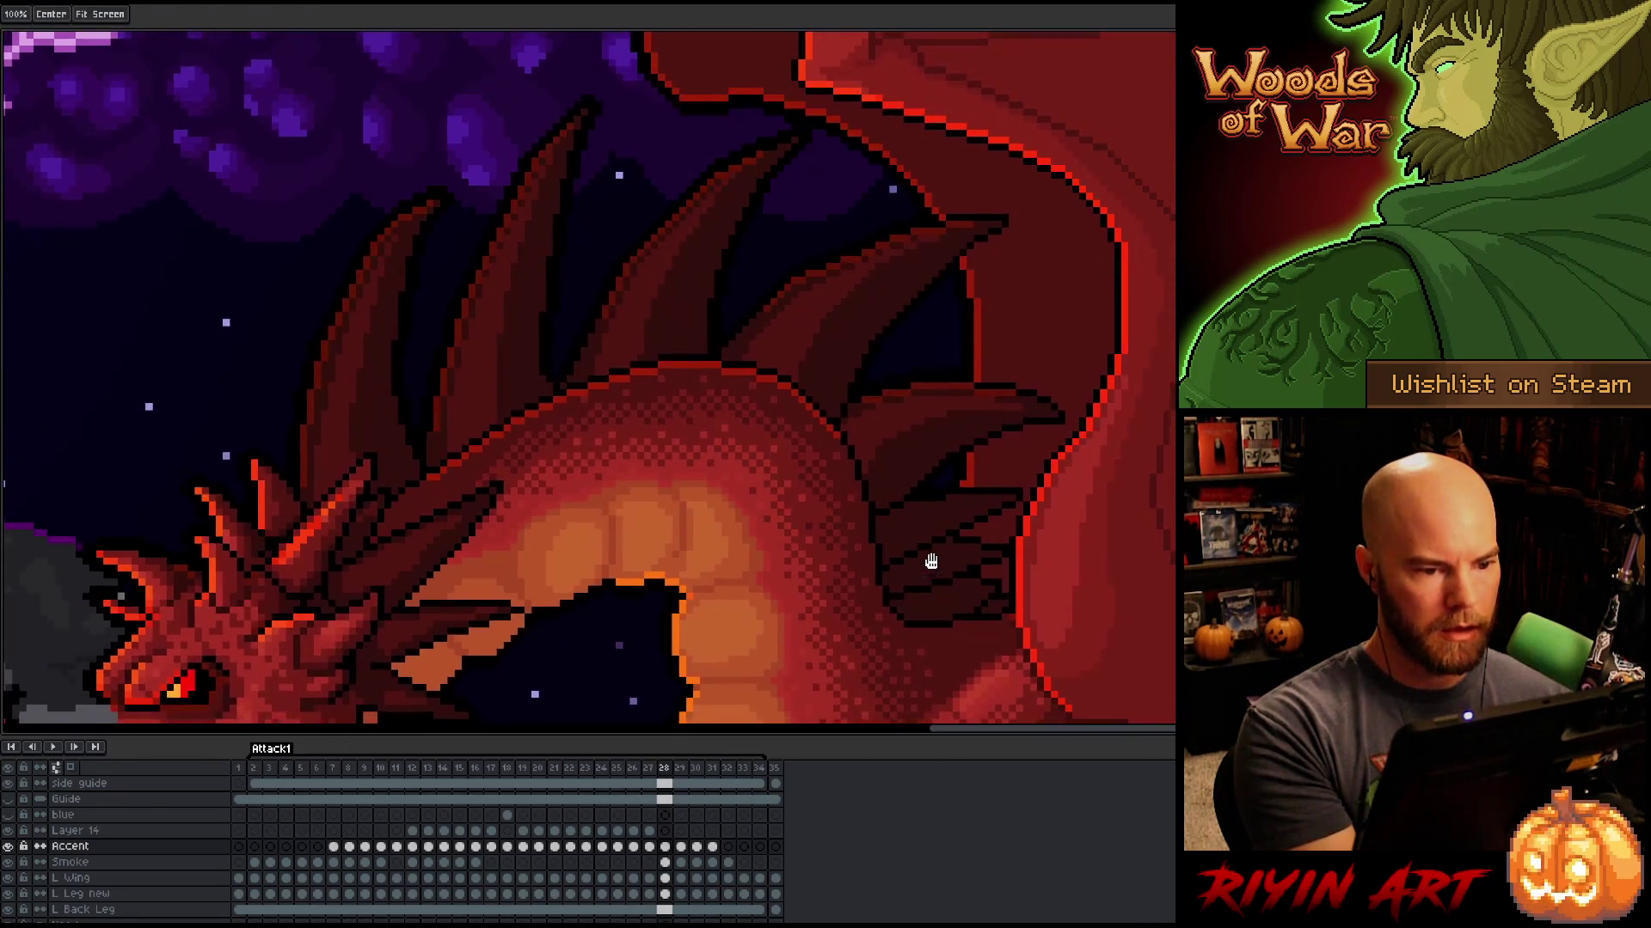
Step: Compare the spines on frames 27 and 28, returning to frame 28
key(comma)
key(period)
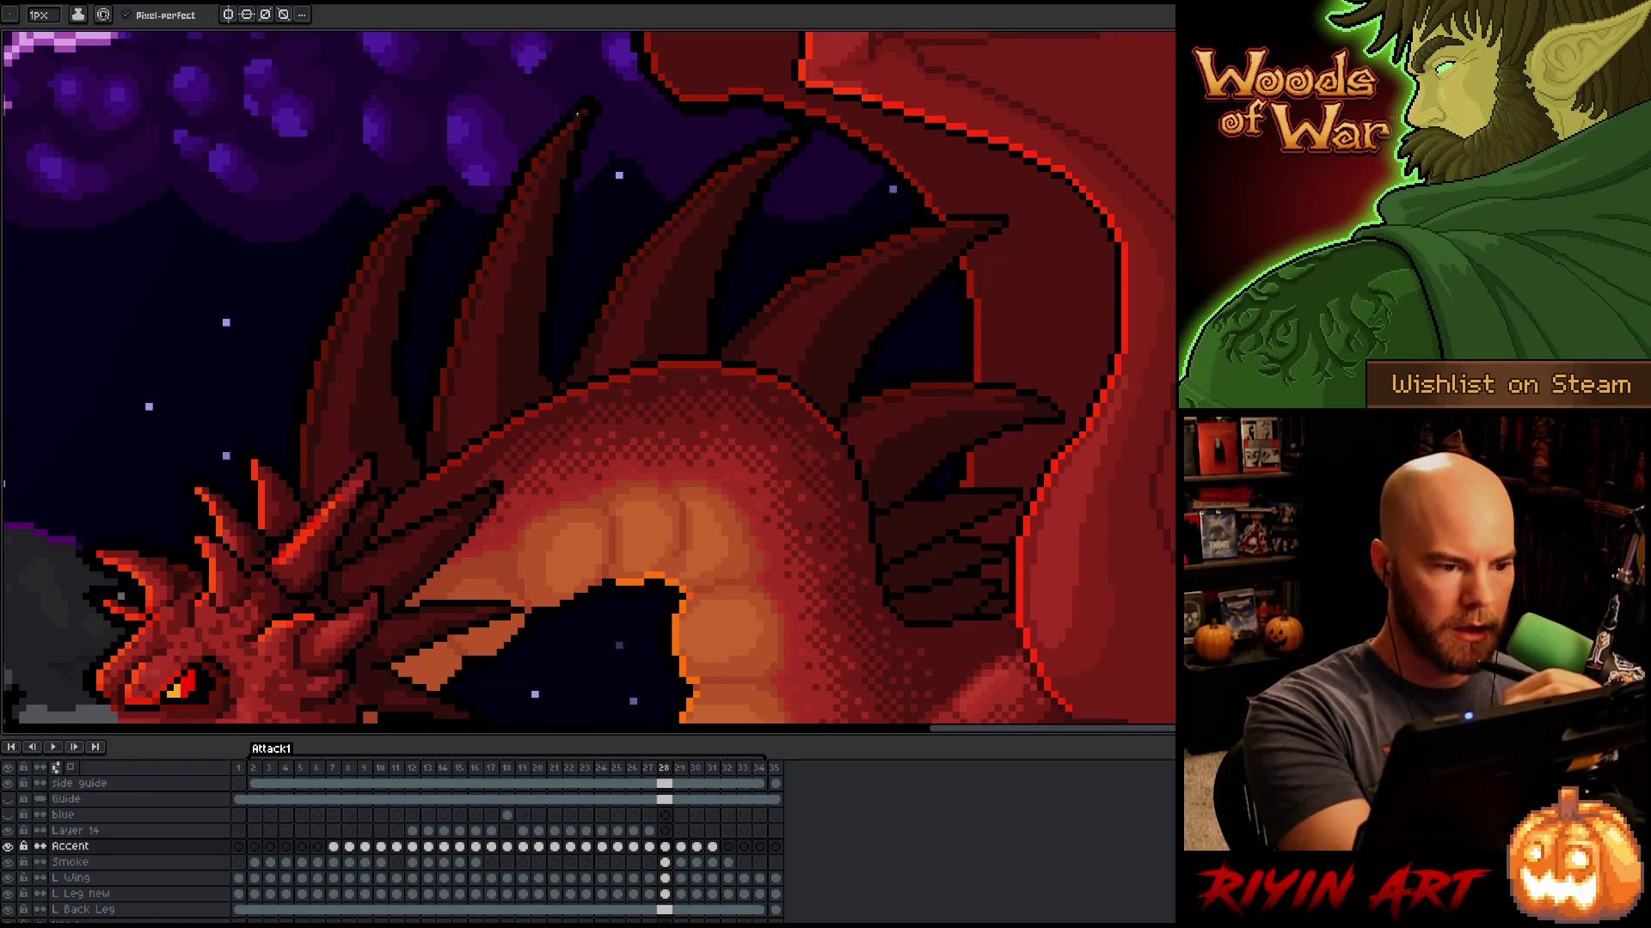
key(comma)
key(period)
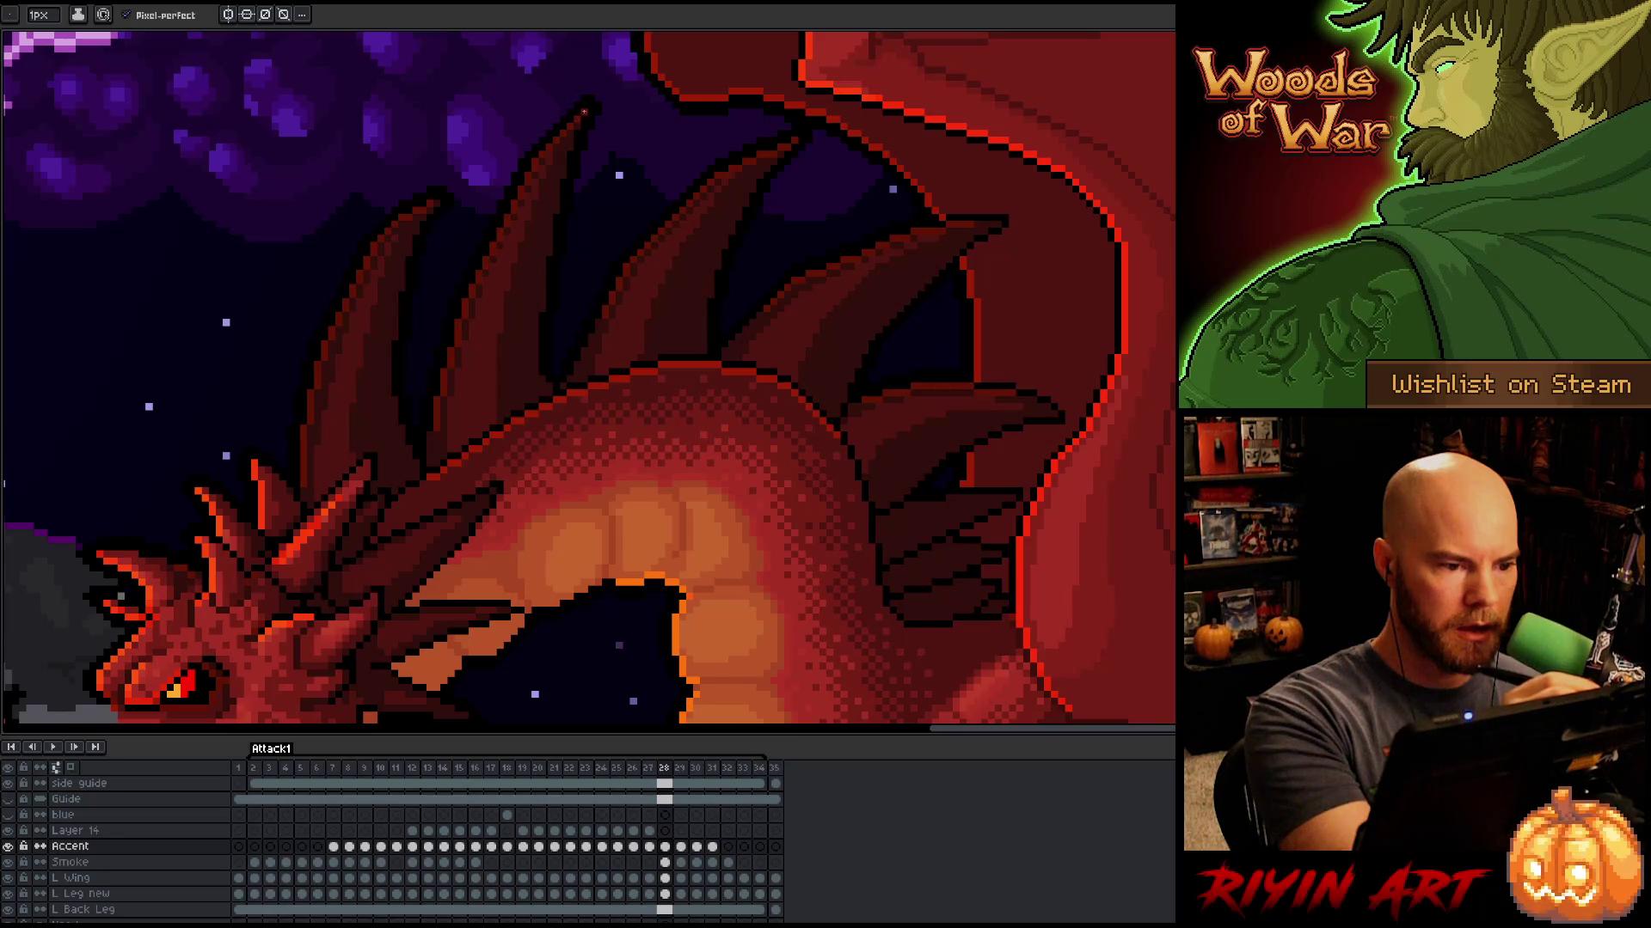
Step: Compare frames 28 and 29, then solo the Accent layer's lines and restore all layers
key(period)
key(comma)
key(period)
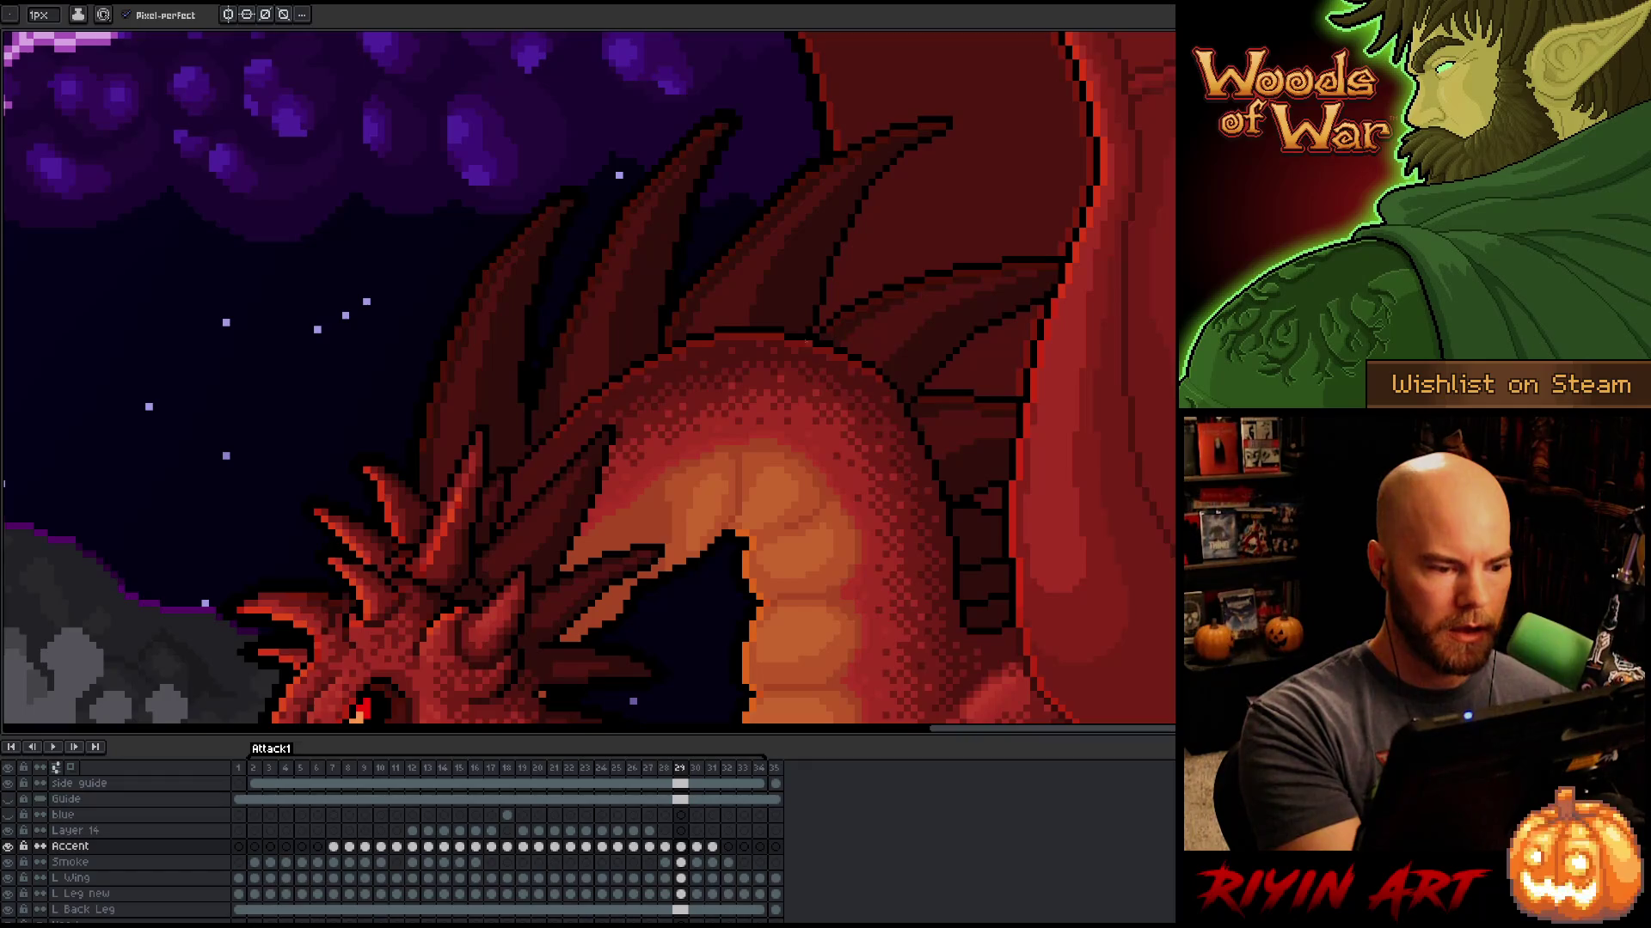
alt+click(9, 847)
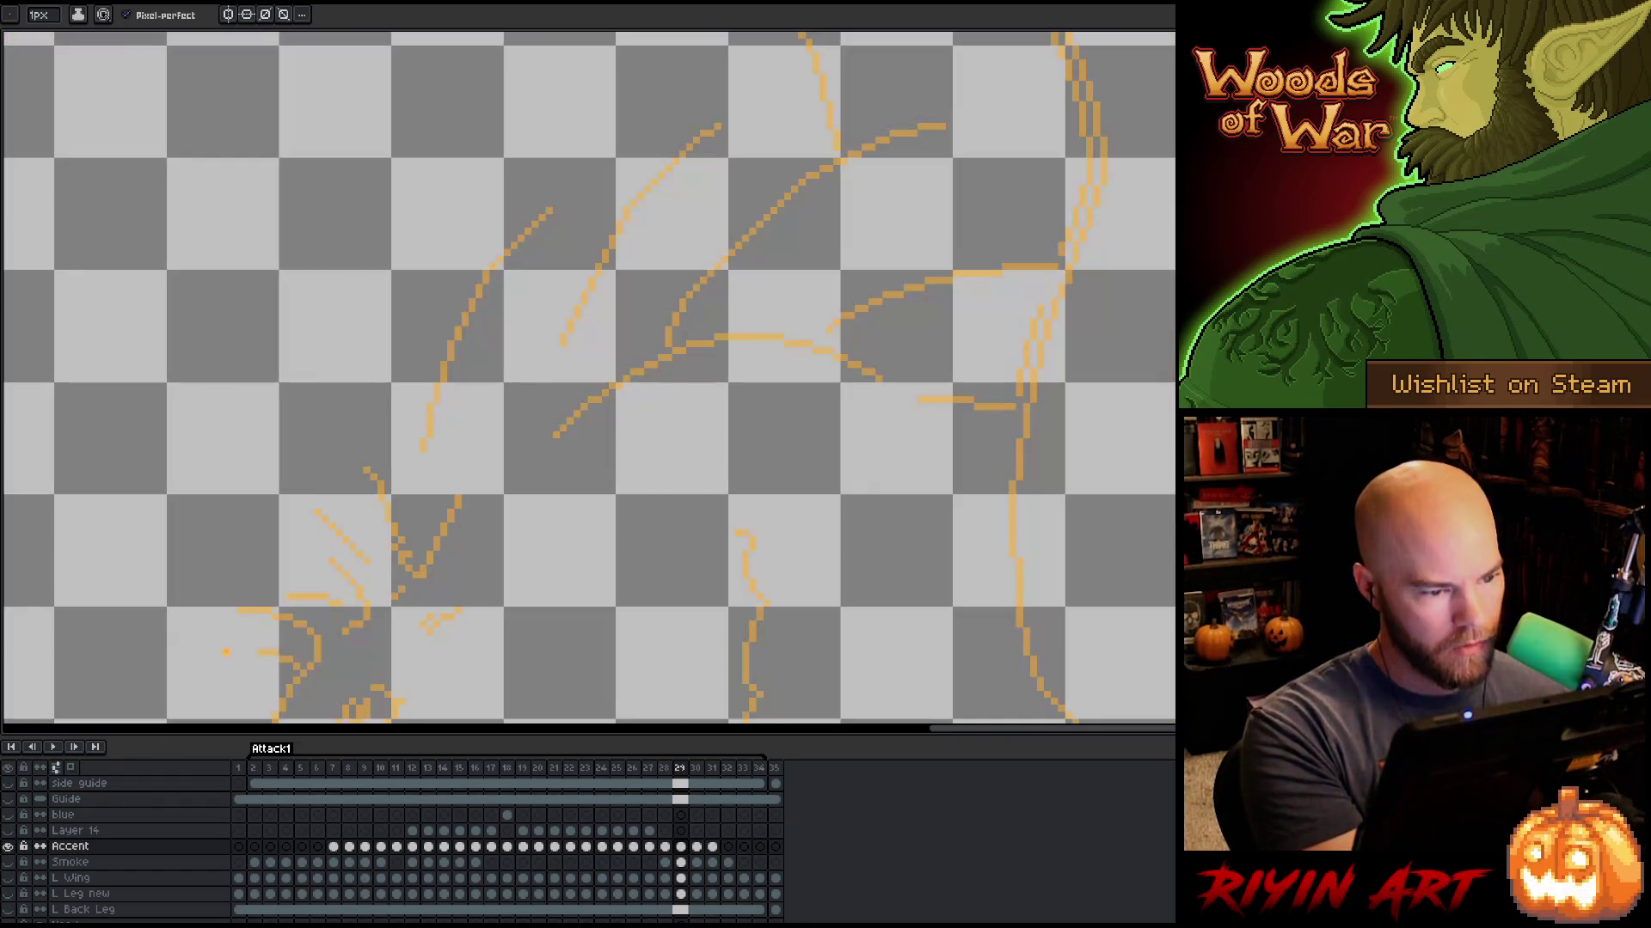
alt+click(9, 847)
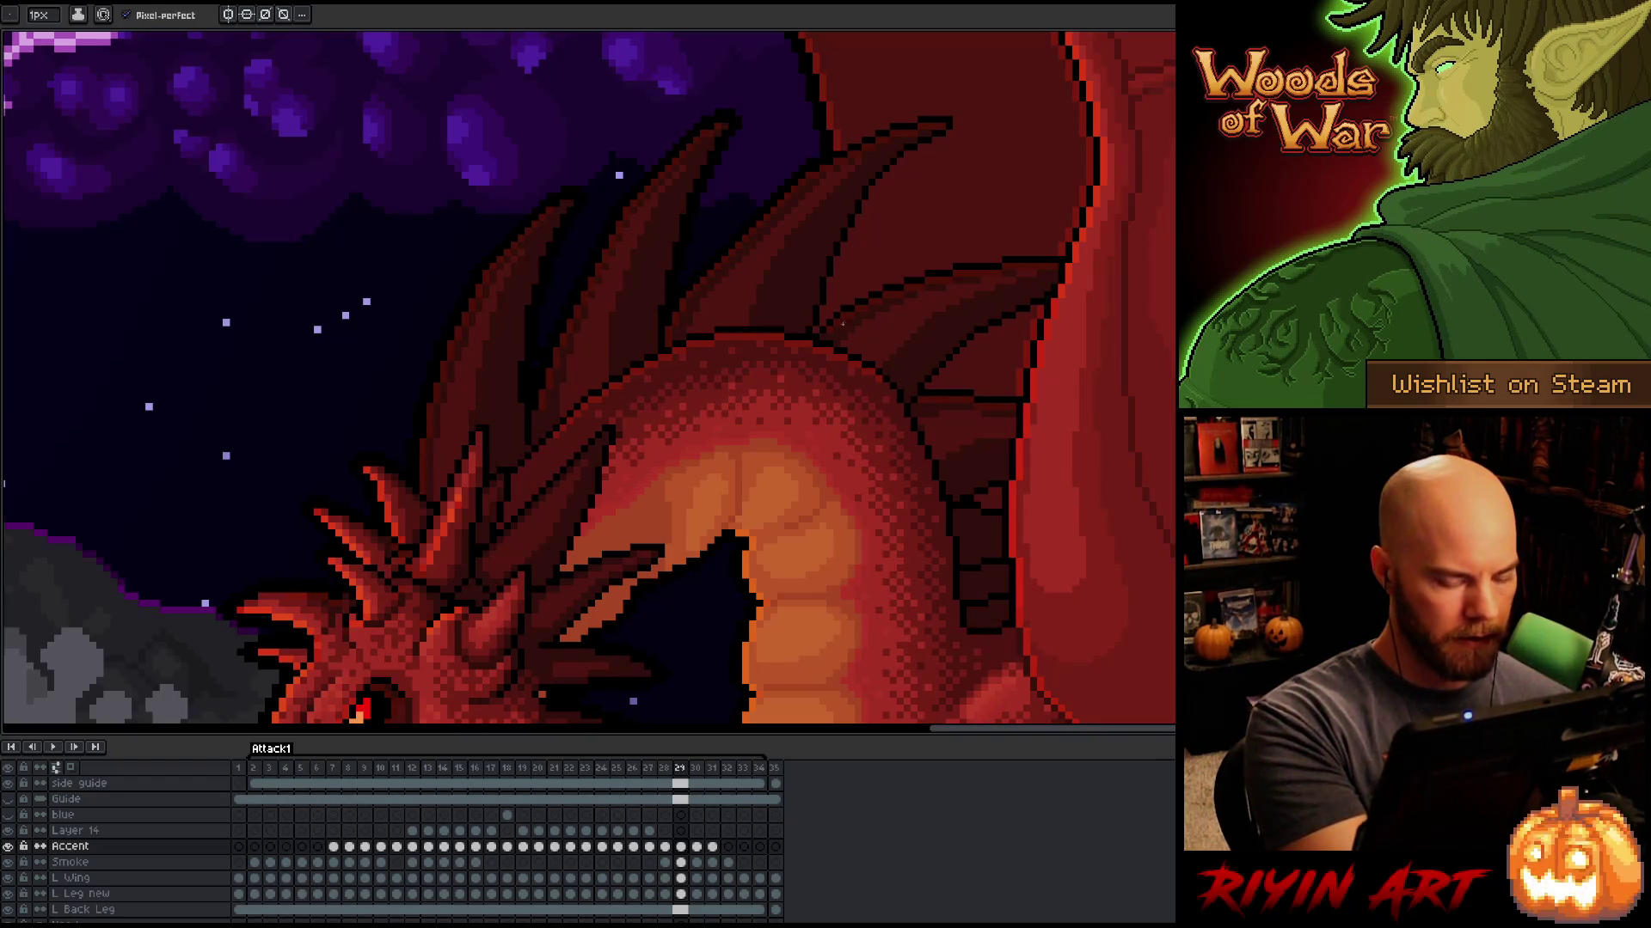
Step: Compare frames 28 and 29, ending on 29, and switch drawing tool
key(Left)
key(Right)
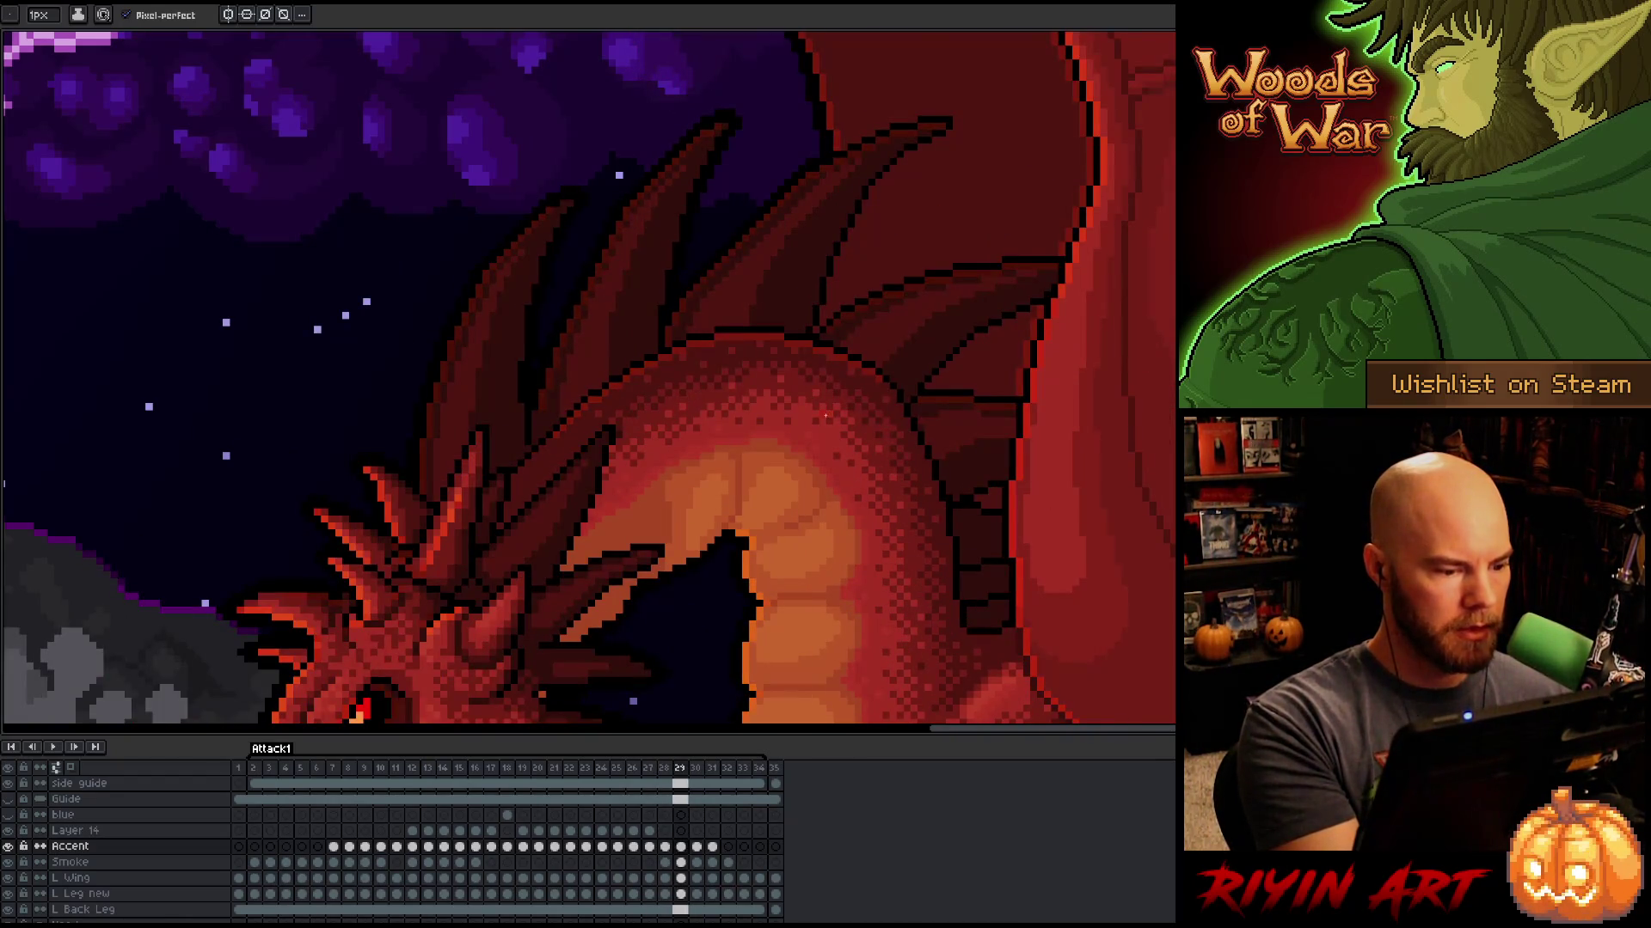
key(Left)
key(Right)
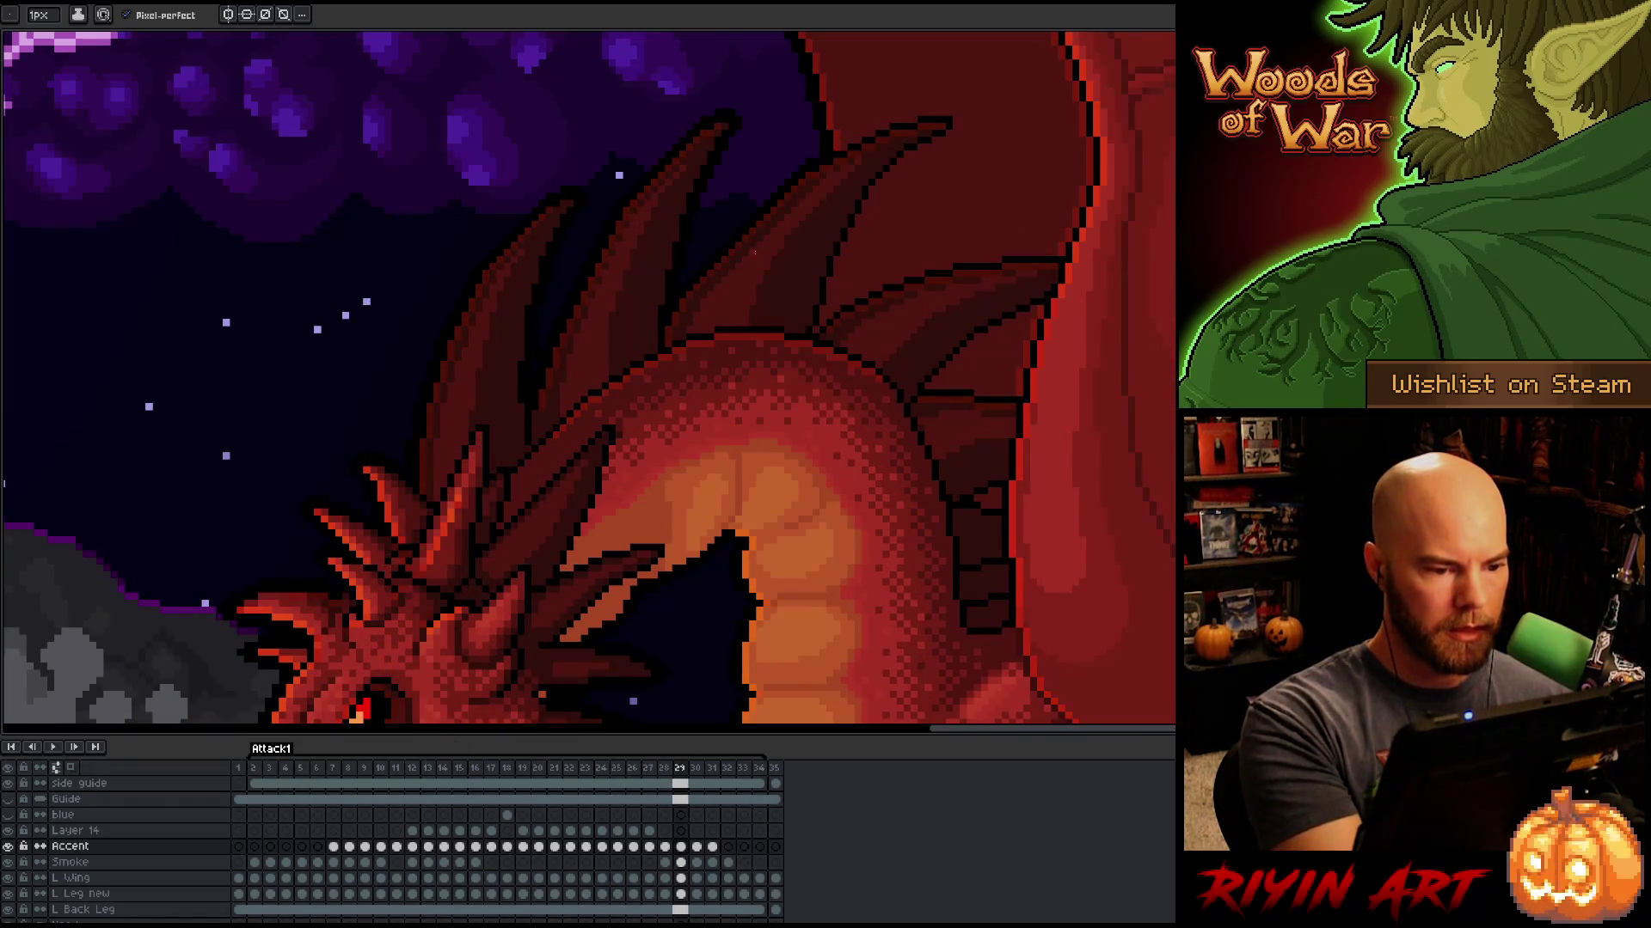
key(Left)
key(Right)
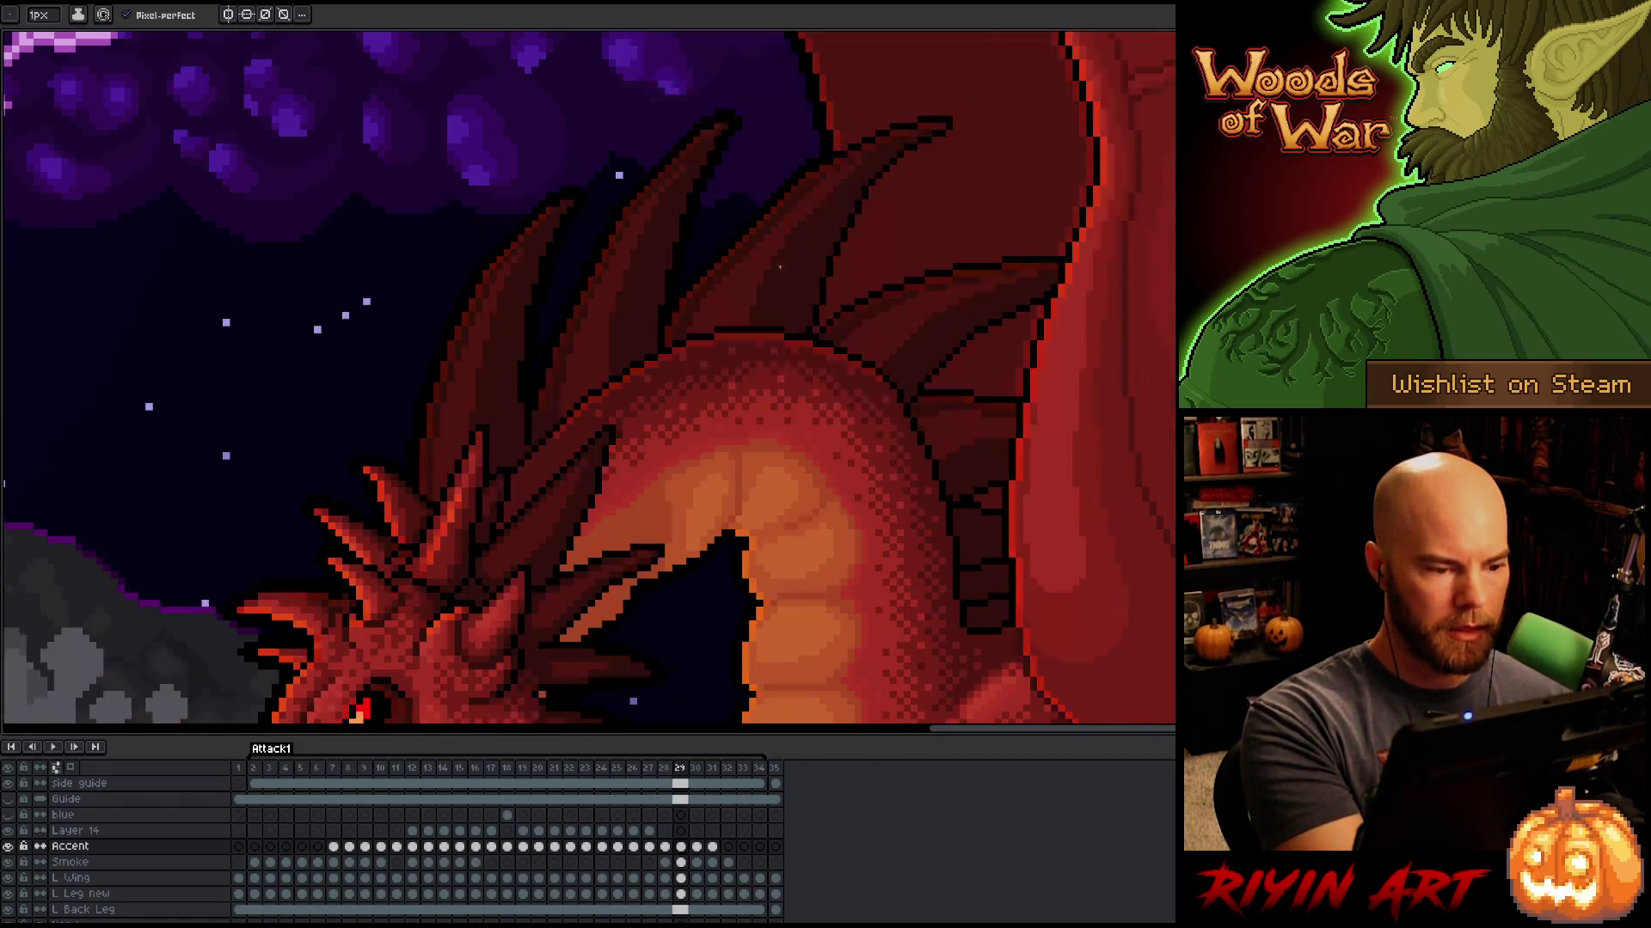
key(b)
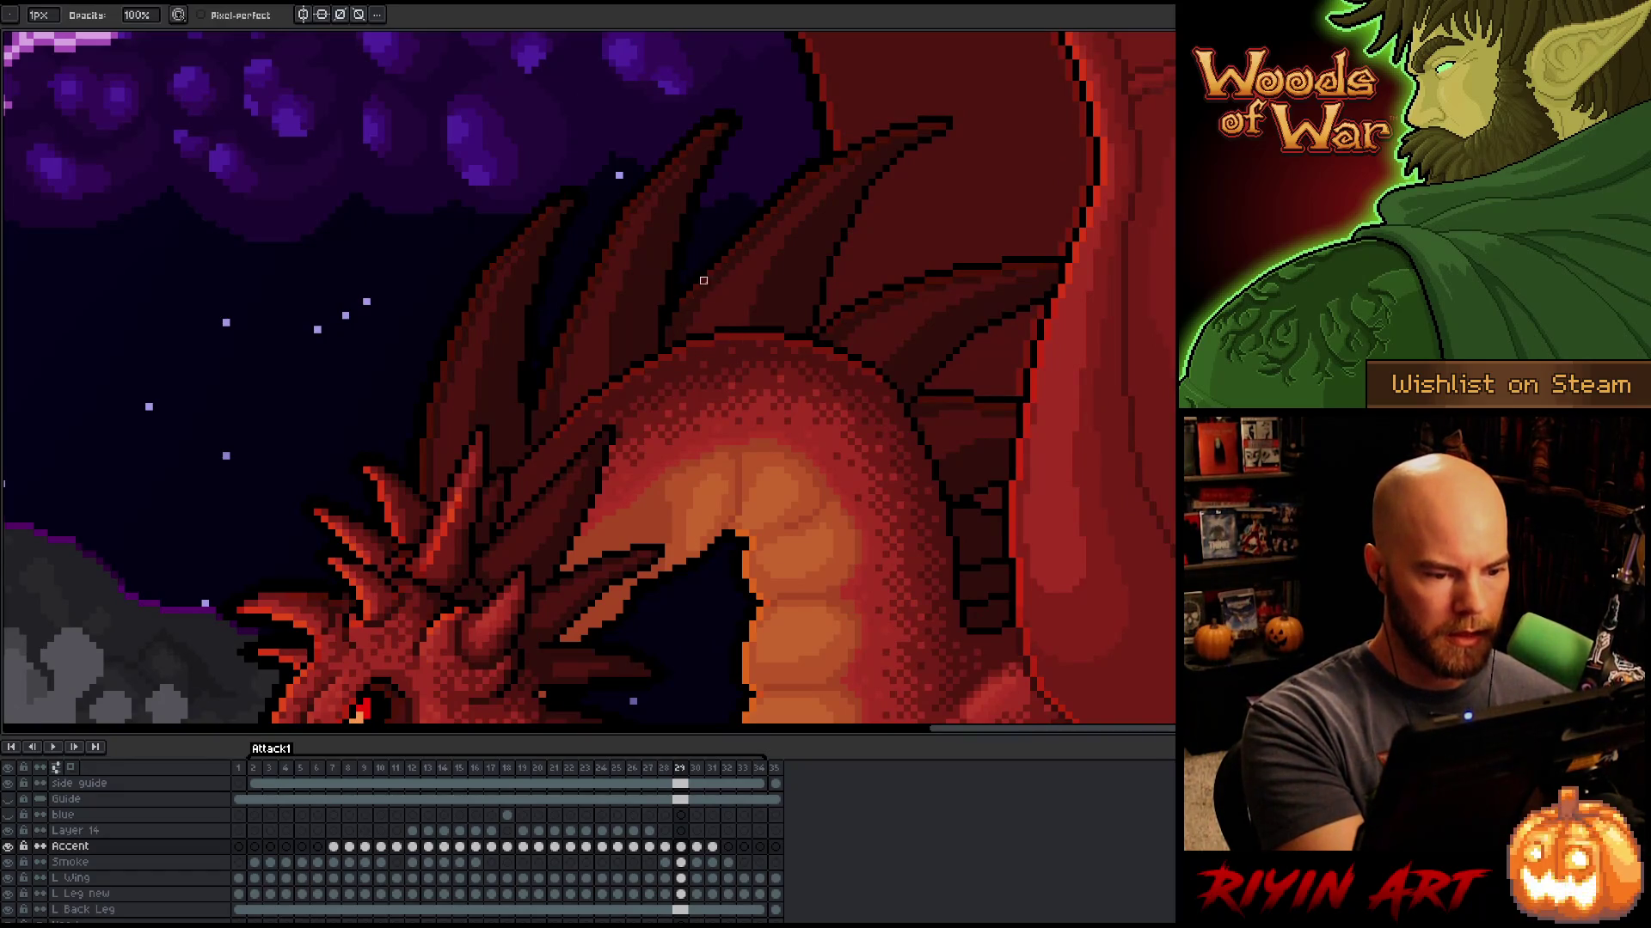
Step: Keep comparing the back spines between frames 28 and 29
key(Left)
key(Right)
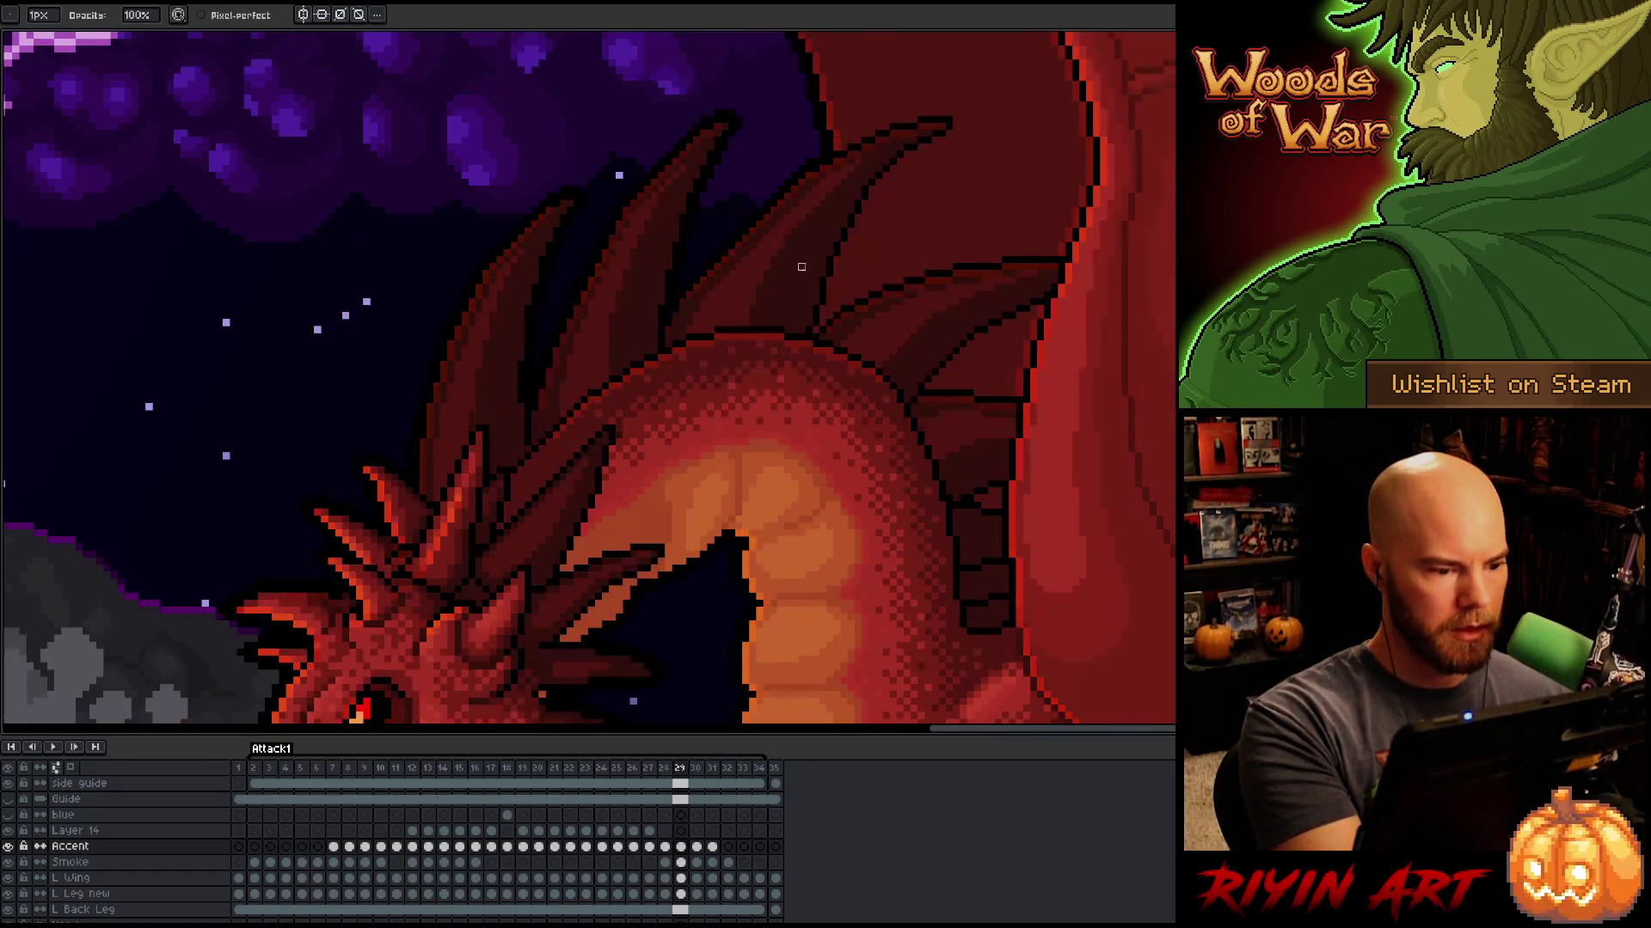
key(Left)
key(Right)
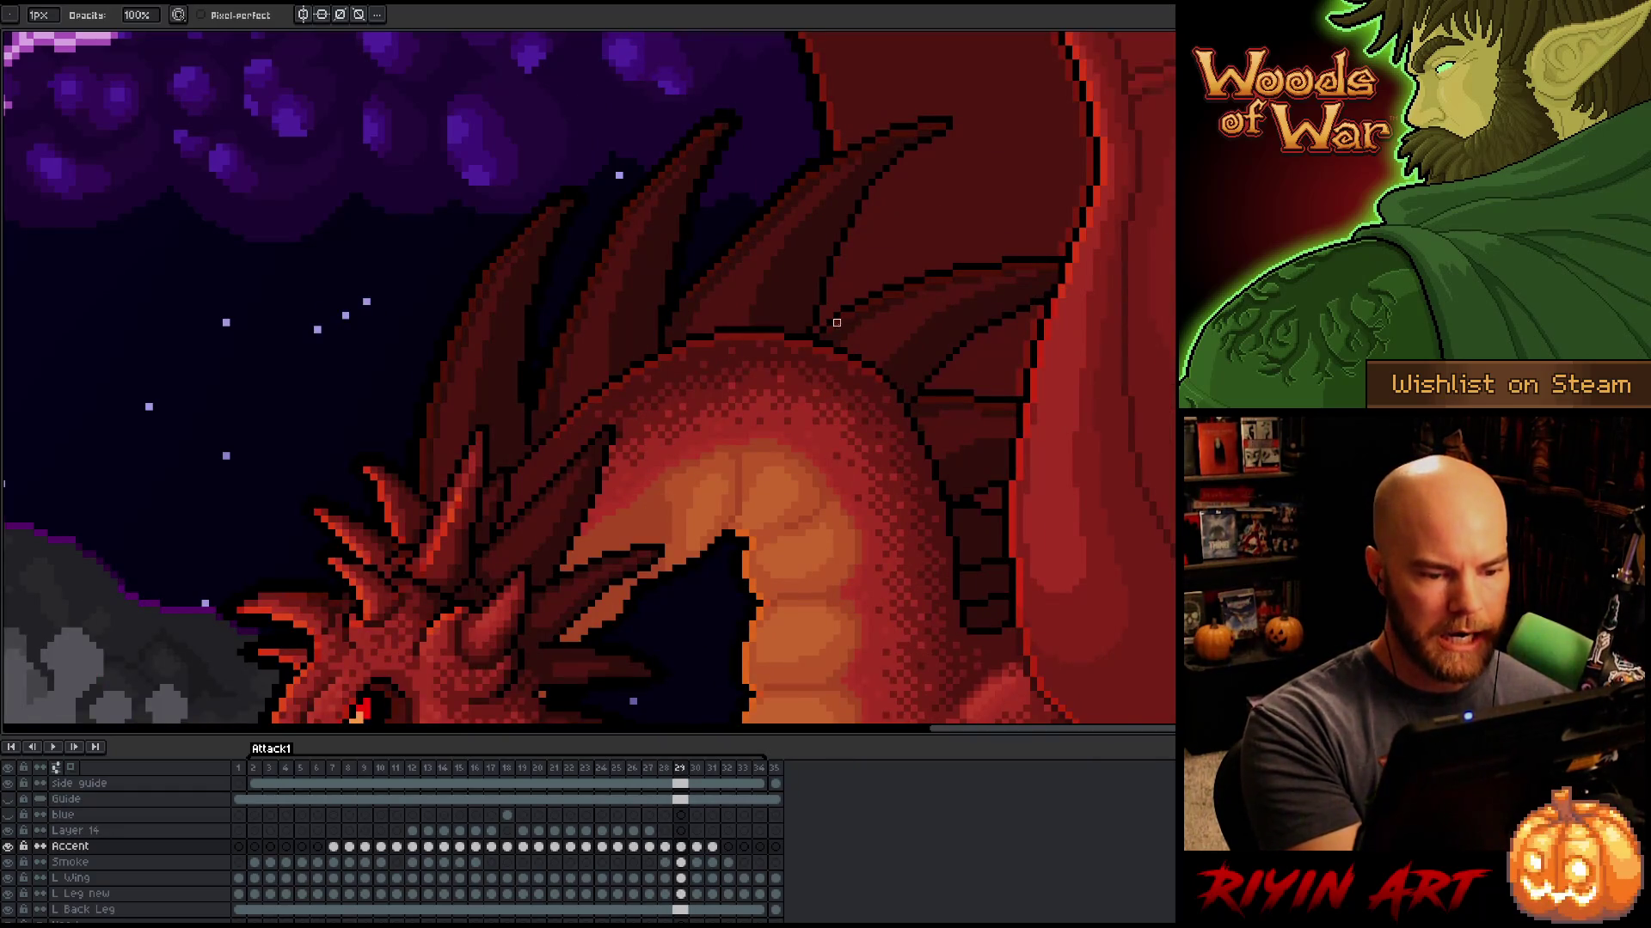
key(Left)
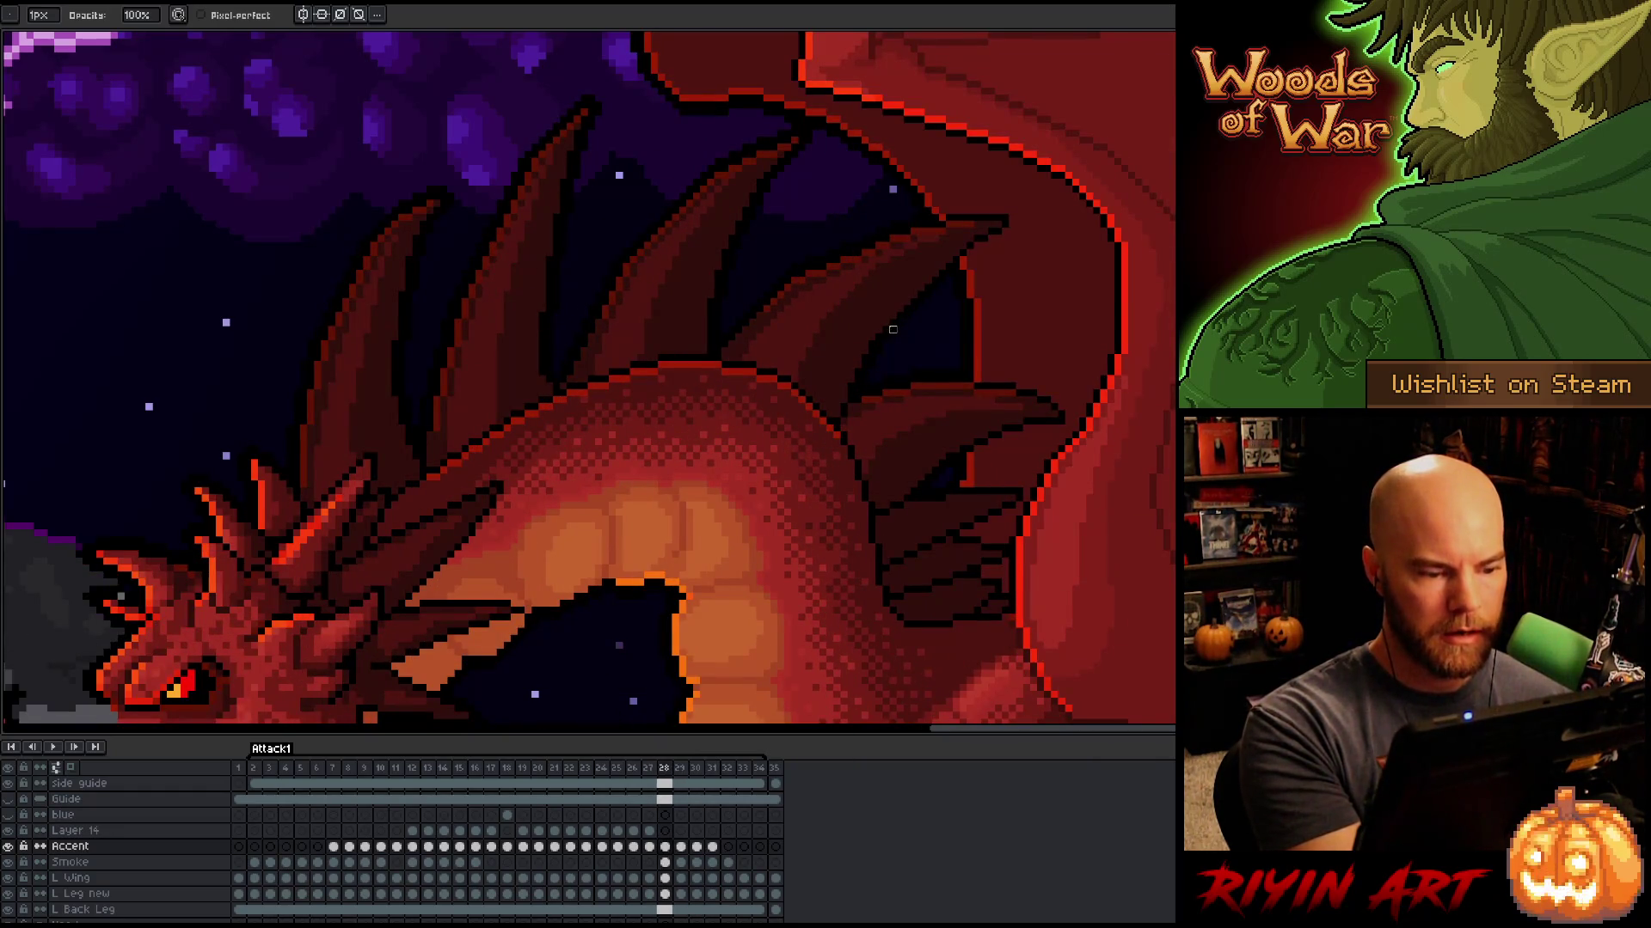
key(Right)
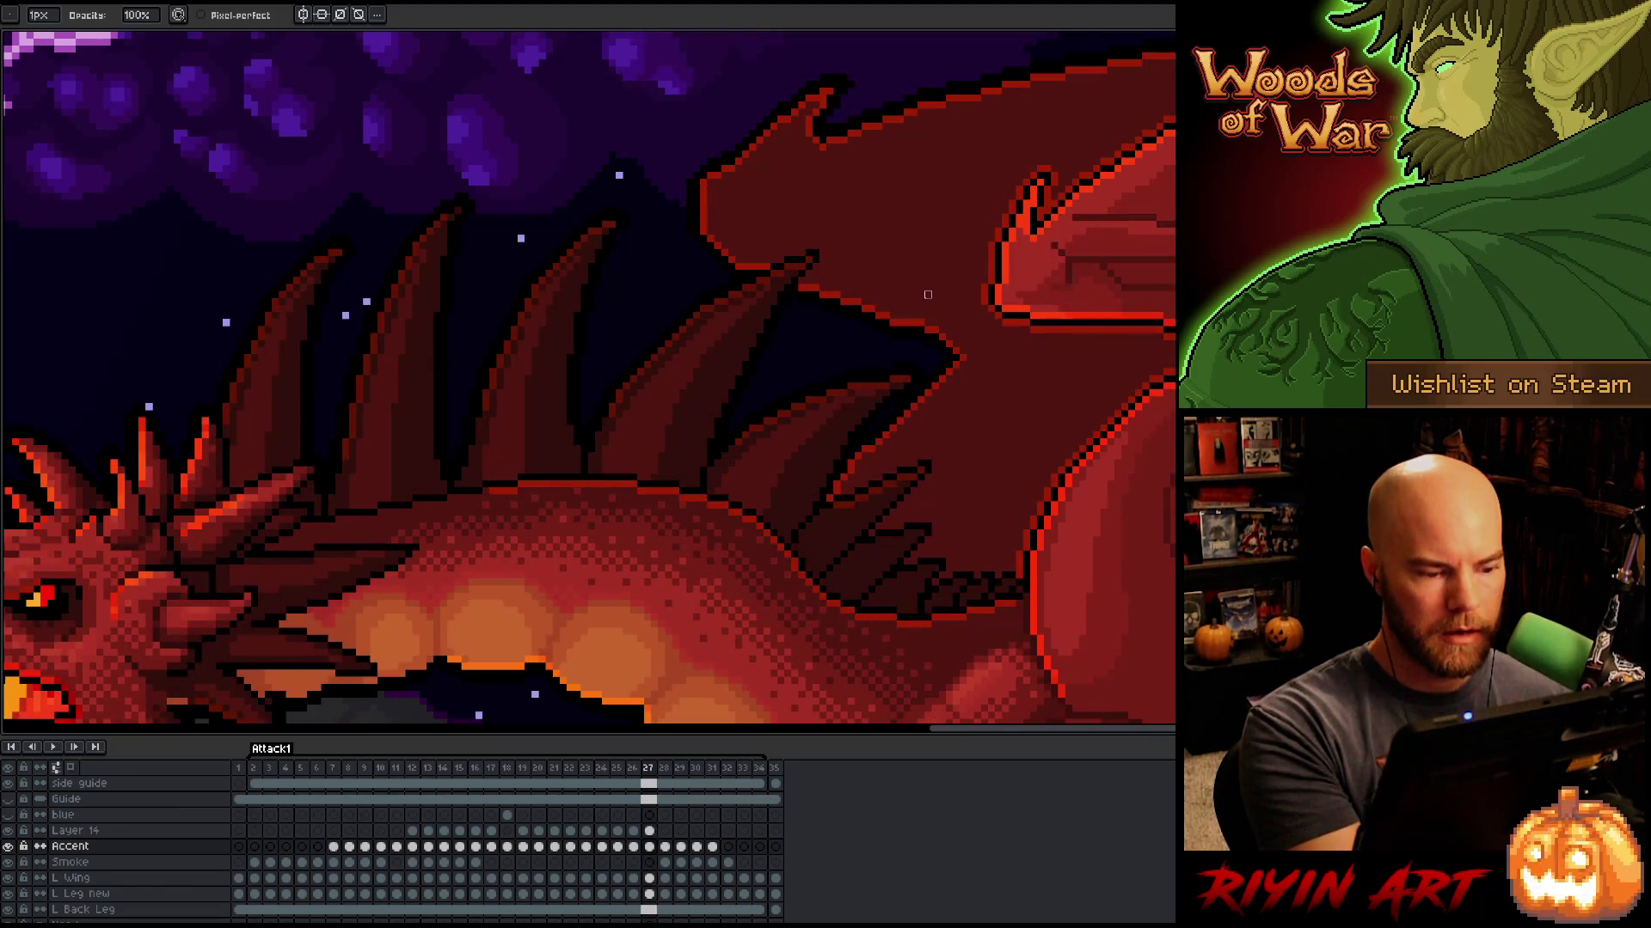
key(Left)
key(Right)
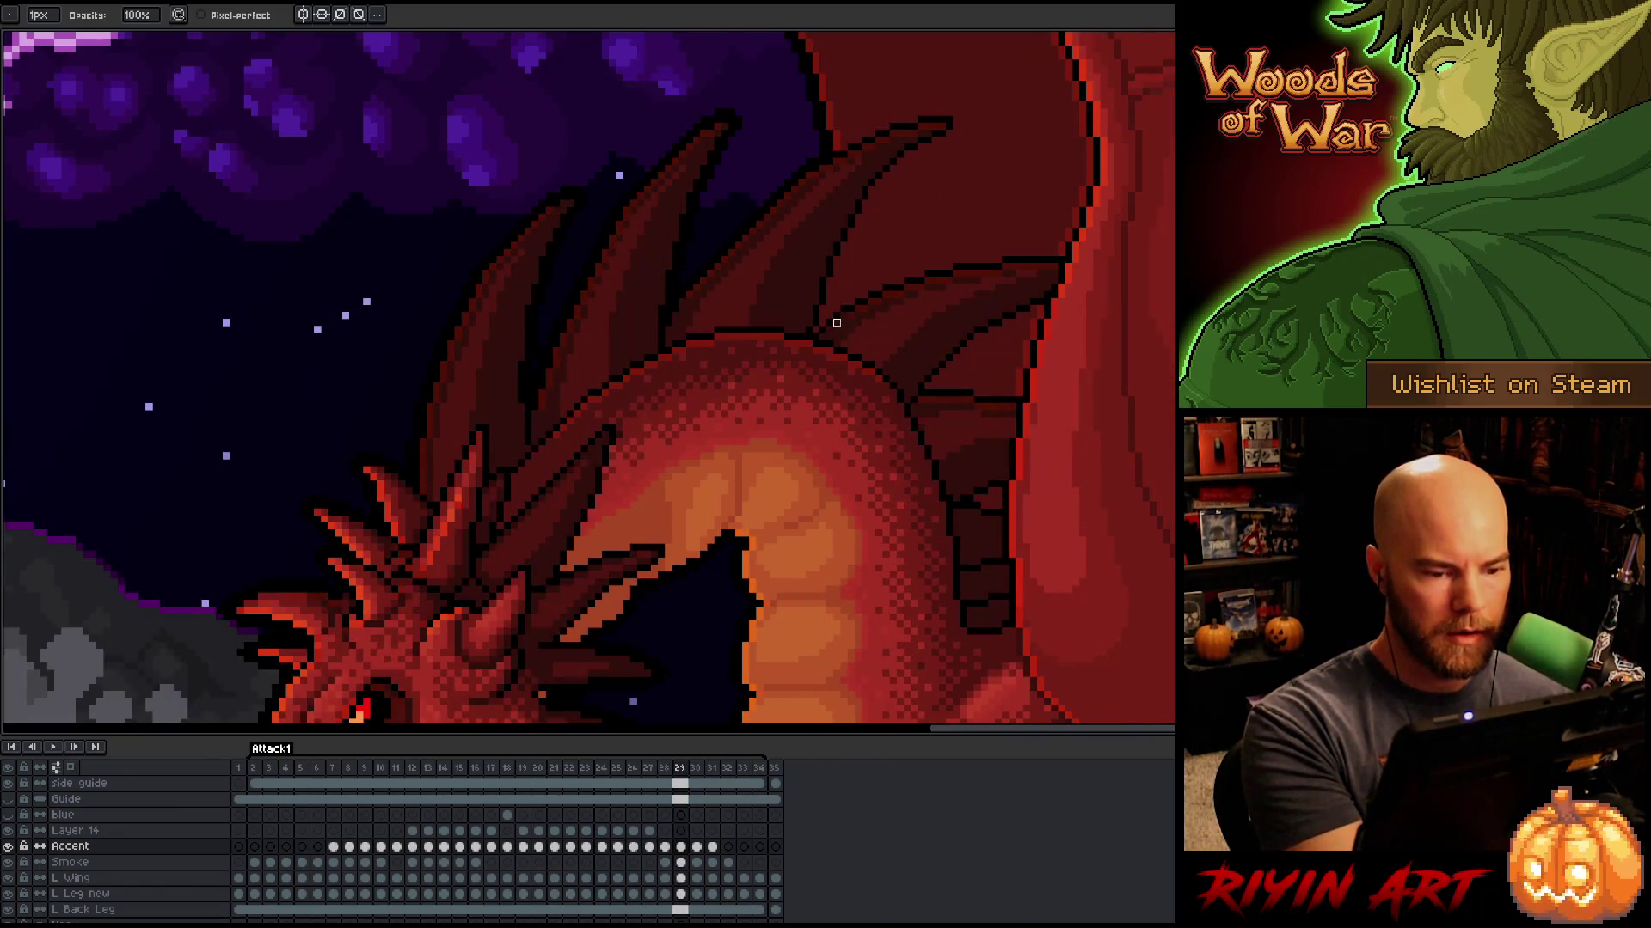
key(Left)
key(Right)
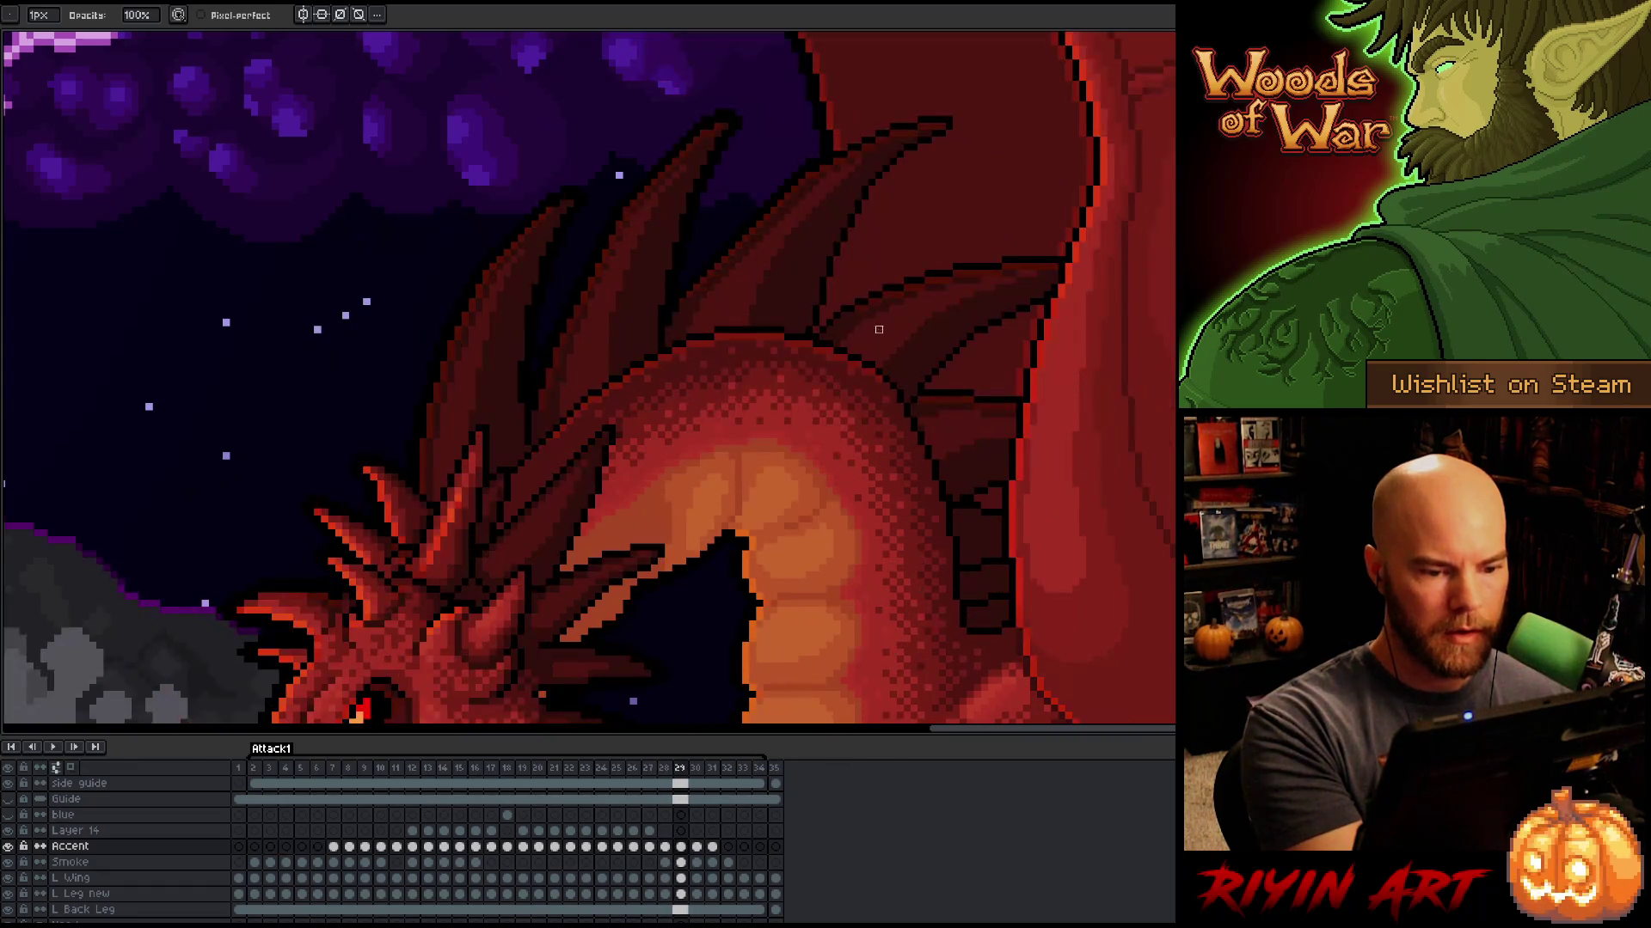
key(Left)
key(Right)
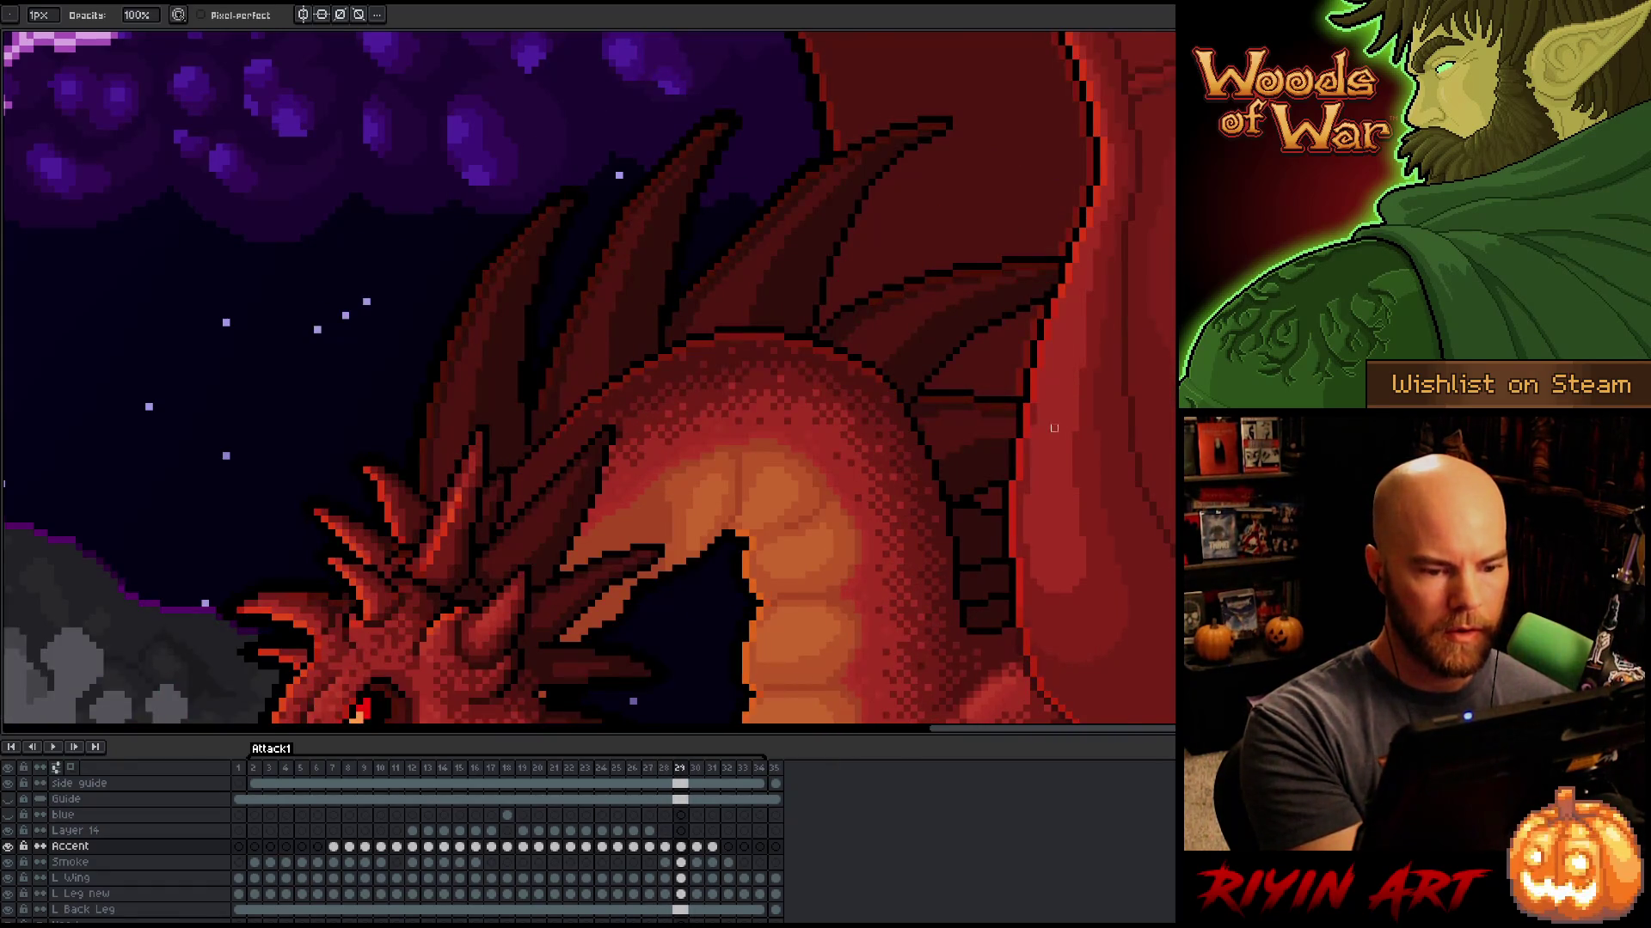
key(Left)
key(Right)
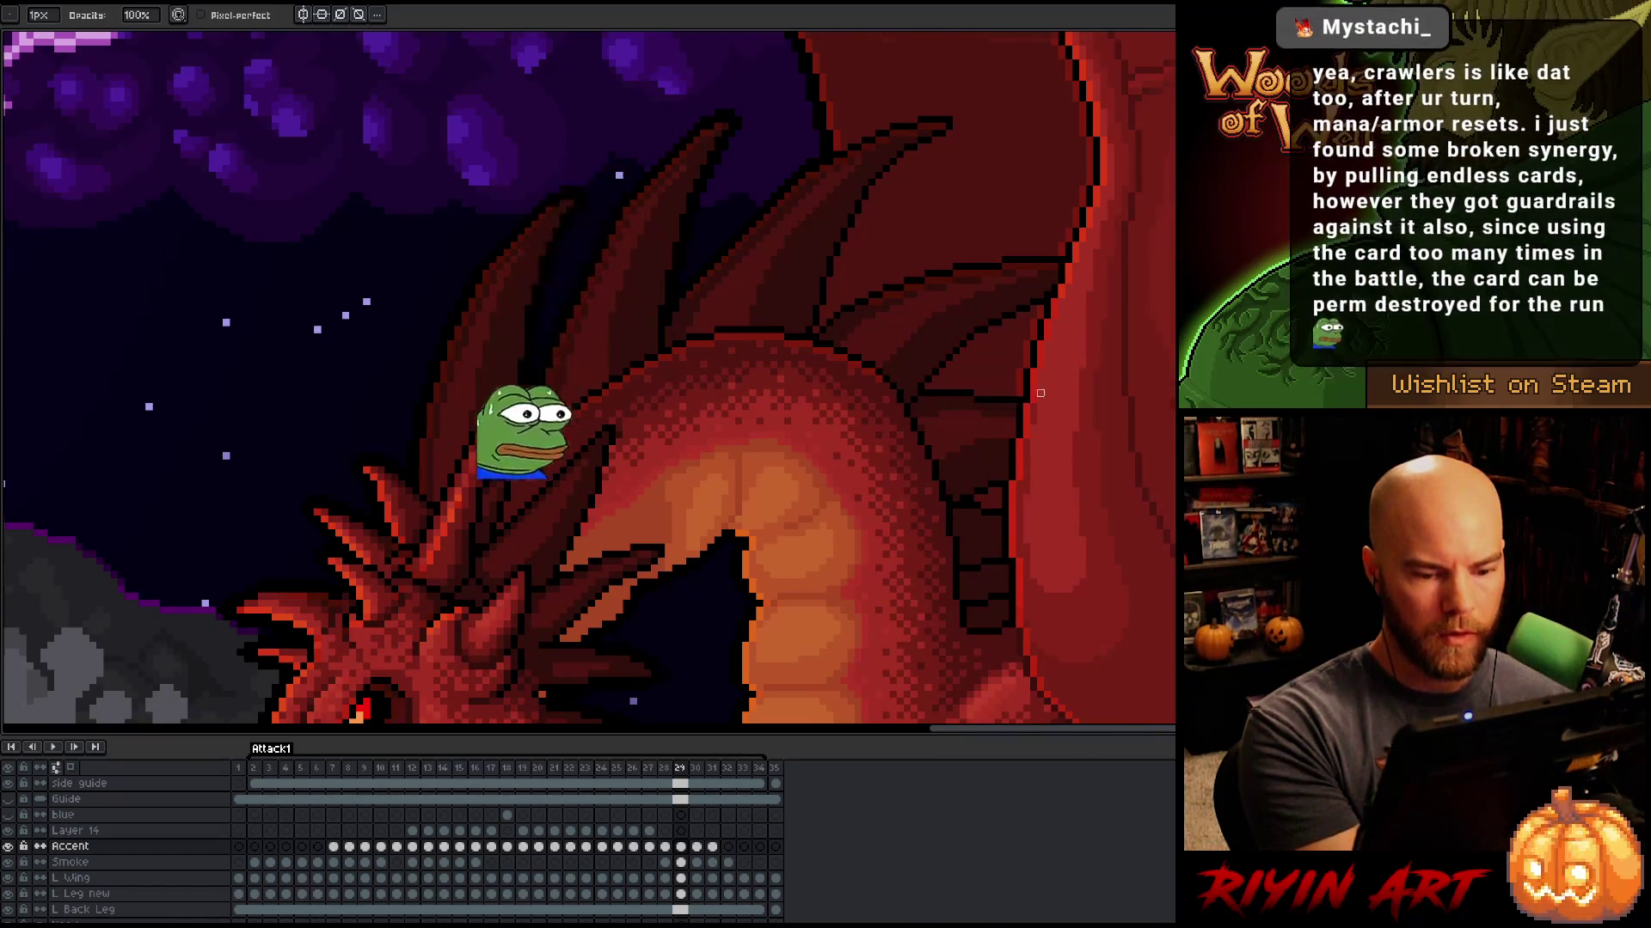
key(Left)
key(Right)
Step: Check frames 27–29 once more and settle on frame 28 with the pencil active
key(Left)
key(Right)
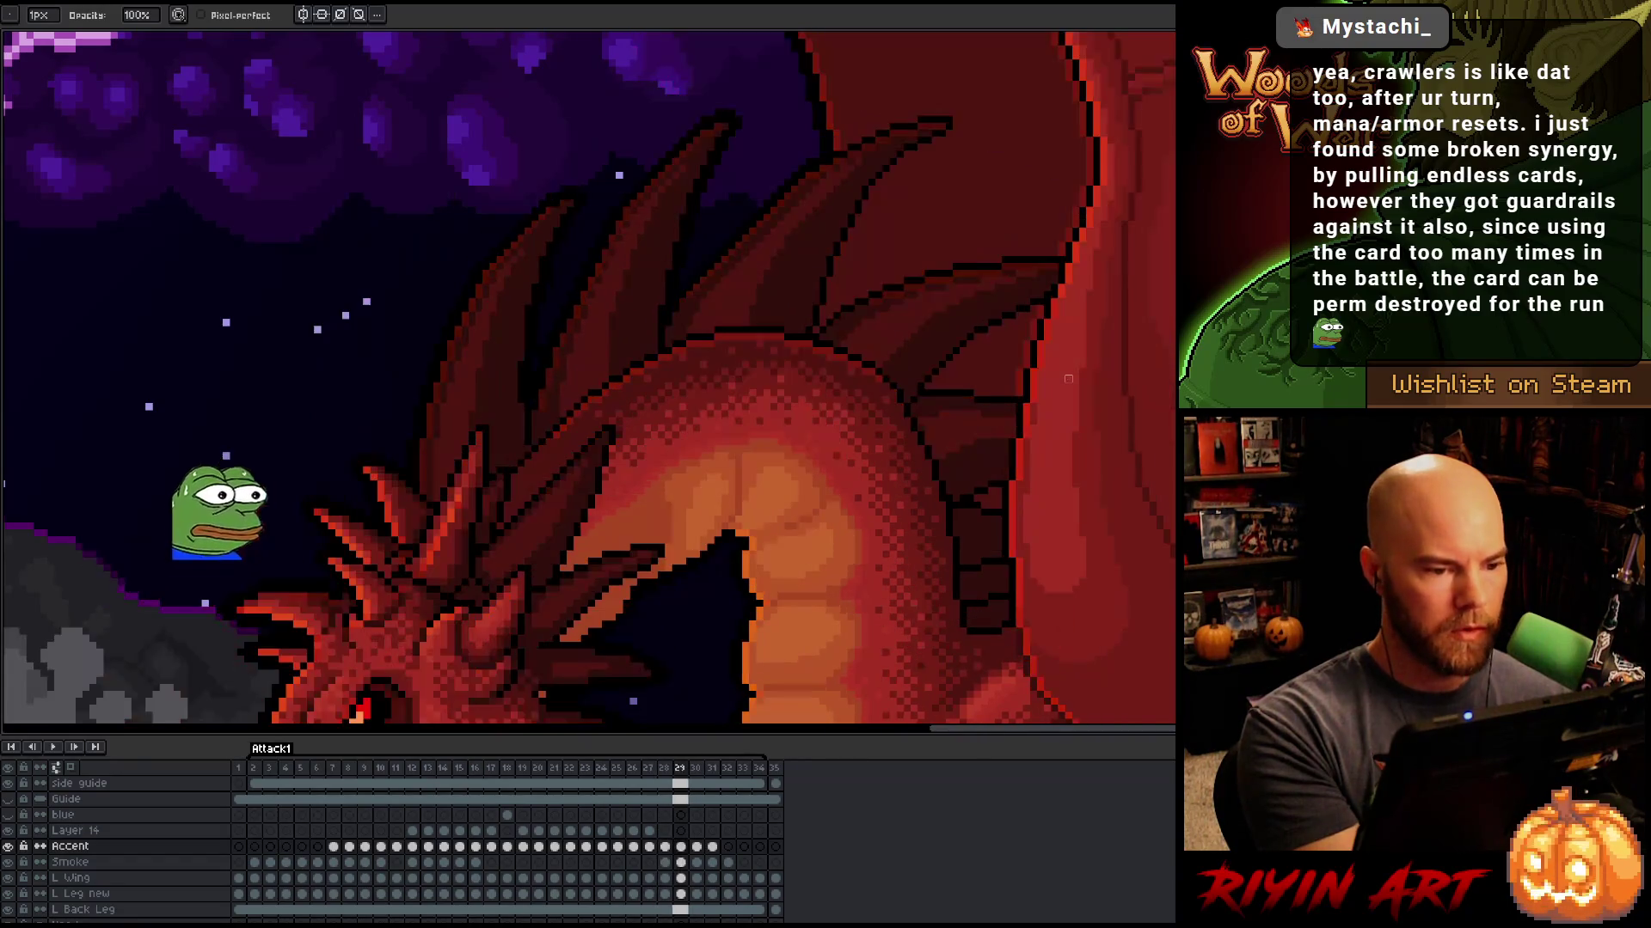
key(Left)
key(Right)
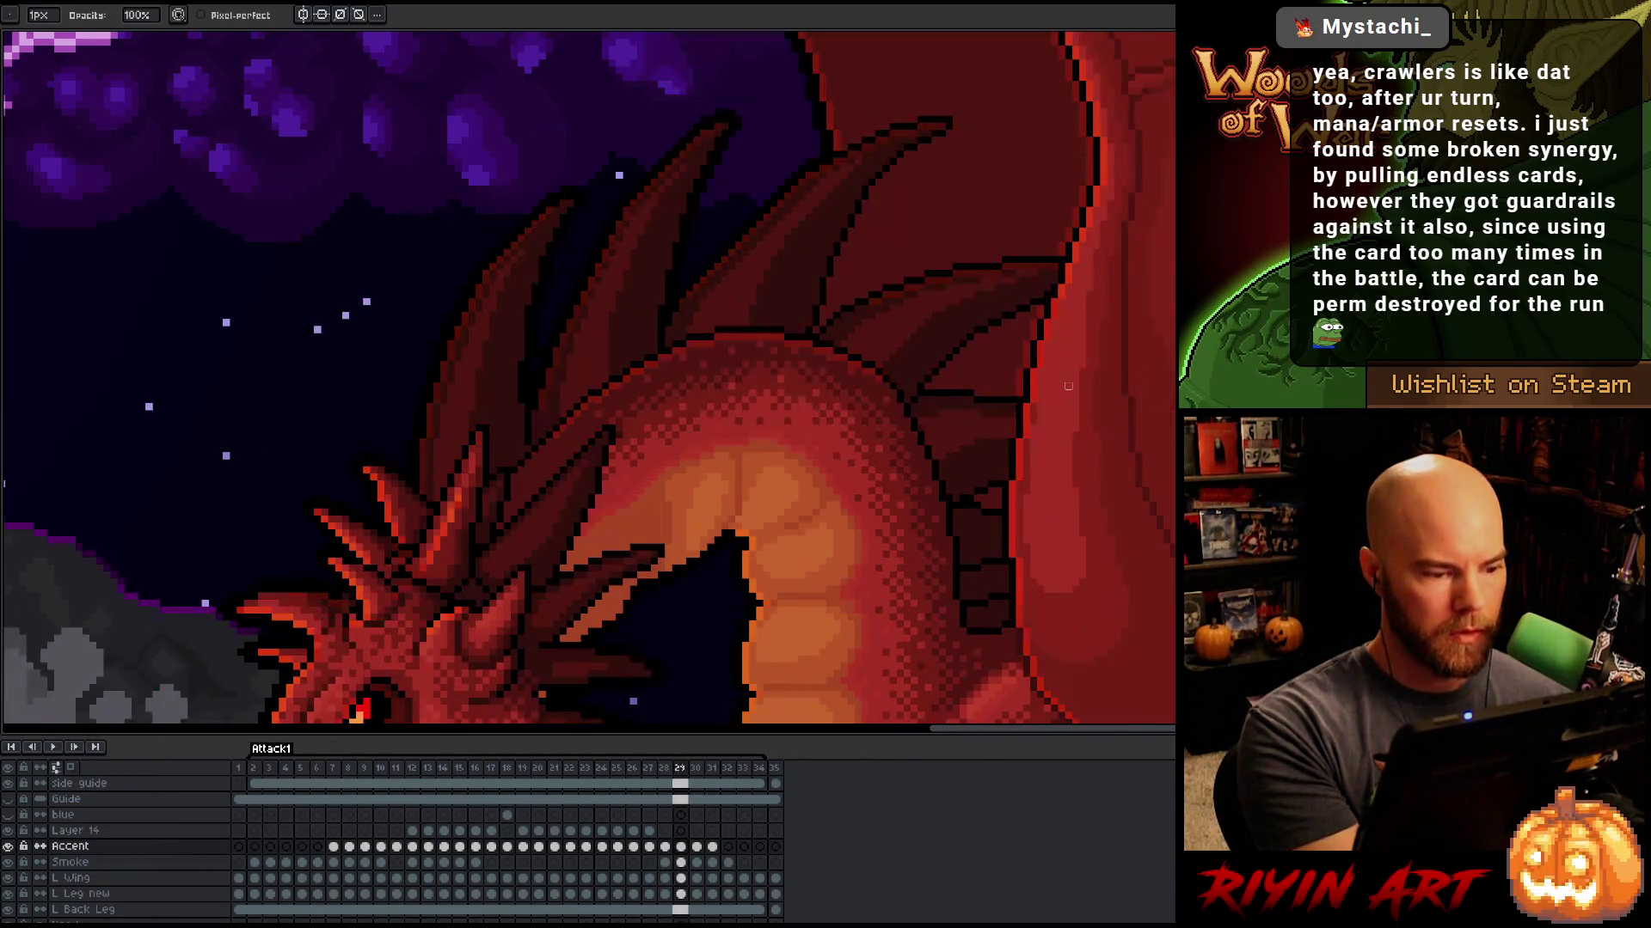
key(Left)
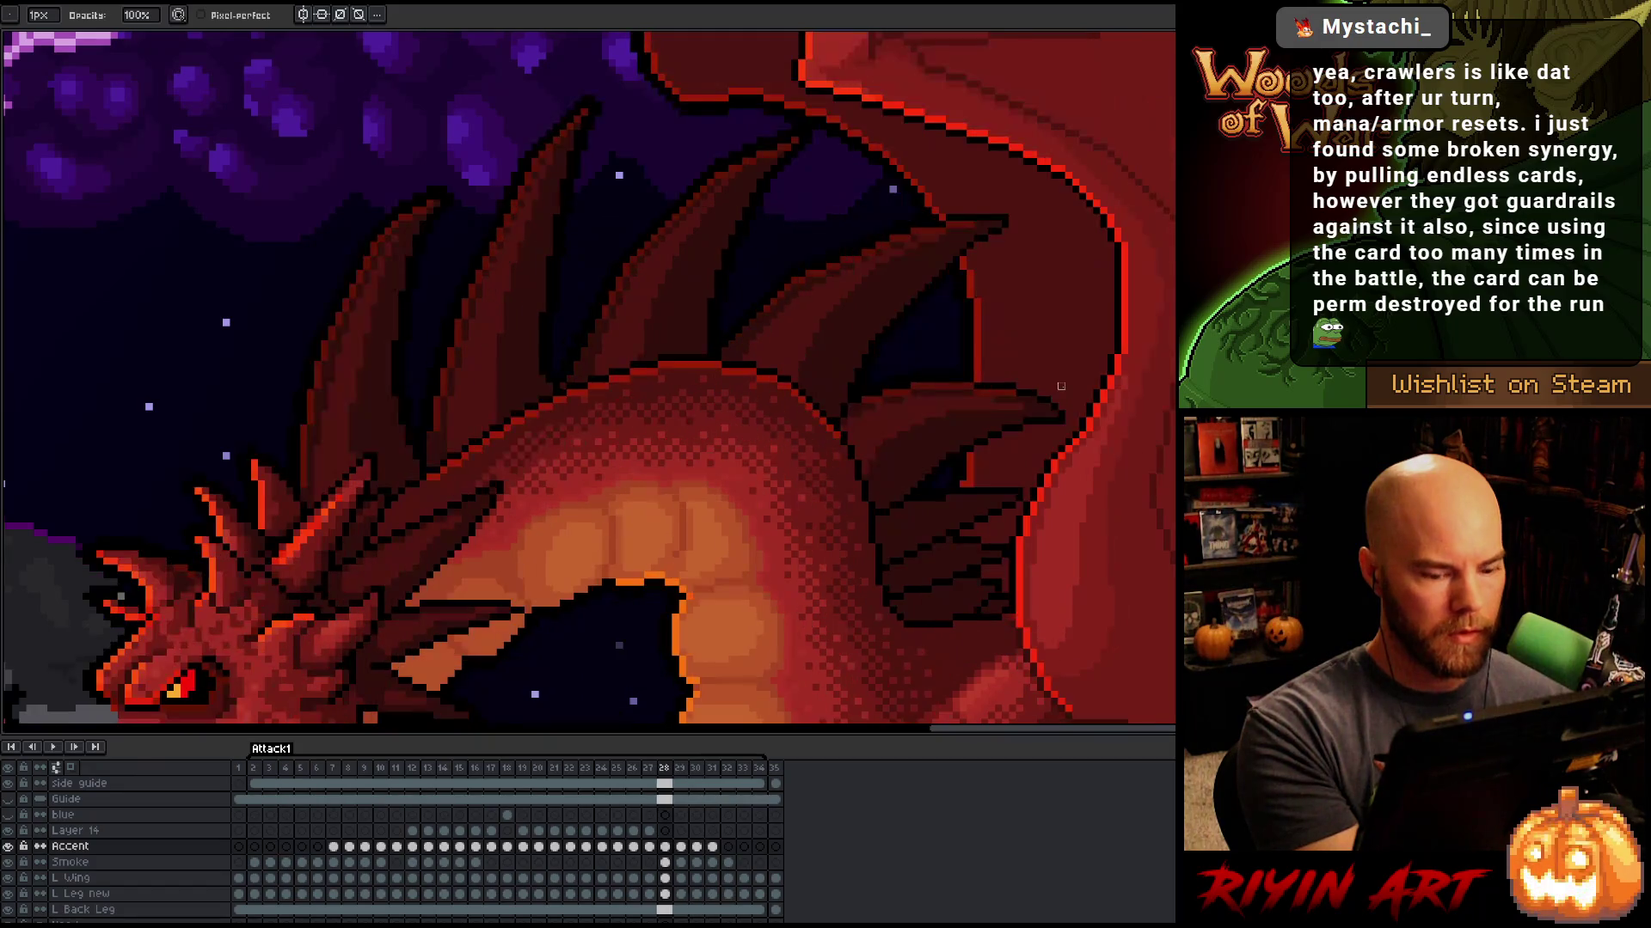
key(Right)
key(Left)
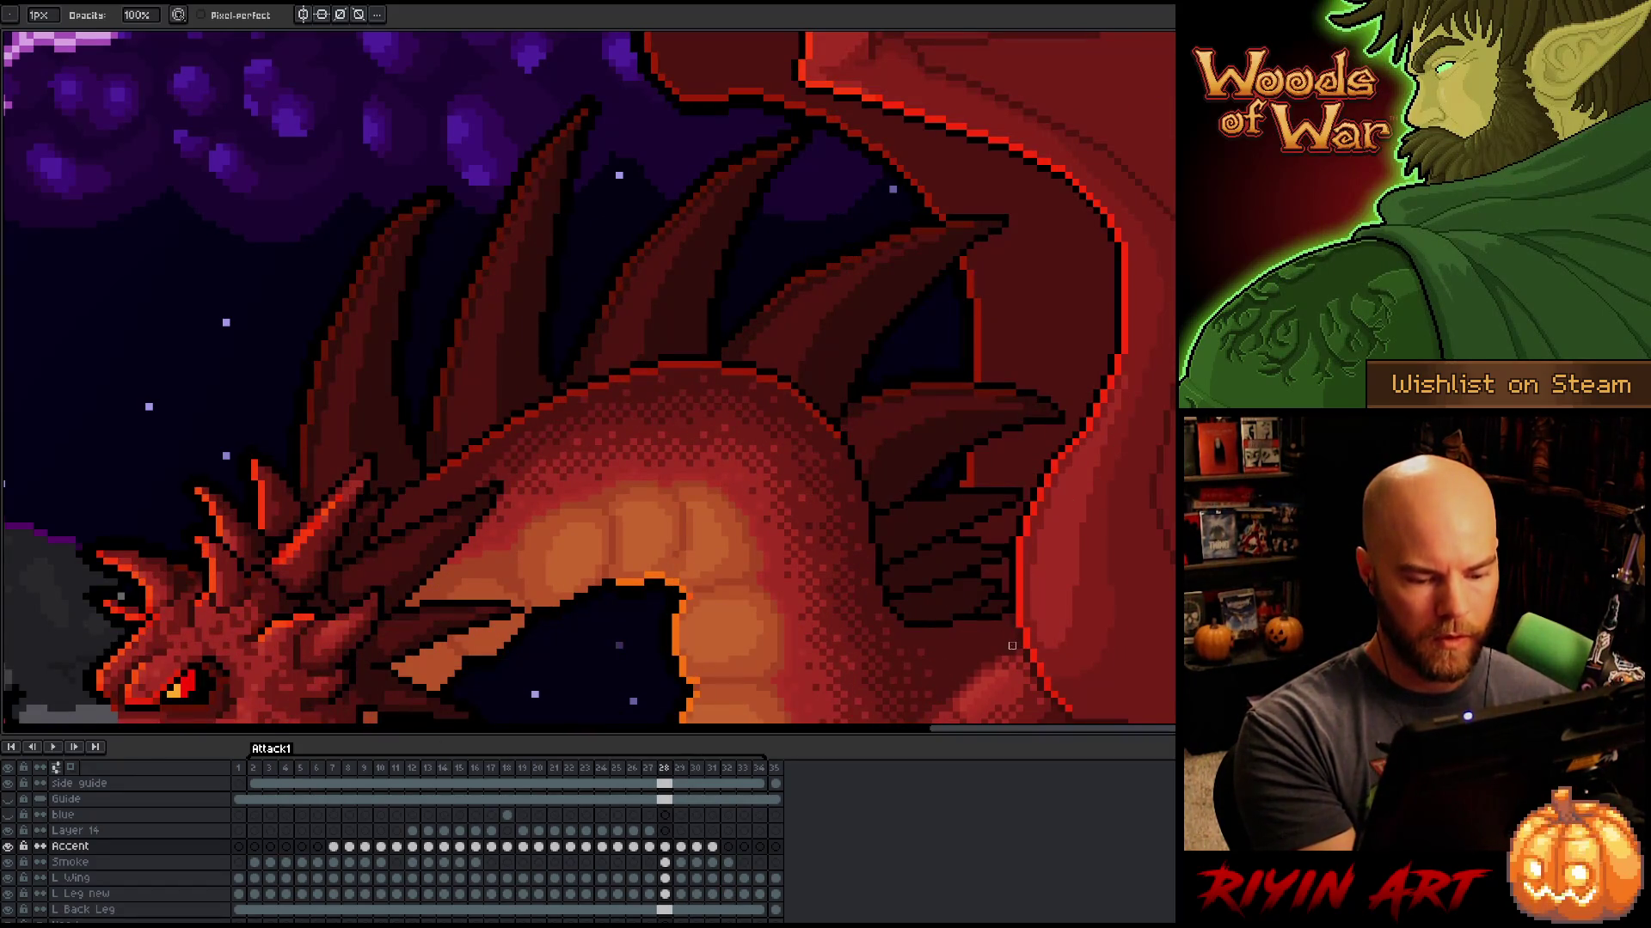
key(Right)
key(Left)
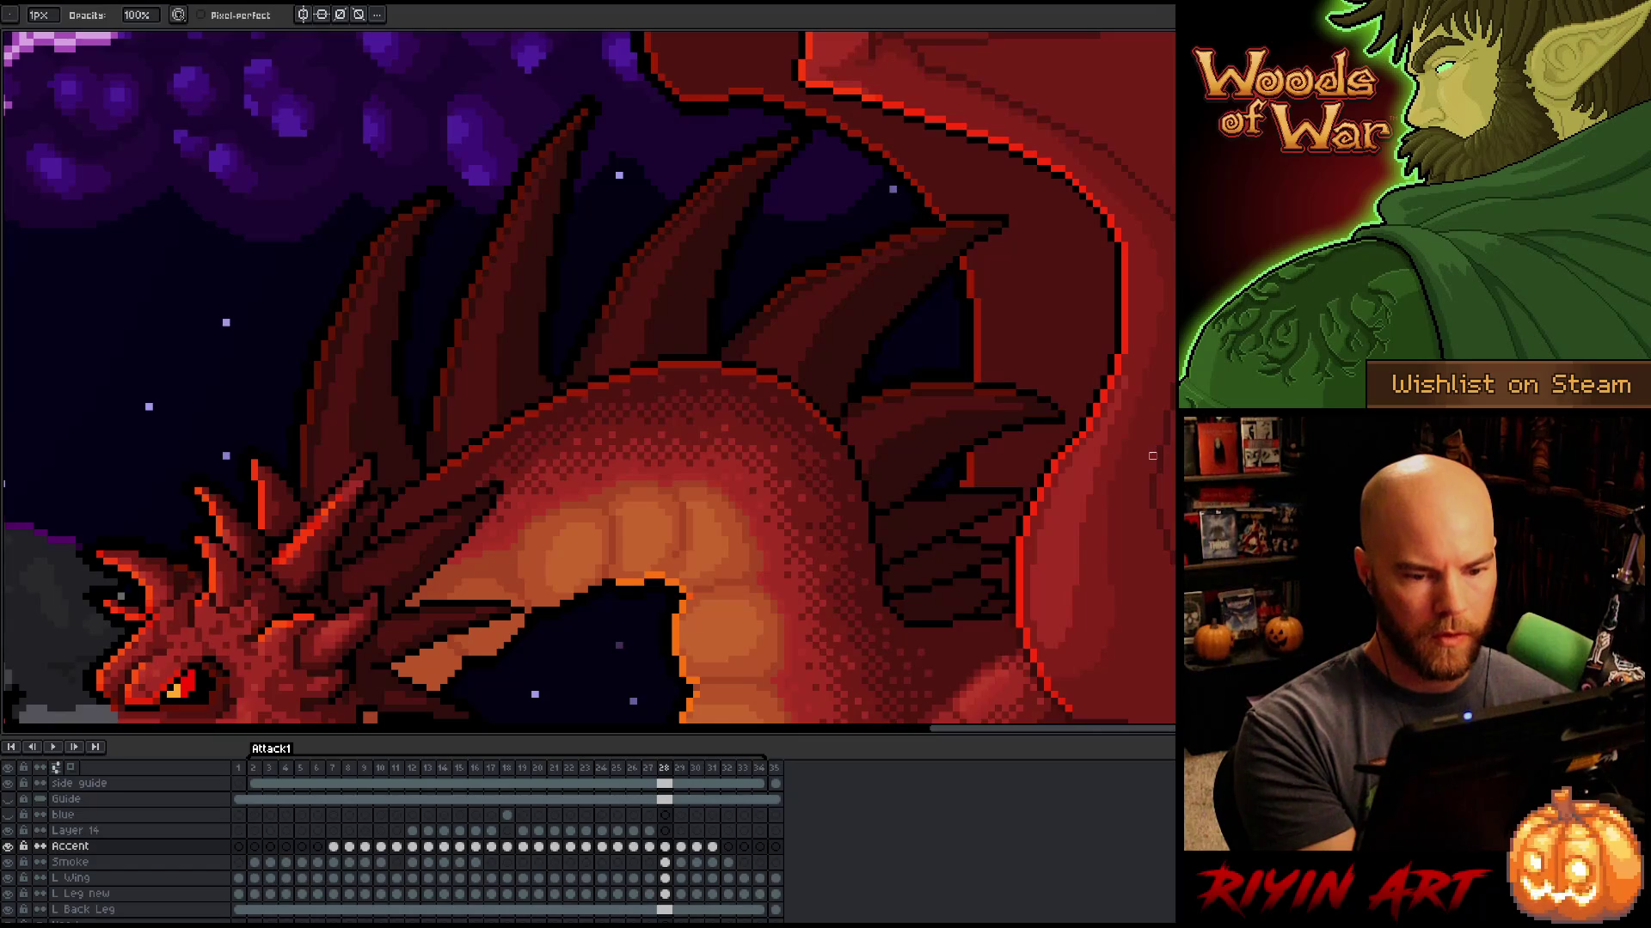
key(Left)
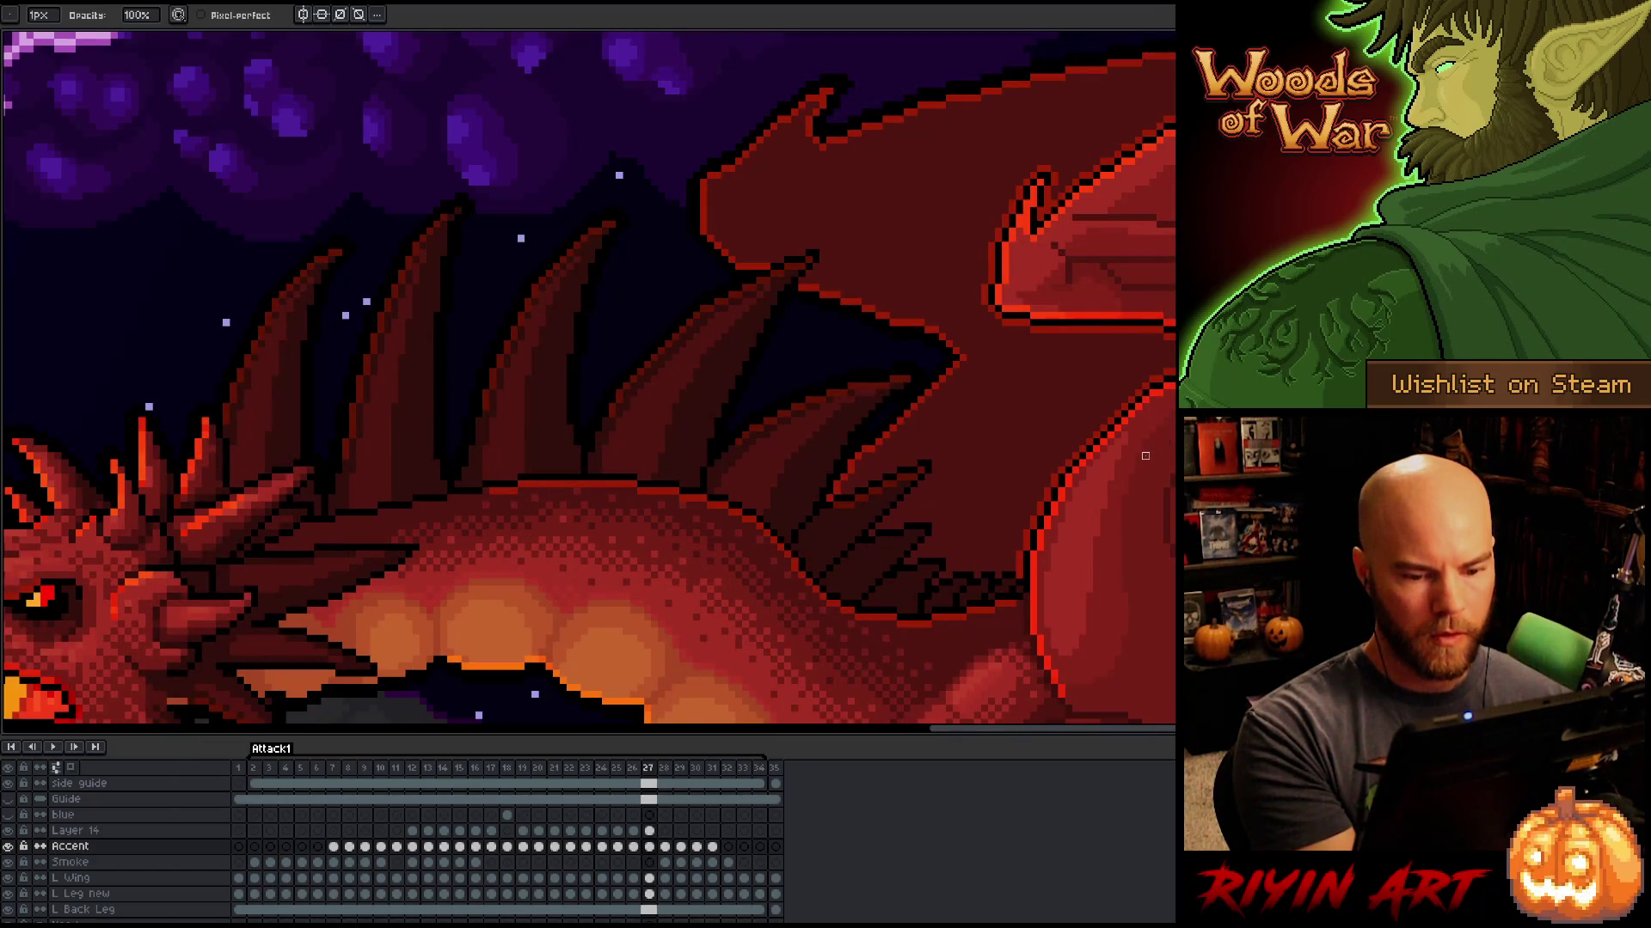
key(Right)
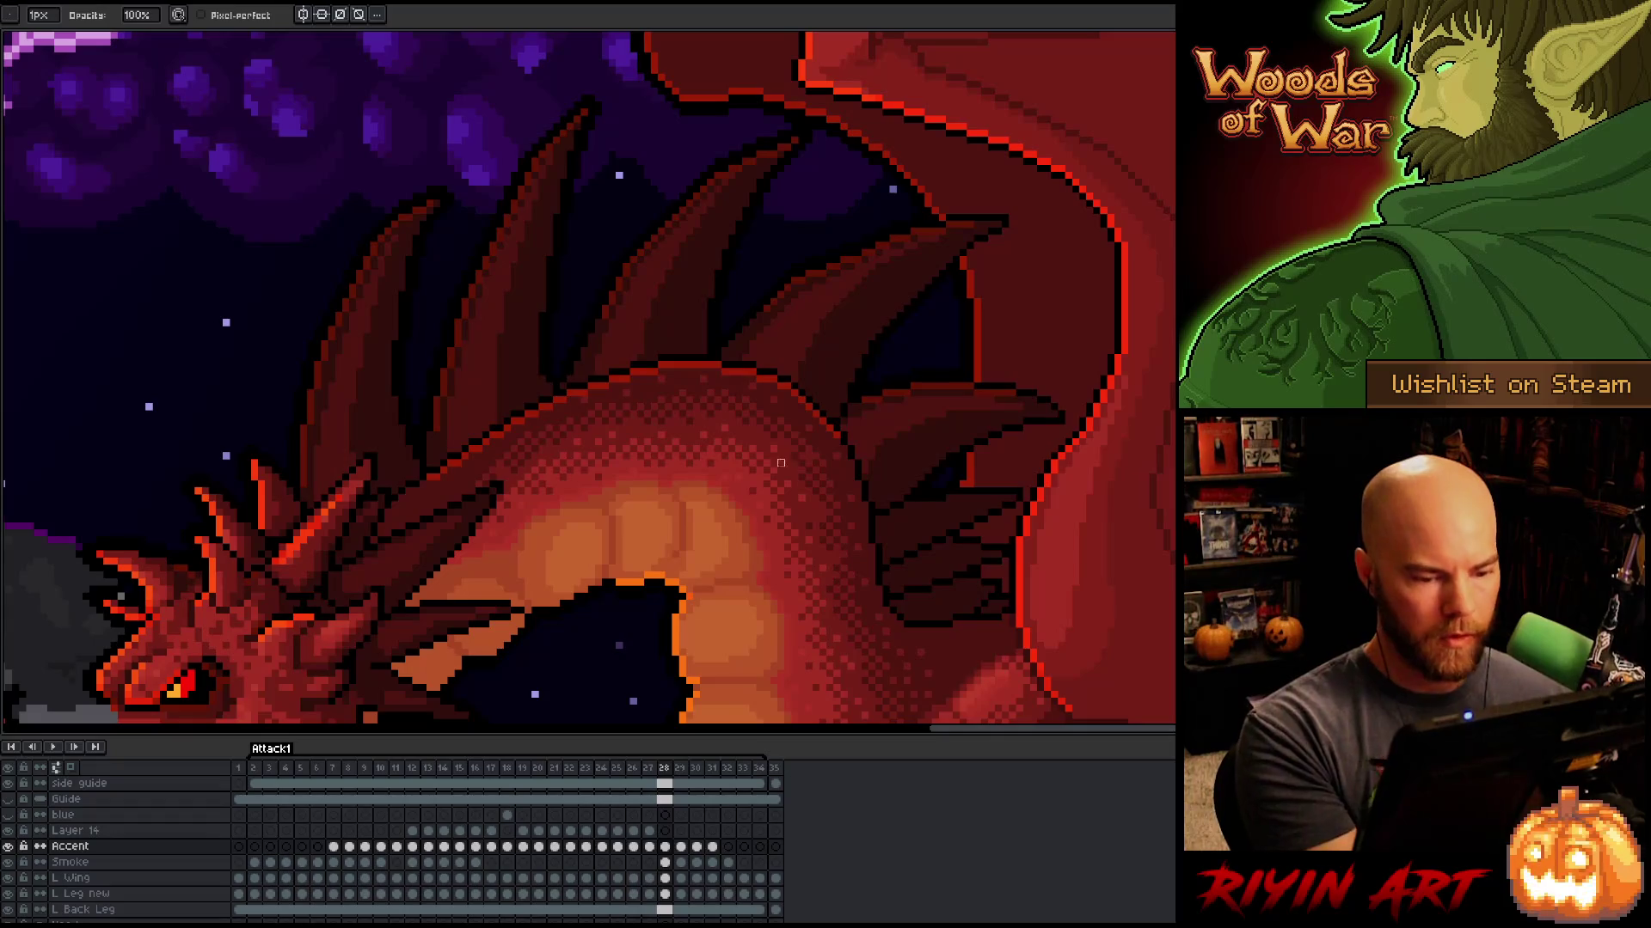
key(b)
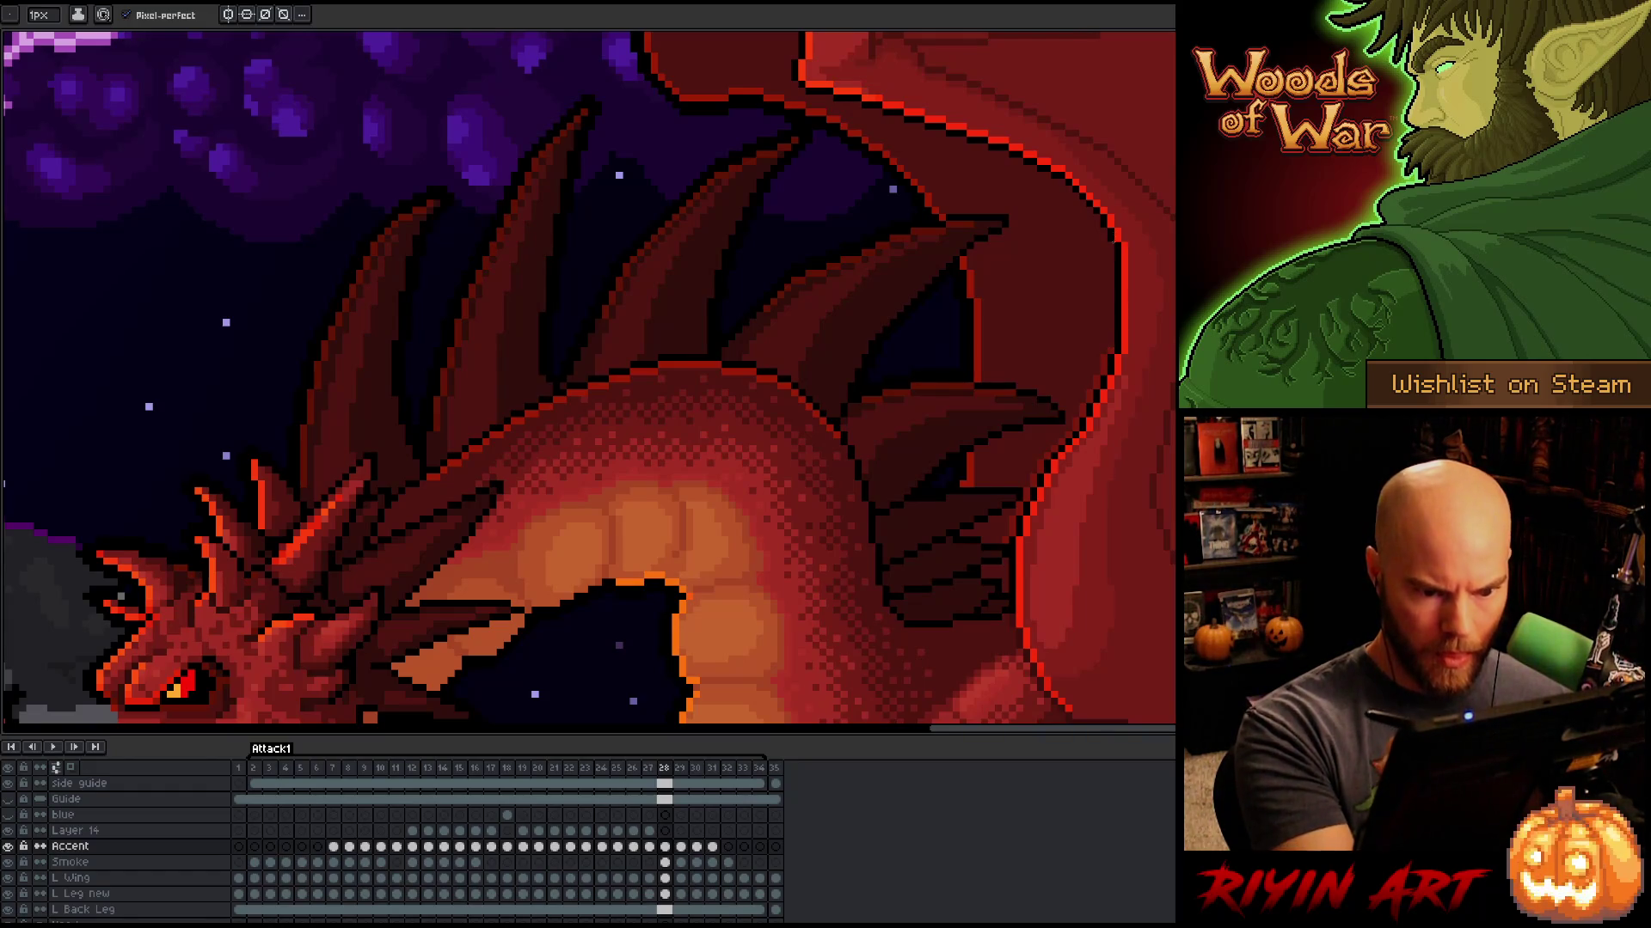
Step: Trace a bright red outline along the wing's leading edge on frame 28, zooming to check it
mouse_move(1115, 349)
mouse_down()
mouse_move(1108, 240)
mouse_move(1064, 179)
mouse_up()
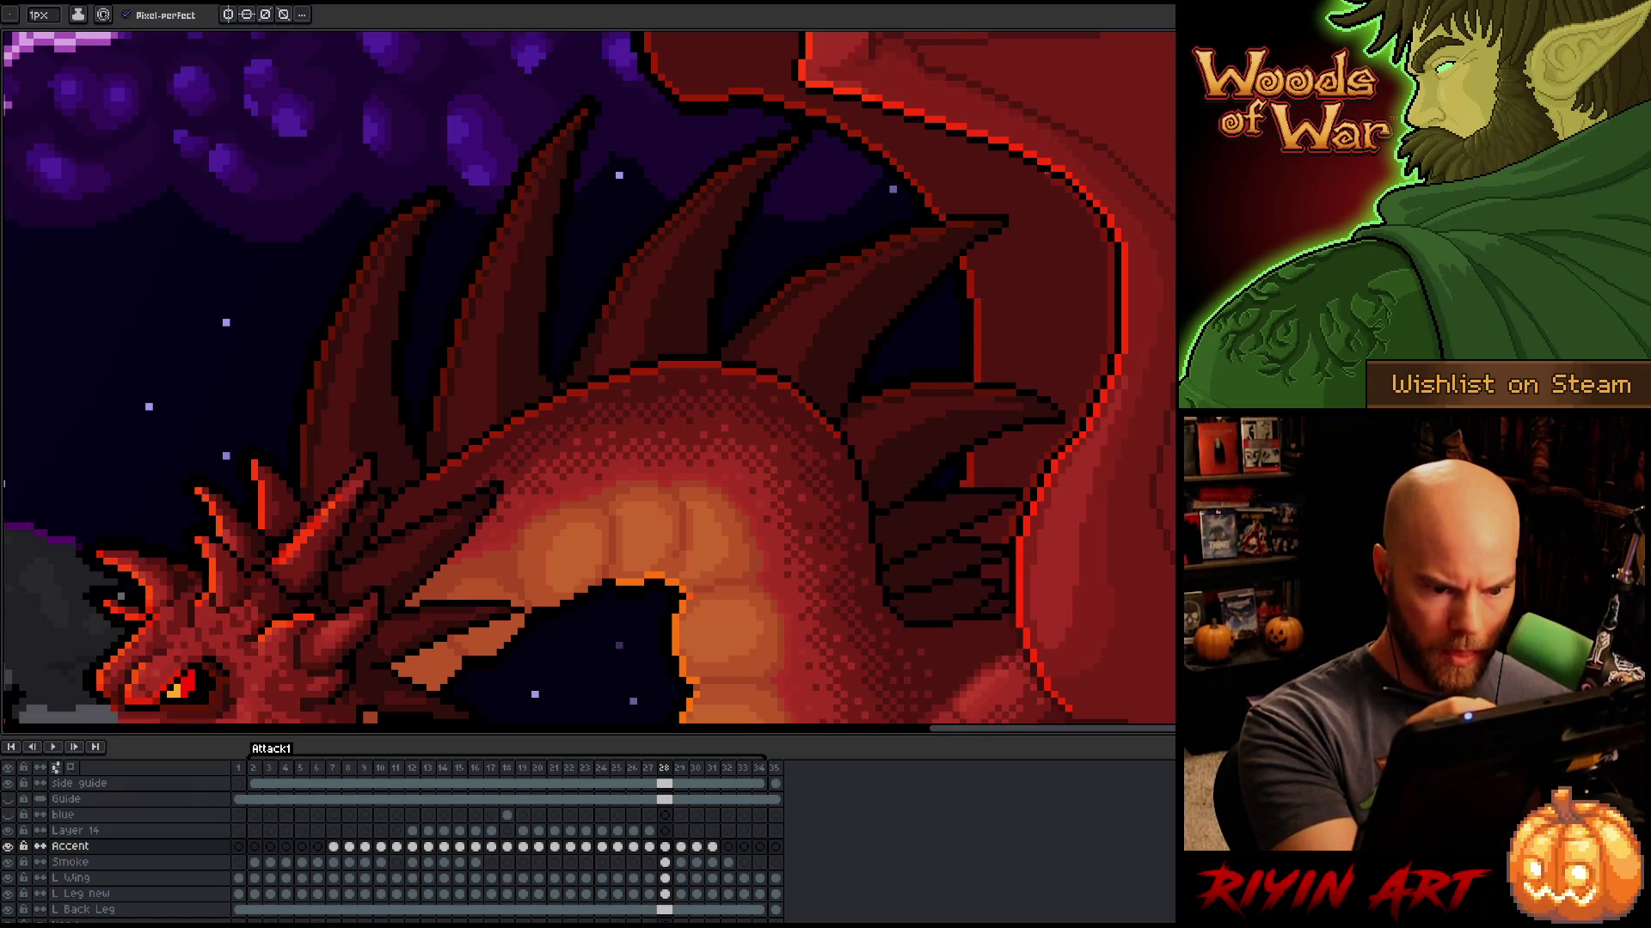
scroll(1121, 229, up, 2)
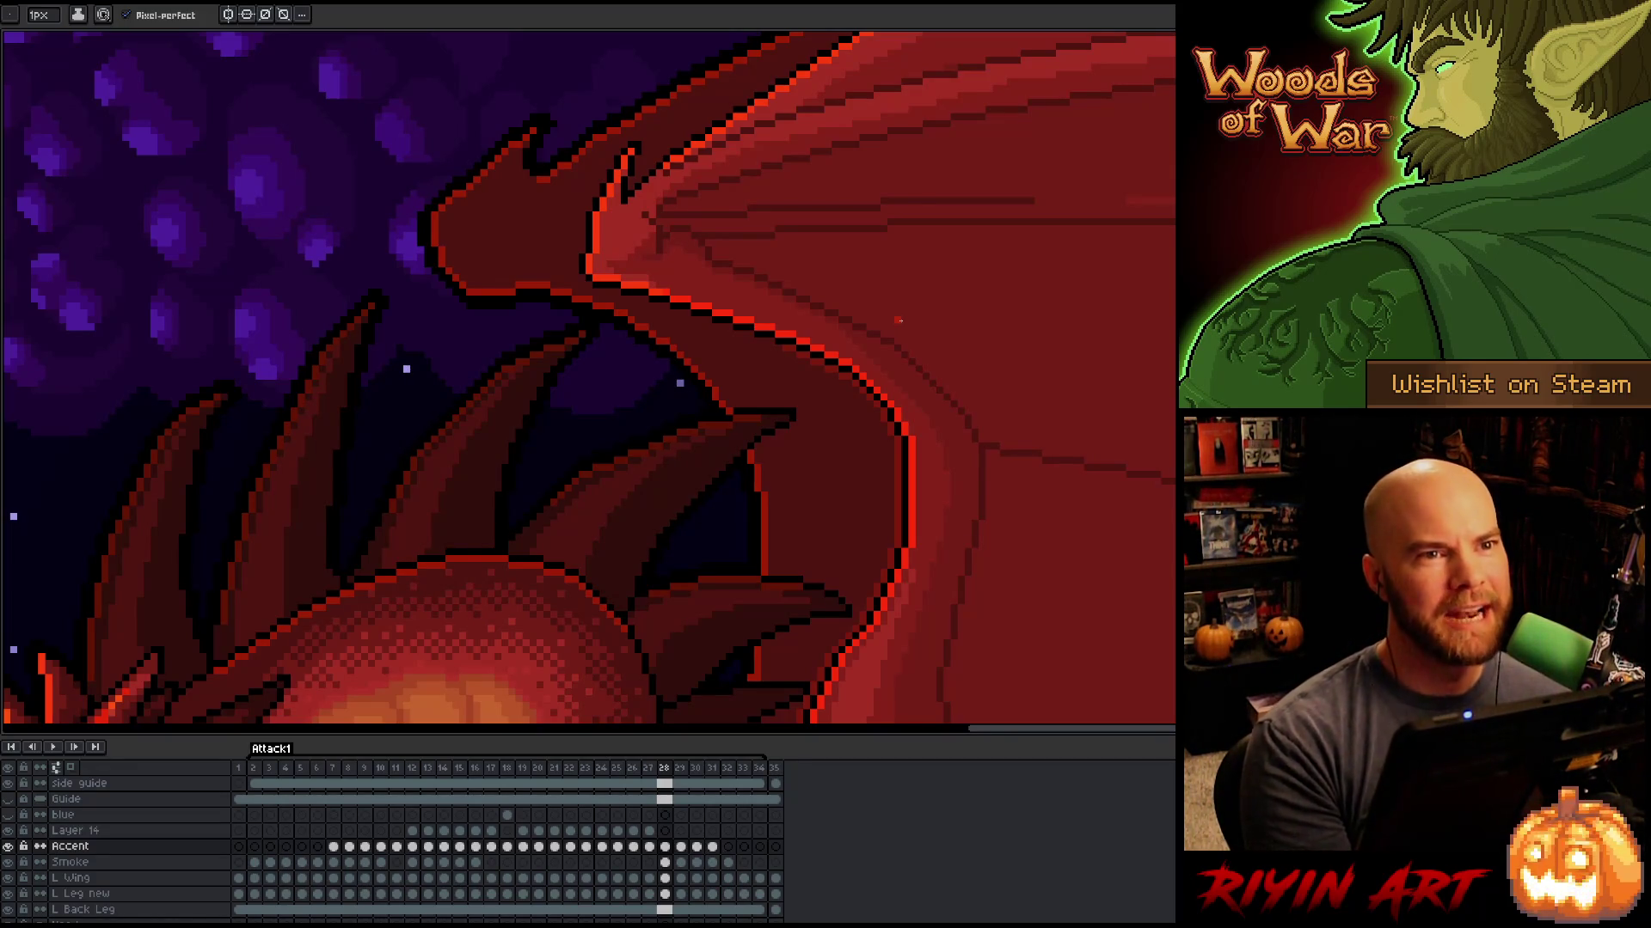
scroll(914, 364, down, 2)
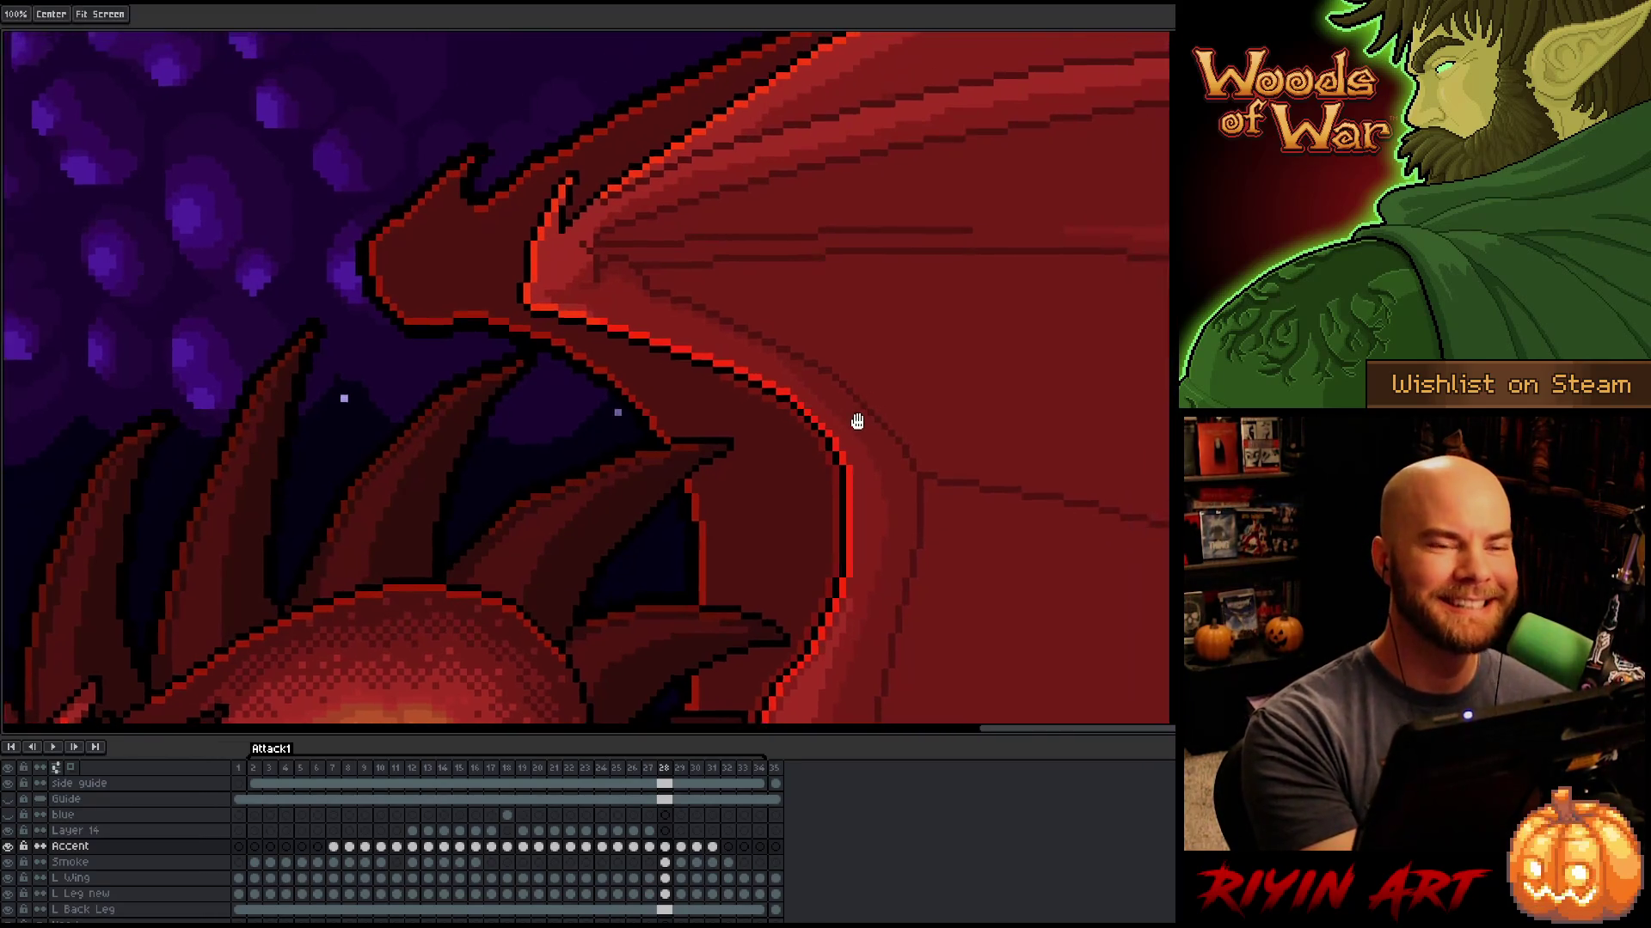
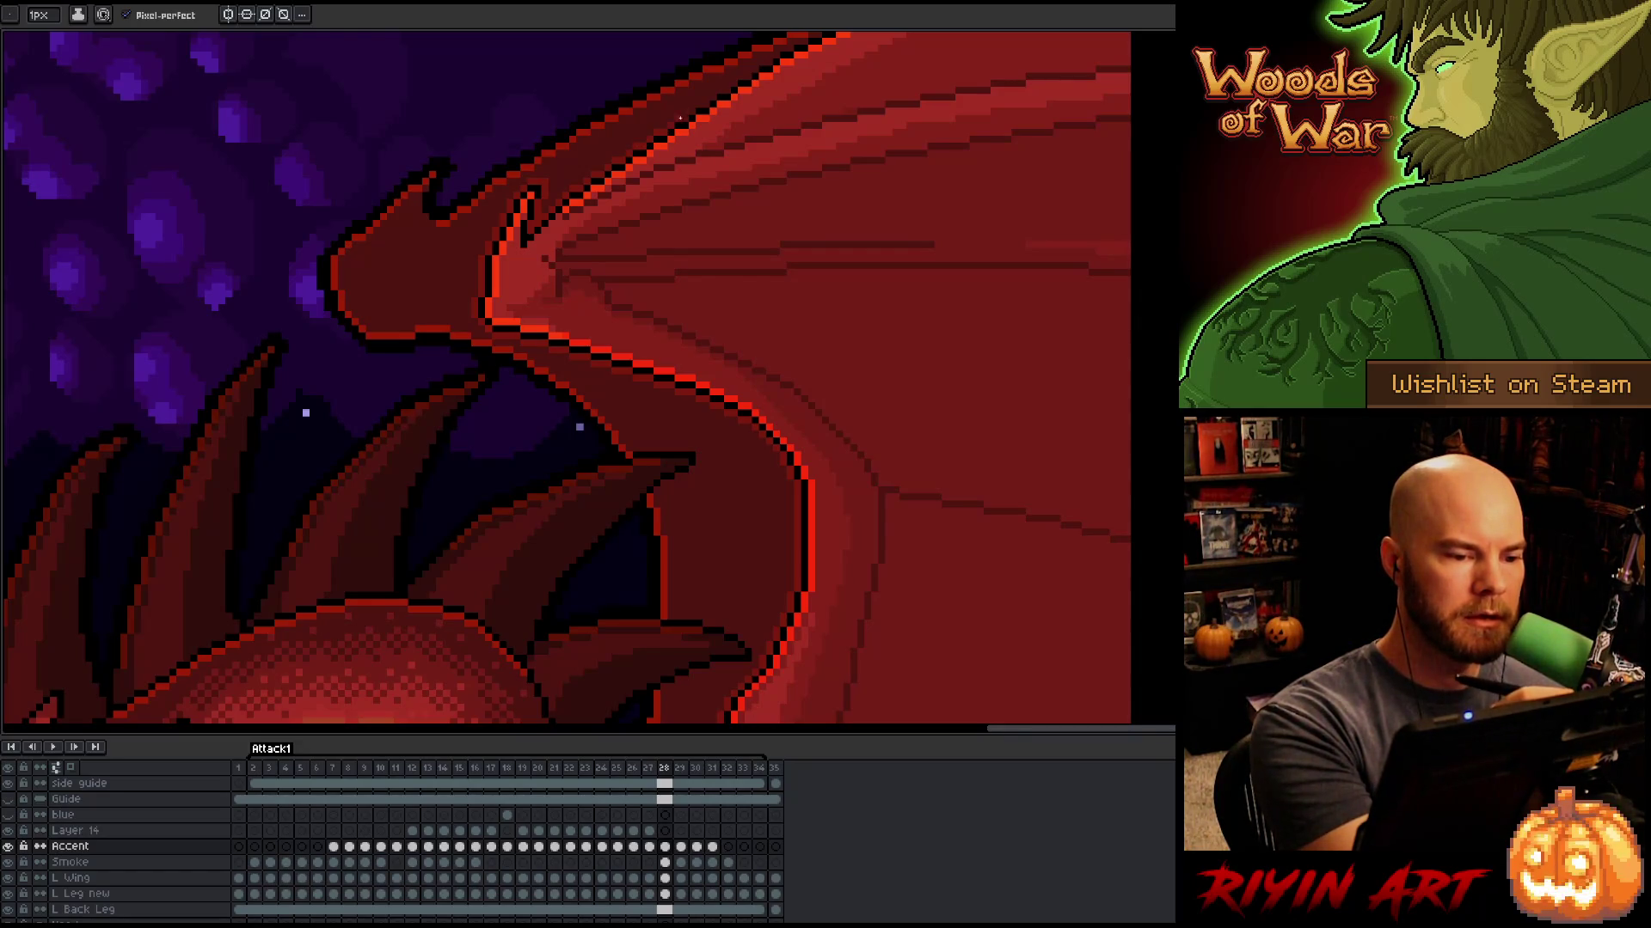
Step: Pan and zoom around the dragon's wing, the sky and the lava in the volcano scene
drag(730, 105, 507, 269)
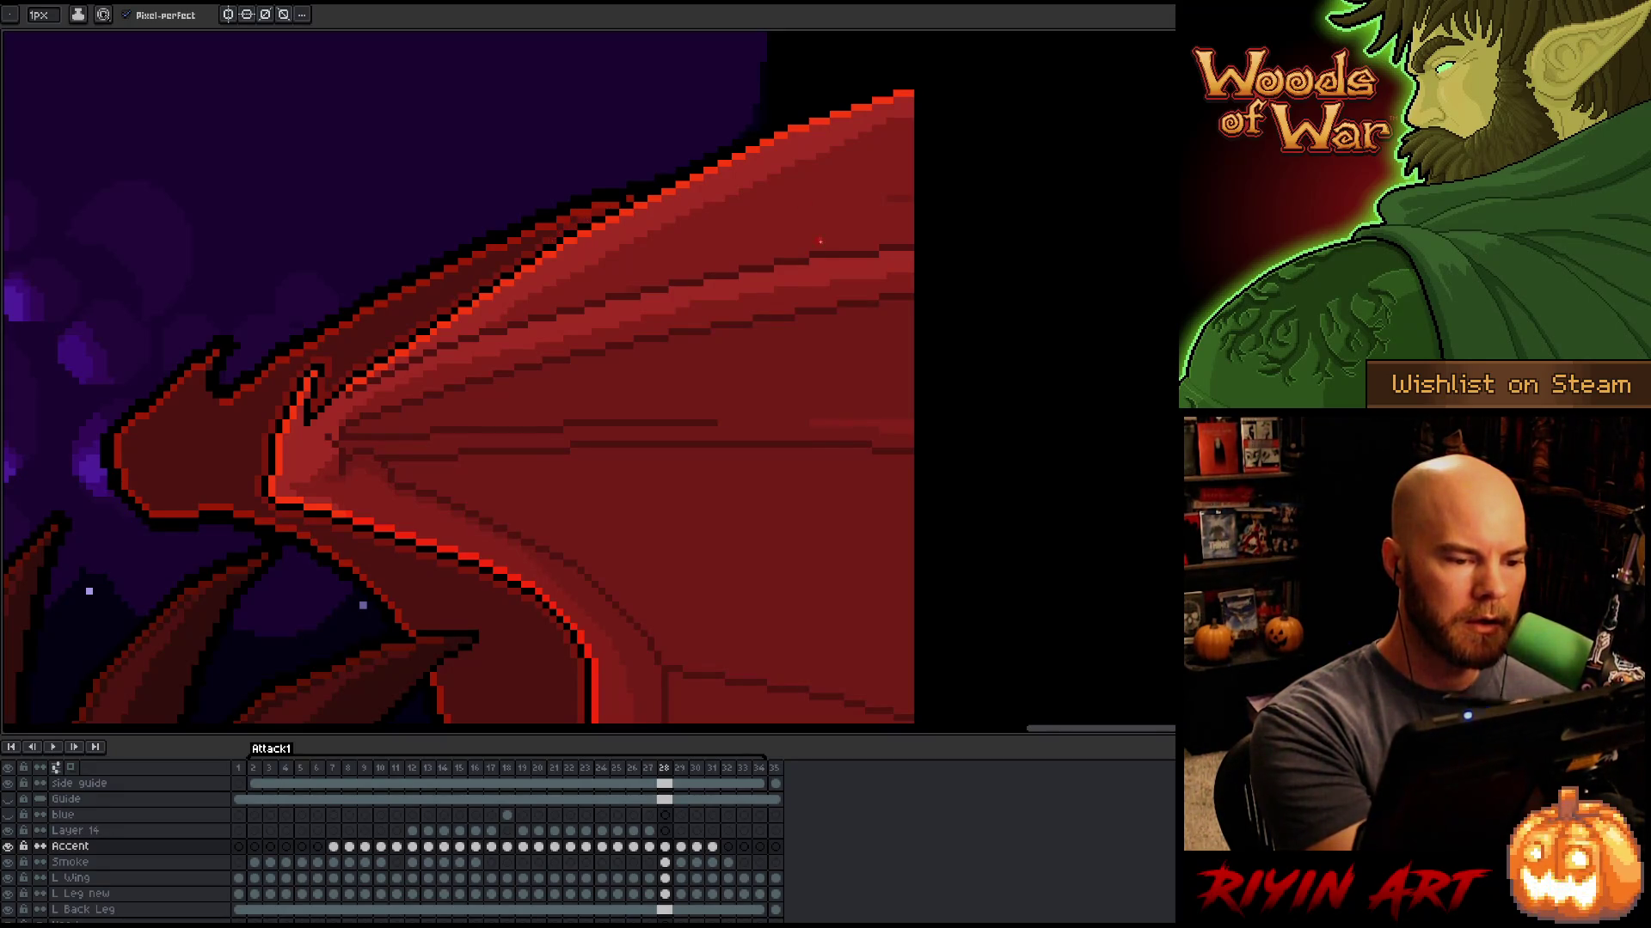
key(space)
drag(759, 538, 759, 452)
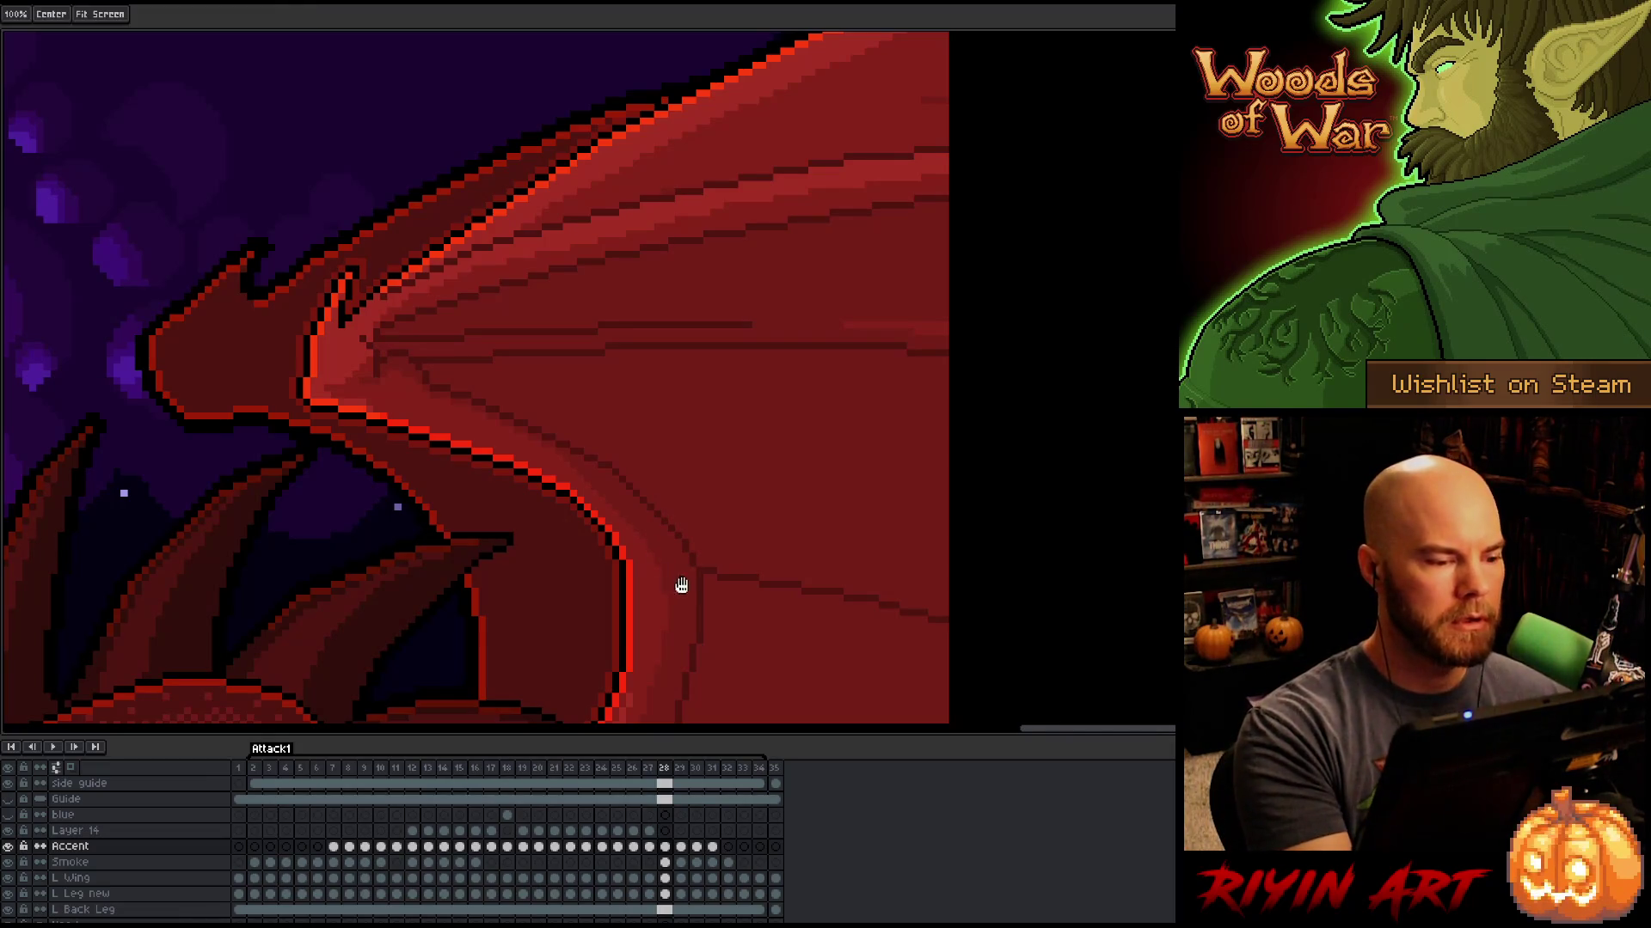
drag(721, 569, 770, 505)
scroll(778, 482, down, 2)
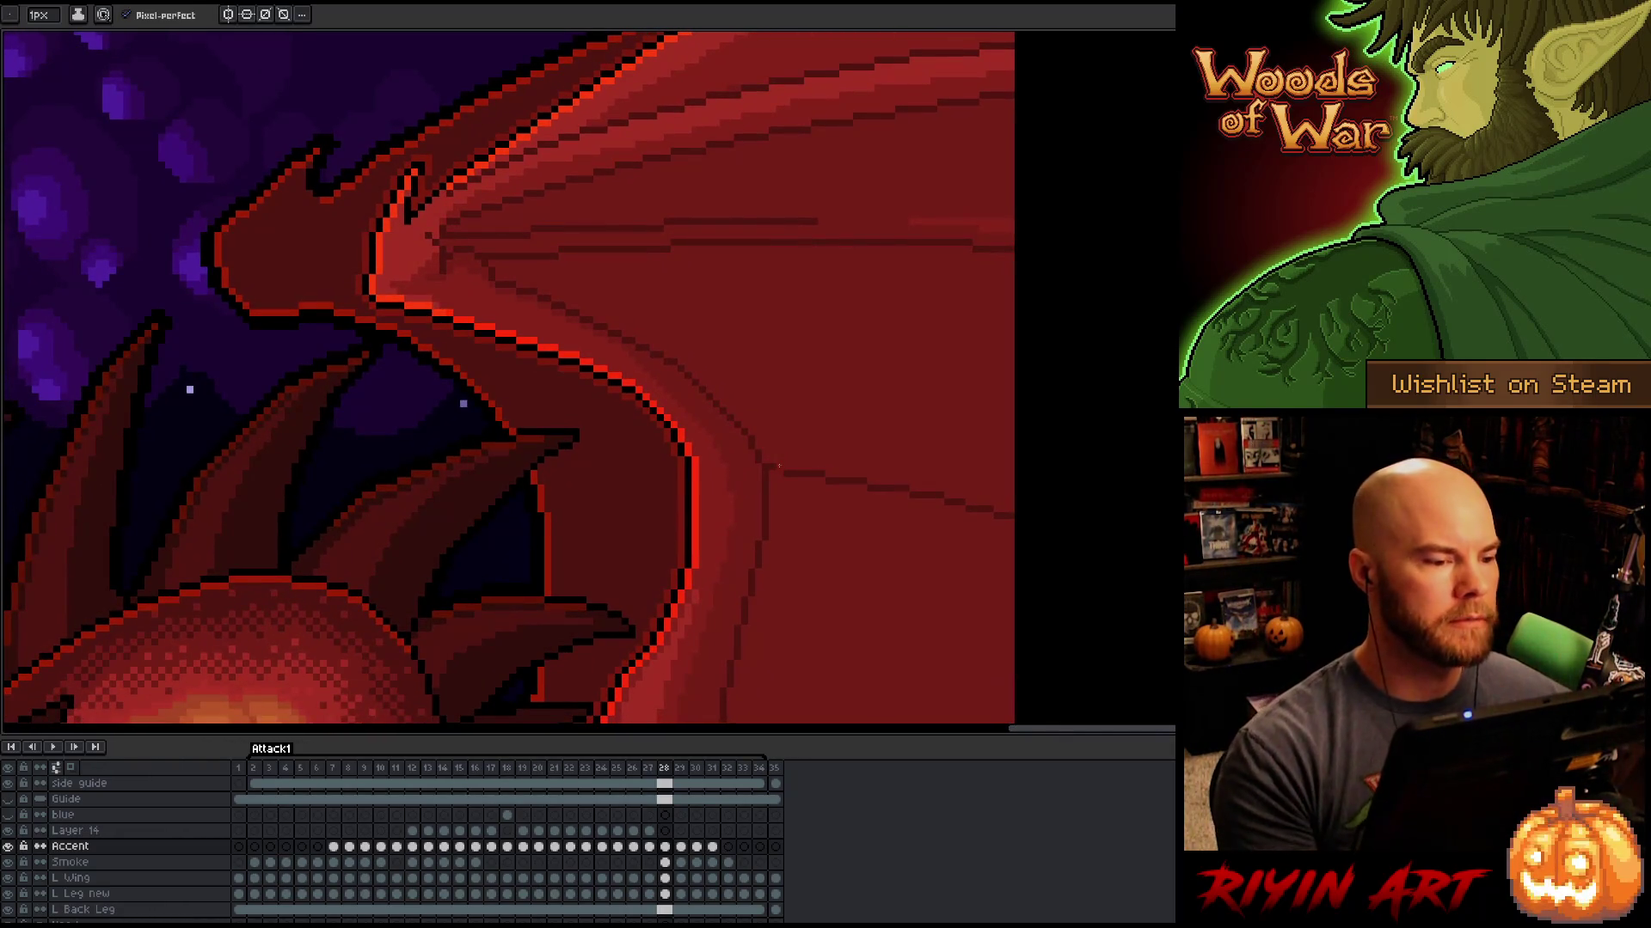
scroll(762, 455, down, 3)
scroll(760, 498, up, 3)
scroll(731, 430, down, 2)
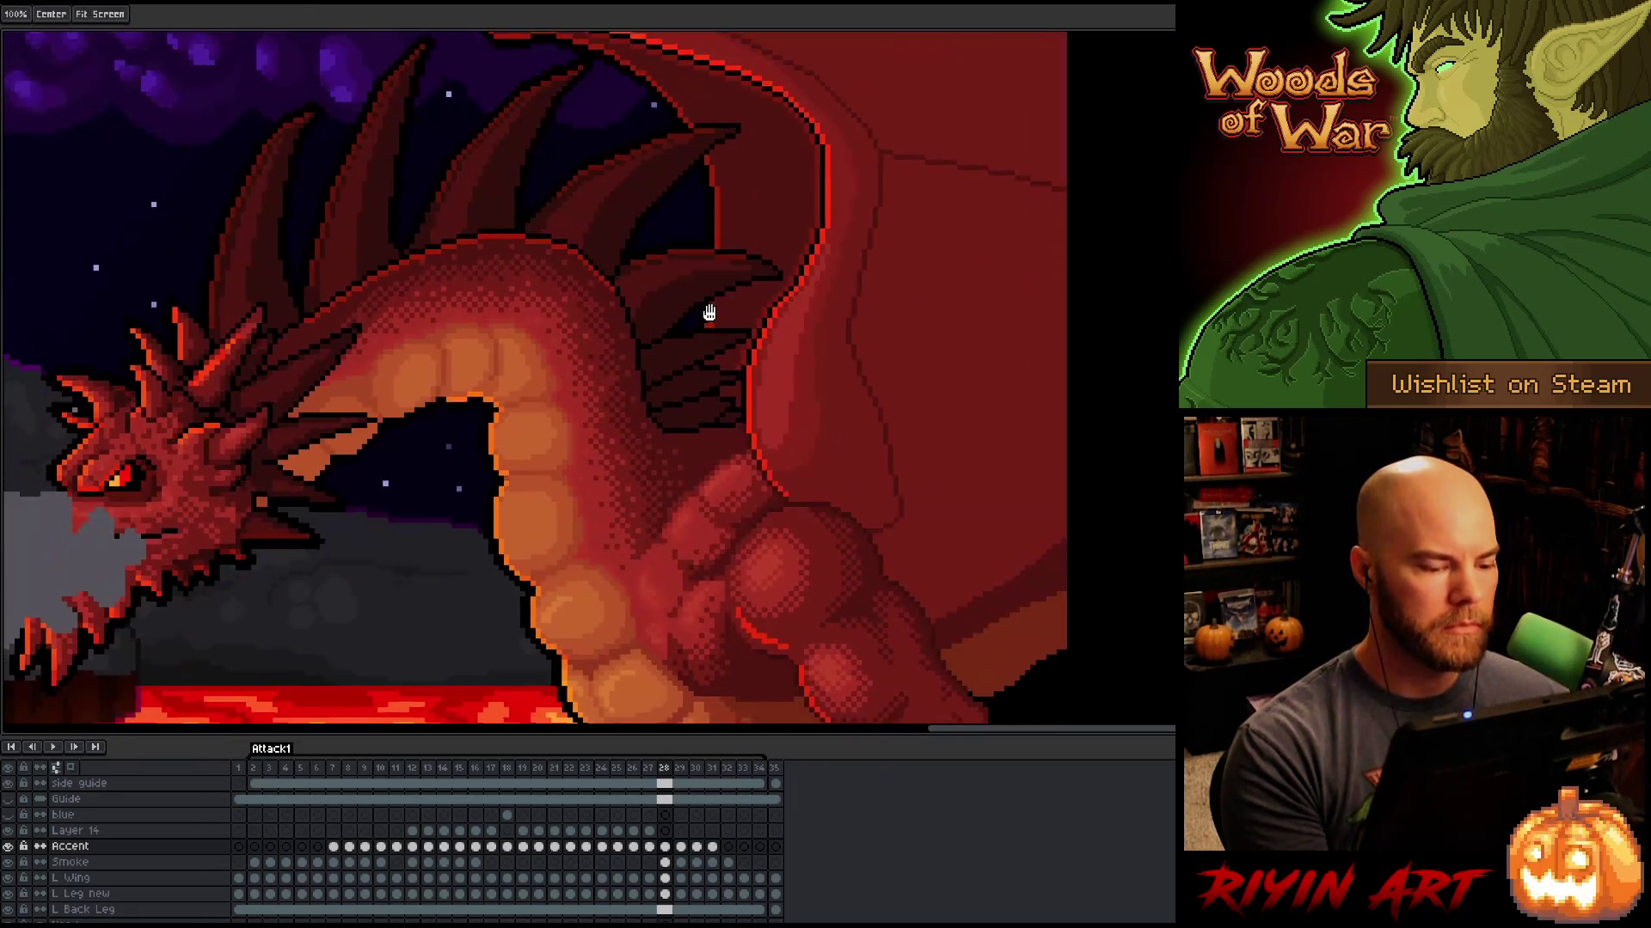
scroll(714, 391, up, 2)
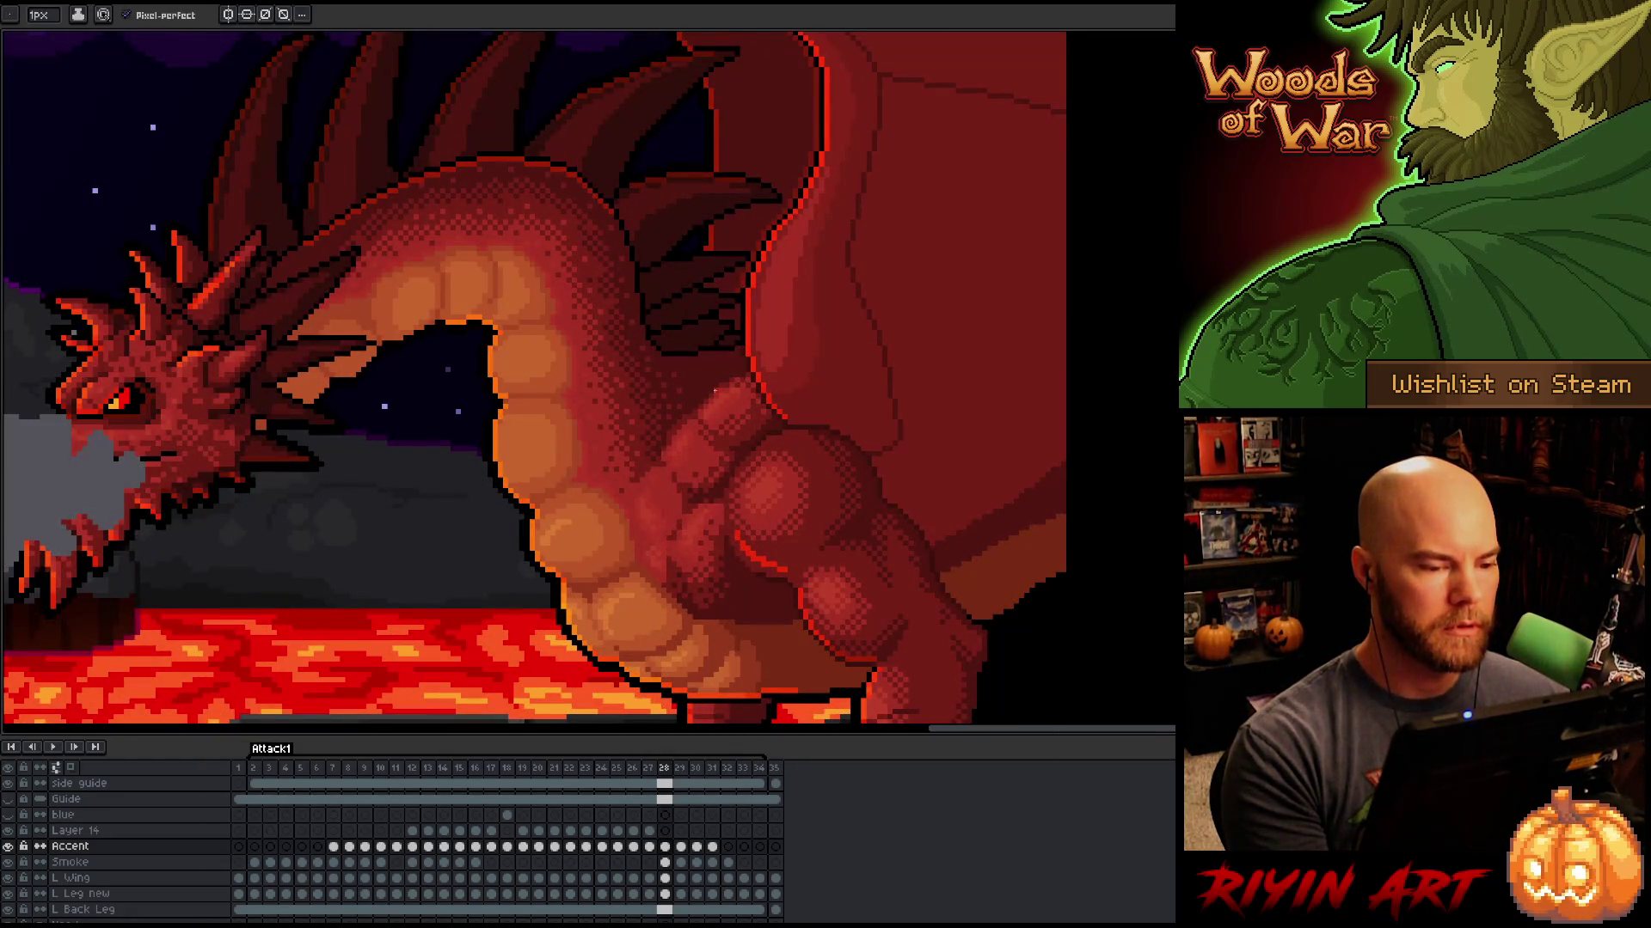
key(space)
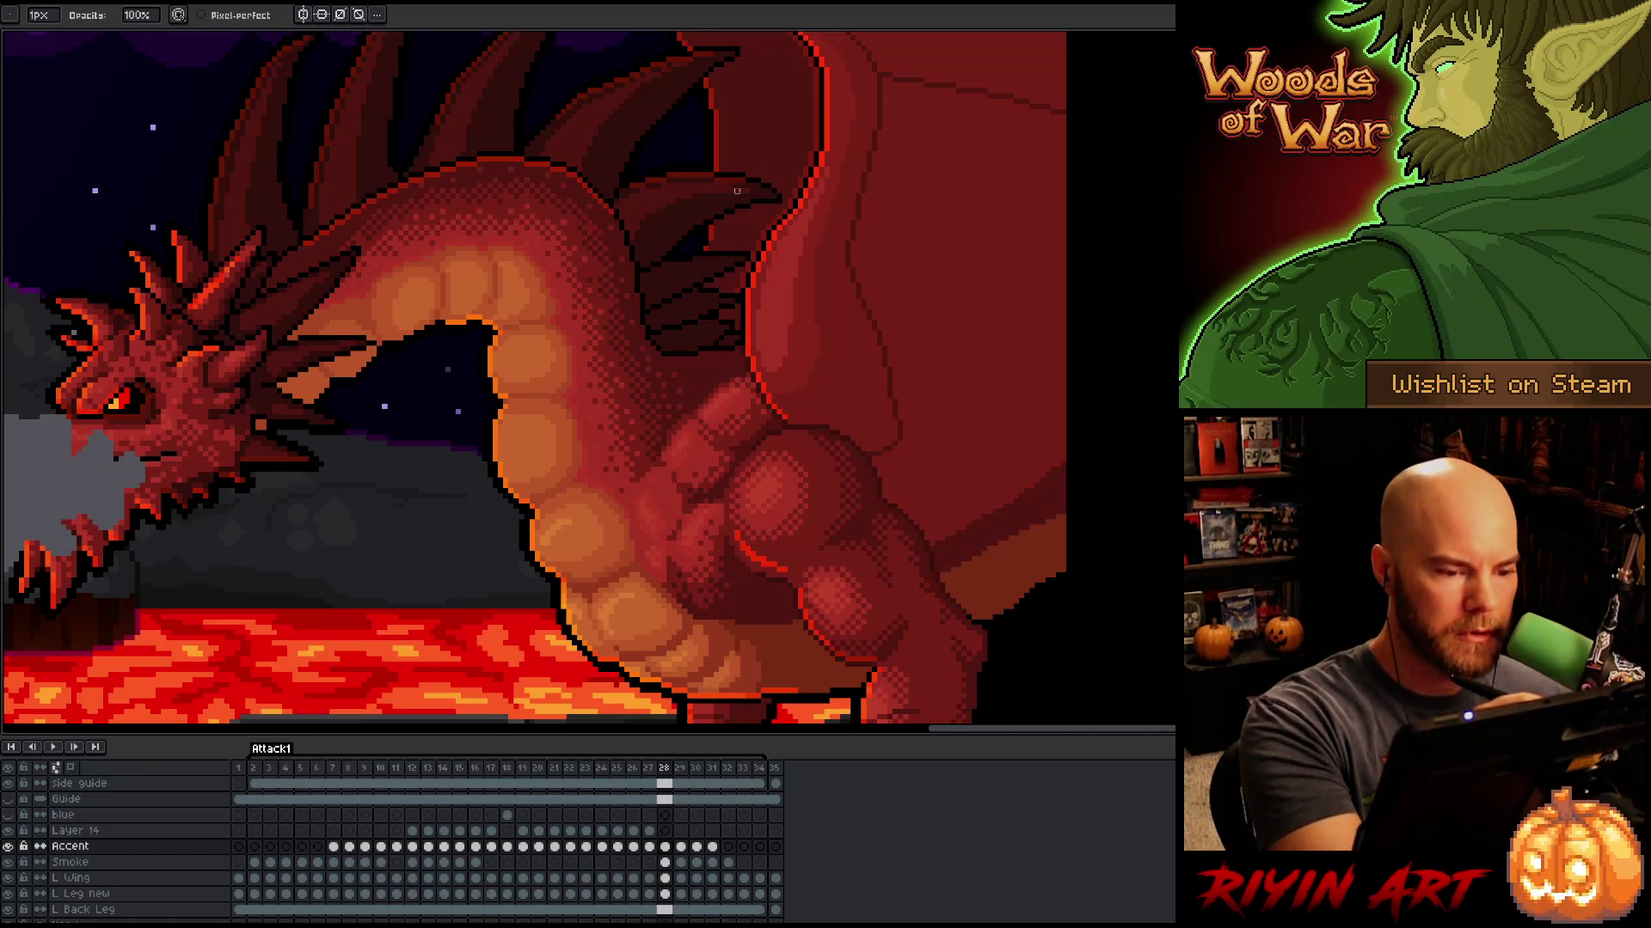
drag(833, 322, 841, 570)
mouse_move(829, 627)
mouse_down()
mouse_move(885, 395)
mouse_move(893, 670)
mouse_move(897, 564)
mouse_up()
scroll(897, 564, down, 3)
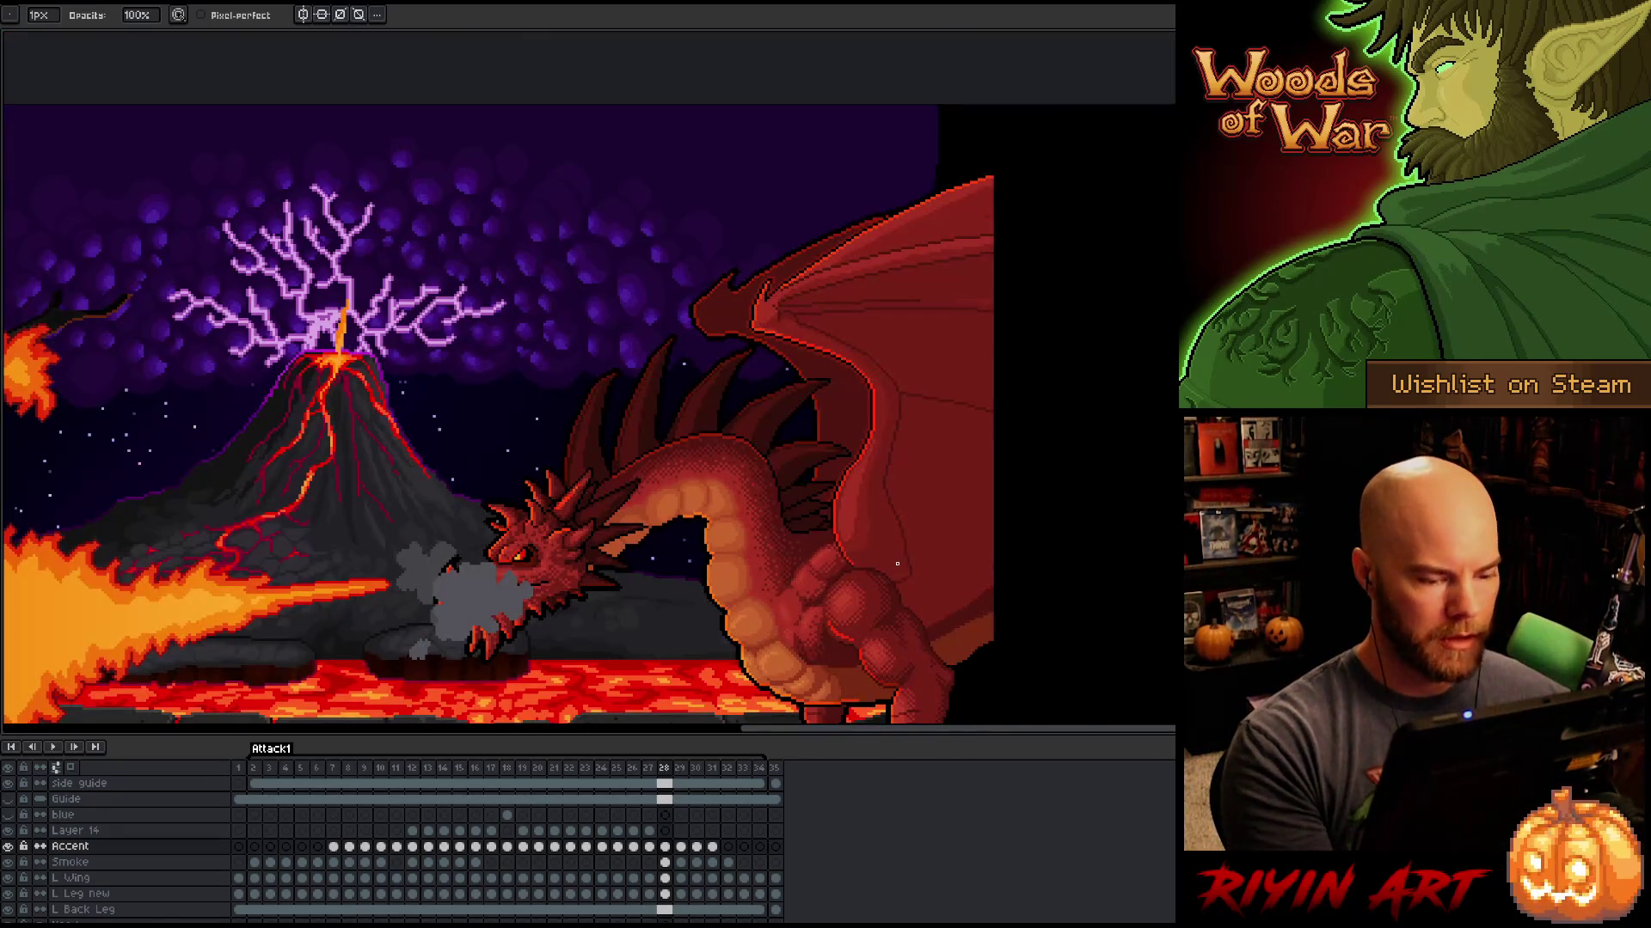
Step: Compare frames 28 to 30, including the fire-breath pose on frame 28
key(Left)
key(Right)
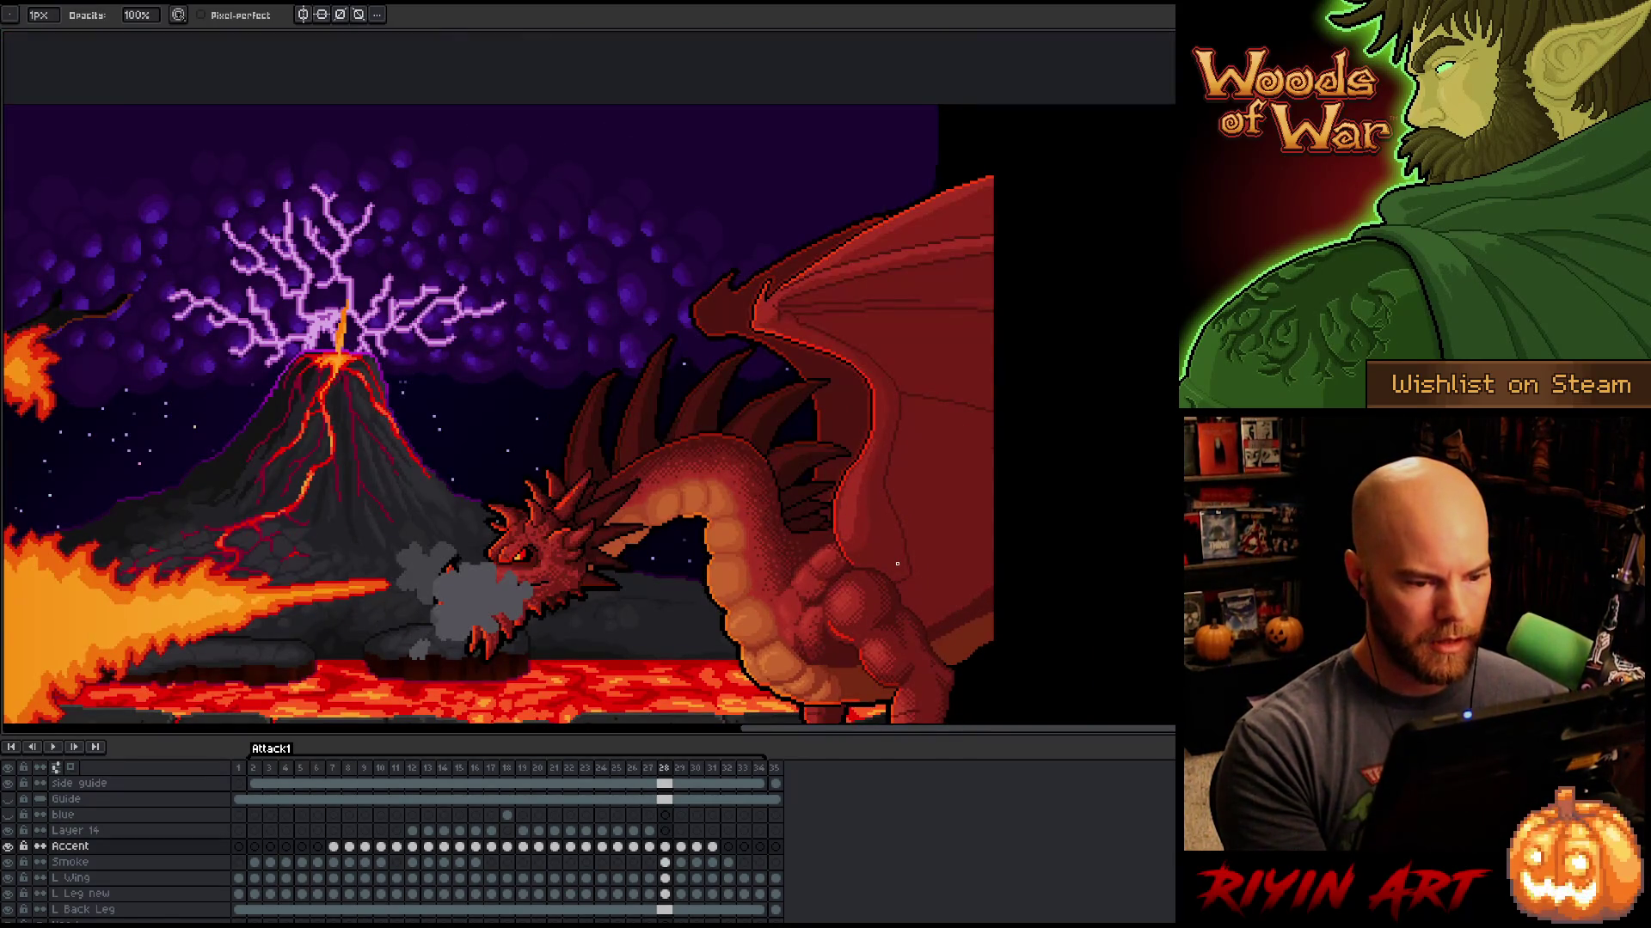
key(Right)
mouse_move(958, 416)
mouse_down()
mouse_move(851, 540)
mouse_move(686, 457)
mouse_move(671, 415)
mouse_up()
key(Left)
key(Right)
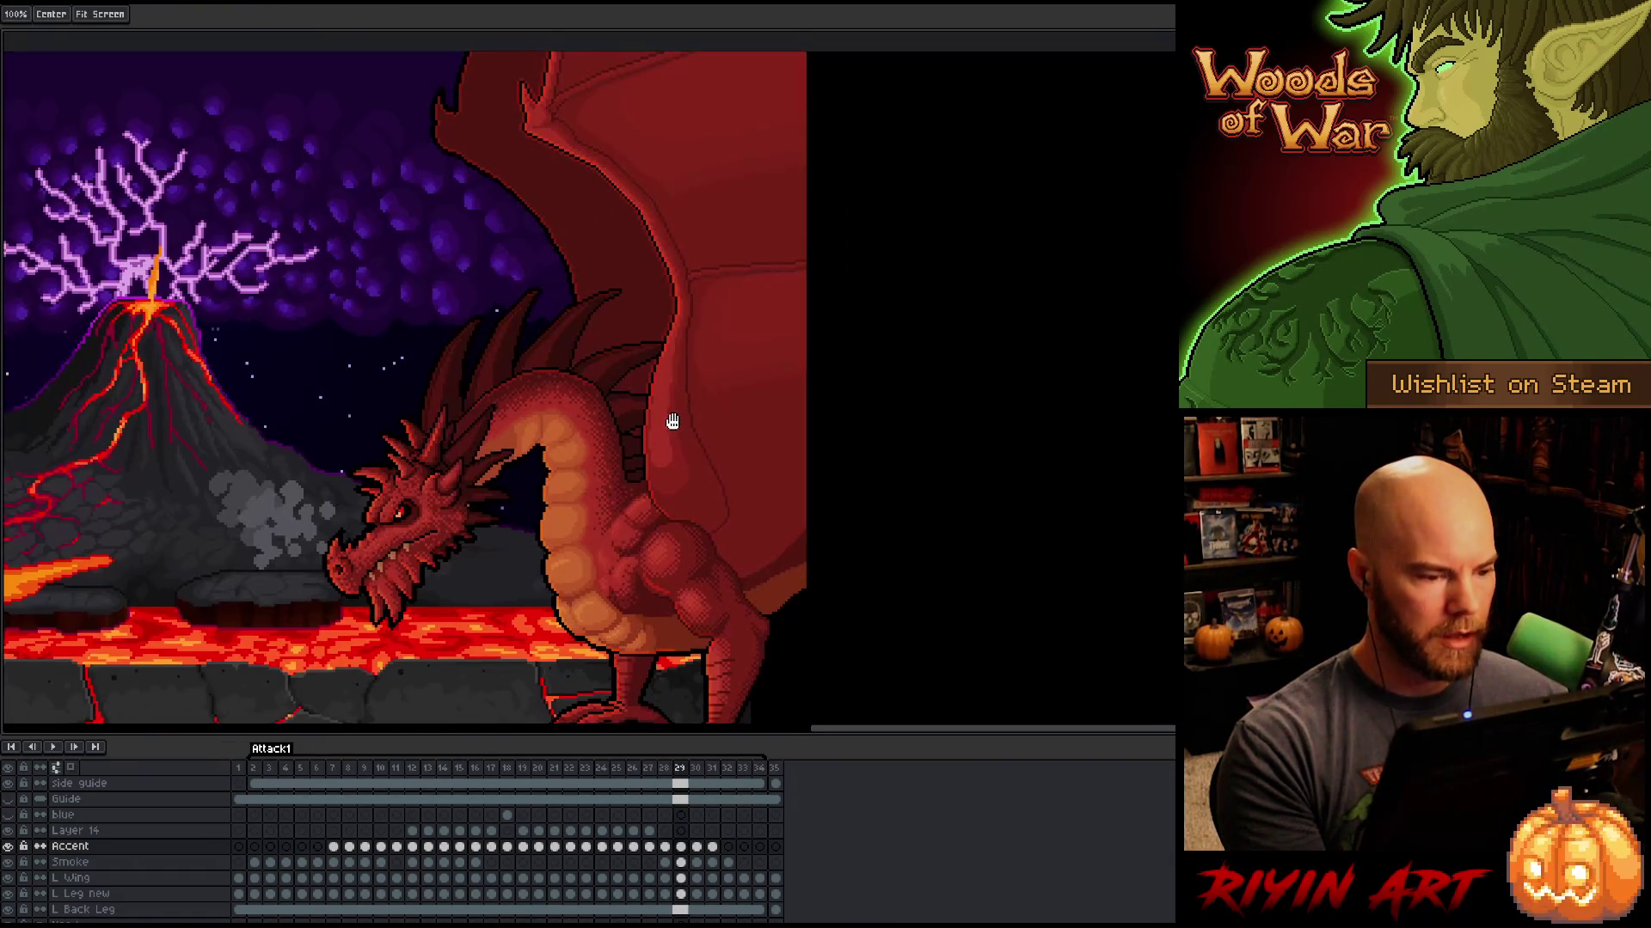
key(Left)
key(Right)
key(Right)
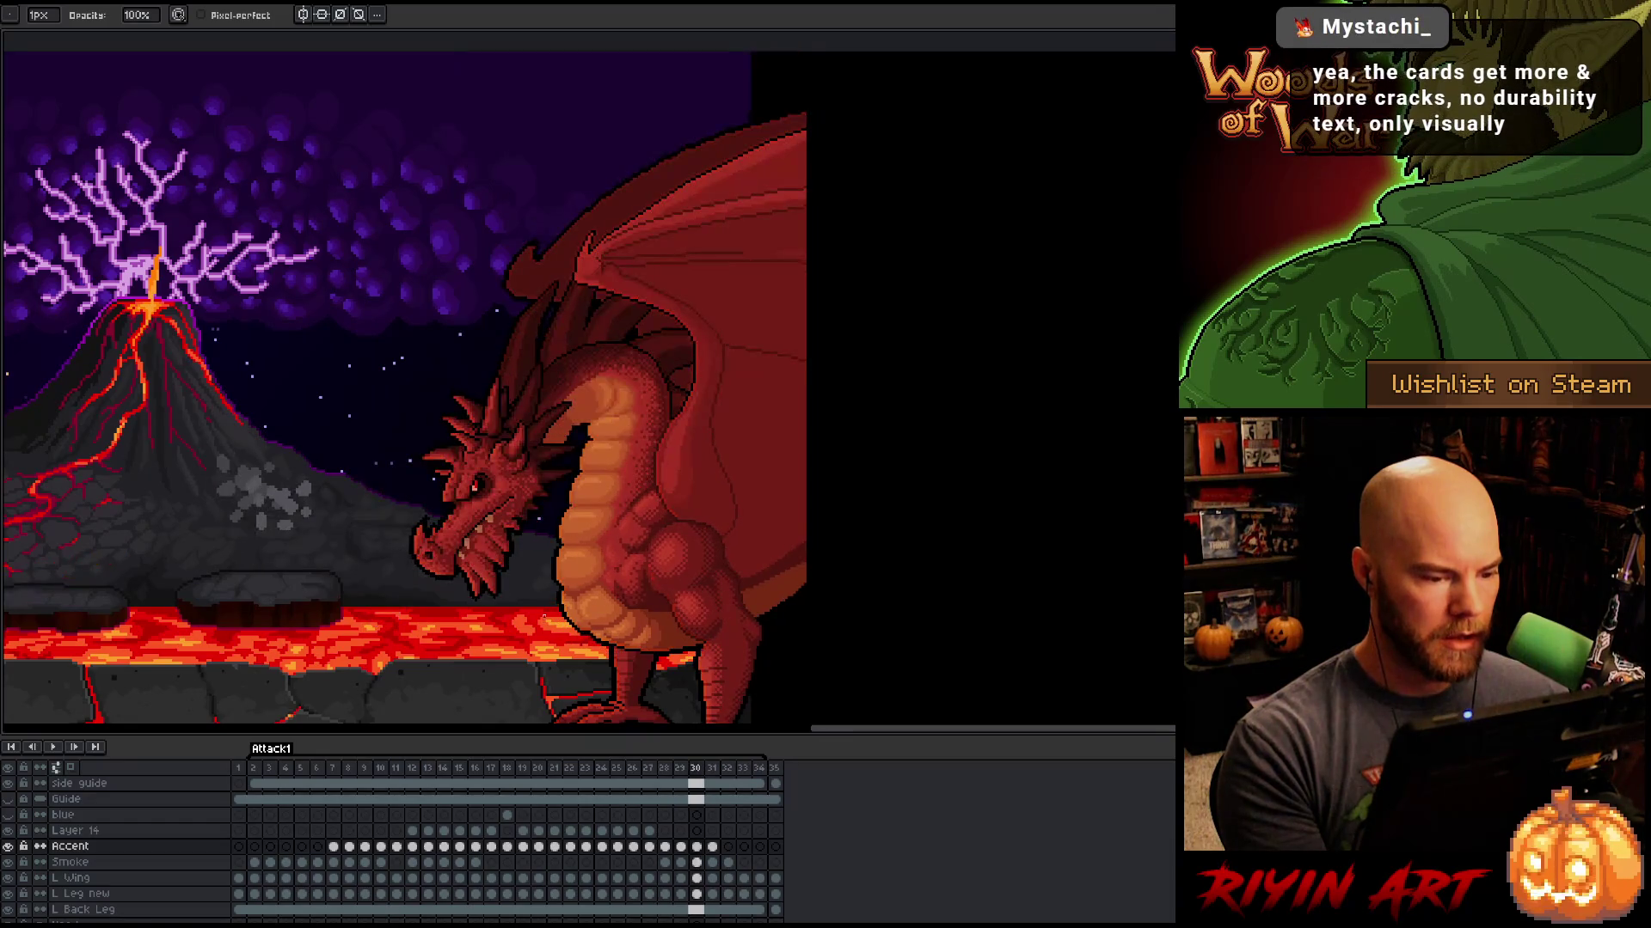
Step: Advance to frame 31, play the animation through, then settle on frame 7
scroll(654, 361, up, 3)
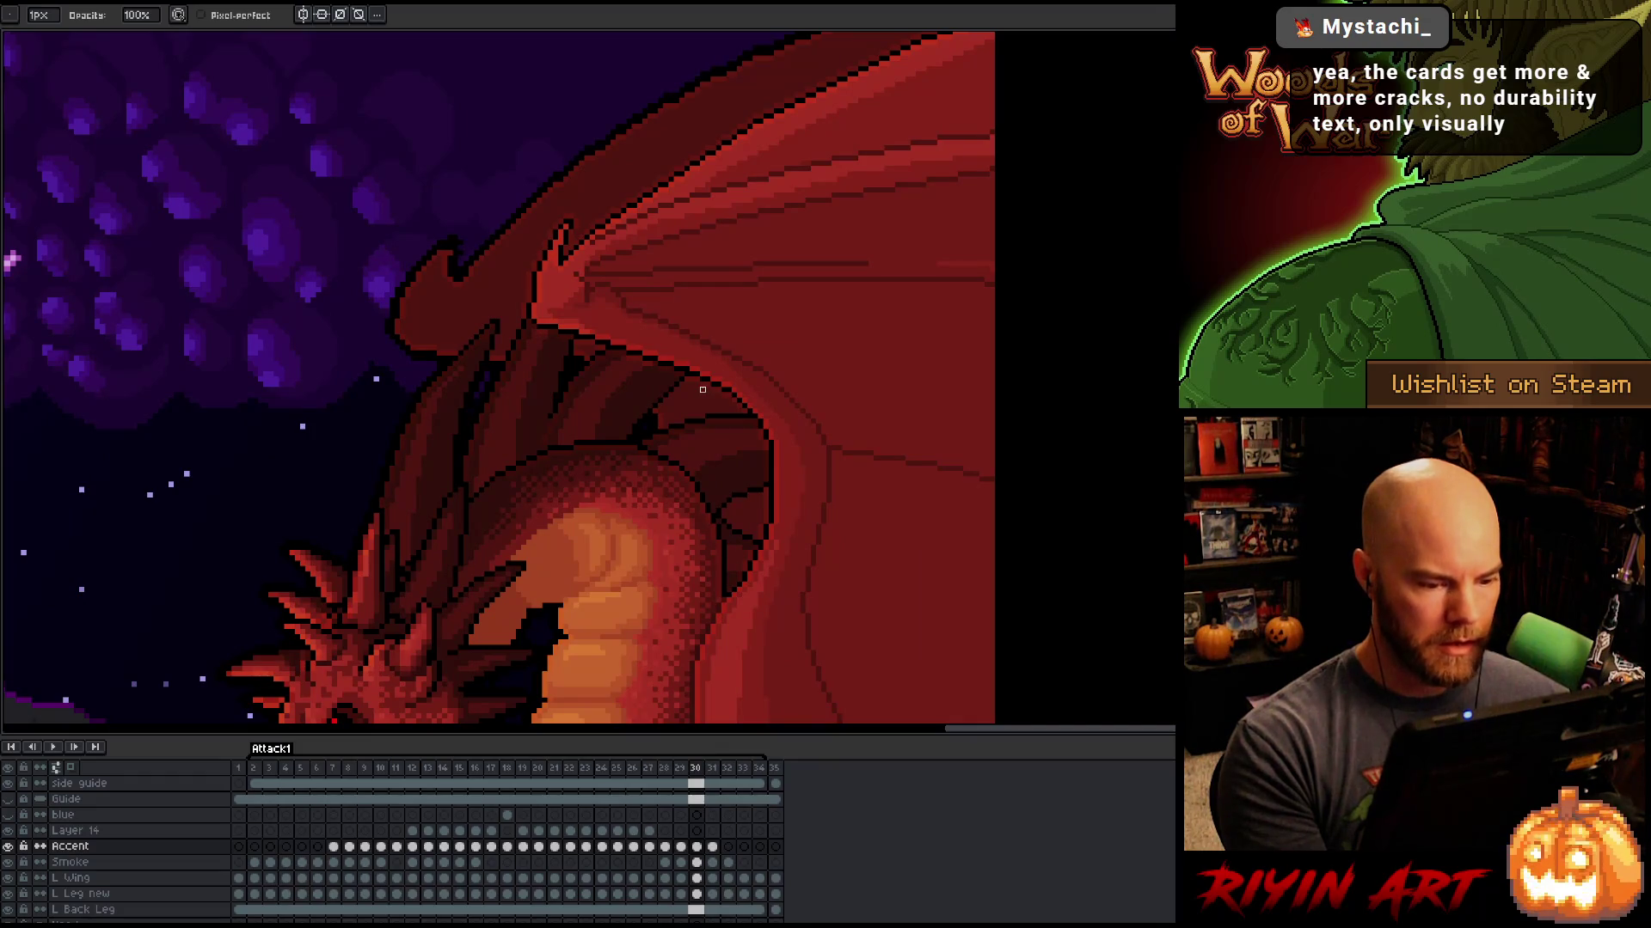
key(Left)
scroll(687, 474, down, 3)
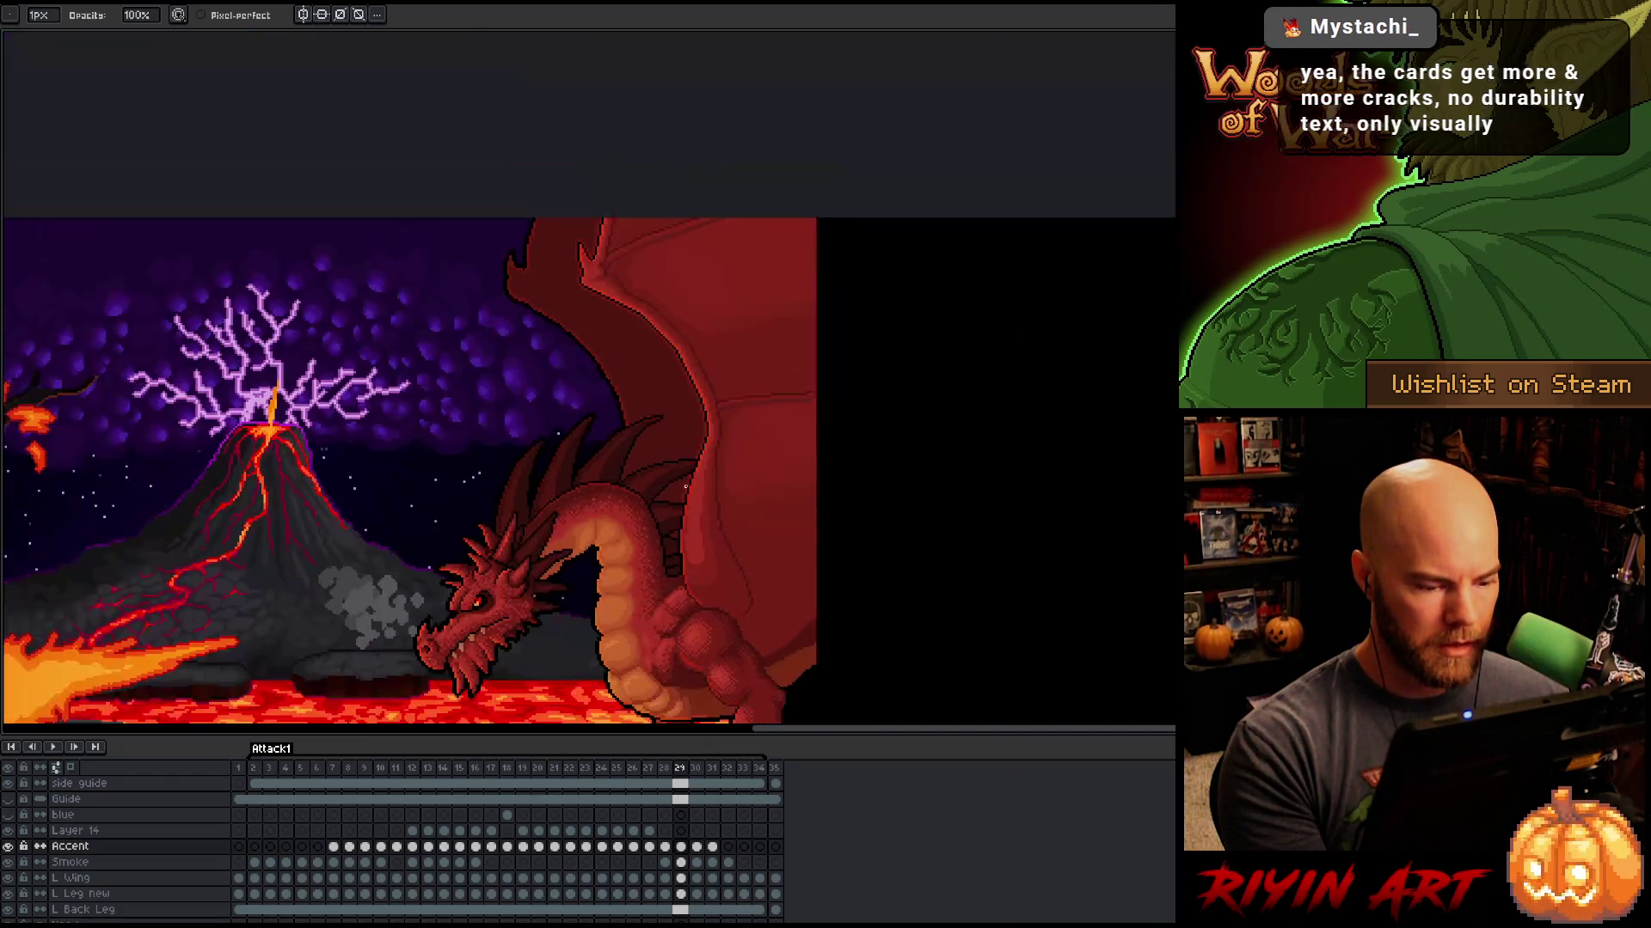
key(Right)
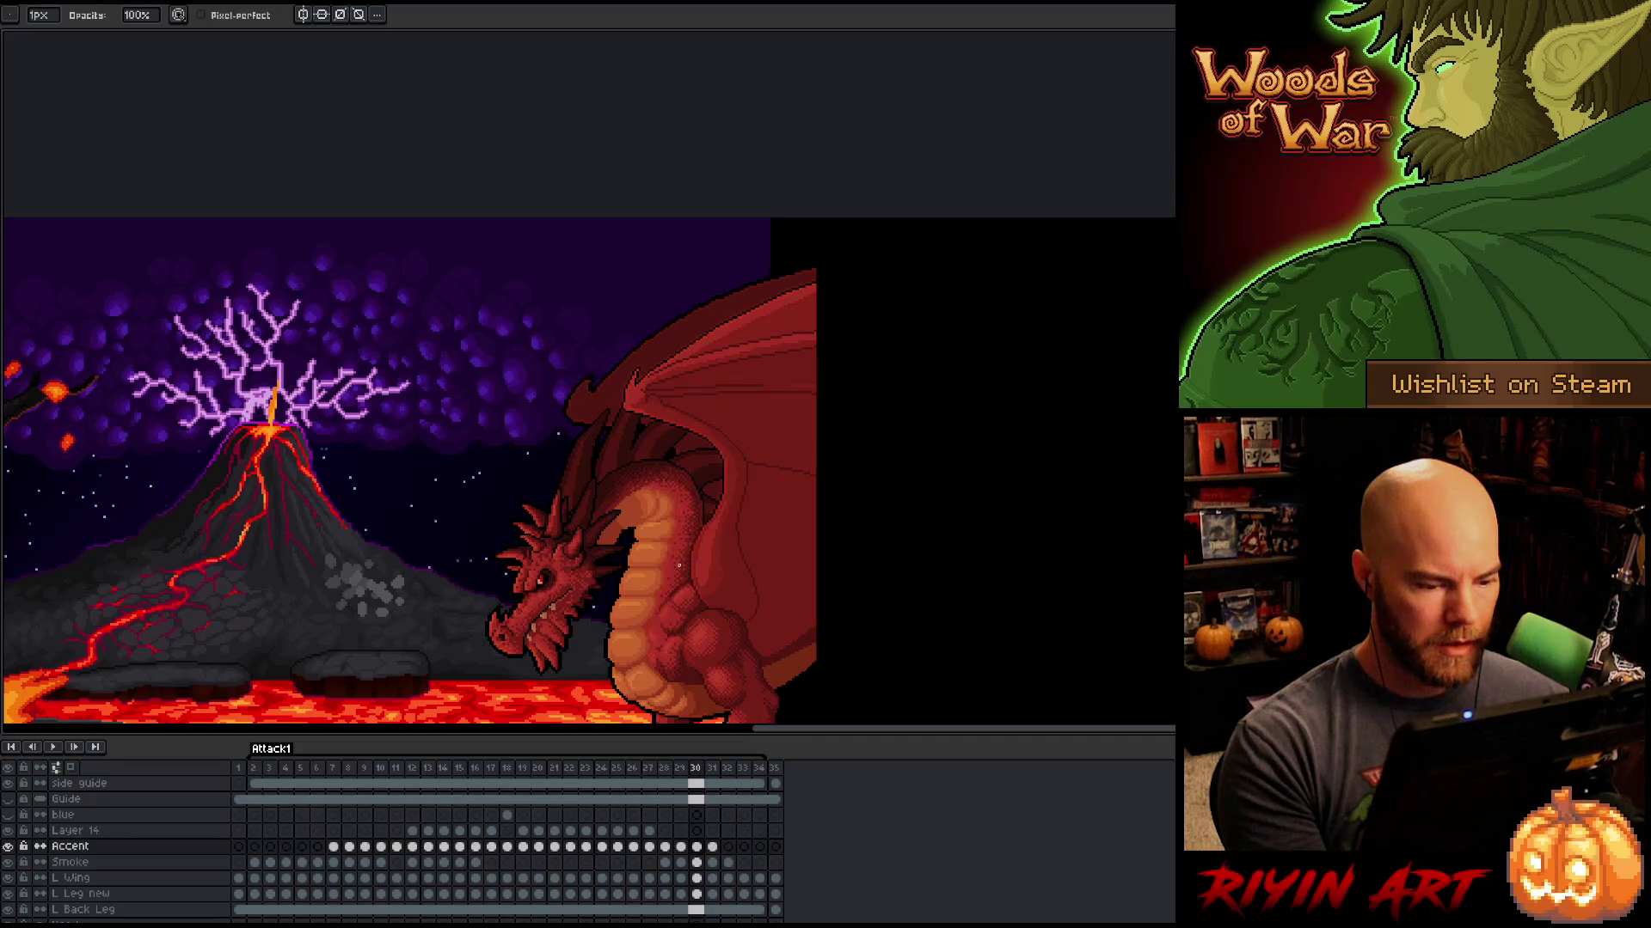
key(Right)
key(Right)
key(Right)
key(Right)
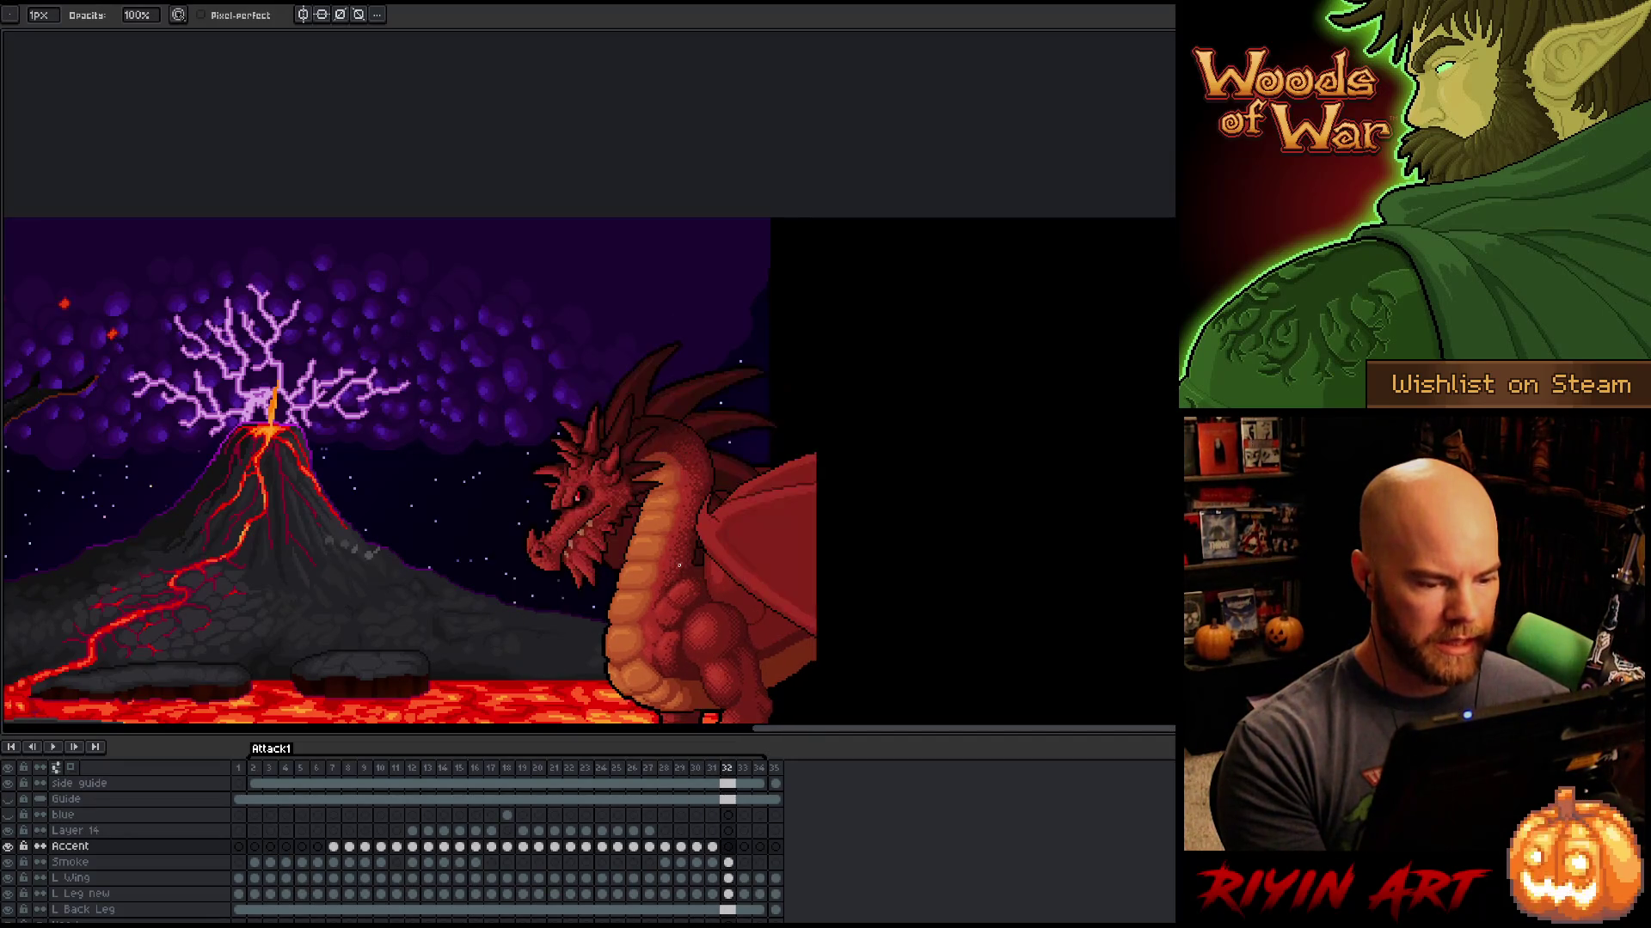
key(Return)
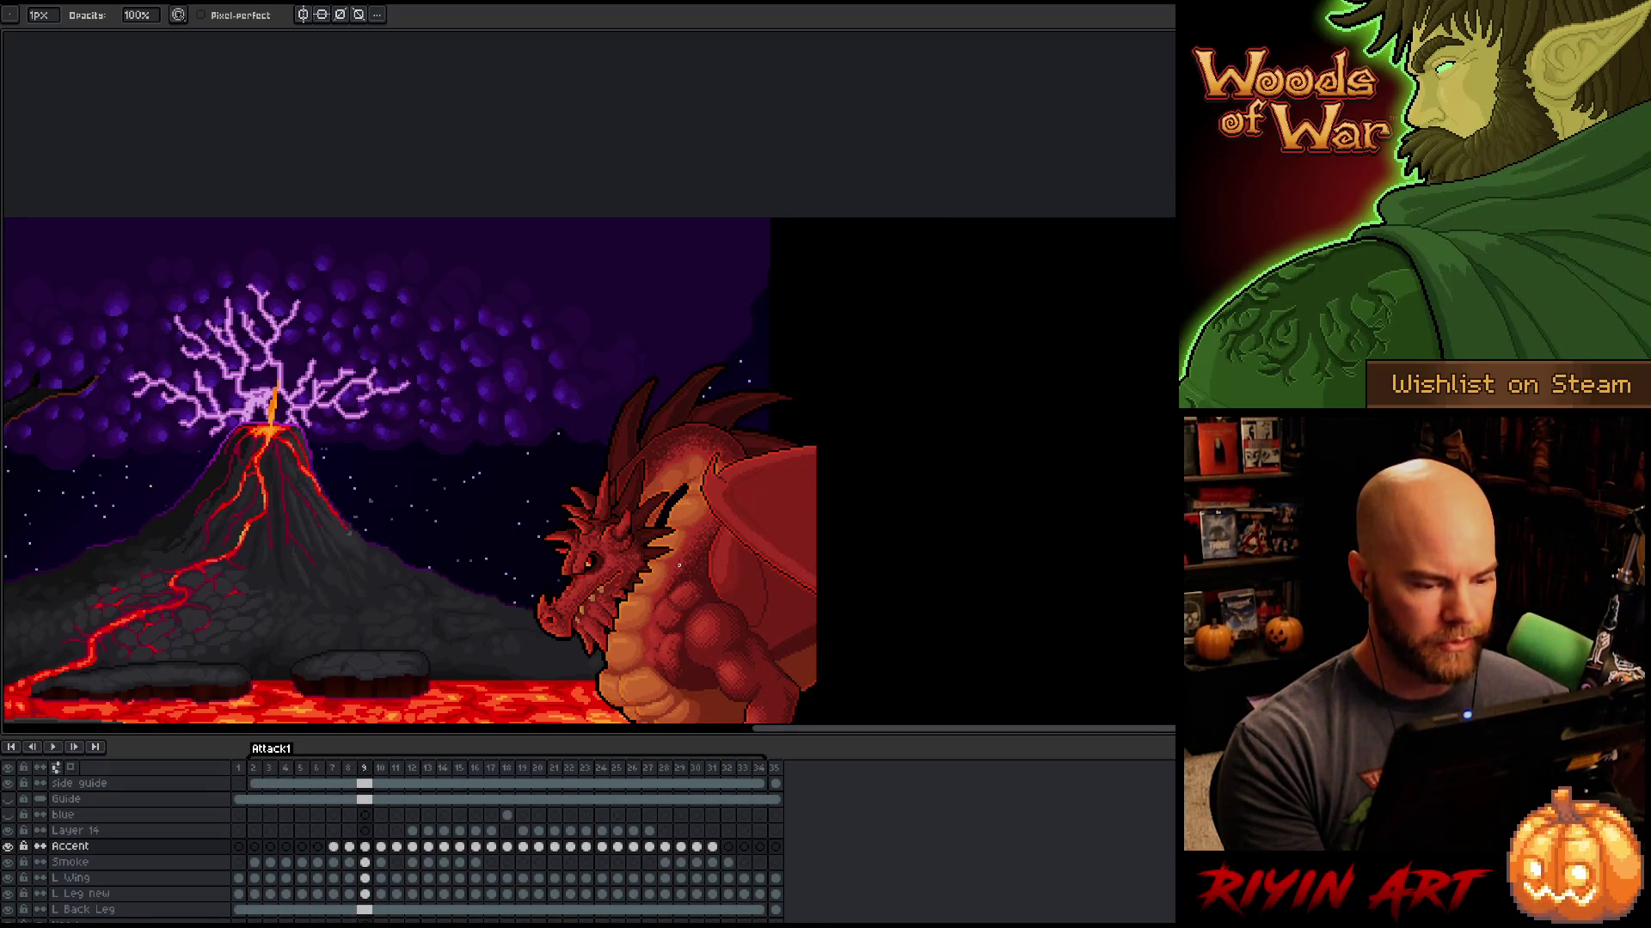
key(Left)
key(Left)
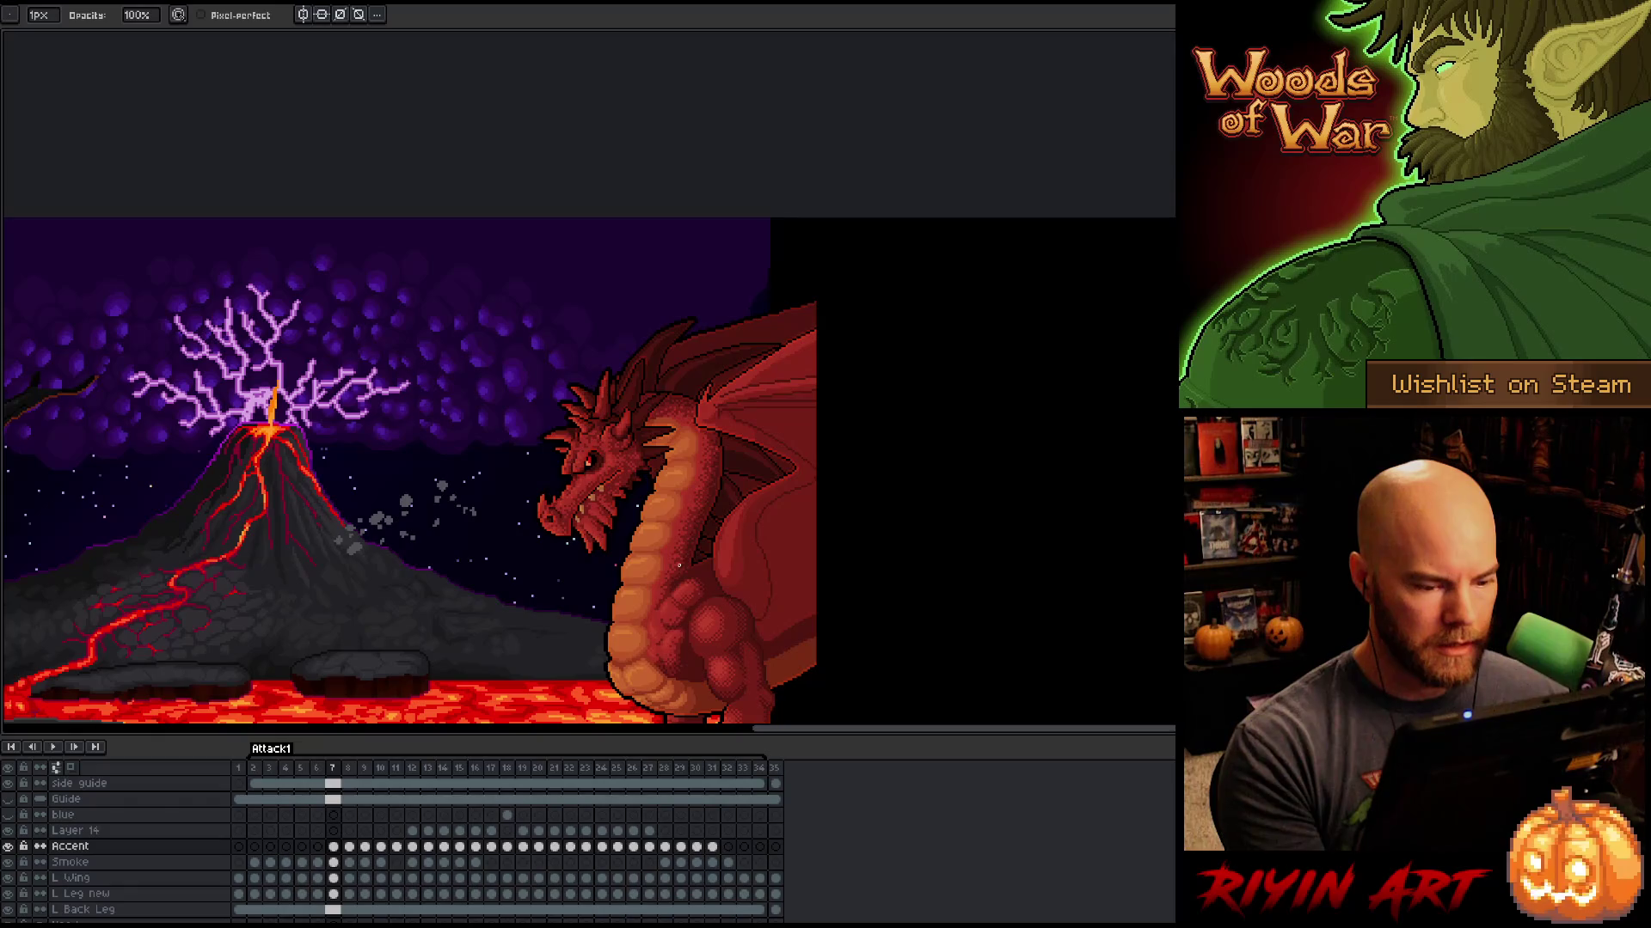
Step: Compare neighbouring wing poses and the soloed Accent sketch lines, then advance to frame 8
scroll(727, 516, up, 3)
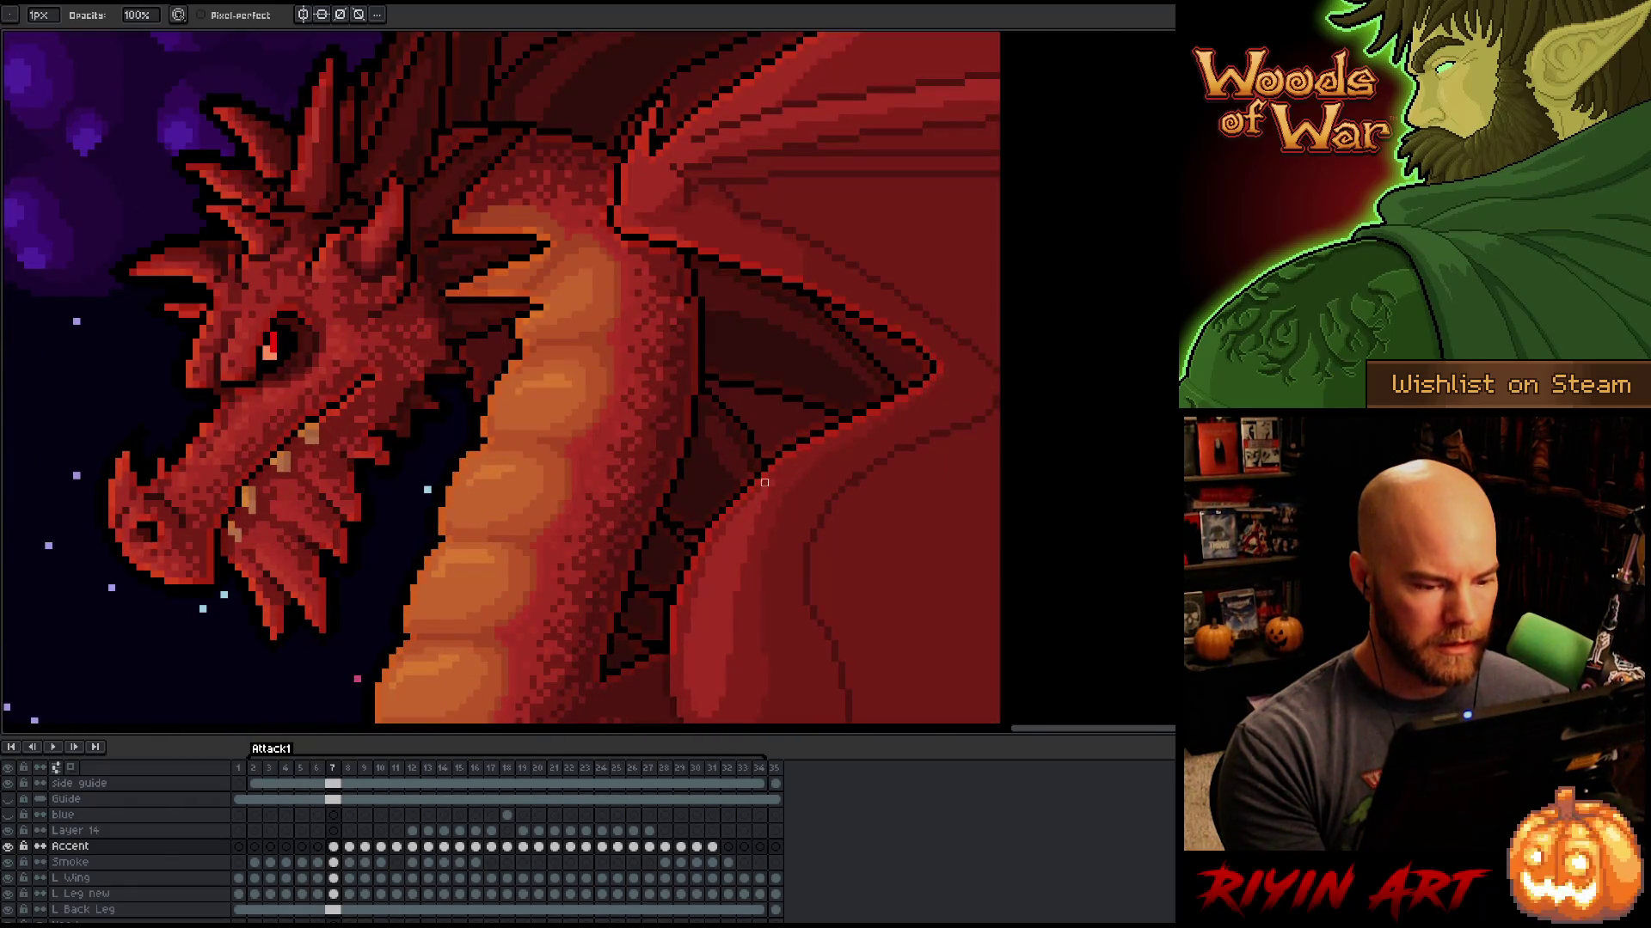
scroll(760, 487, up, 3)
key(Left)
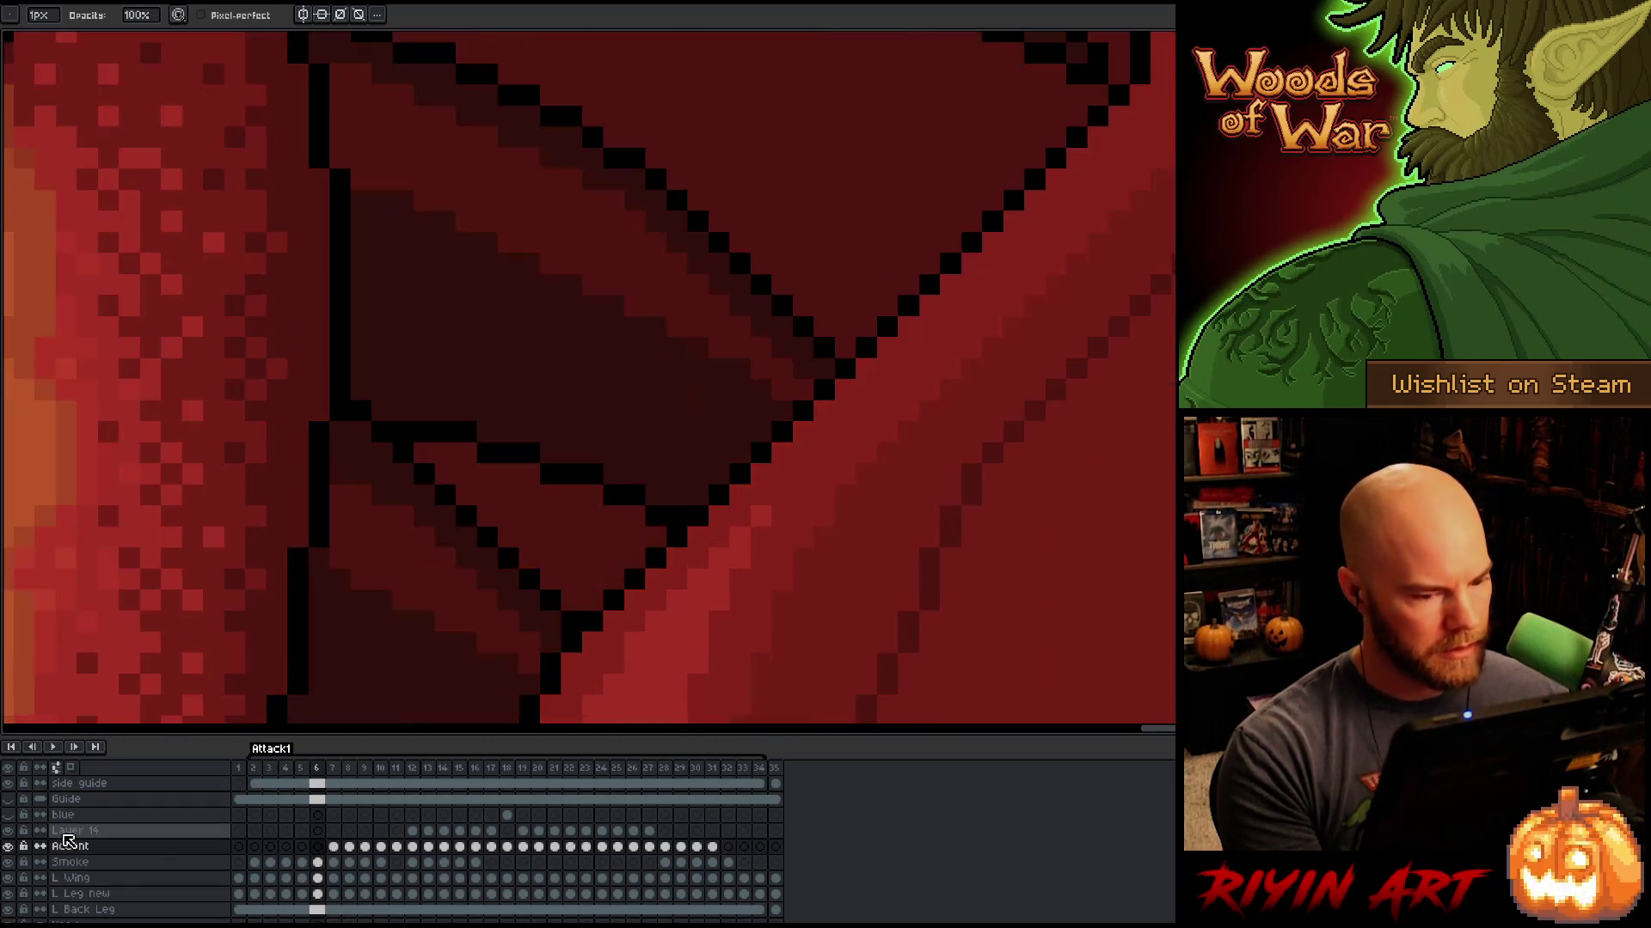
key(Right)
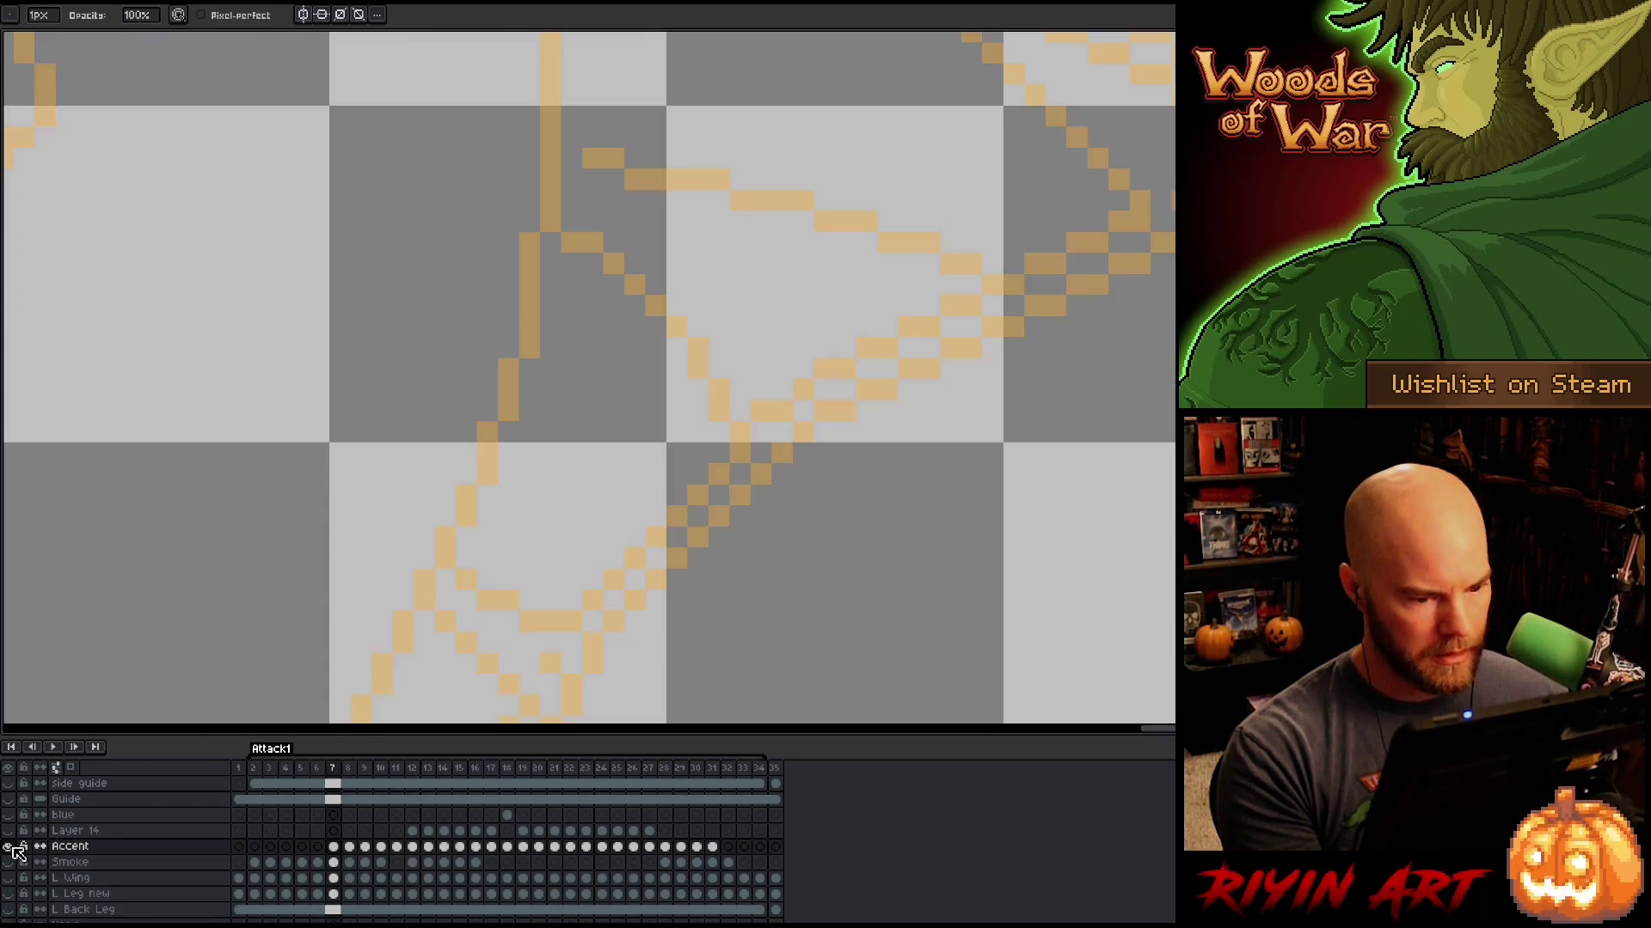
alt+click(11, 846)
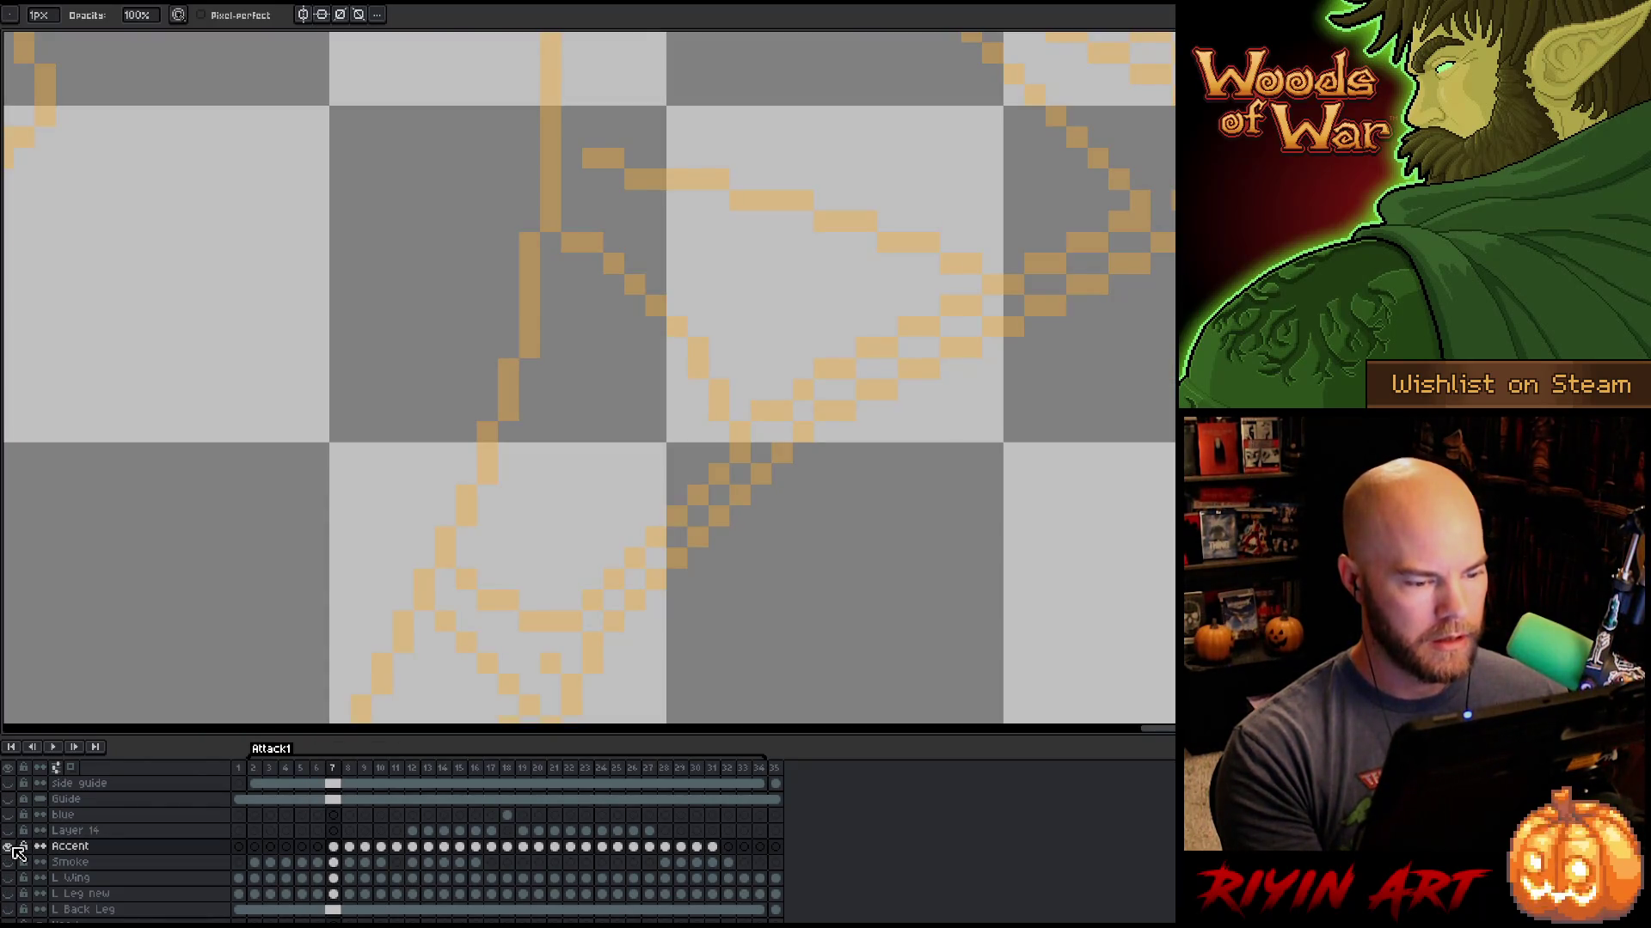
alt+click(13, 848)
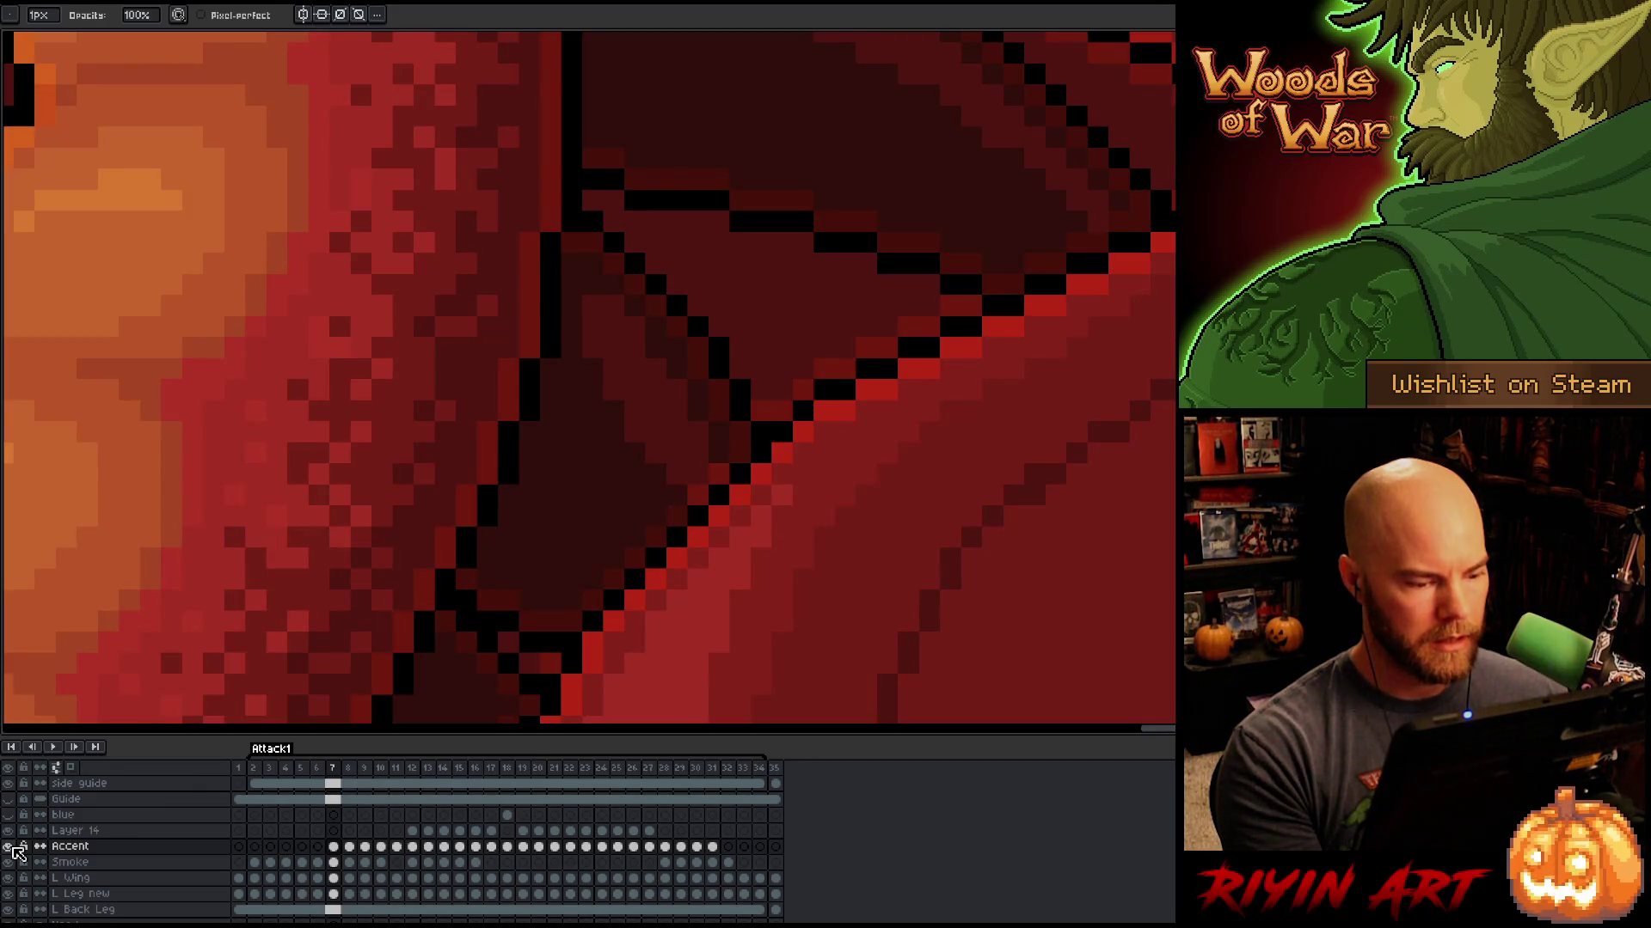
key(Right)
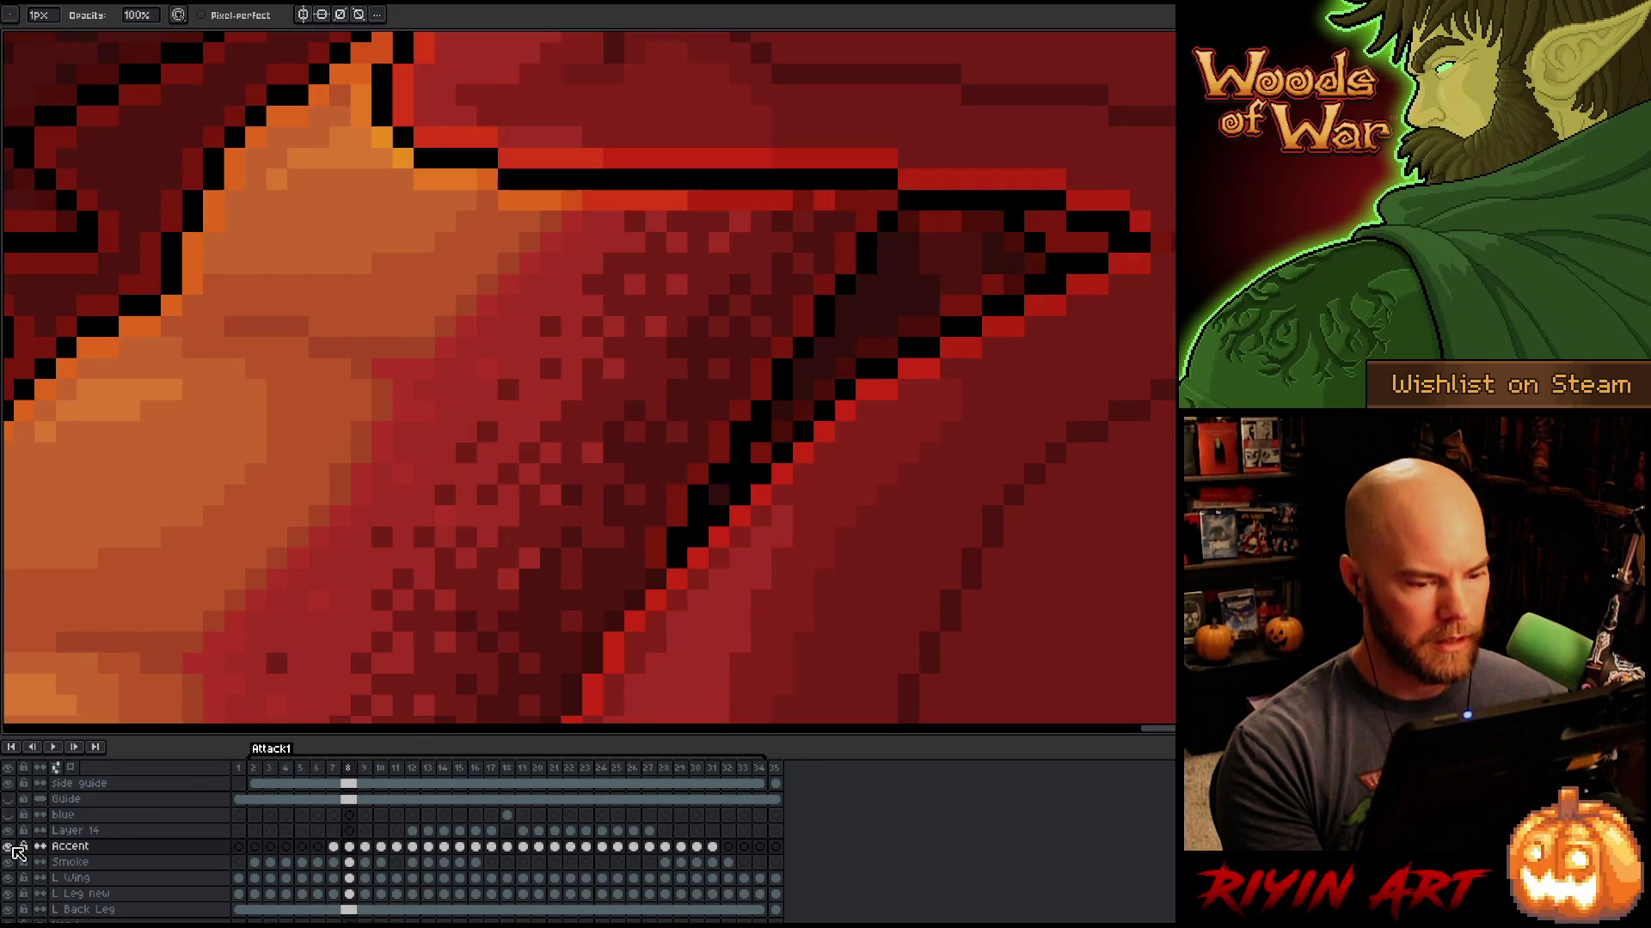
Step: Check frames 8 and 9 against the soloed Accent sketch lines, ending back on frame 8
alt+click(13, 847)
alt+click(13, 847)
key(Right)
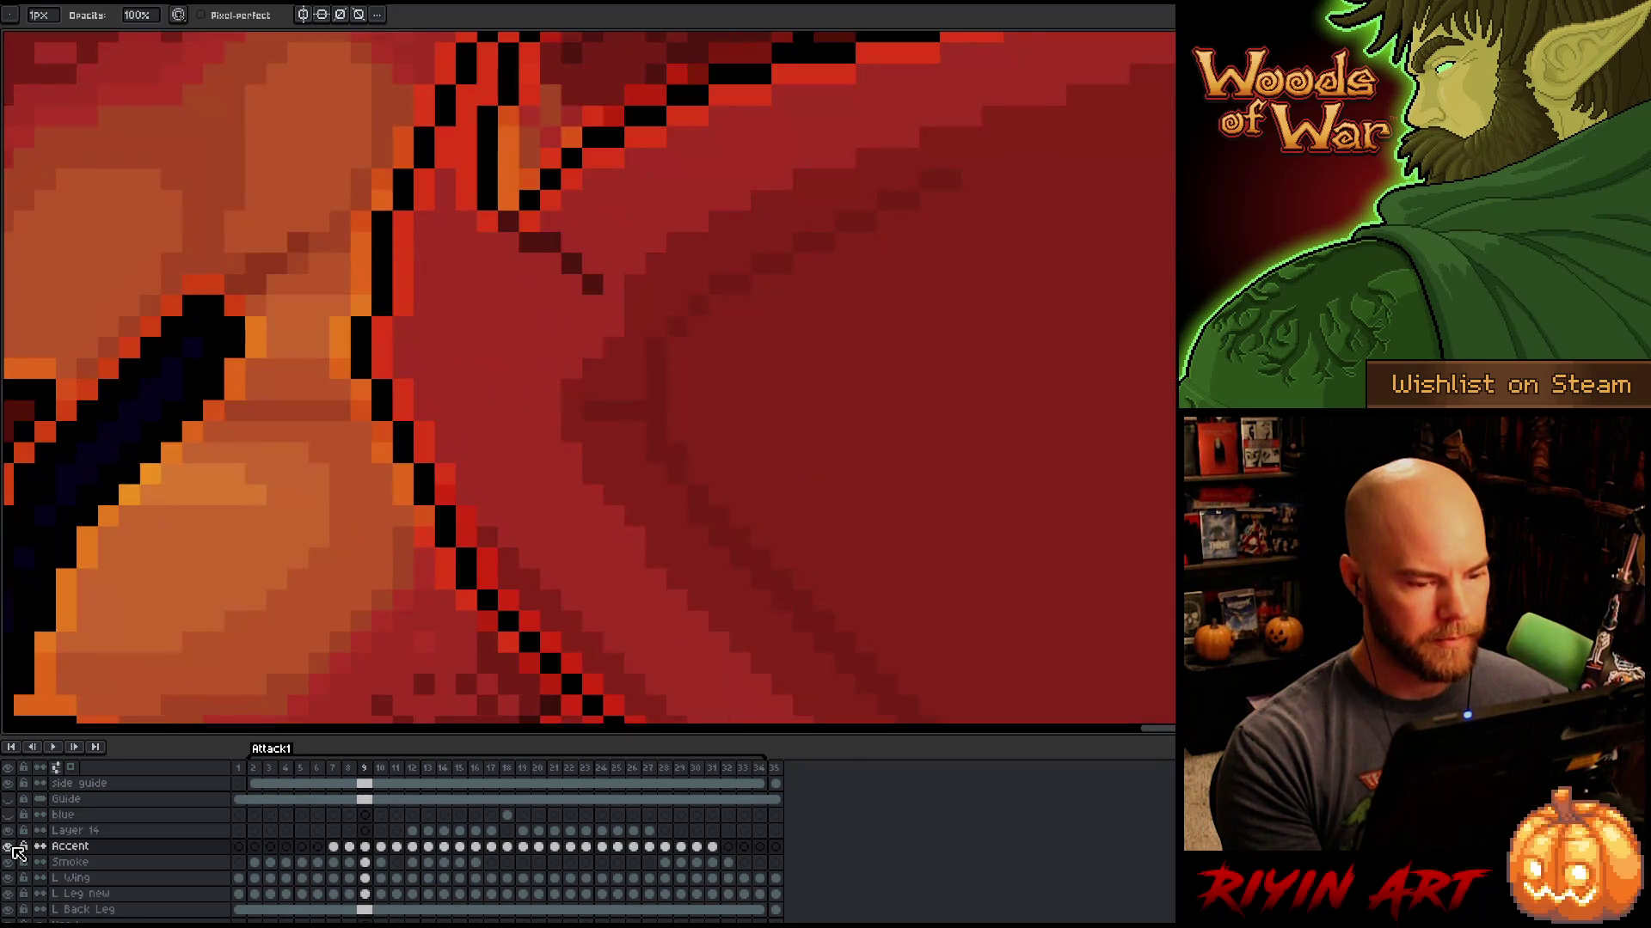
scroll(412, 511, down, 4)
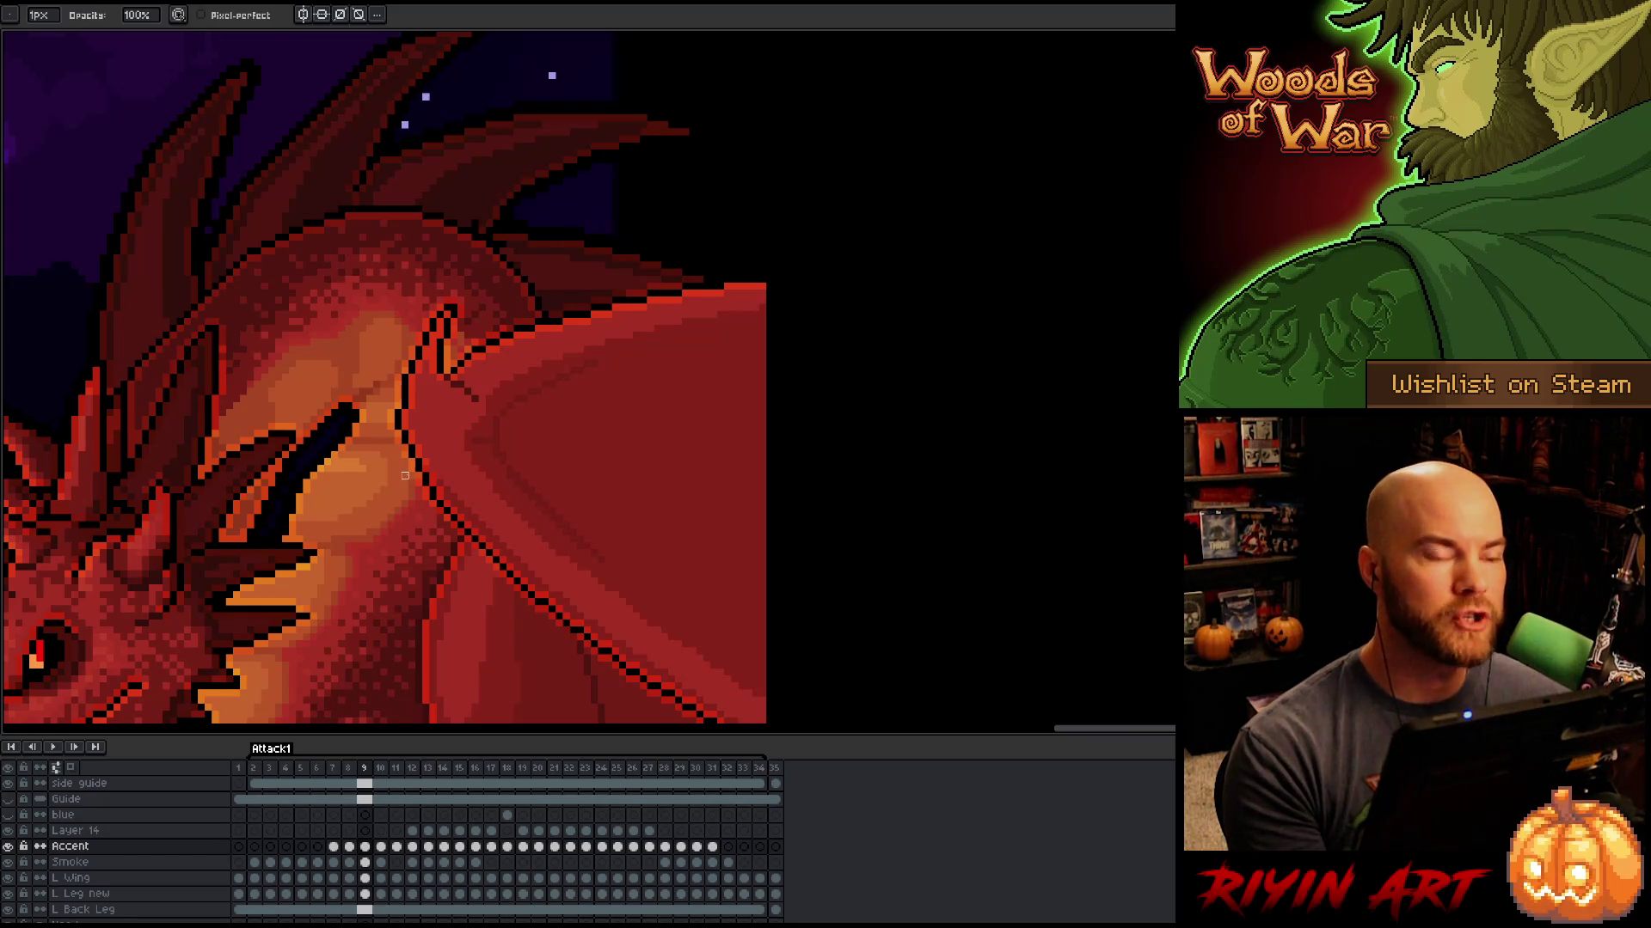
scroll(413, 498, down, 3)
scroll(432, 551, up, 3)
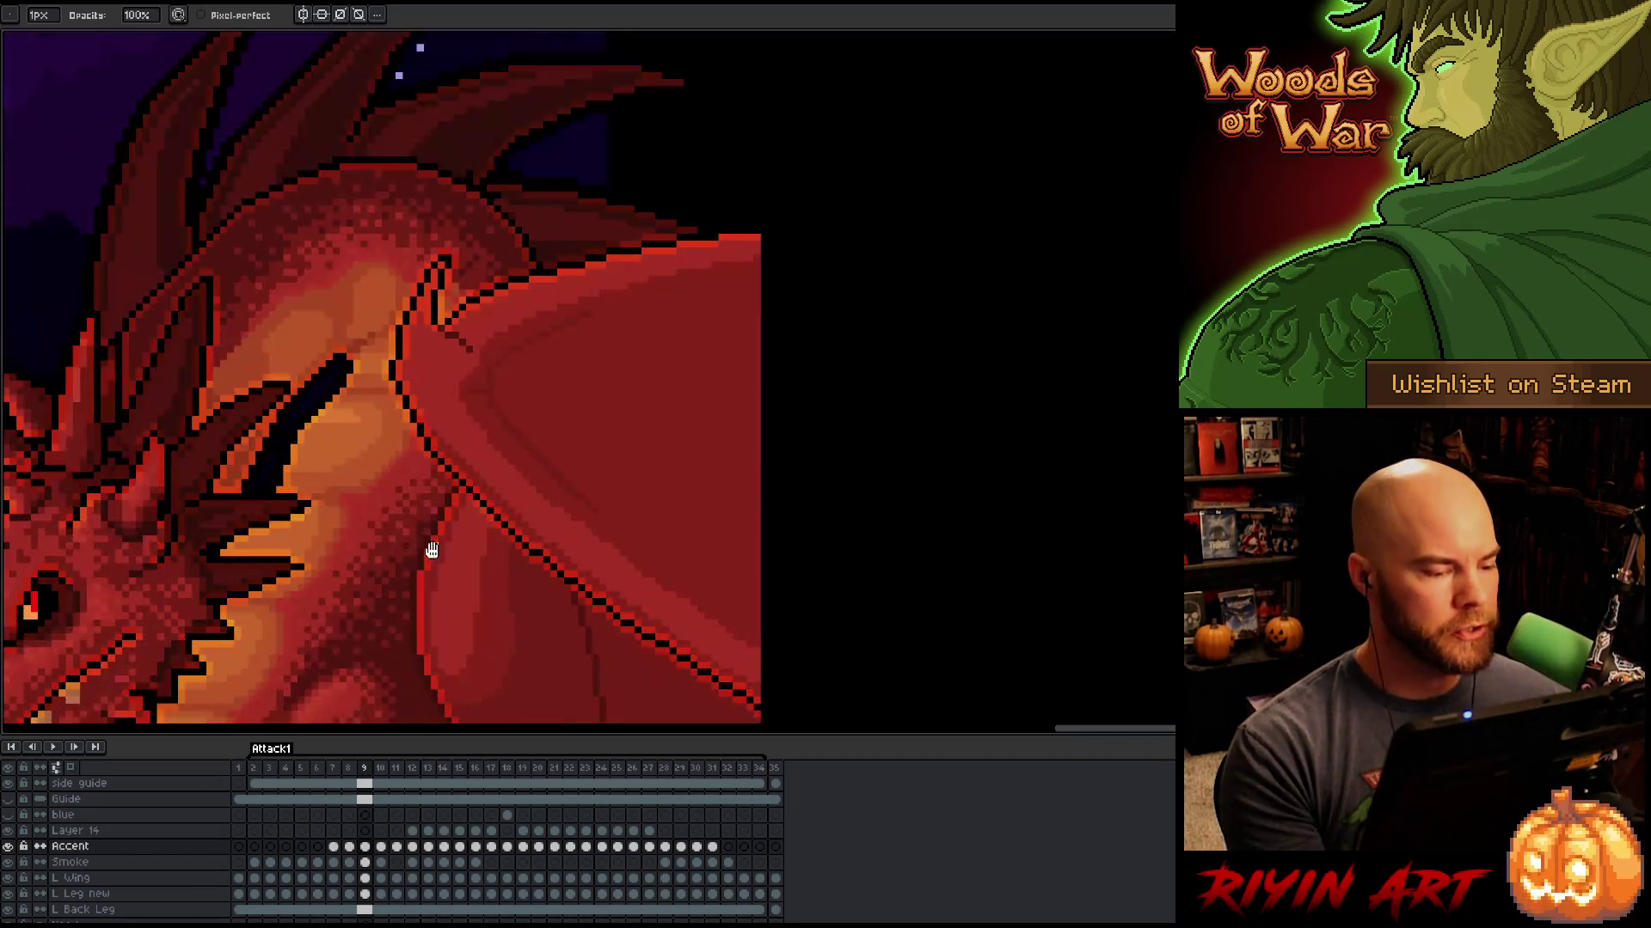
scroll(484, 447, down, 3)
scroll(483, 453, up, 2)
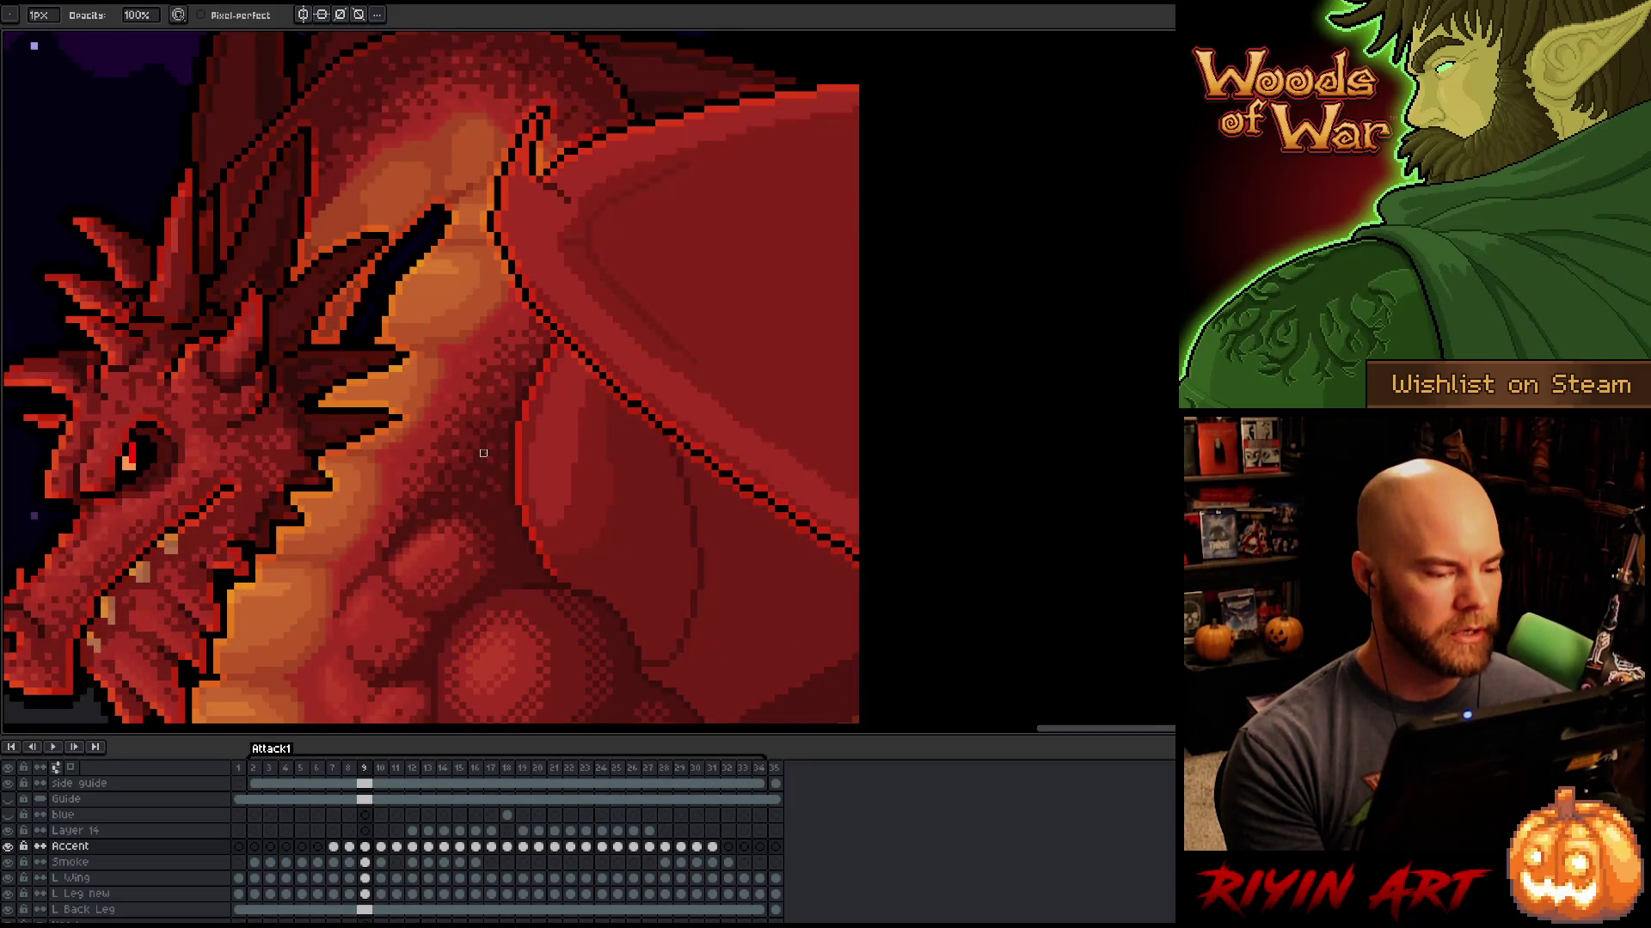
scroll(483, 453, down, 1)
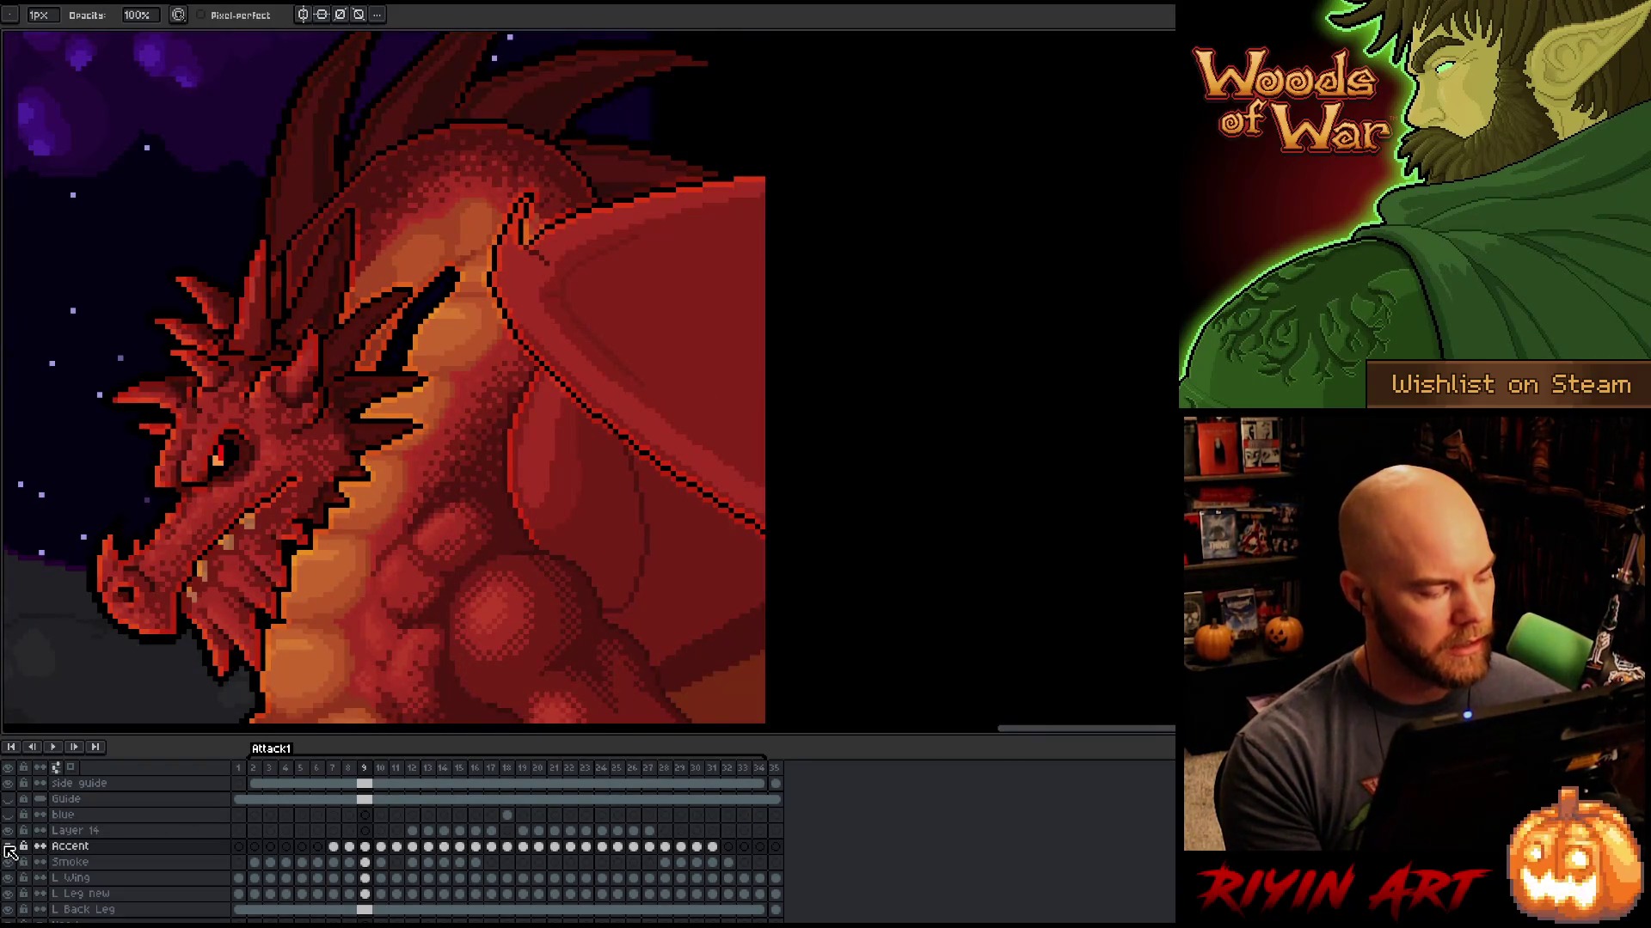
alt+click(10, 851)
alt+click(9, 851)
key(Left)
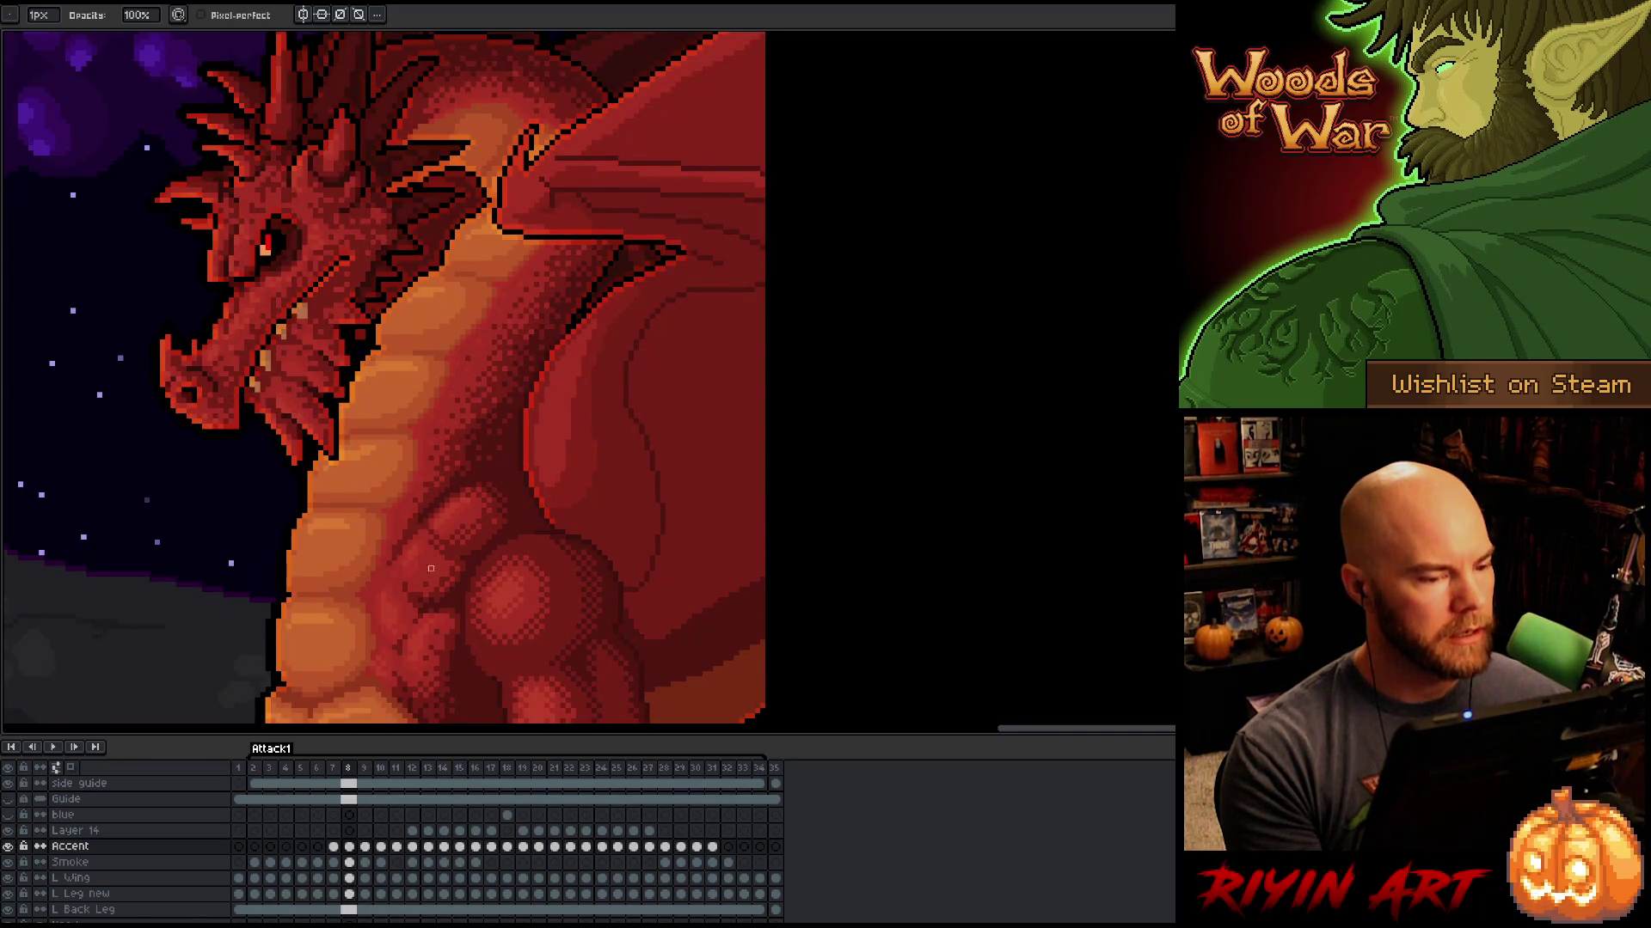
Step: Scrub back and forth between frames 7 and 10 to compare the dragon's wing poses
key(Right)
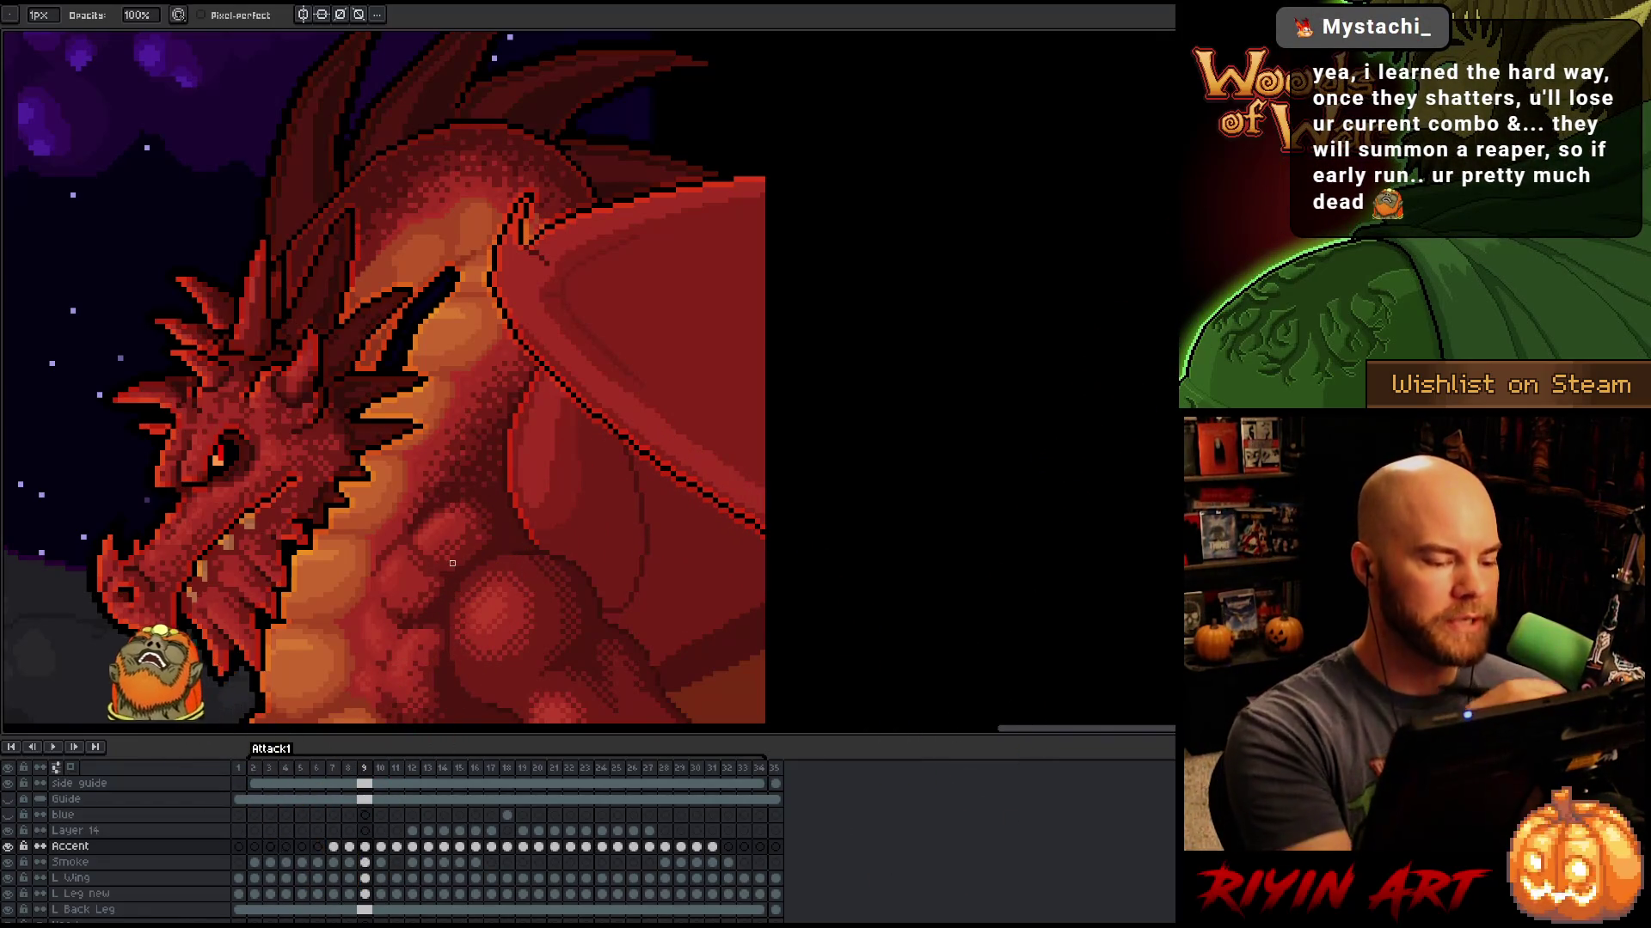
key(comma)
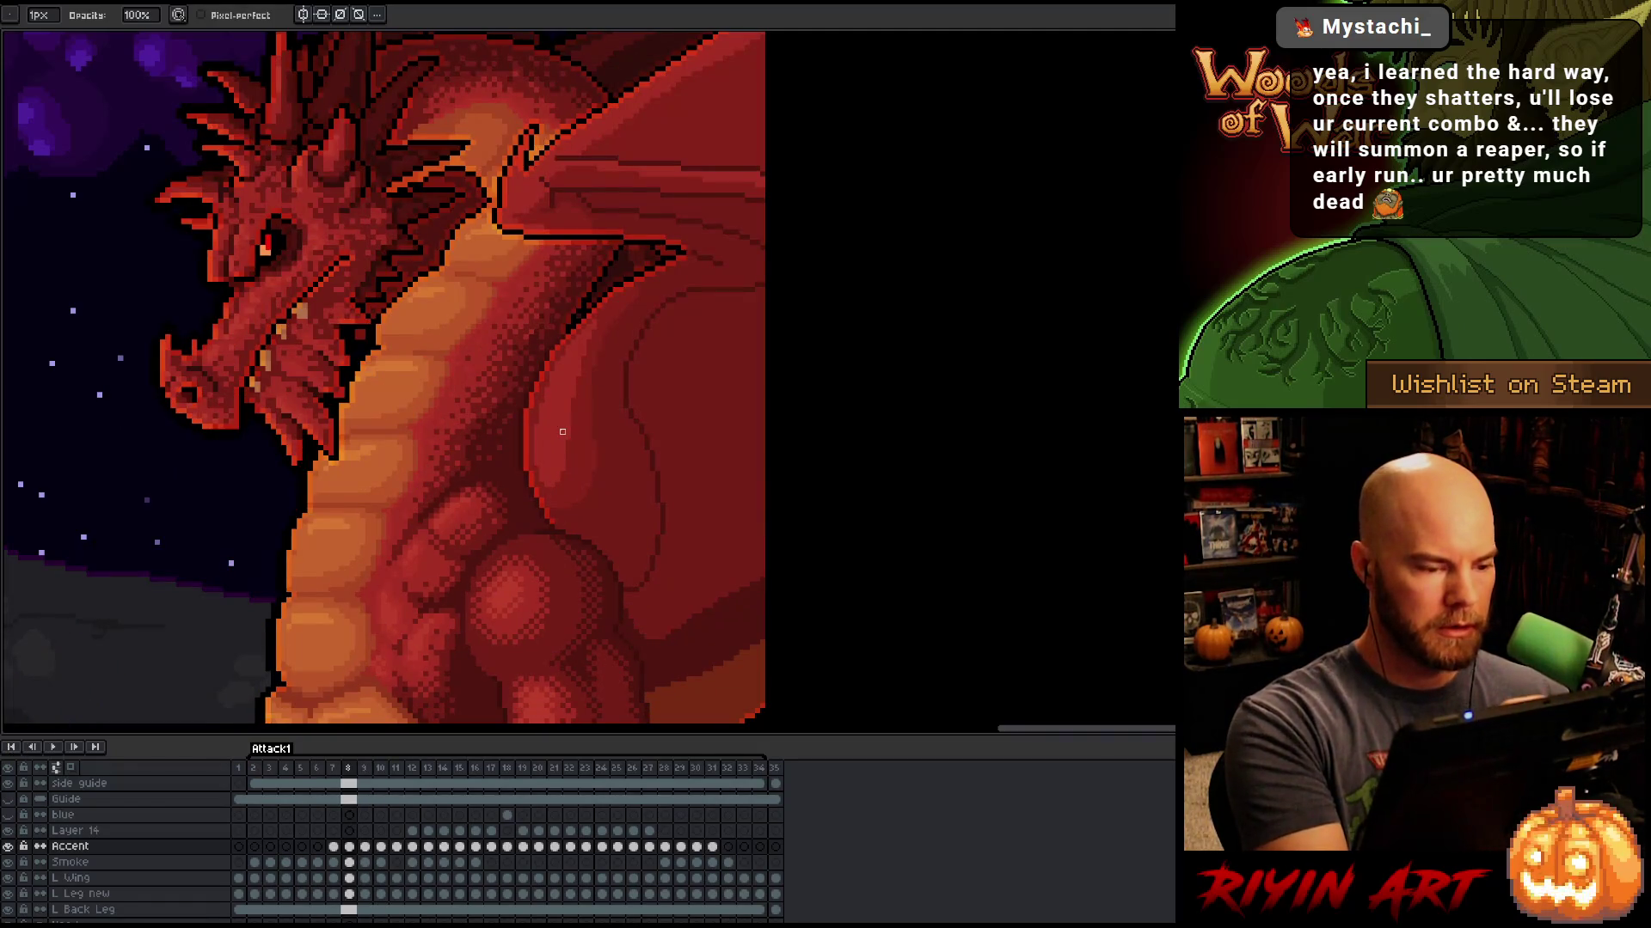
key(comma)
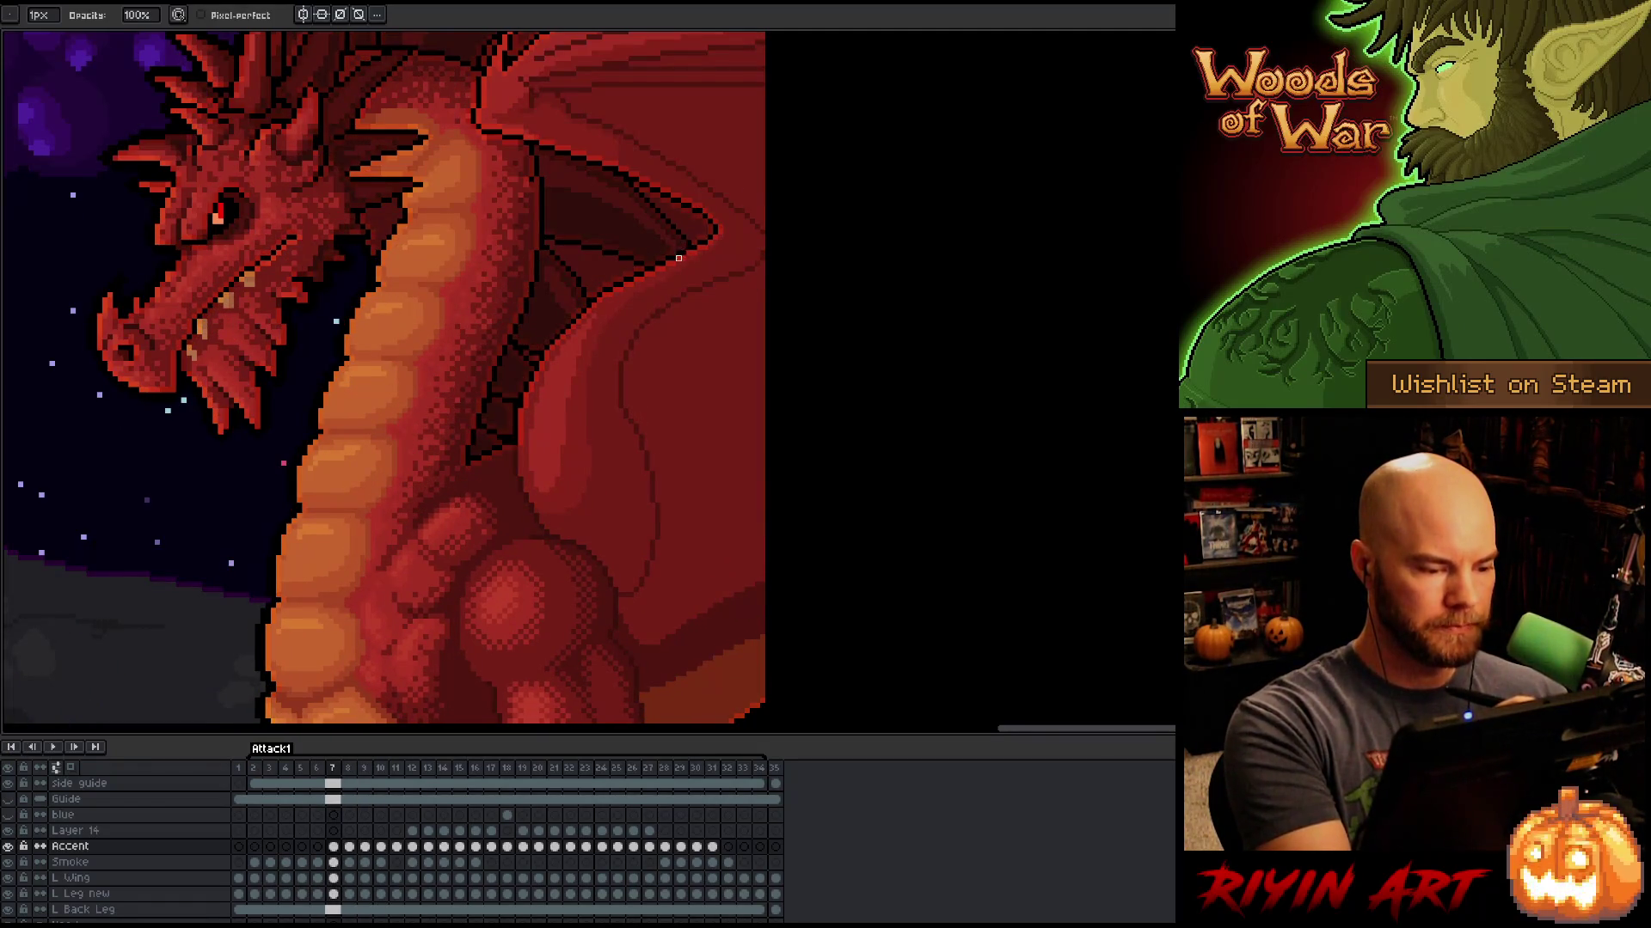
key(period)
key(comma)
key(period)
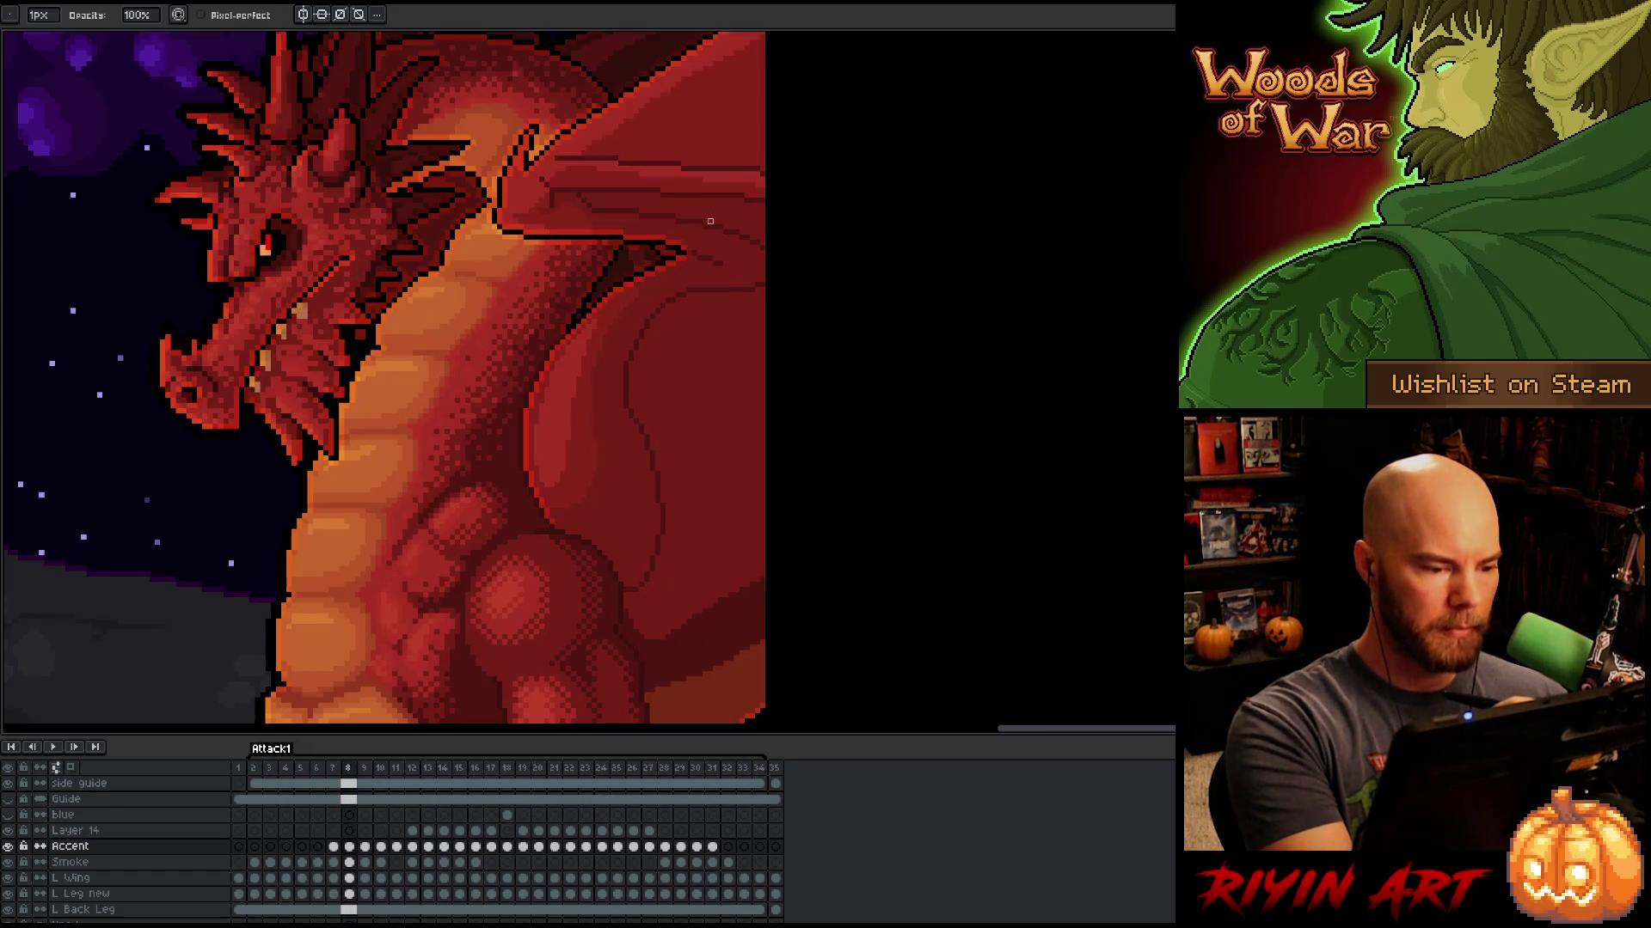
key(period)
key(comma)
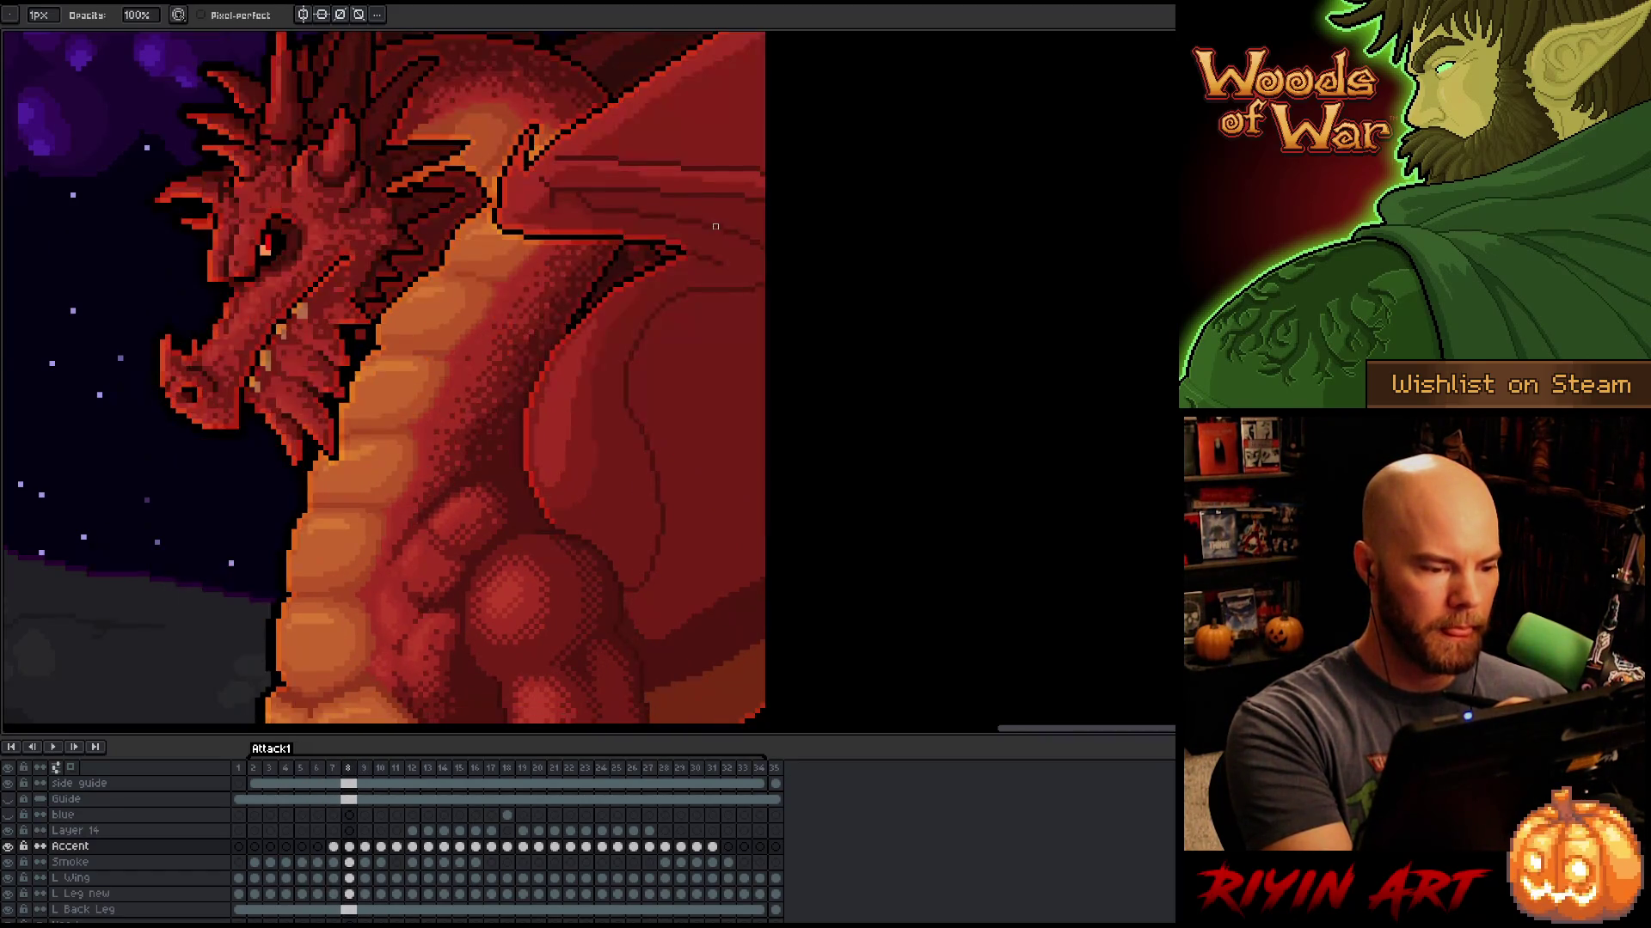
key(period)
key(period)
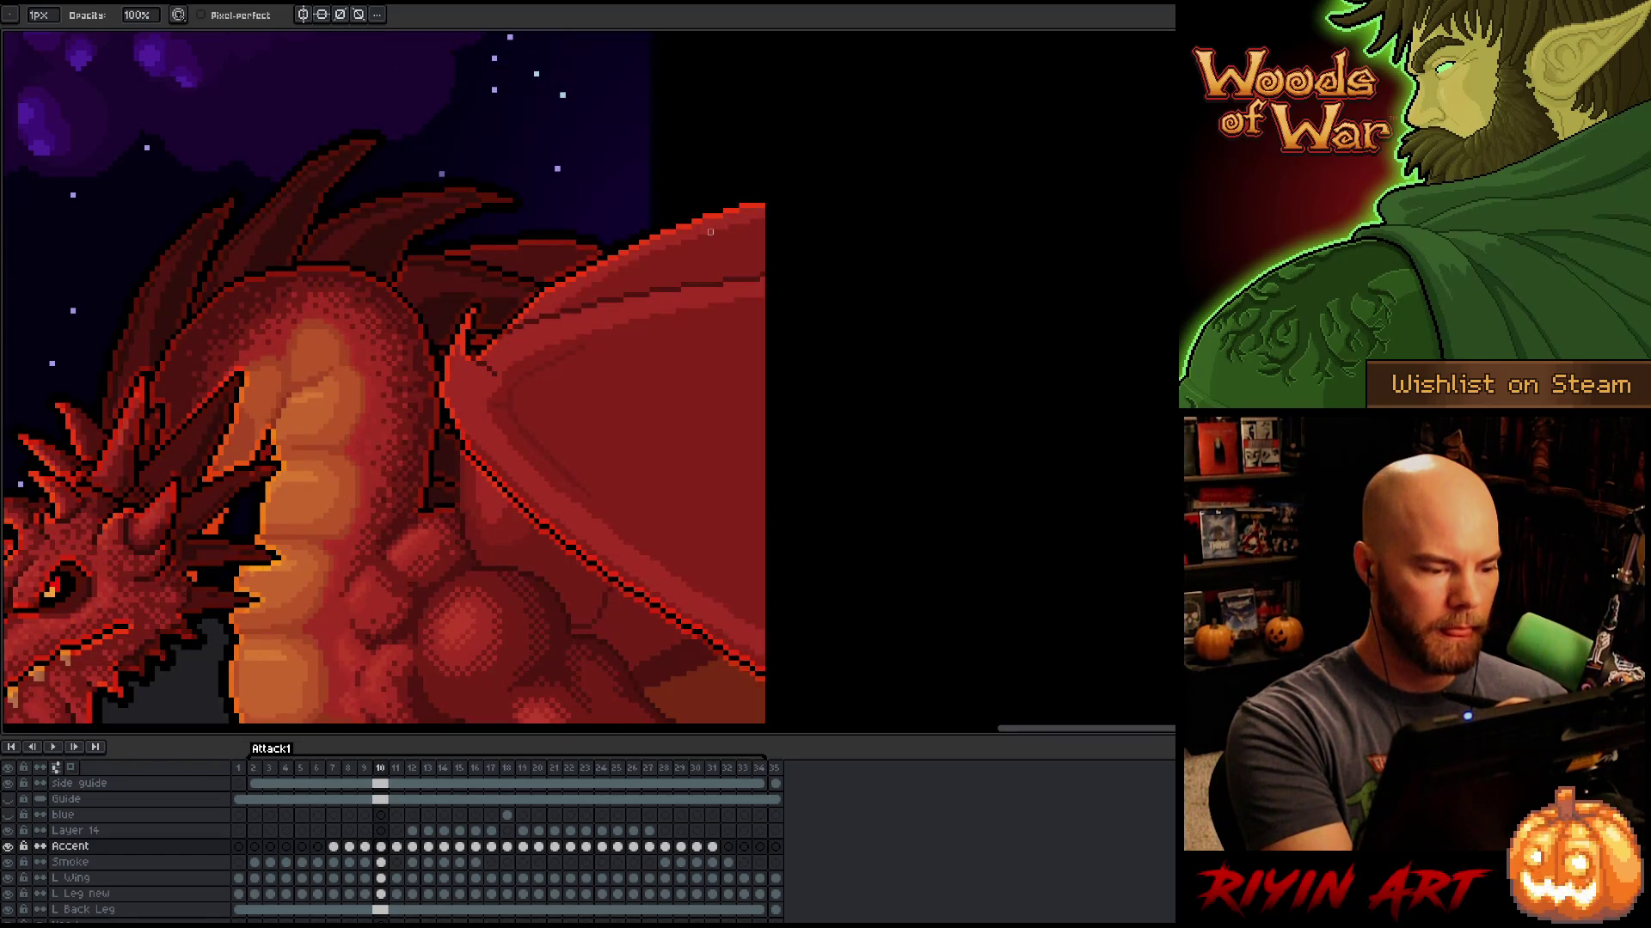
Step: On frame 10, solo the Accent sketch and sample a canvas colour, then advance to frame 11
drag(505, 479, 642, 459)
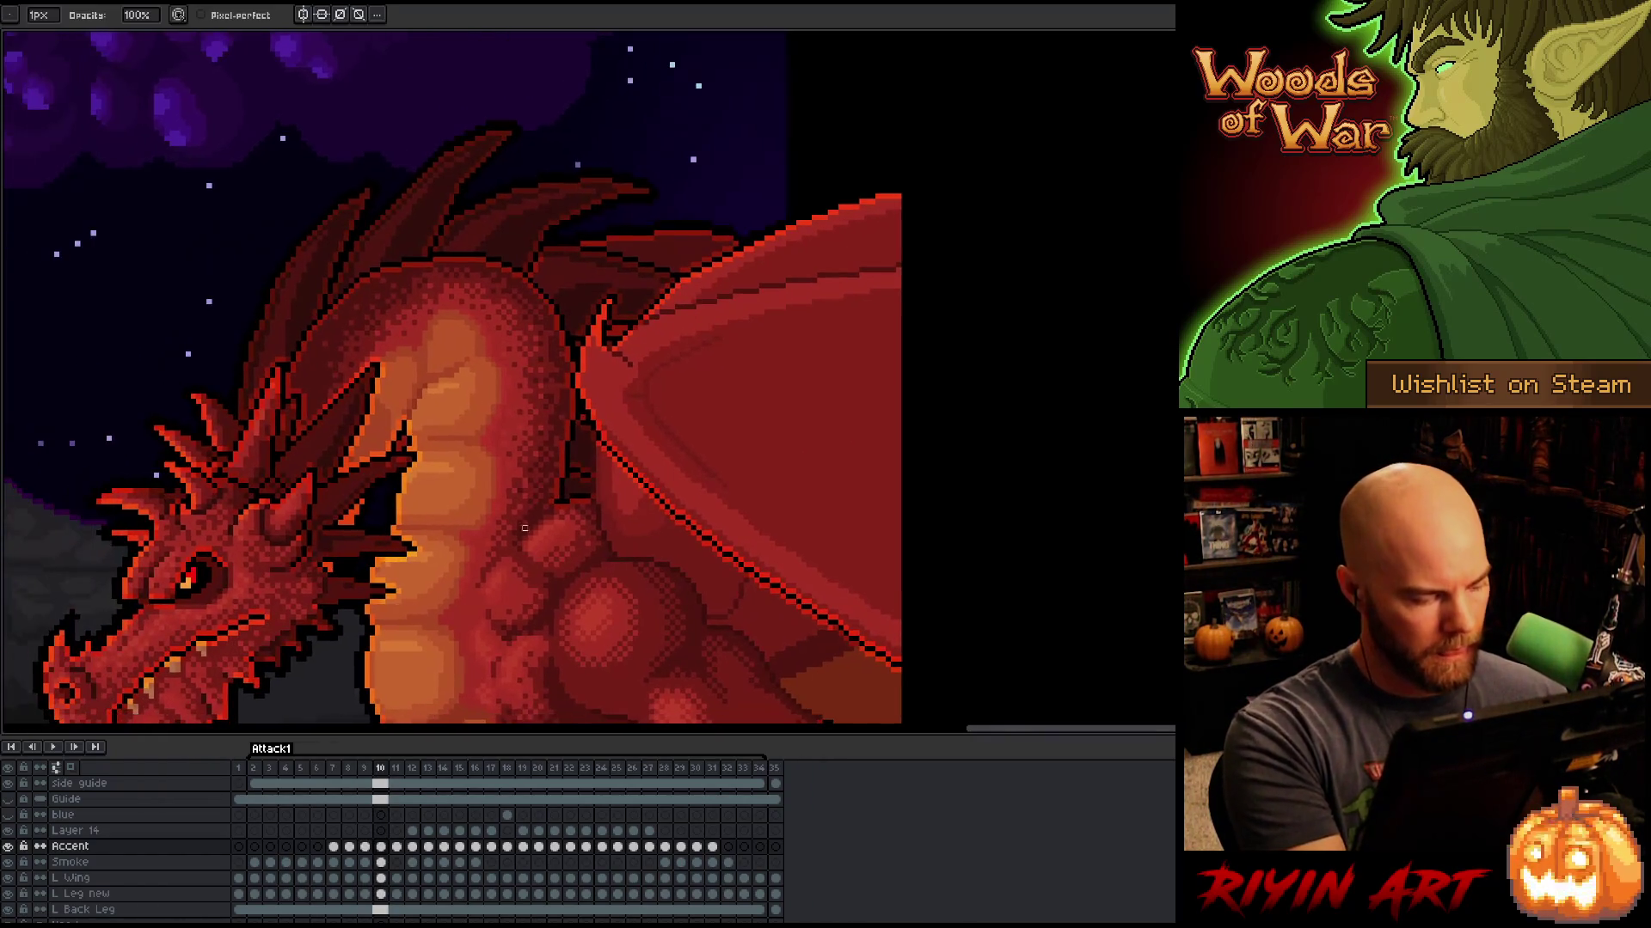
alt+click(7, 848)
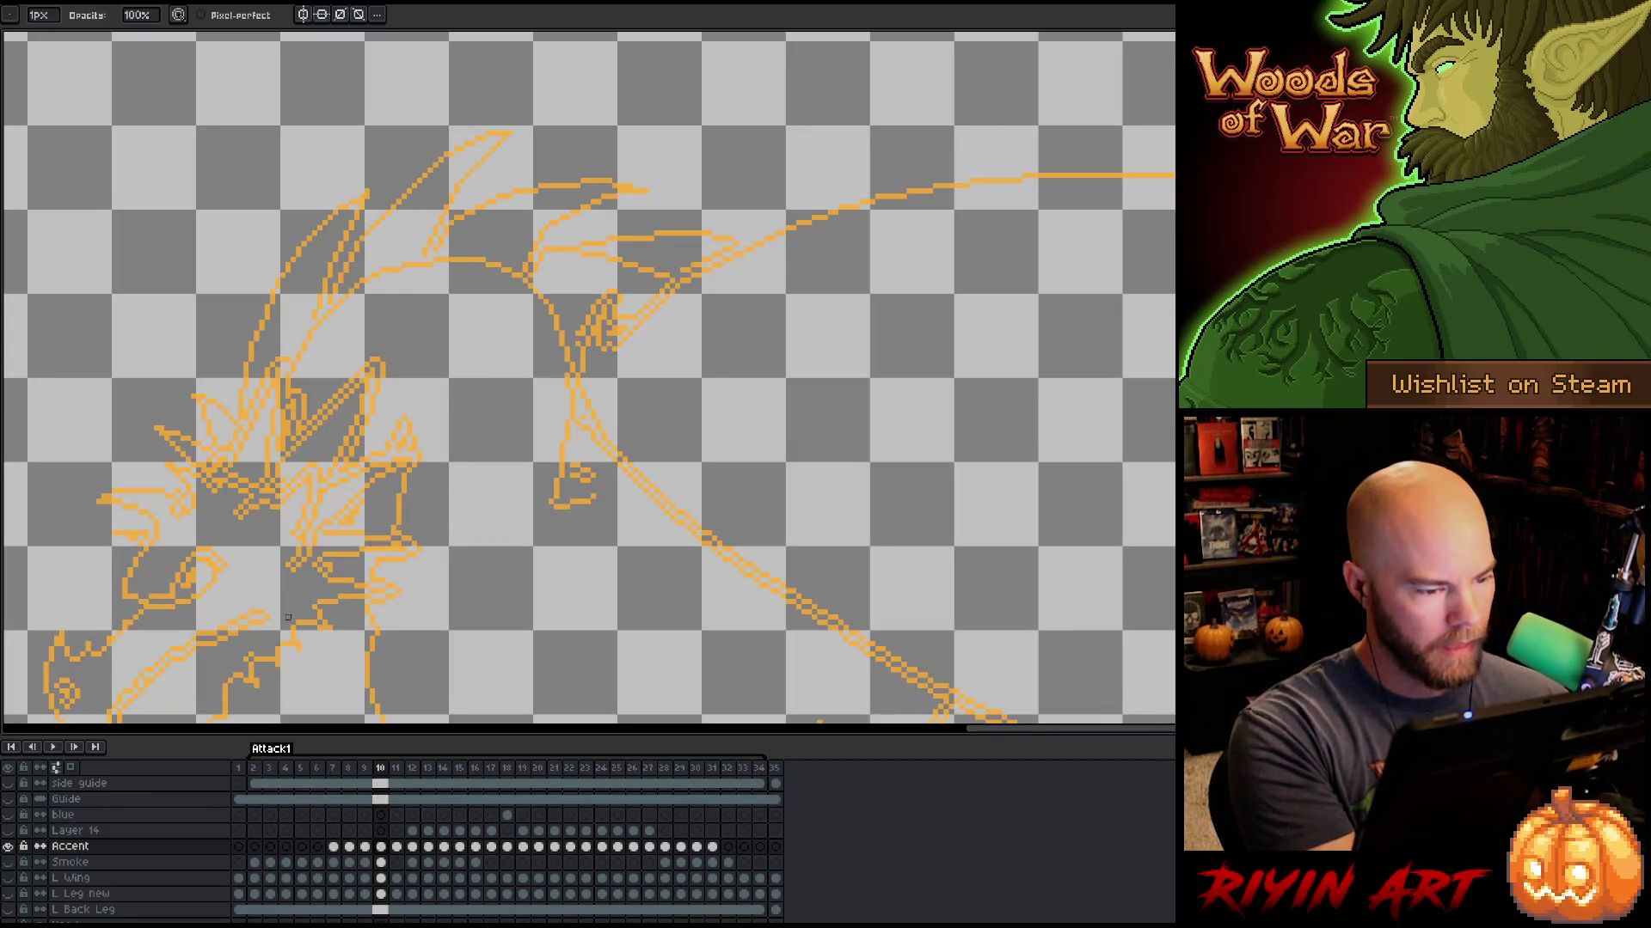
key(i)
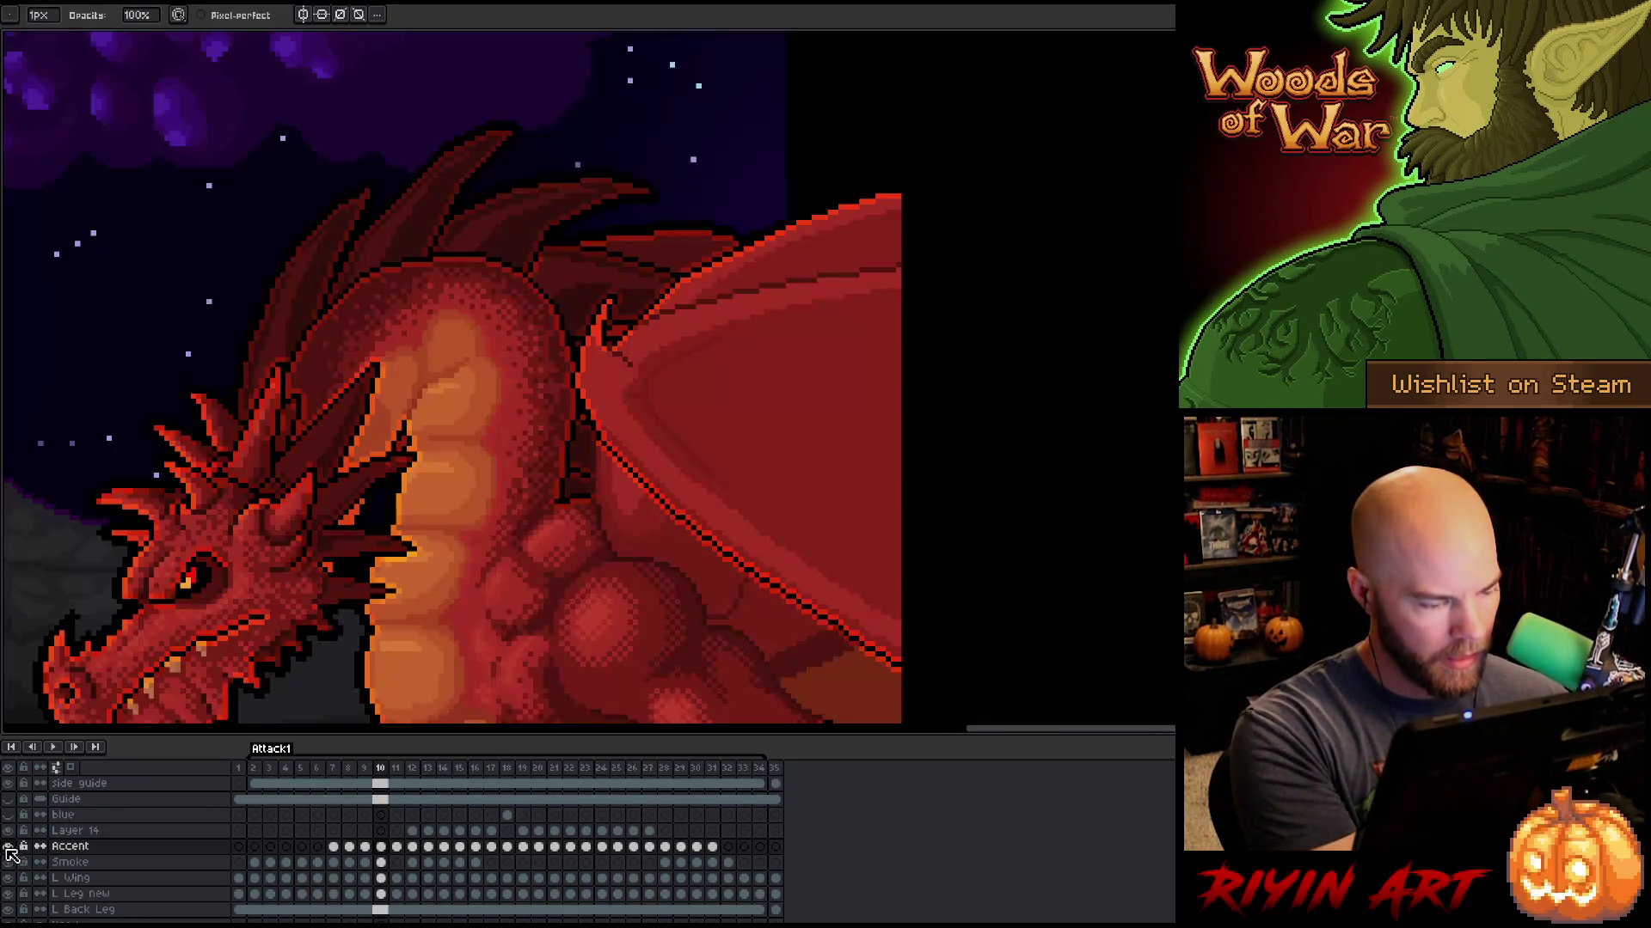
alt+click(7, 847)
scroll(588, 470, up, 3)
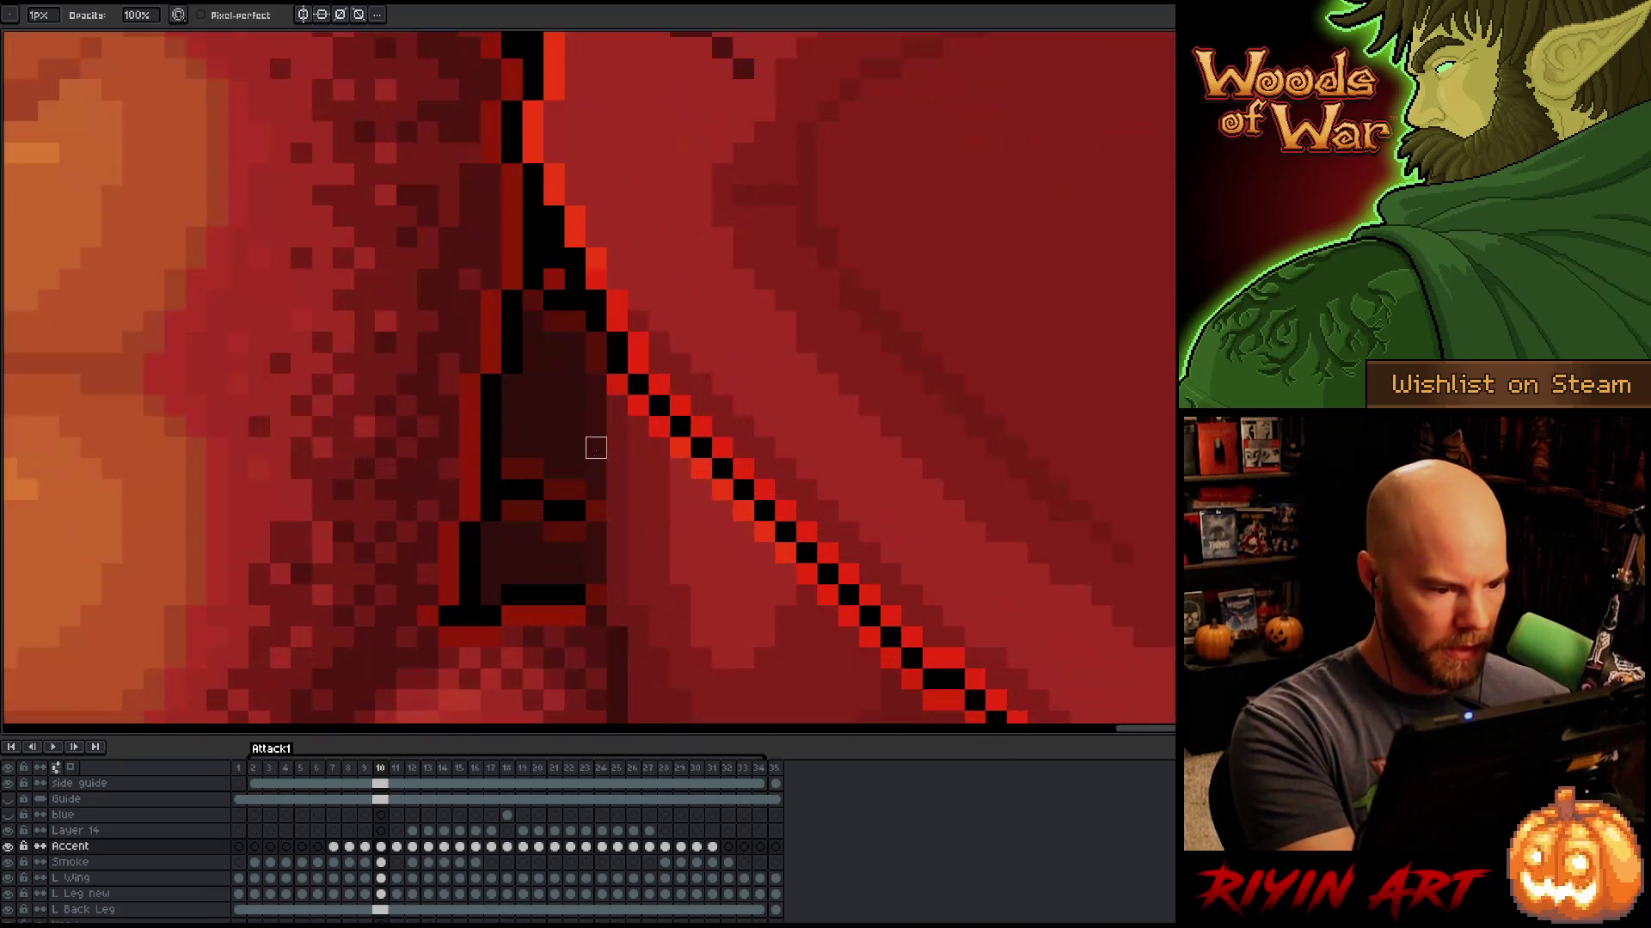
key(e)
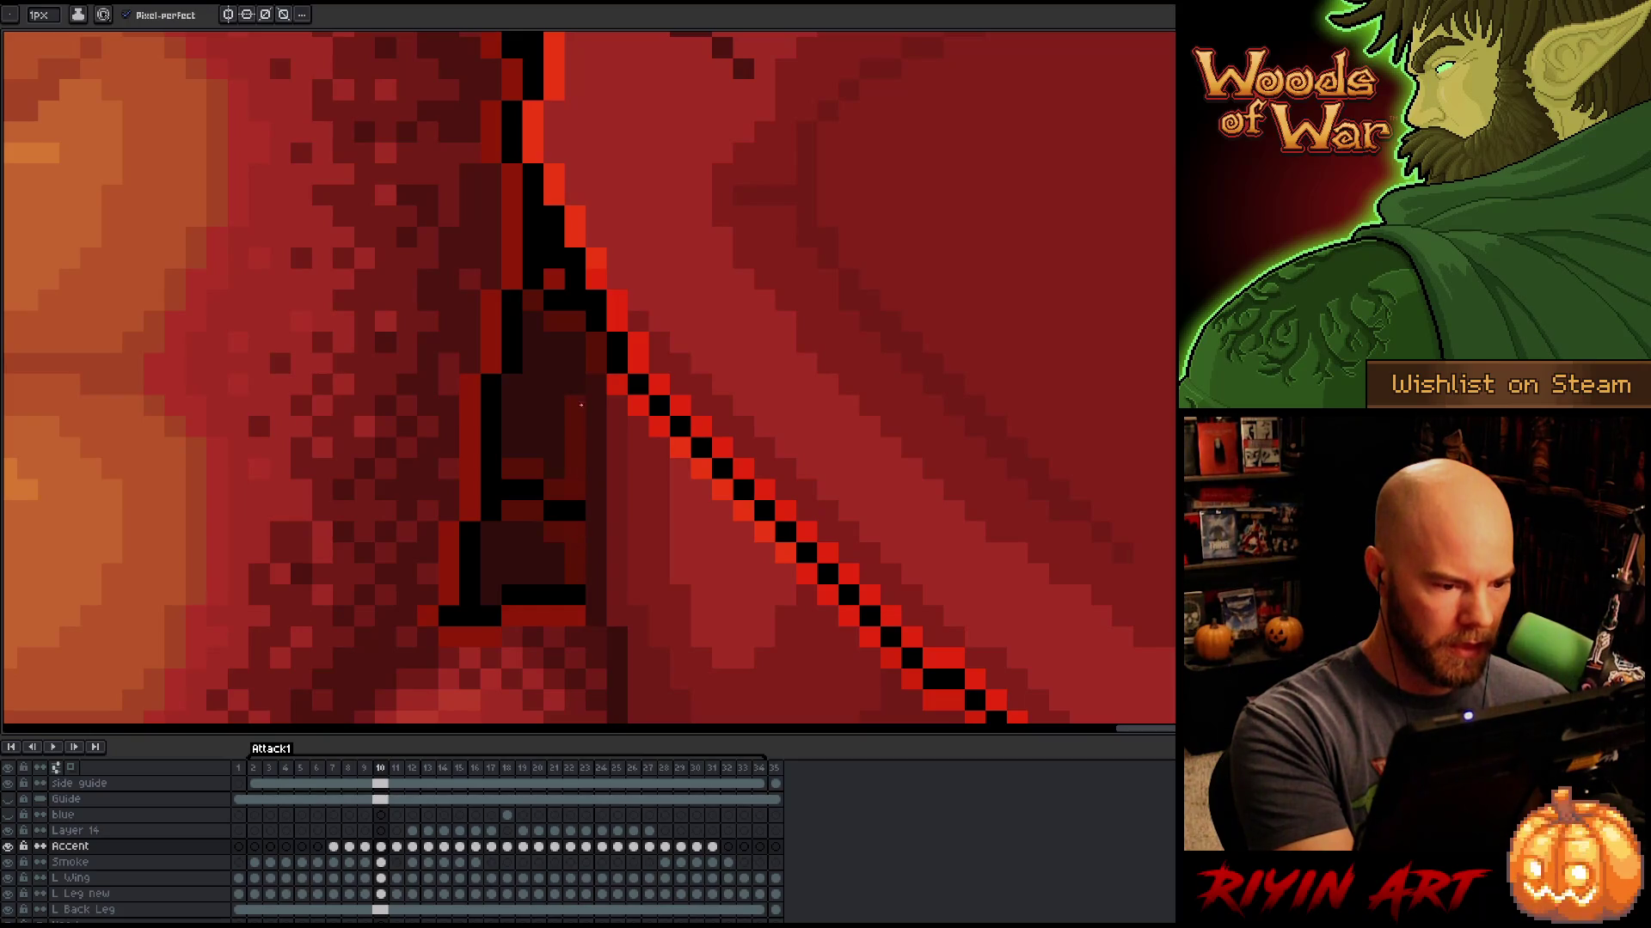
scroll(808, 427, down, 2)
scroll(808, 427, up, 2)
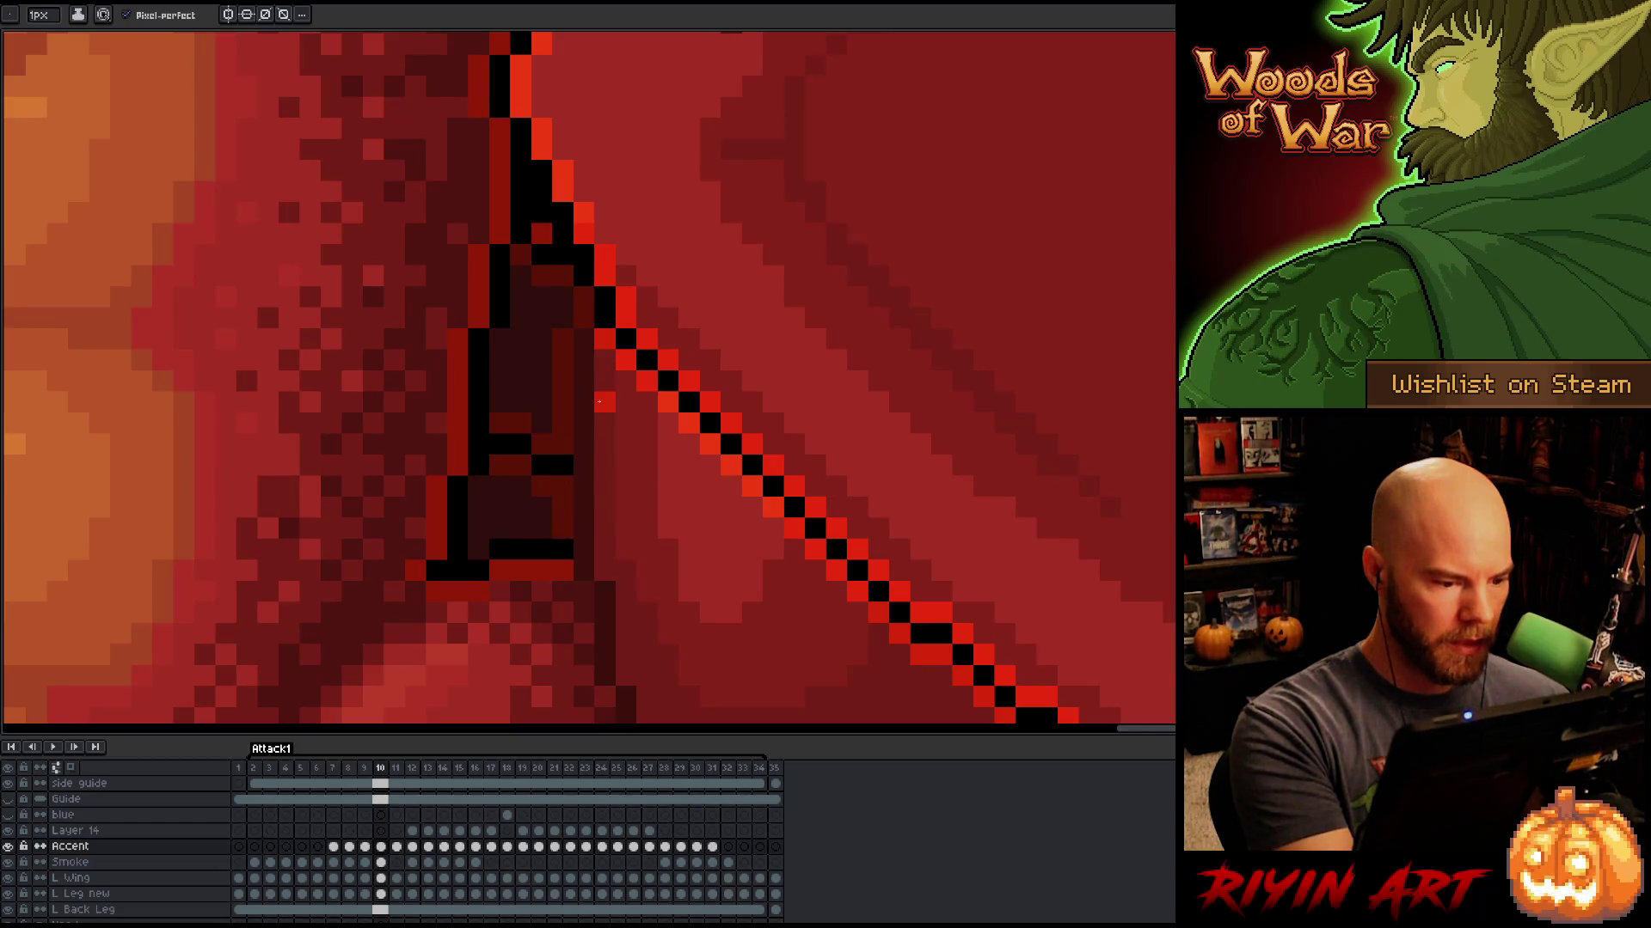
scroll(564, 466, down, 5)
key(Left)
key(Right)
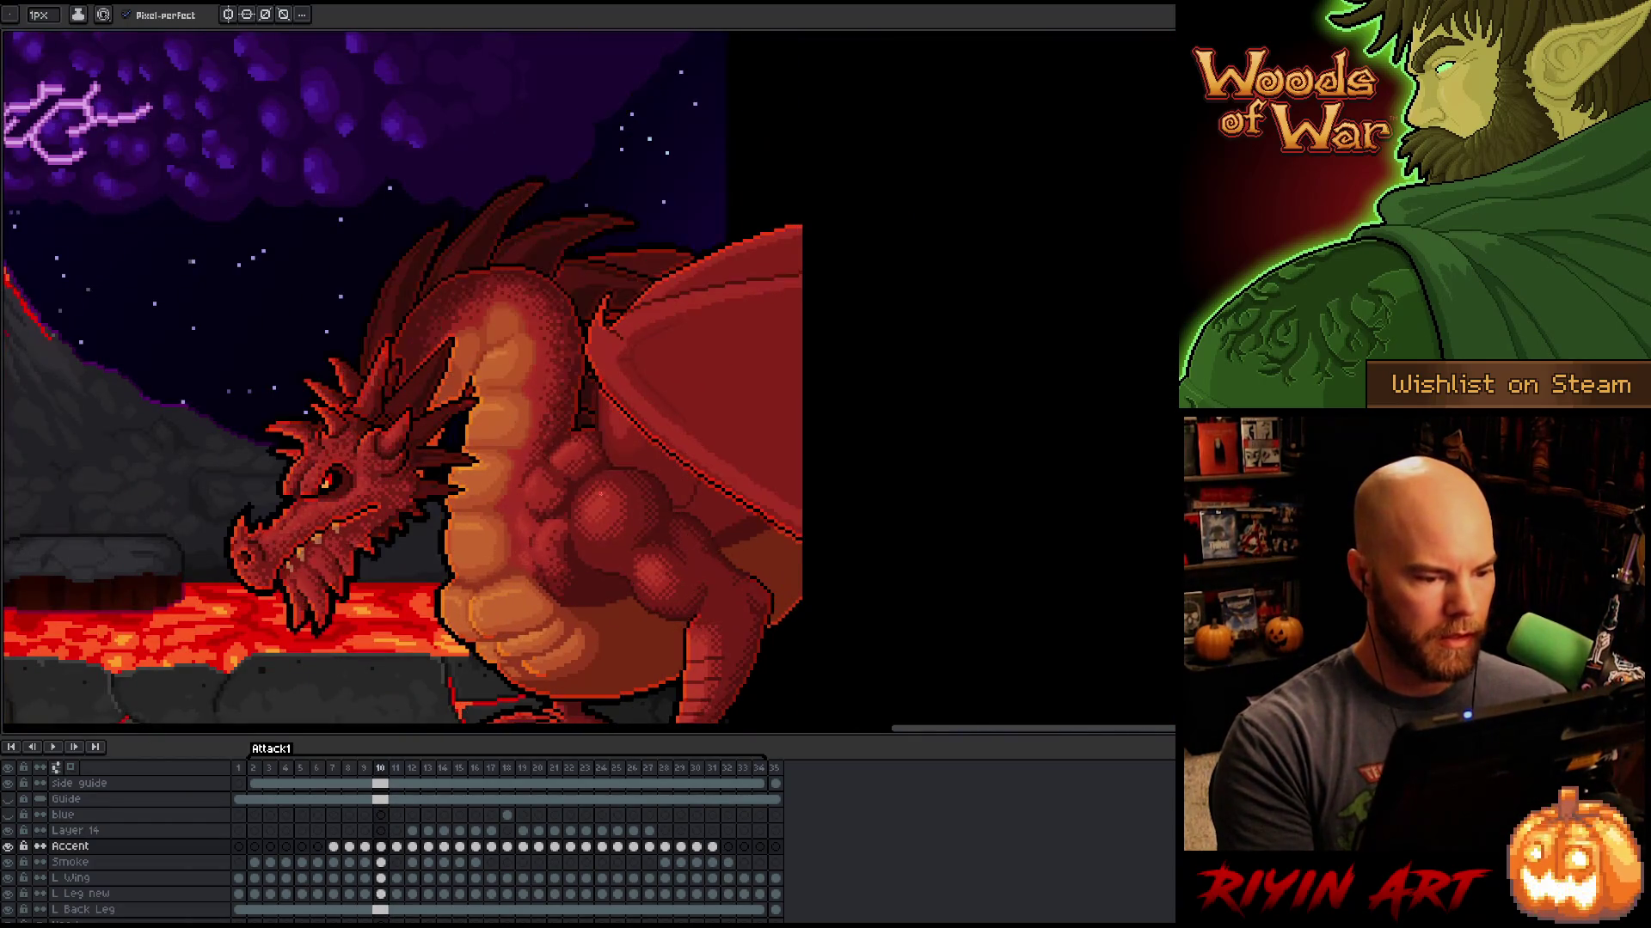
key(Right)
scroll(540, 414, up, 4)
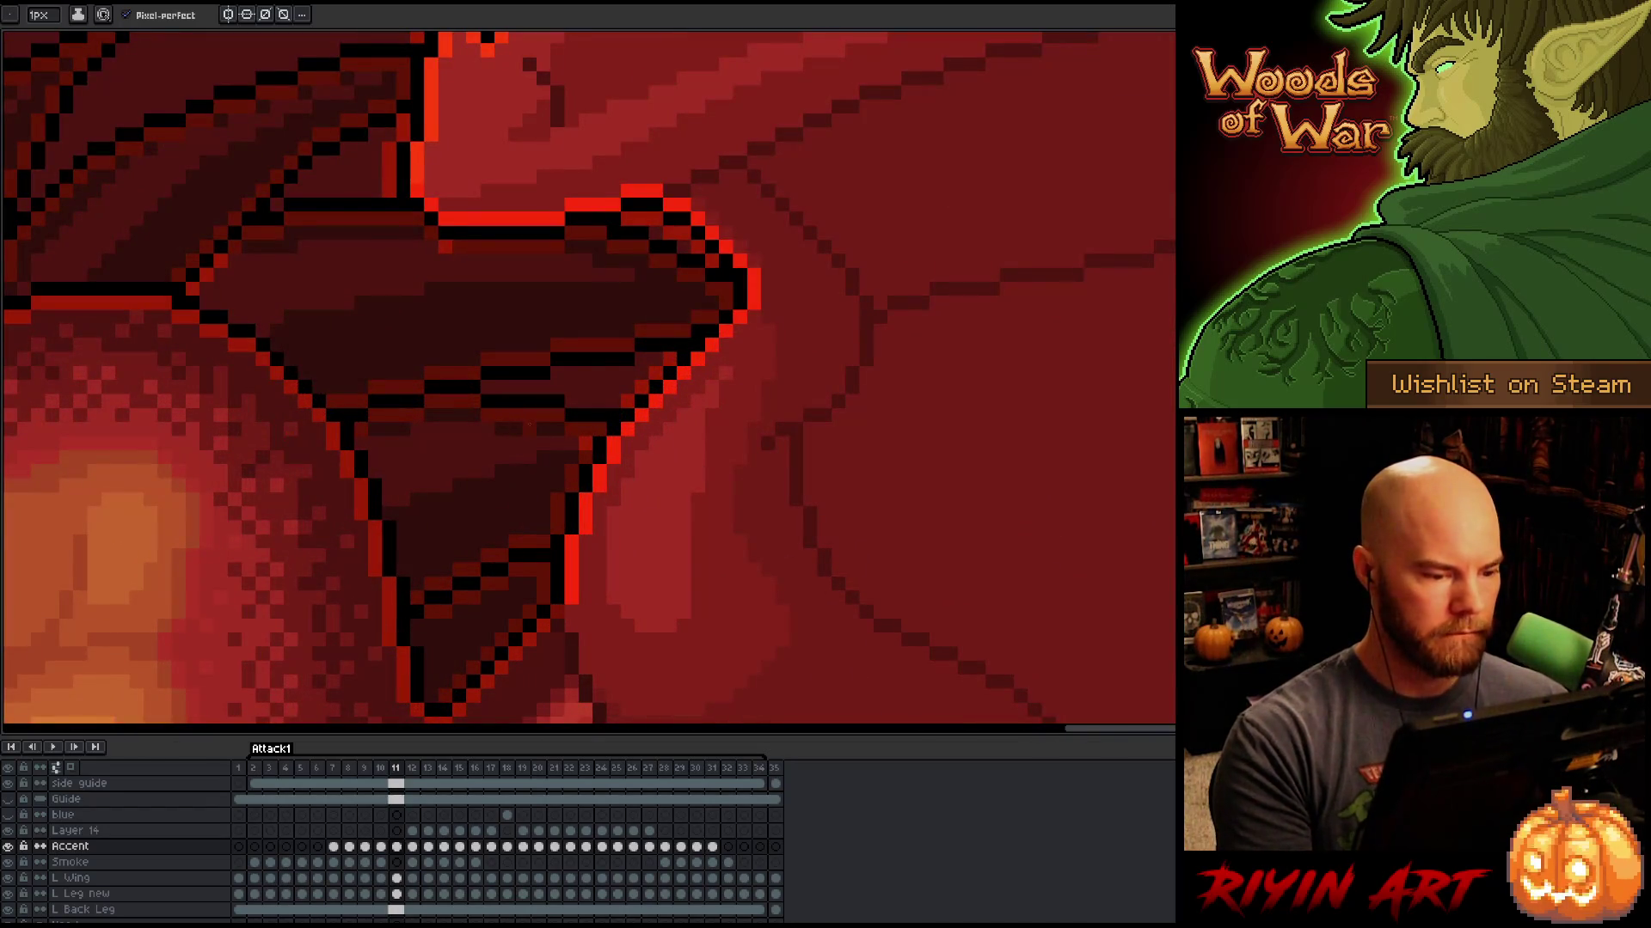
Step: Advance to frame 13 and check the wing against the soloed Accent sketch lines
scroll(527, 427, down, 4)
scroll(524, 499, up, 2)
key(Right)
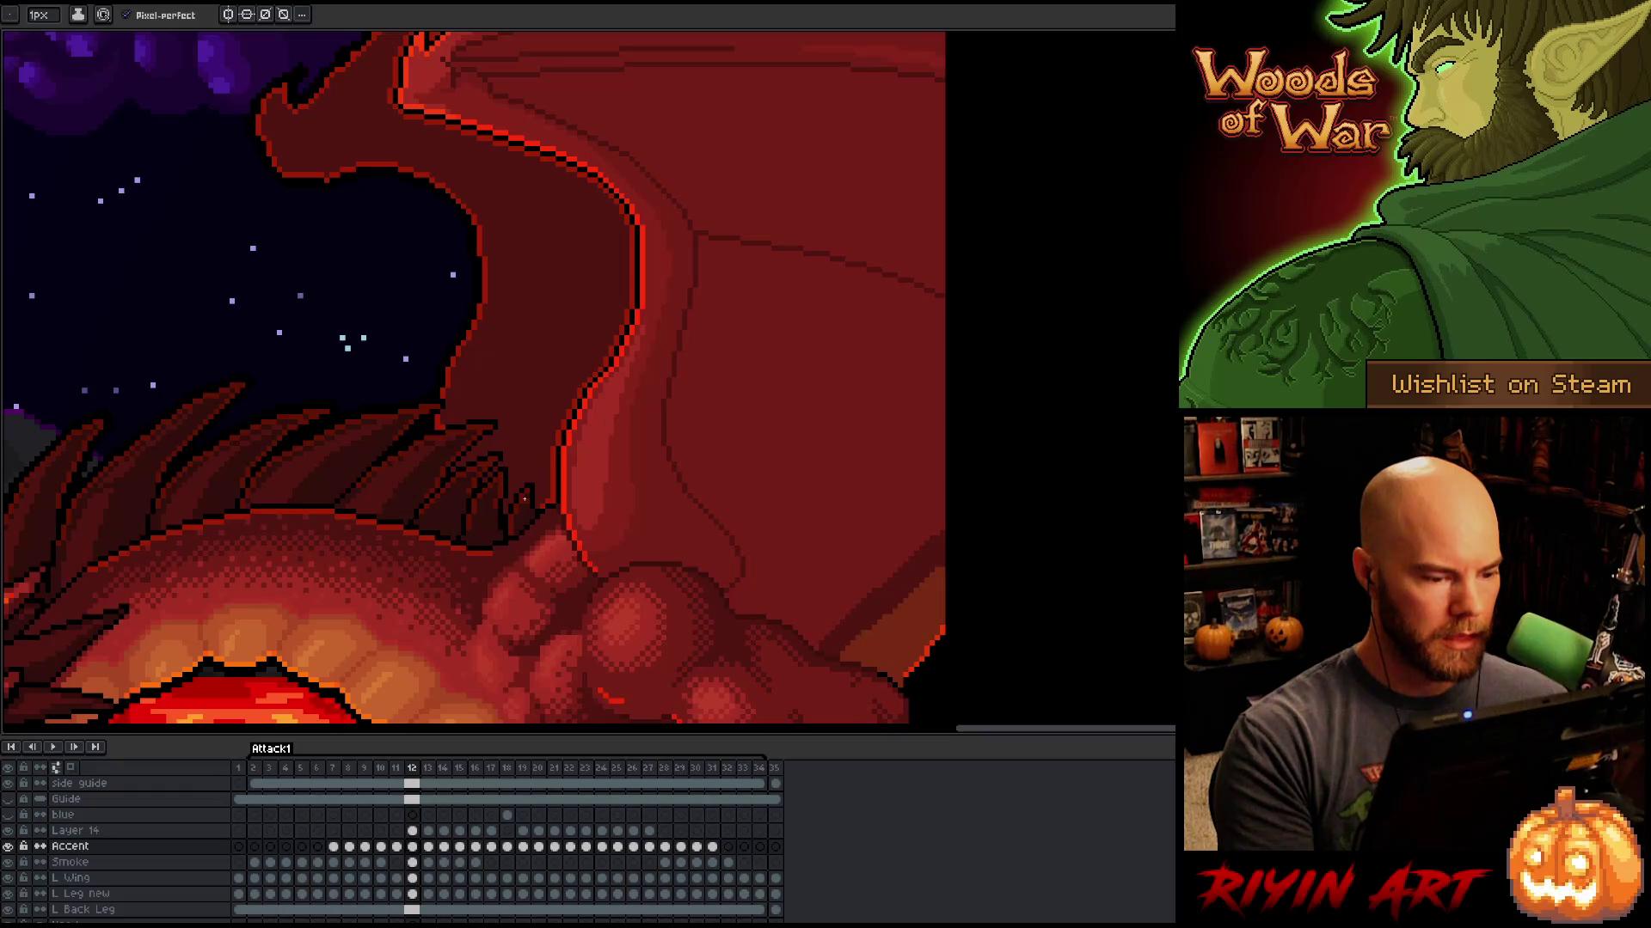
key(Right)
scroll(495, 384, up, 3)
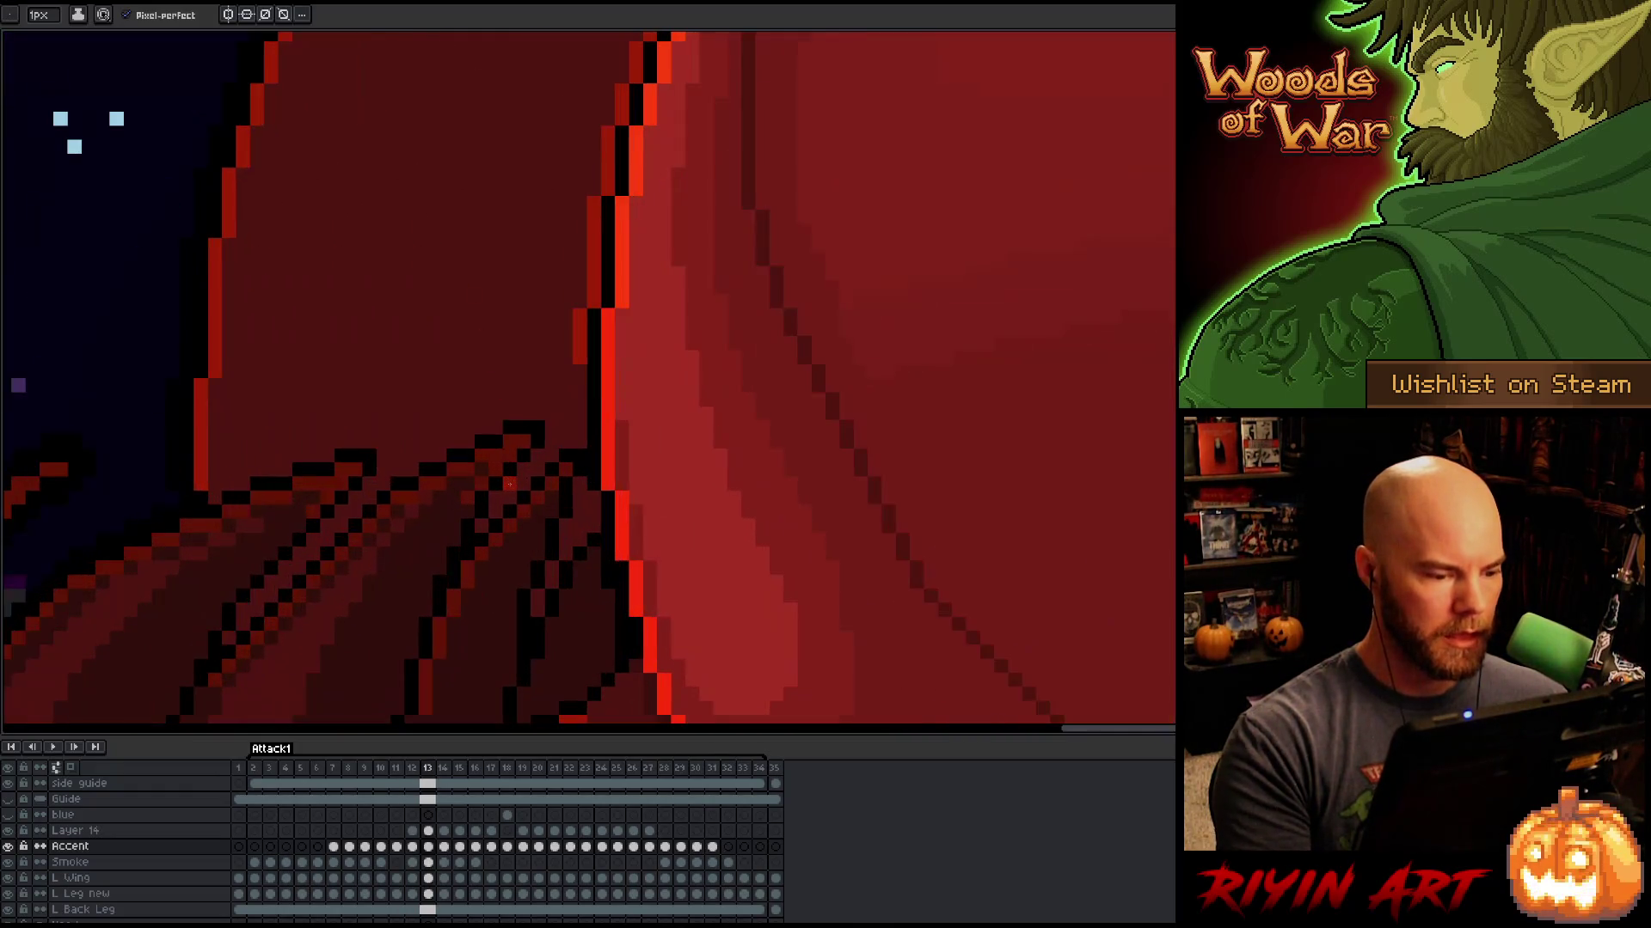
alt+click(10, 848)
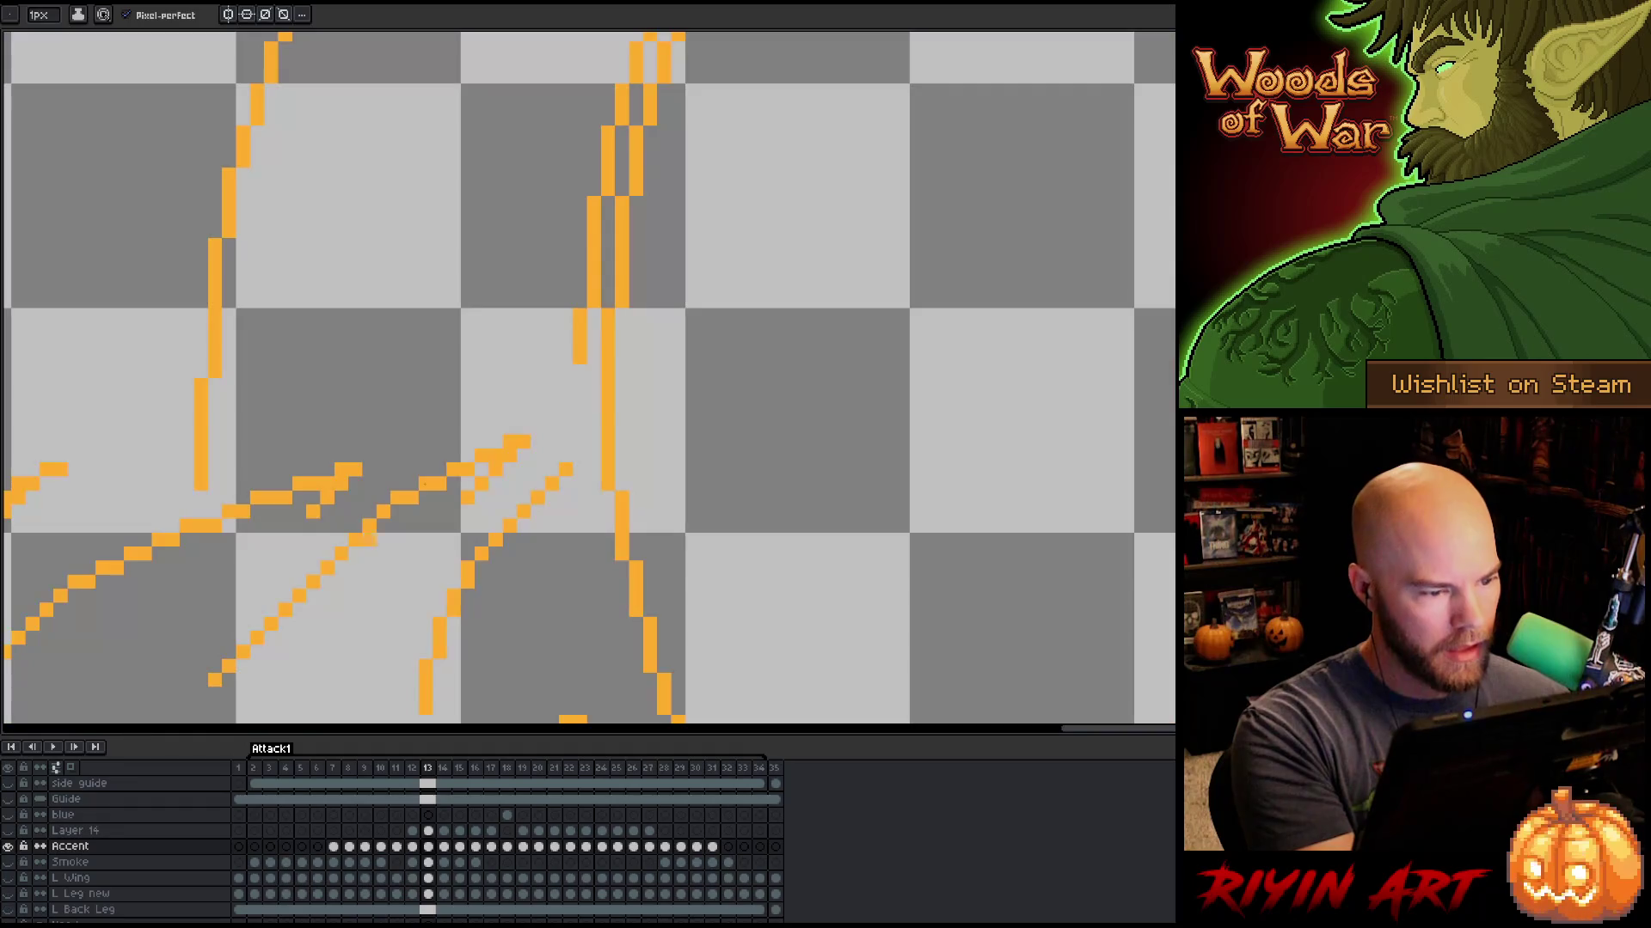
alt+click(10, 848)
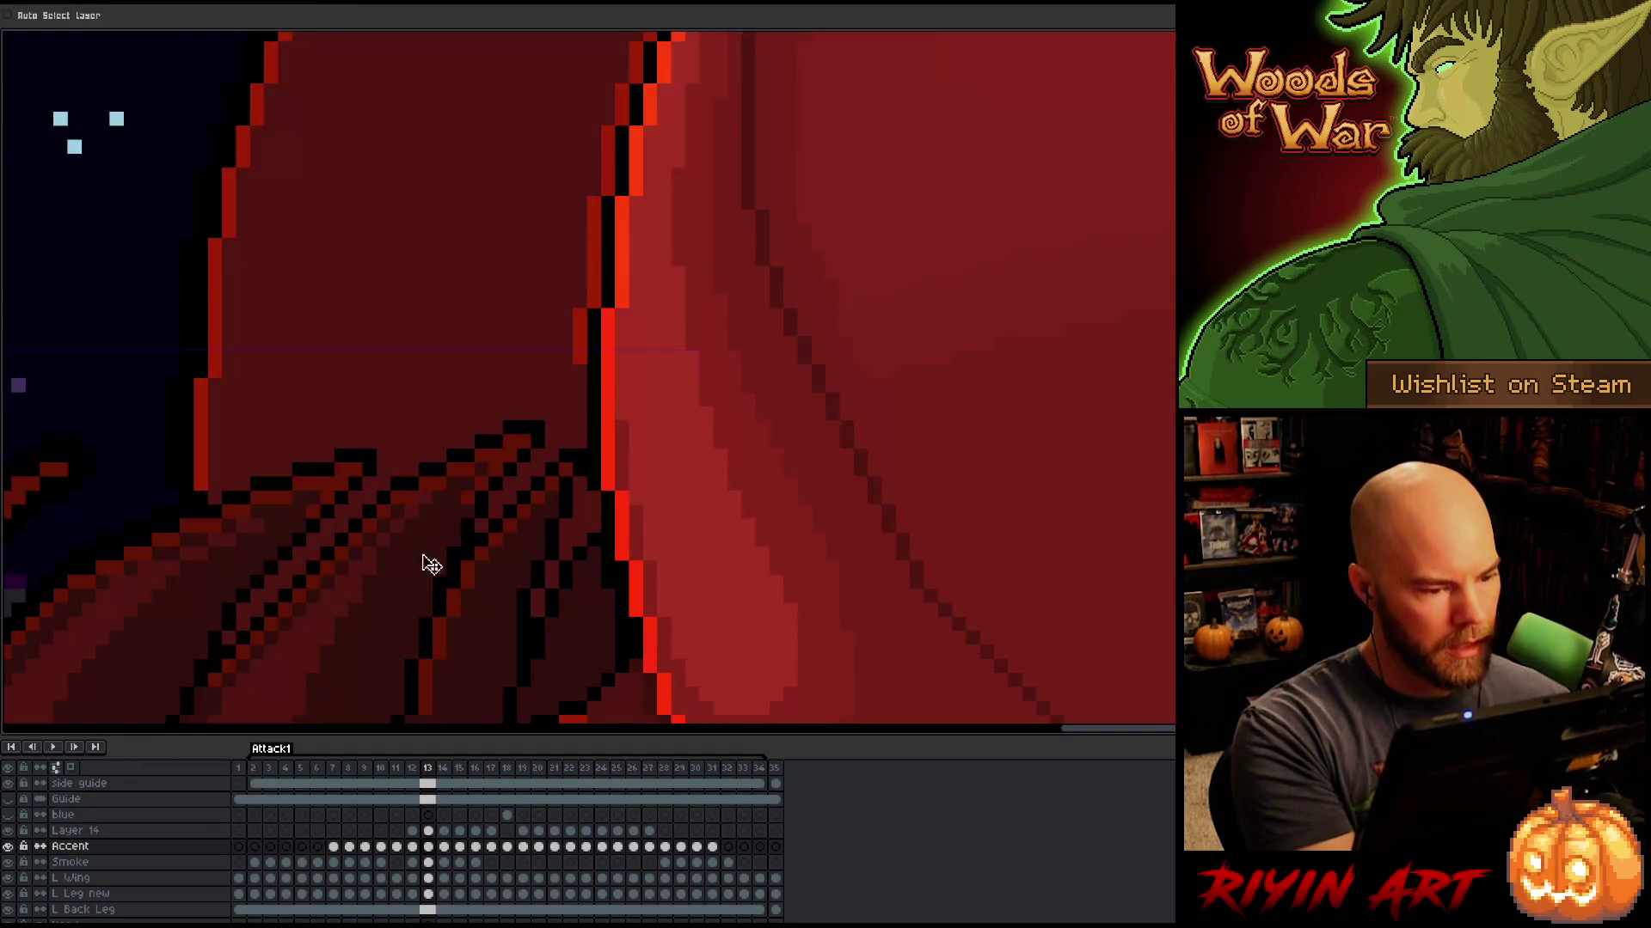
Step: Draw a red line beside the wing's black outline, undoing the stray stroke
drag(583, 376, 581, 449)
drag(644, 399, 657, 266)
drag(594, 349, 620, 533)
key(ctrl+z)
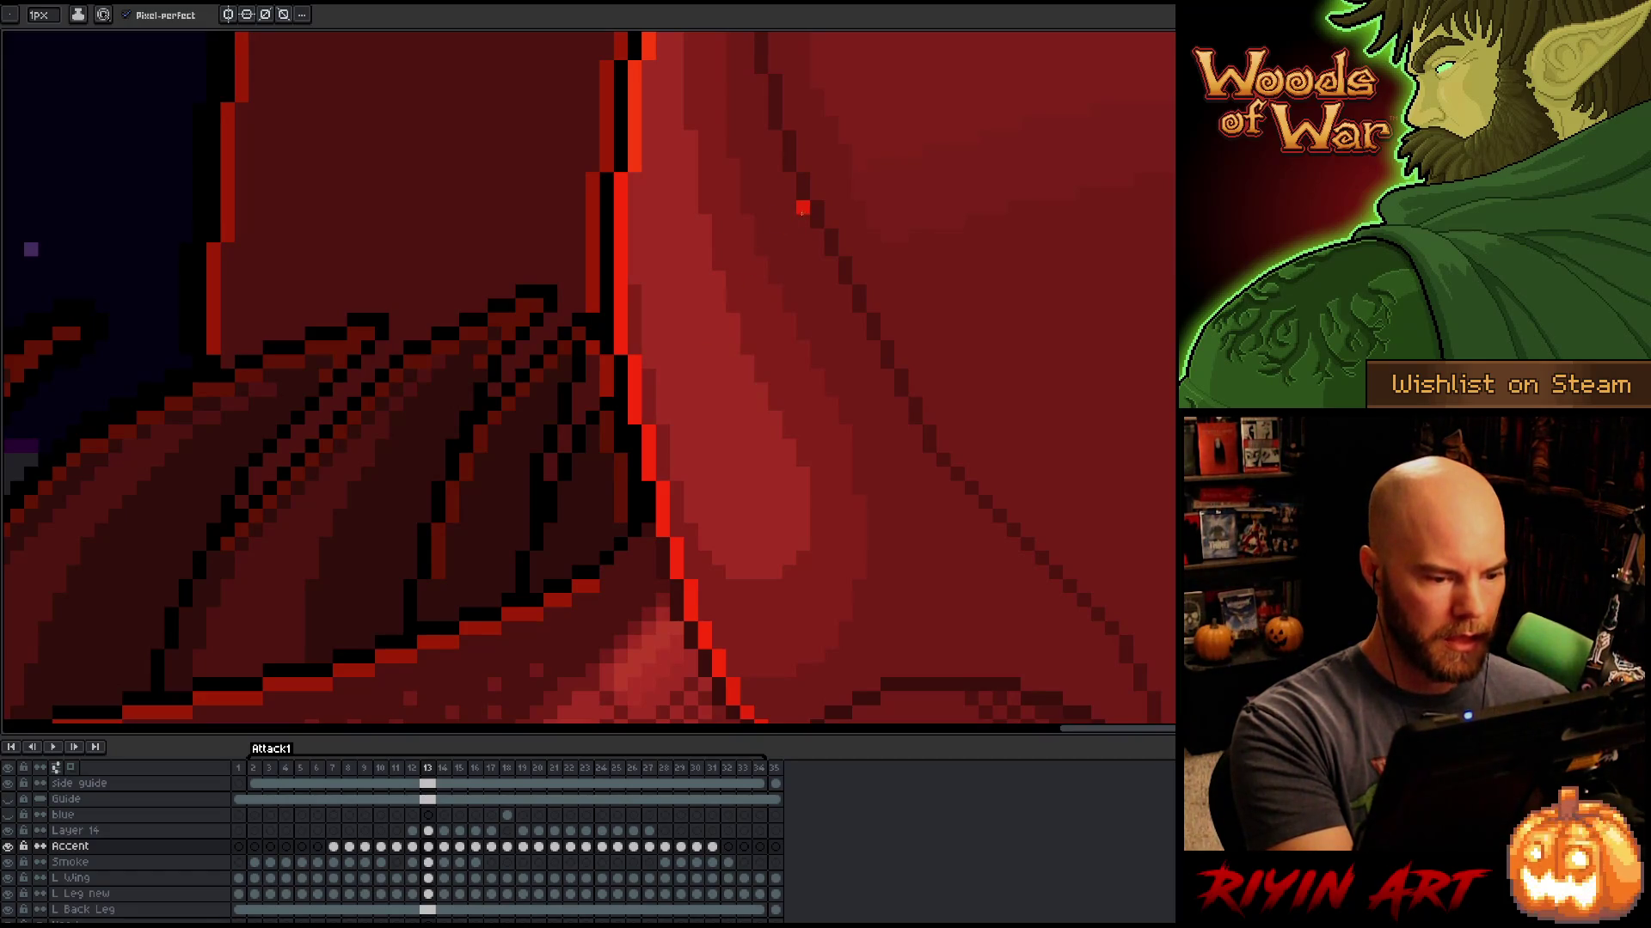
scroll(802, 209, down, 5)
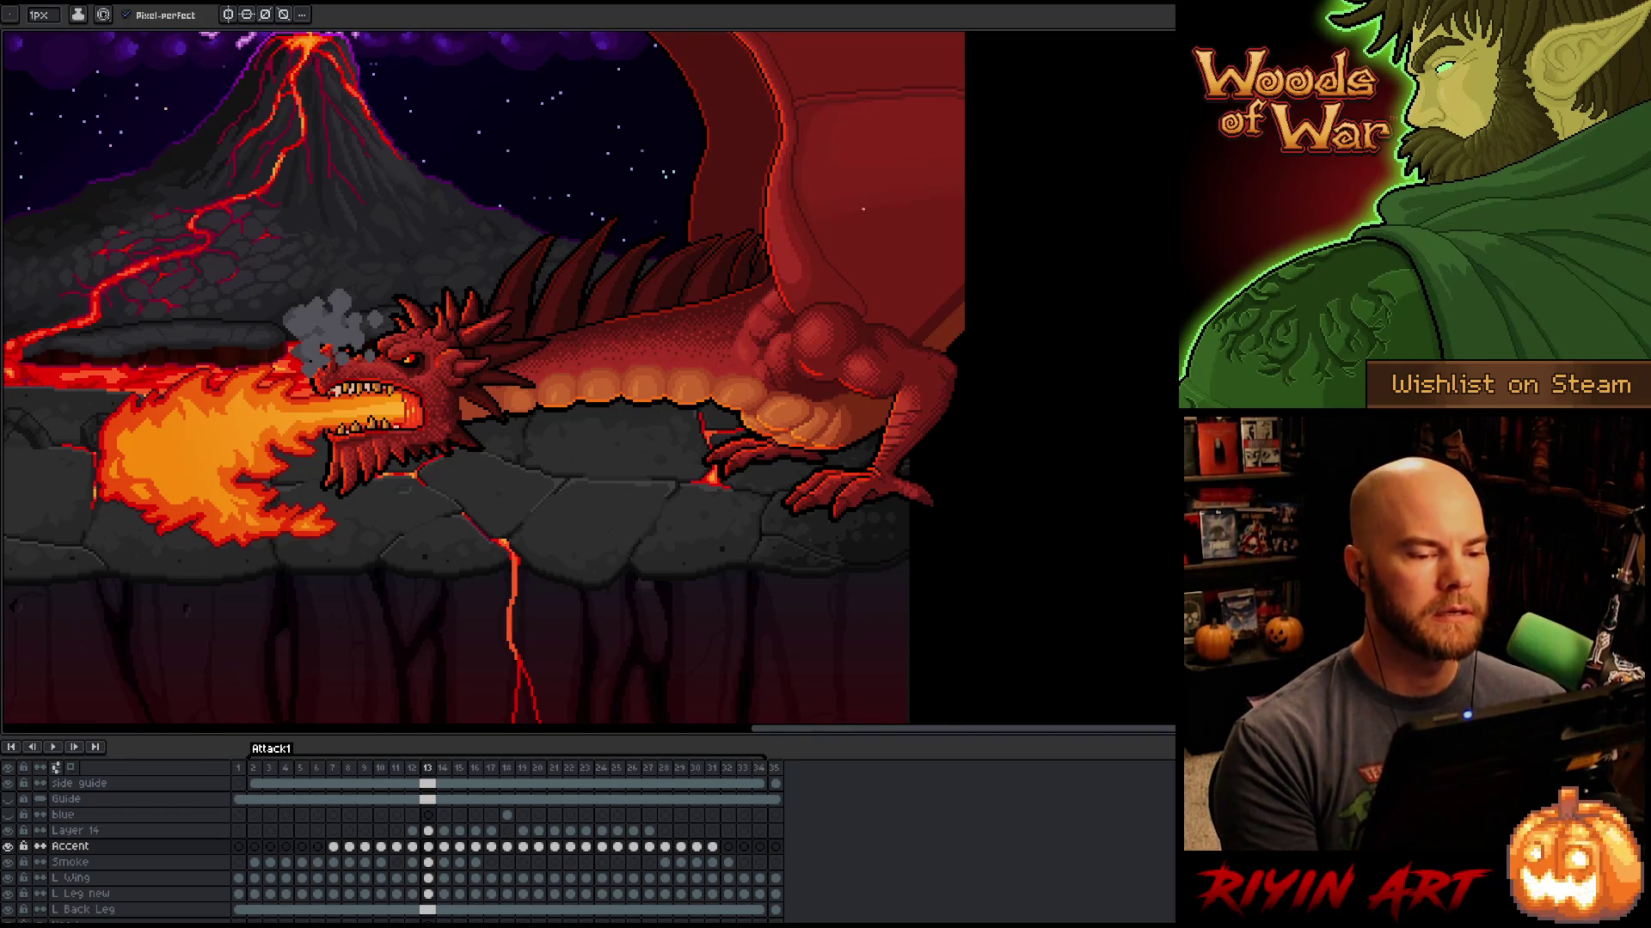
Step: On frame 14, redraw the wing's inner edge pixels down the outline column
scroll(862, 209, up, 3)
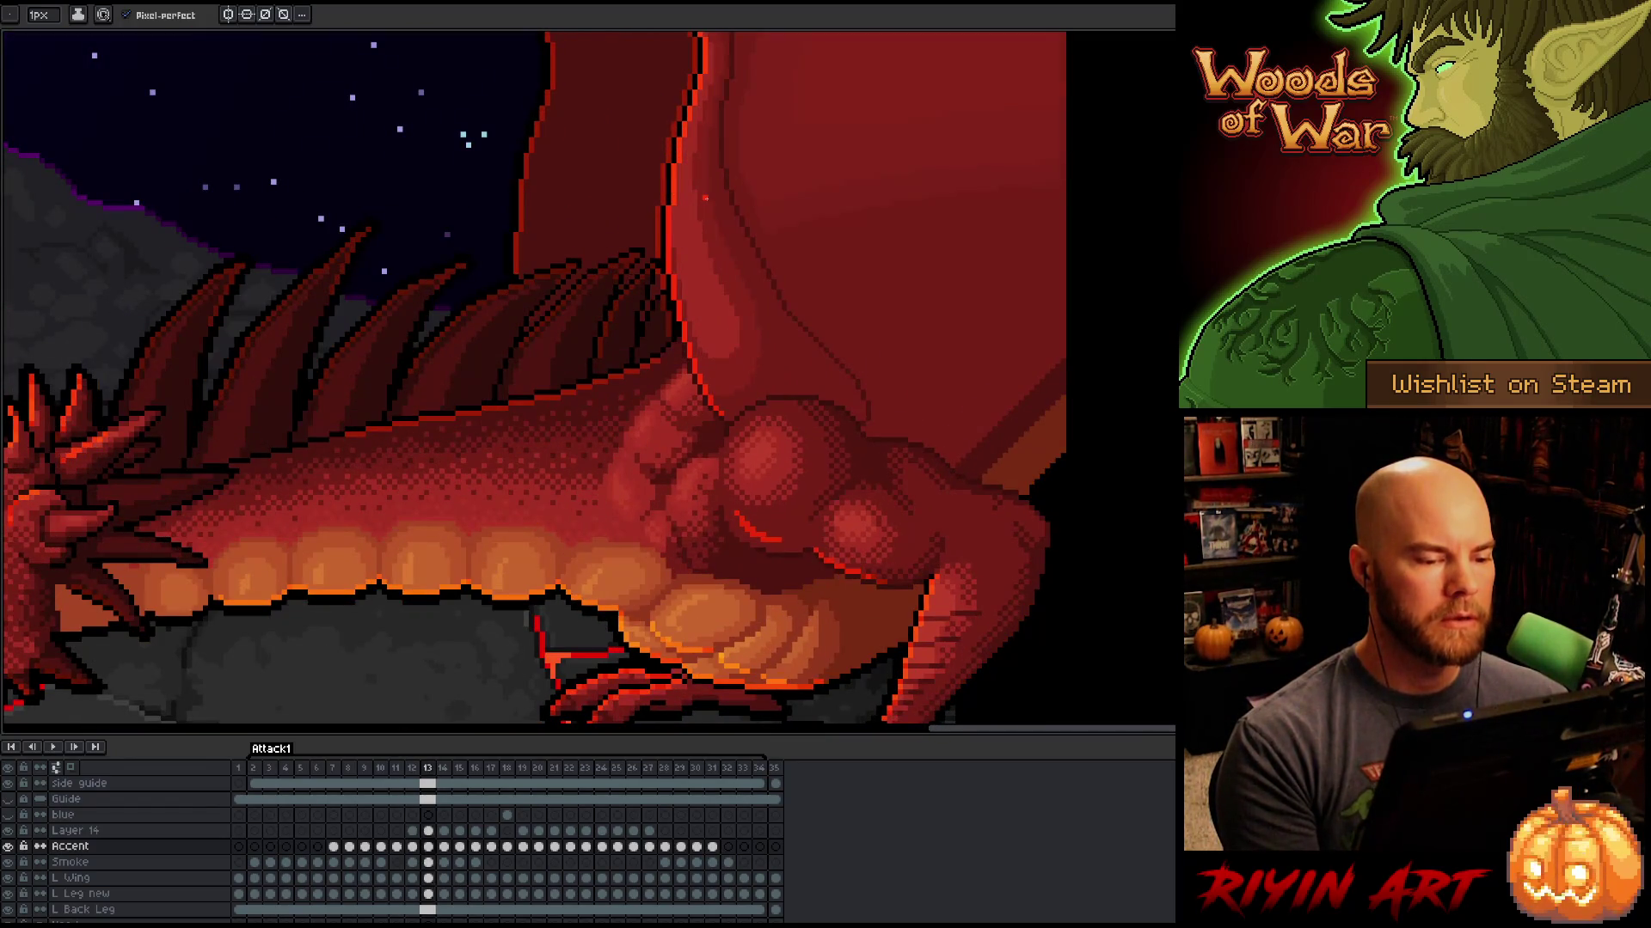
scroll(705, 199, down, 3)
scroll(658, 334, up, 3)
scroll(636, 323, down, 1)
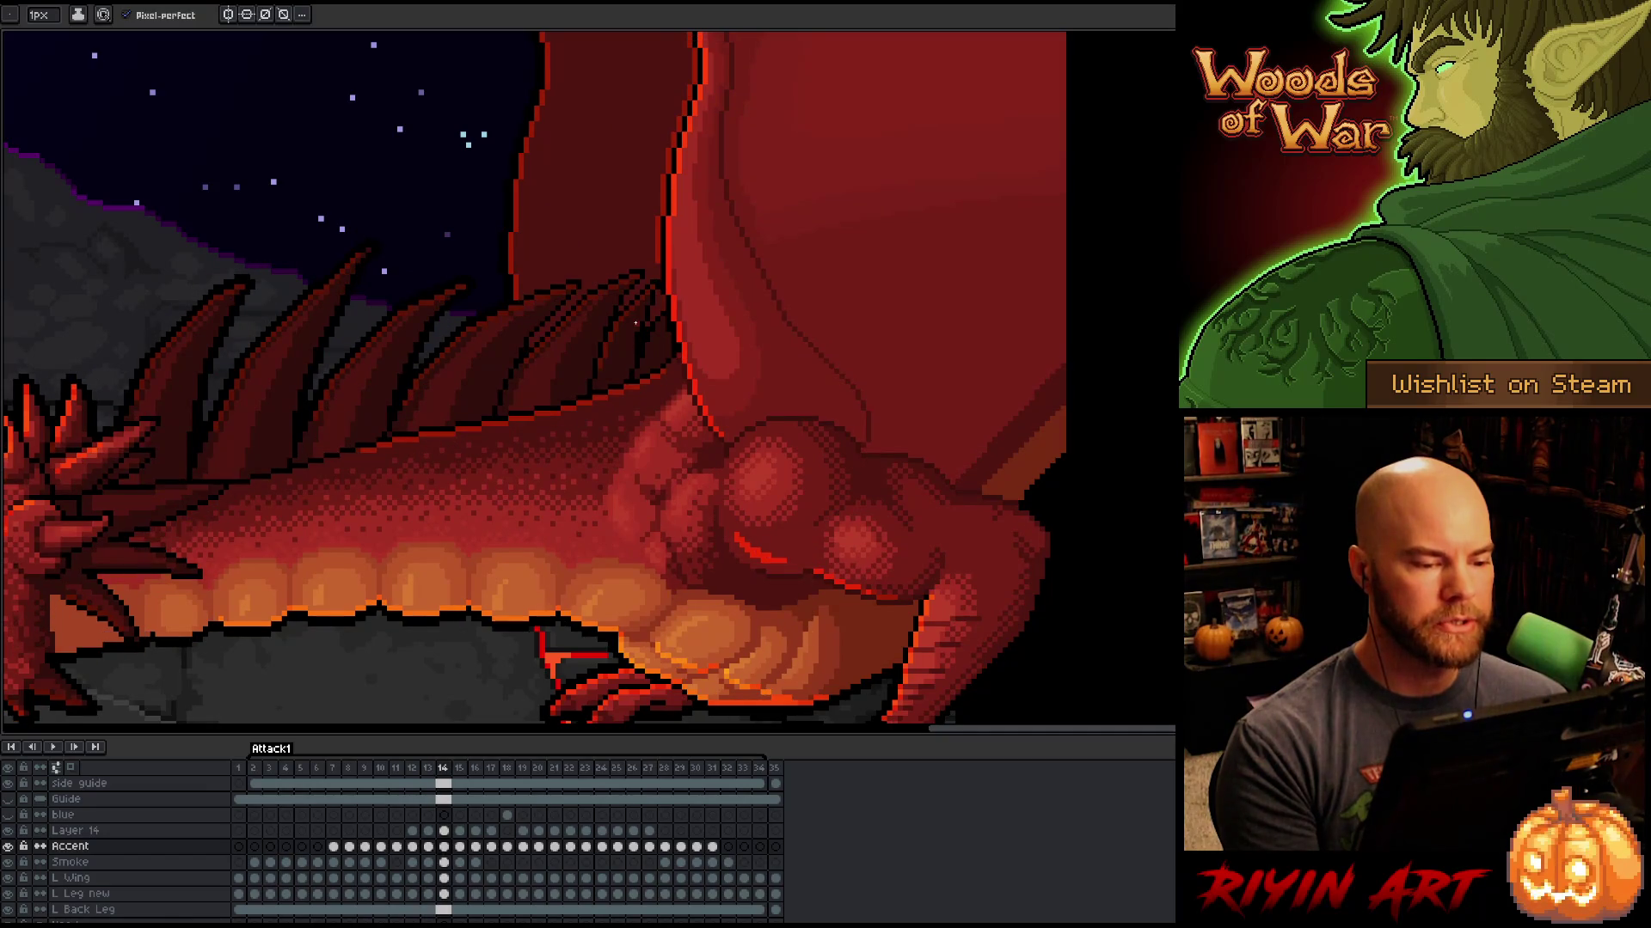
scroll(628, 318, up, 2)
scroll(619, 310, down, 2)
scroll(591, 295, up, 3)
key(period)
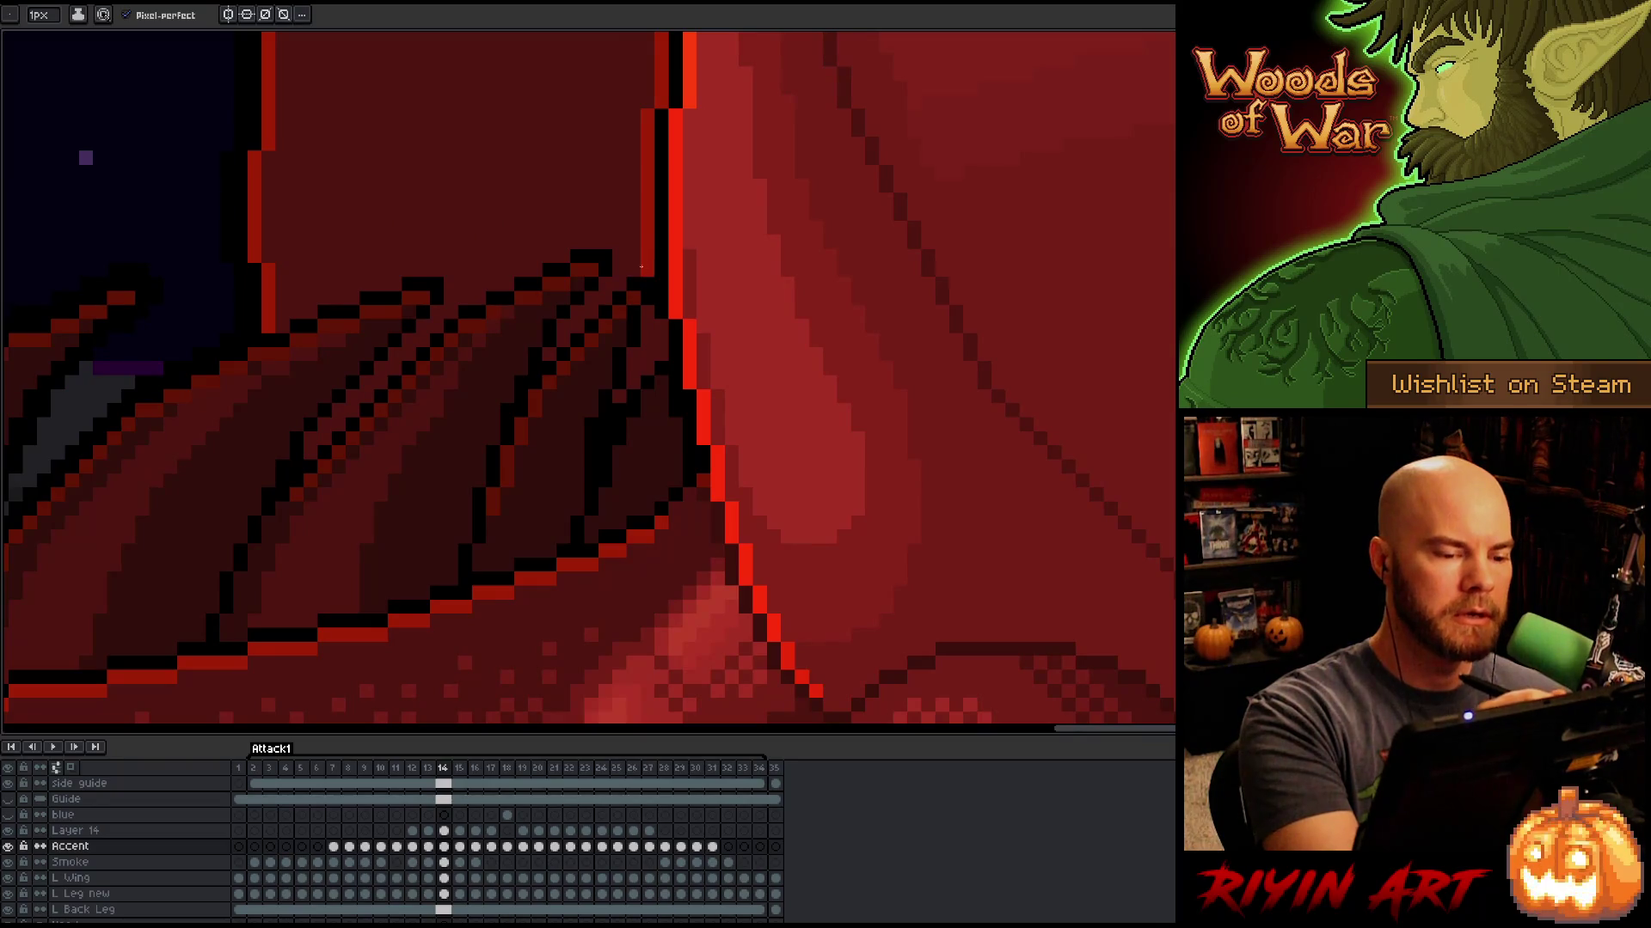
drag(671, 370, 676, 482)
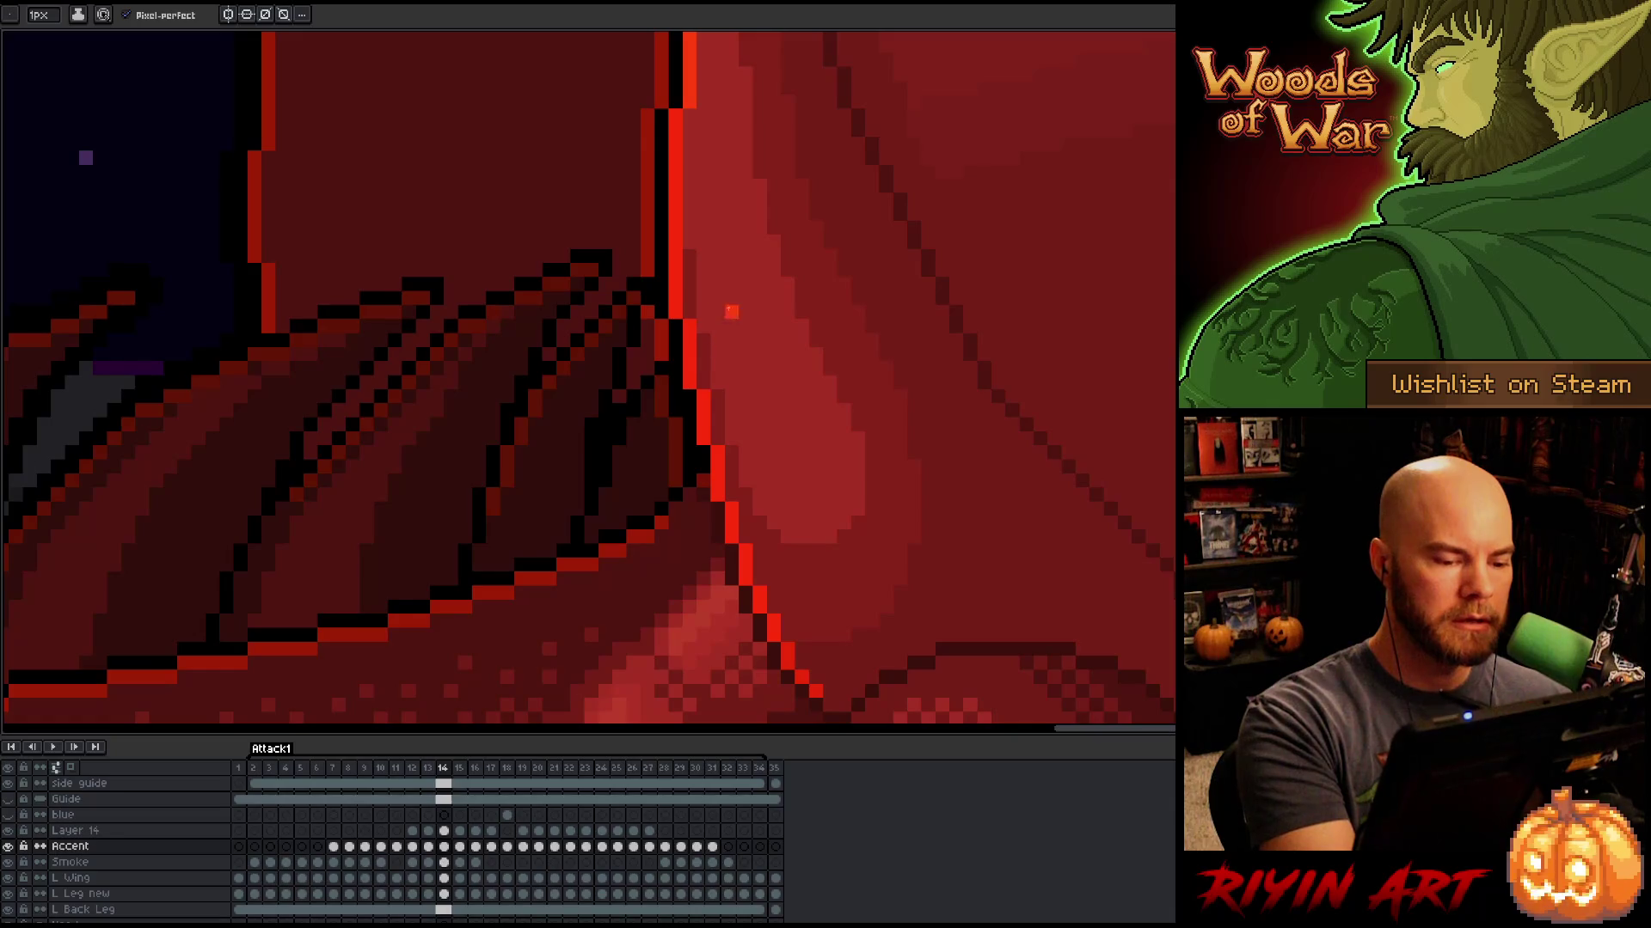
key(ctrl+z)
drag(676, 418, 676, 486)
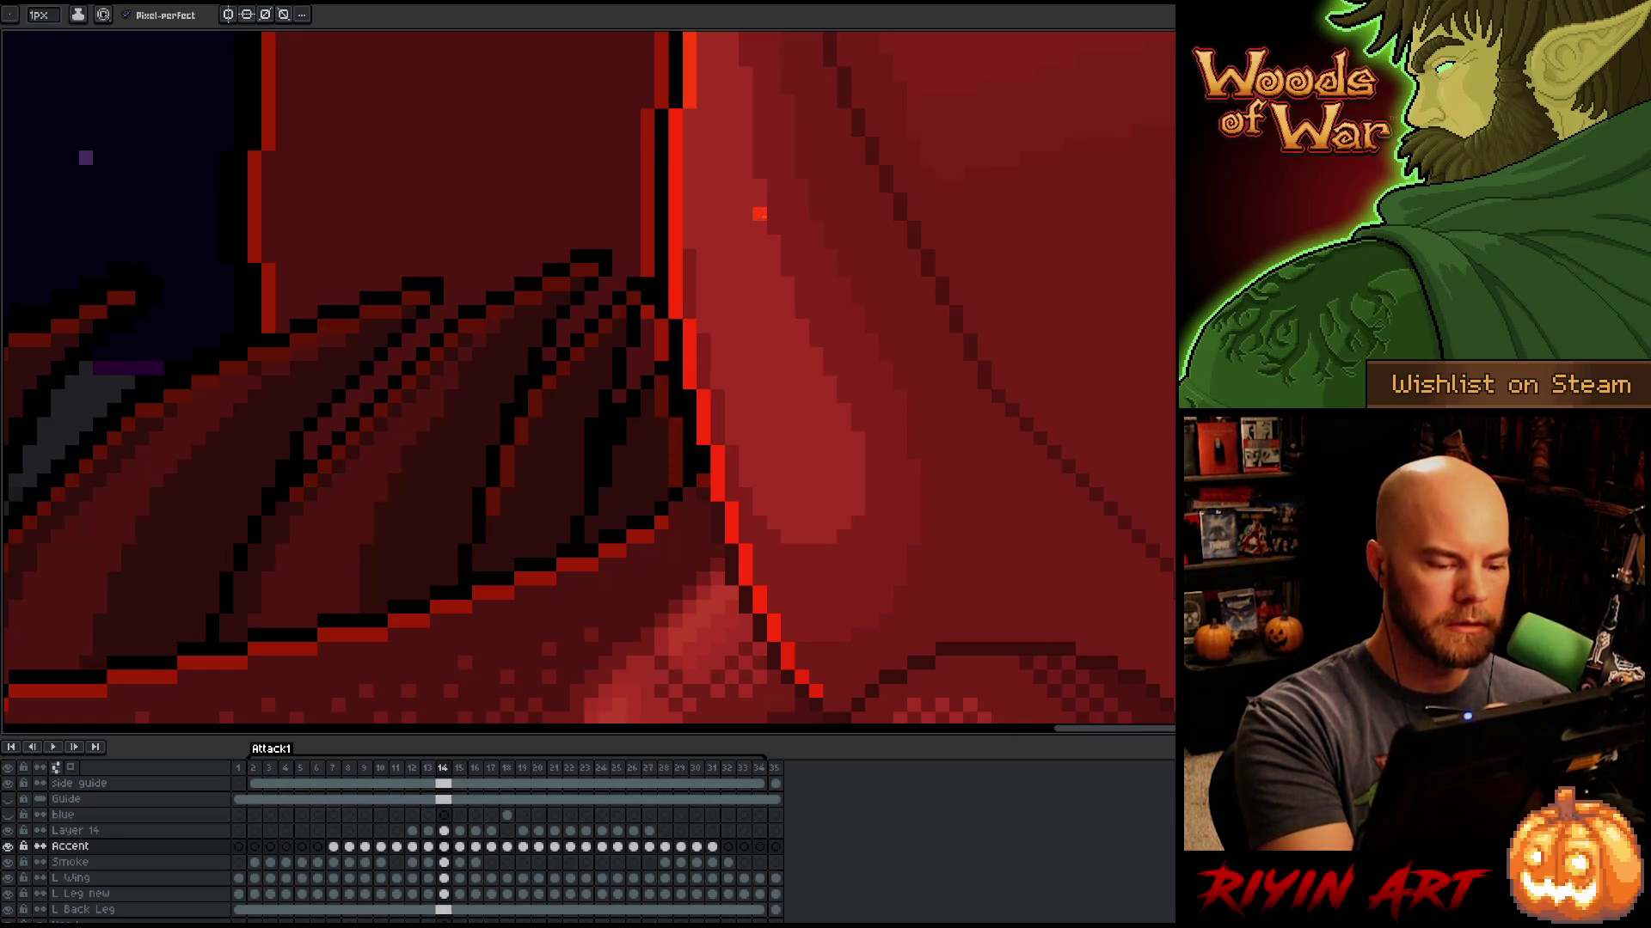
Step: Return to frame 12 and draw a bright red edge along the wing's lower side
key(comma)
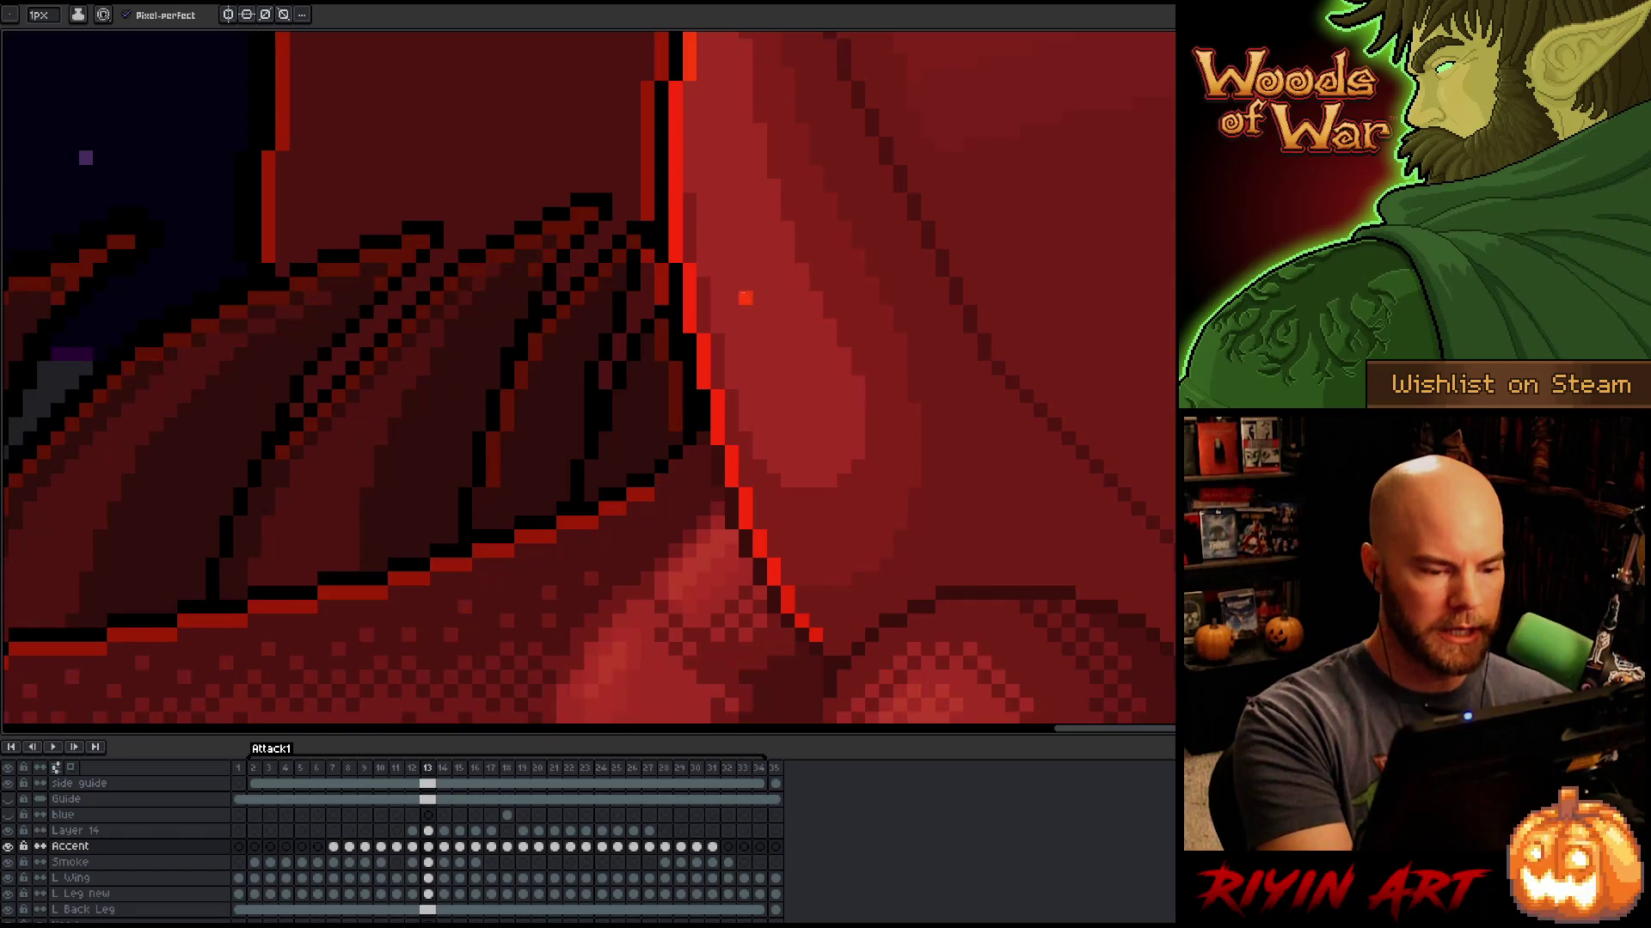
key(comma)
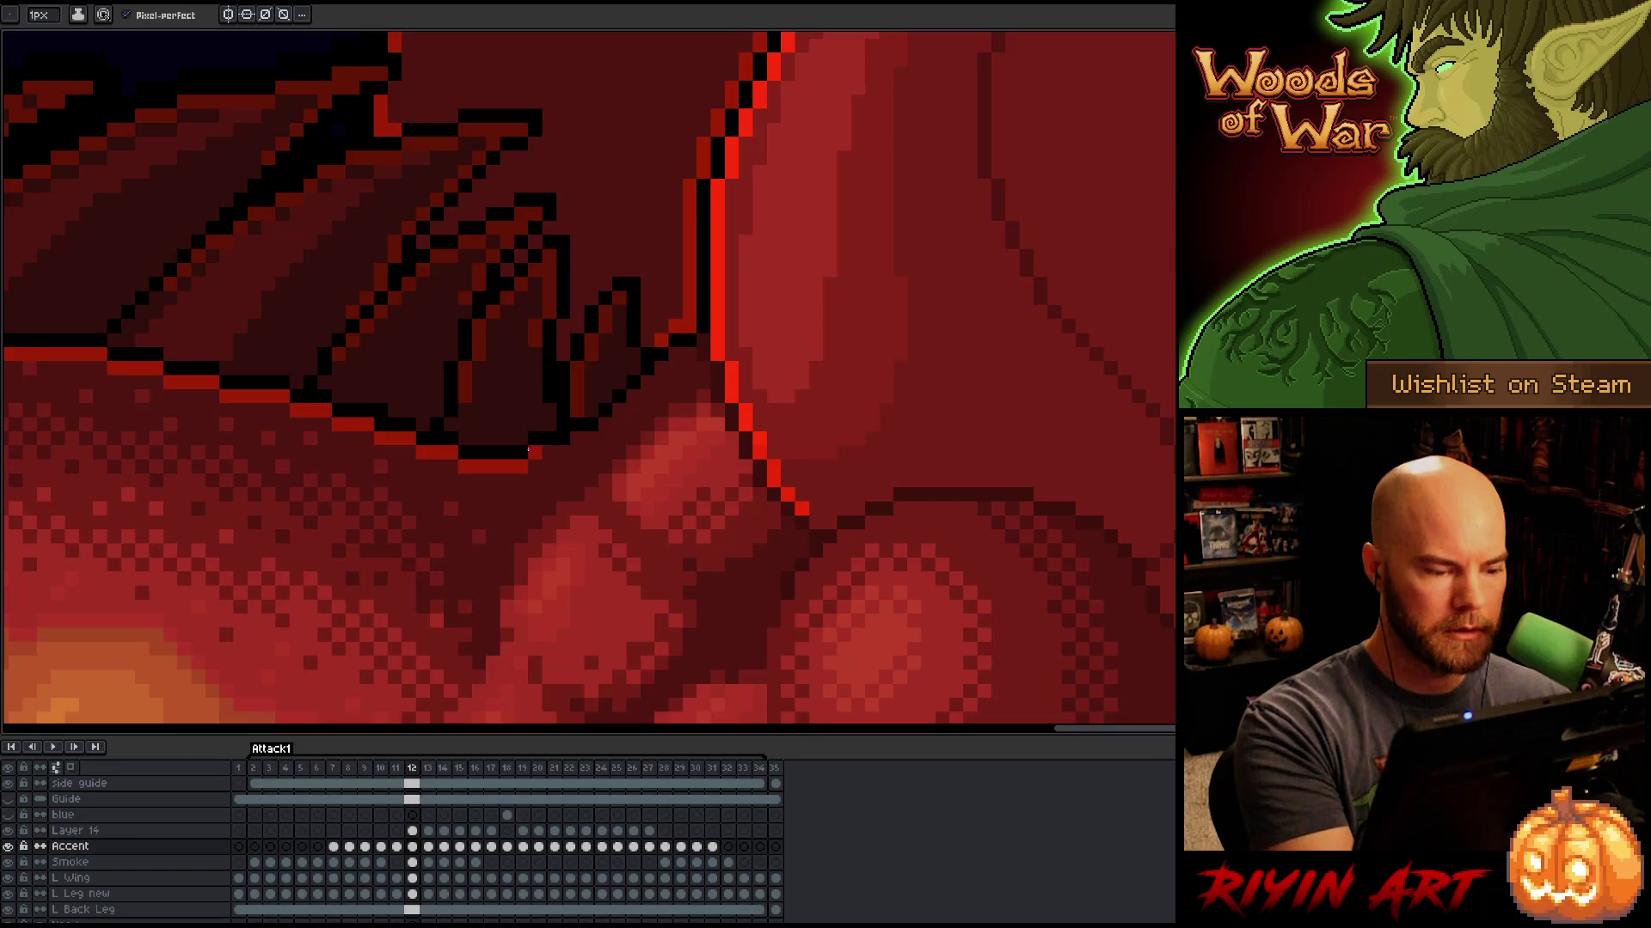
mouse_move(534, 453)
mouse_down()
mouse_move(593, 437)
mouse_move(693, 317)
mouse_up()
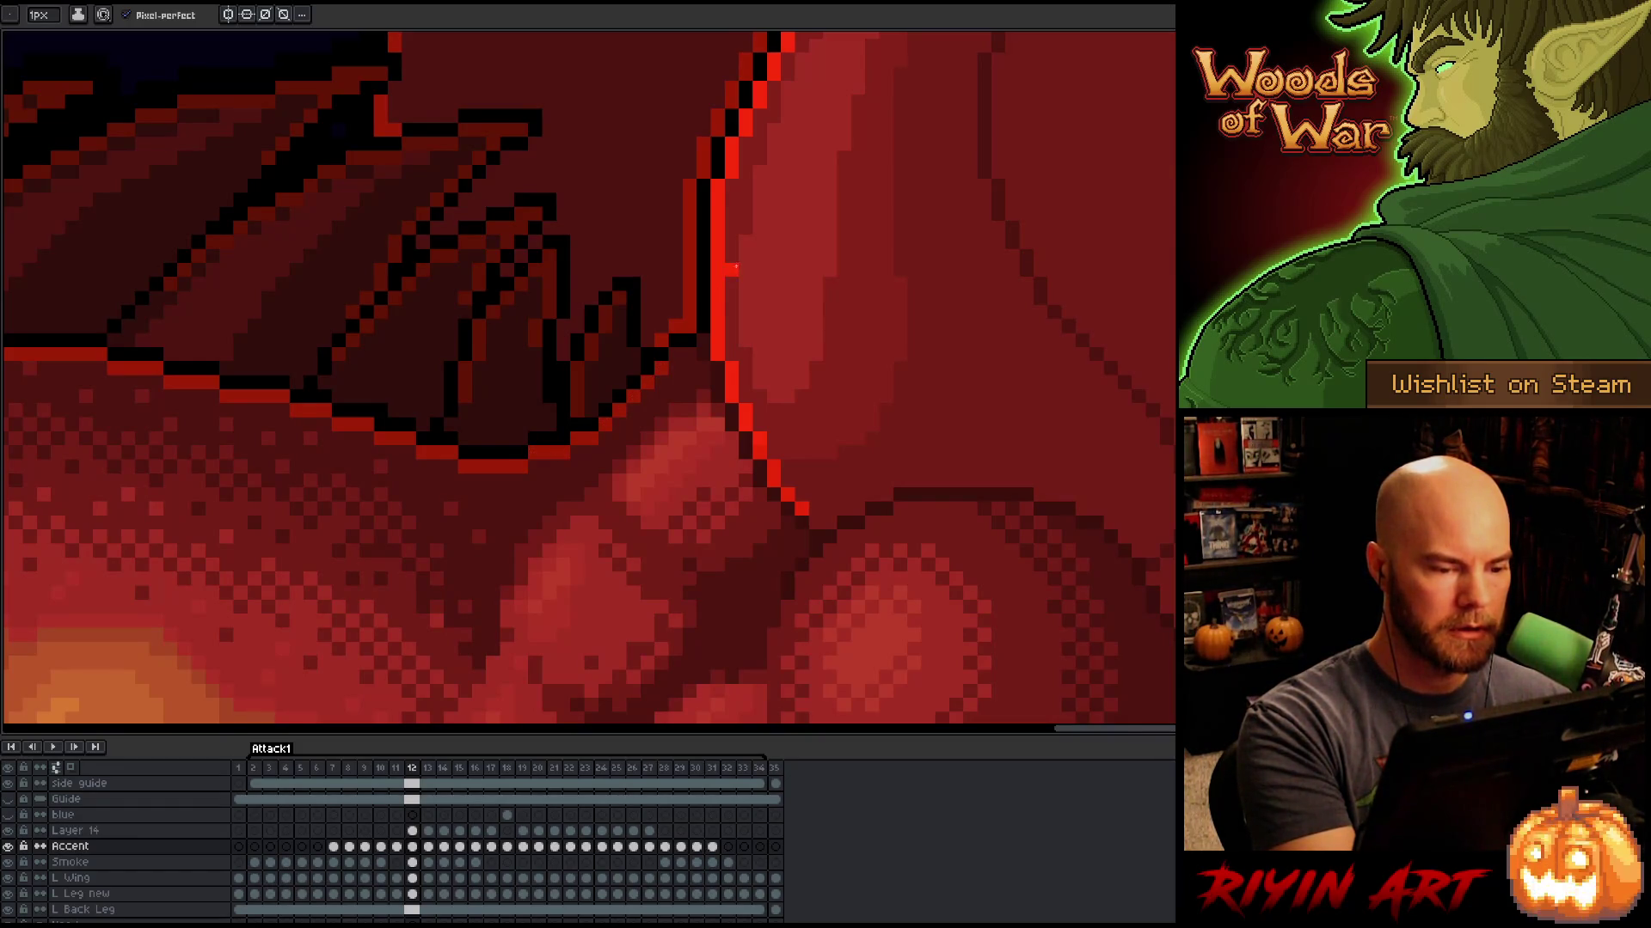
Step: Erase and redraw wing outline pixels on frames 11 and 12, checking neighbouring frames
key(e)
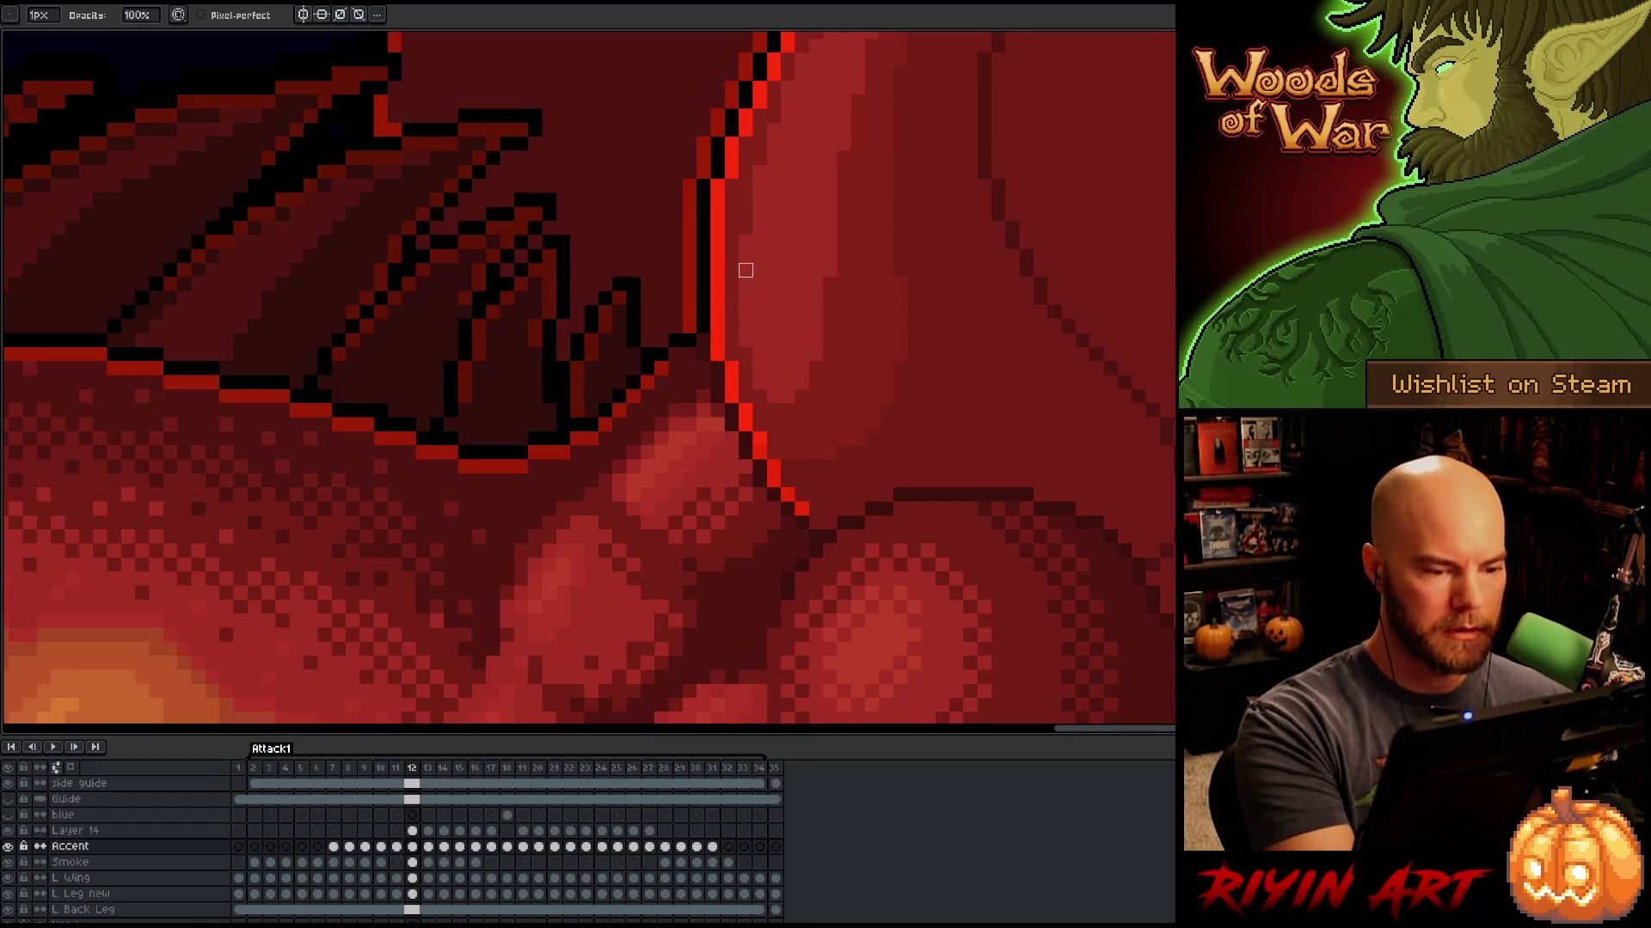
key(Left)
key(Right)
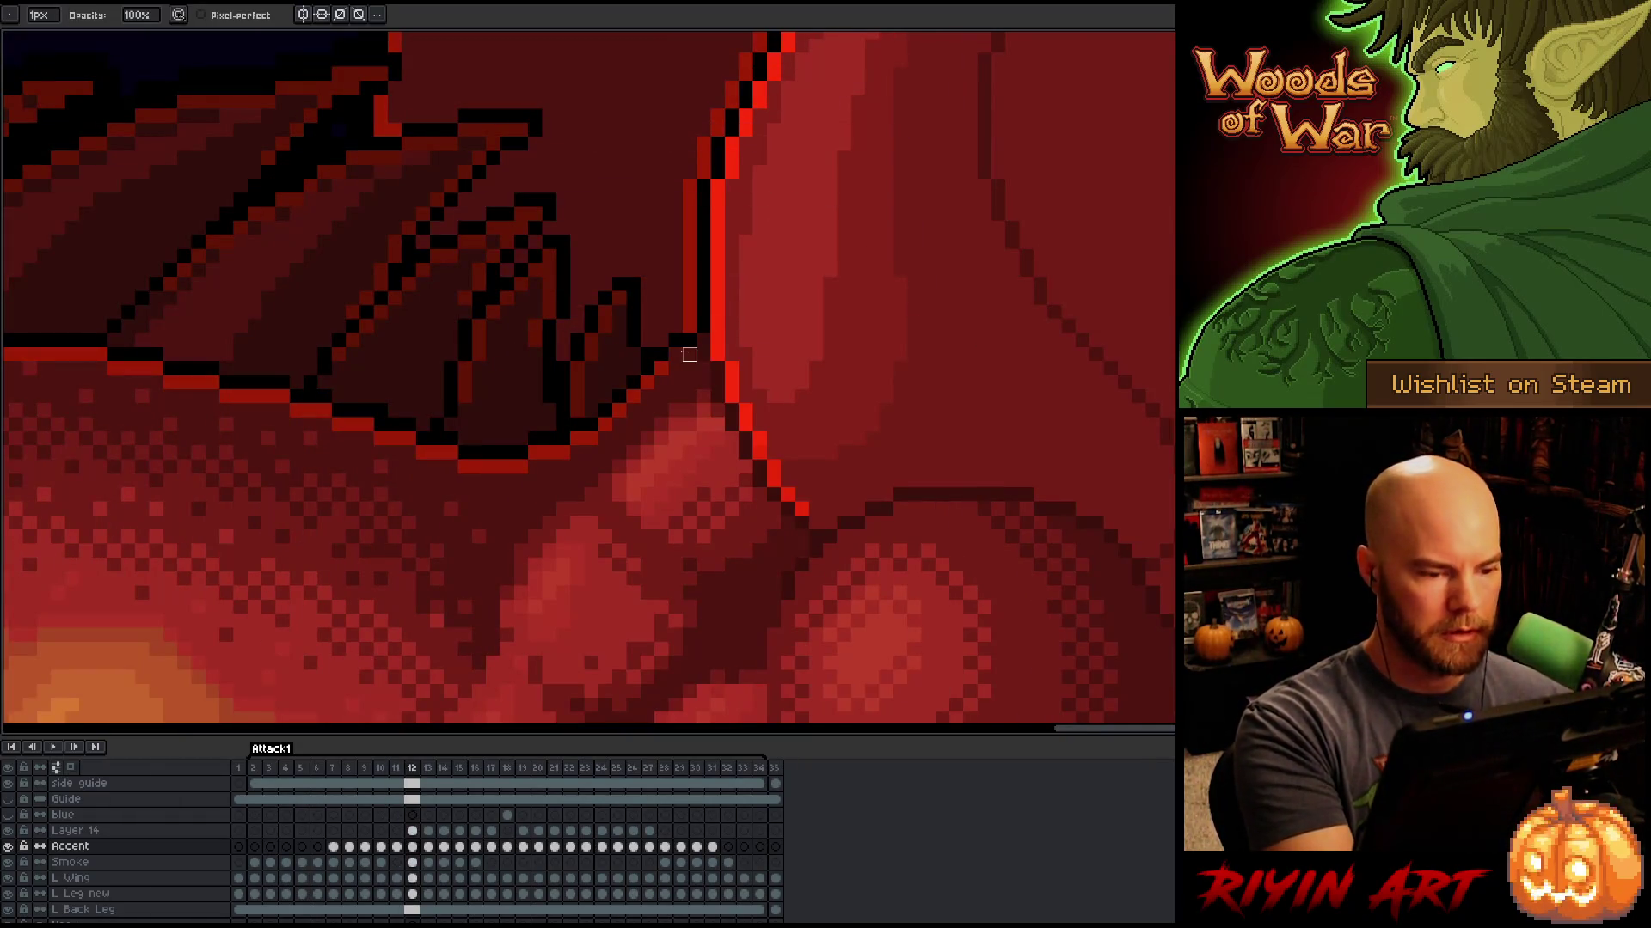
key(b)
key(Left)
key(Right)
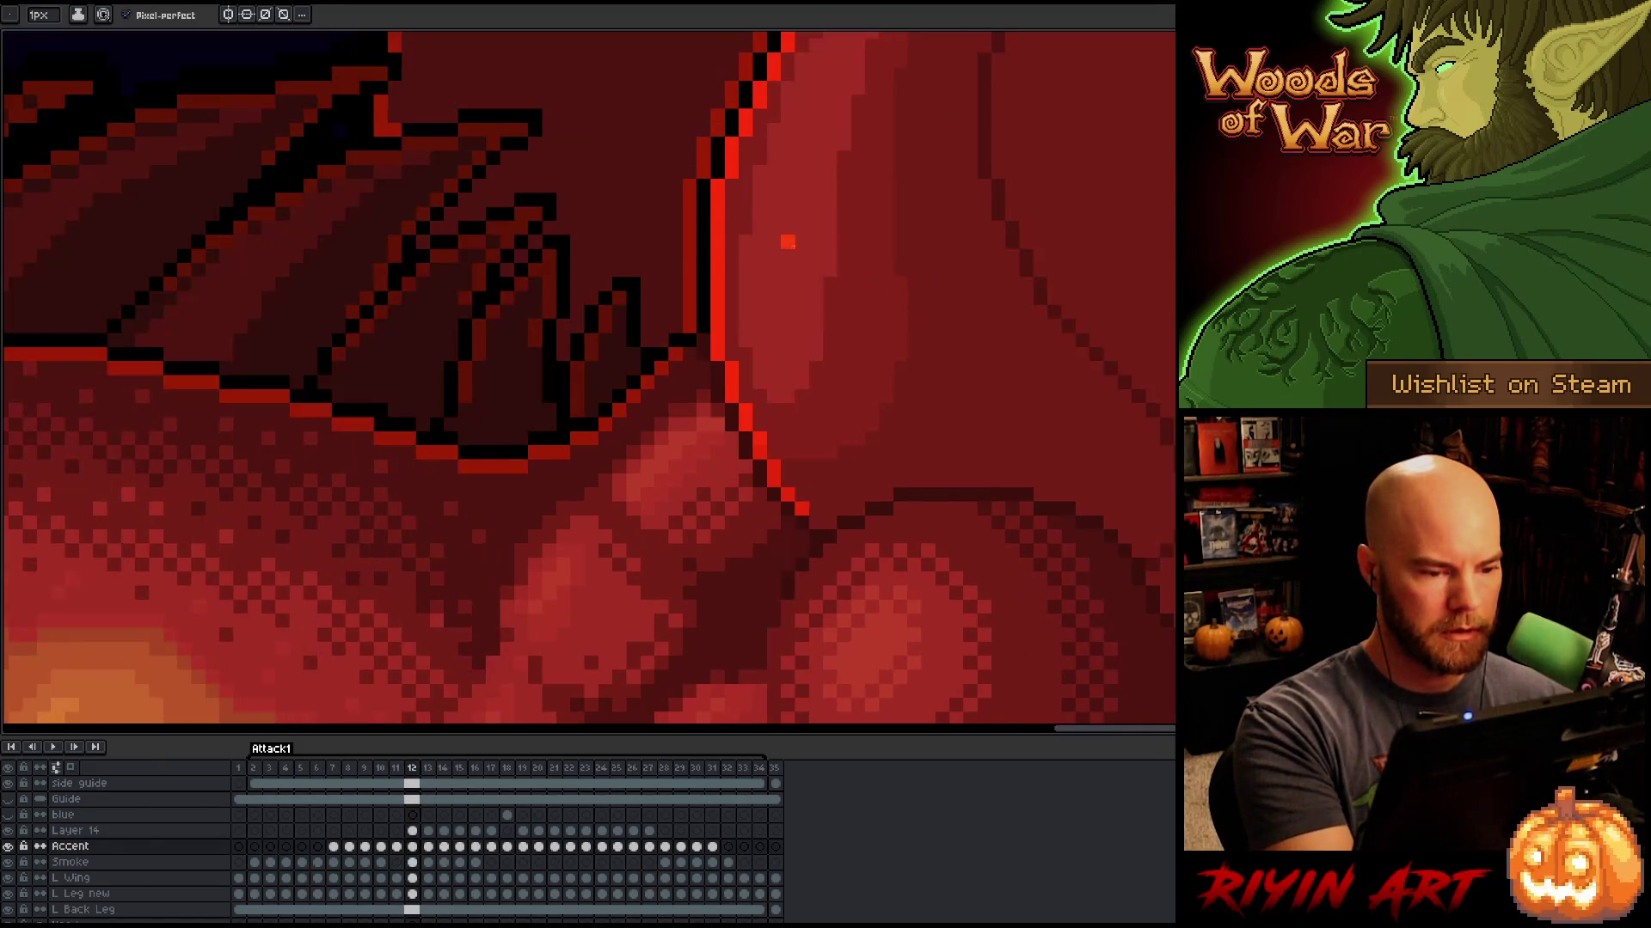
key(Left)
key(Left)
key(e)
key(Right)
key(Right)
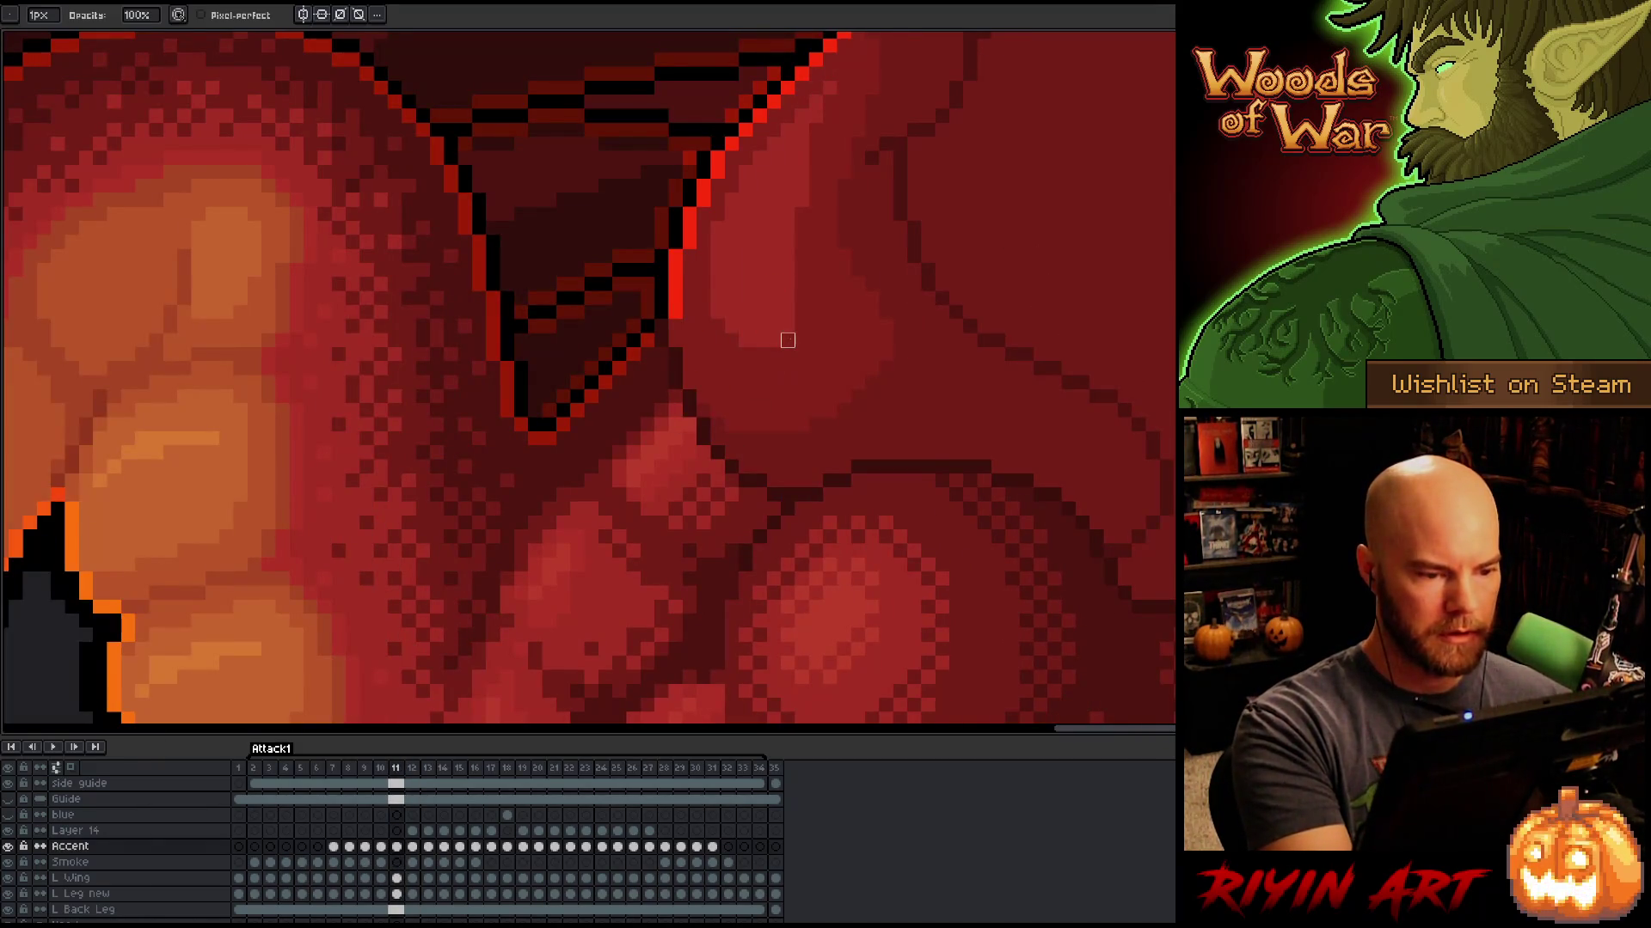
key(Right)
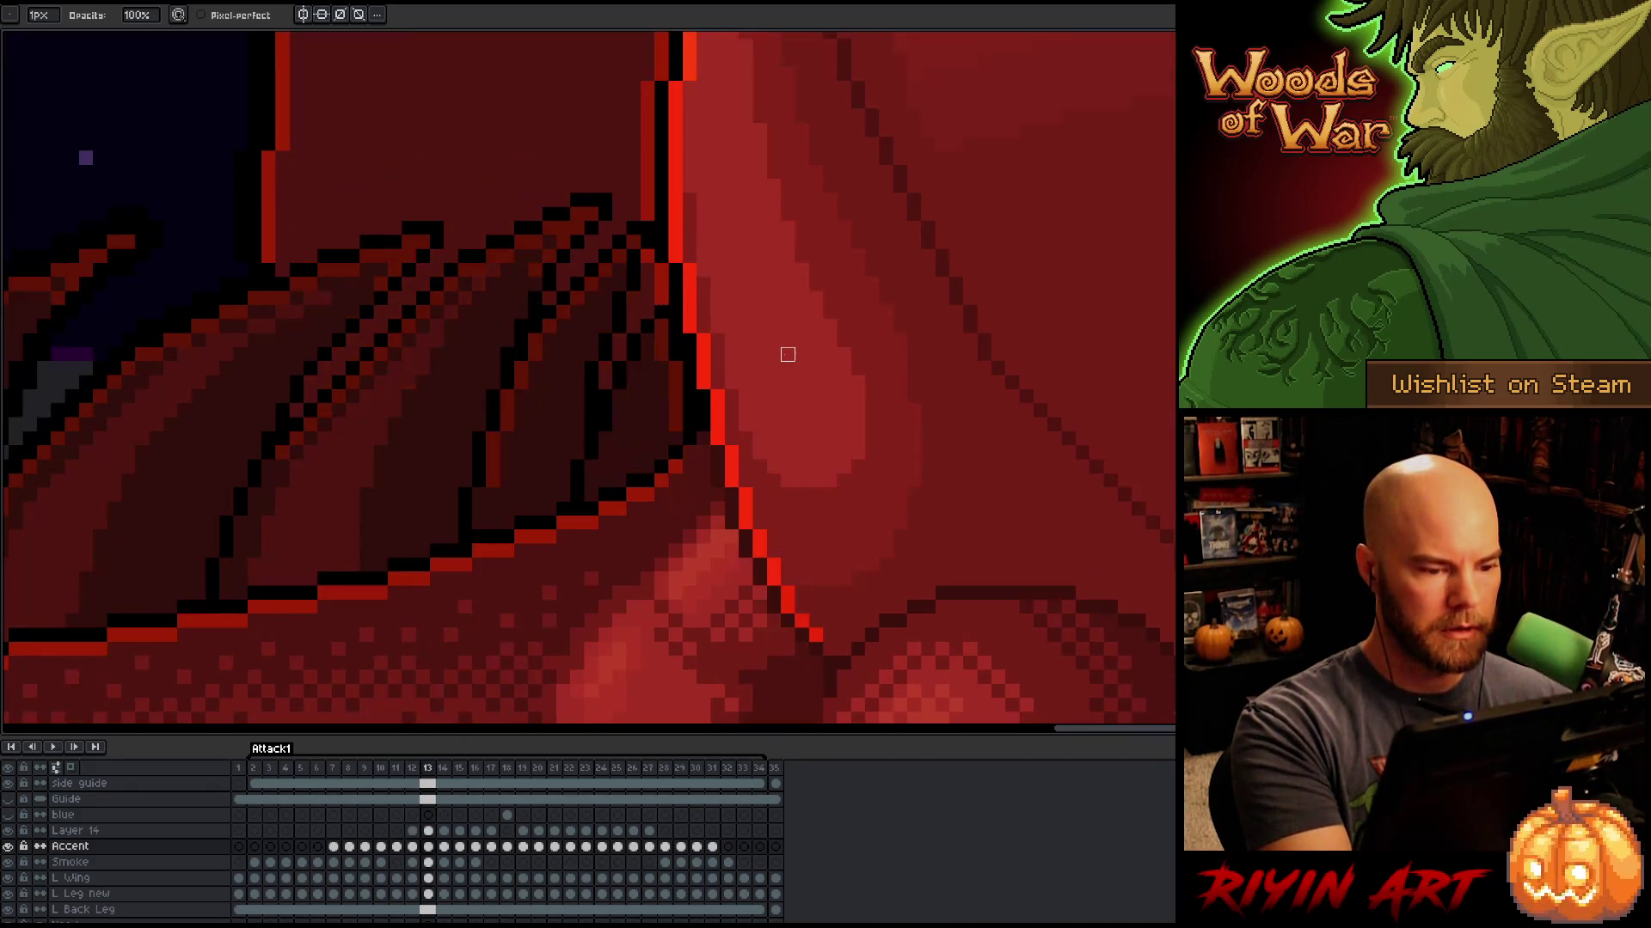
key(Right)
Step: Fix the wing-to-body outline pixels on frames 13 through 15 with pencil and eraser
key(Left)
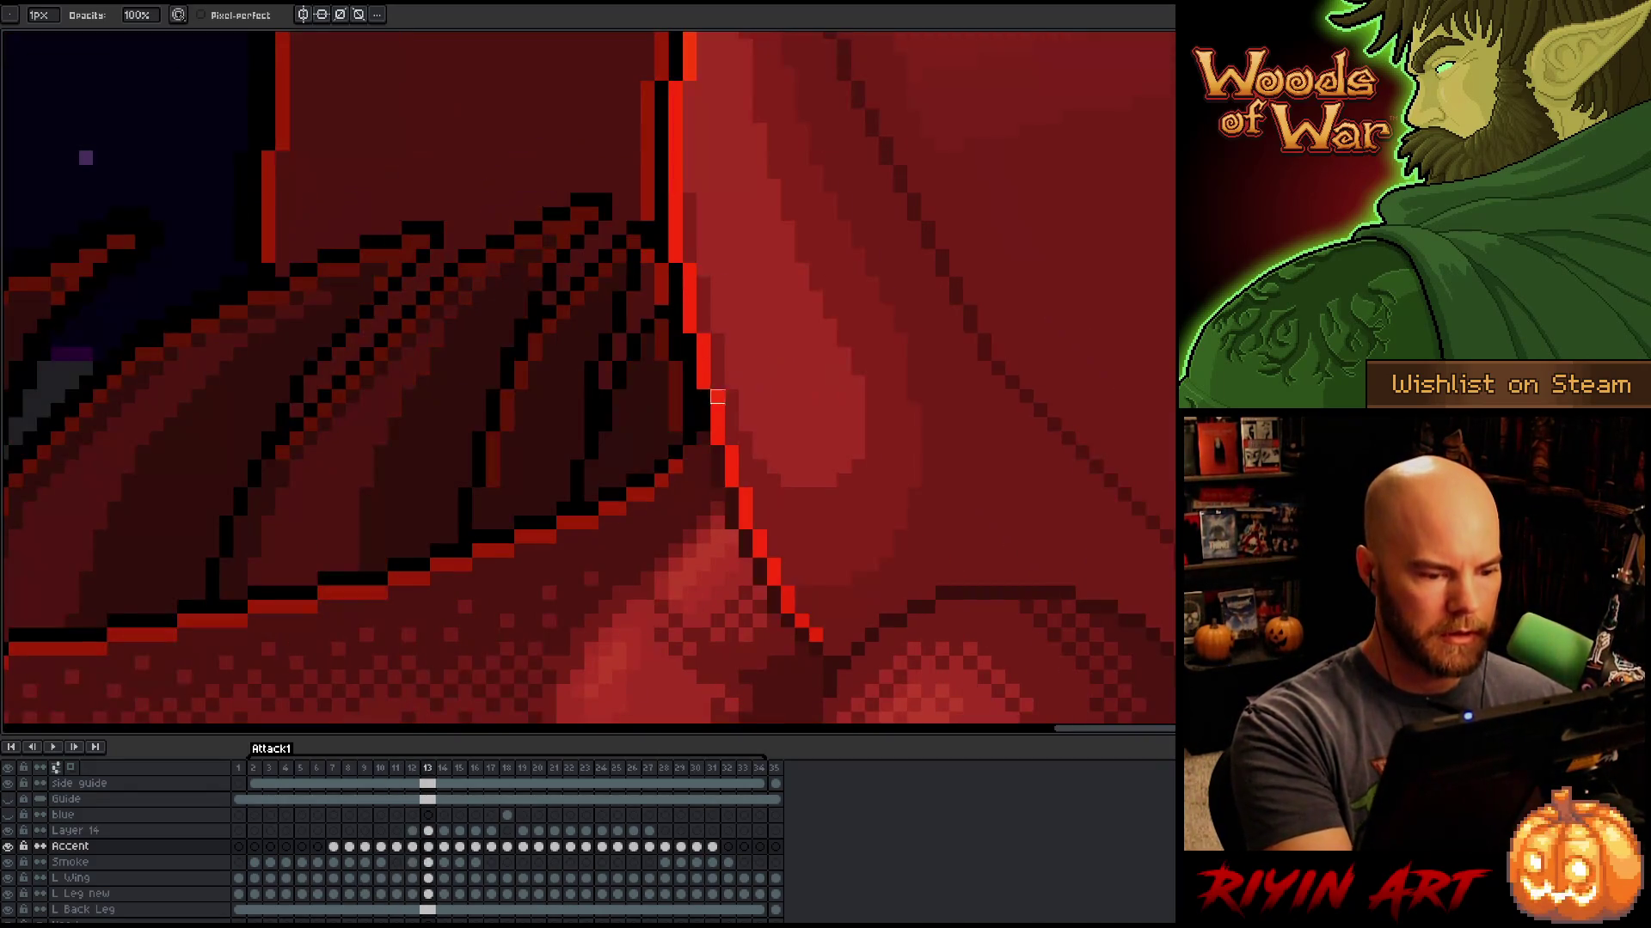
key(b)
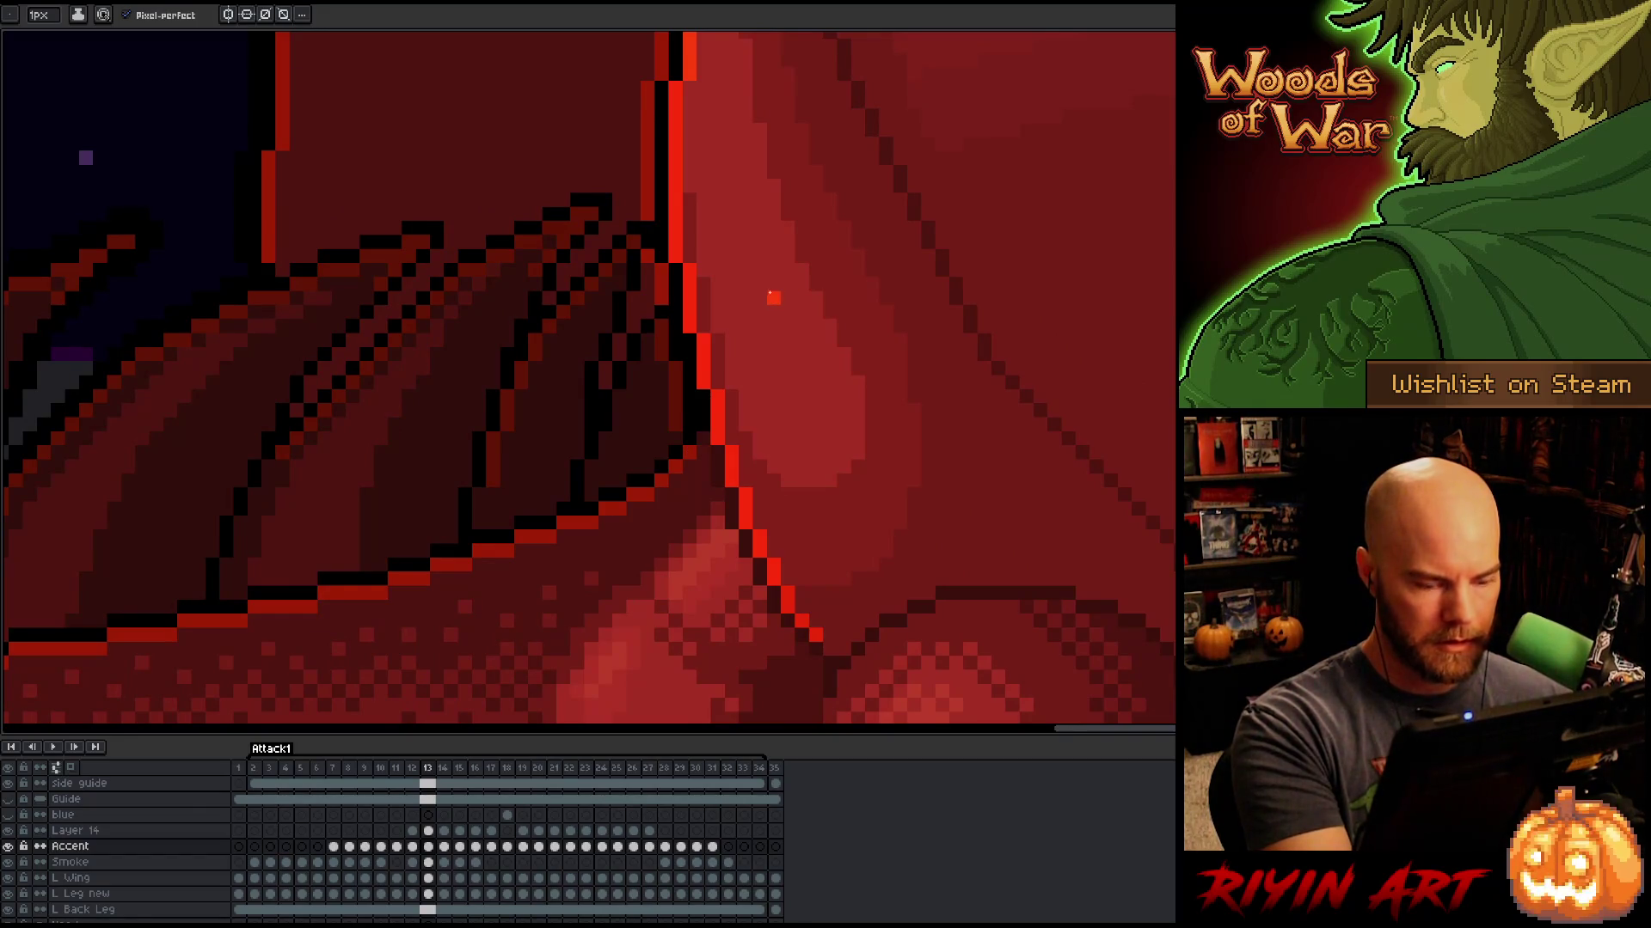
key(Right)
key(Left)
key(Right)
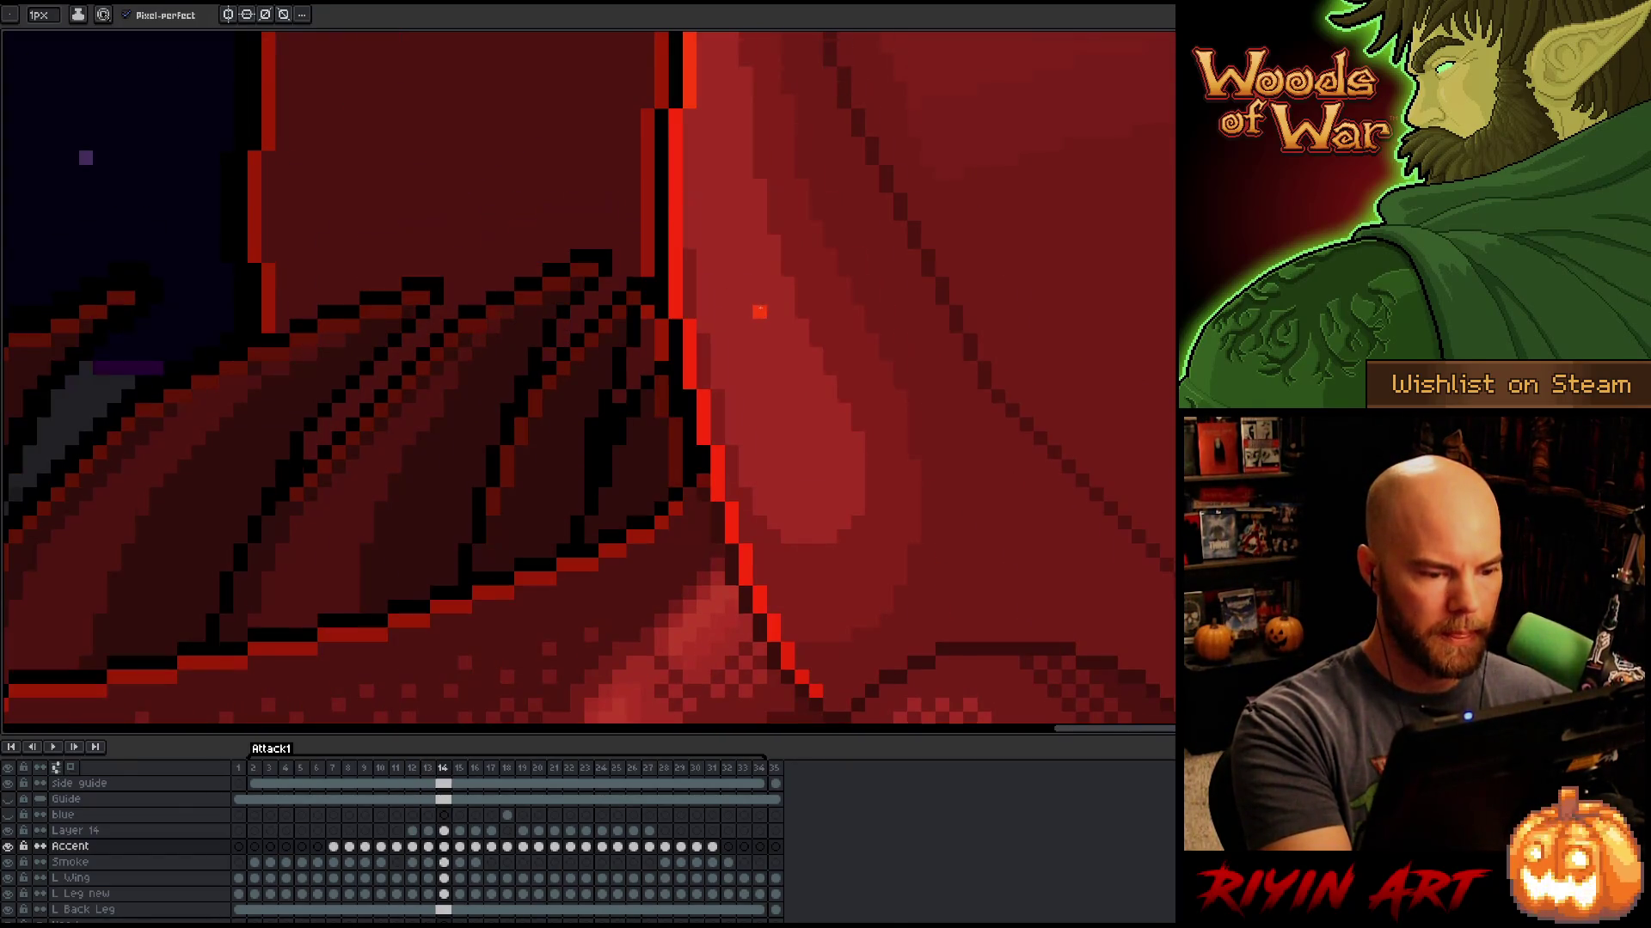
key(Left)
key(Left)
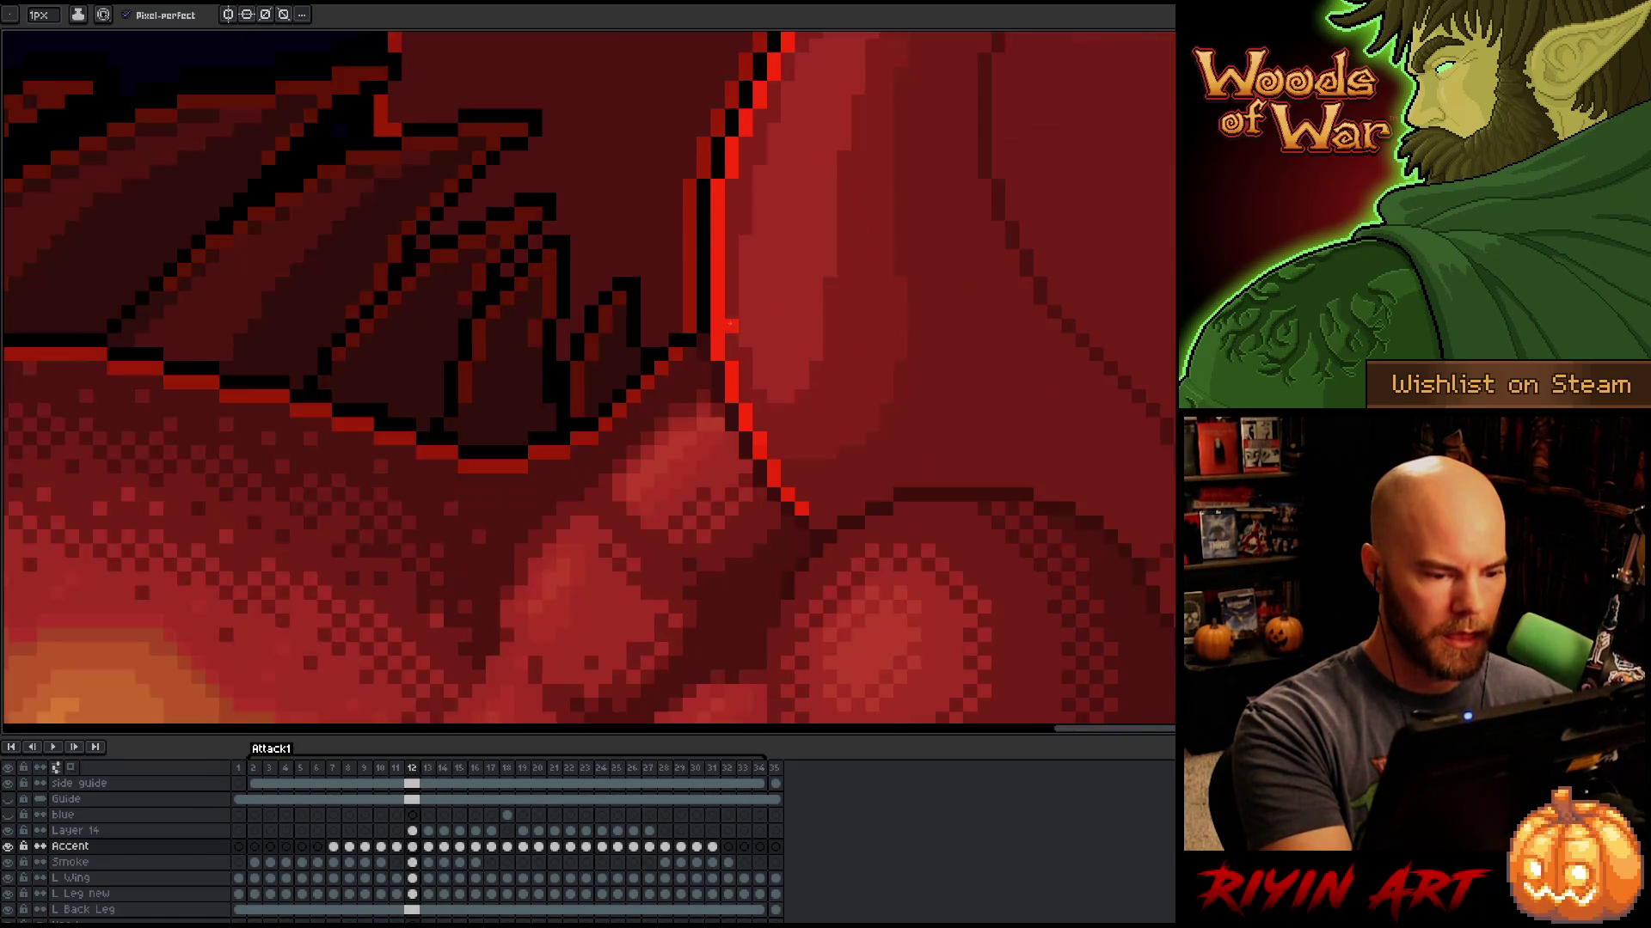
key(Right)
key(Right)
key(Right)
key(Left)
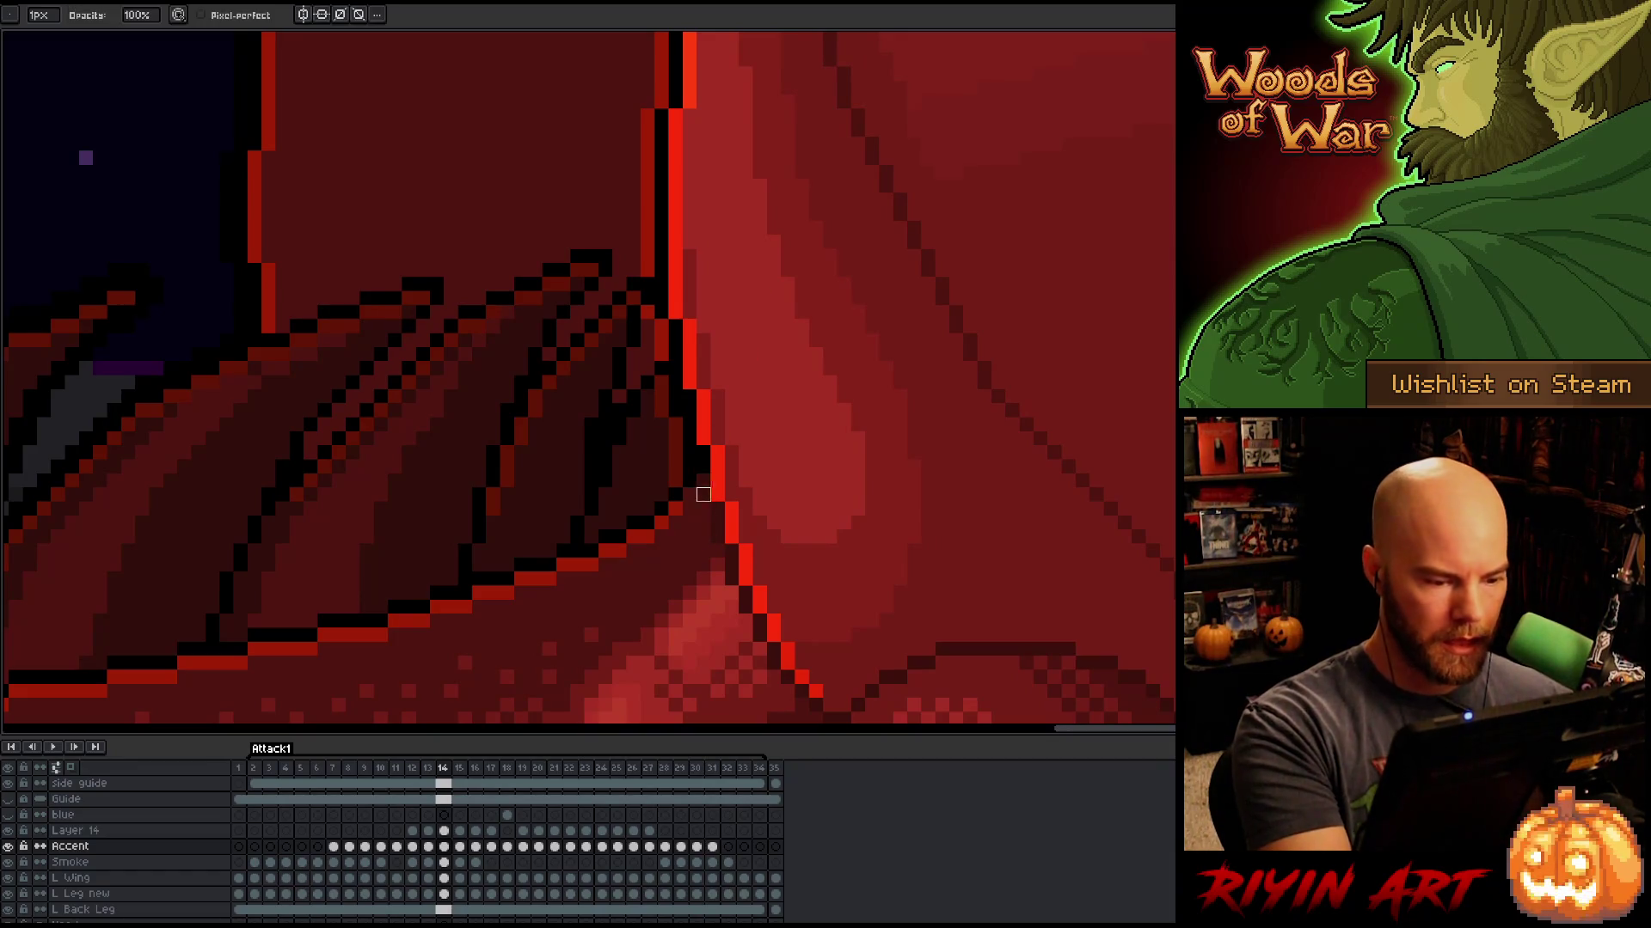
key(Right)
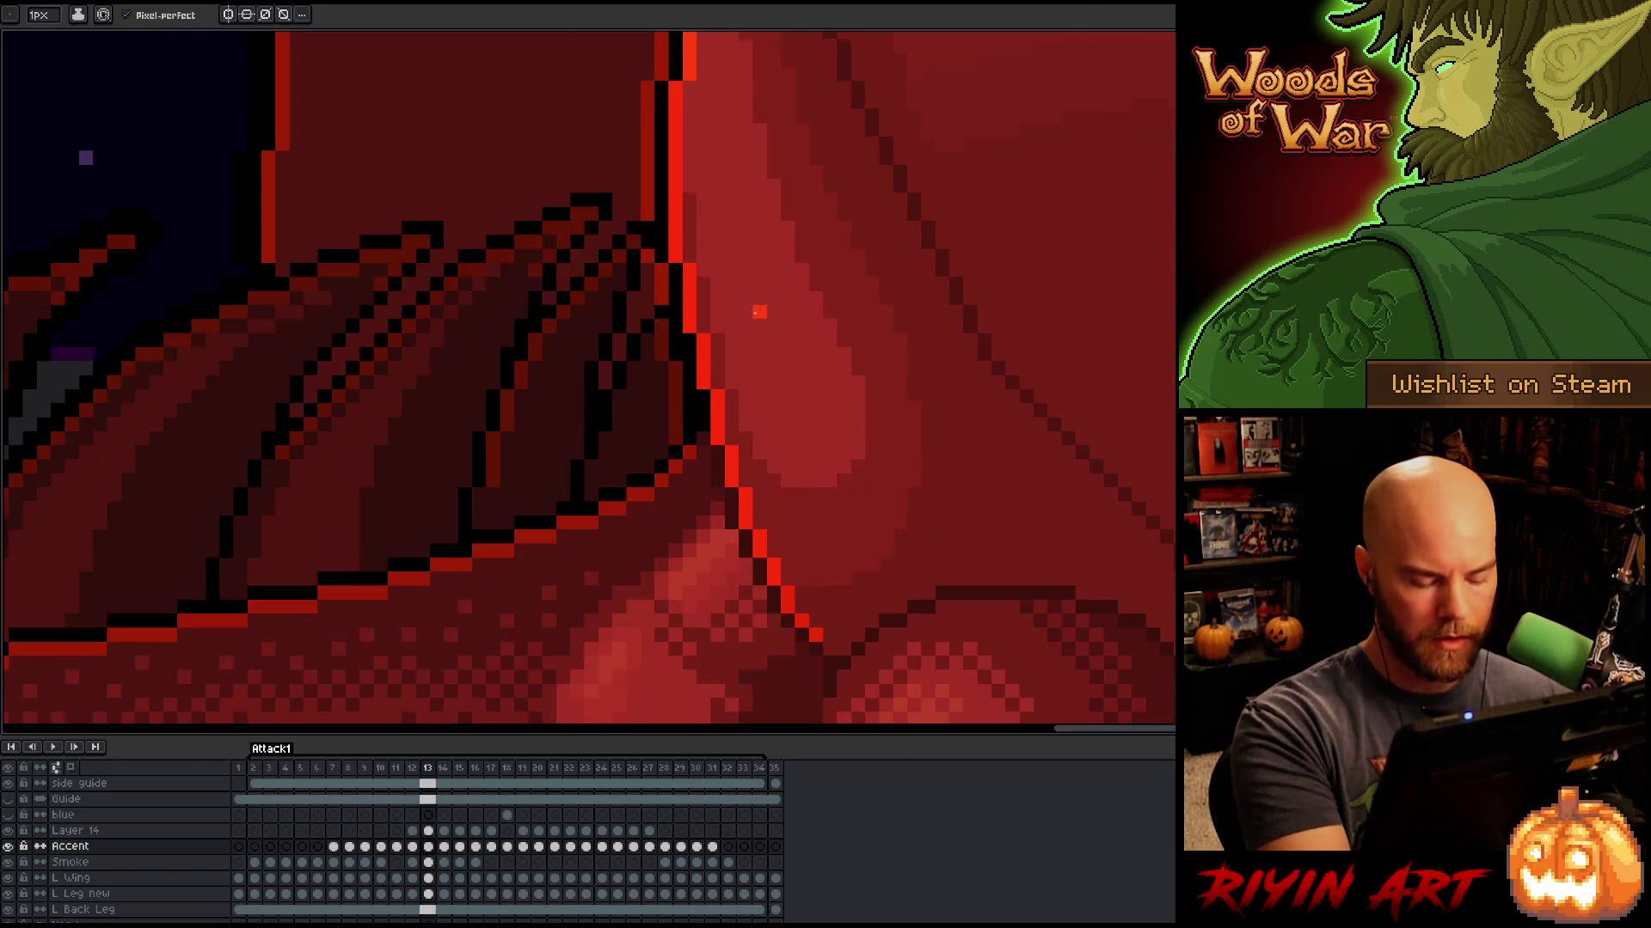
key(Left)
key(Right)
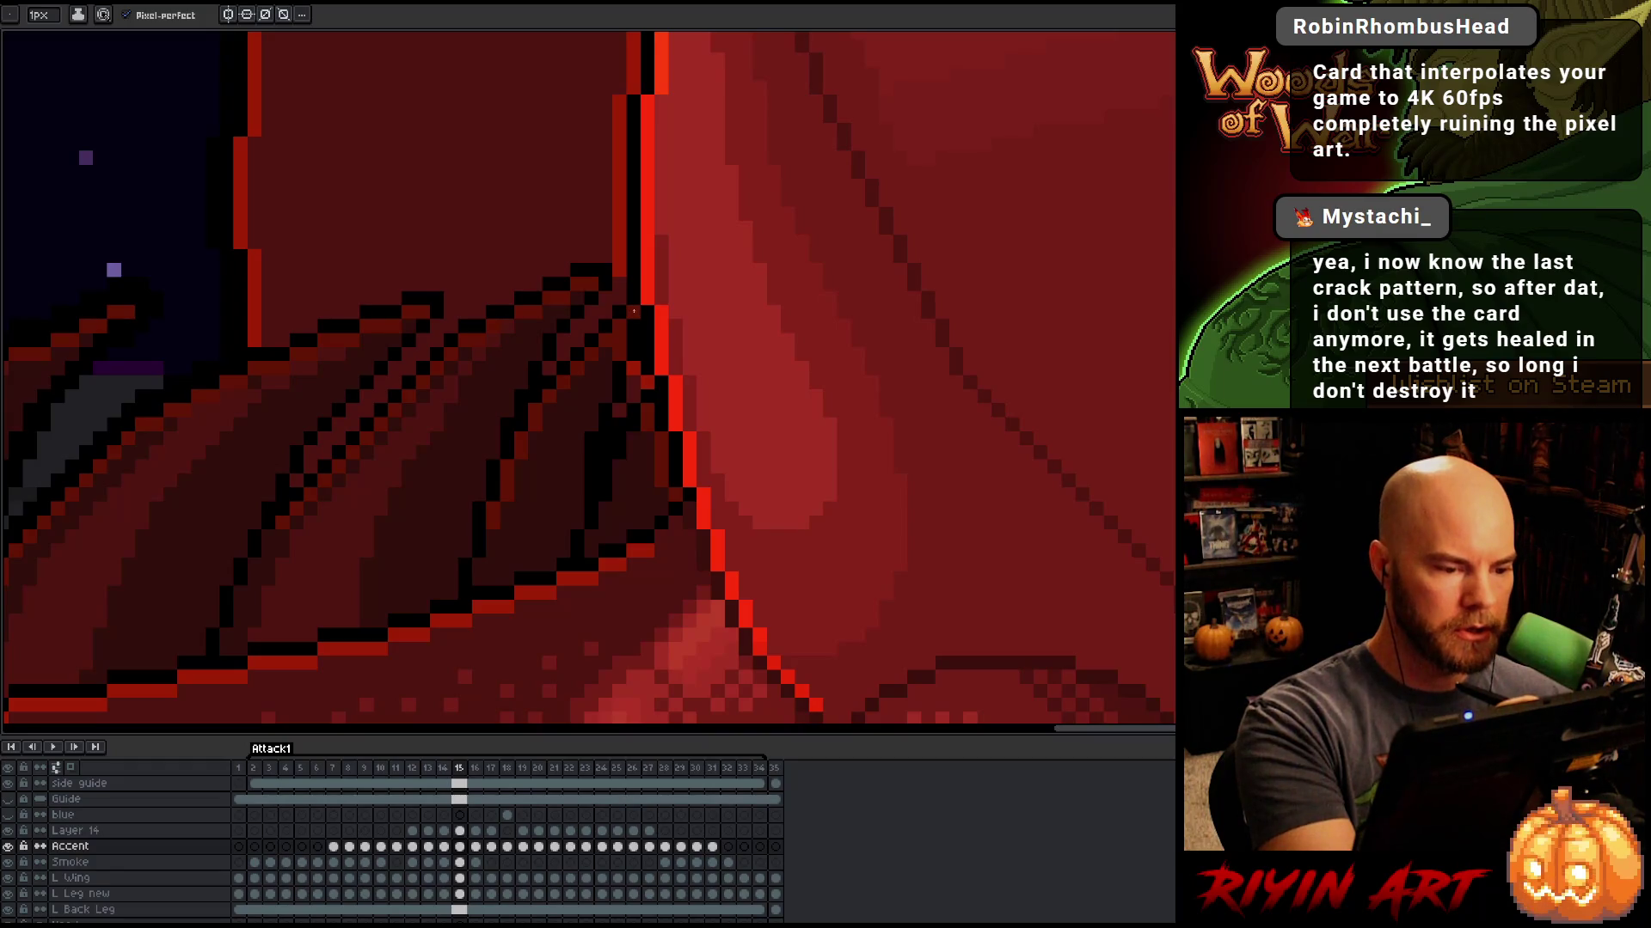
key(e)
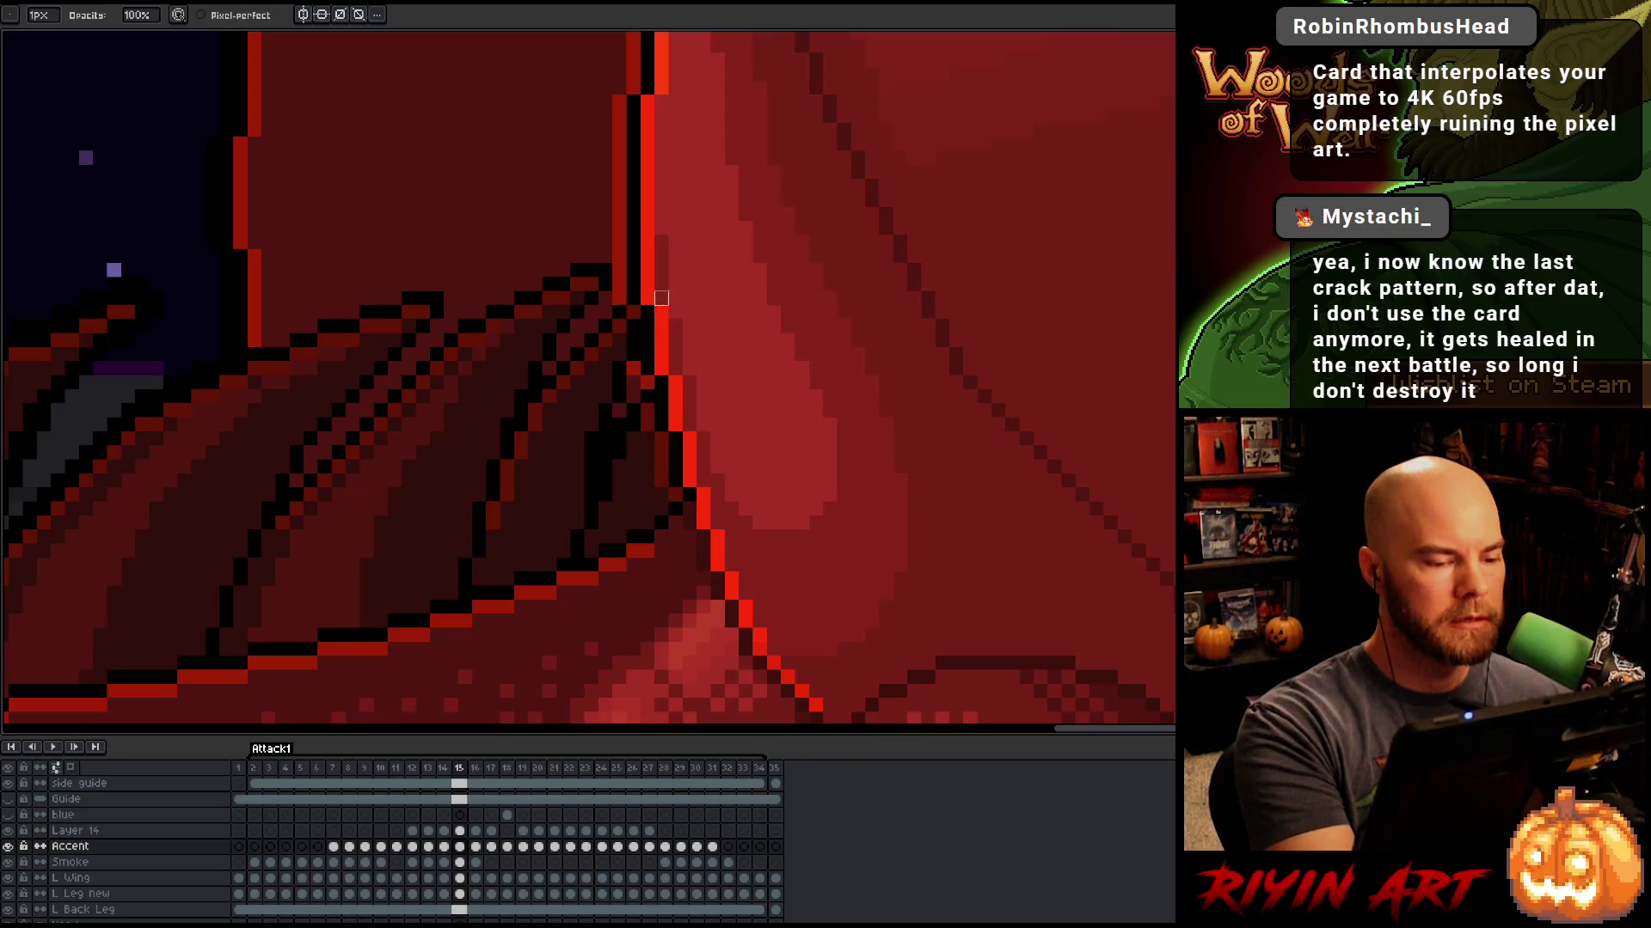
key(b)
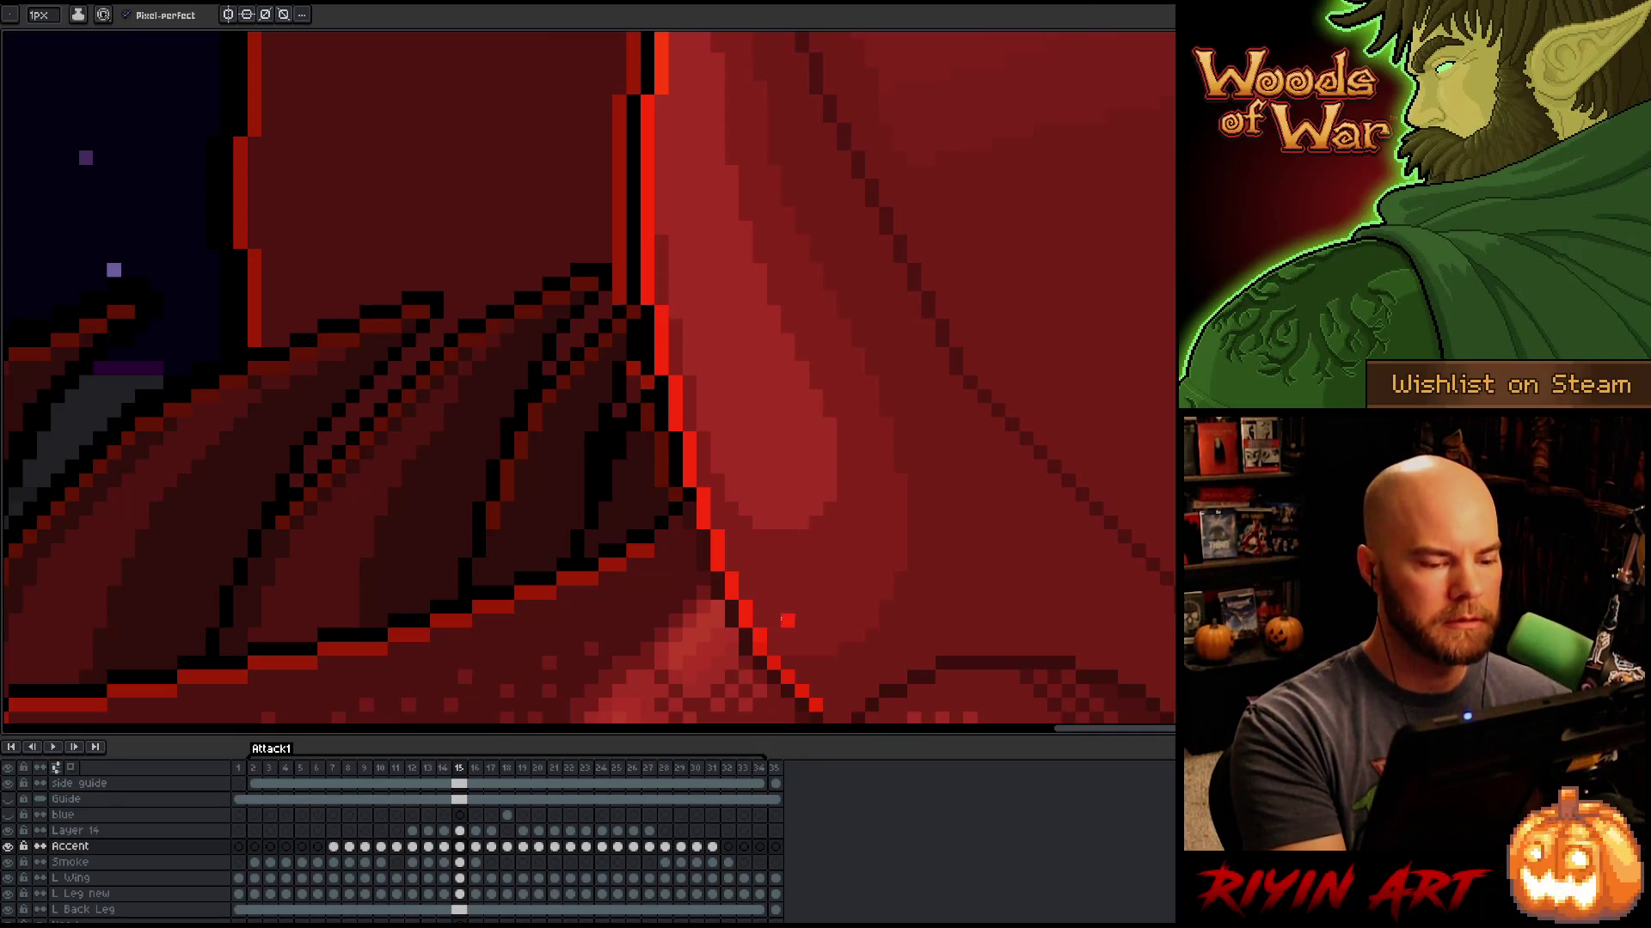
Step: Solo the orange Accent guide layer, restore all layers, and land on frame 16
scroll(759, 440, down, 2)
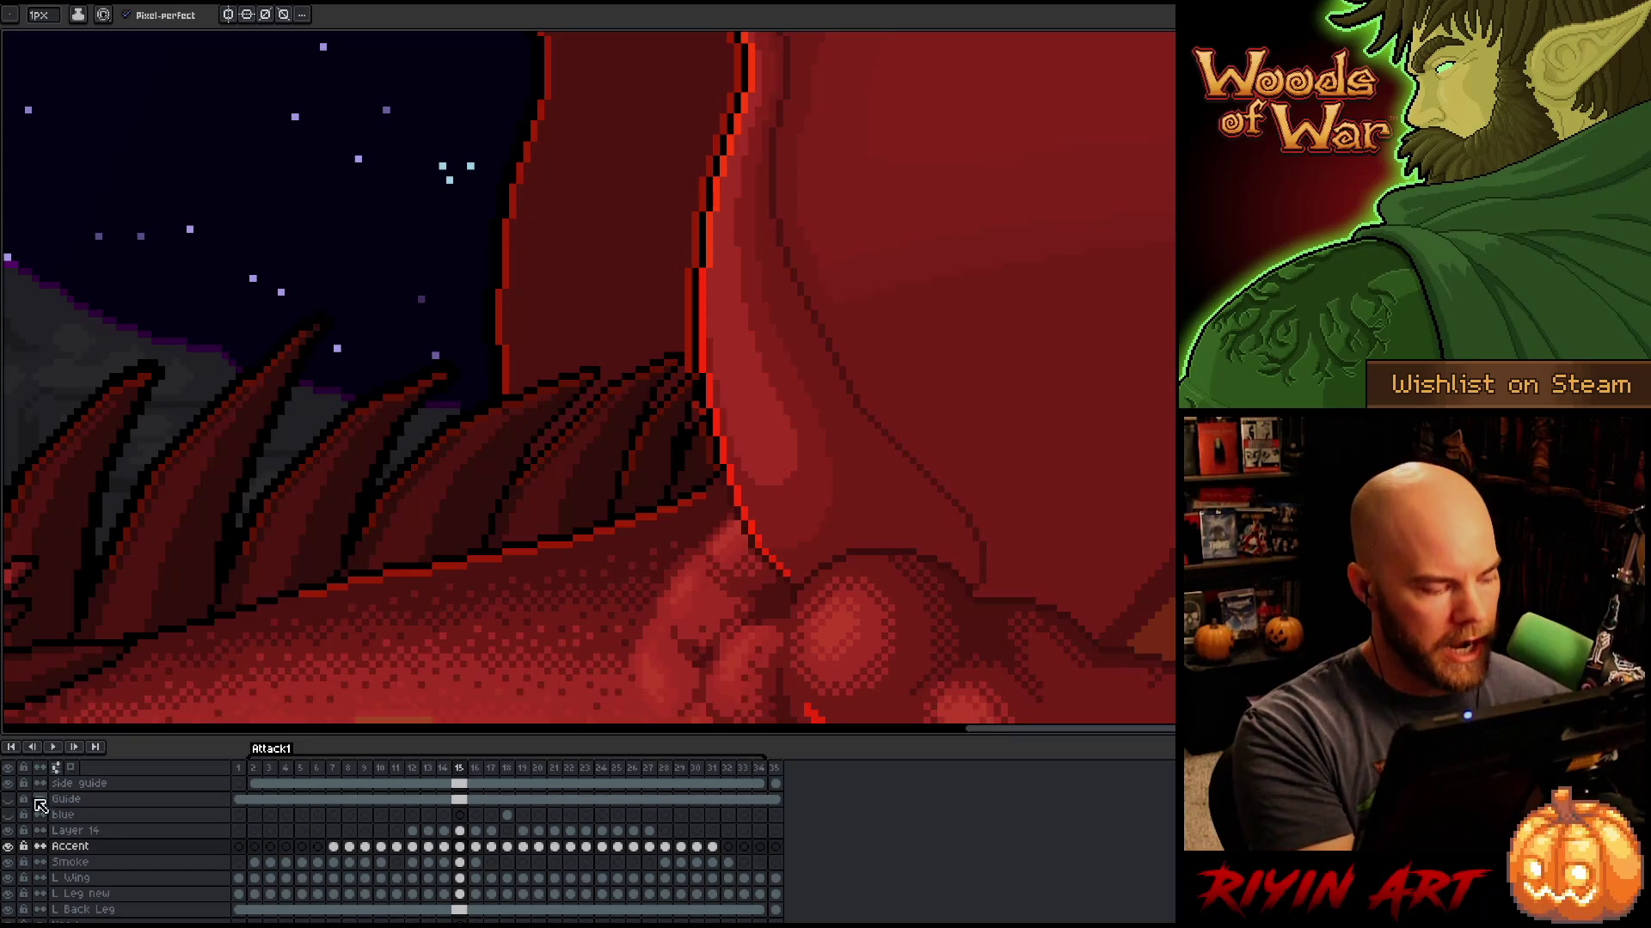
alt+click(7, 846)
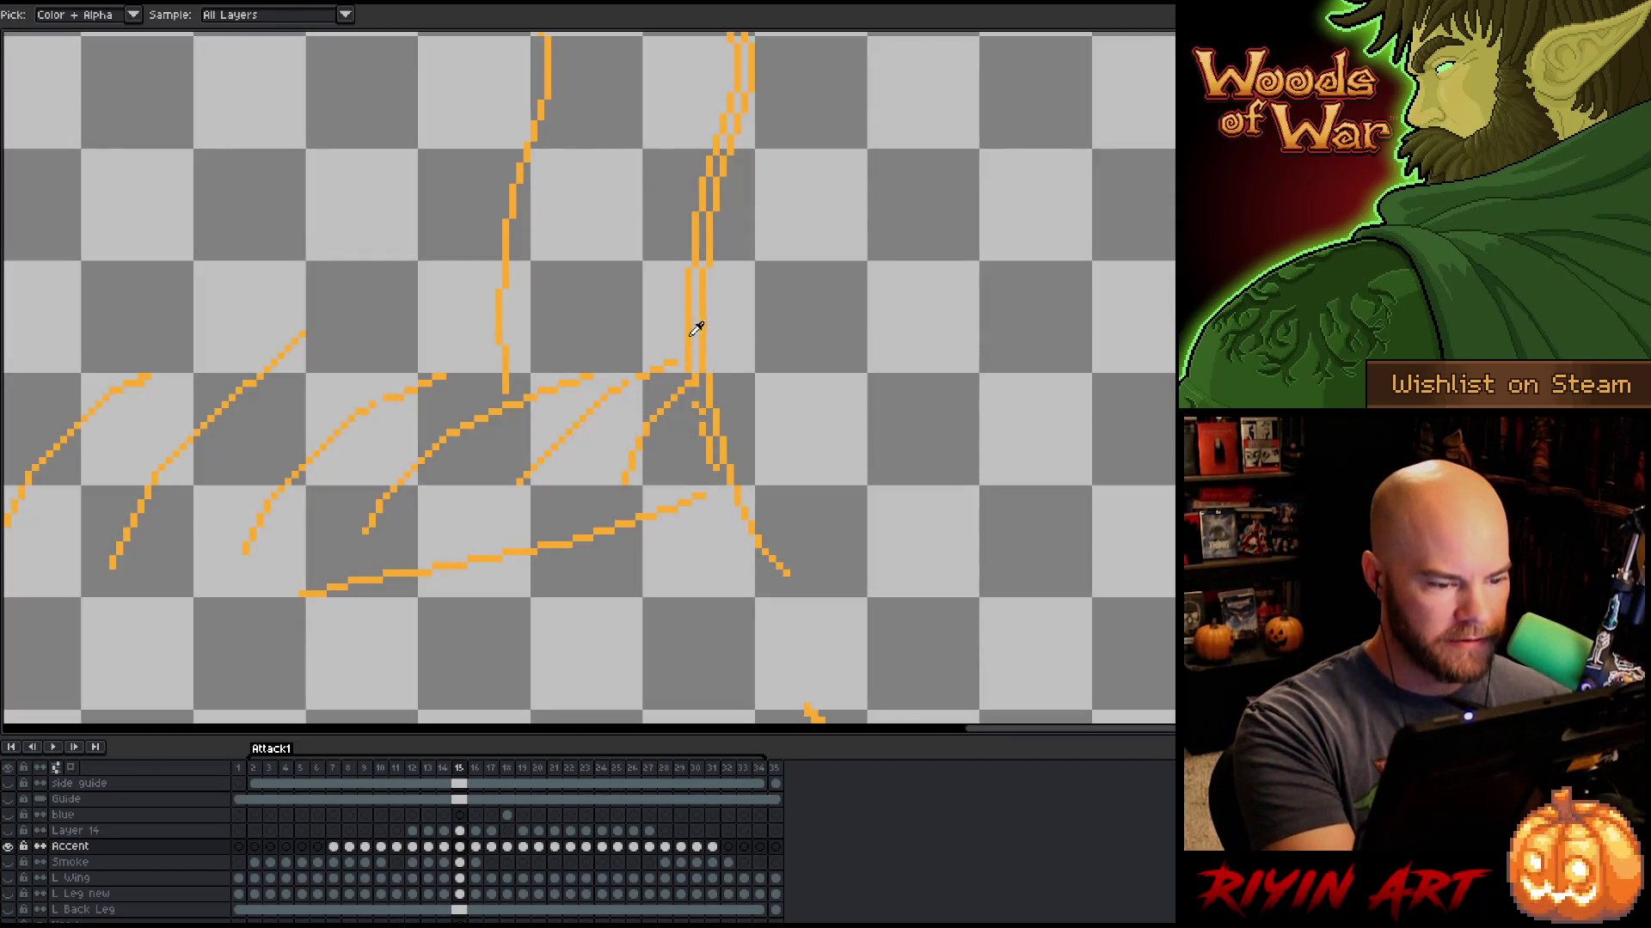
alt+click(7, 846)
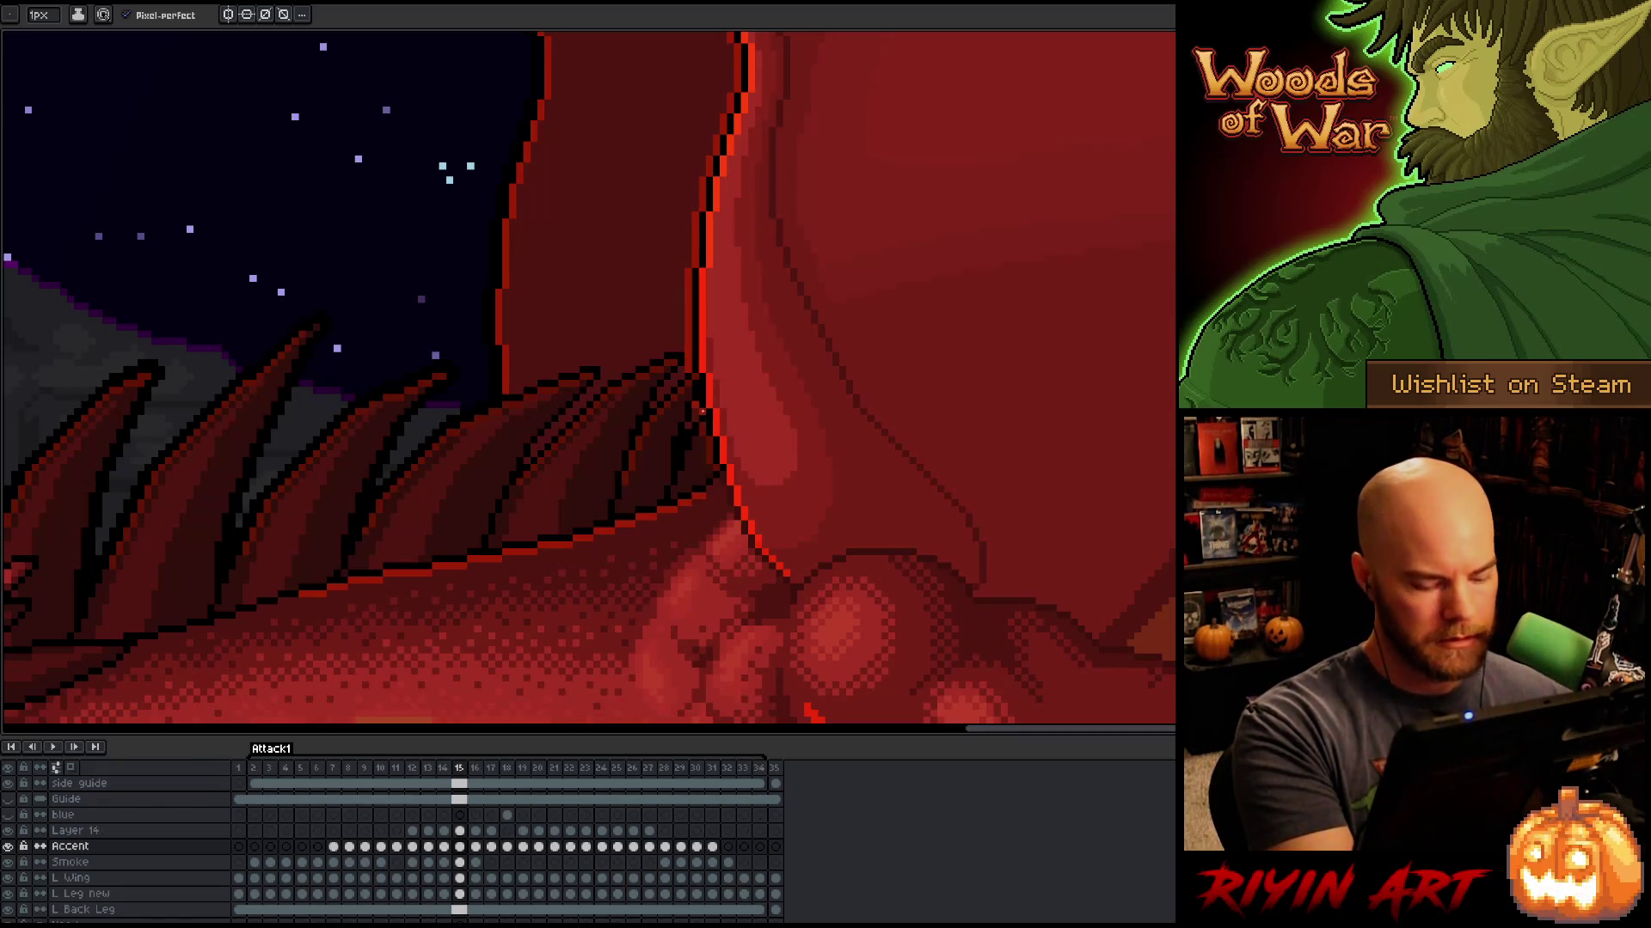
key(period)
key(comma)
key(period)
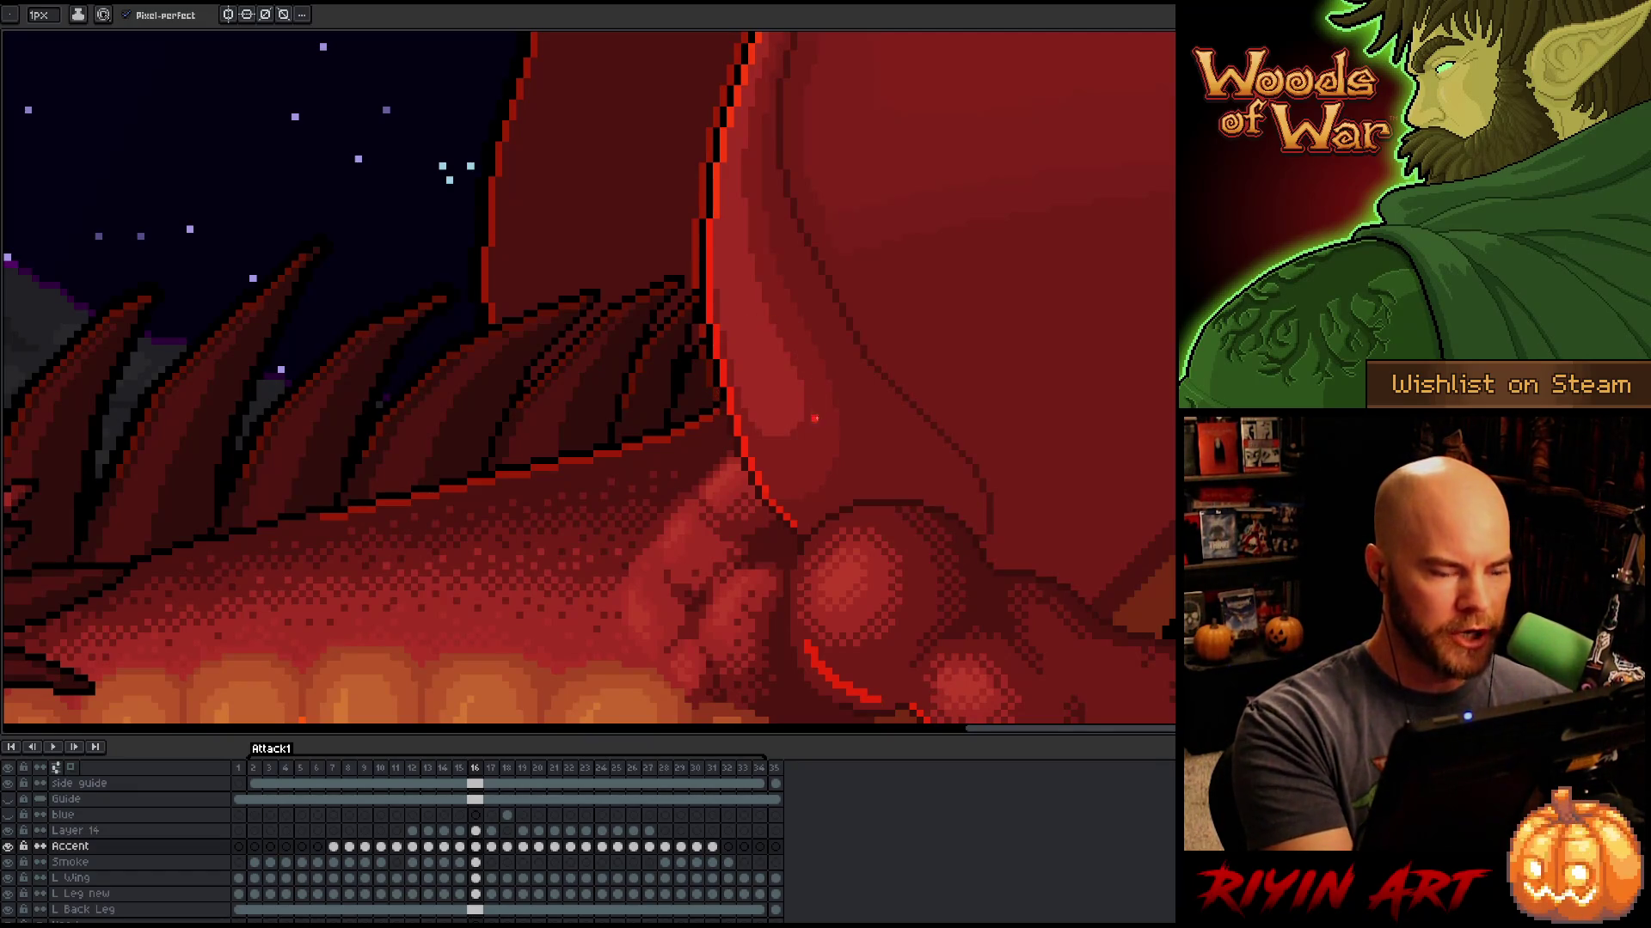
Step: Advance to frame 17, compare it with its neighbour, then move on to frame 18
key(period)
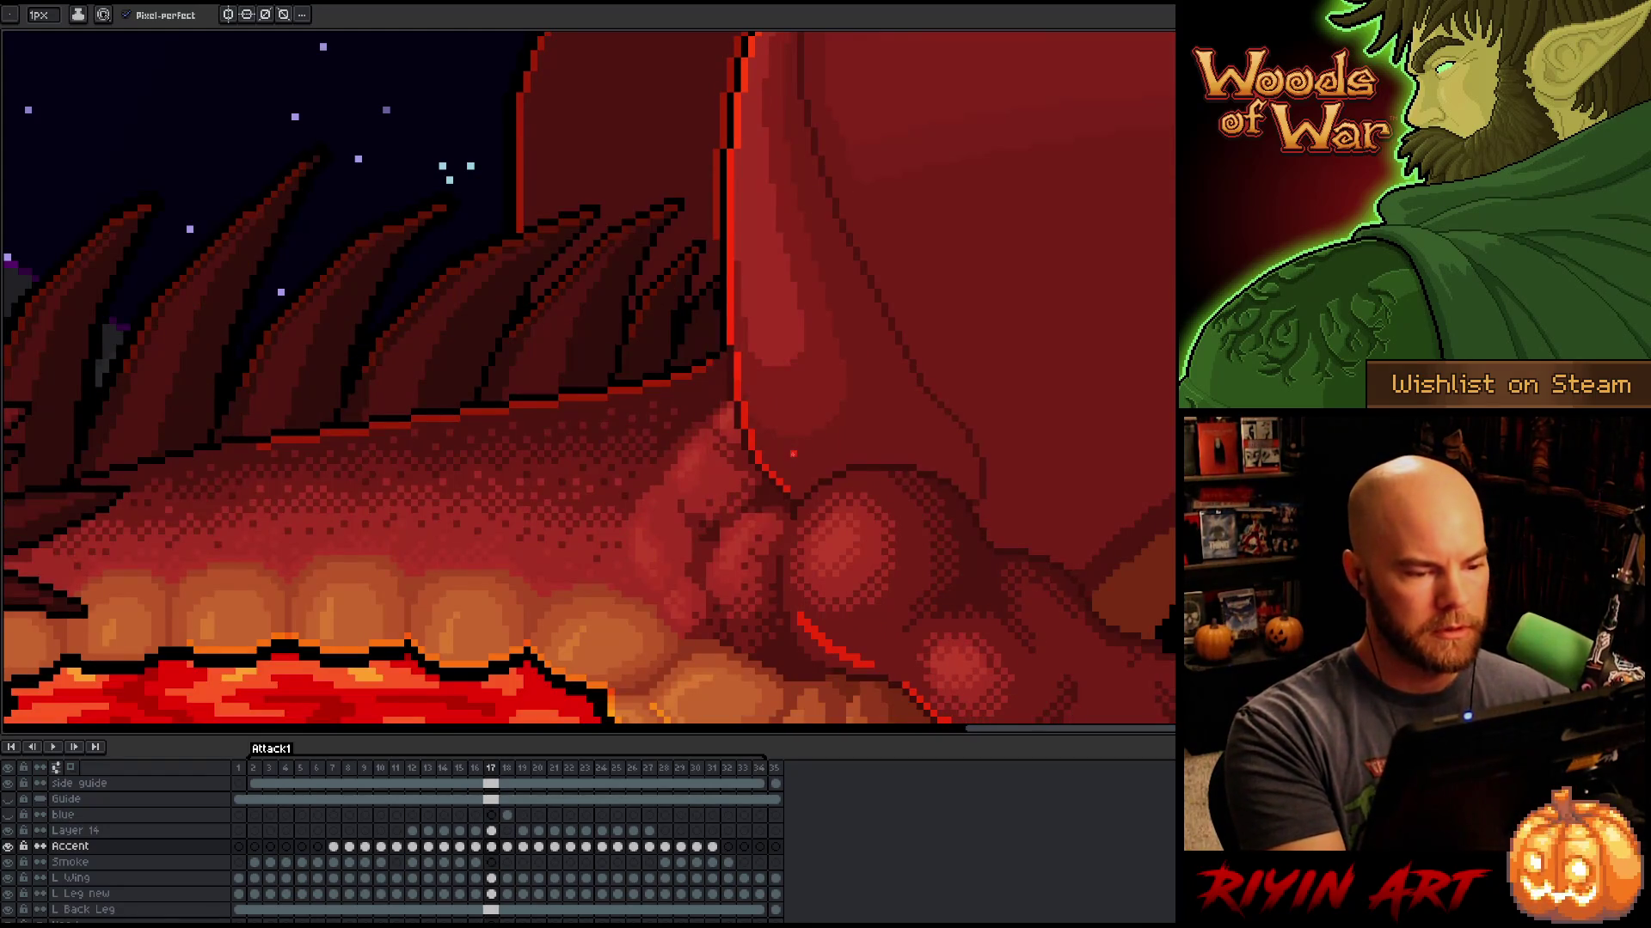
key(comma)
key(period)
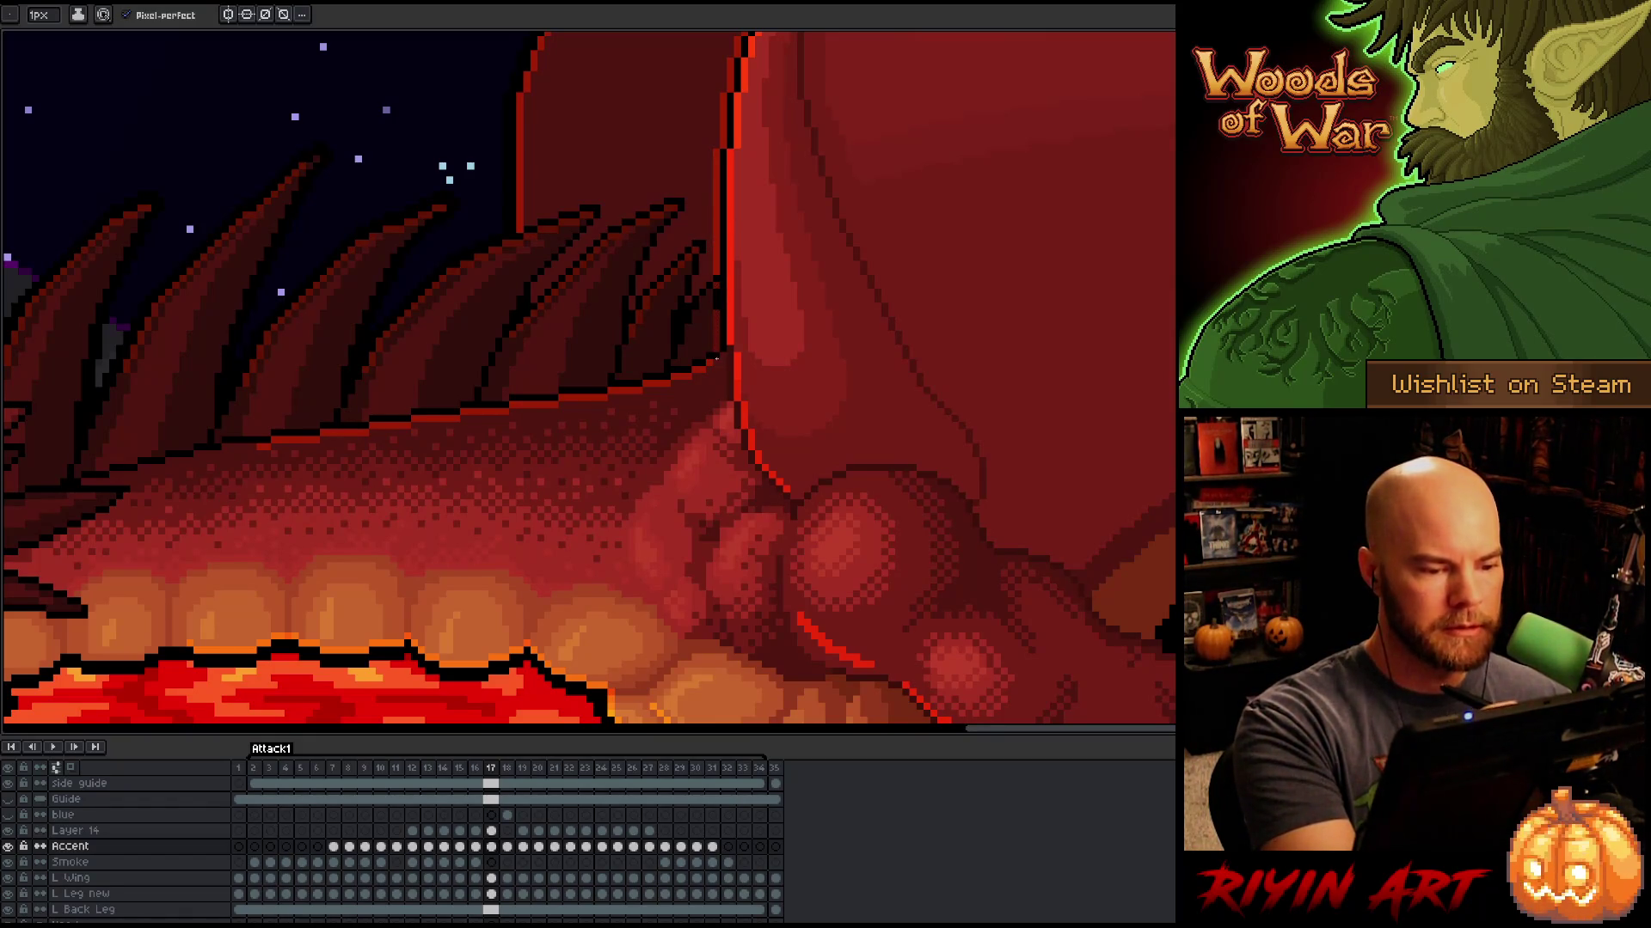
key(e)
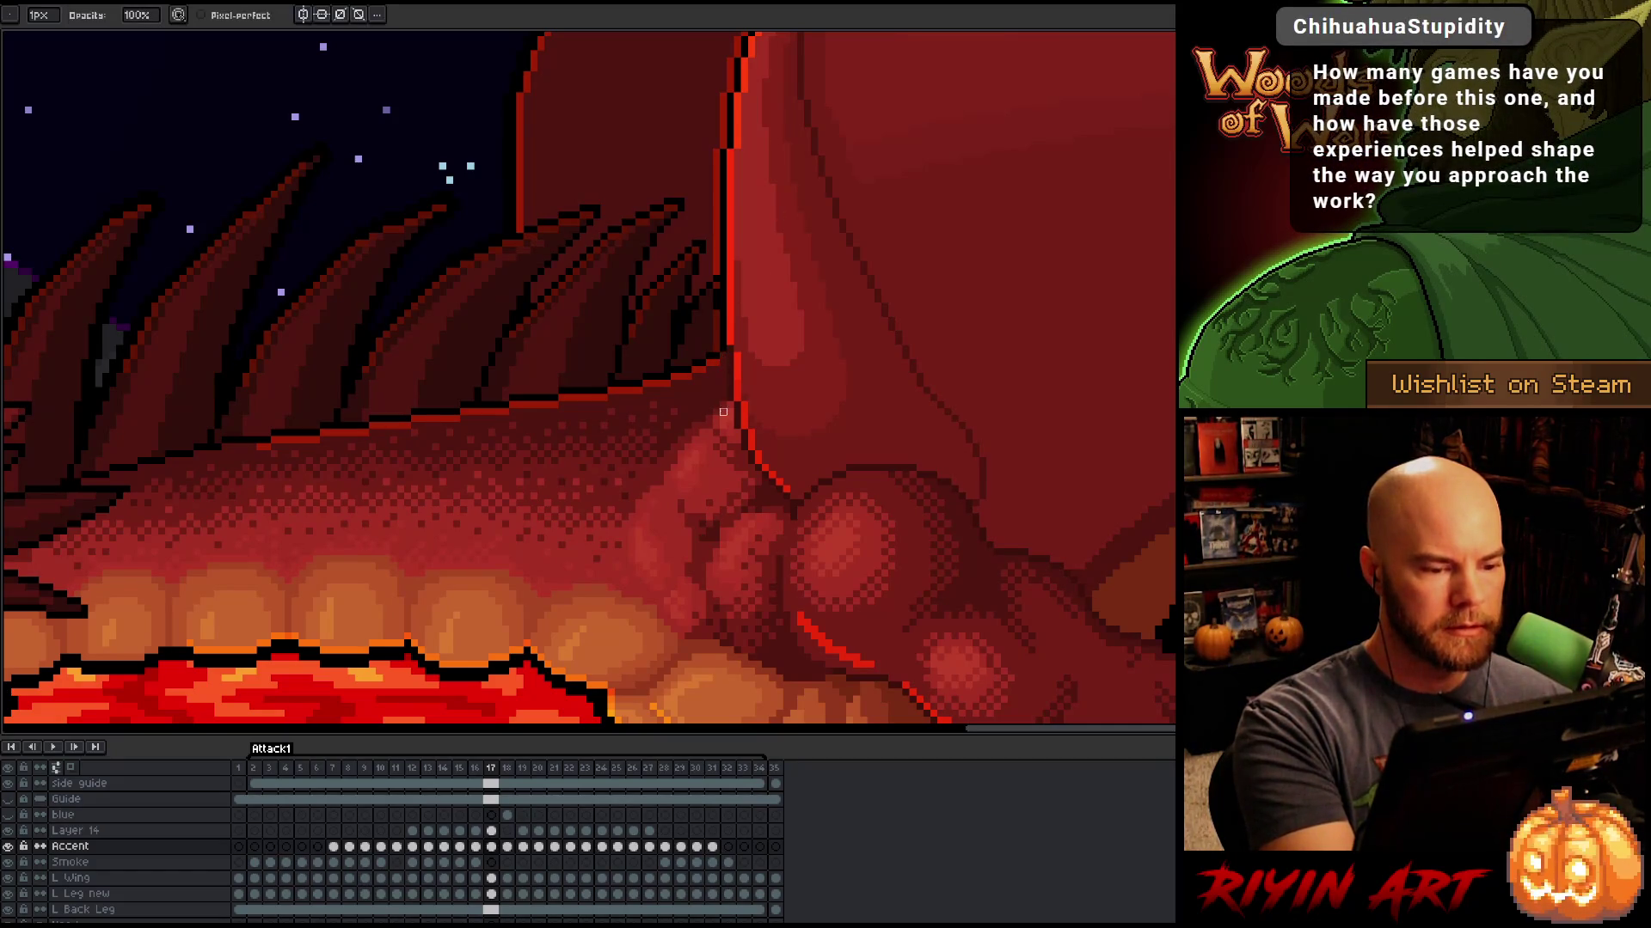
key(period)
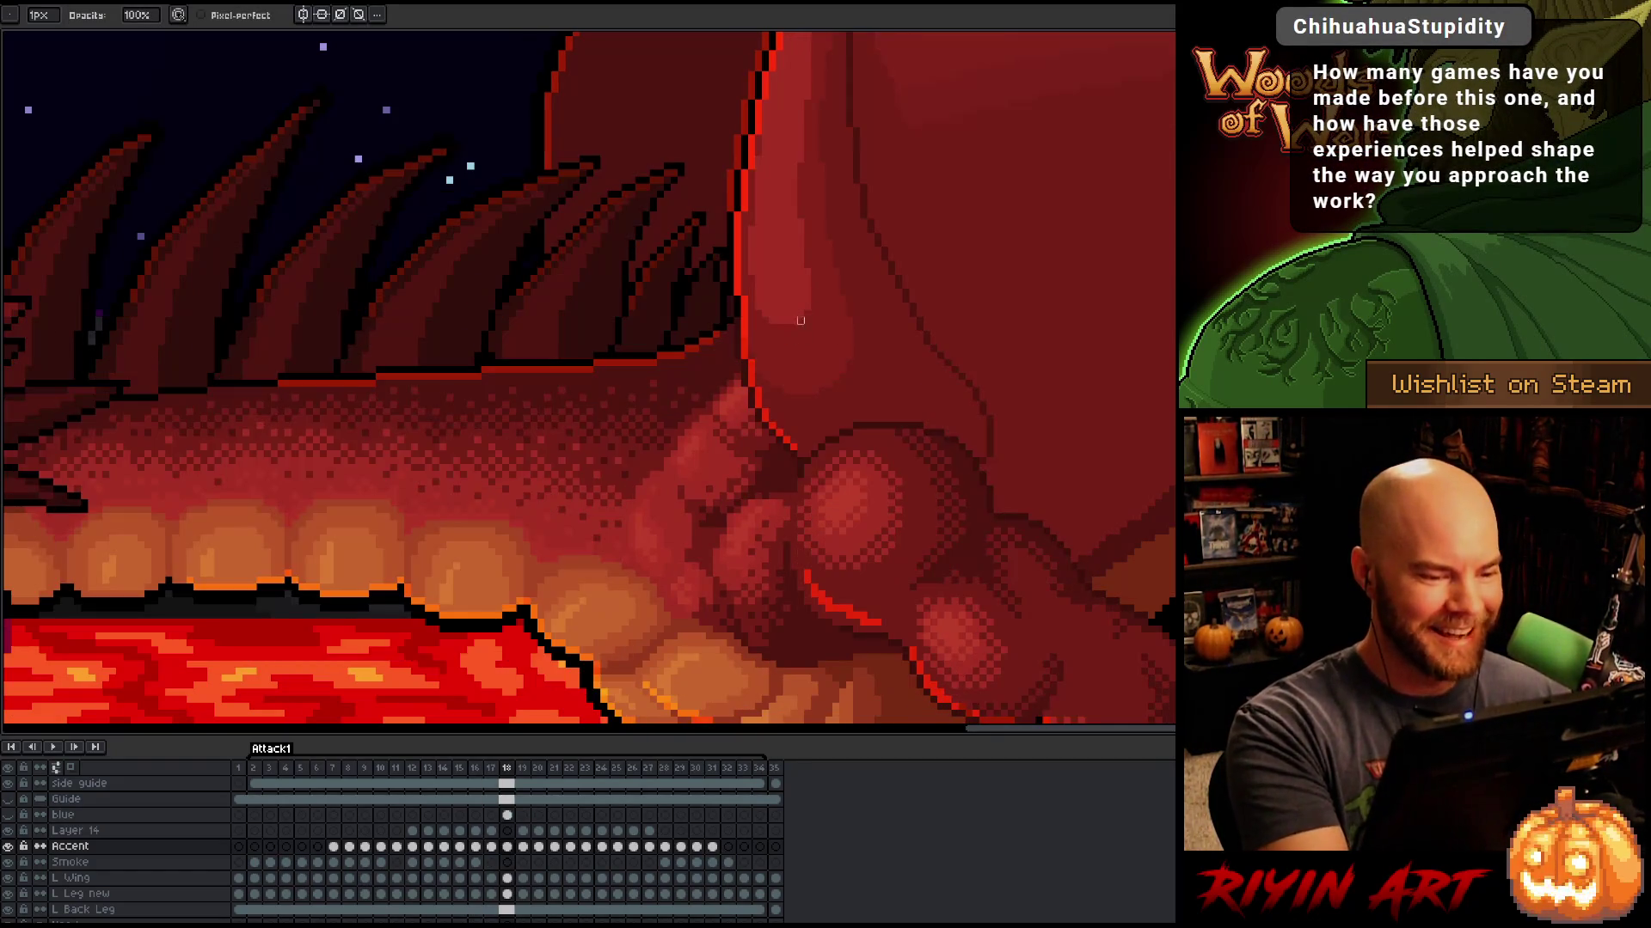
key(b)
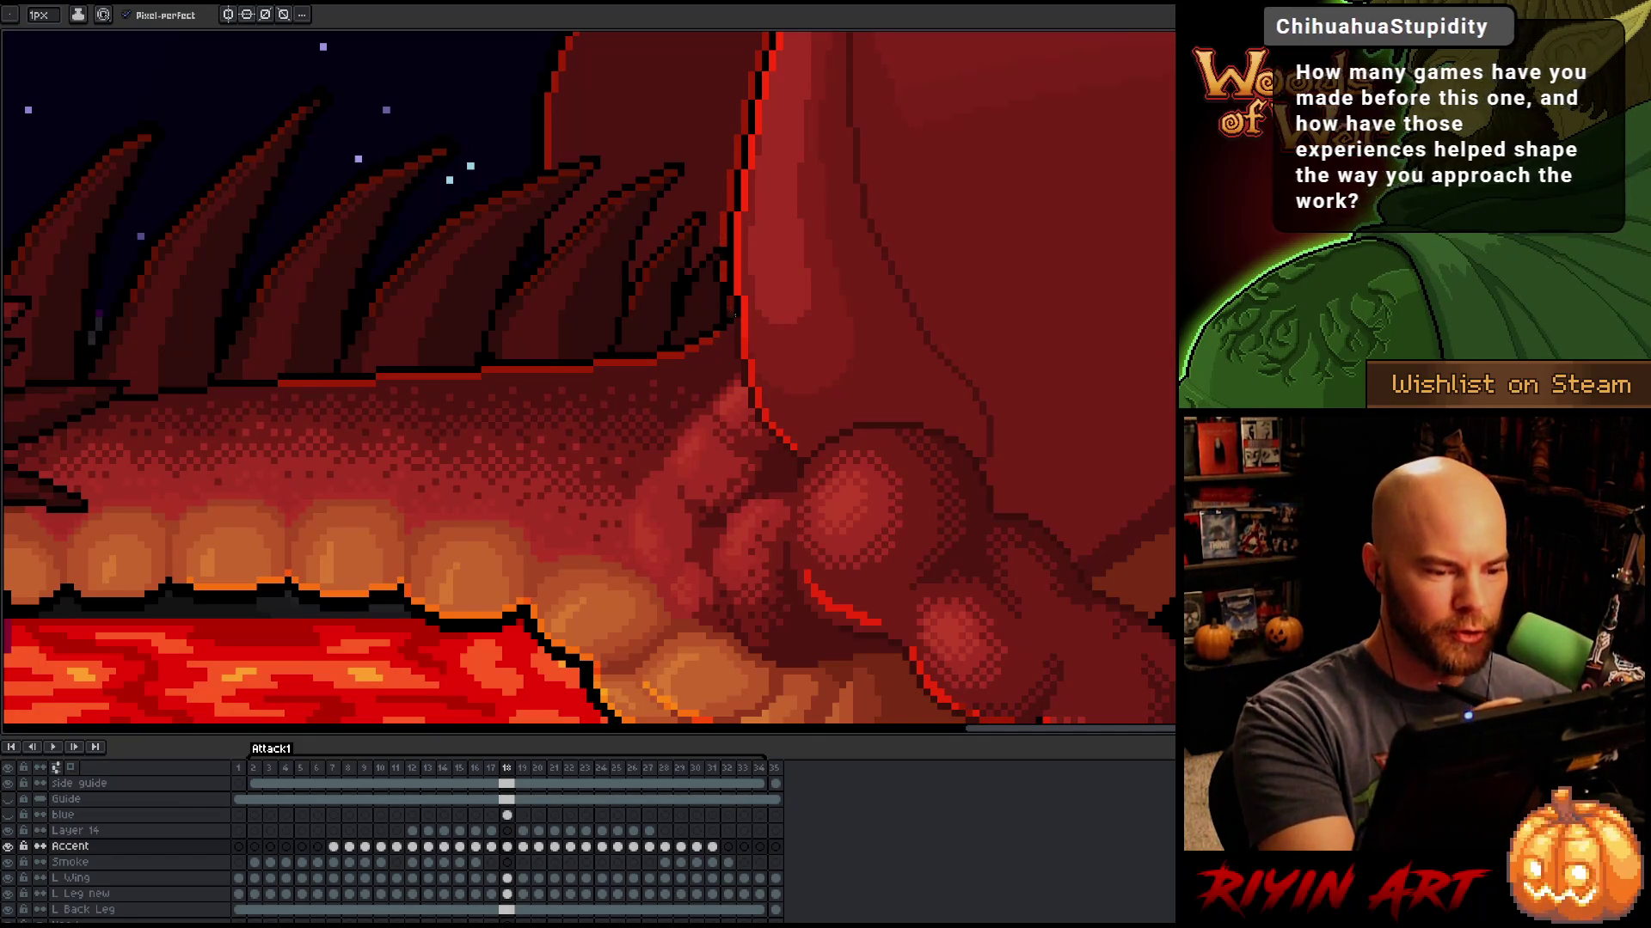
Step: Flip frame 18 against its neighbour three times, then advance to frame 19
key(comma)
key(period)
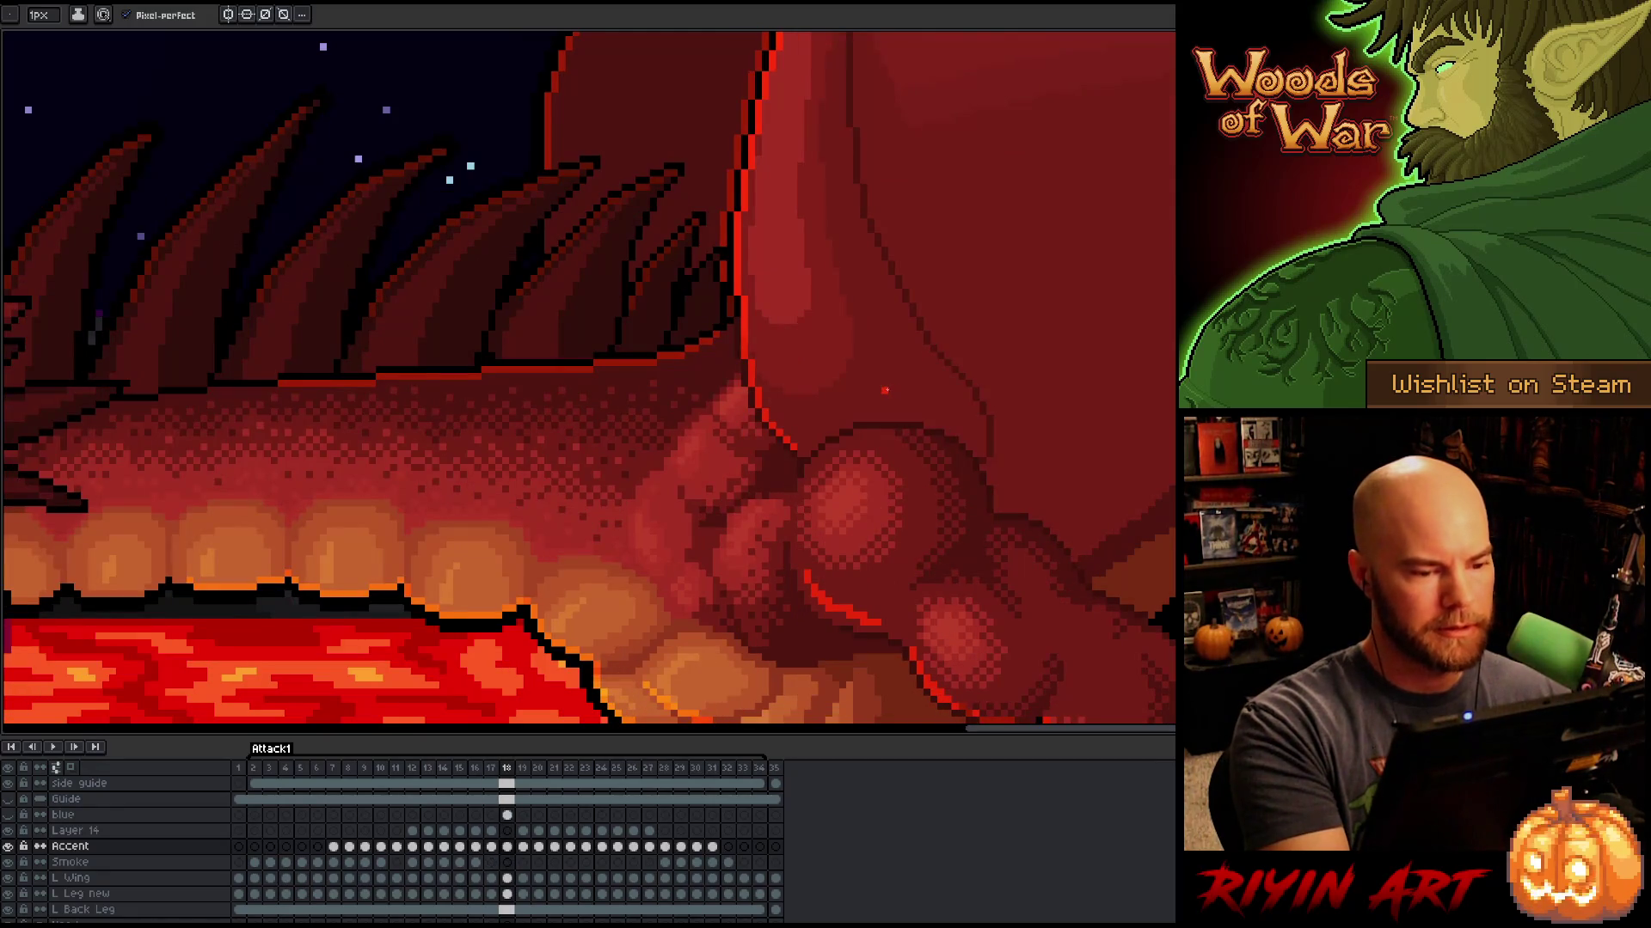
key(comma)
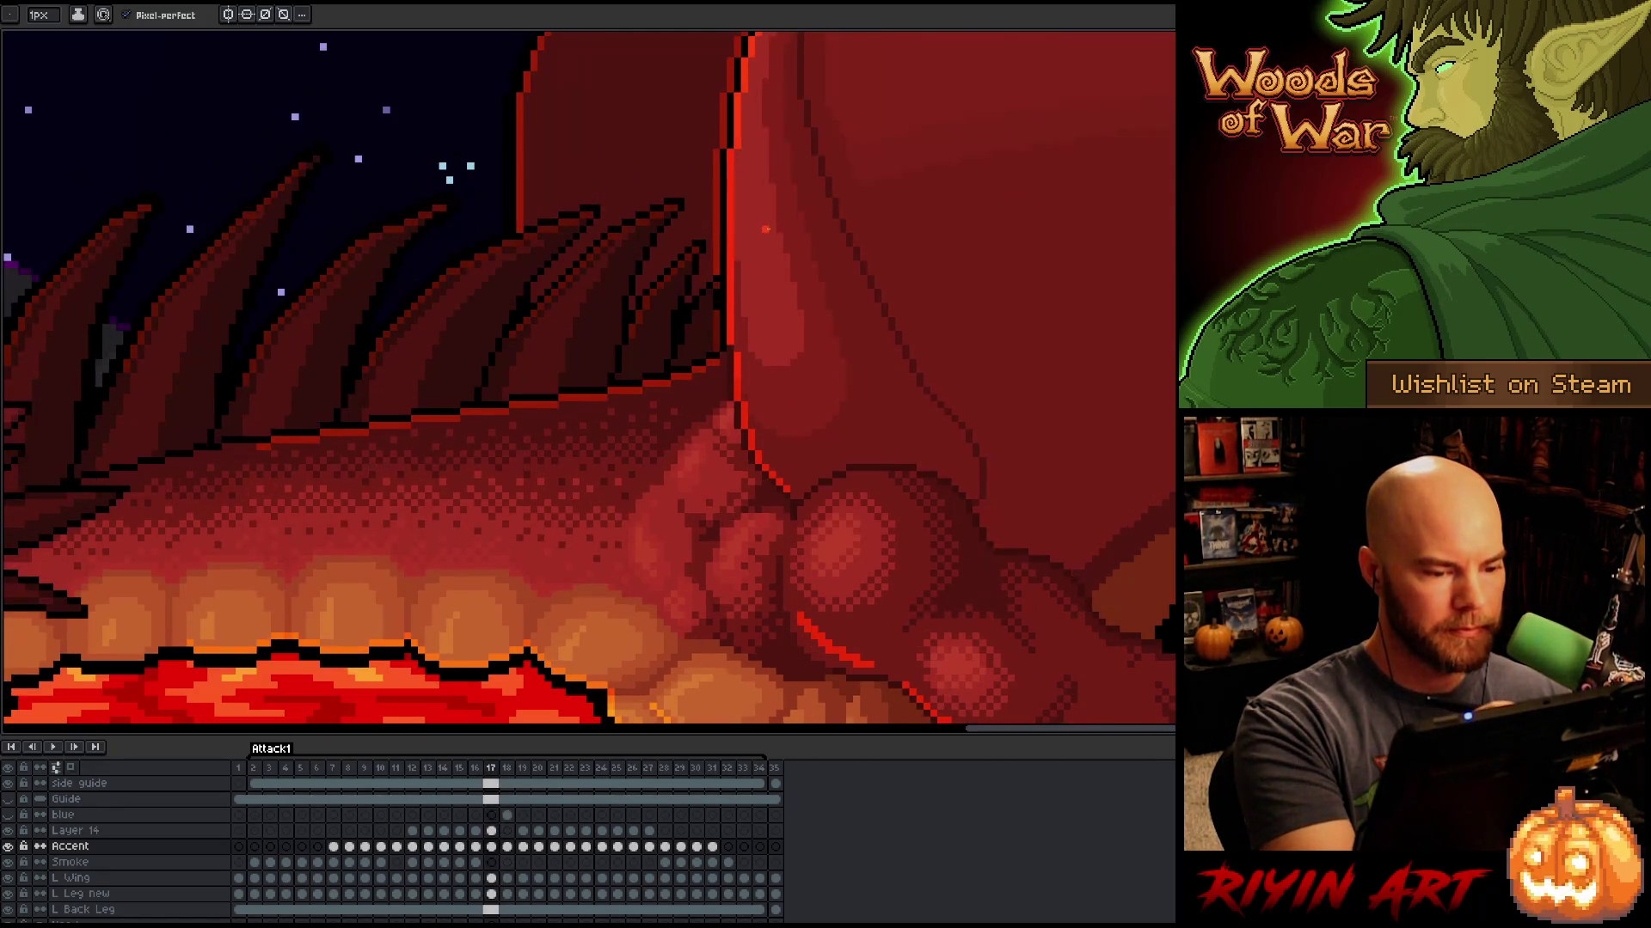
key(period)
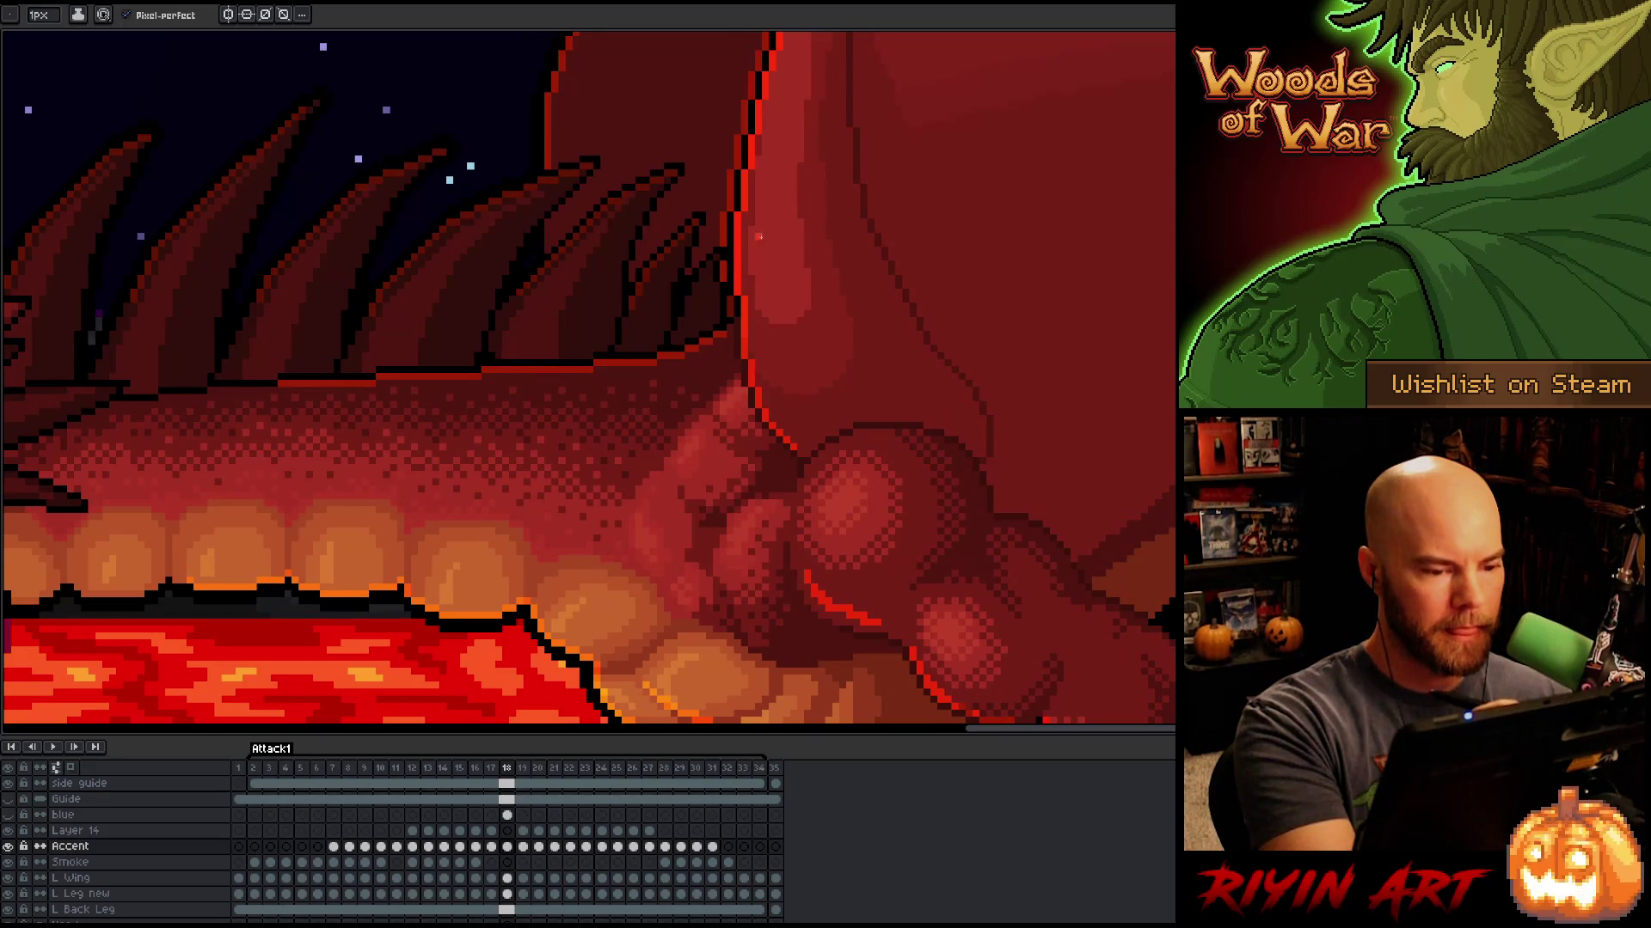
key(comma)
key(period)
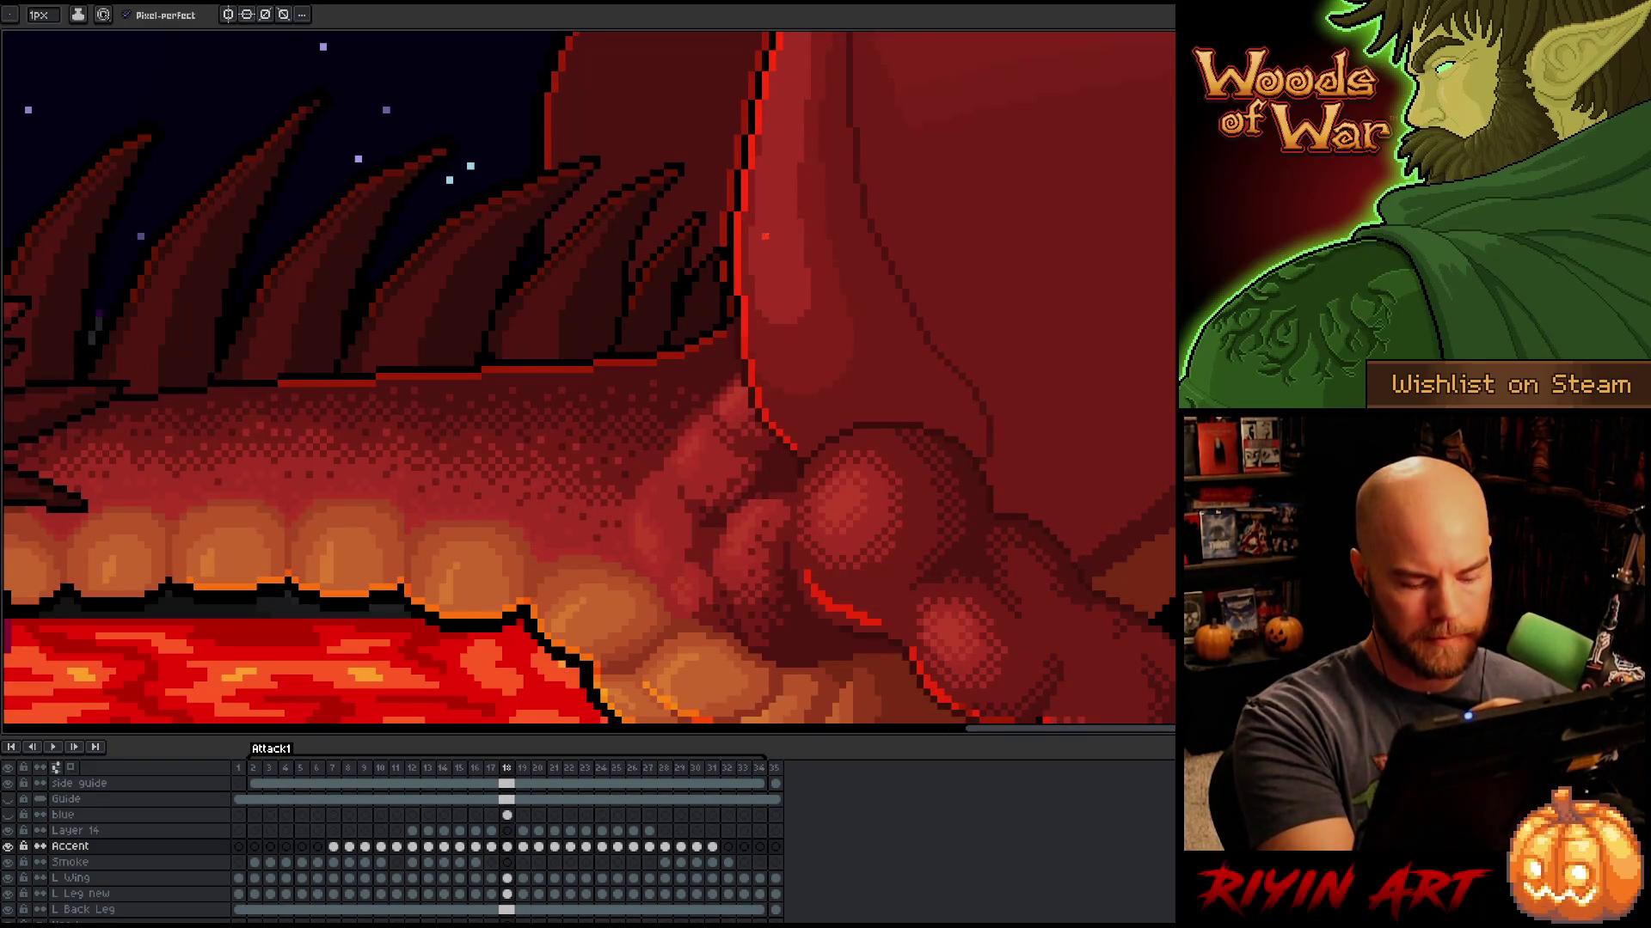
key(period)
scroll(708, 478, up, 1)
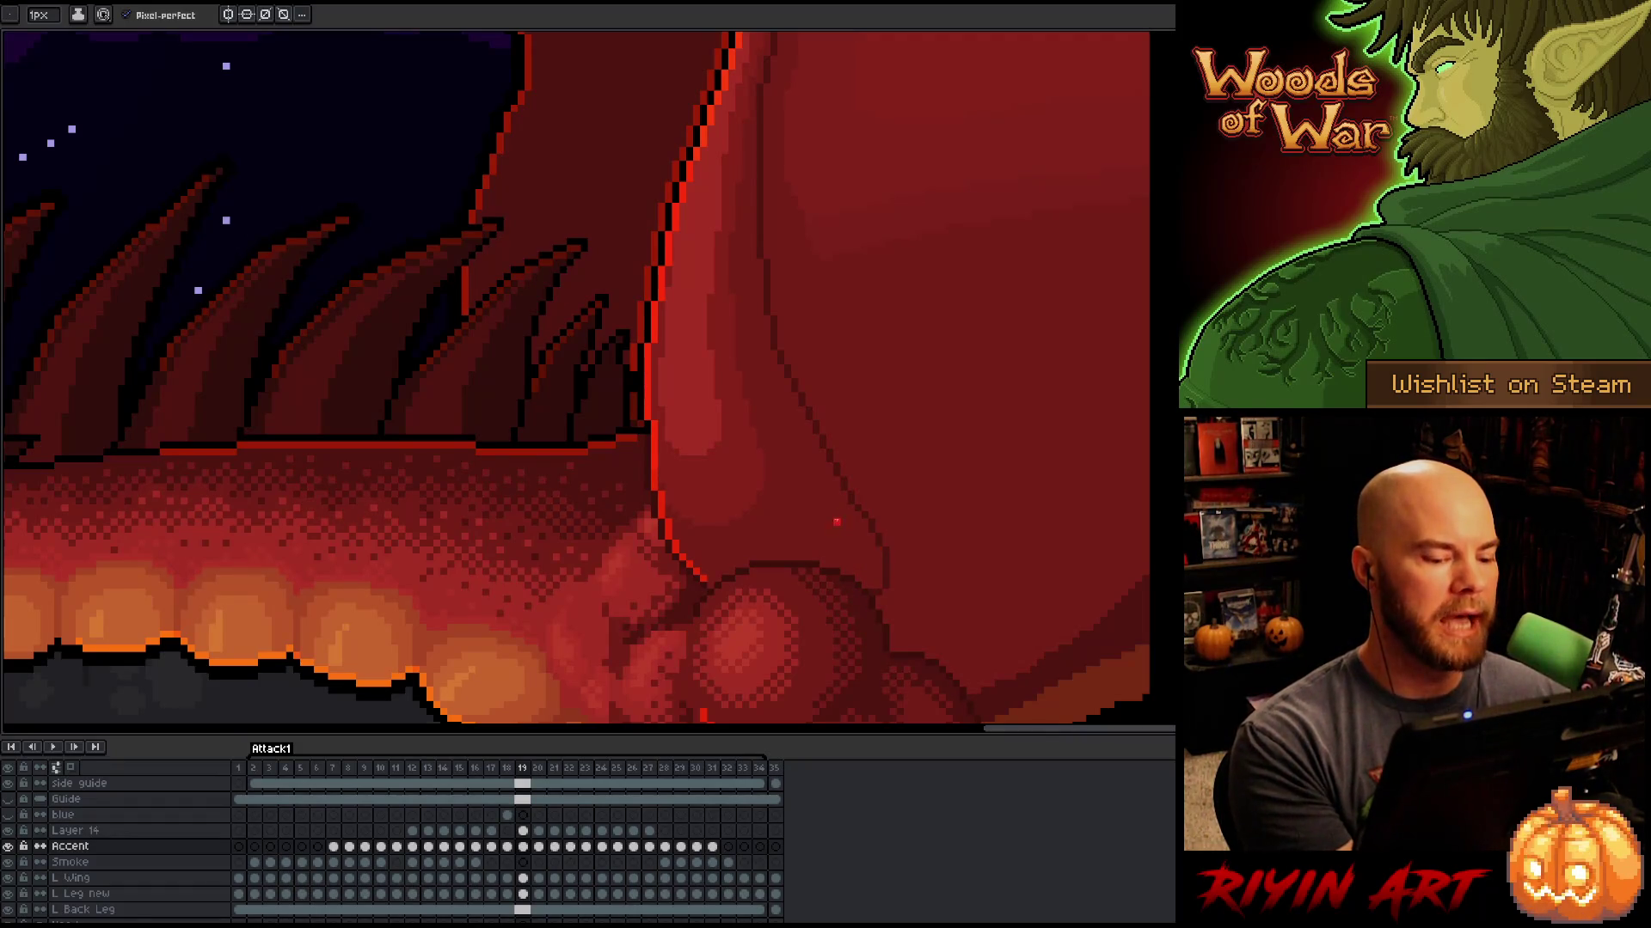
Step: Draw bright-red Pencil strokes along the wing edge on frames 20 and 21
key(period)
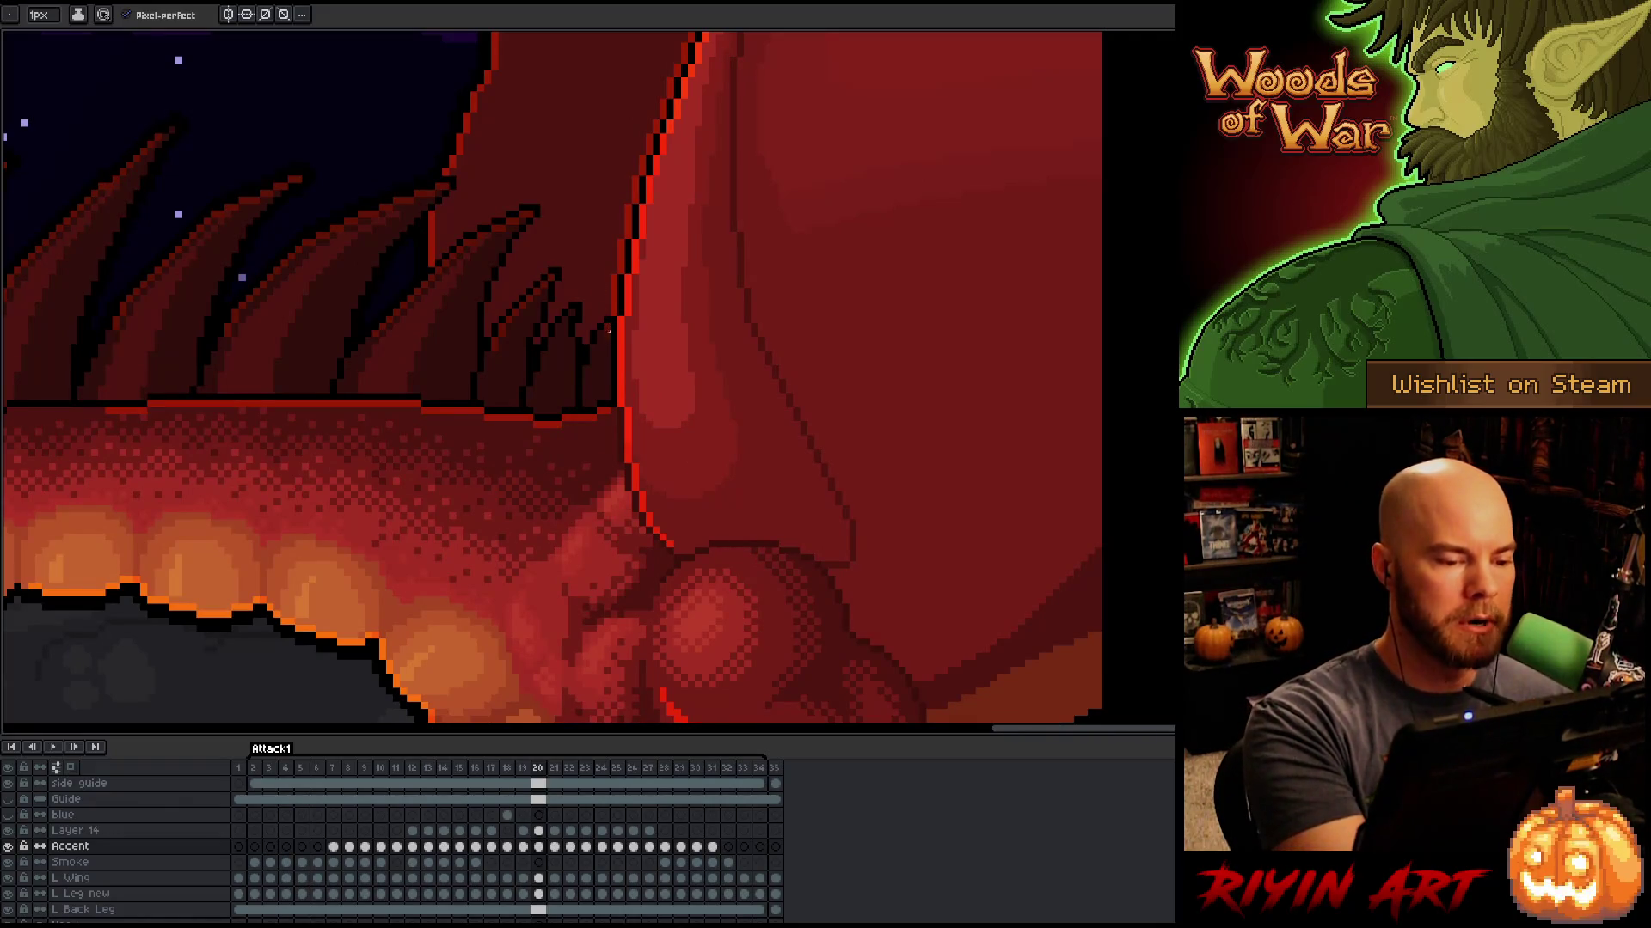
drag(606, 344, 607, 393)
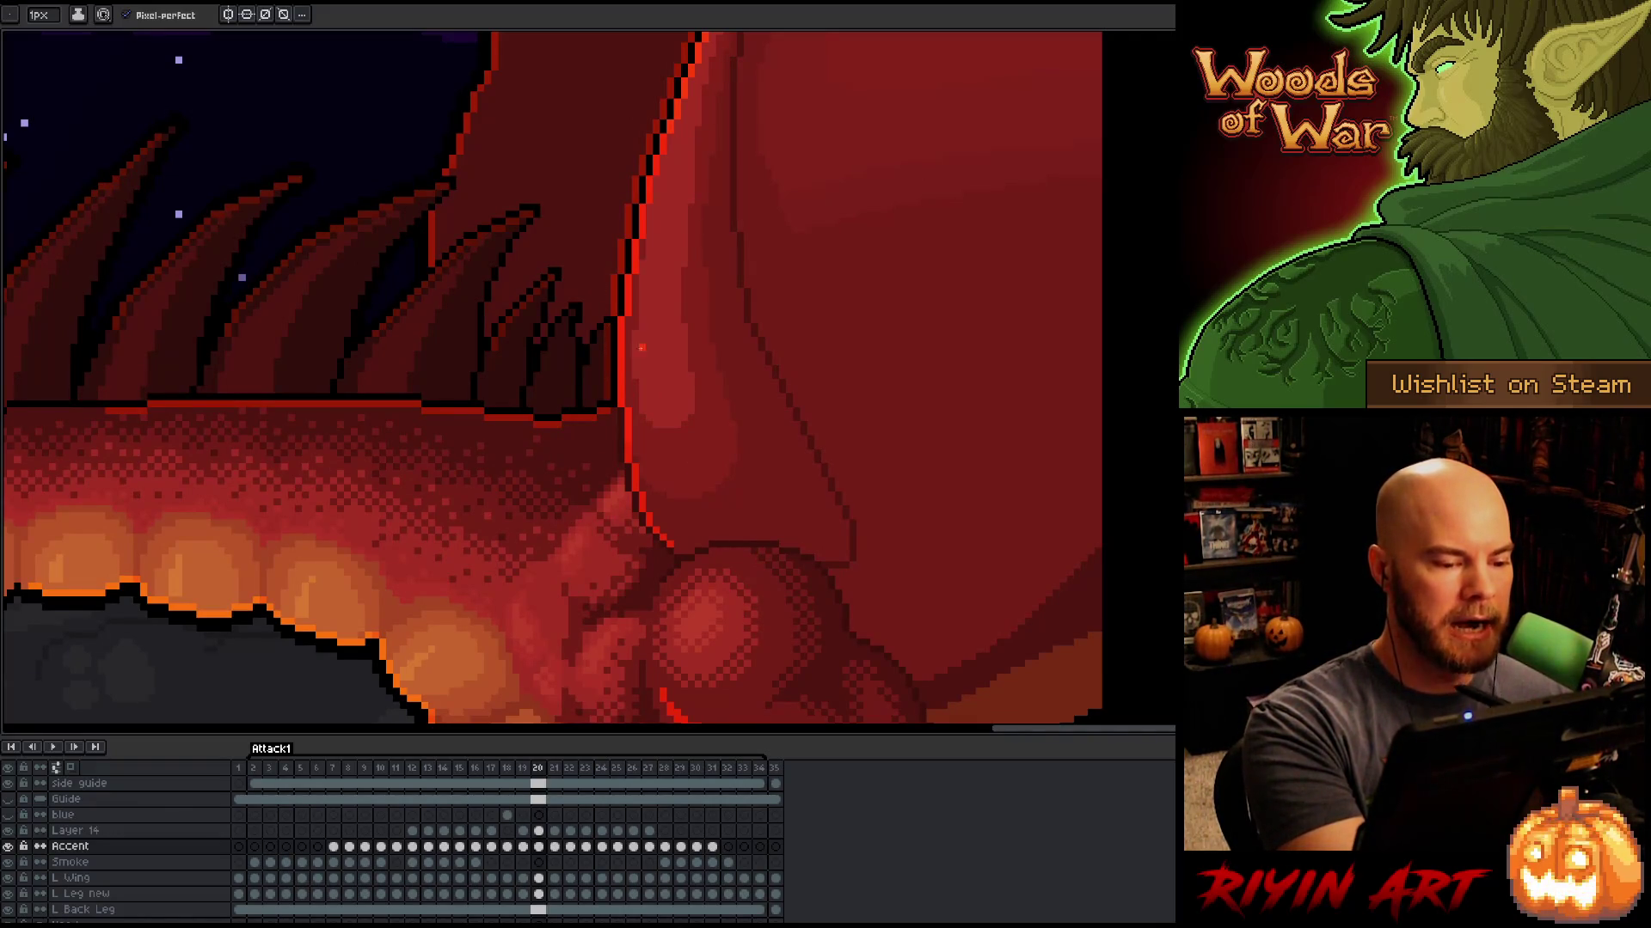
key(period)
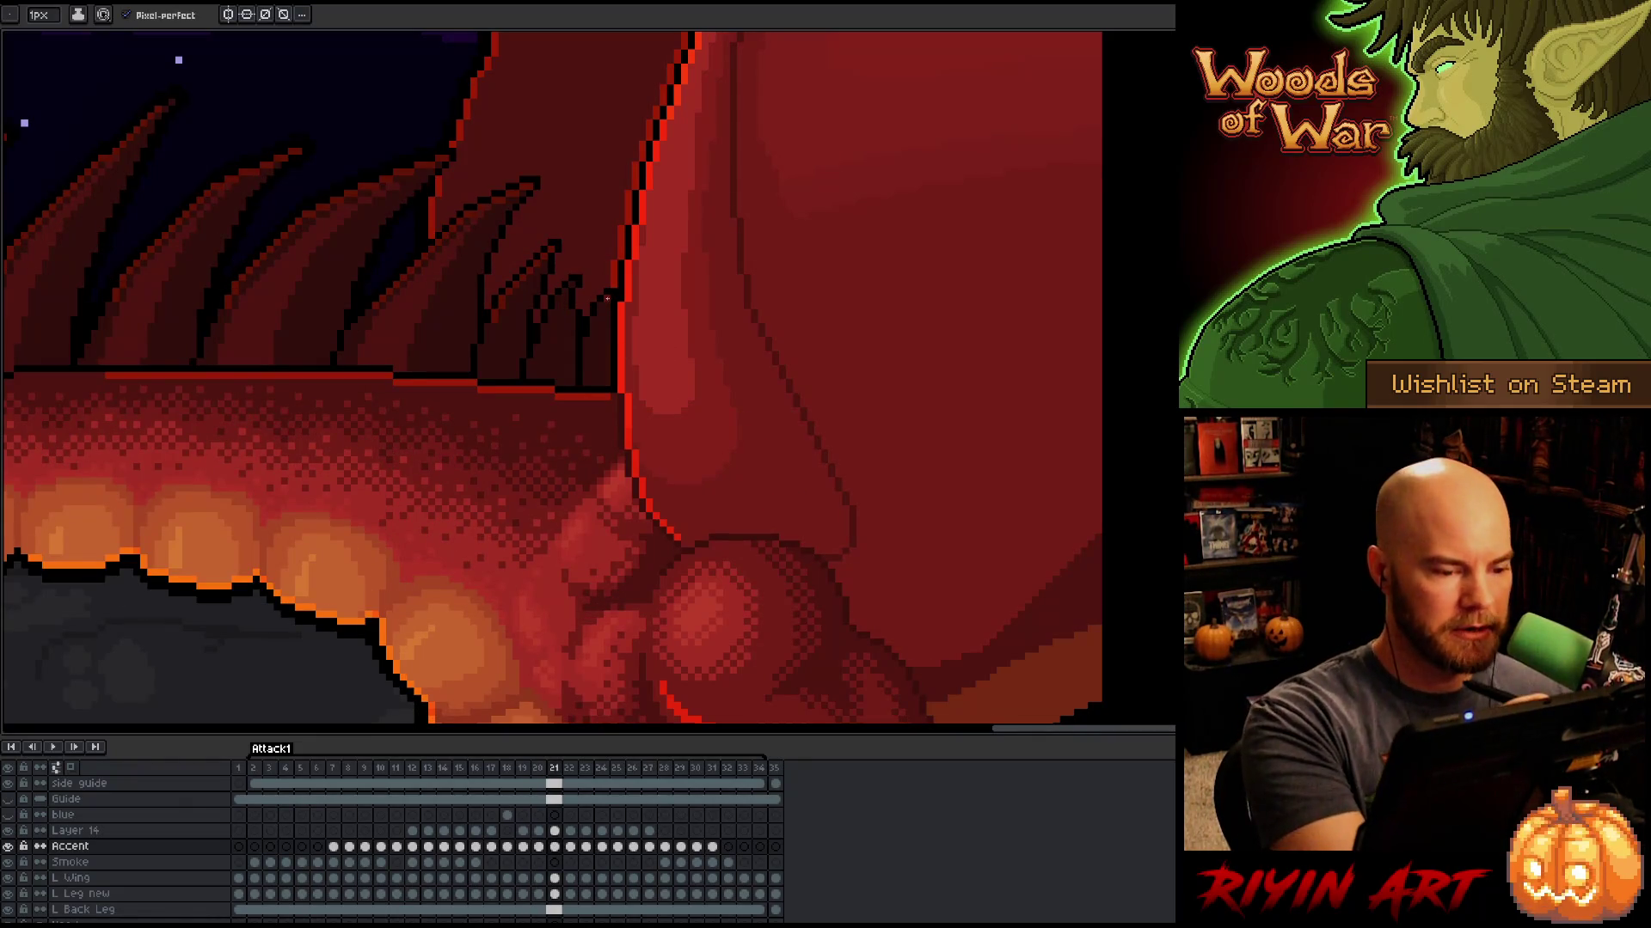
drag(607, 298, 608, 386)
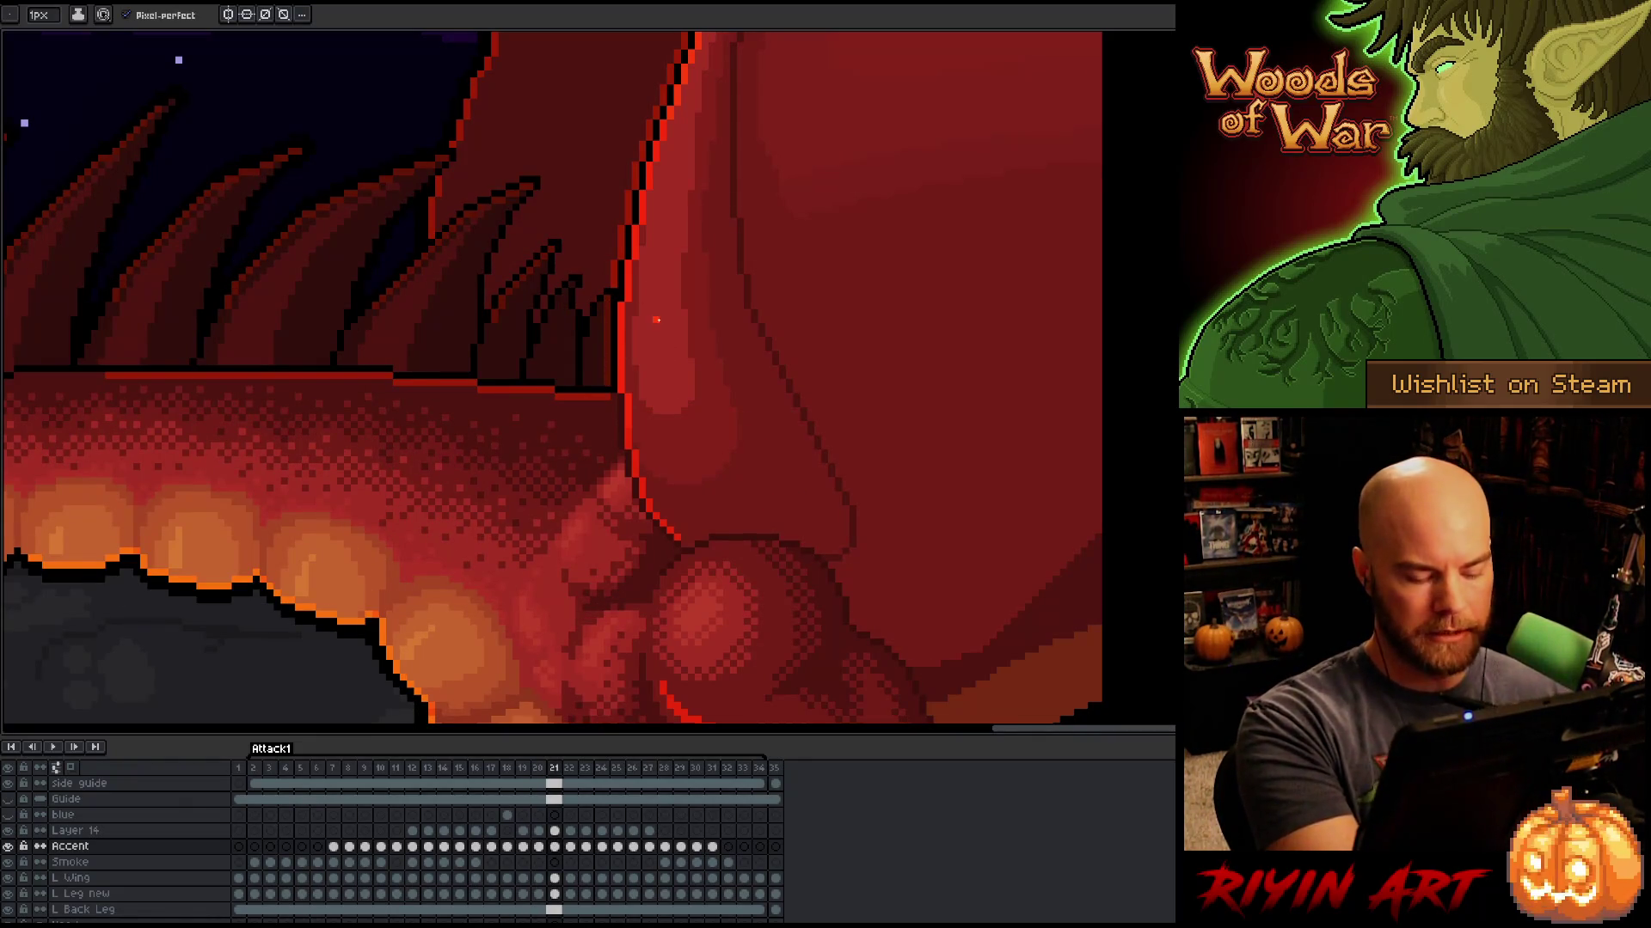
Step: Compare frames 22–23, add a short bright-red wing outline stroke on frame 24, then solo the Accent layer
key(period)
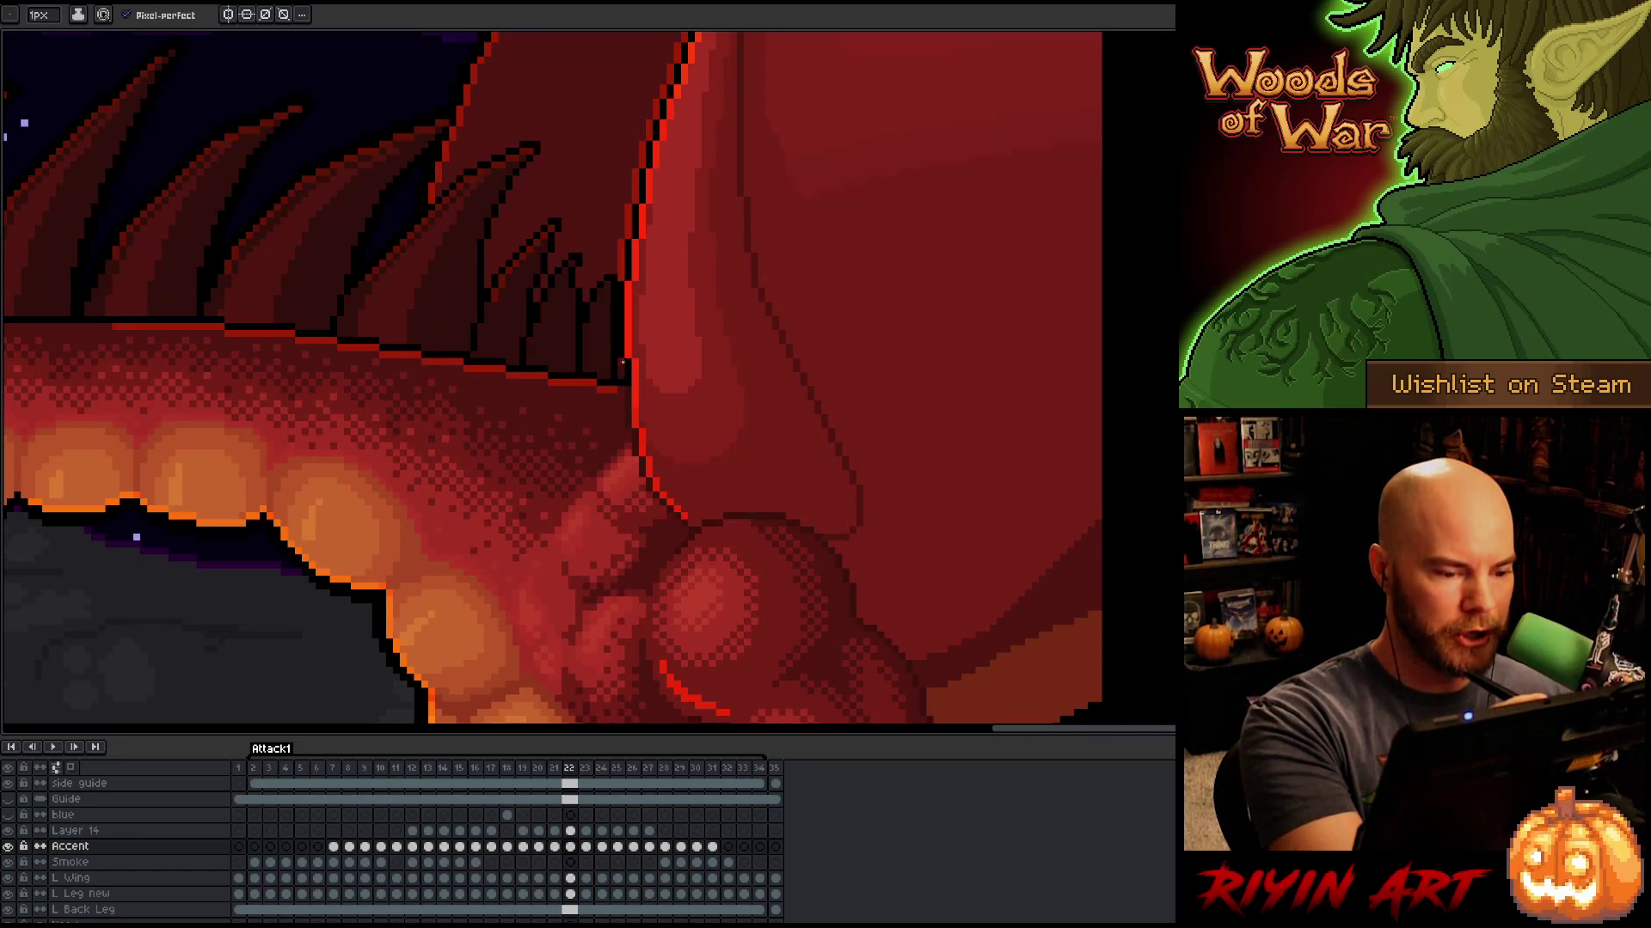
key(comma)
key(period)
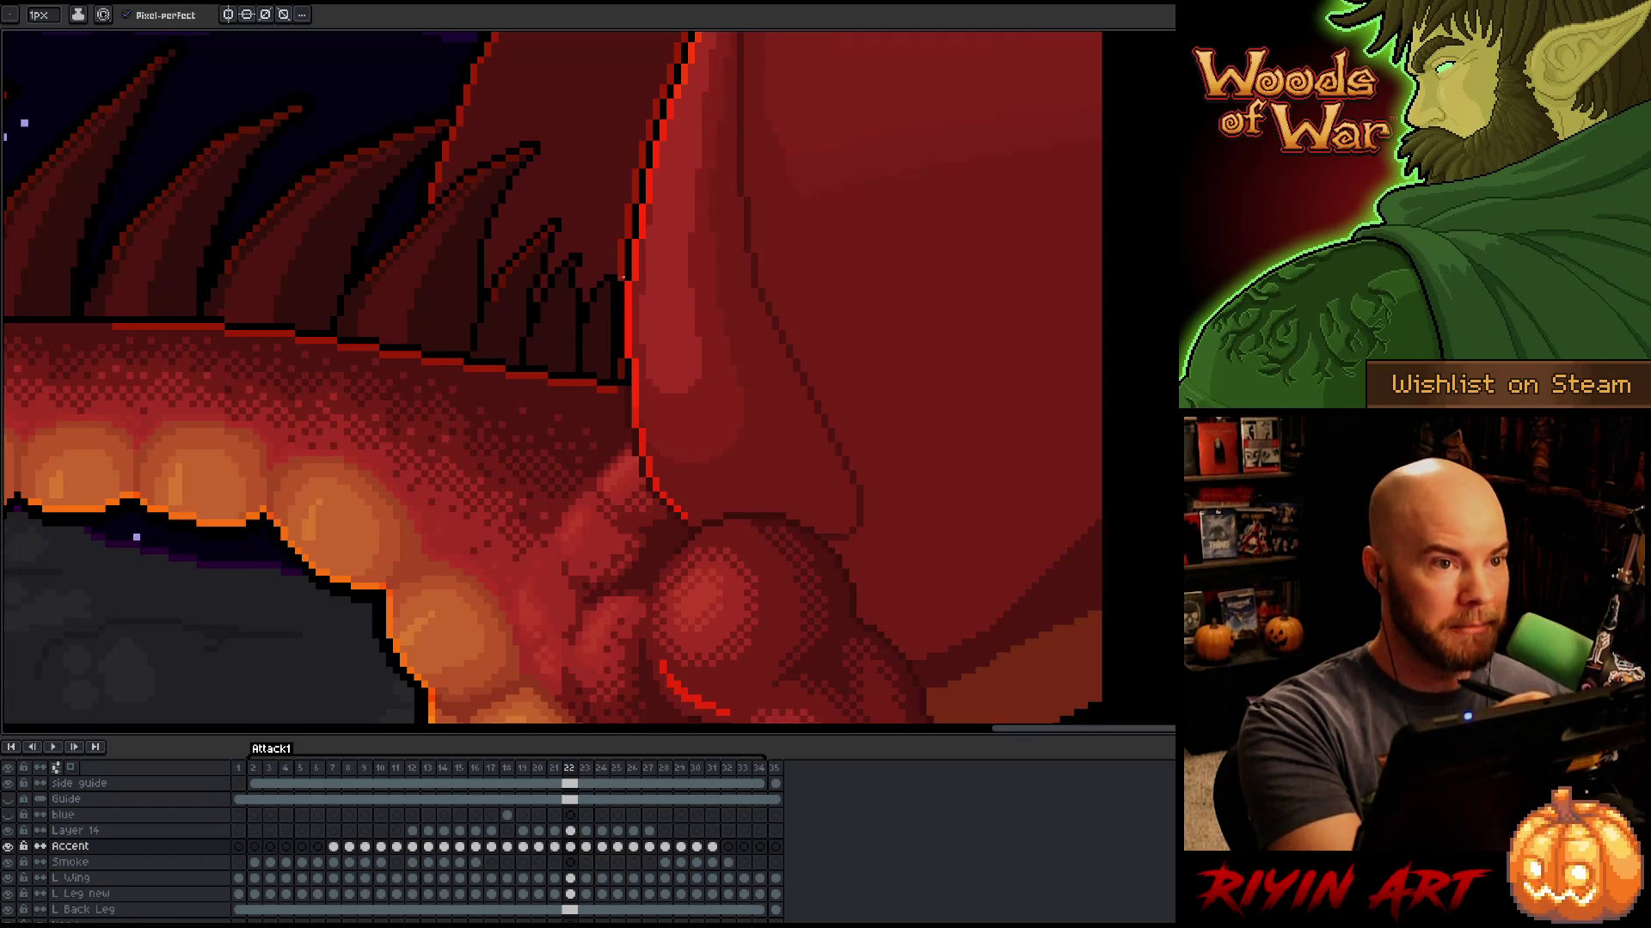
key(period)
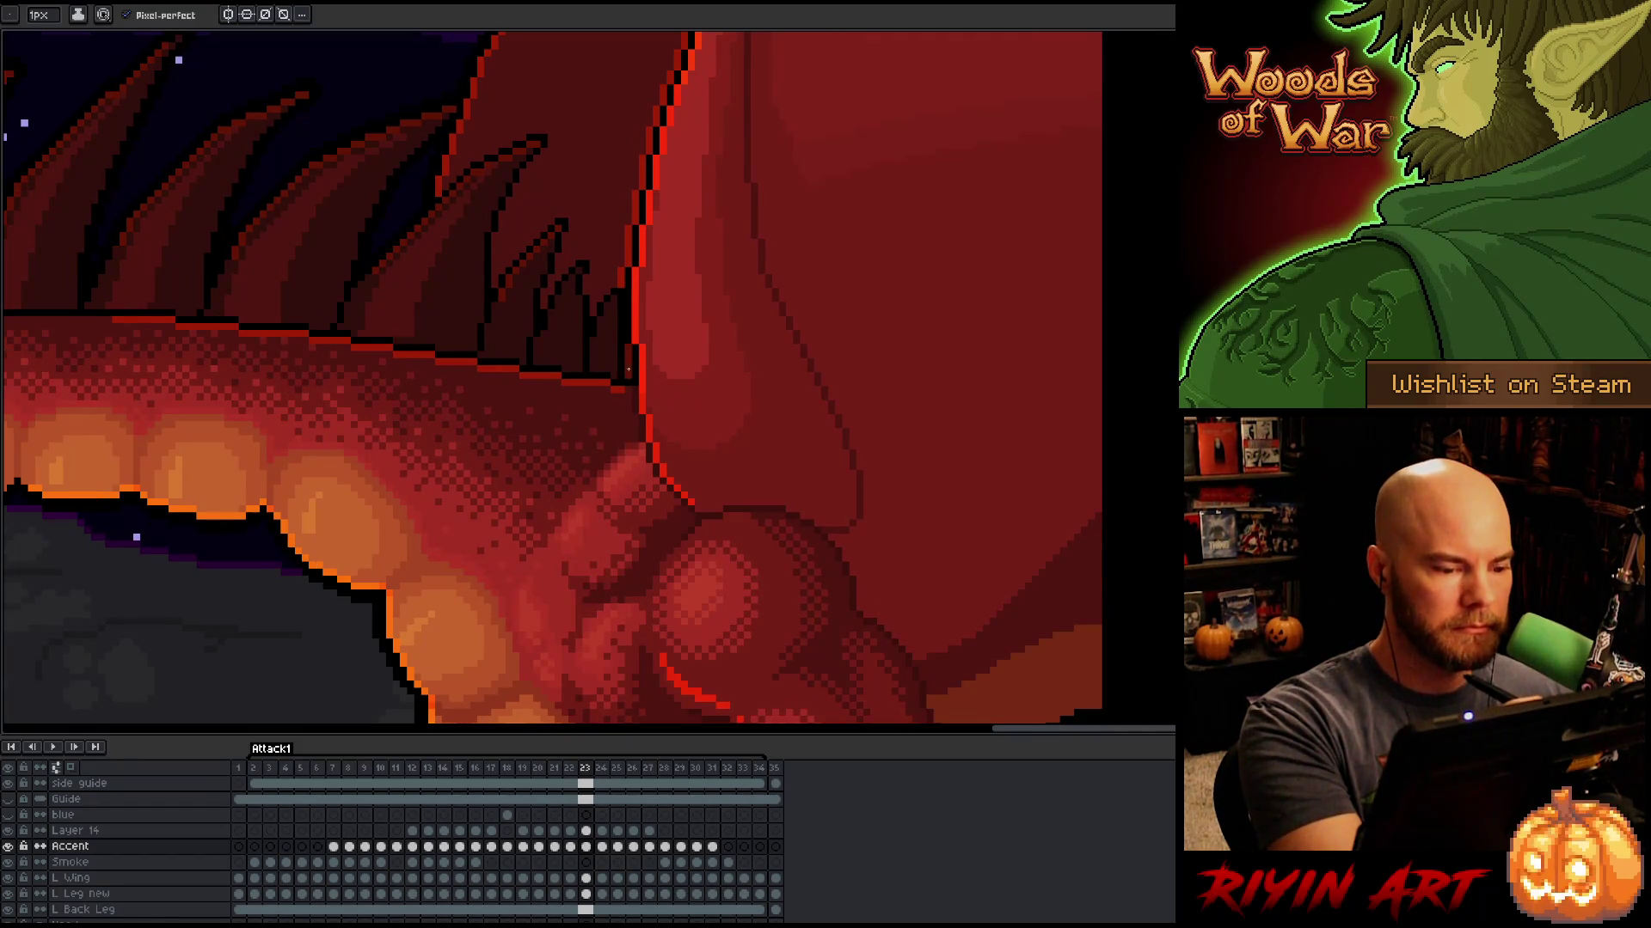
key(comma)
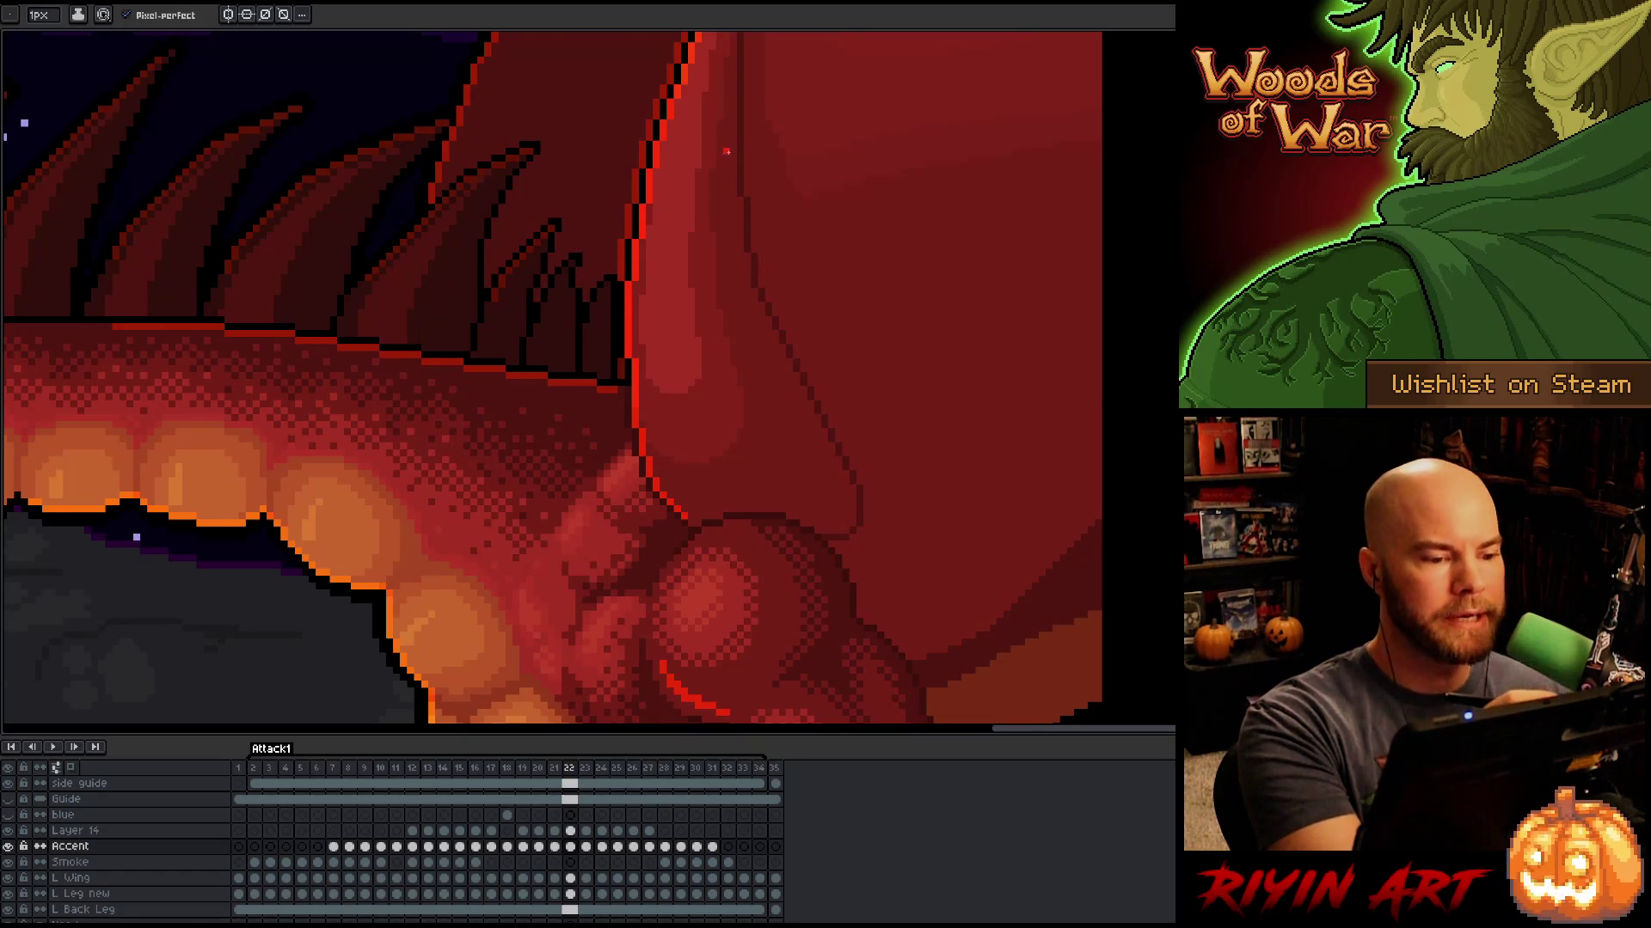
key(period)
key(period)
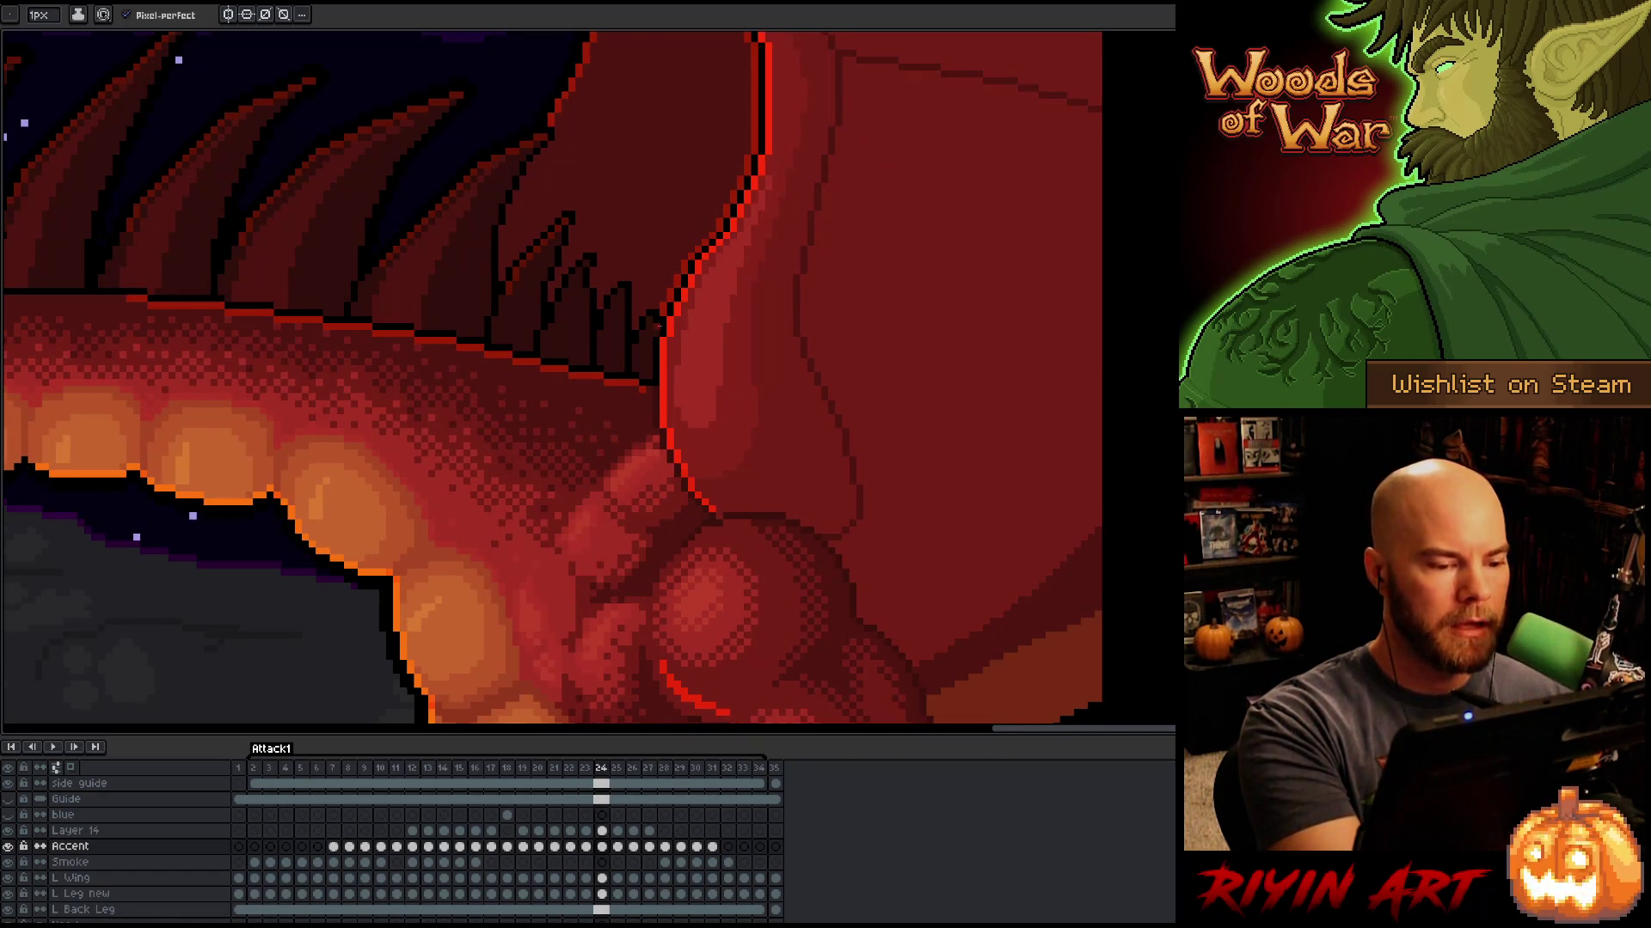
drag(651, 346, 649, 377)
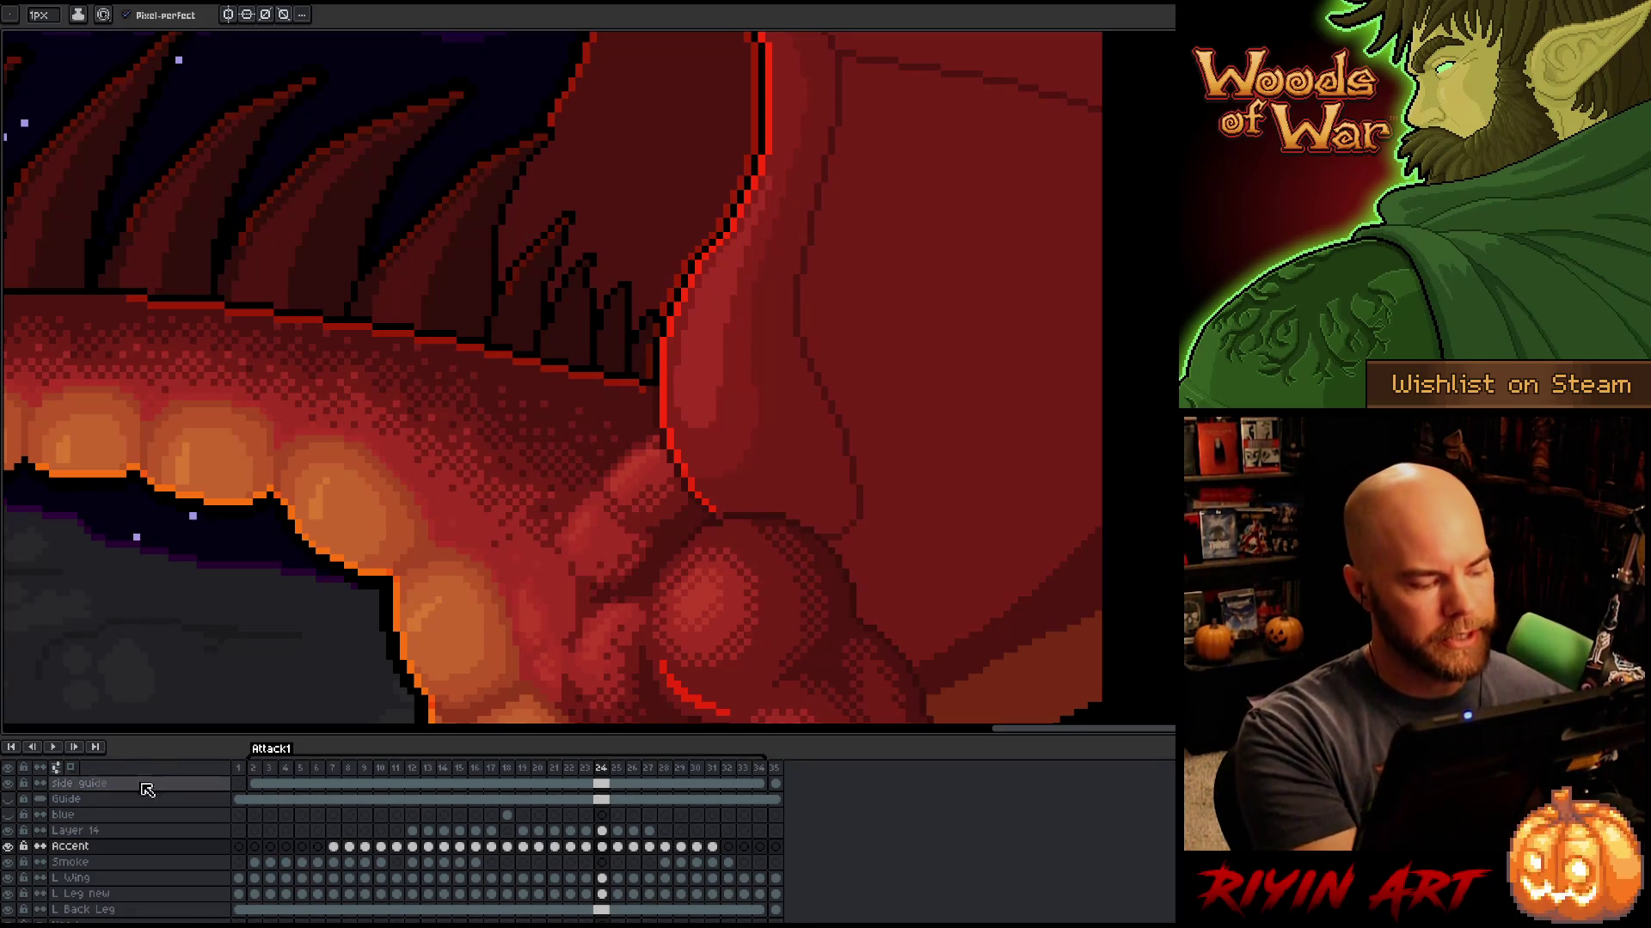
alt+click(8, 847)
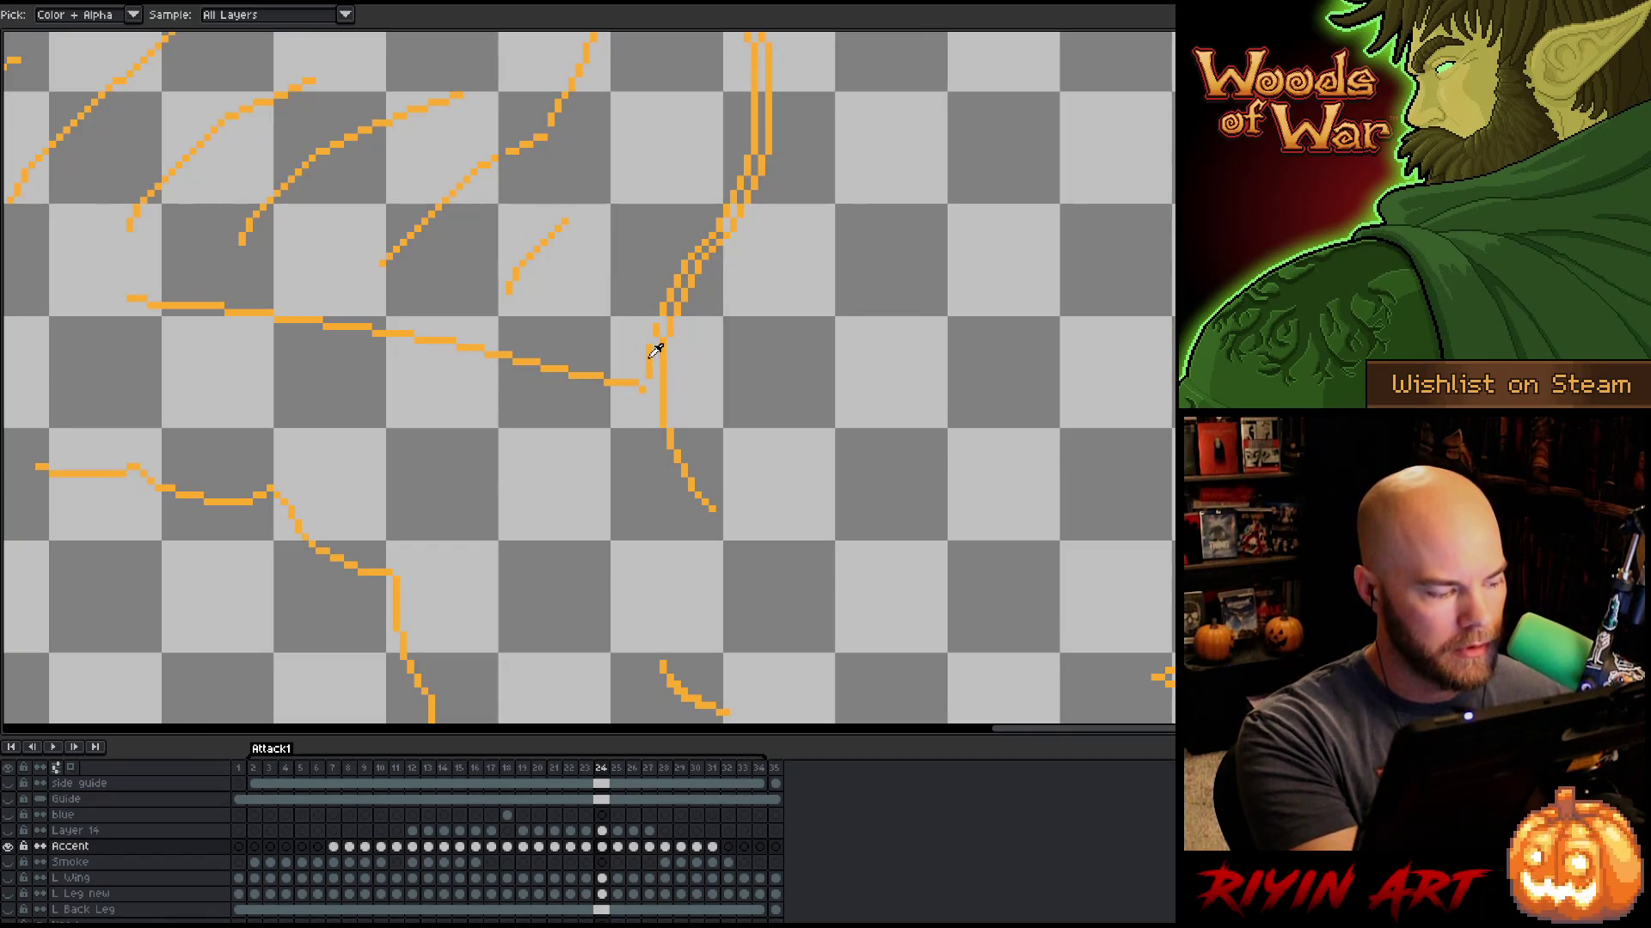
Step: Toggle the full-screen canvas view to inspect the orange Accent guide lines alone
key(v)
key(ctrl+f)
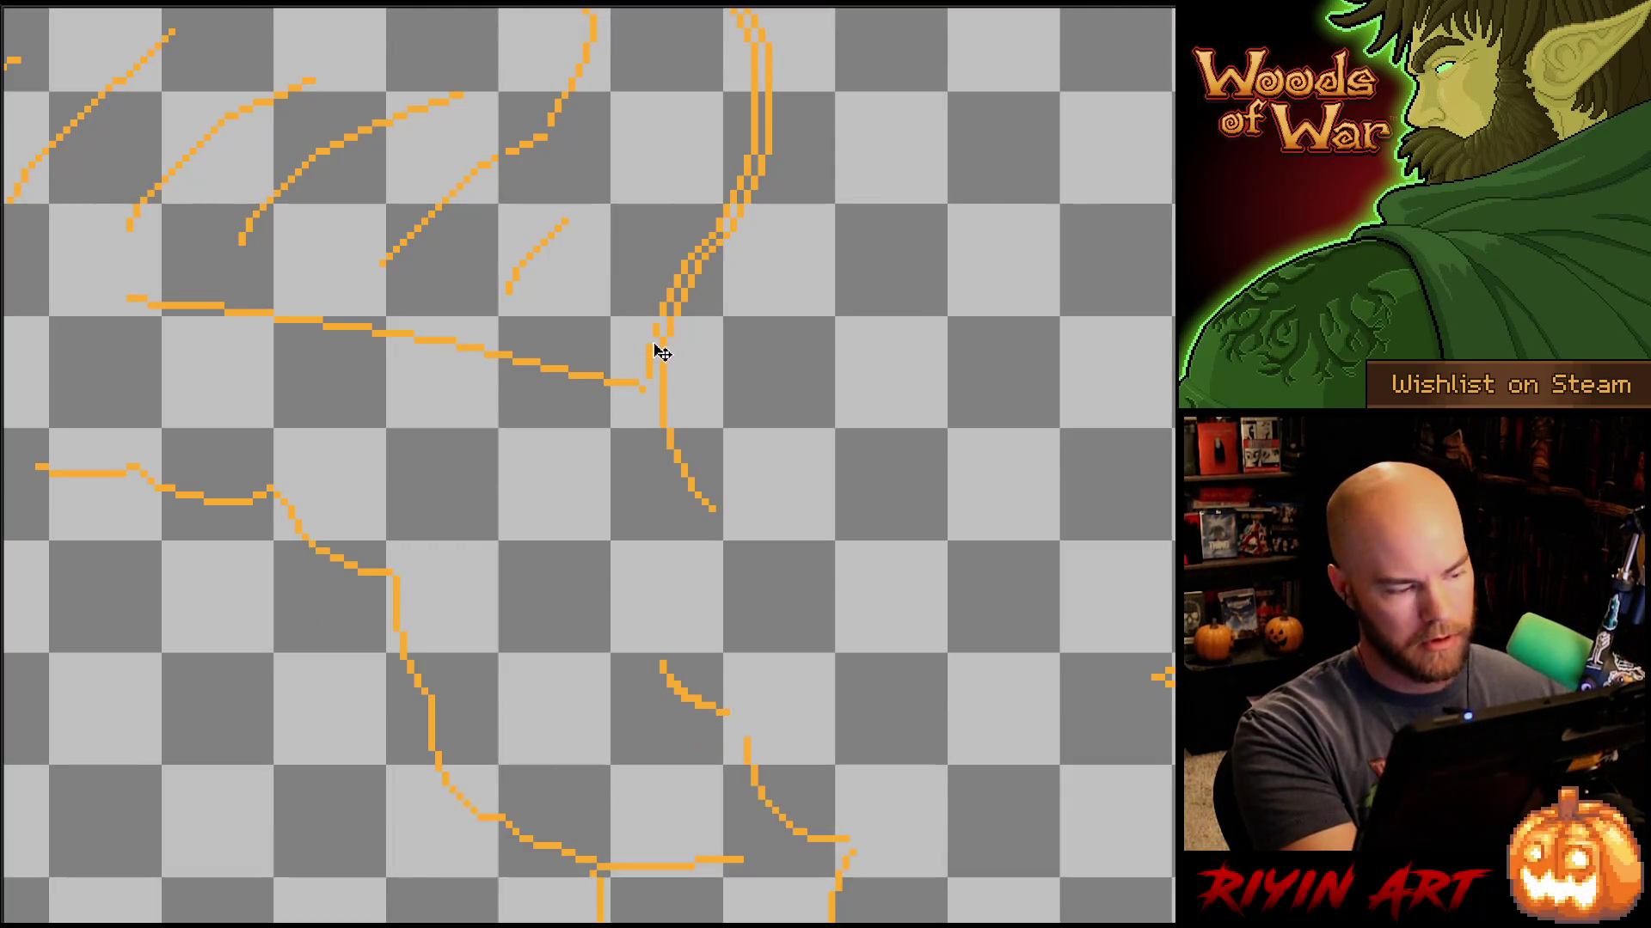
key(b)
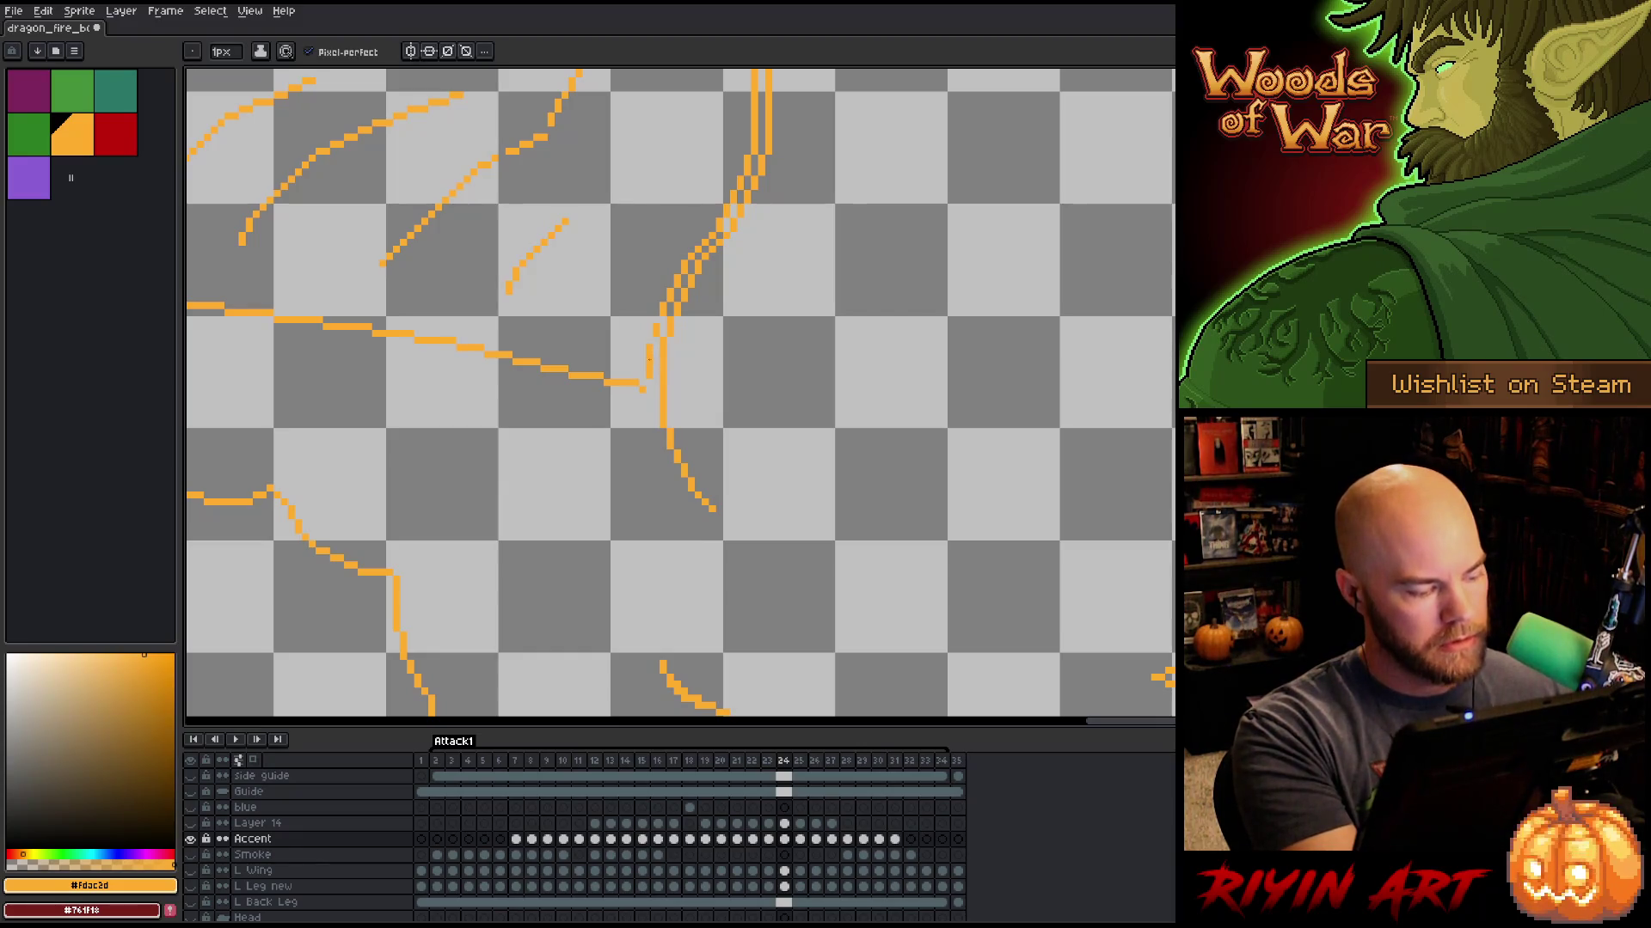
key(v)
key(ctrl+f)
key(Tab)
key(ctrl+f)
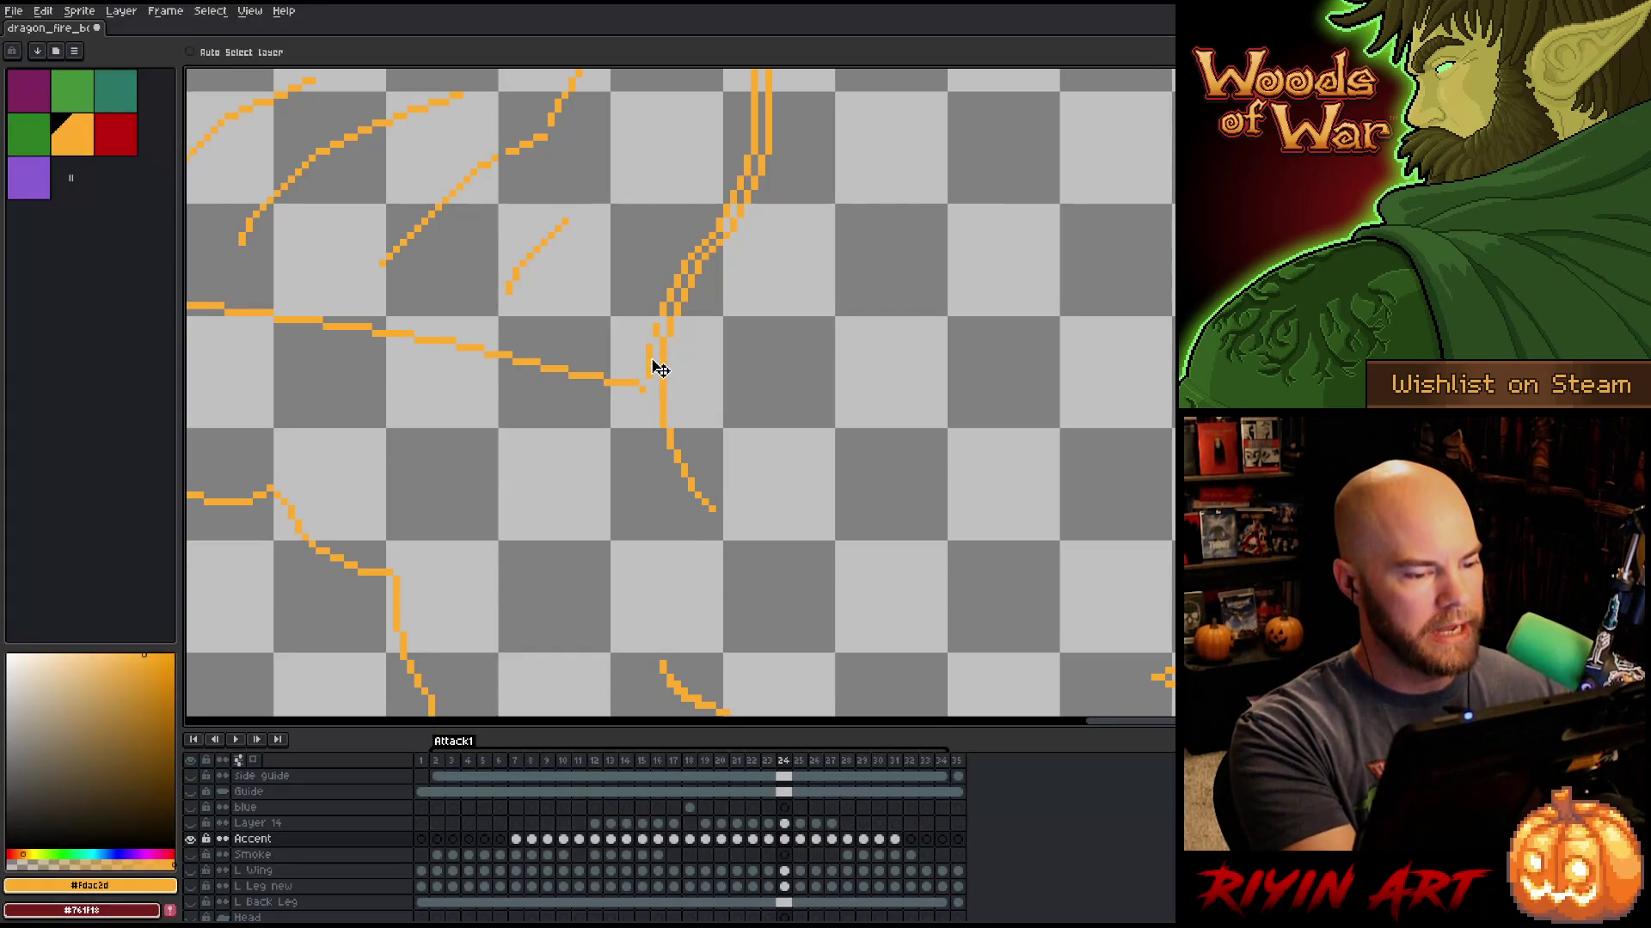
key(ctrl+f)
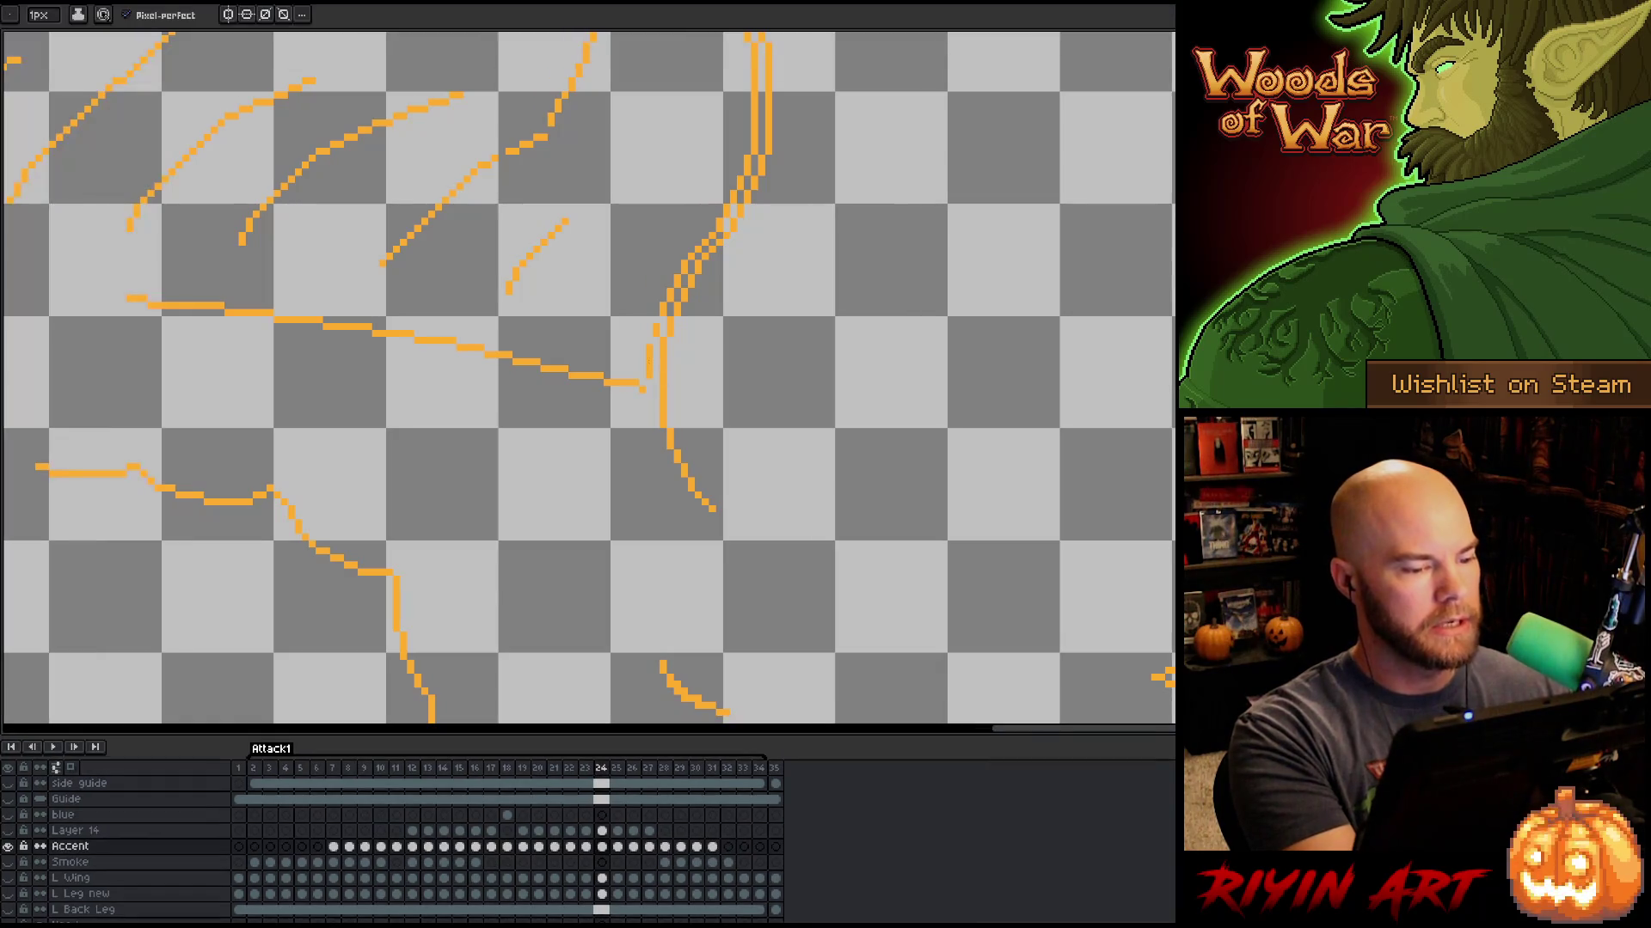
Step: Show all other layers again and advance through frame 25 to frame 26
alt+click(8, 846)
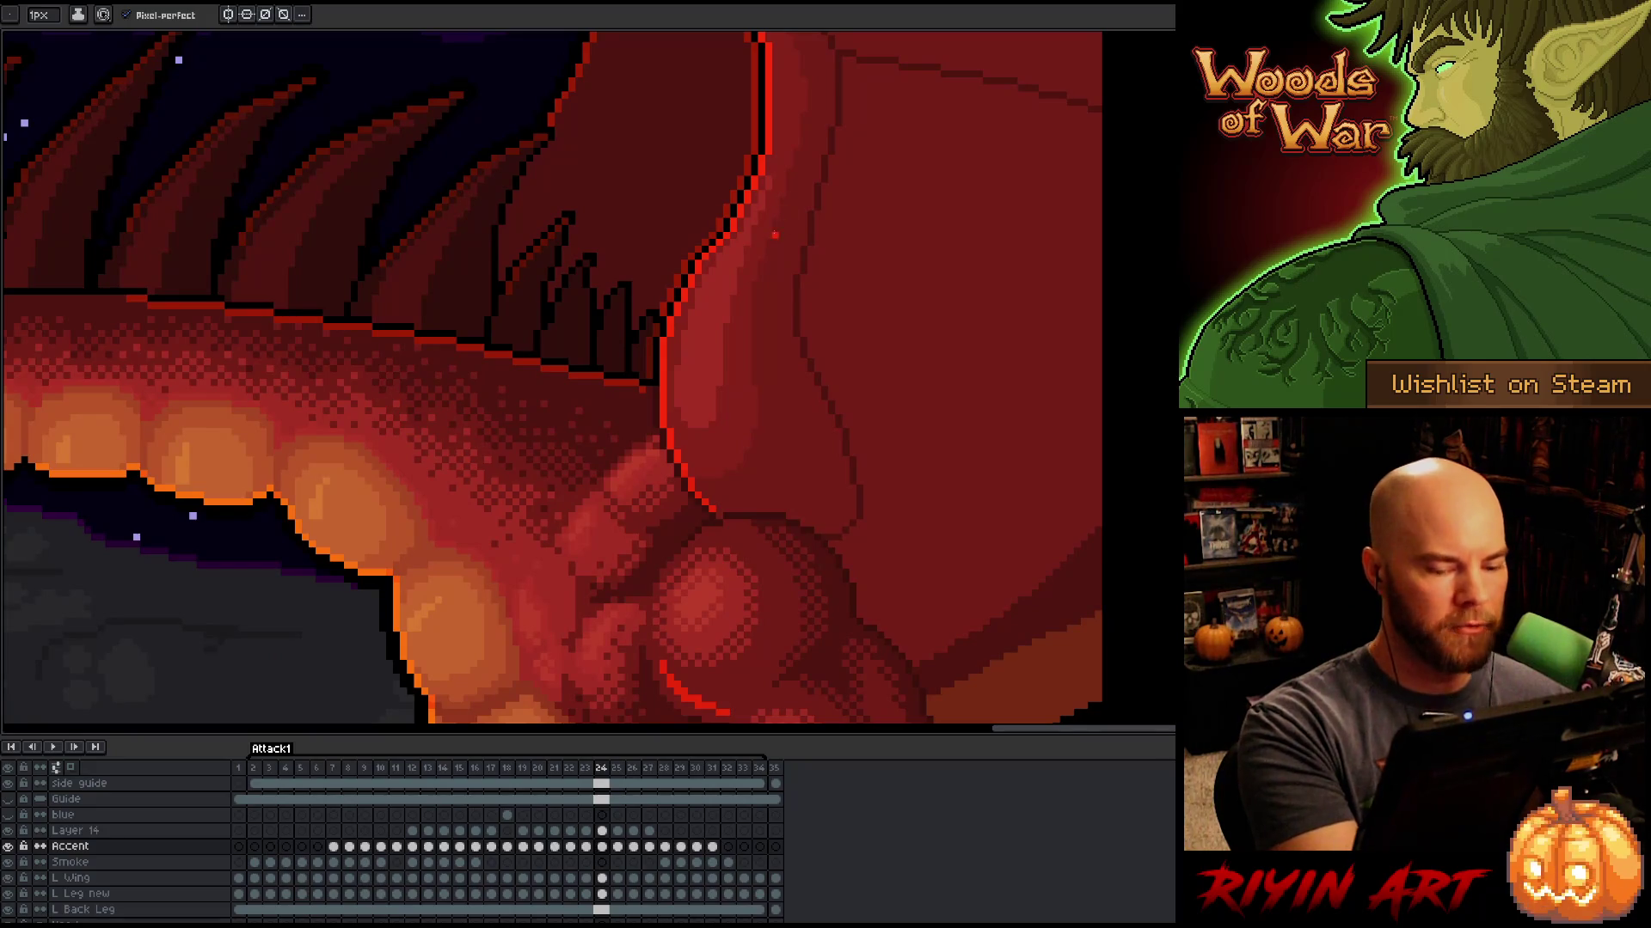
key(period)
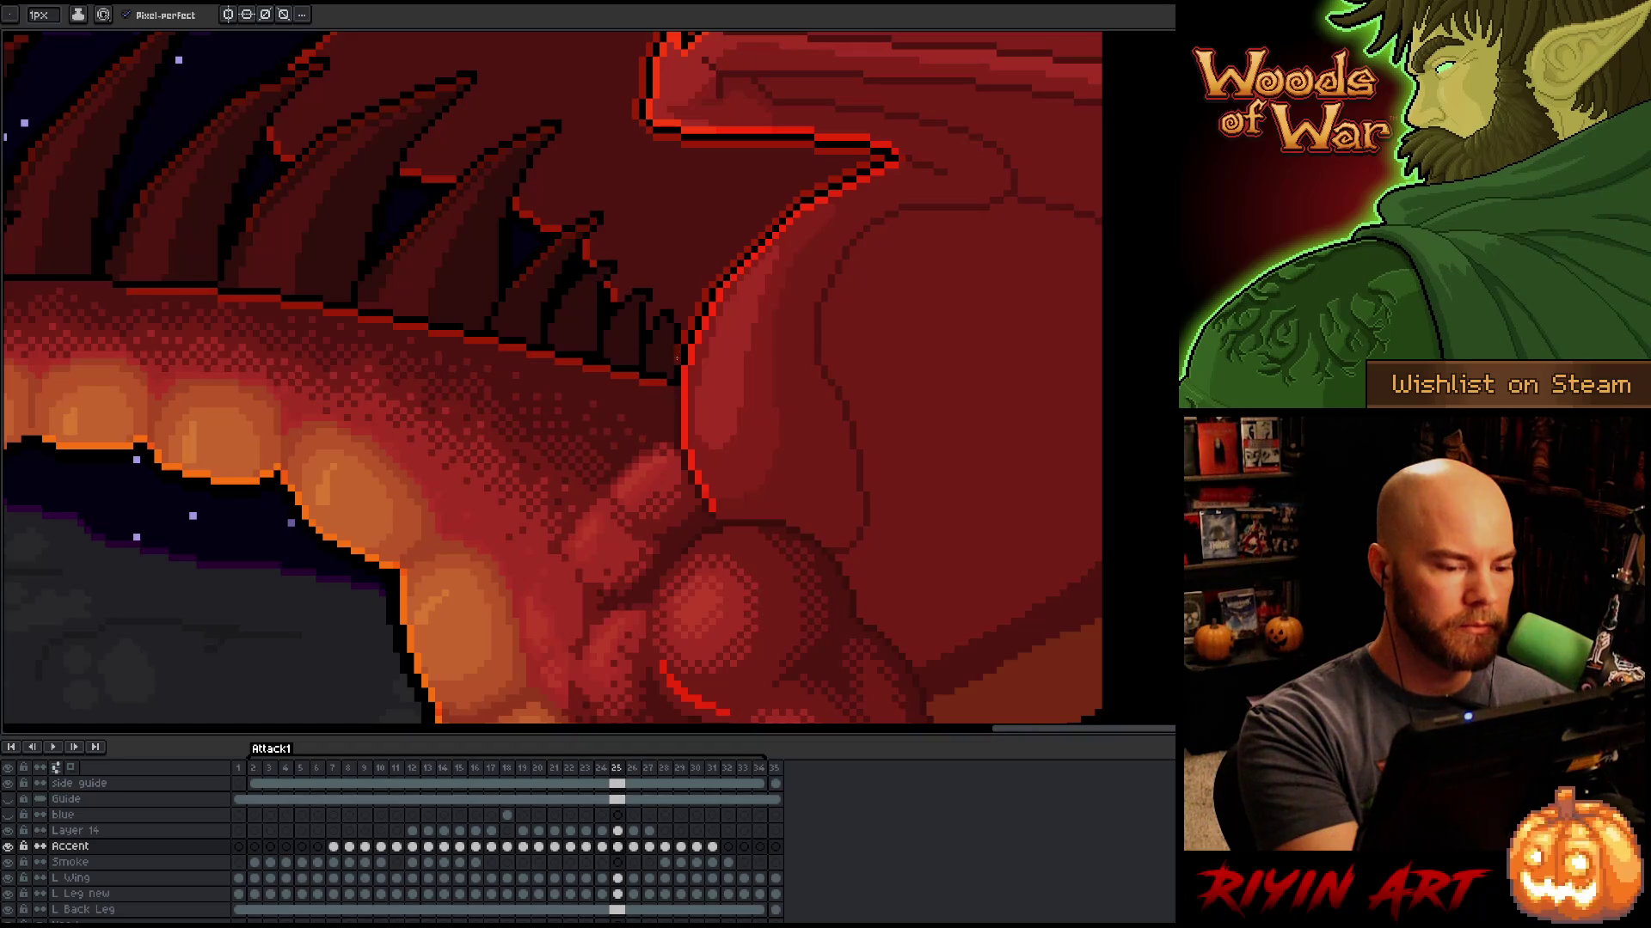
key(period)
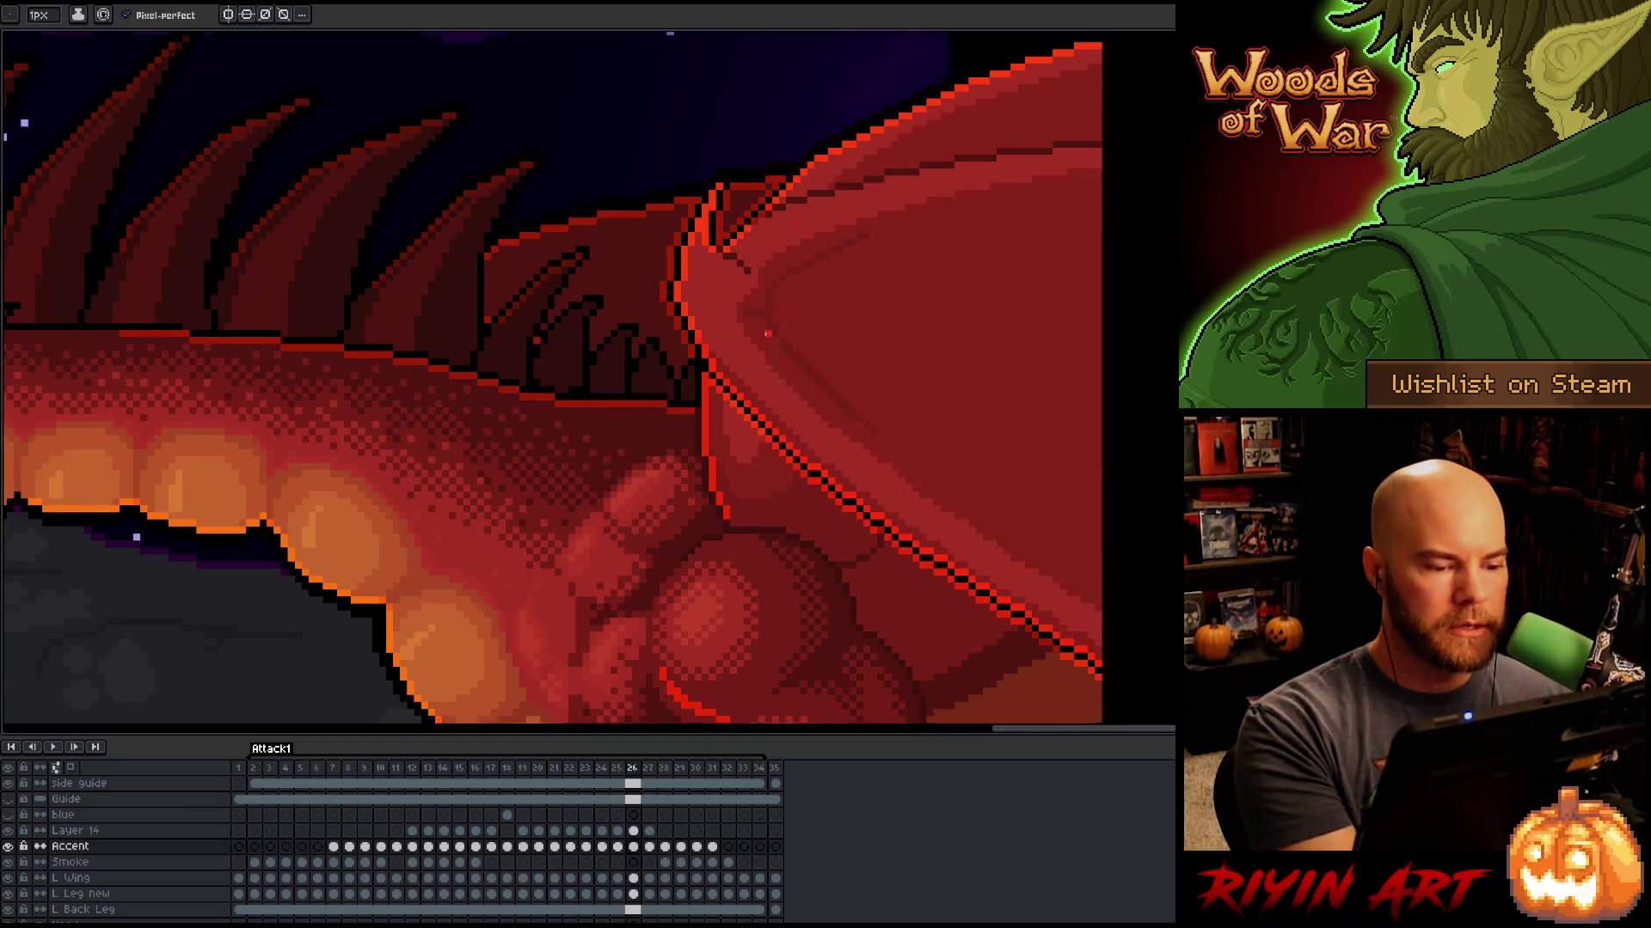